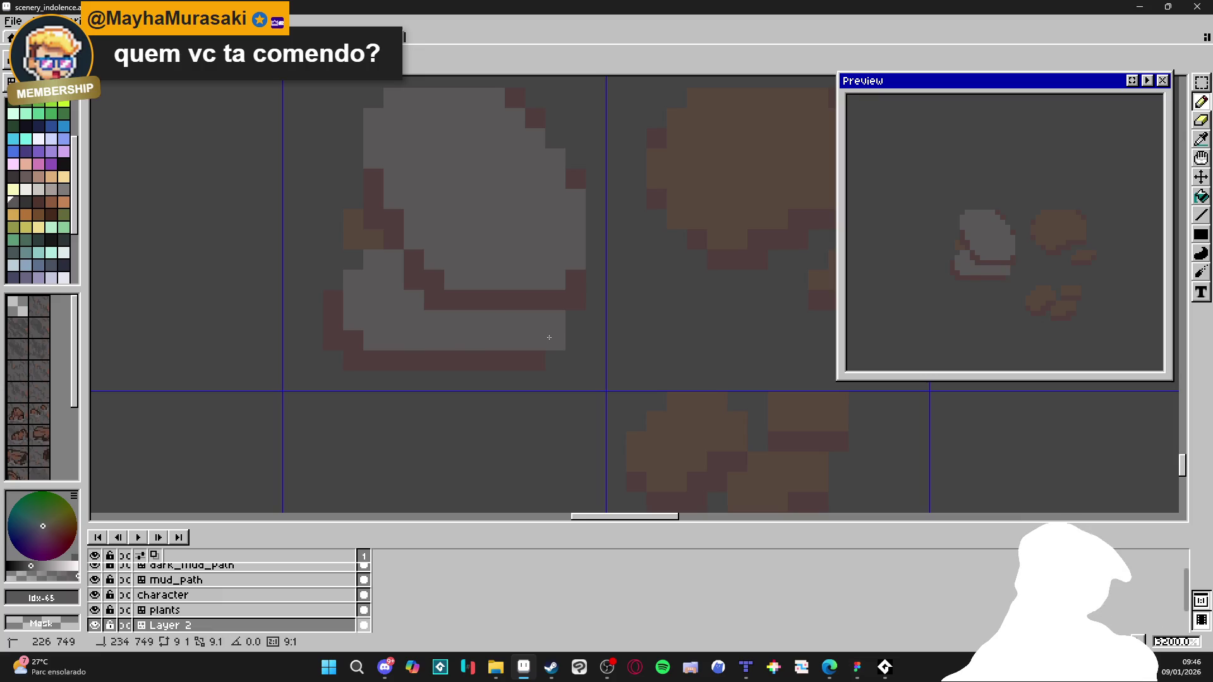
Step: Repaint the stray brown pixels along the large rock's left edge light grey
scroll(456, 320, "up", 3)
left_click_drag(456, 301, 441, 301)
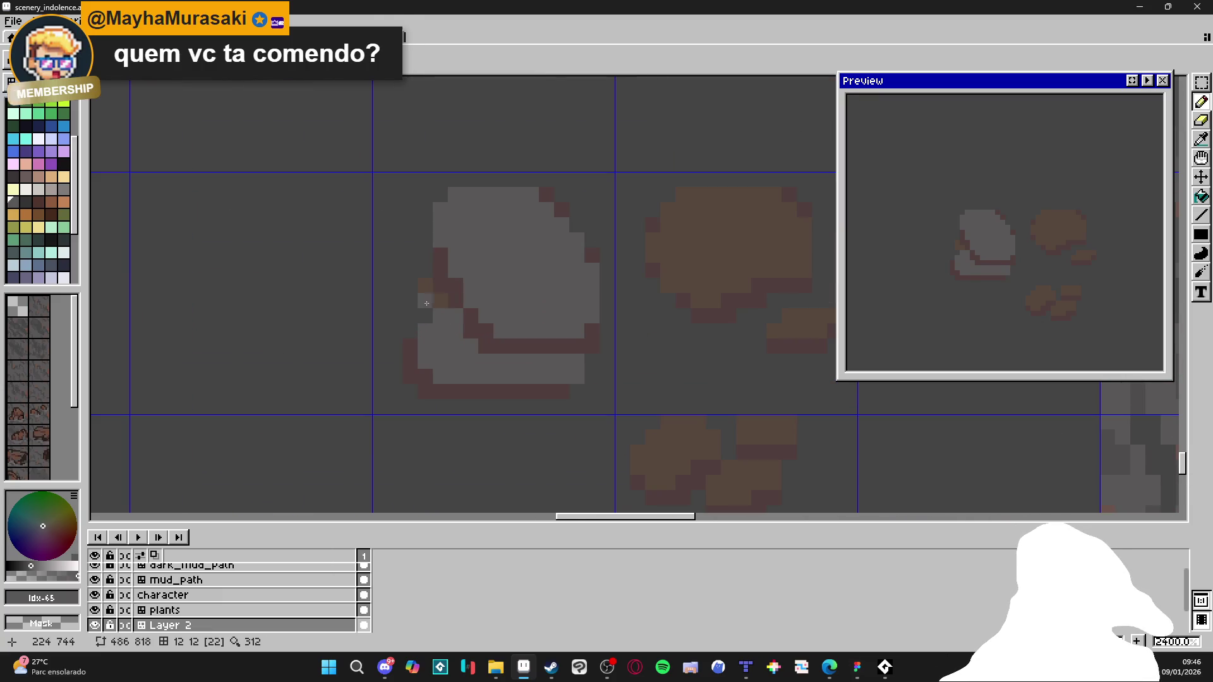
left_click(425, 301)
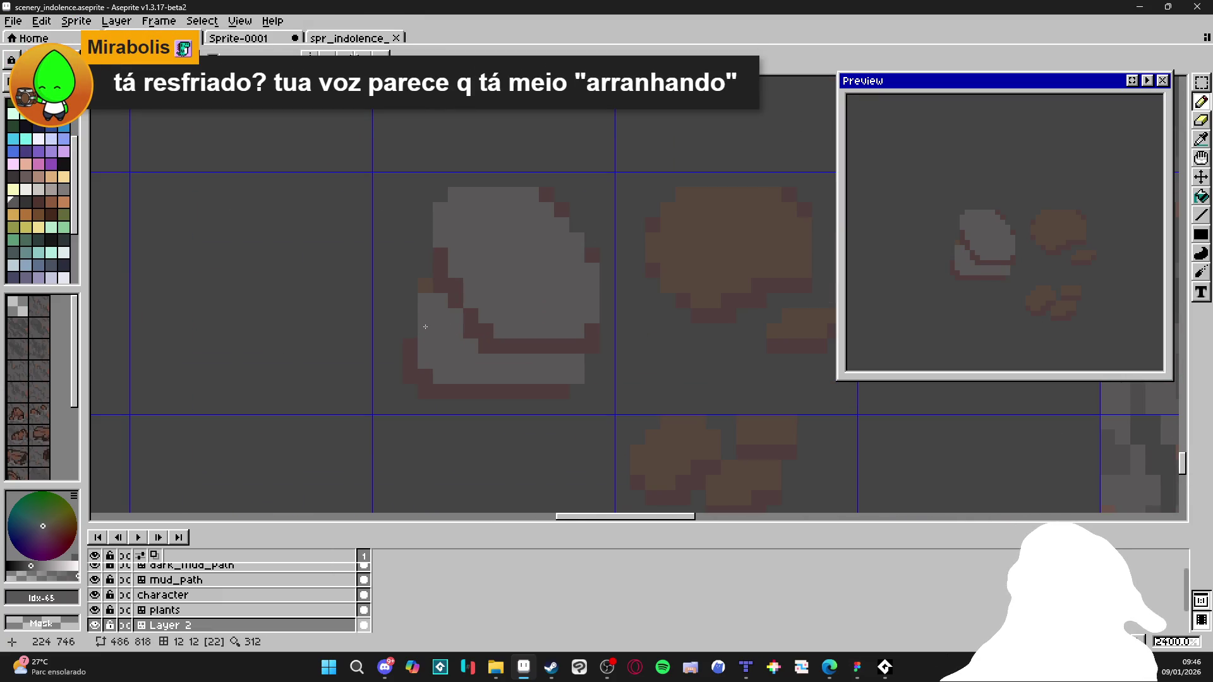
scroll(425, 326, "up", 1)
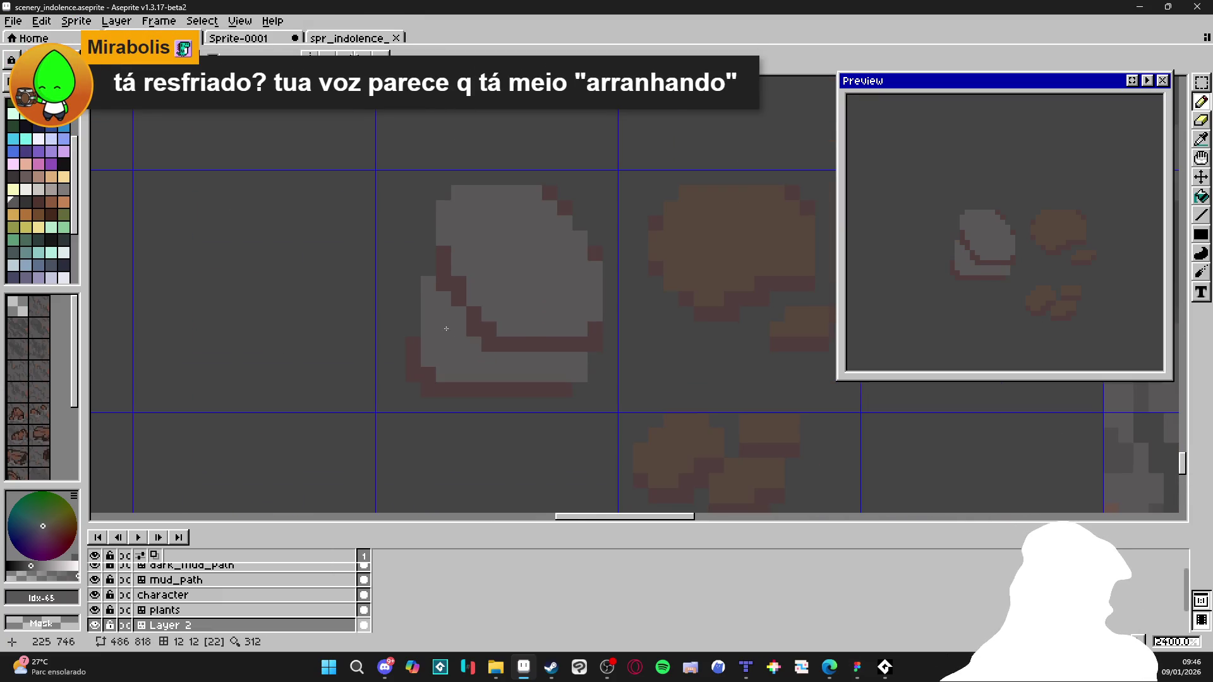
scroll(419, 280, "down", 4)
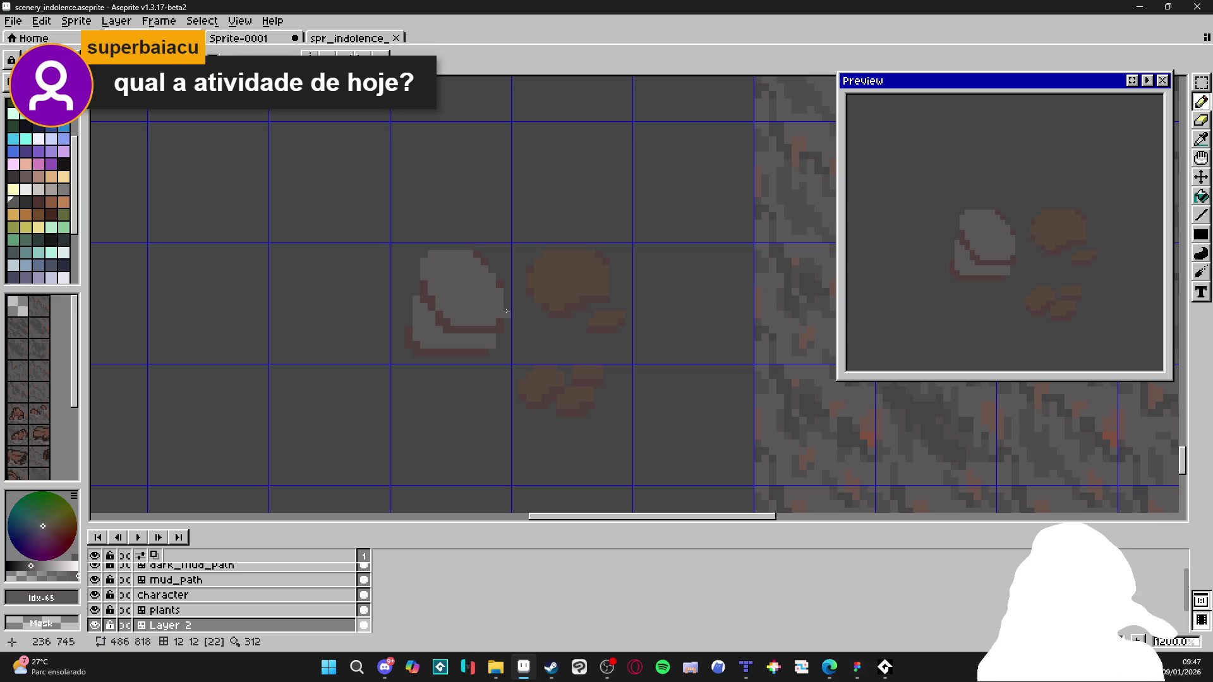
scroll(505, 315, "down", 5)
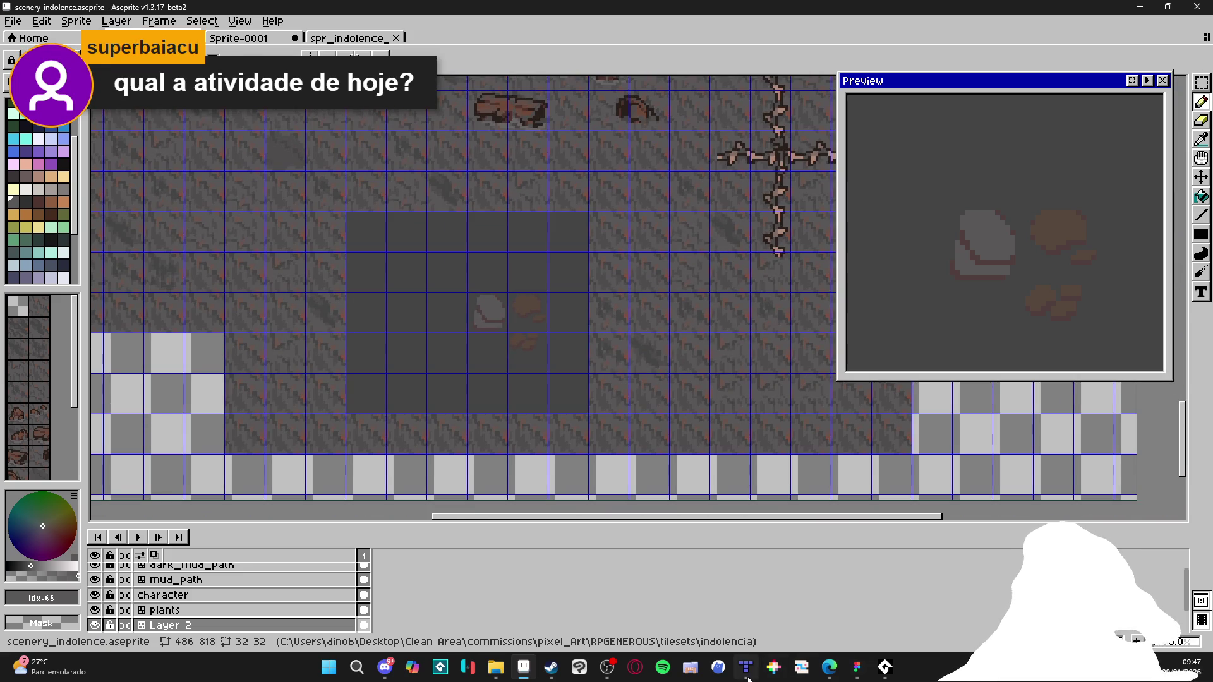
Step: Check the indolence map in Tiled, then return to Aseprite and pick the dark grey outline colour
left_click(745, 676)
key("alt+Tab")
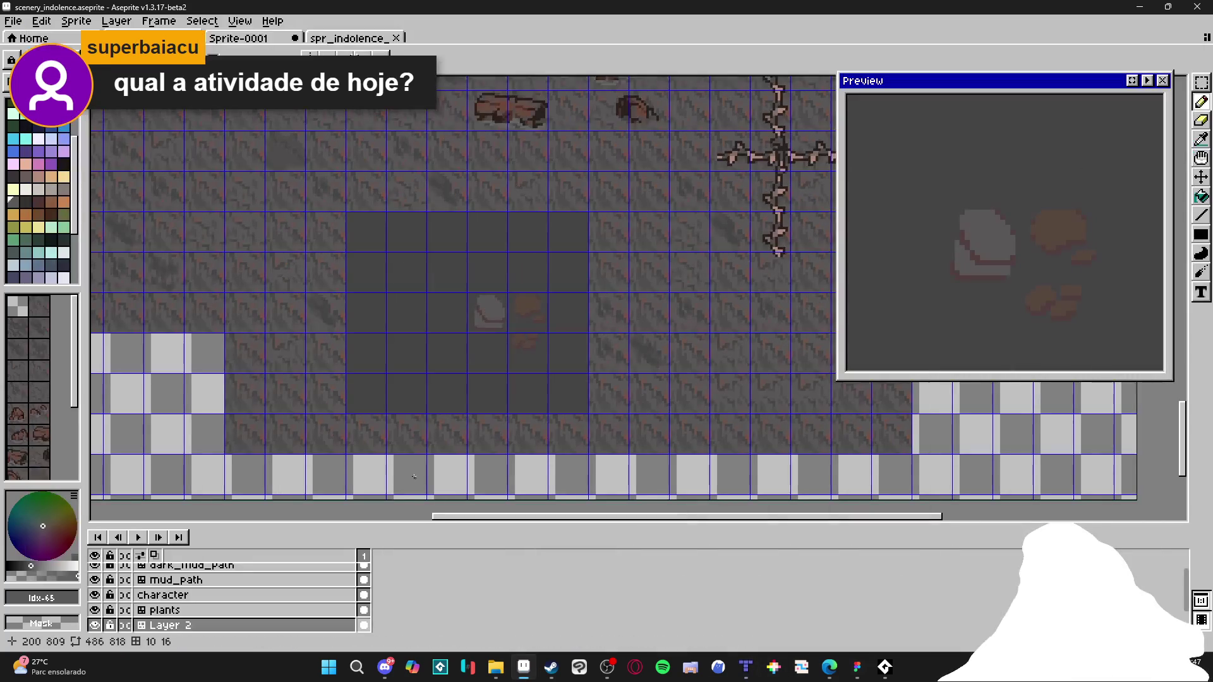
scroll(466, 334, "up", 5)
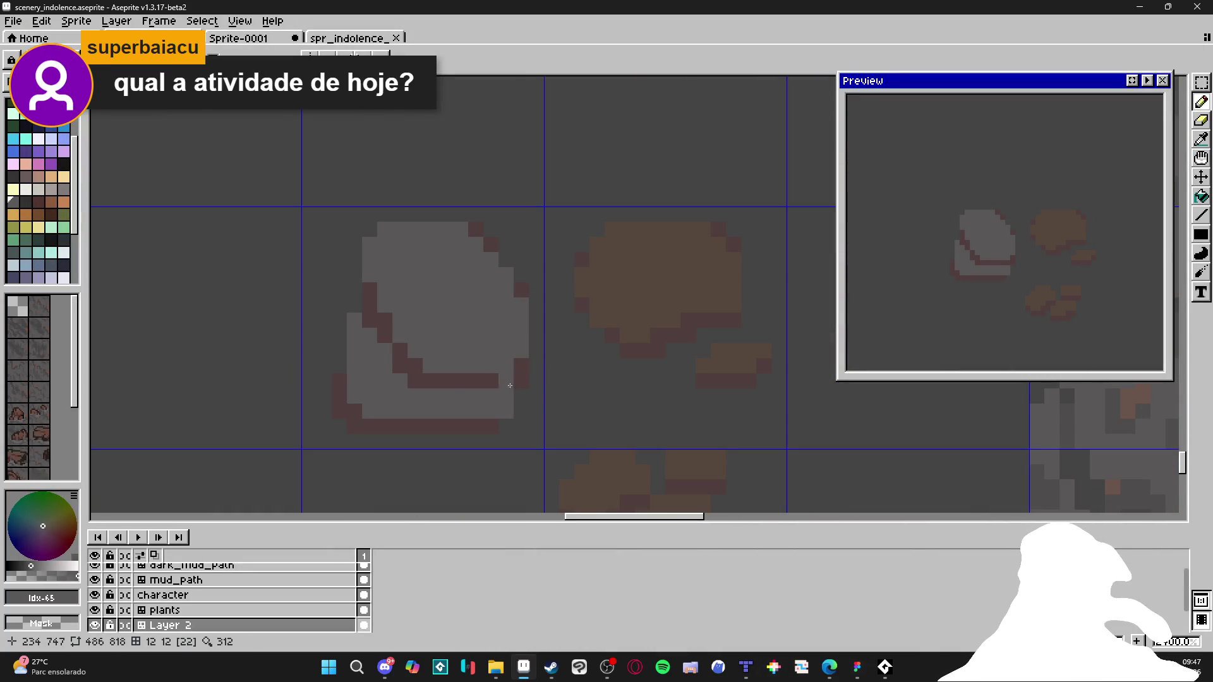
scroll(518, 386, "down", 4)
scroll(516, 384, "up", 5)
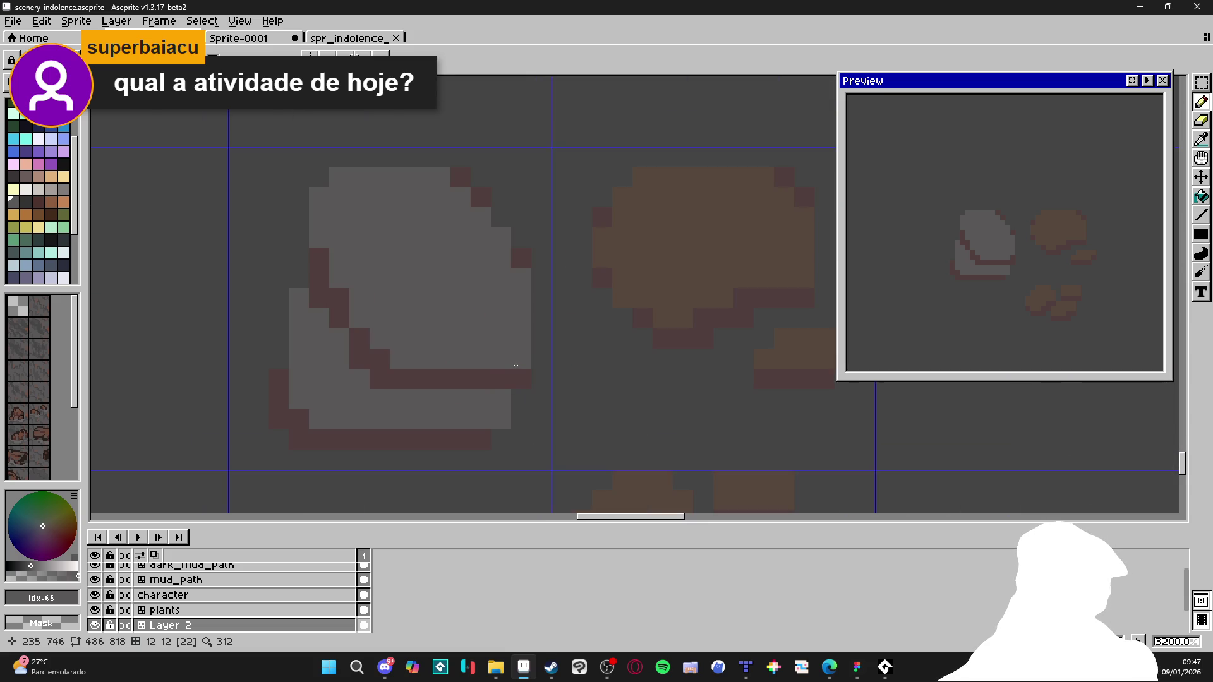
left_click(30, 204)
Step: Pencil dark grey swatch 66 over the rock's maroon outline: inner lower, bottom, left, right and top pixels
mouse_move(517, 386)
left_mouse_down()
mouse_move(392, 378)
mouse_move(337, 302)
left_mouse_up()
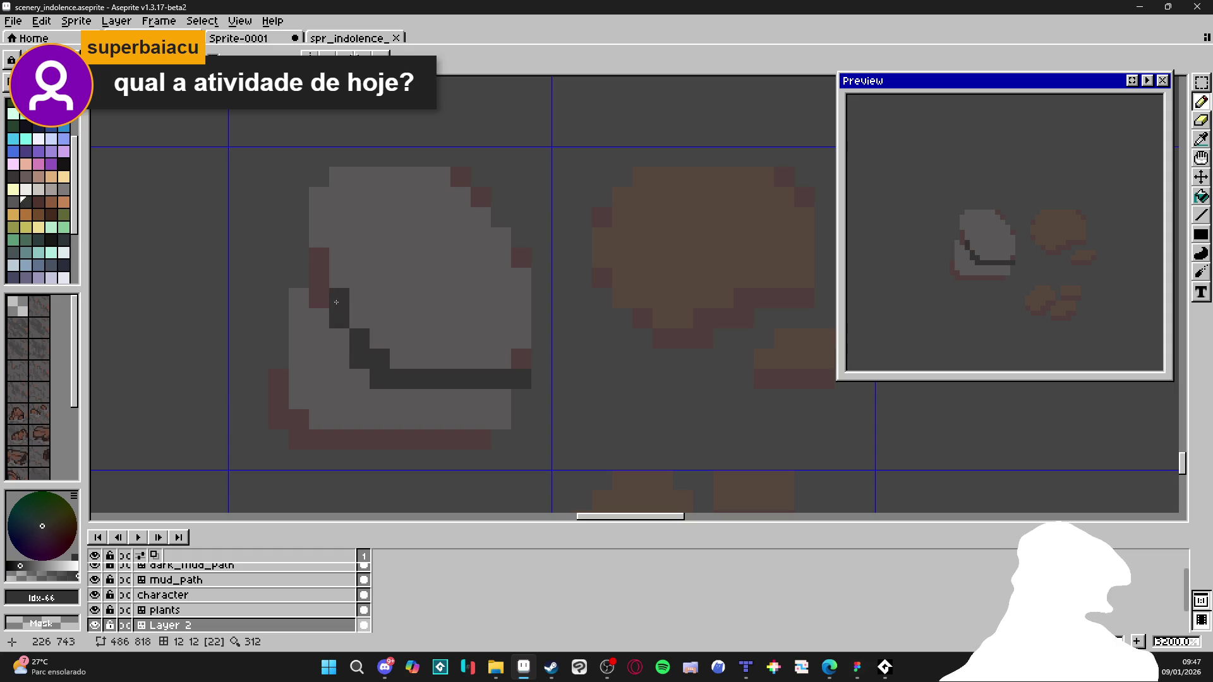
left_click(521, 358)
left_click(481, 439)
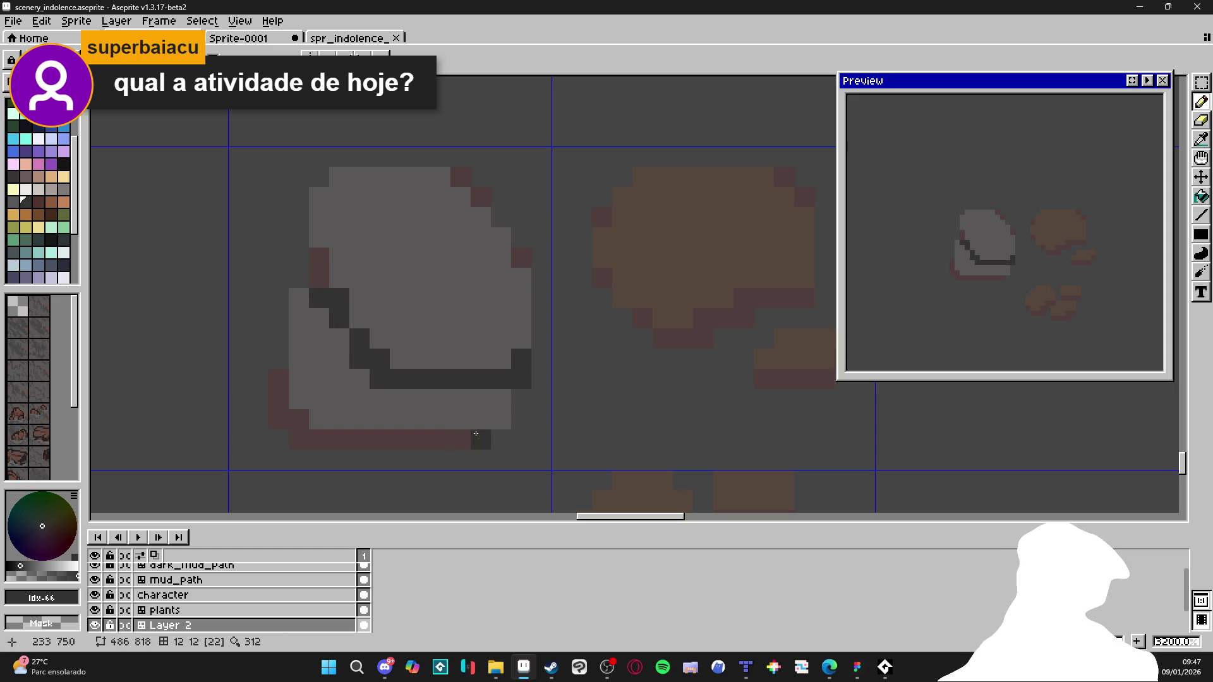
left_click(316, 440, "shift")
mouse_move(317, 441)
left_mouse_down()
mouse_move(279, 420)
mouse_move(284, 382)
left_mouse_up()
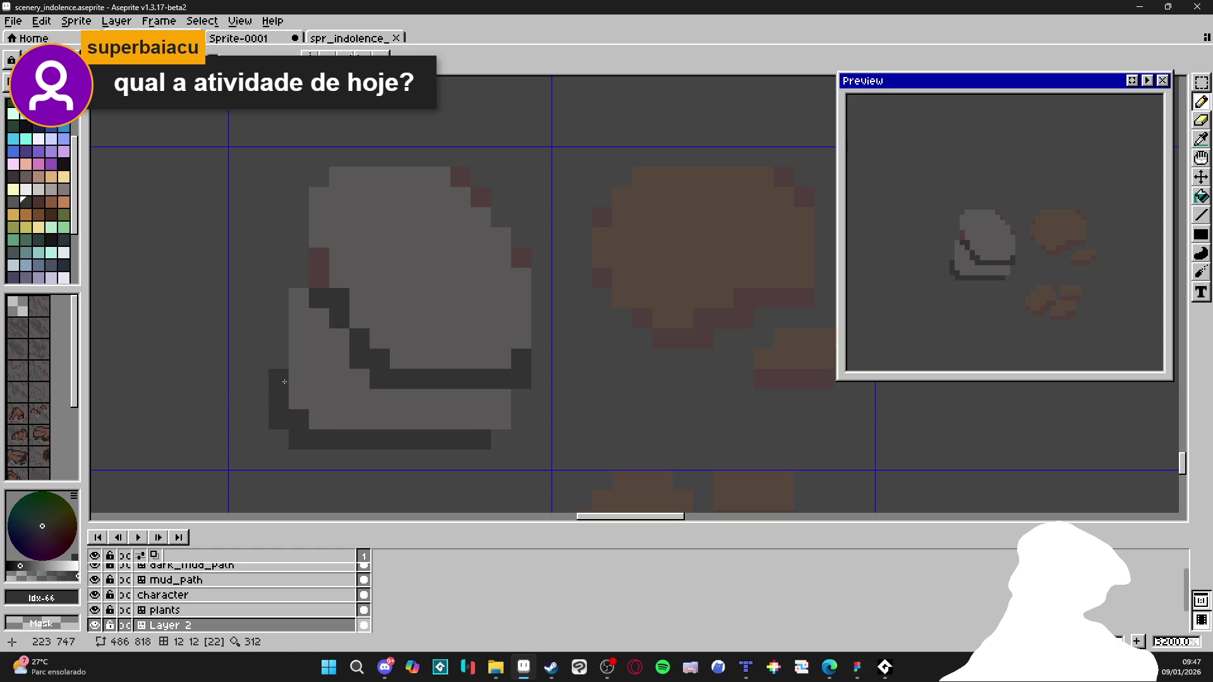
left_click(319, 257)
left_click(521, 258)
left_click_drag(480, 198, 460, 177)
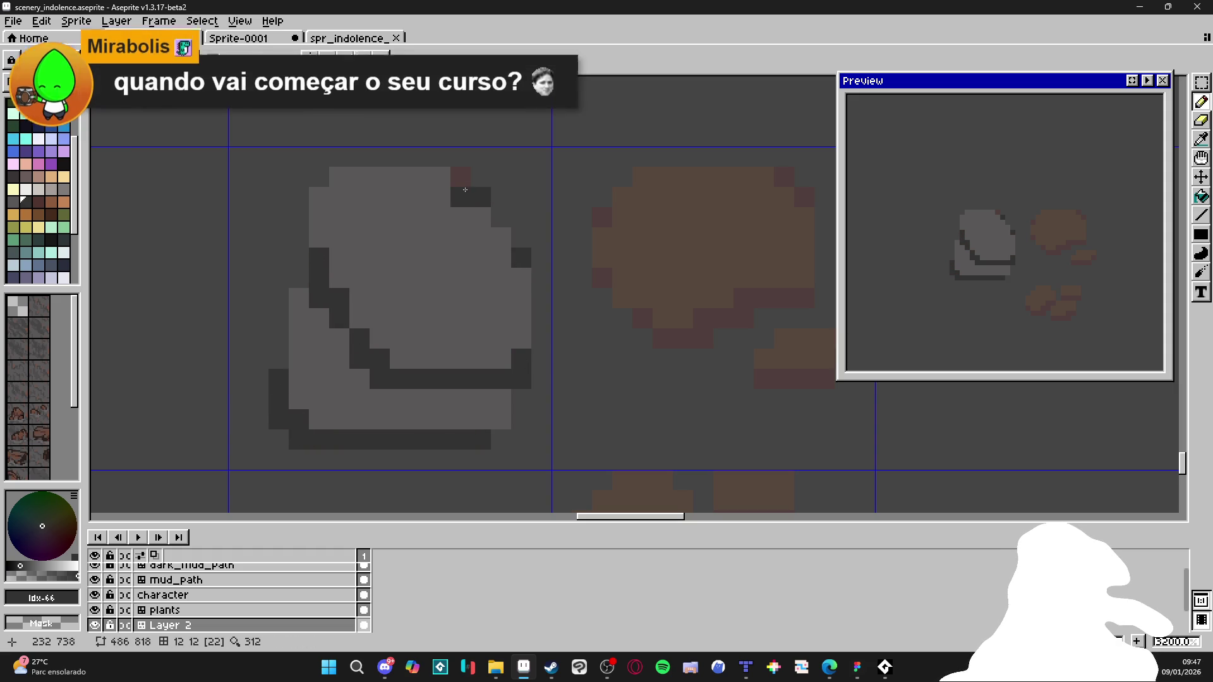
scroll(468, 299, "down", 1)
scroll(474, 307, "down", 1)
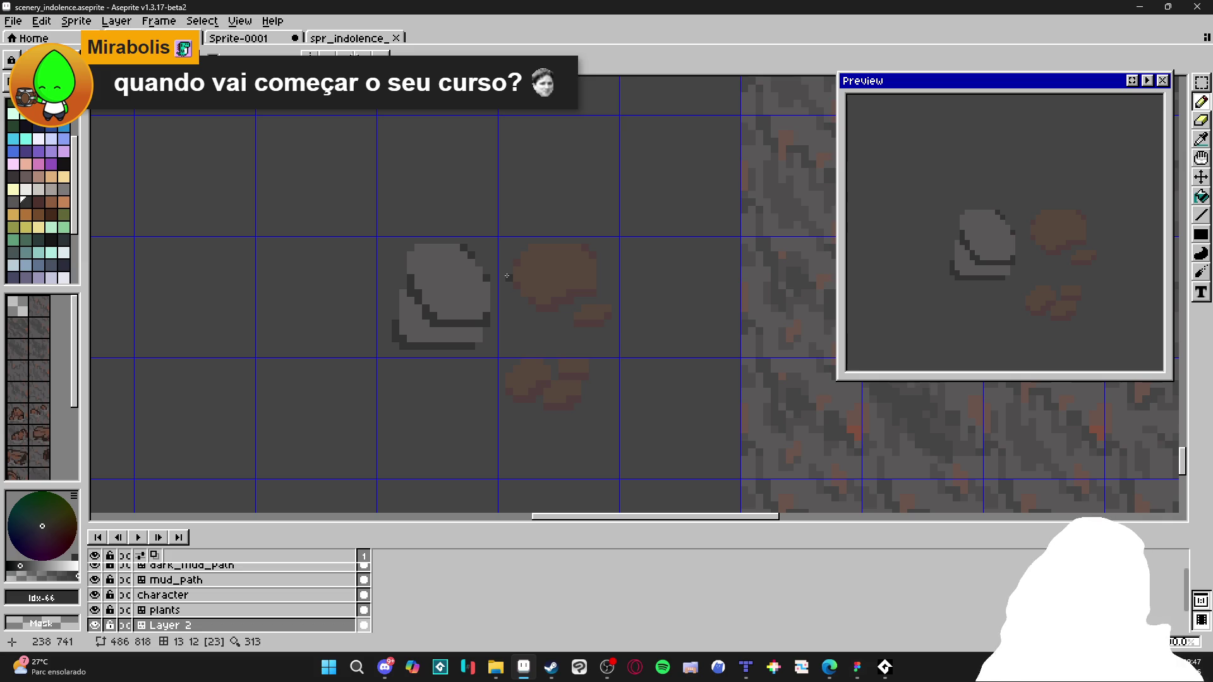
scroll(465, 301, "up", 5)
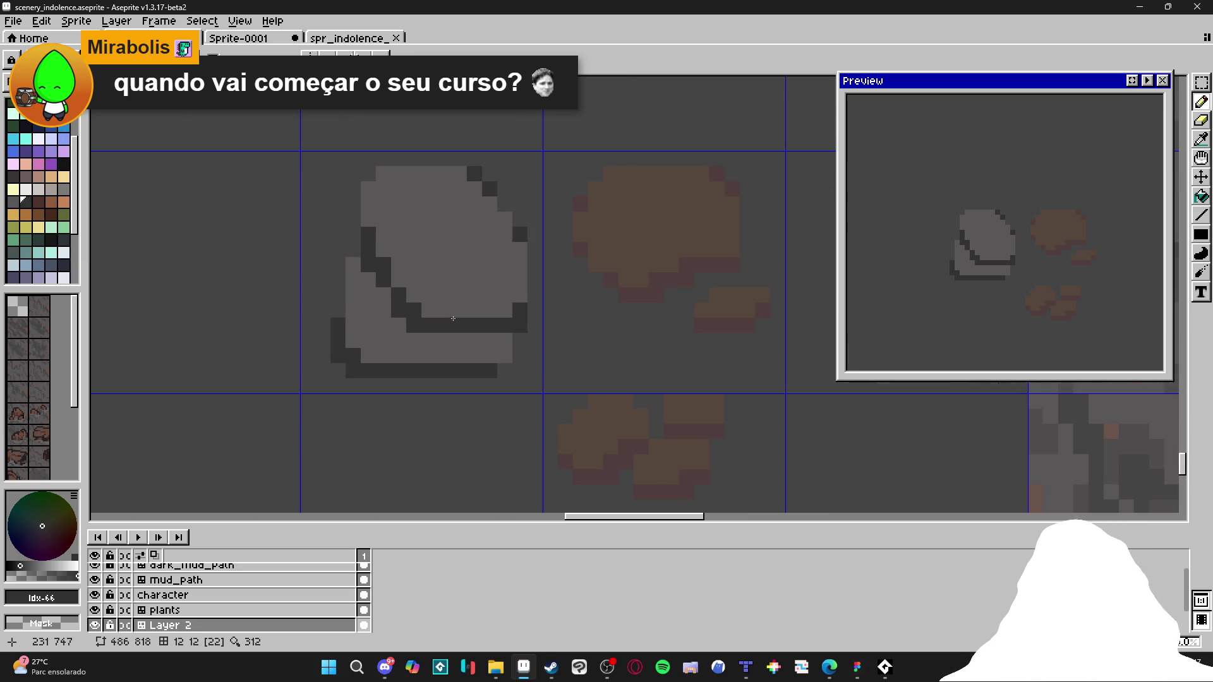
Step: With grey swatch 65, pencil over the brown mud blobs beside the large rock
left_click(12, 202)
left_click(501, 324)
left_click(533, 346)
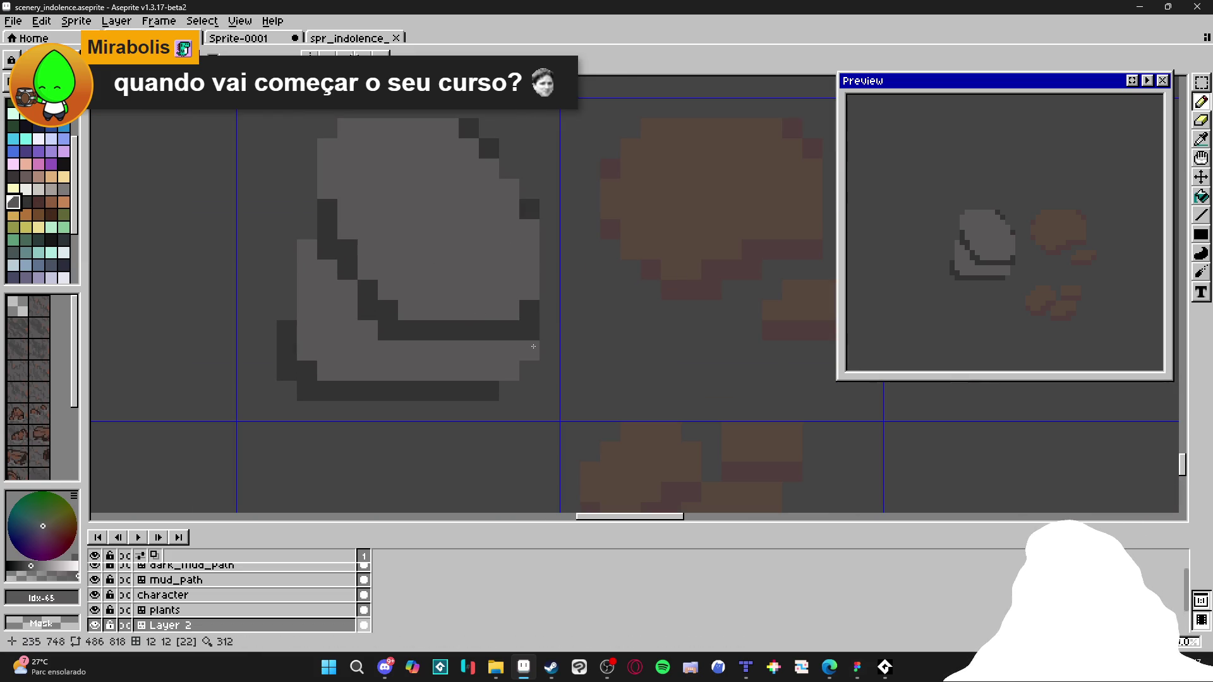
scroll(535, 352, "down", 3)
scroll(524, 348, "down", 3)
scroll(652, 343, "up", 7)
mouse_move(652, 344)
left_mouse_down()
mouse_move(616, 344)
mouse_move(701, 344)
left_mouse_up()
mouse_move(777, 326)
left_mouse_down()
mouse_move(616, 319)
mouse_move(622, 297)
mouse_move(775, 289)
mouse_move(616, 253)
mouse_move(750, 252)
mouse_move(630, 251)
left_mouse_up()
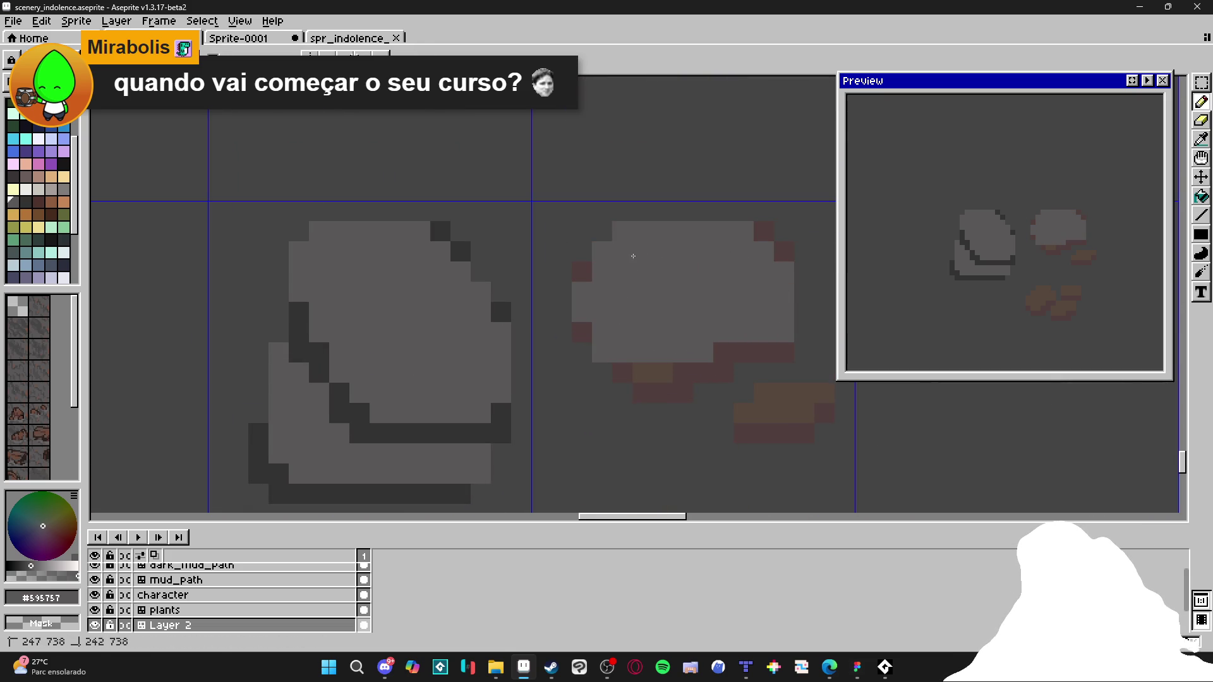
scroll(630, 252, "down", 3)
Step: Marquee the blobs' tile, bucket-fill brown patches grey and shadows #323232, then pencil dark shading pixels
key("m")
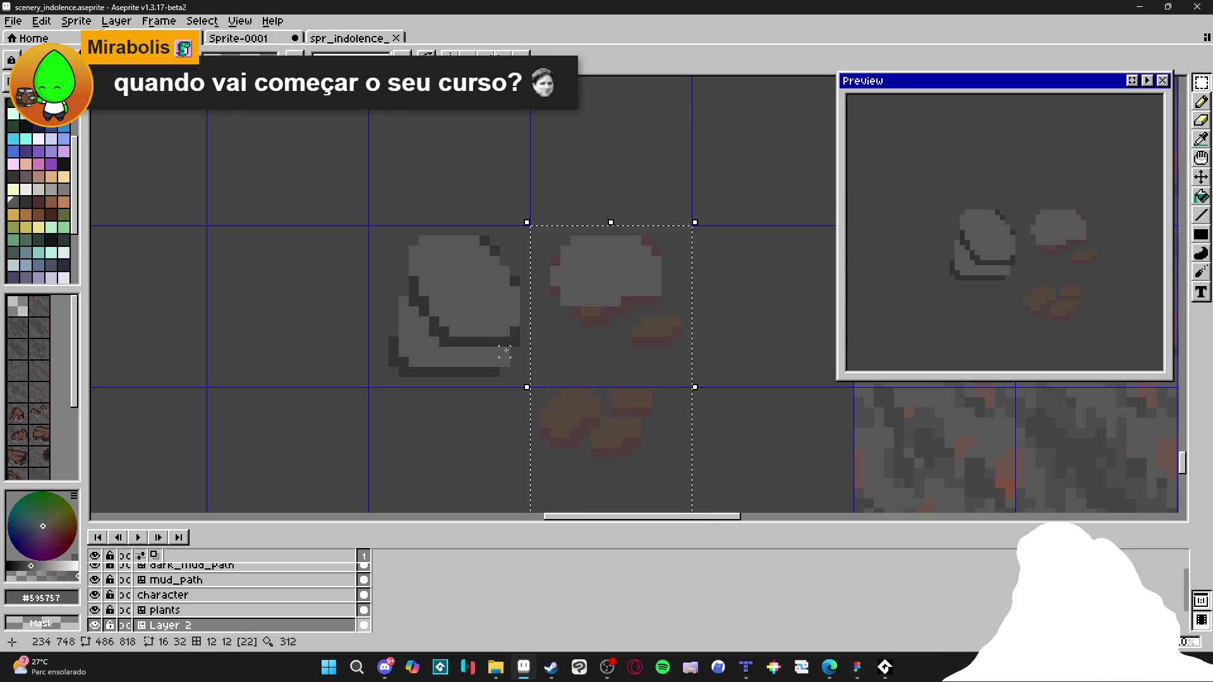
scroll(499, 339, "up", 2)
left_click(670, 285)
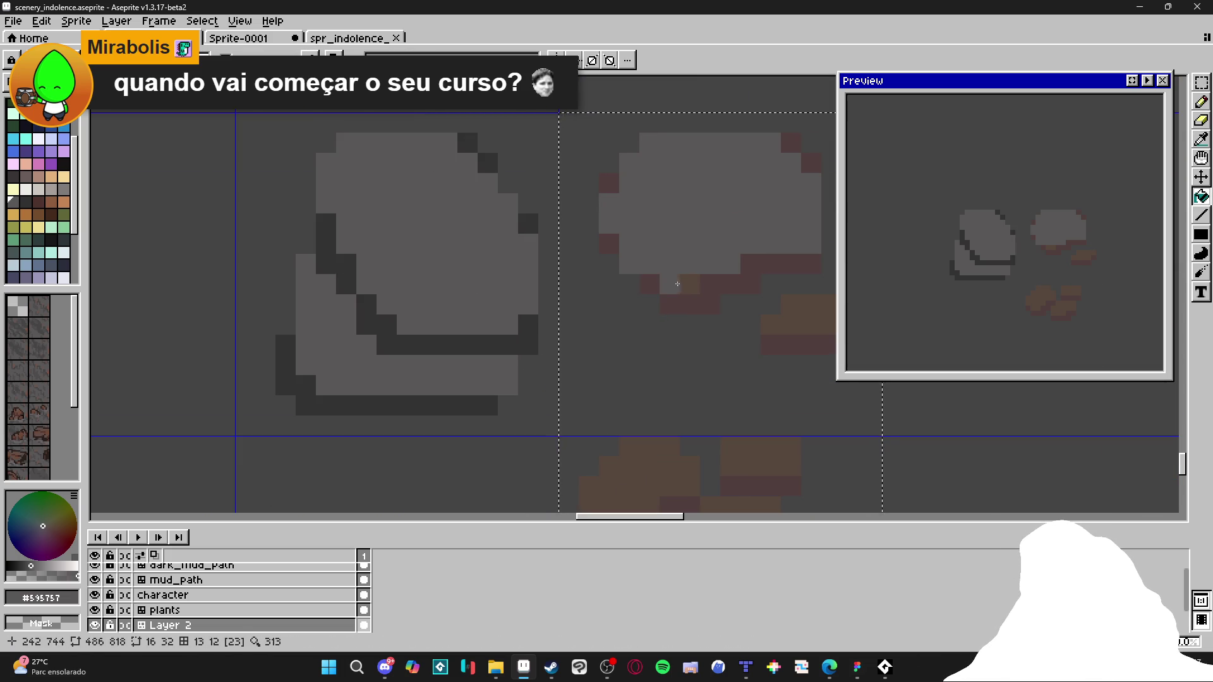
left_click(631, 468)
left_click(528, 345, "alt")
left_click(745, 303)
scroll(685, 324, "down", 3)
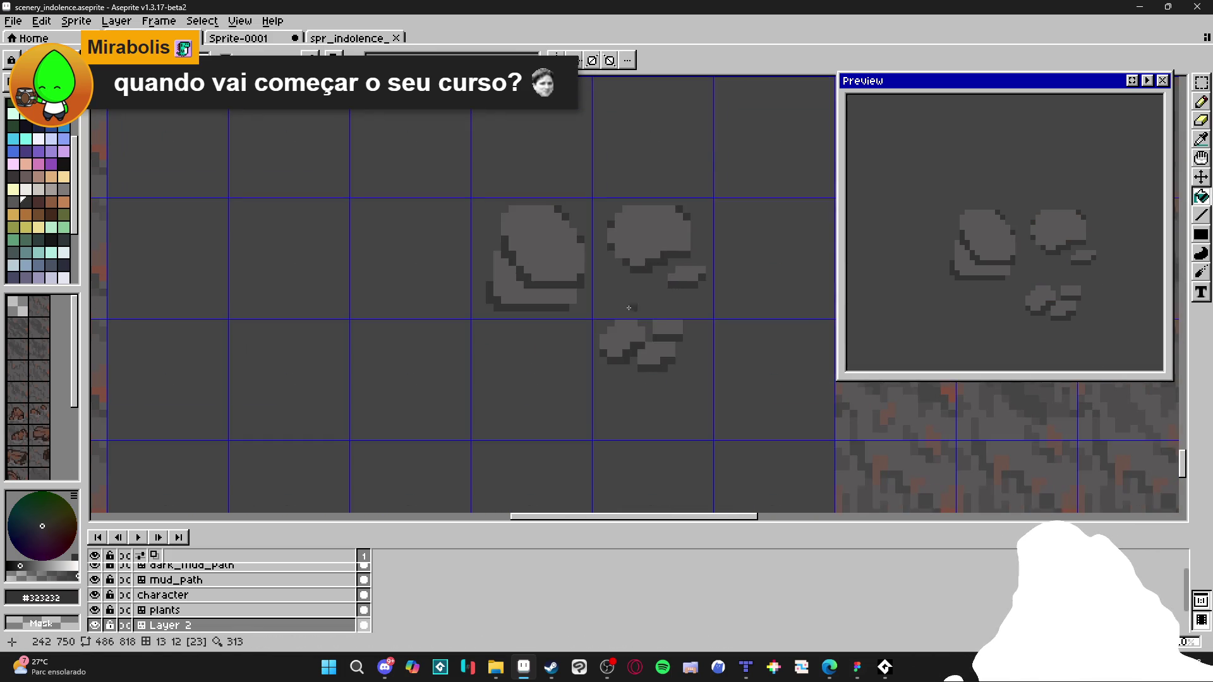
scroll(604, 314, "up", 1)
key("b")
left_click(590, 290)
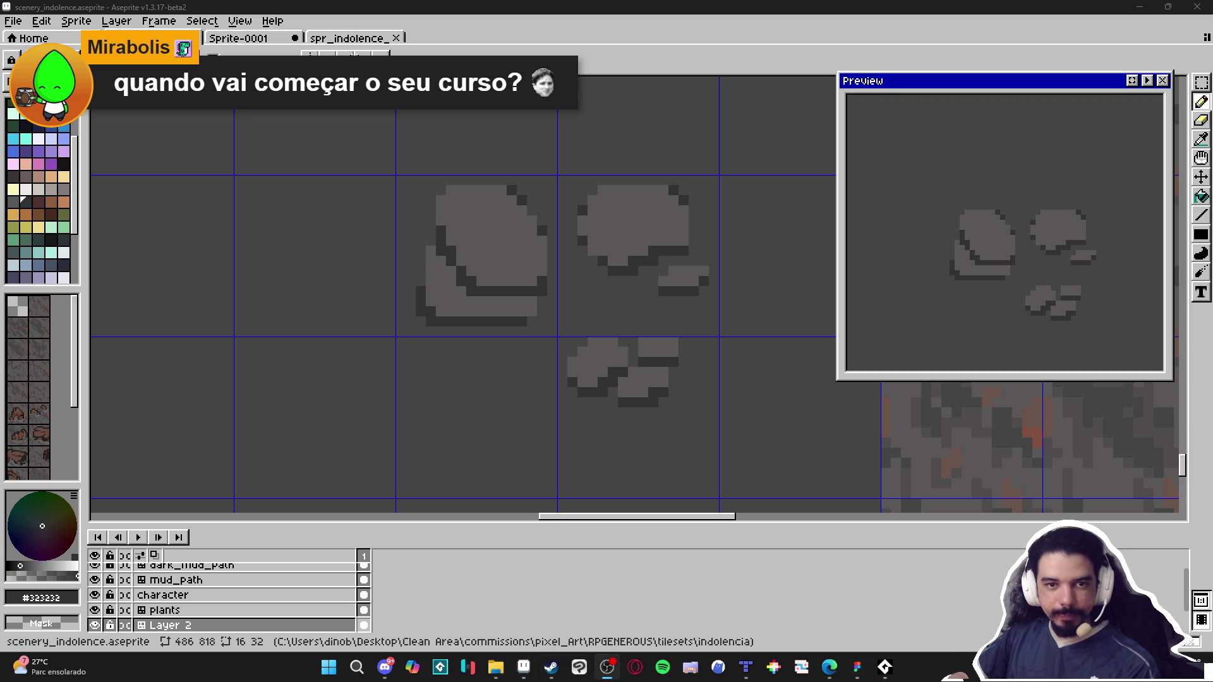
left_click(451, 281)
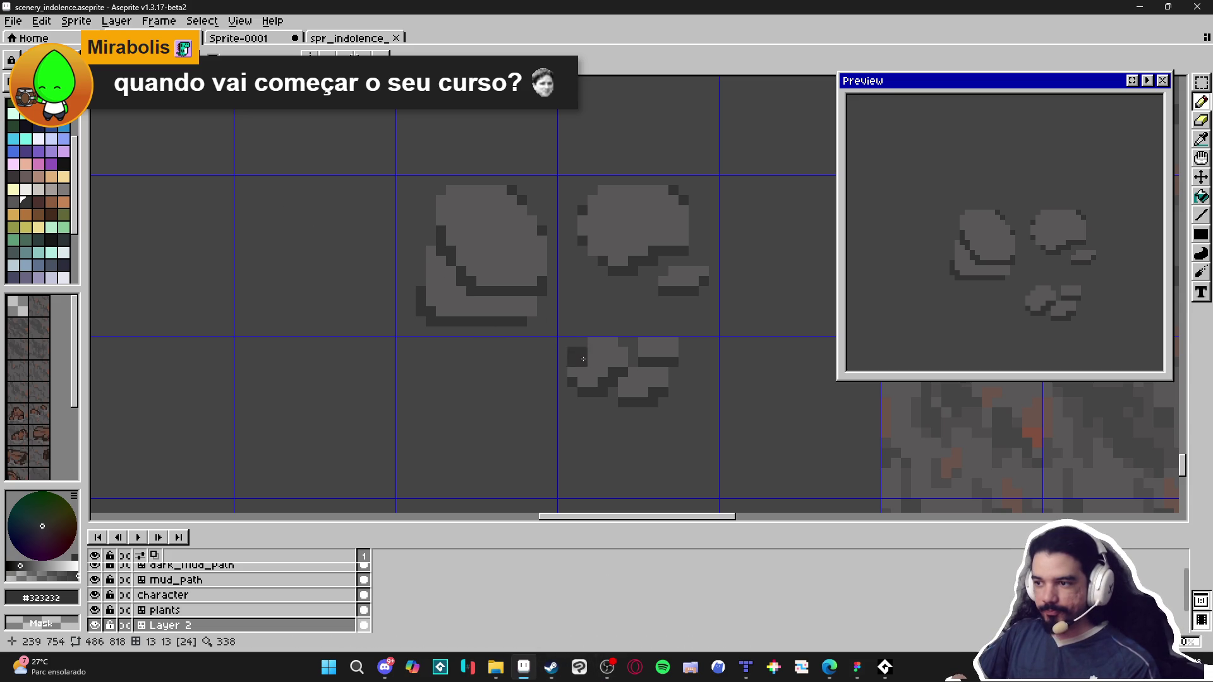
Step: Eyedrop the background grey from the canvas
scroll(467, 326, "up", 2)
left_click(442, 352, "alt")
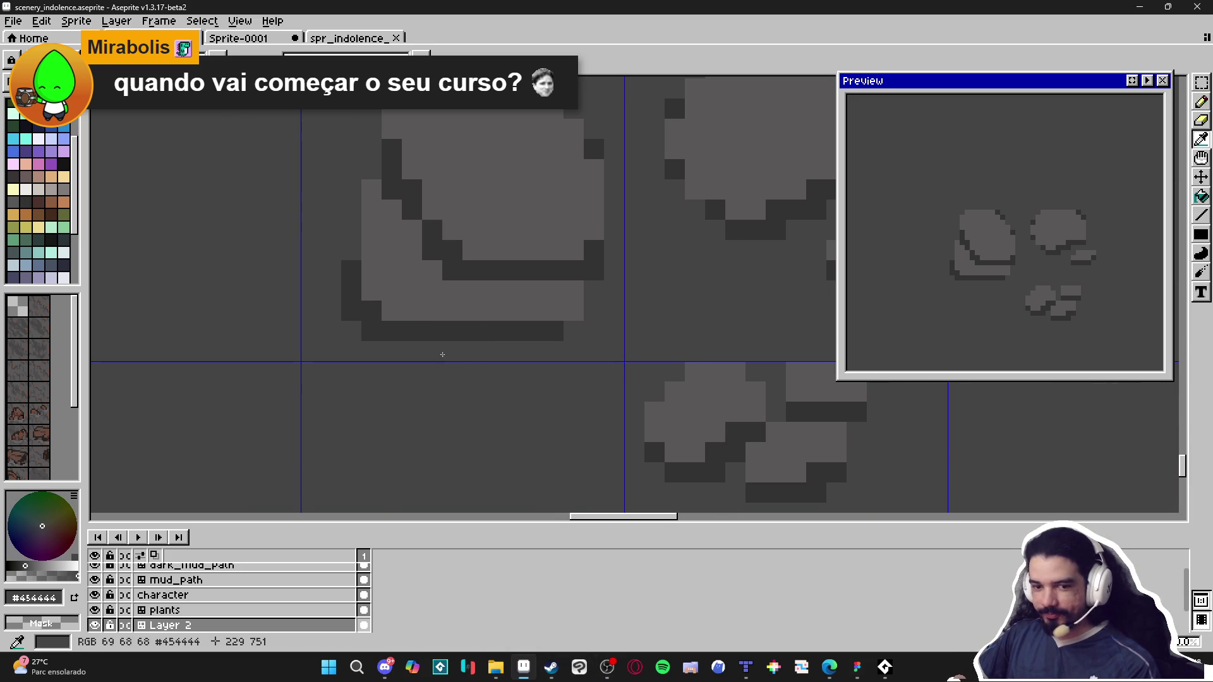
scroll(569, 322, "down", 1)
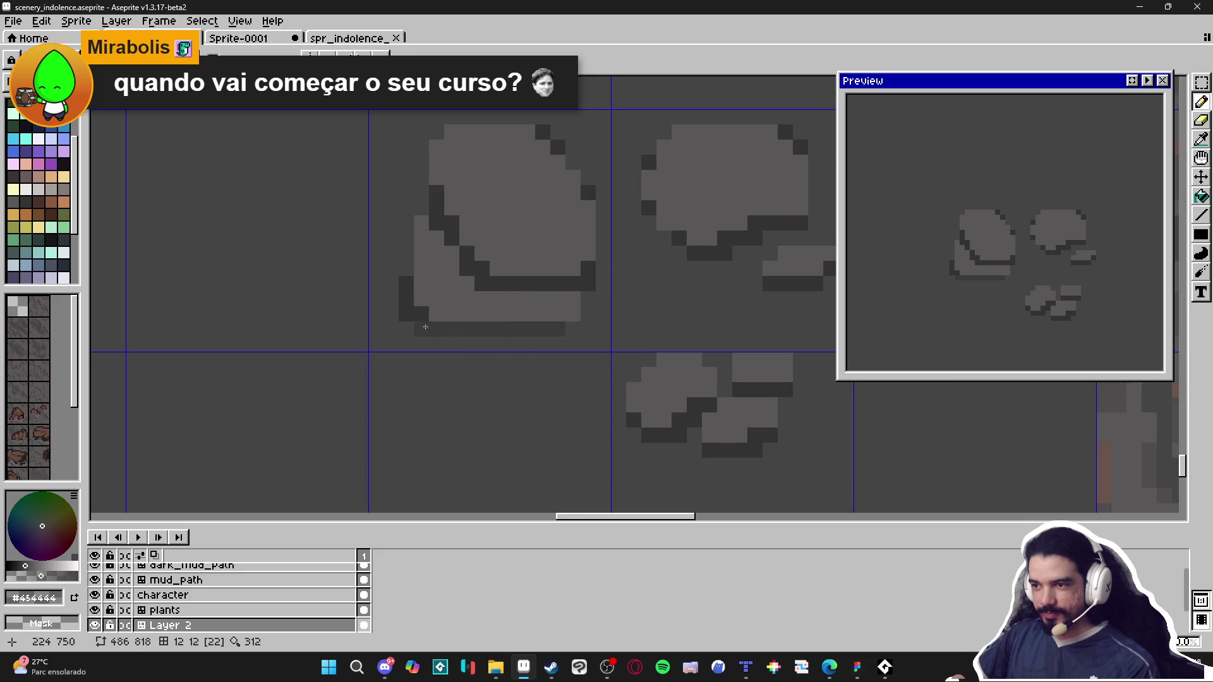
scroll(505, 339, "down", 1)
scroll(512, 338, "up", 3)
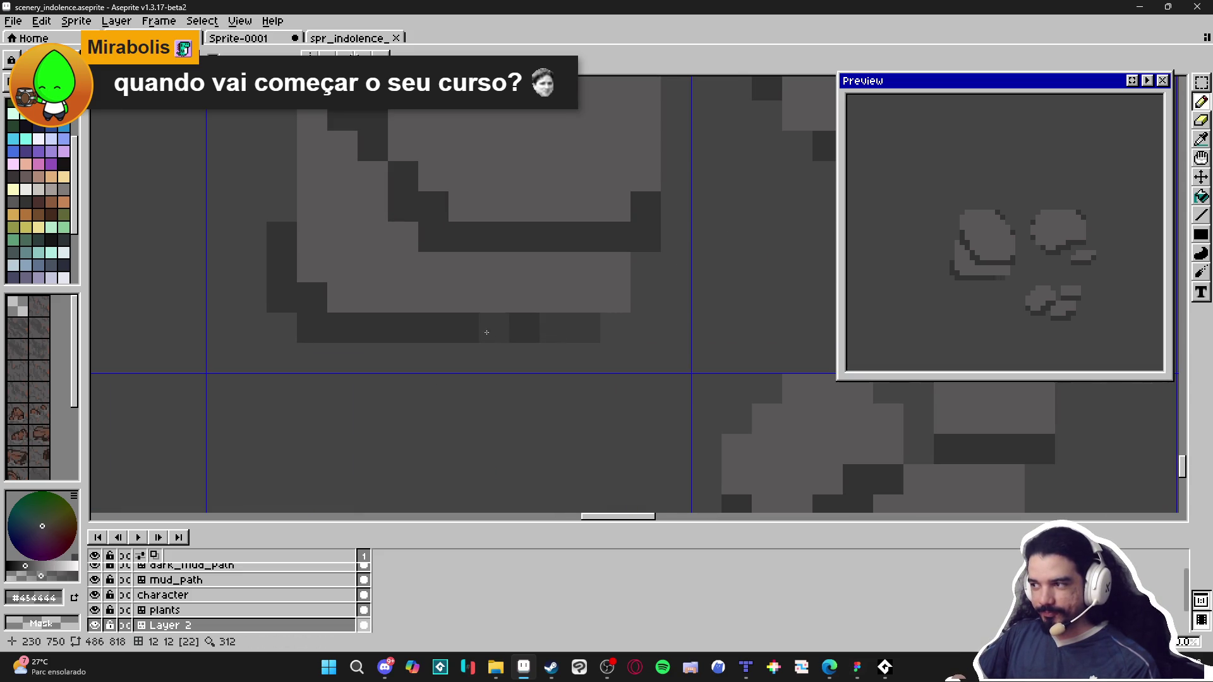
scroll(571, 324, "down", 6)
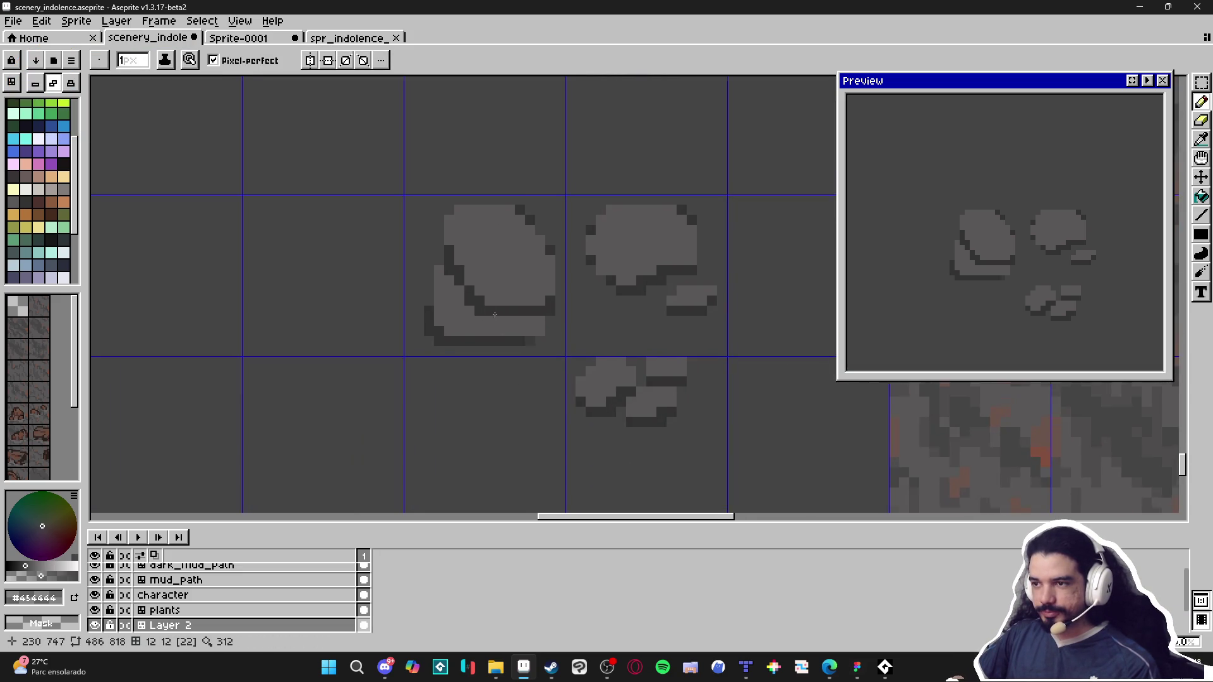
scroll(531, 288, "up", 2)
scroll(531, 288, "down", 3)
scroll(531, 288, "up", 1)
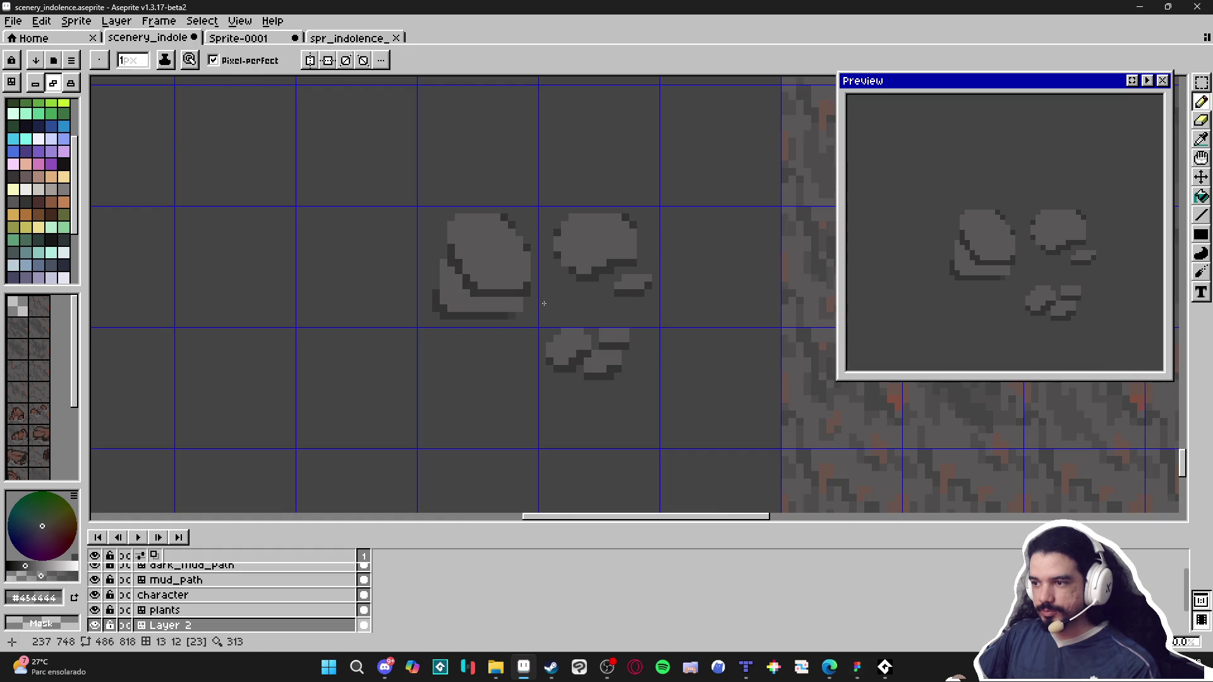
scroll(522, 313, "up", 1)
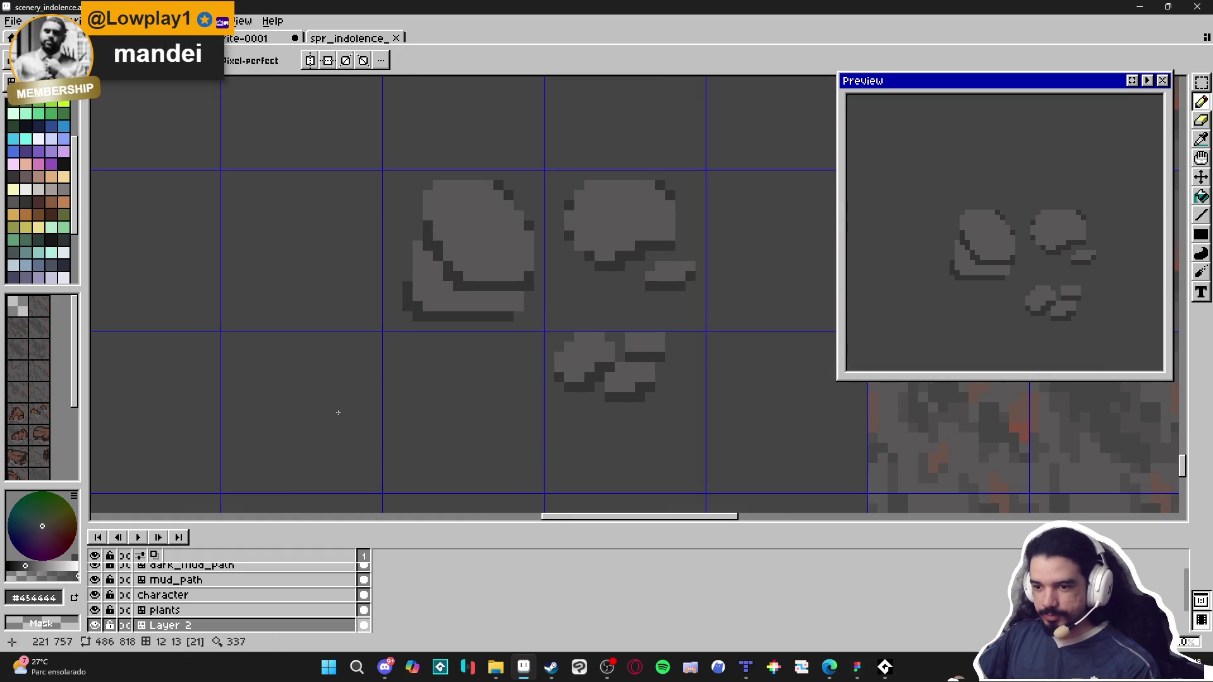
Step: Select the 2x2 rock tile block, try a background-grey bucket fill, then undo it
key("m")
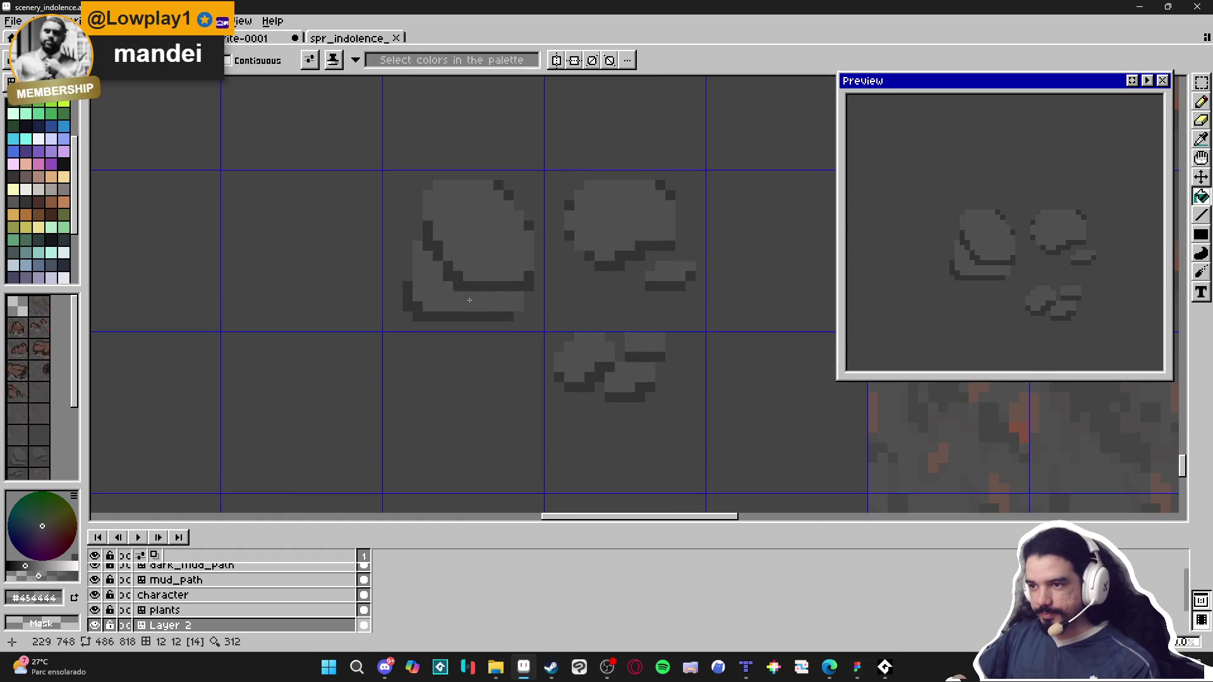
scroll(462, 265, "down", 1)
left_click_drag(461, 265, 531, 325)
key("g")
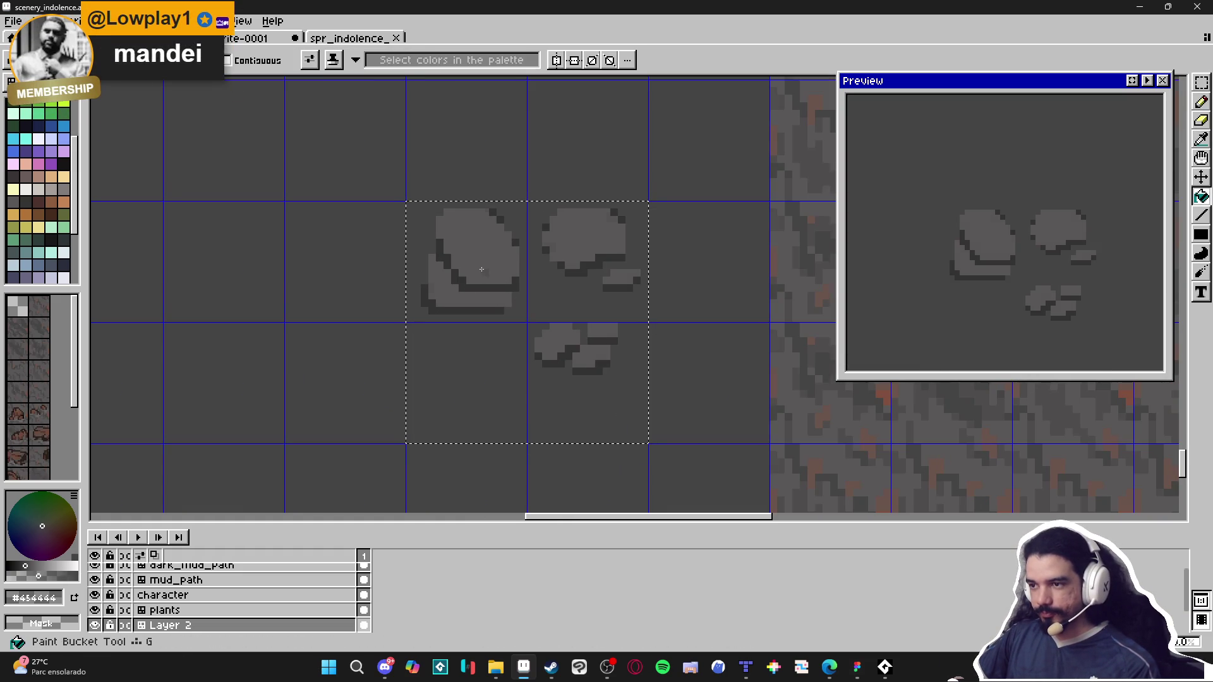
left_click(502, 297)
scroll(505, 307, "down", 1)
key("ctrl+z")
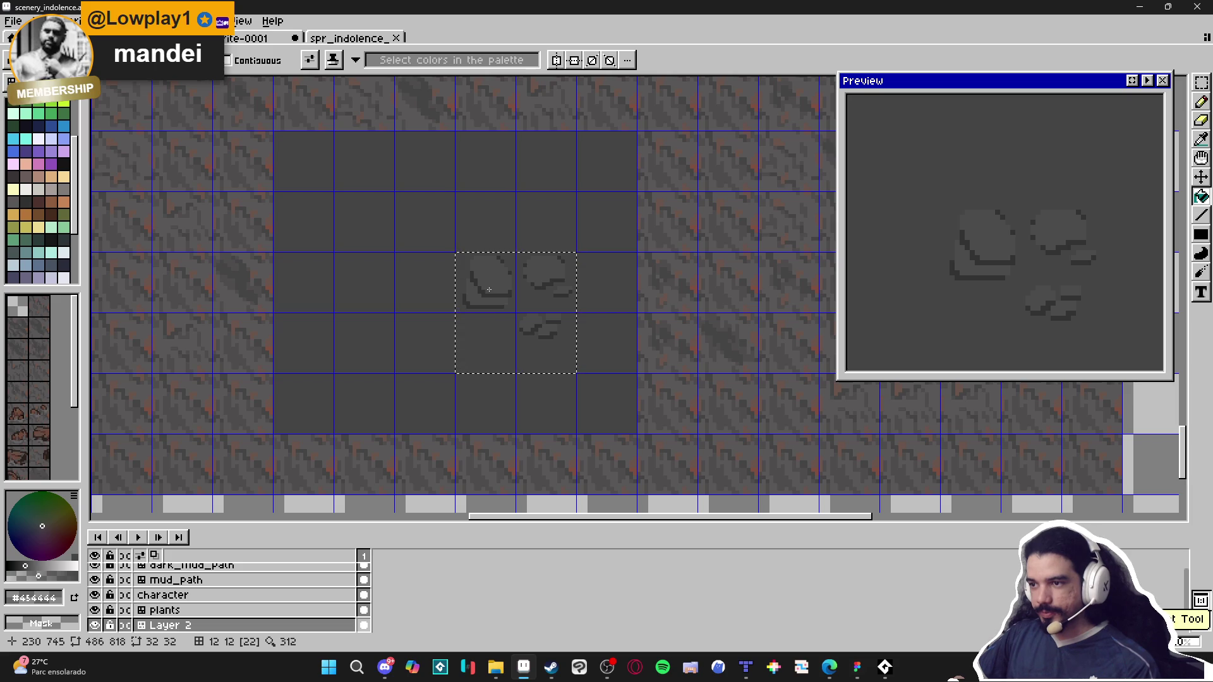
scroll(487, 297, "up", 1)
scroll(483, 301, "up", 1)
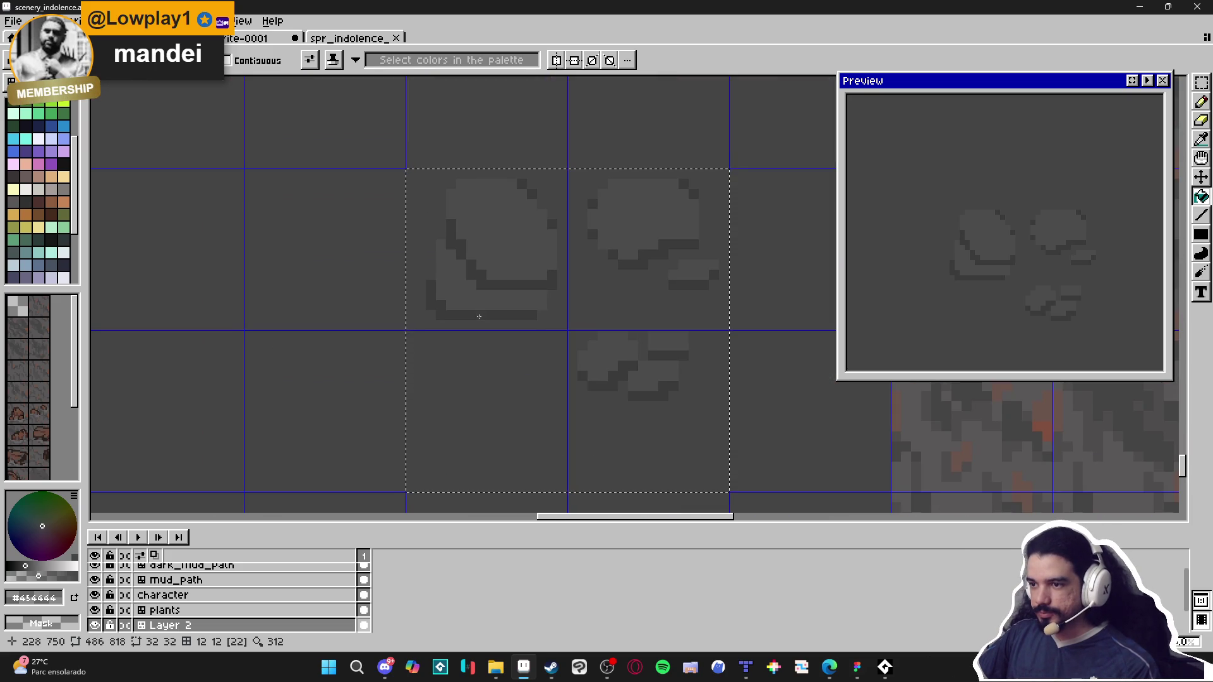
scroll(480, 319, "down", 4)
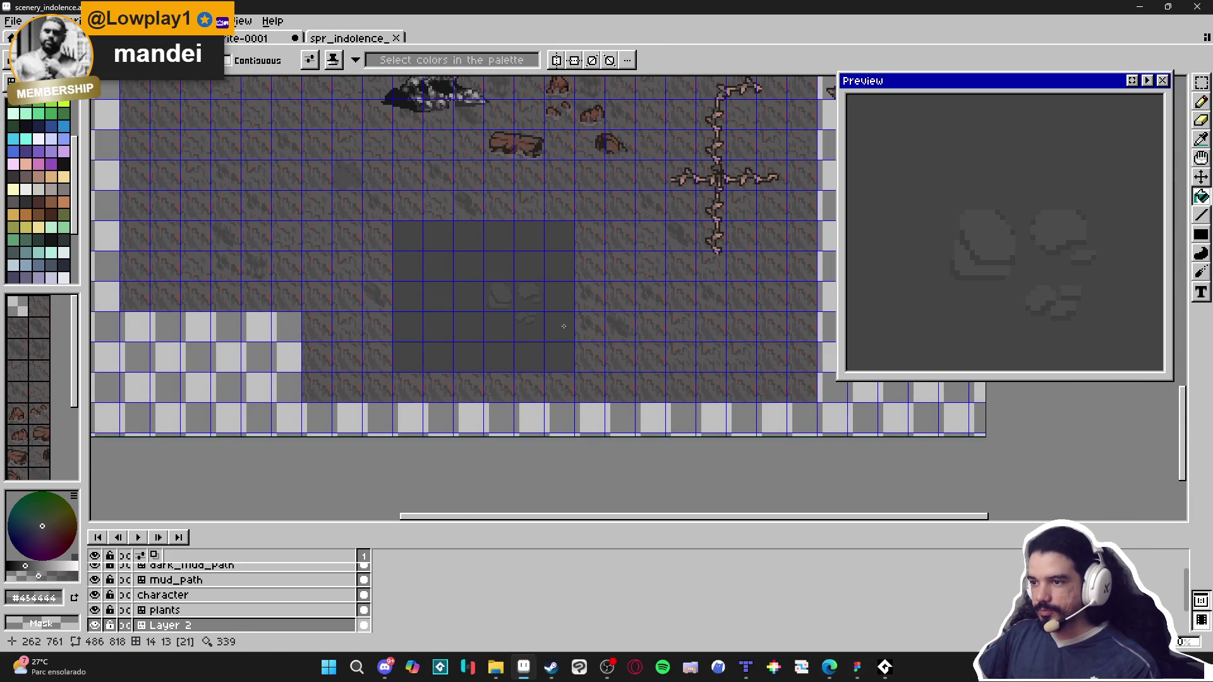
Step: Switch back to the Pencil and save scenery_indolence.aseprite
key("b")
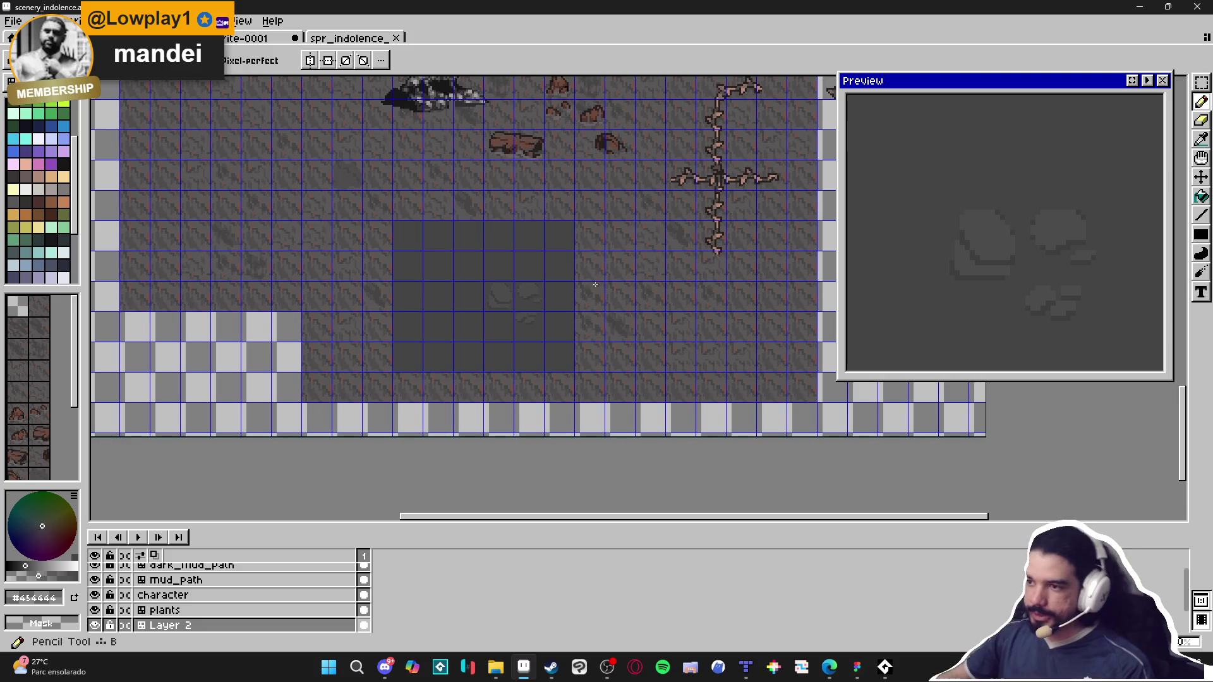
scroll(493, 274, "up", 4)
scroll(492, 274, "up", 1)
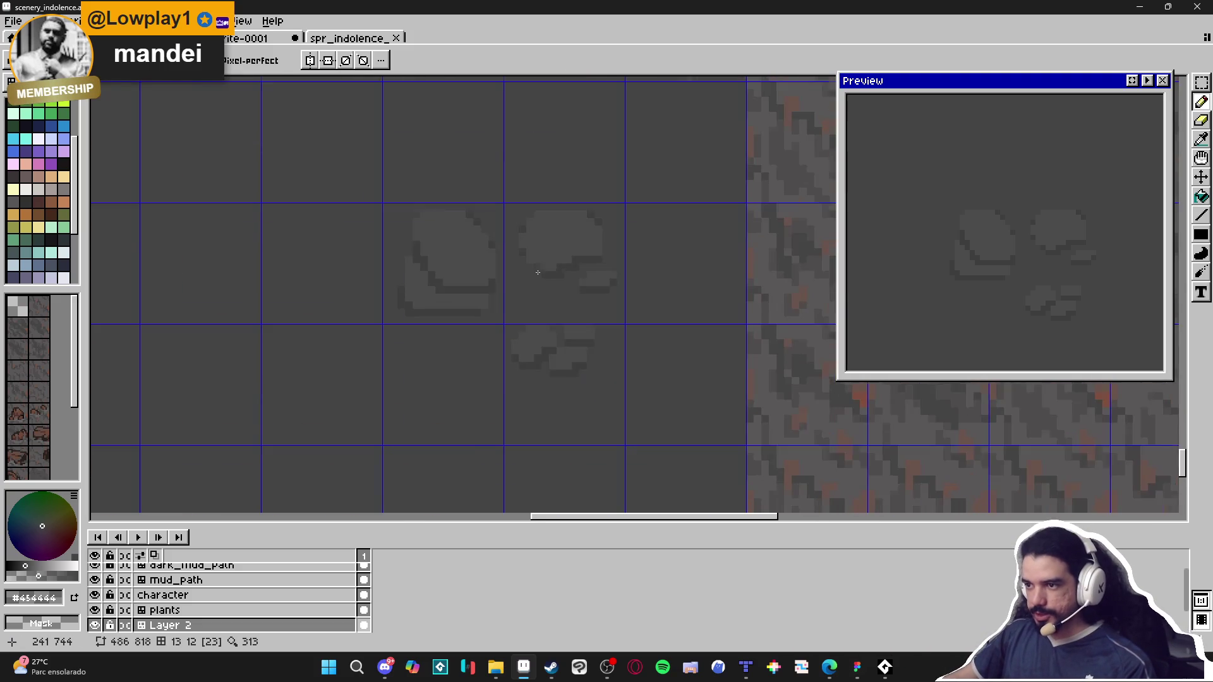
scroll(496, 284, "down", 2)
key("ctrl+s")
scroll(501, 302, "down", 2)
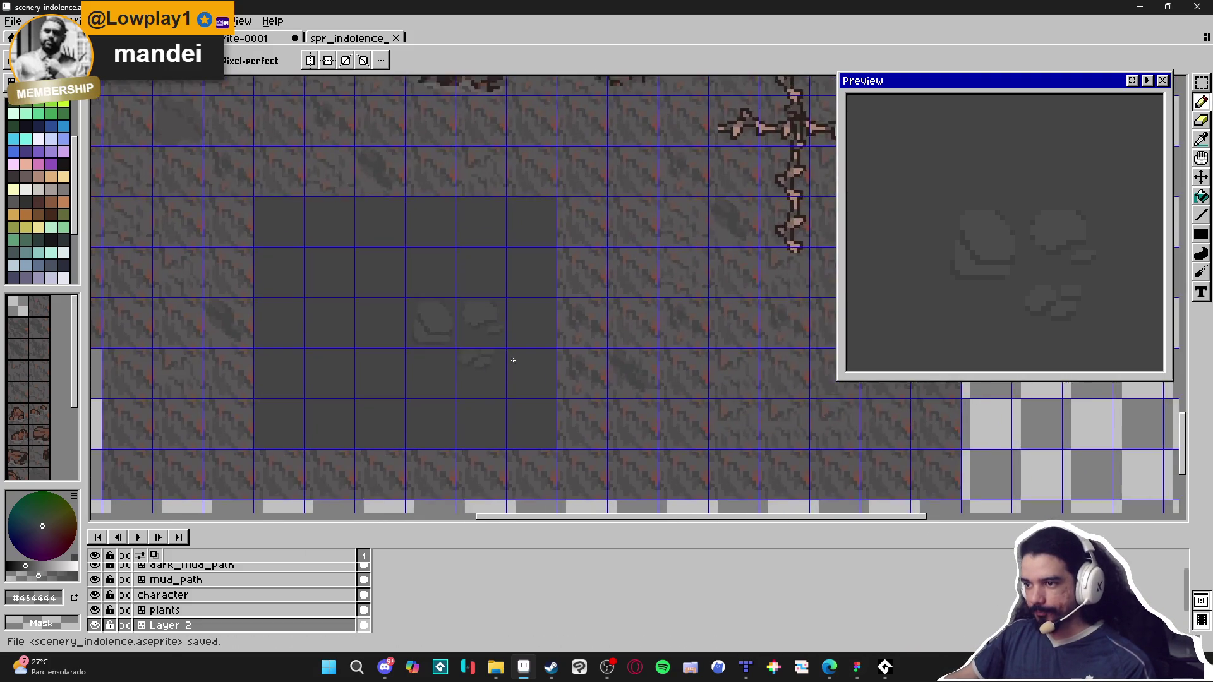
scroll(460, 333, "up", 1)
scroll(459, 333, "right", 1)
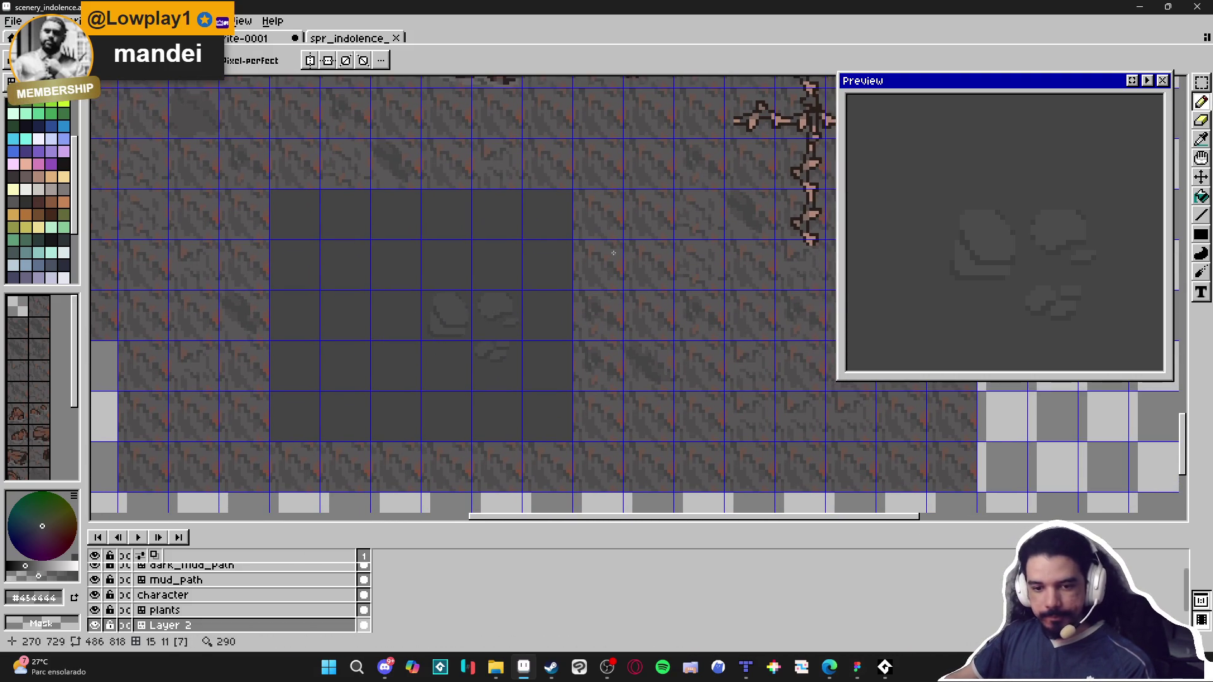
scroll(453, 280, "down", 1)
scroll(468, 290, "up", 1)
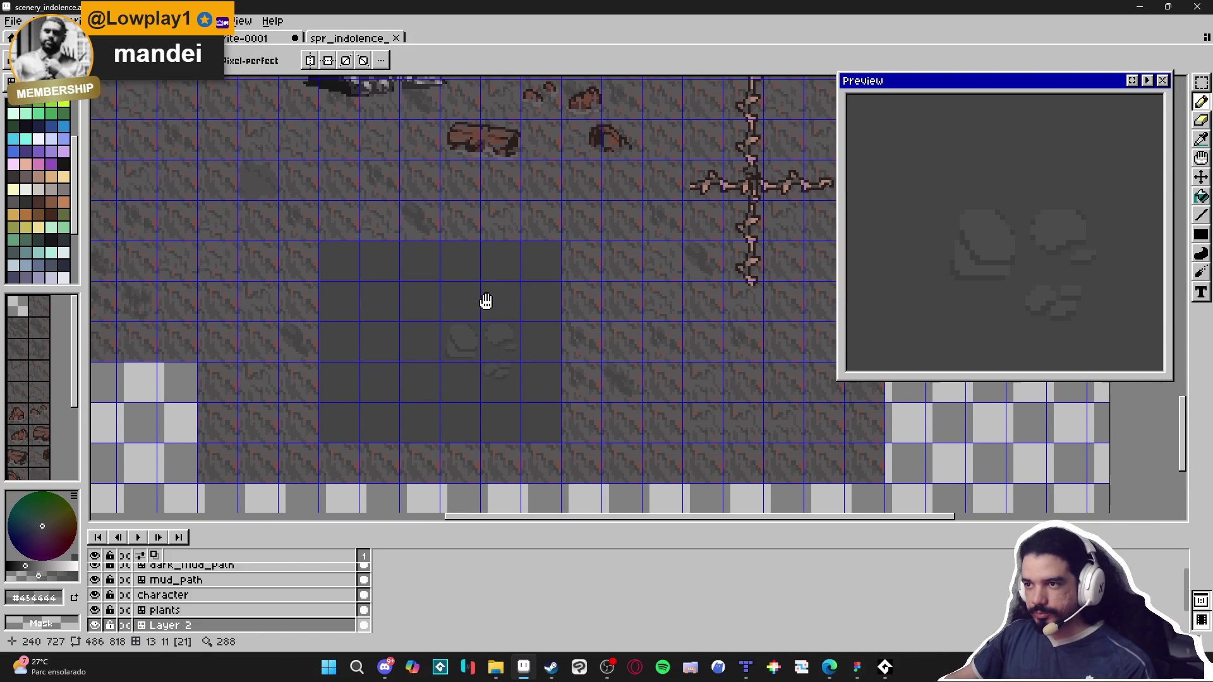
scroll(483, 329, "left", 1)
scroll(481, 362, "down", 1)
scroll(480, 362, "left", 1)
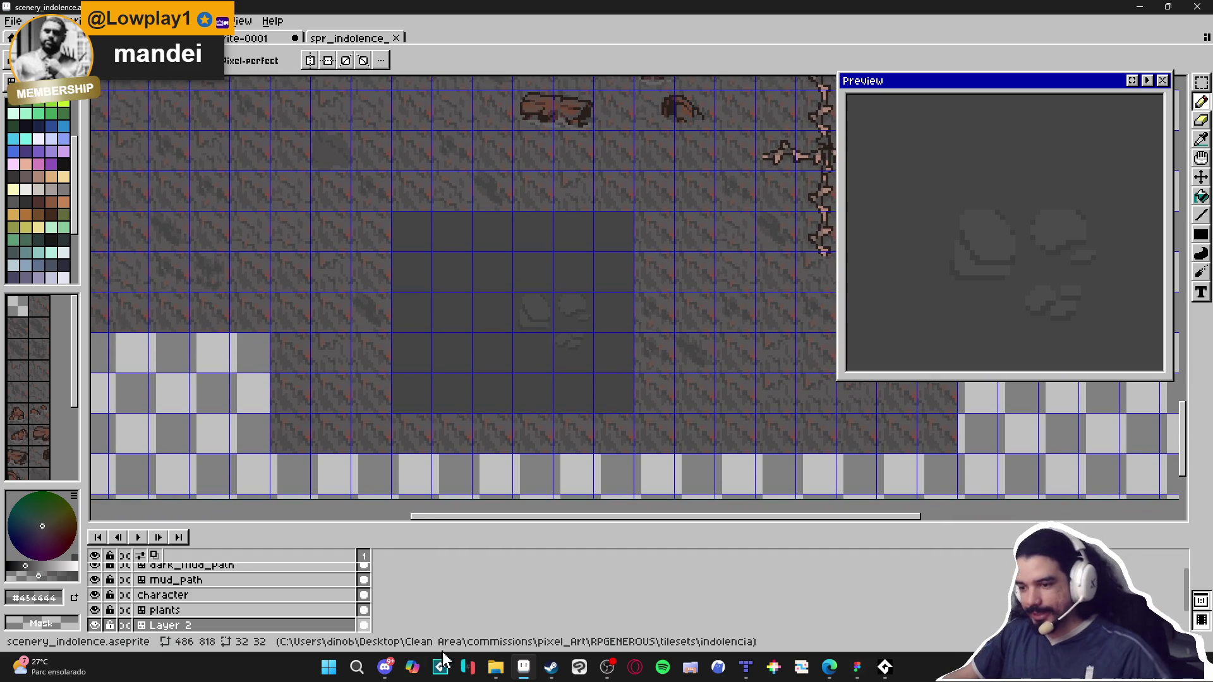
left_click(378, 671)
Step: In #feedback_artistico, download Tile Lowplay.rar despite the warning and open its Tile Lowplay folder
scroll(127, 354, "down", 5)
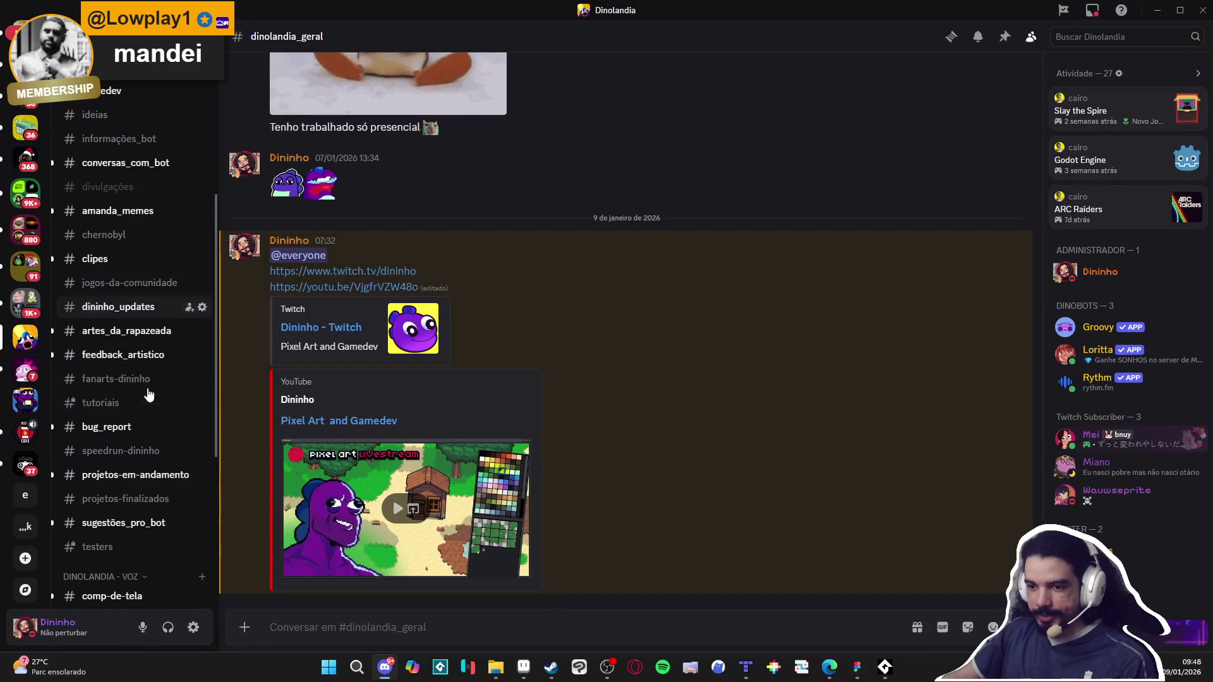
left_click(122, 350)
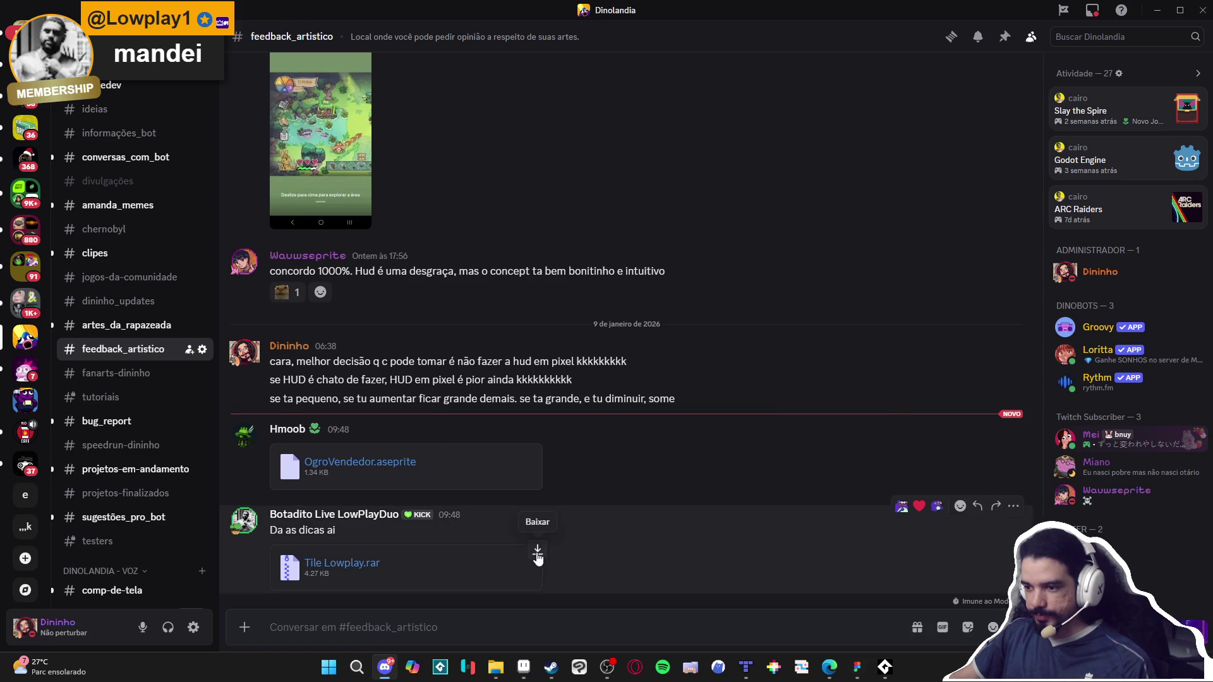
left_click(537, 553)
left_click(678, 383)
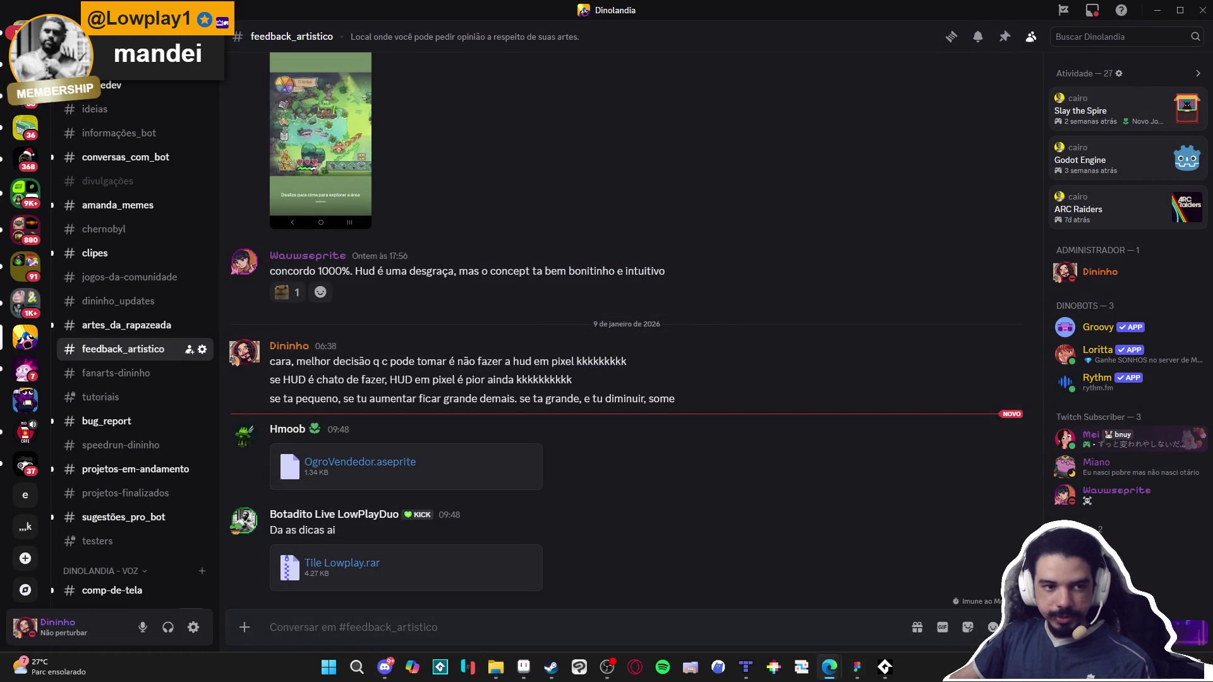
double_click(240, 110)
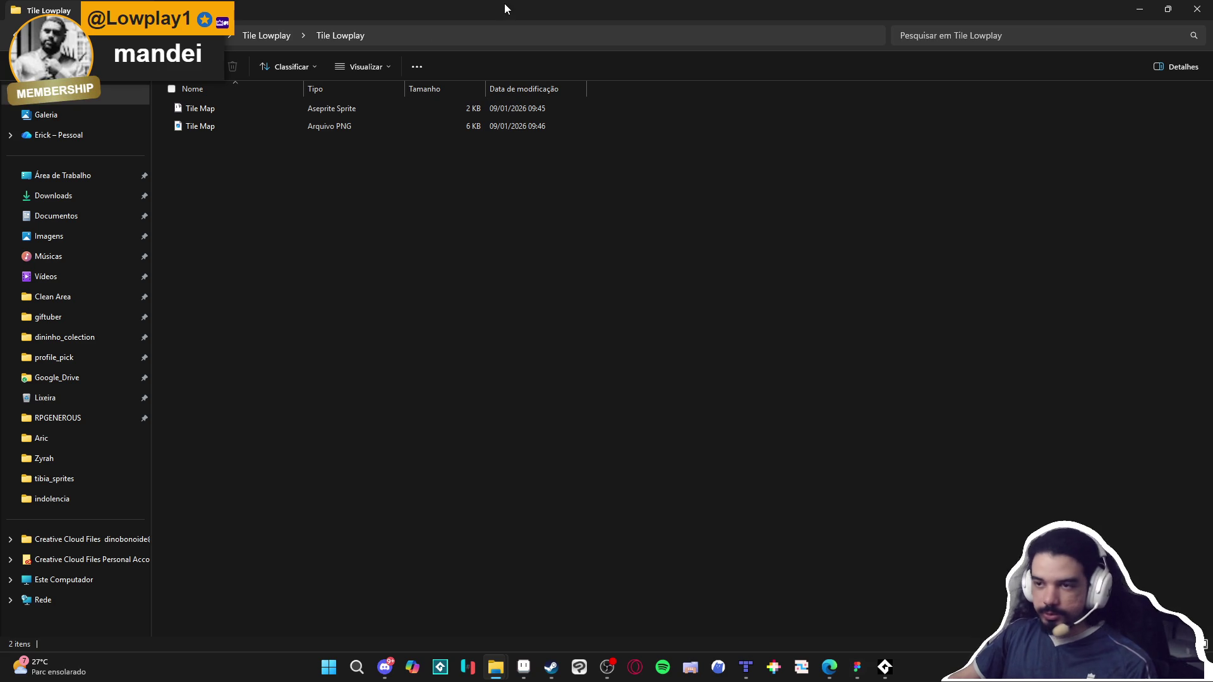
Step: Shrink the Explorer window, minimize Discord, and open an Área de Trabalho window, moving it aside
left_click_drag(760, 13, 944, 137)
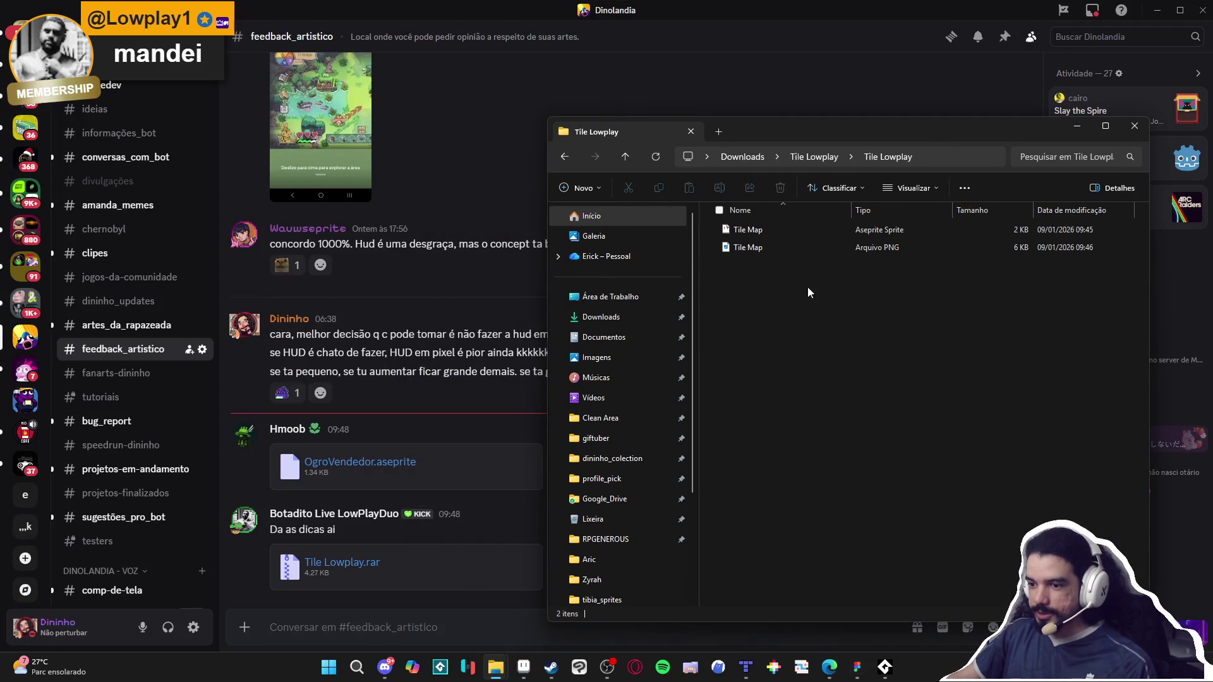
left_click(1162, 8)
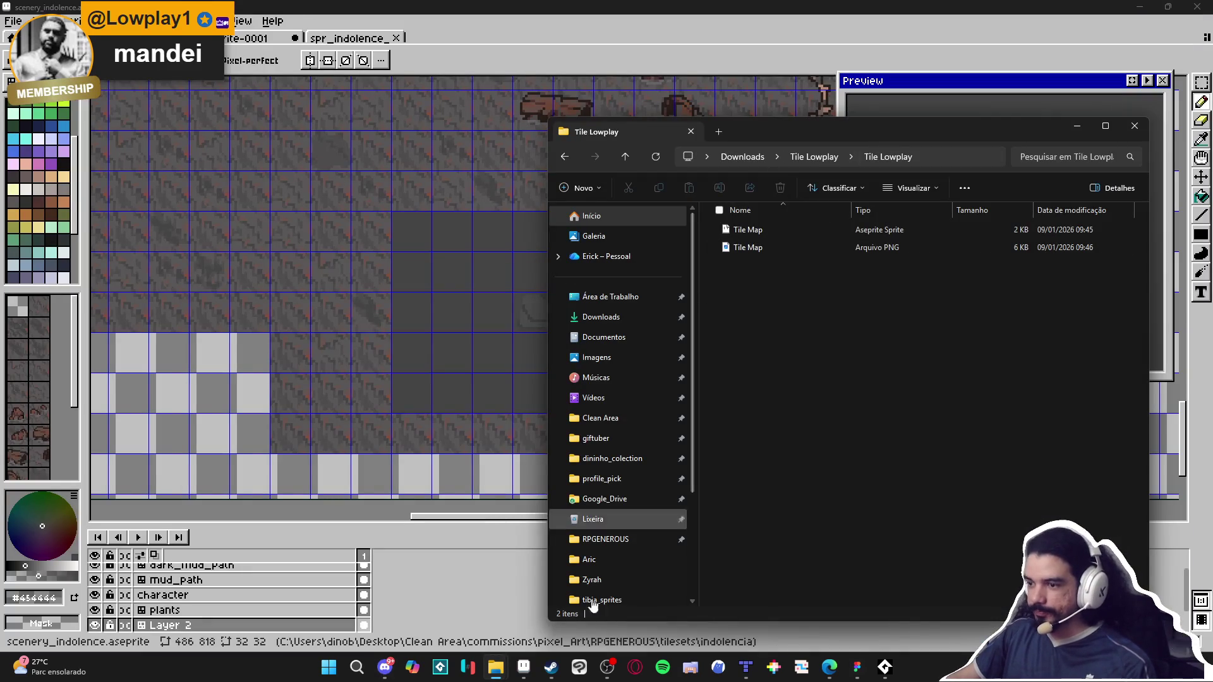
right_click(496, 667)
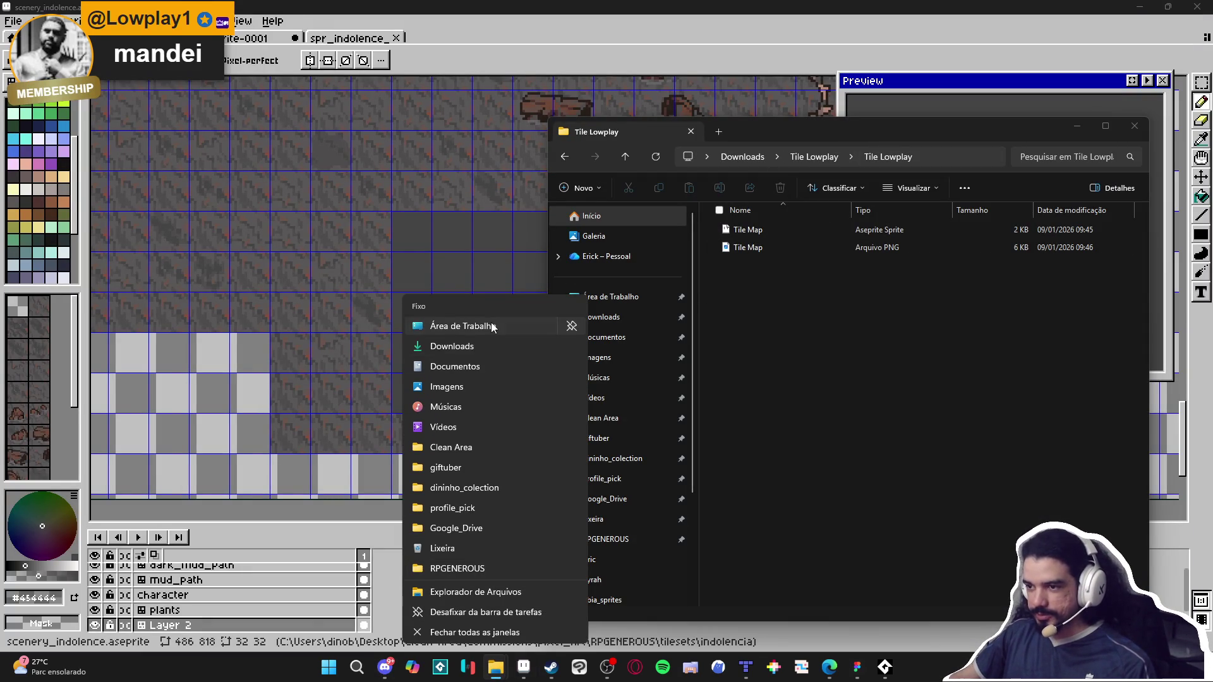
left_click(570, 325)
left_click_drag(915, 127, 152, 253)
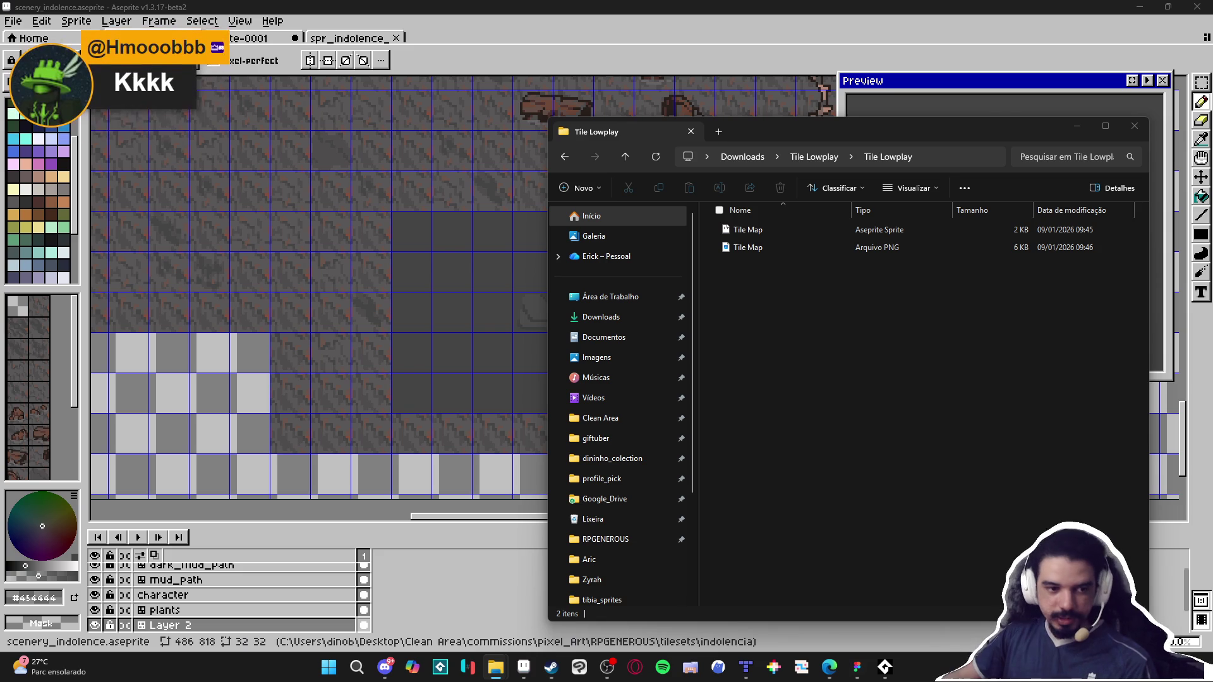
Step: Drag both Tile Map files into Aseprite and zoom in on the tile shapes
mouse_move(735, 284)
left_mouse_down()
mouse_move(789, 203)
mouse_move(517, 306)
left_mouse_up()
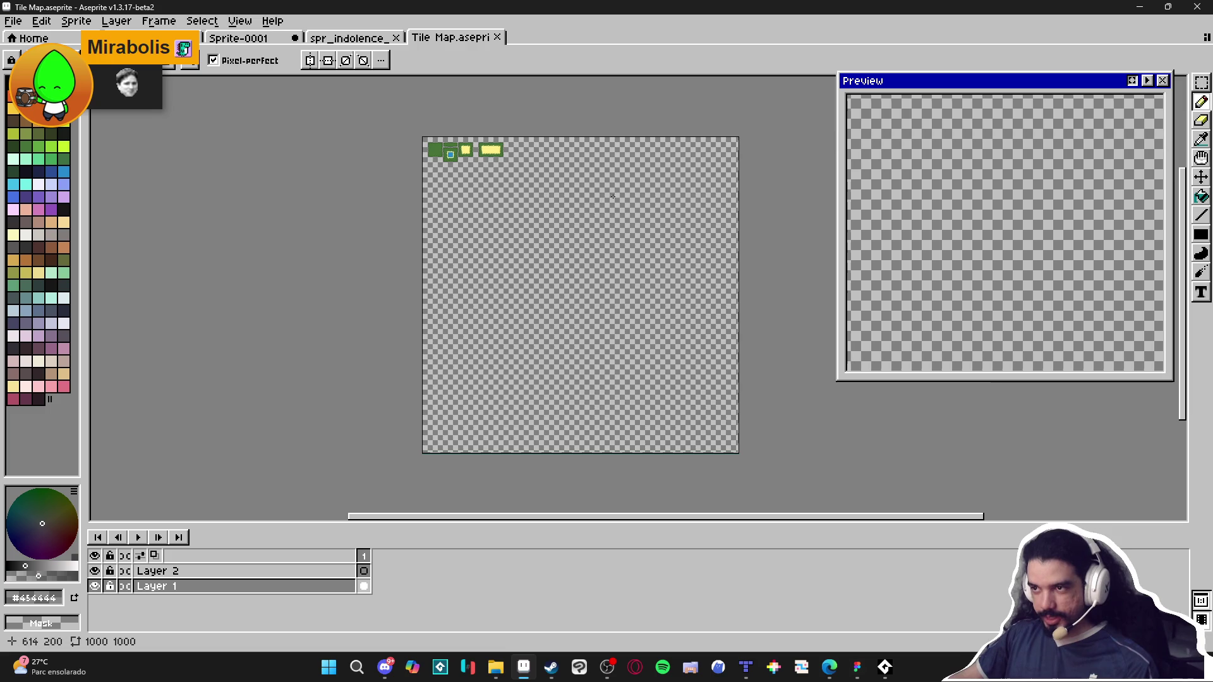
scroll(506, 146, "up", 3)
scroll(297, 206, "up", 1)
left_click_drag(295, 211, 413, 260)
scroll(413, 260, "up", 1)
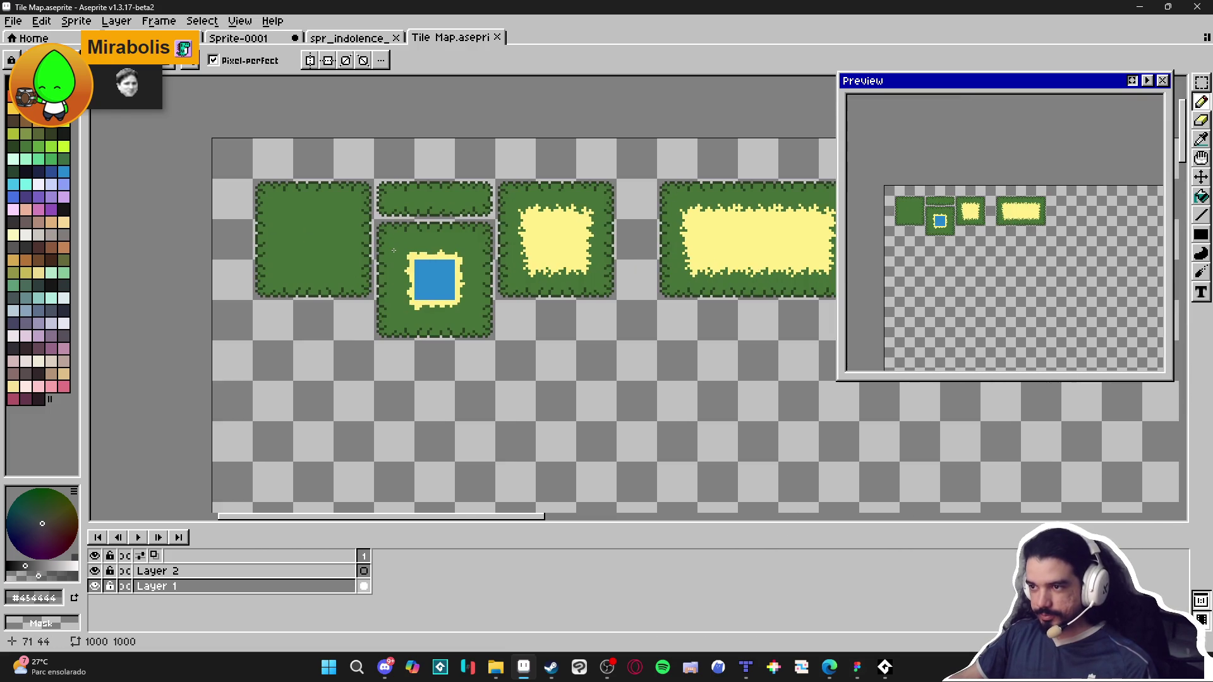
scroll(394, 251, "up", 1)
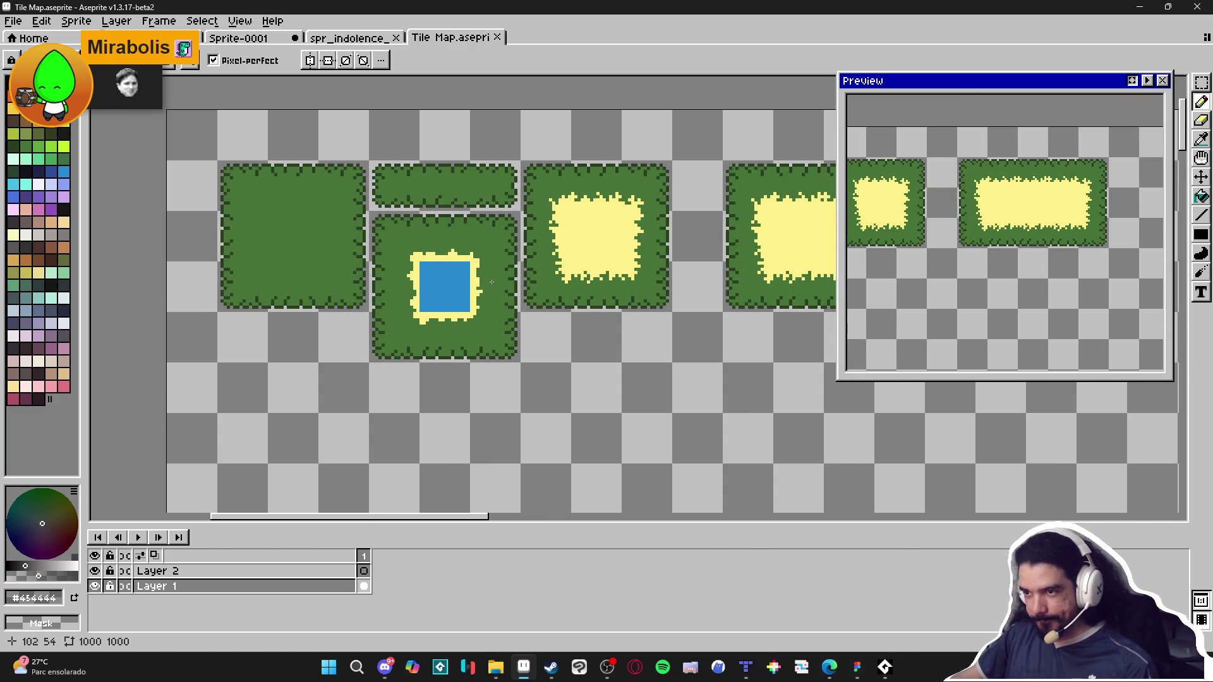
scroll(514, 294, "down", 1)
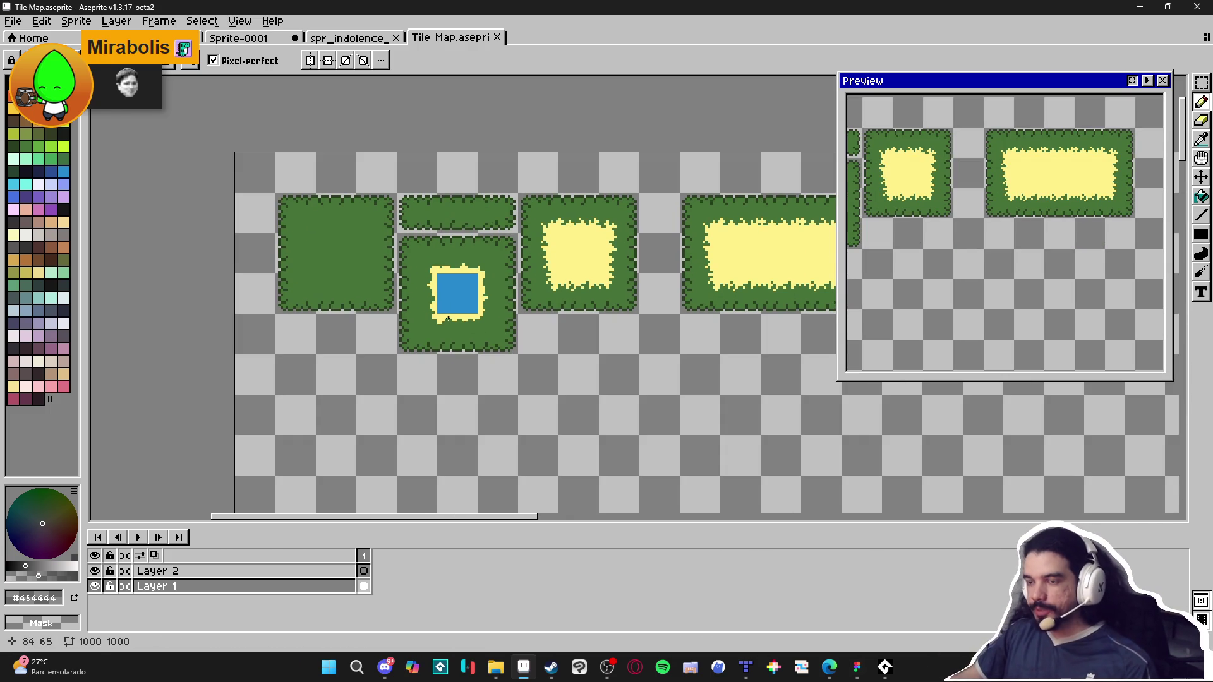
scroll(459, 244, "up", 2)
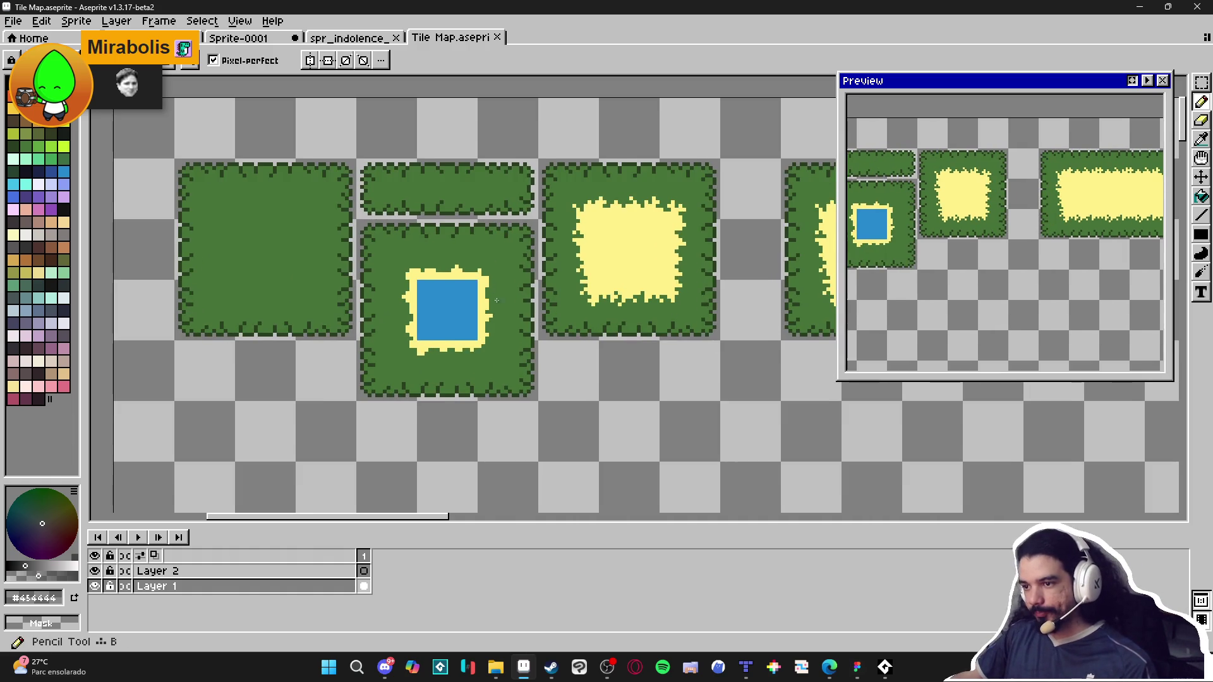
scroll(452, 315, "down", 1)
scroll(452, 324, "right", 1)
scroll(528, 300, "up", 3)
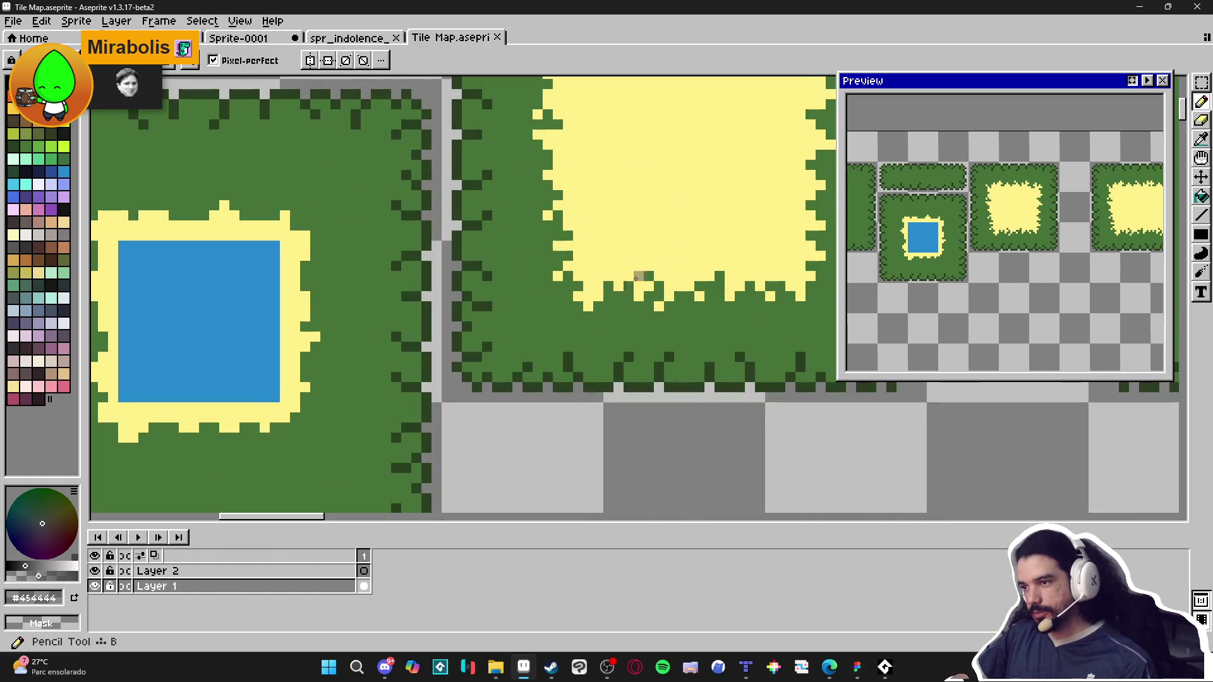
Step: Draw a trial dark green pixel in the sand tile, then undo it
left_click(650, 270, "alt")
left_click(666, 212)
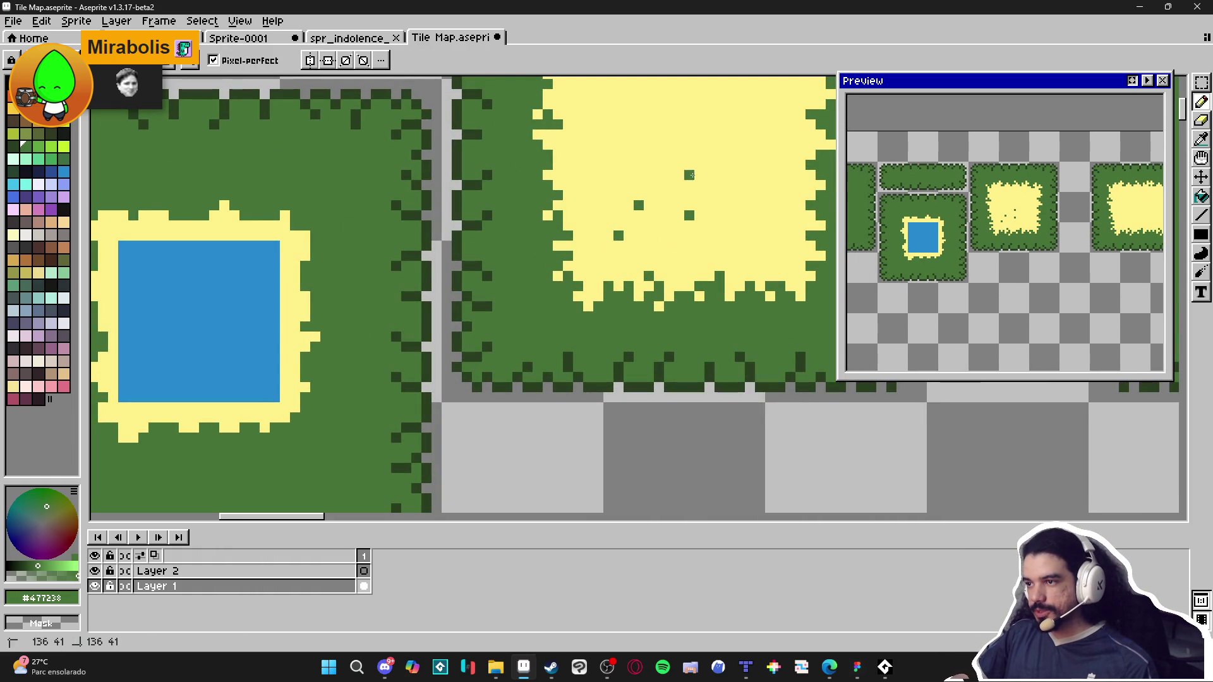
key("ctrl+z")
key("ctrl+z")
key("ctrl+z")
left_click(544, 217, "alt")
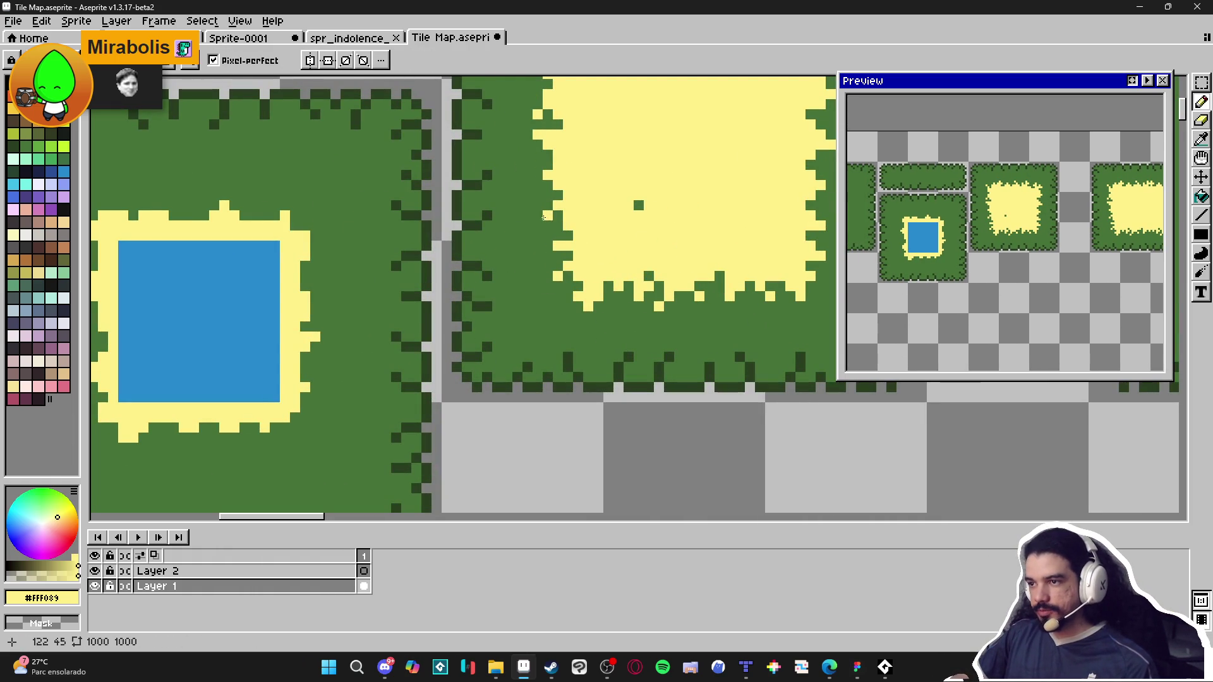
scroll(558, 205, "down", 2)
key("ctrl+z")
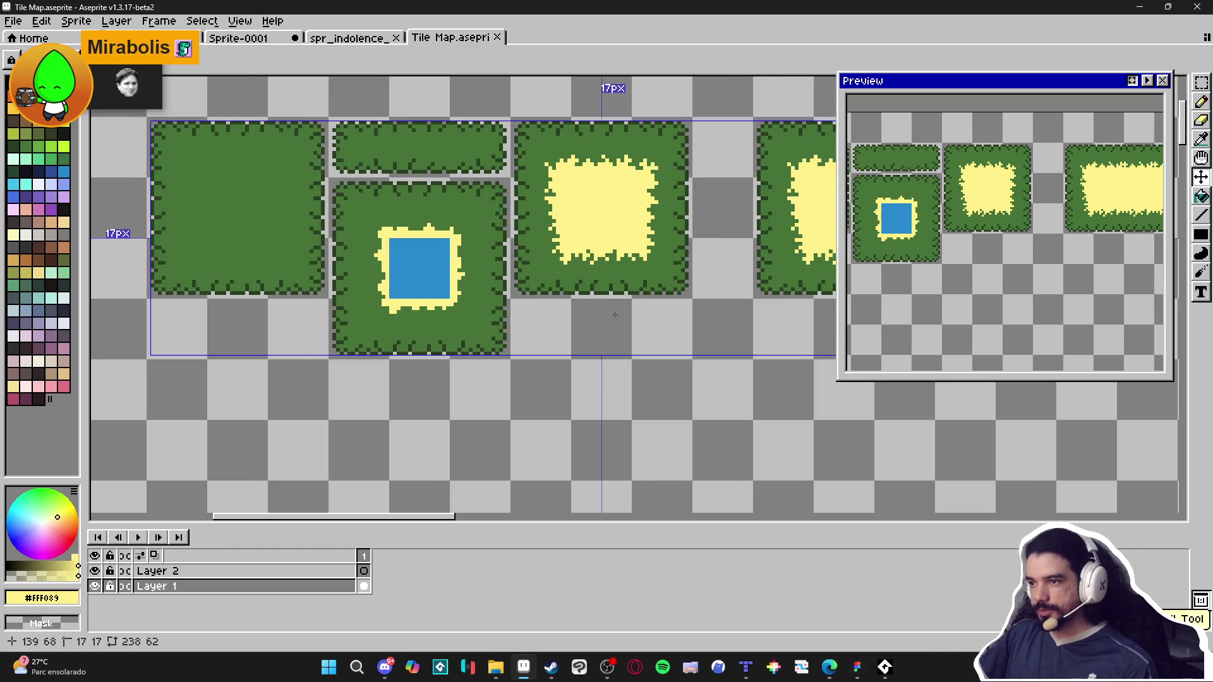
Step: Paint trial green blocks below the water tile, then undo them
scroll(578, 299, "up", 2)
left_click(583, 298, "alt")
scroll(589, 355, "up", 3)
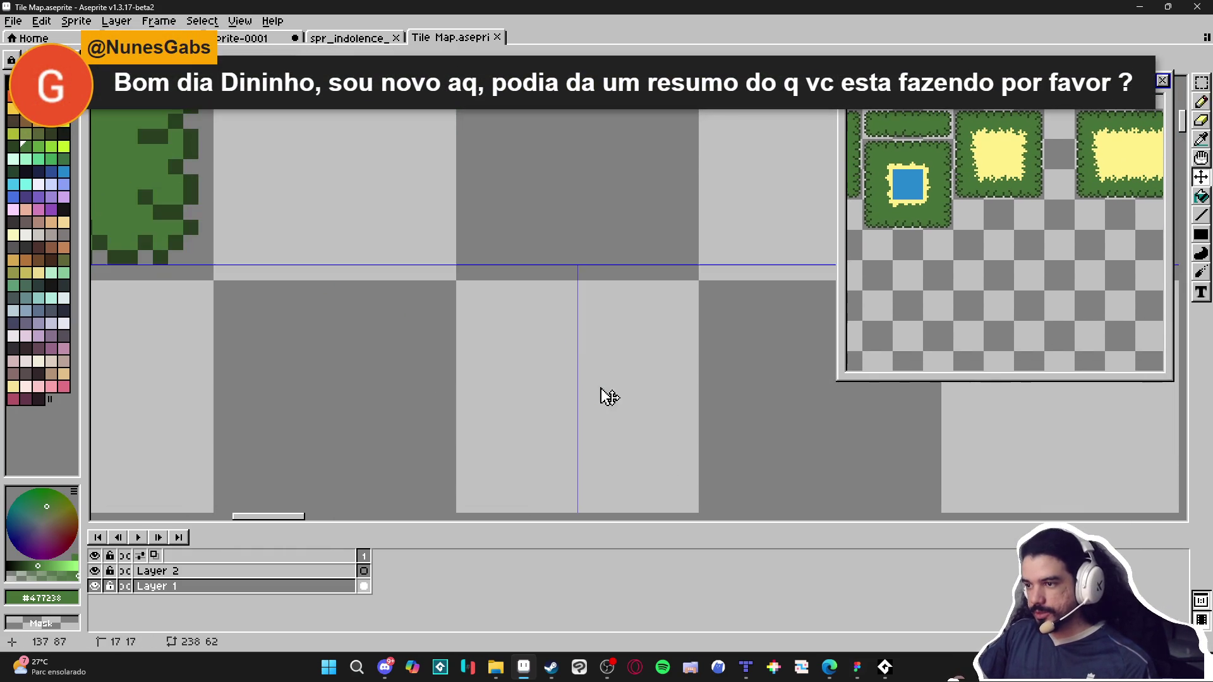
mouse_move(630, 380)
left_mouse_down()
mouse_move(646, 364)
mouse_move(601, 379)
left_mouse_up()
left_click(646, 349)
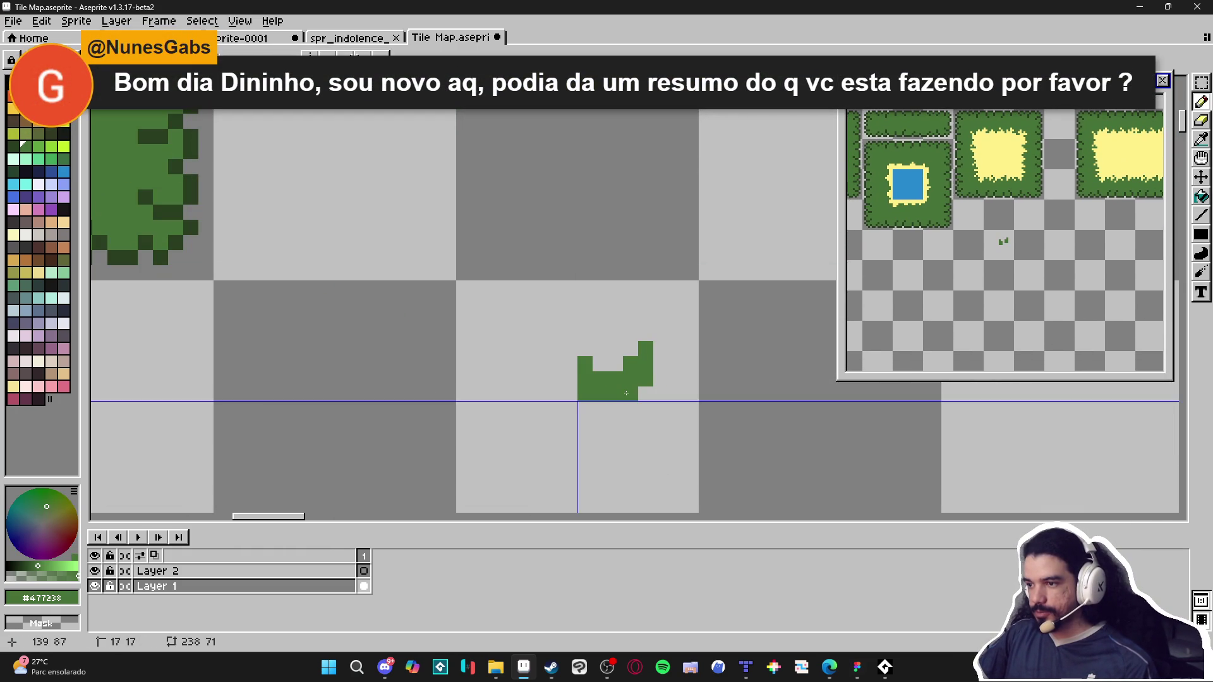
key("ctrl+z")
key("ctrl+z")
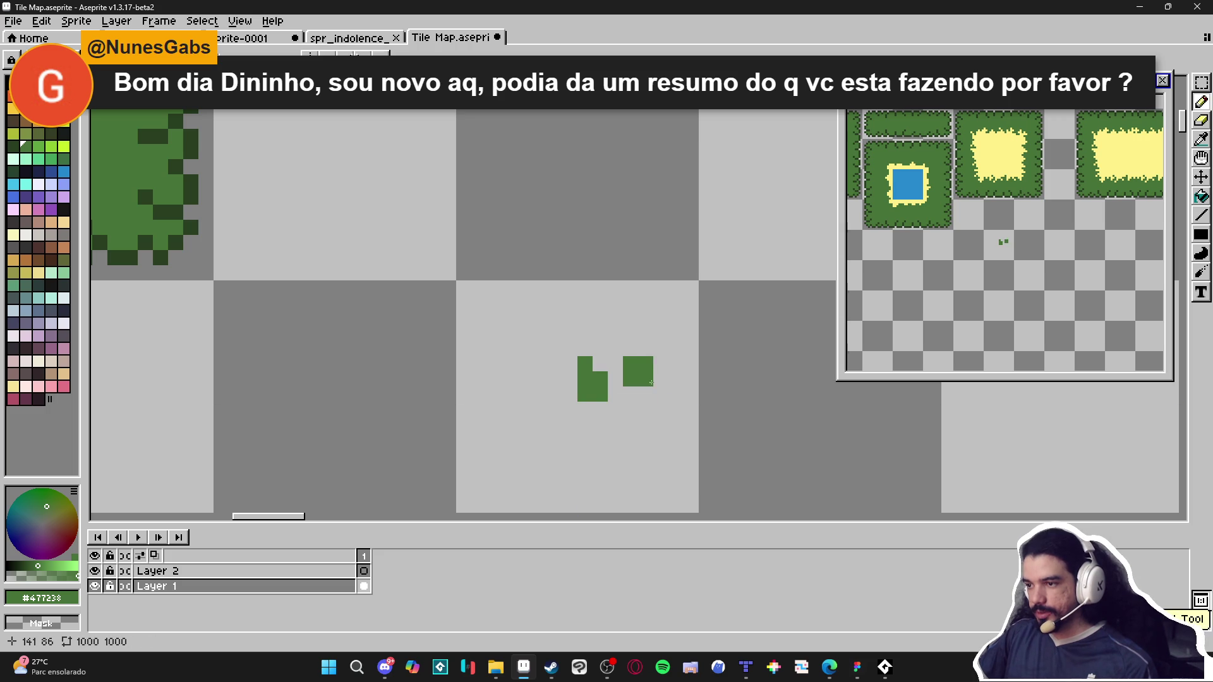
key("m")
mouse_move(577, 344)
left_mouse_down()
mouse_move(653, 402)
mouse_move(710, 381)
left_mouse_up()
key("b")
key("ctrl+z")
key("ctrl+z")
key("ctrl+z")
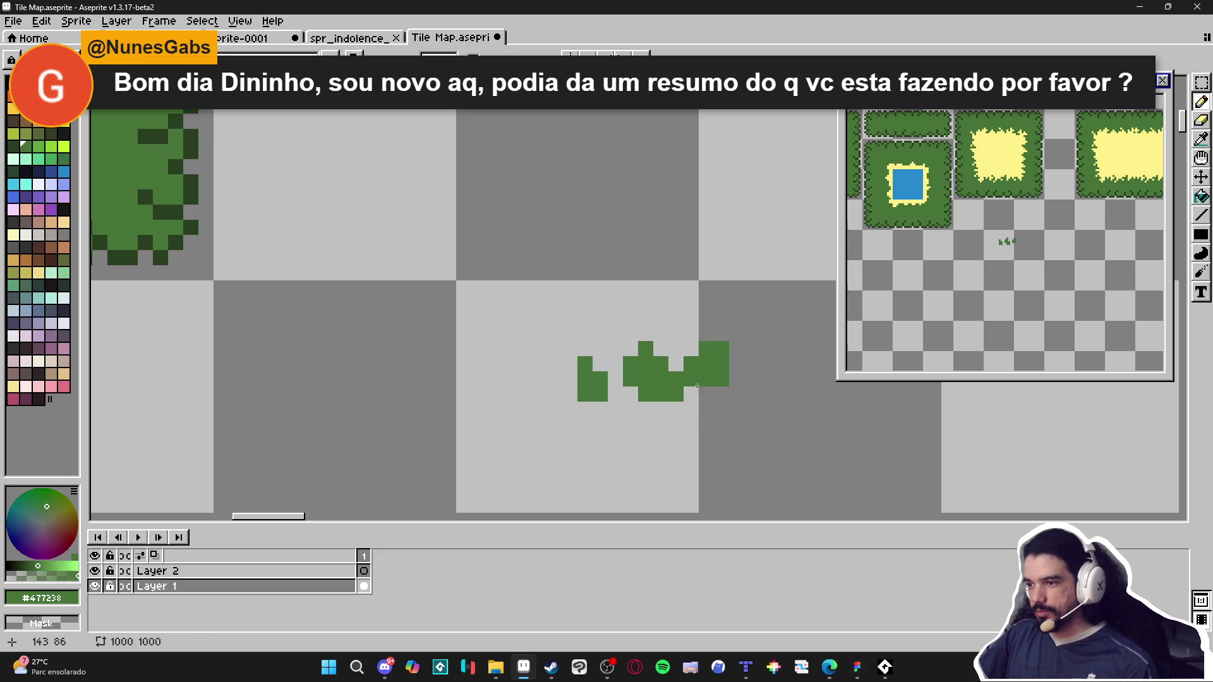
key("ctrl+z")
key("ctrl+z")
key("ctrl+z")
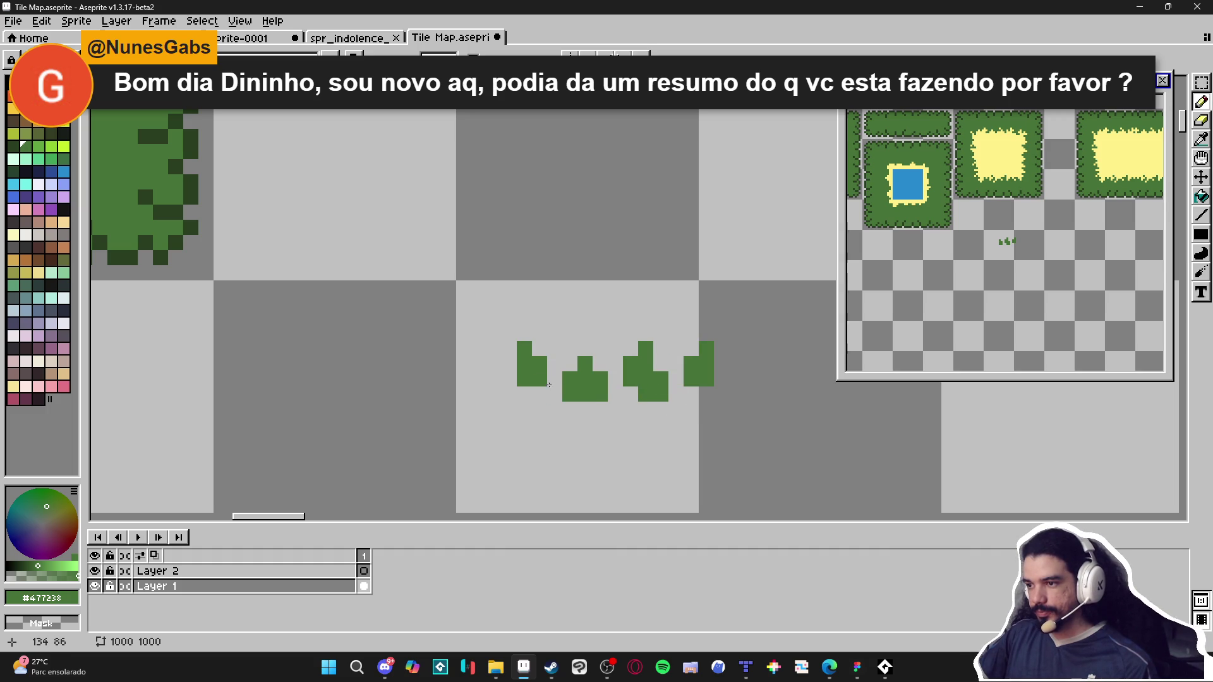
key("ctrl+z")
key("ctrl+z")
Step: Draw the green grass tuft's blade and bottom pixels below the water tile
left_click_drag(554, 409, 554, 379)
left_click(527, 407)
left_click(623, 410)
scroll(679, 400, "down", 3)
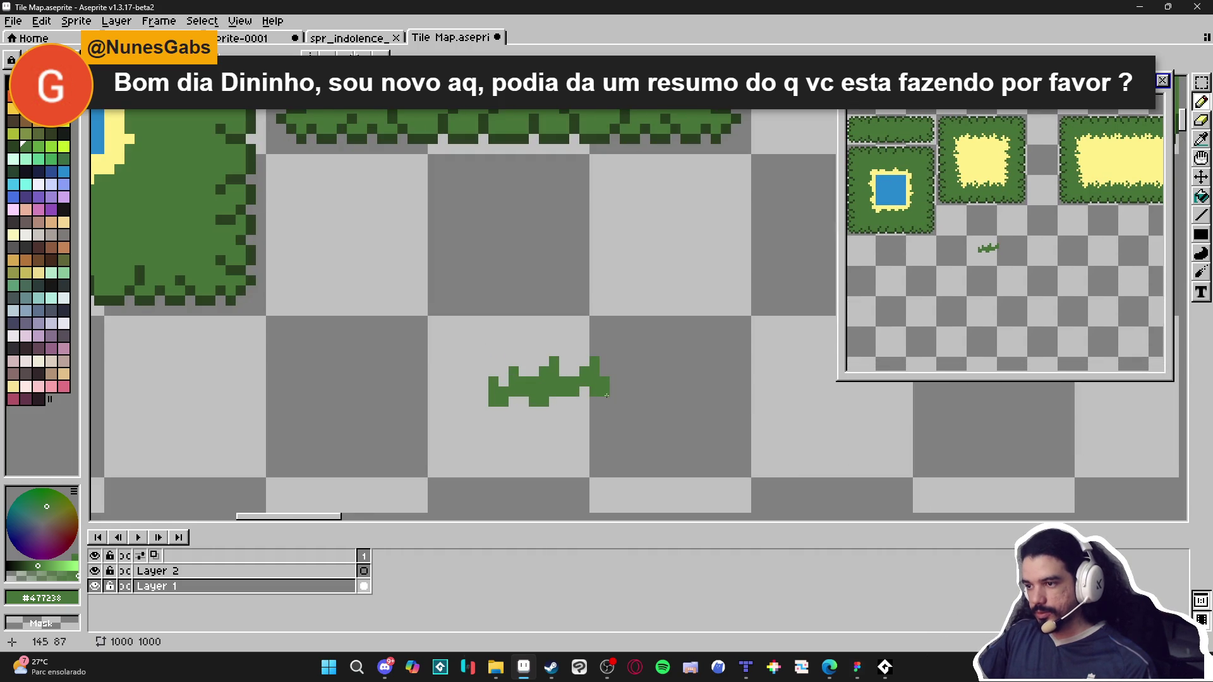
scroll(606, 395, "down", 1)
scroll(632, 253, "up", 2)
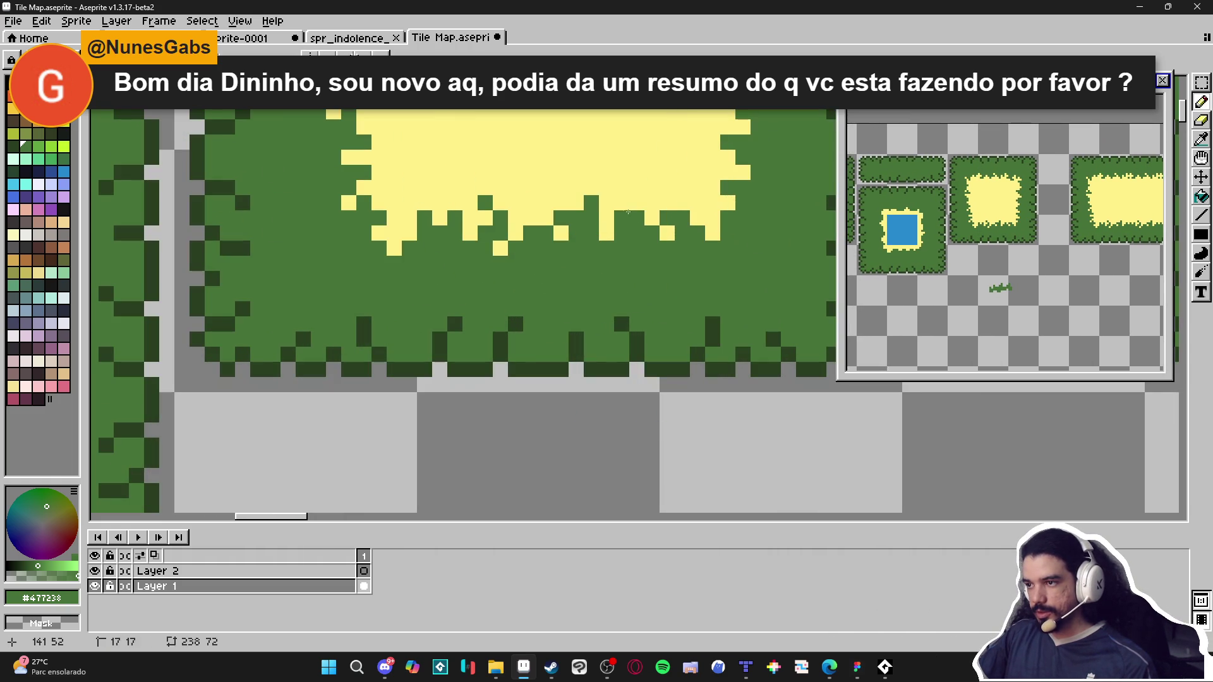
Step: Paint sand-yellow pixels along the large grass tile's sand edge, undoing a green stroke
left_click(677, 221, "alt")
left_click(675, 229, "alt")
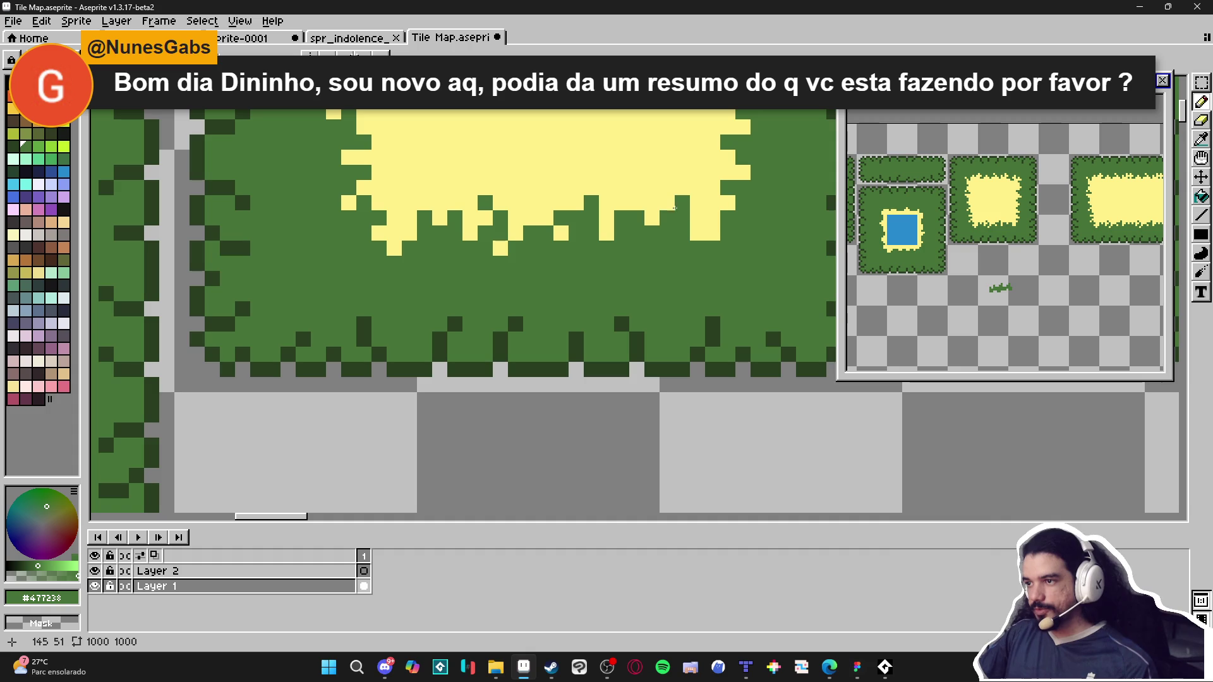
scroll(705, 234, "down", 1)
scroll(657, 247, "up", 2)
left_click(657, 209, "alt")
left_click(643, 250)
left_click(623, 230)
left_click(663, 274, "alt")
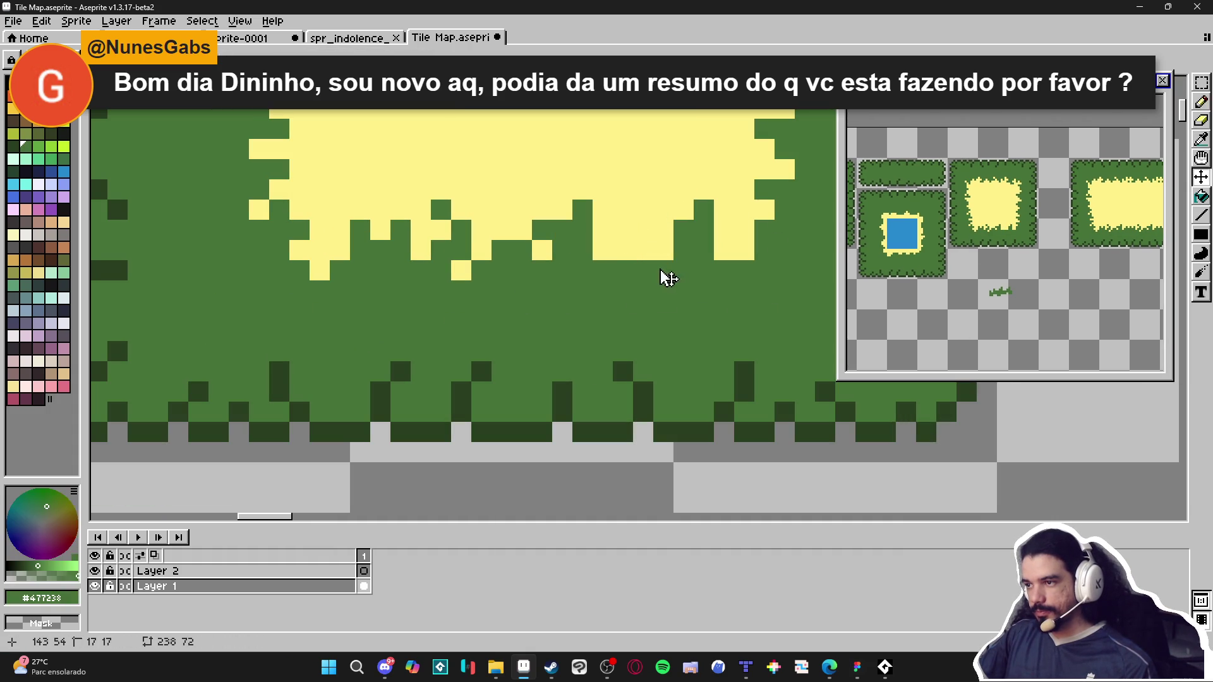
left_click_drag(643, 251, 623, 250)
key("ctrl+z")
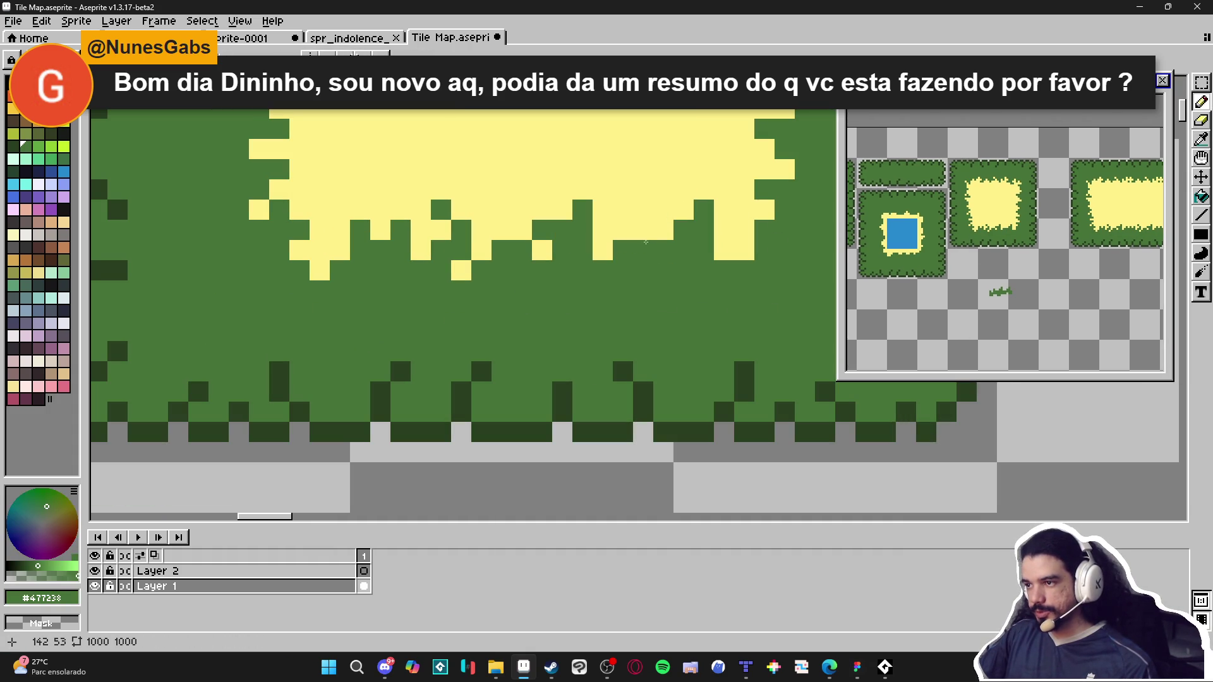
Step: Fill yellow pixels into the green teeth on the sand edge, repainting one green
scroll(651, 254, "down", 1)
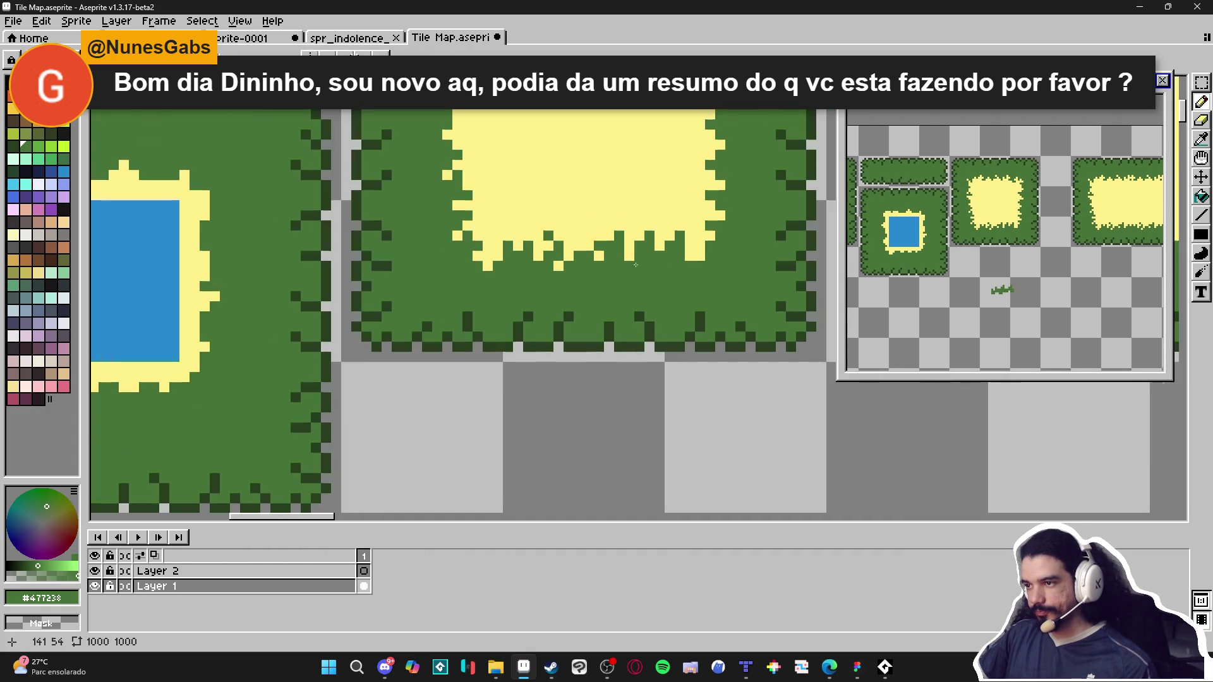
scroll(651, 255, "up", 1)
left_click(639, 206, "alt")
left_click(603, 207)
left_click(583, 227)
left_click(603, 226, "alt")
left_click(582, 226)
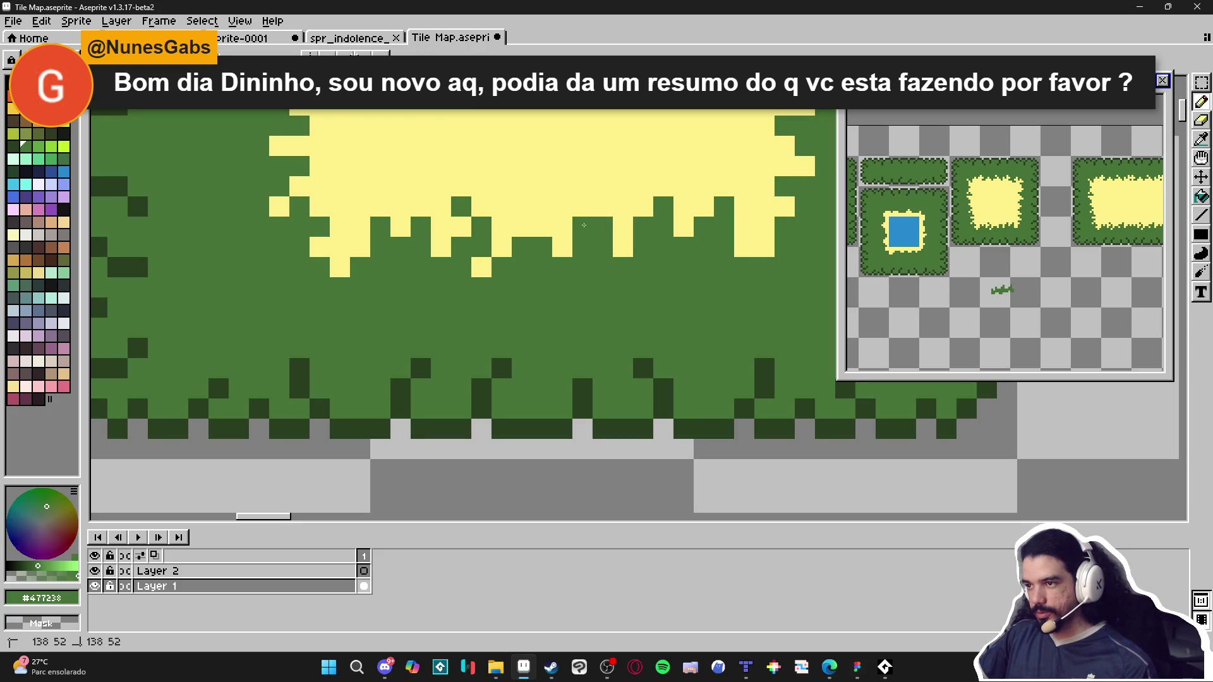
scroll(575, 207, "down", 5)
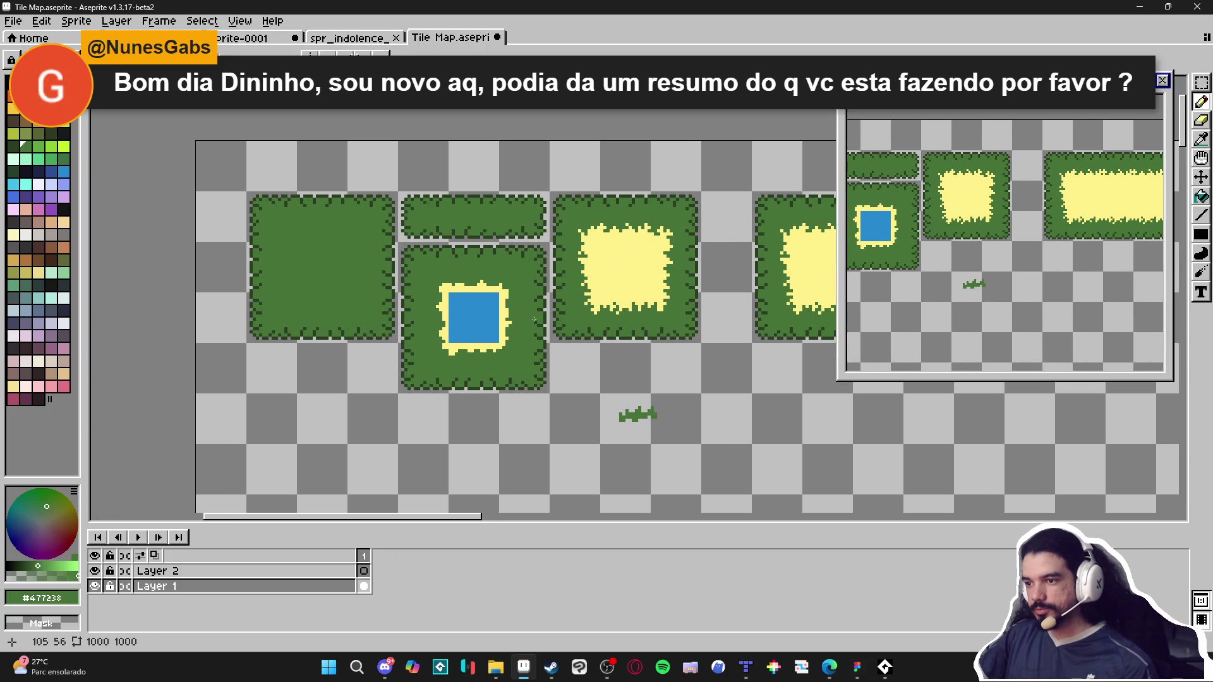
Step: Eyedrop the dark outline green and erase the plain tile's top-left corner pixels
scroll(361, 235, "up", 4)
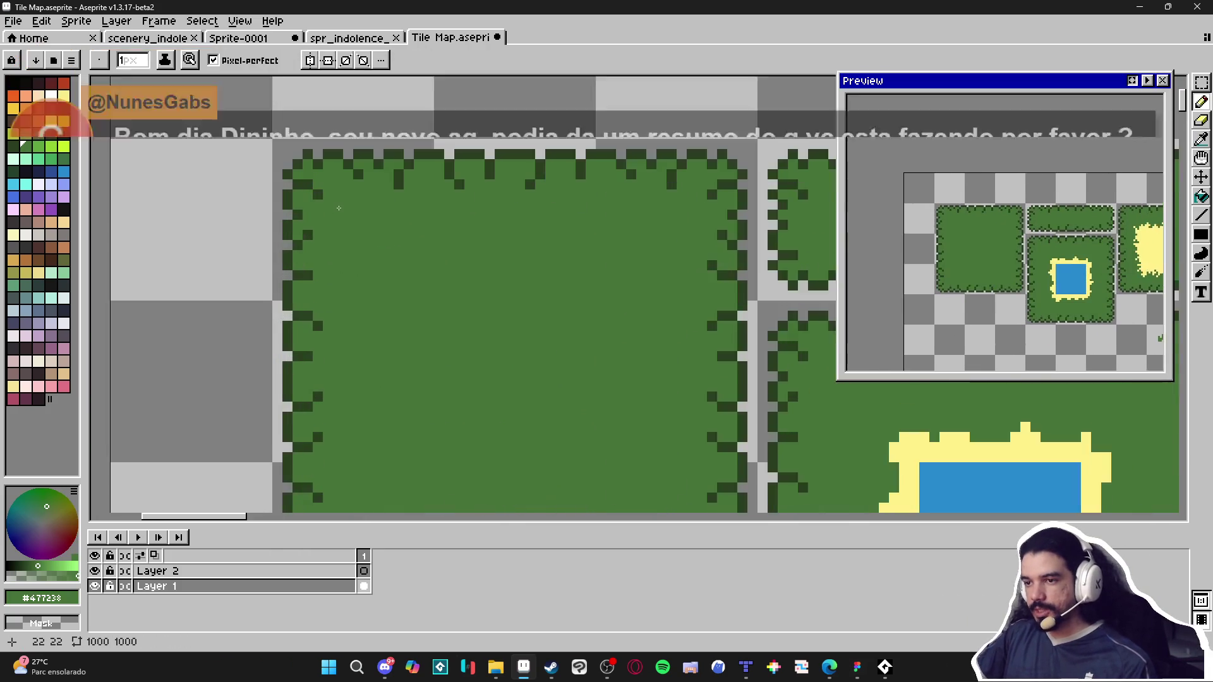
scroll(336, 244, "up", 1)
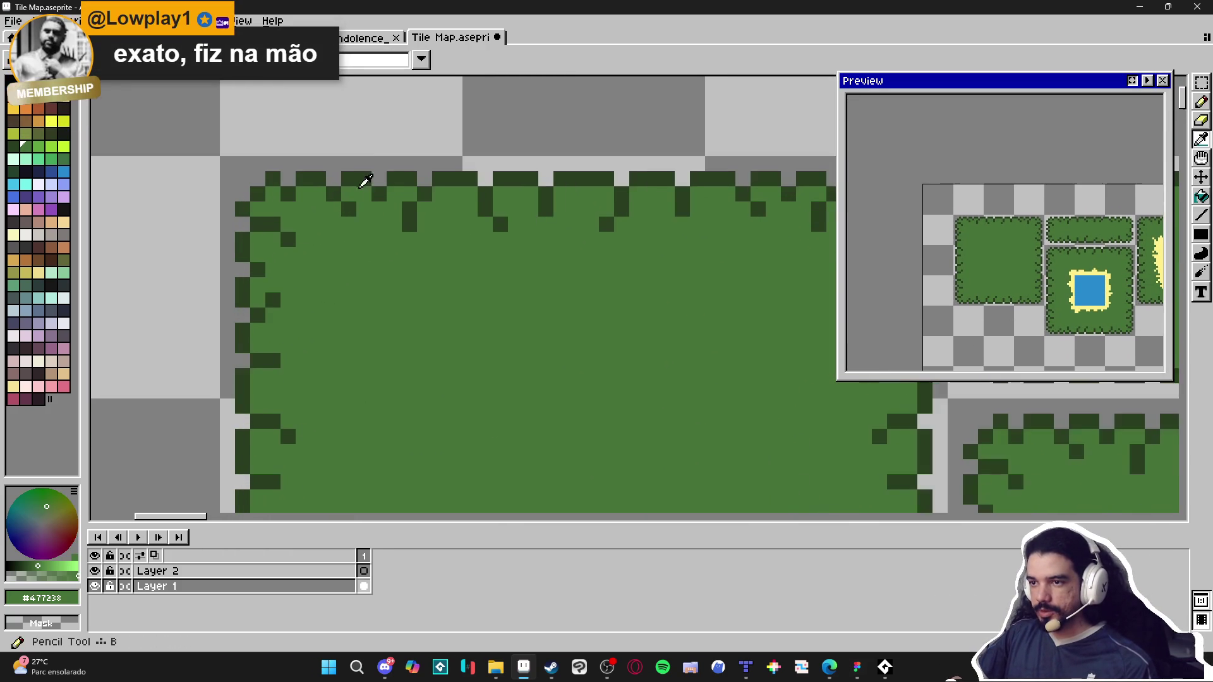
left_click(361, 182, "alt")
scroll(384, 231, "down", 2)
scroll(396, 195, "up", 1)
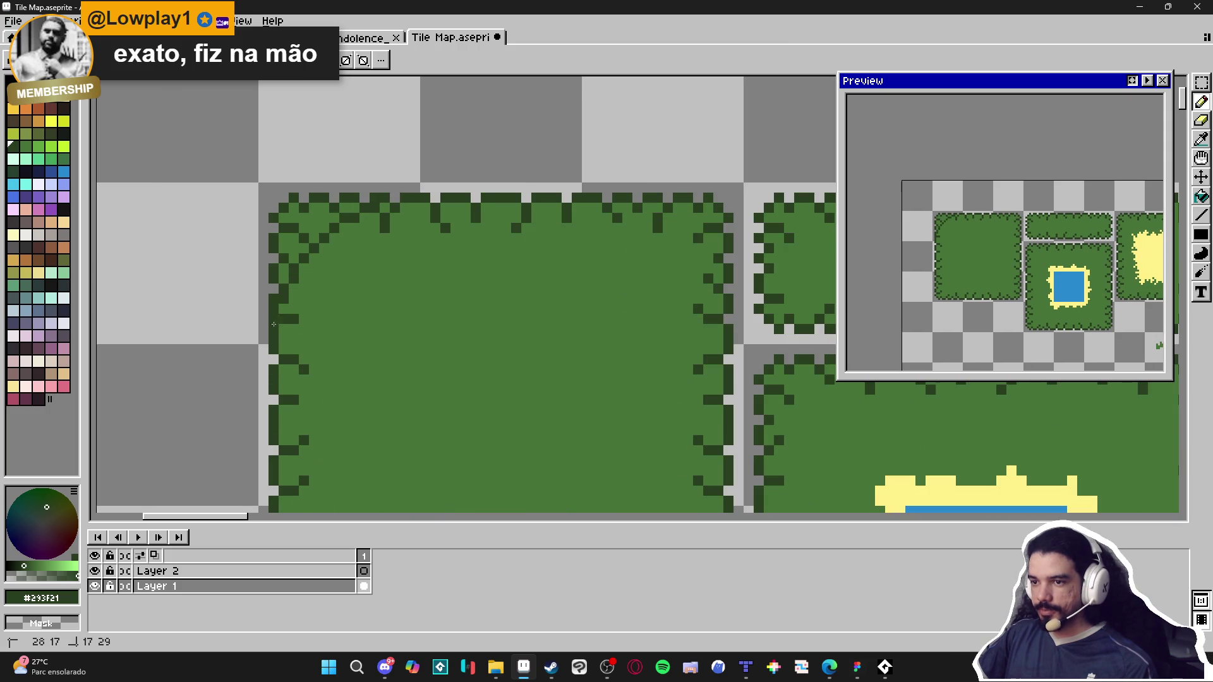
key("e")
left_click_drag(255, 273, 314, 218)
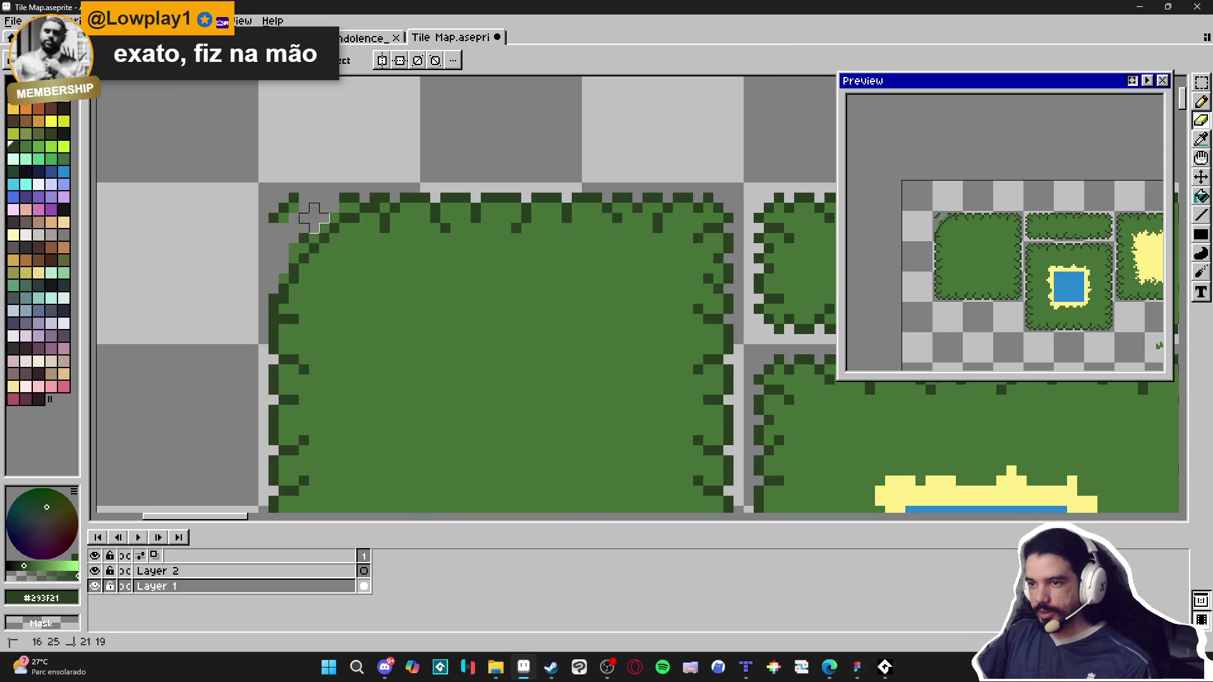
scroll(354, 209, "down", 2)
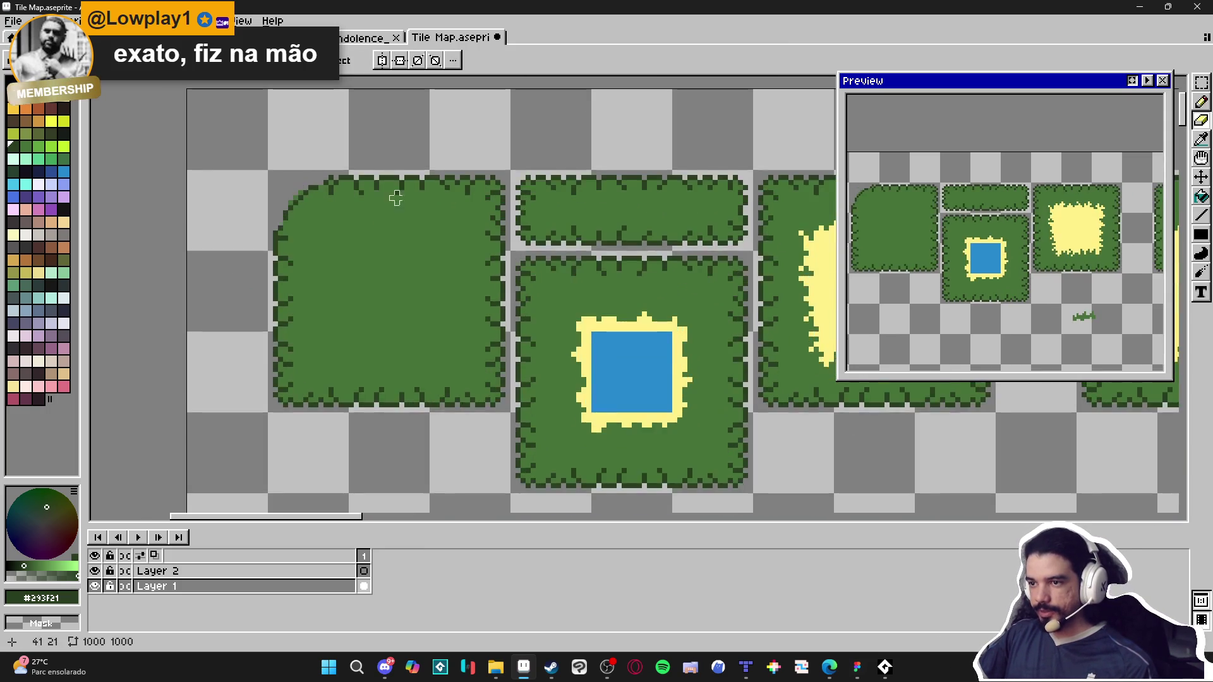
scroll(393, 196, "up", 2)
Step: Draw a dark rounded corner outline and erase the border pixels outside it
key("b")
scroll(311, 225, "down", 2)
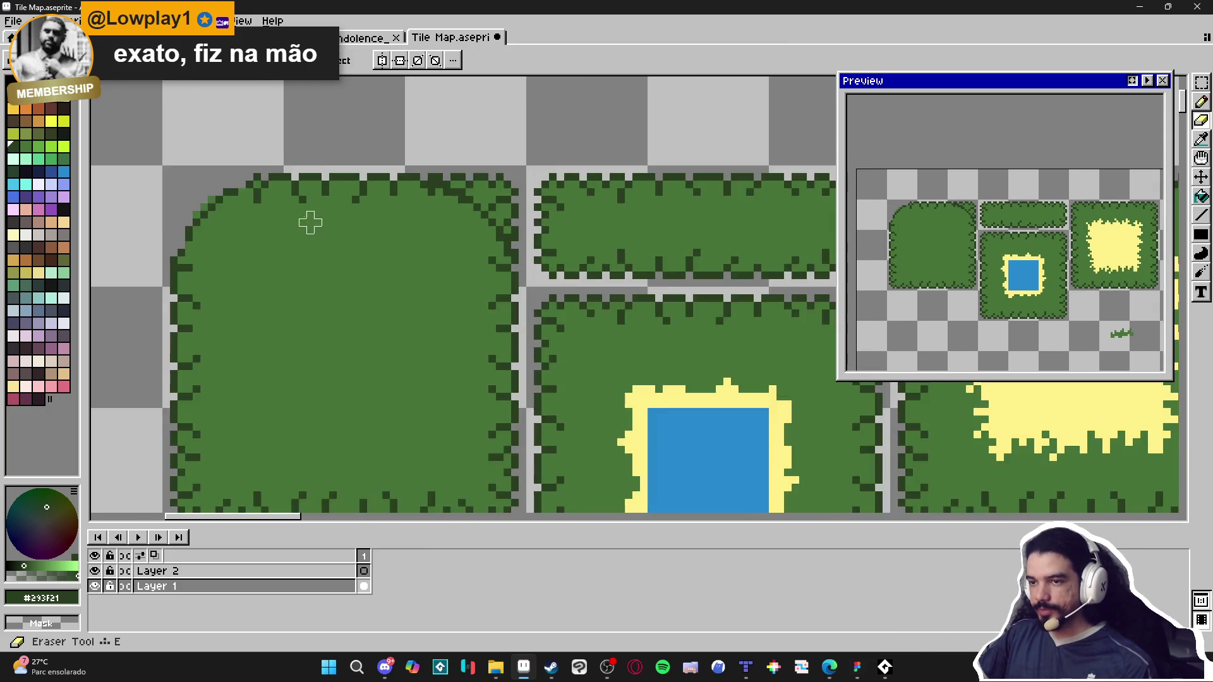
scroll(312, 225, "up", 2)
mouse_move(146, 297)
left_mouse_down()
mouse_move(161, 269)
mouse_move(459, 215)
mouse_move(568, 259)
mouse_move(575, 304)
left_mouse_up()
key("e")
mouse_move(155, 258)
left_mouse_down()
mouse_move(287, 195)
mouse_move(585, 212)
mouse_move(296, 180)
mouse_move(176, 217)
mouse_move(530, 168)
mouse_move(580, 187)
left_mouse_up()
key("b")
Step: Try a grass-green stroke above the left tile, undo it, then switch to the indolence map in Tiled
scroll(249, 186, "down", 1)
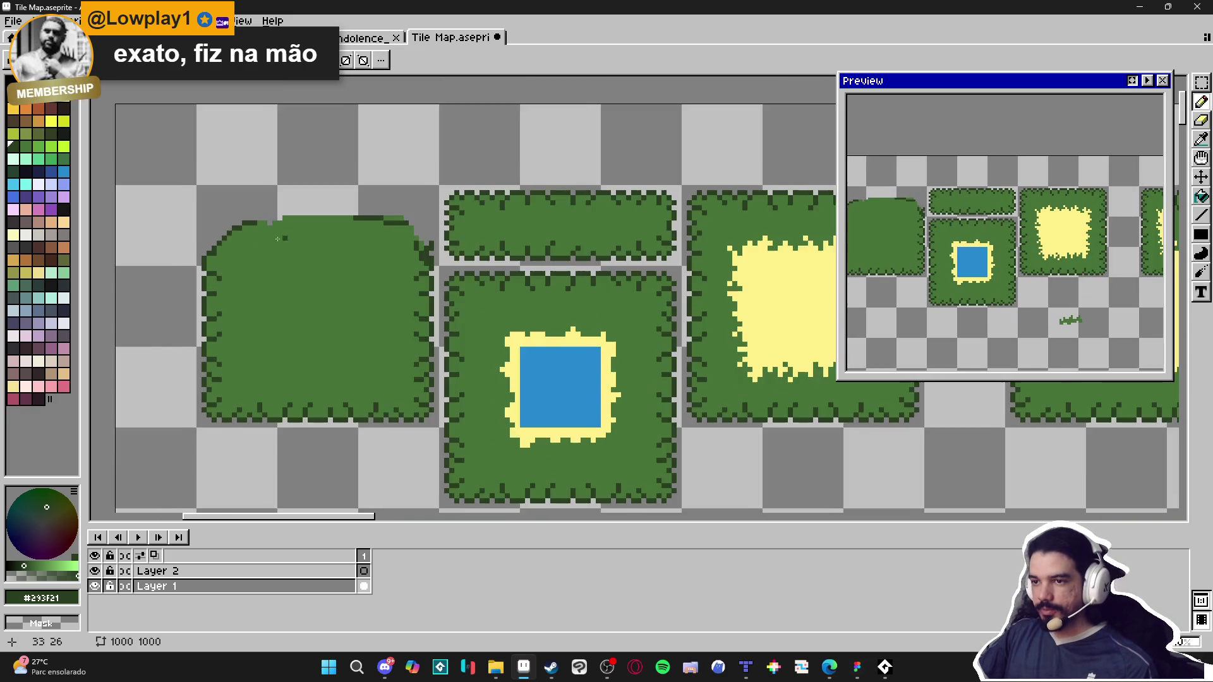
scroll(248, 189, "up", 1)
scroll(272, 218, "down", 1)
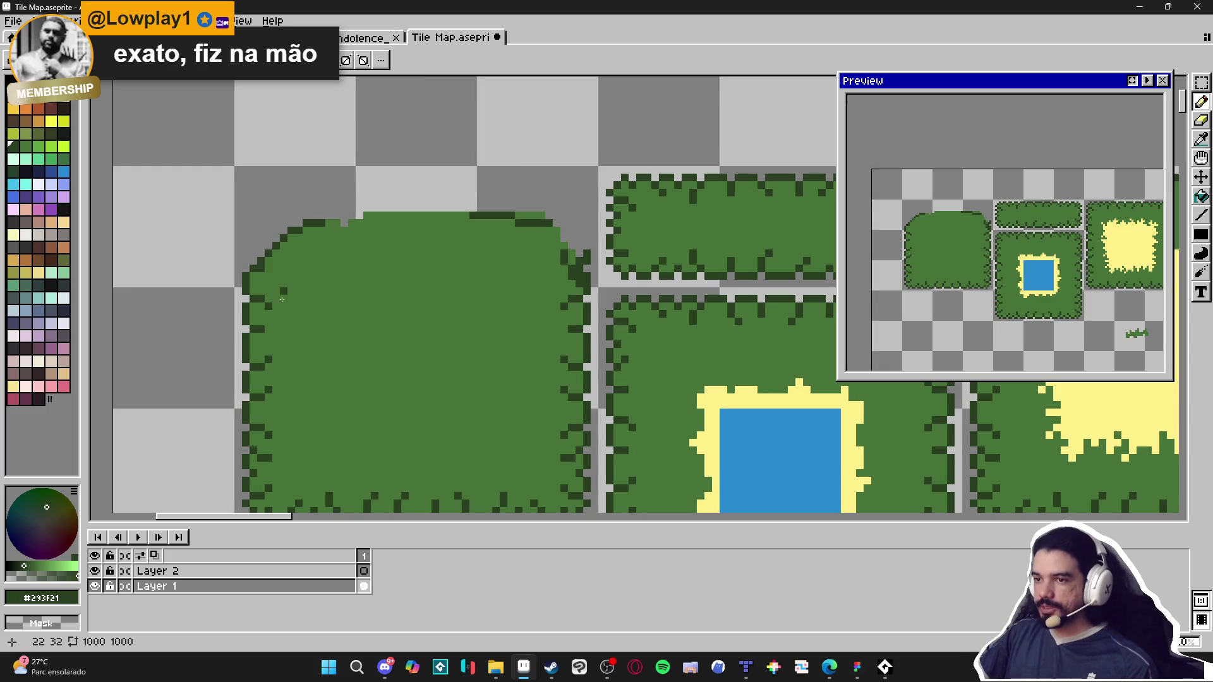
left_click(273, 246, "alt")
scroll(285, 243, "down", 1)
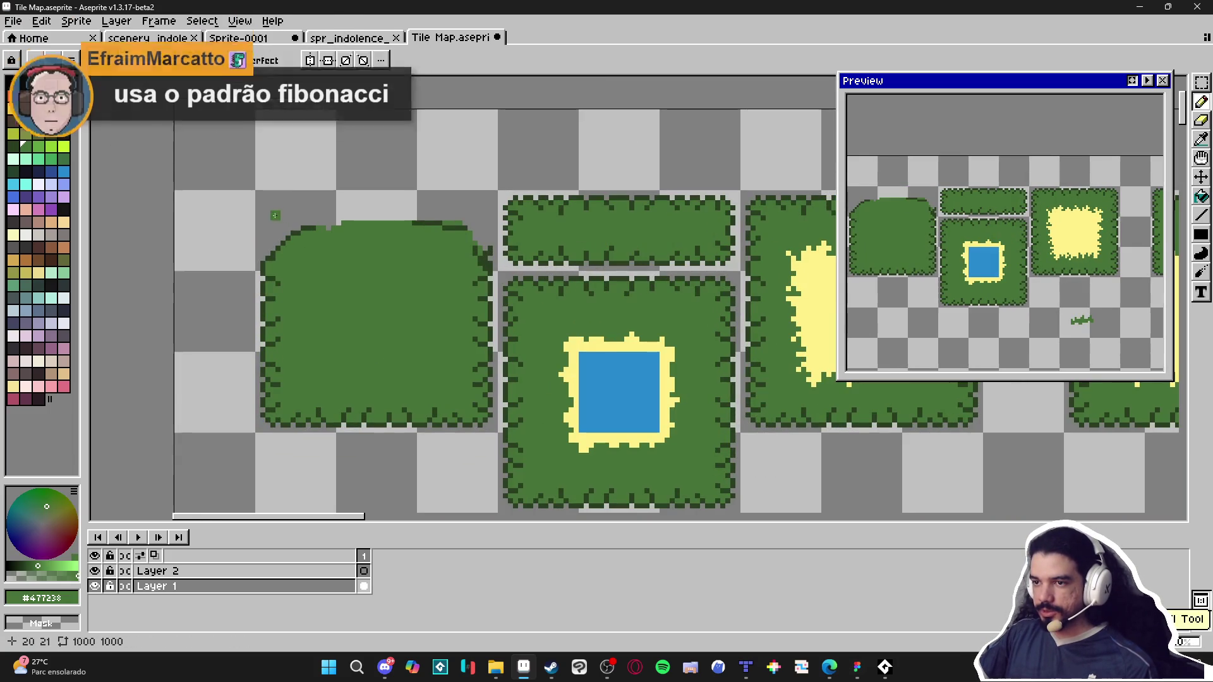
left_click_drag(246, 151, 291, 215)
scroll(329, 246, "down", 1)
scroll(407, 317, "down", 1)
key("ctrl+z")
scroll(404, 360, "down", 1)
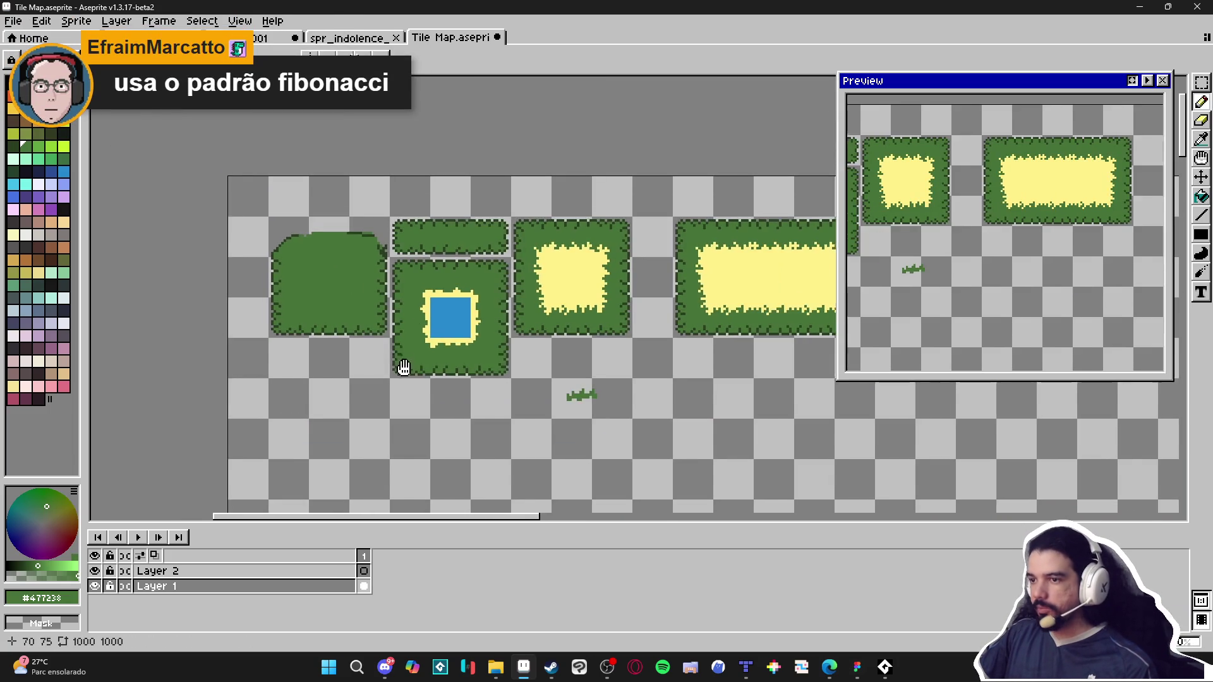
scroll(480, 379, "down", 1)
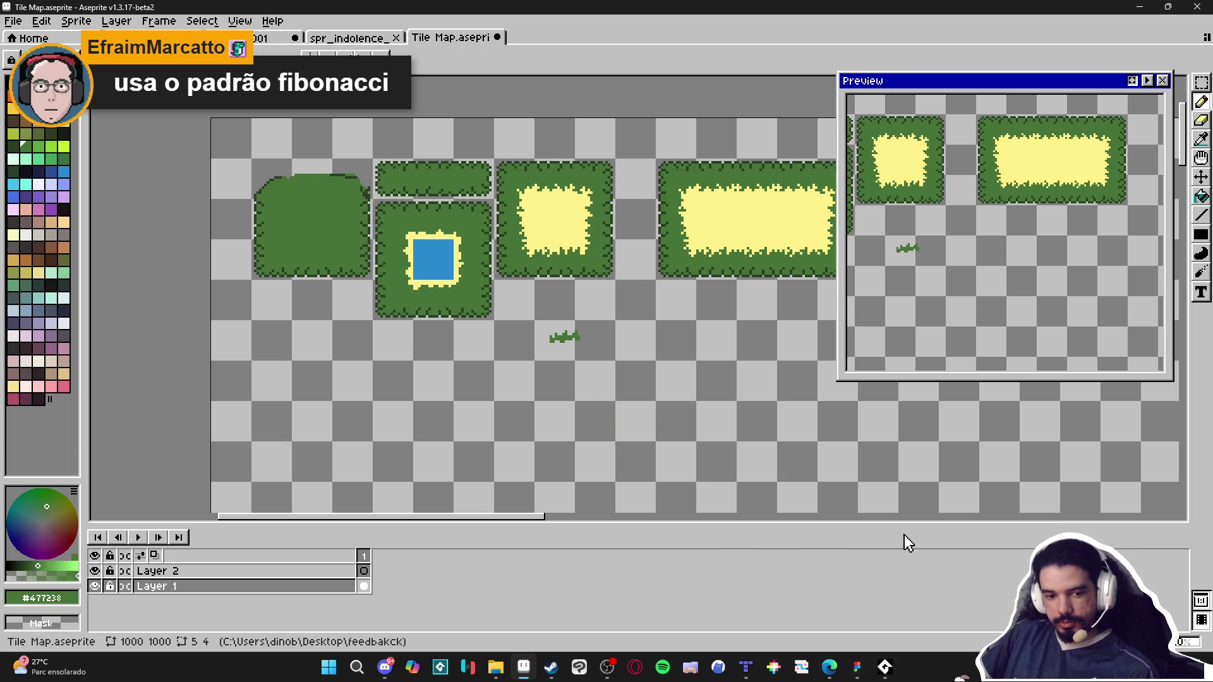
left_click(746, 664)
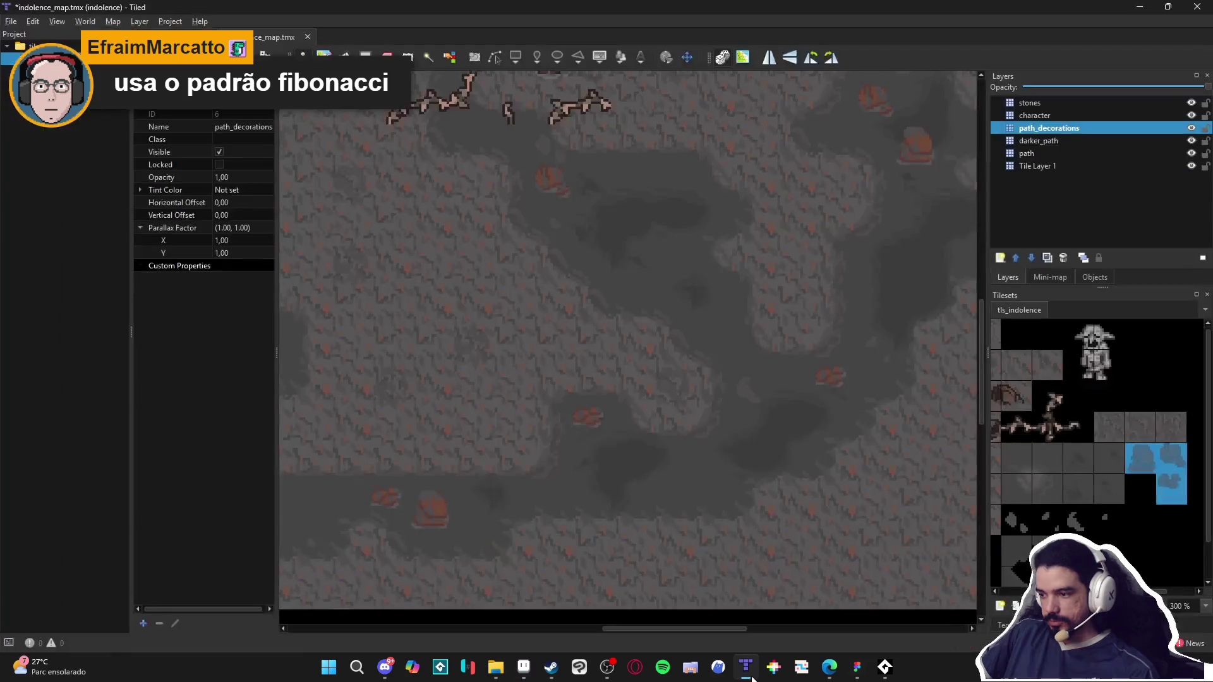
Step: Show the tileset's terrain sets and paint a trial darker_path across the map, then undo it
scroll(724, 477, "right", 3)
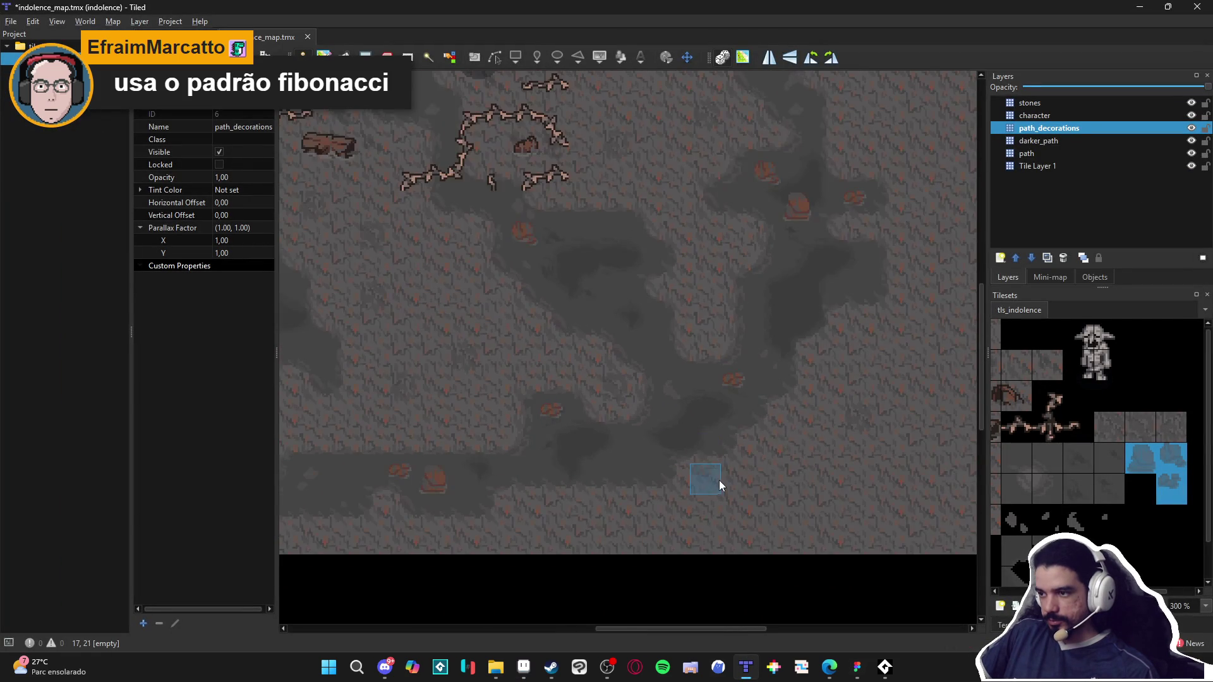
scroll(577, 486, "right", 10)
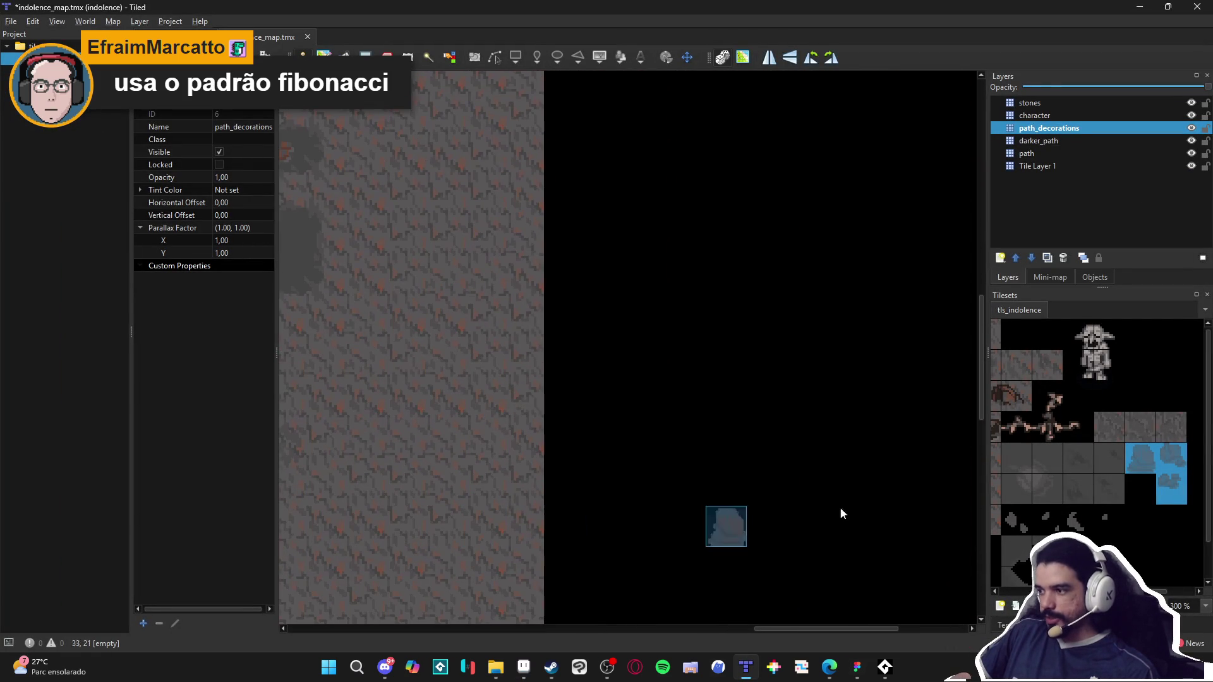
mouse_move(1015, 464)
left_mouse_down()
mouse_move(1061, 509)
mouse_move(1042, 490)
left_mouse_up()
key("t")
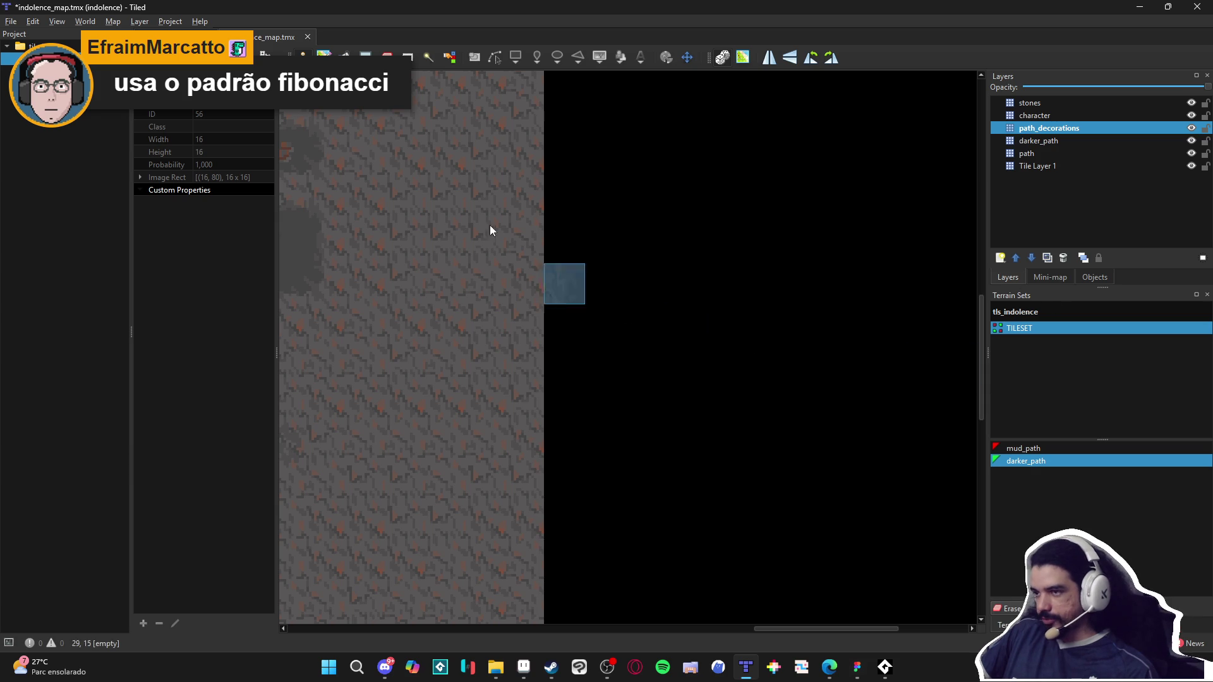
key("t")
mouse_move(726, 302)
left_mouse_down()
mouse_move(857, 479)
mouse_move(688, 512)
mouse_move(634, 280)
mouse_move(899, 190)
left_mouse_up()
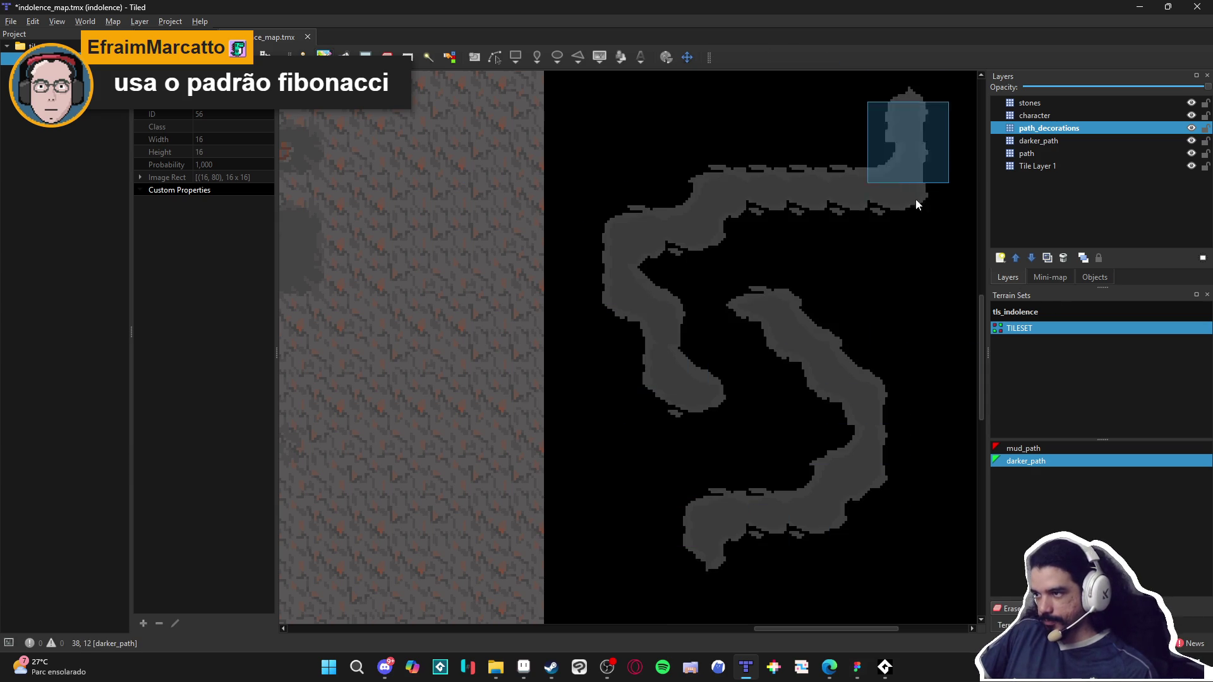
key("ctrl+z")
key("ctrl+z")
key("ctrl+z")
Step: Paint a winding mud_path on the map, undo it, and return to the tileset in Aseprite
left_click(1038, 449)
mouse_move(733, 266)
left_mouse_down()
mouse_move(753, 279)
mouse_move(800, 509)
mouse_move(782, 536)
left_mouse_up()
mouse_move(738, 252)
left_mouse_down()
mouse_move(920, 143)
mouse_move(861, 366)
mouse_move(750, 491)
mouse_move(803, 616)
left_mouse_up()
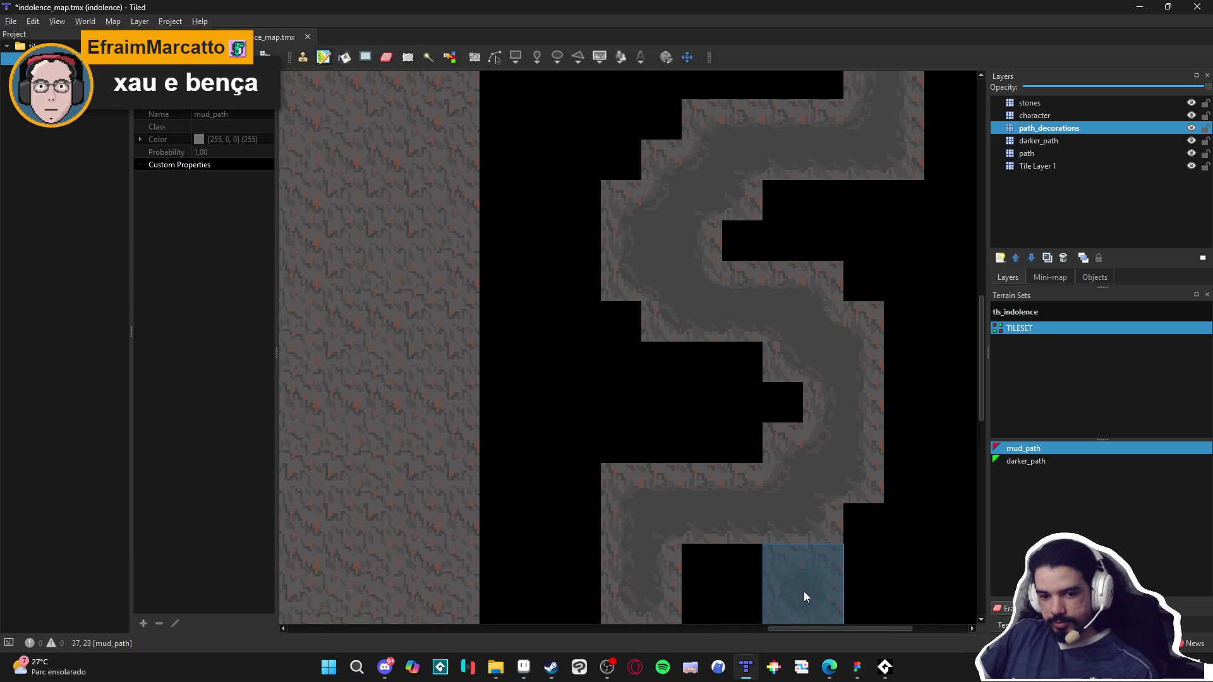
key("ctrl+z")
key("ctrl+z")
key("ctrl+z")
scroll(739, 461, "left", 5)
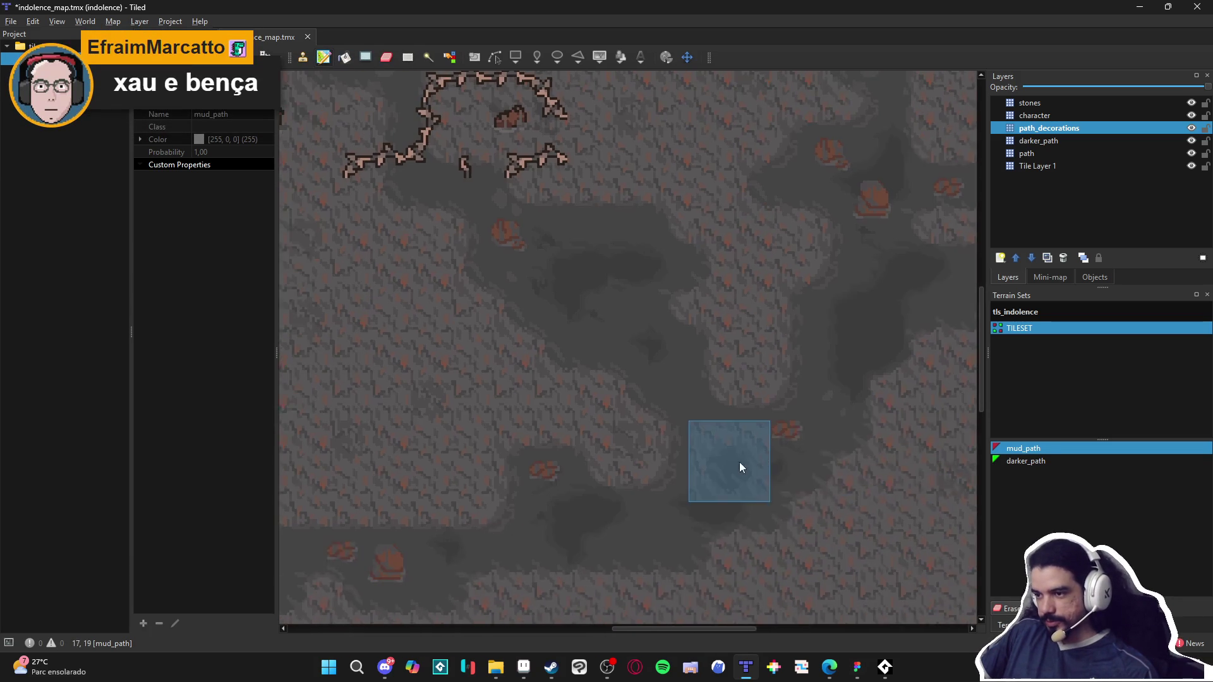
left_click(524, 667)
left_click_drag(564, 334, 530, 368)
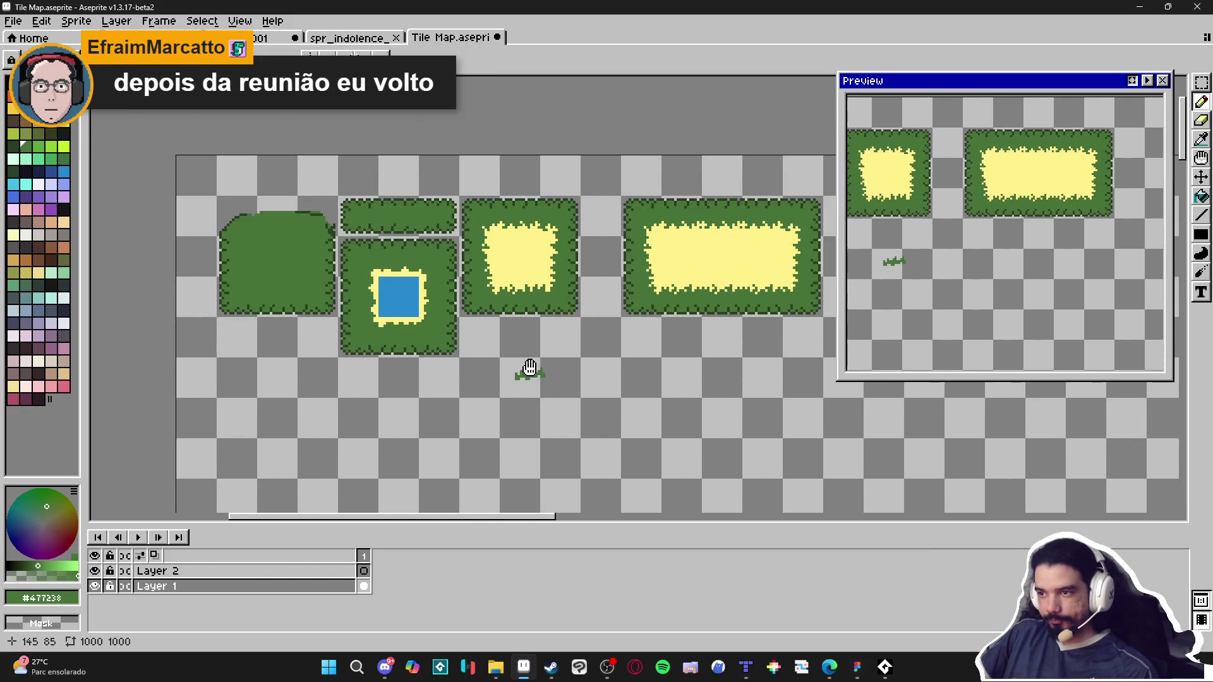
Step: Show the tile grid and paint green bumps along the bush's top edge
scroll(529, 368, "right", 2)
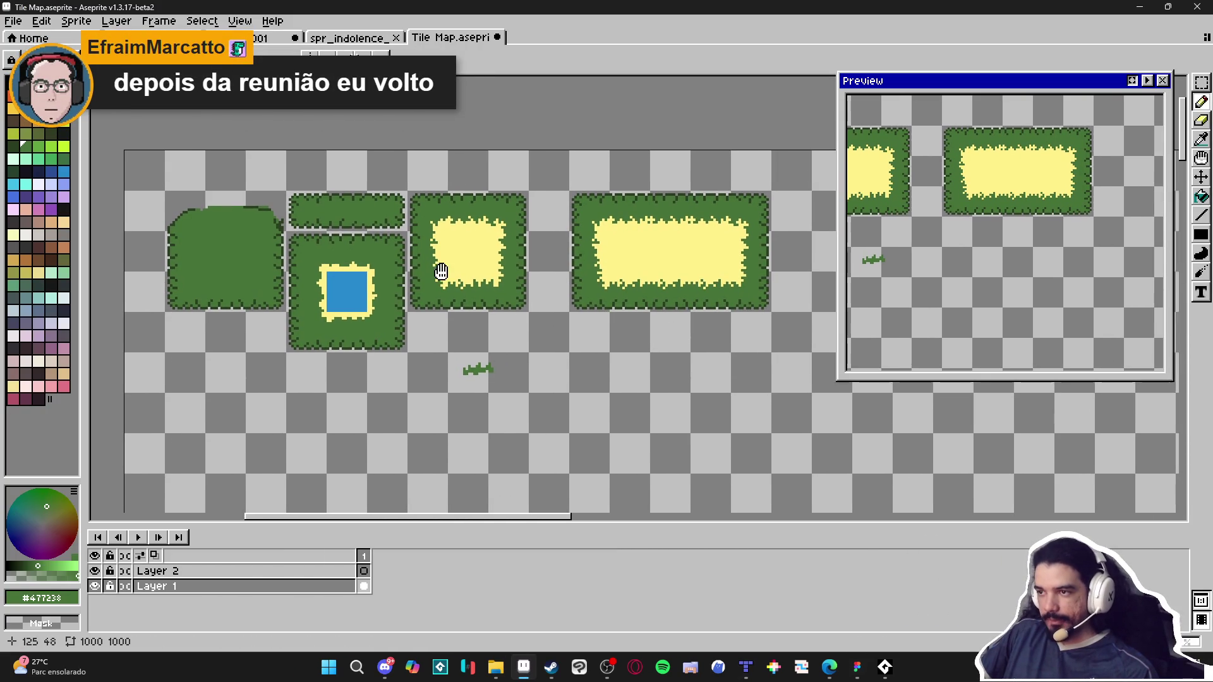
scroll(441, 270, "left", 4)
scroll(441, 270, "down", 1)
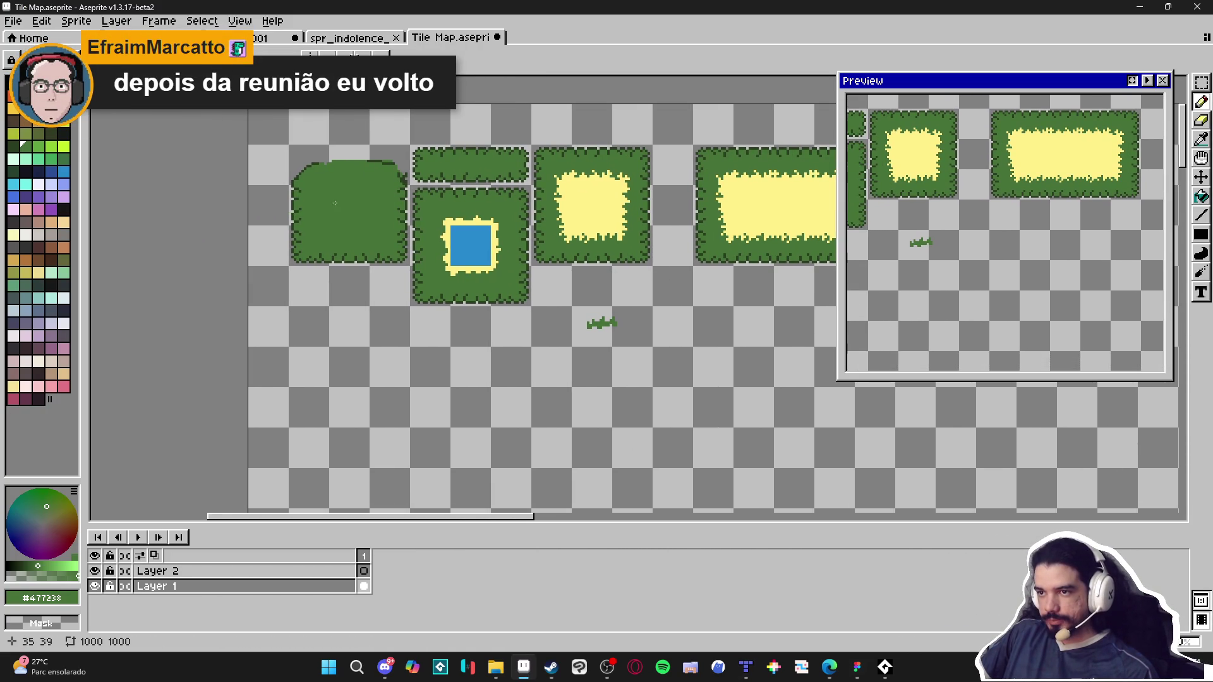
scroll(335, 203, "up", 3)
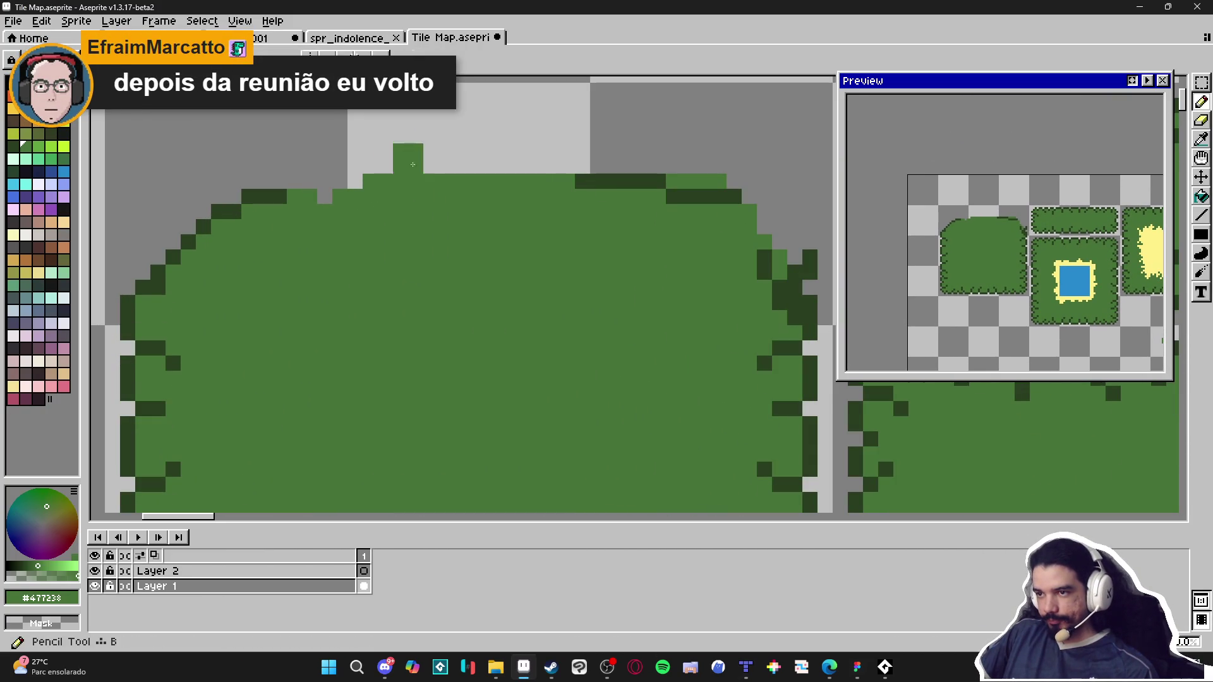
left_click(441, 184)
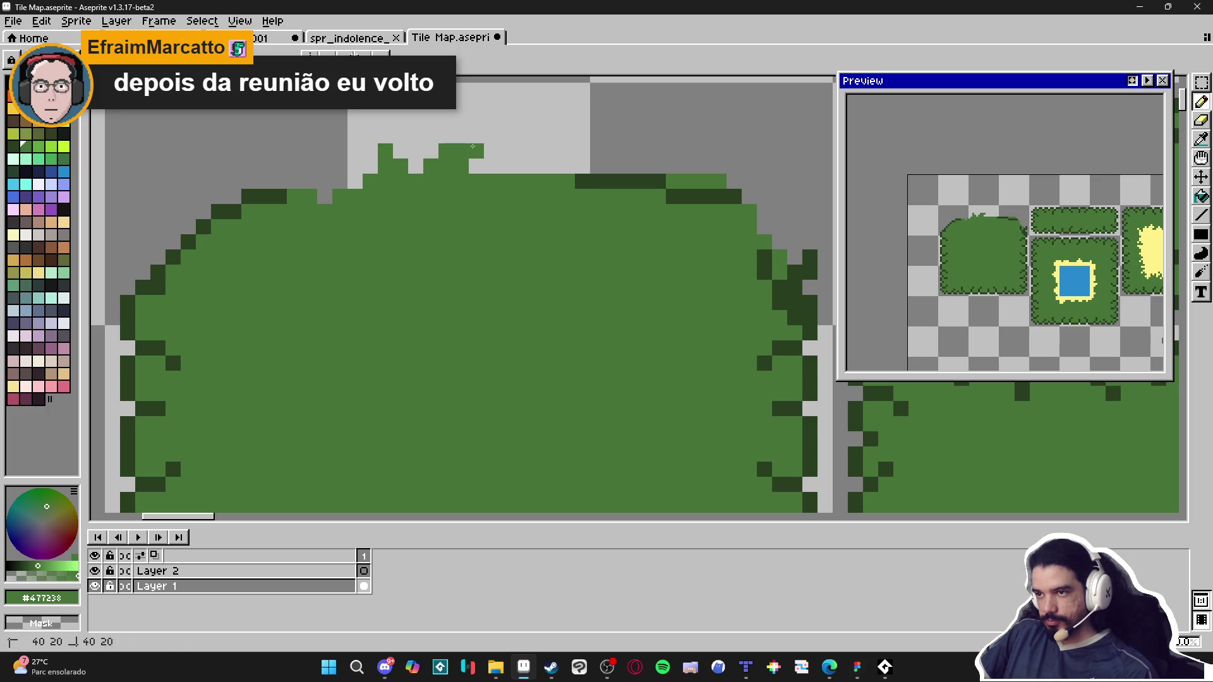
key("e")
left_click(476, 181)
key("ctrl+apostrophe")
key("b")
left_click_drag(534, 166, 520, 164)
left_click(519, 148)
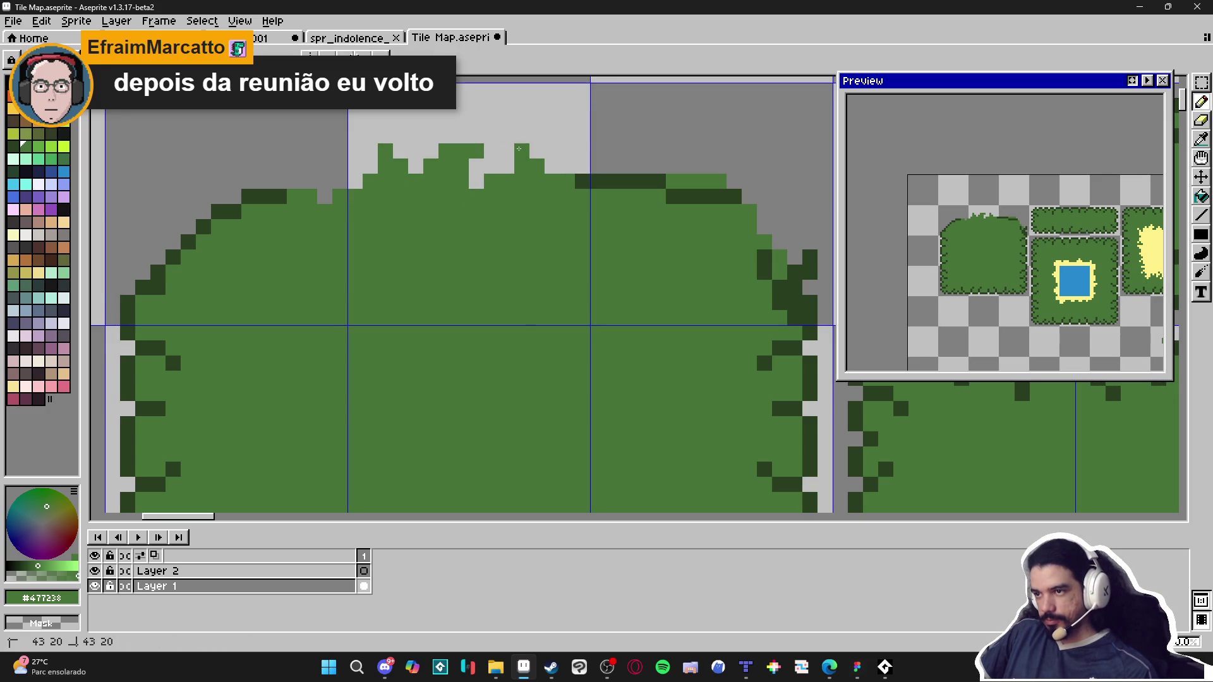
left_click(568, 167)
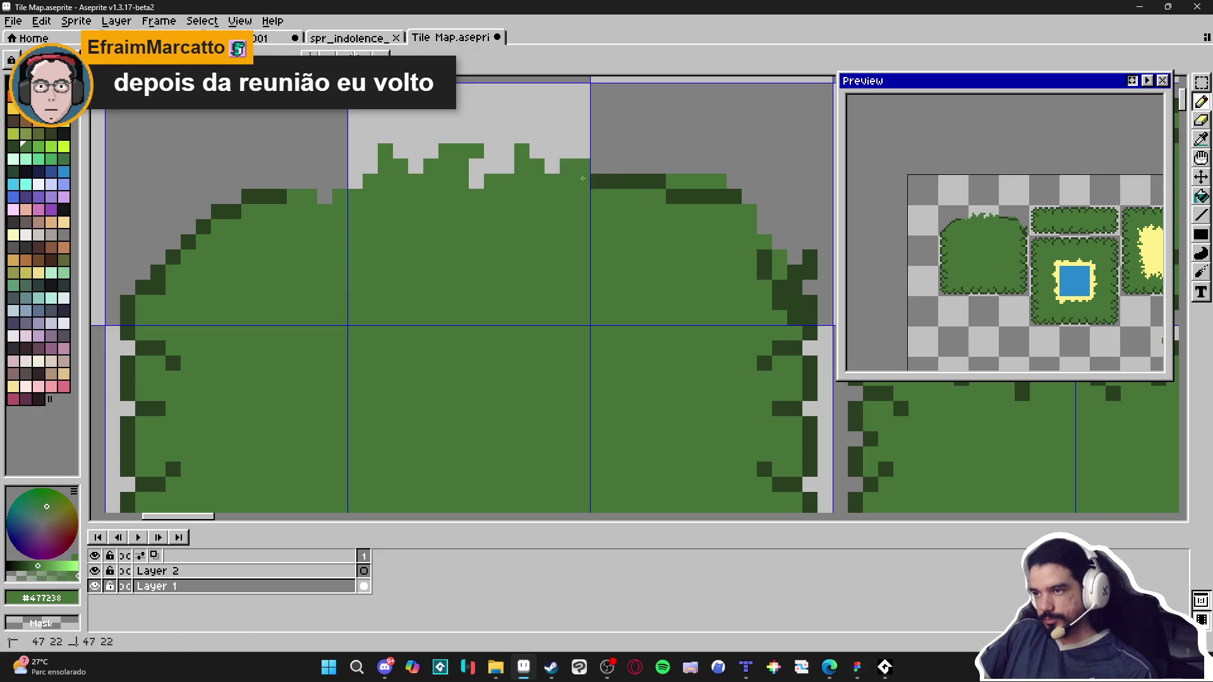
Step: Eyedrop the bush's dark-green outline colour and outline the new bumps with it
left_click(607, 183, "alt")
left_click(579, 150)
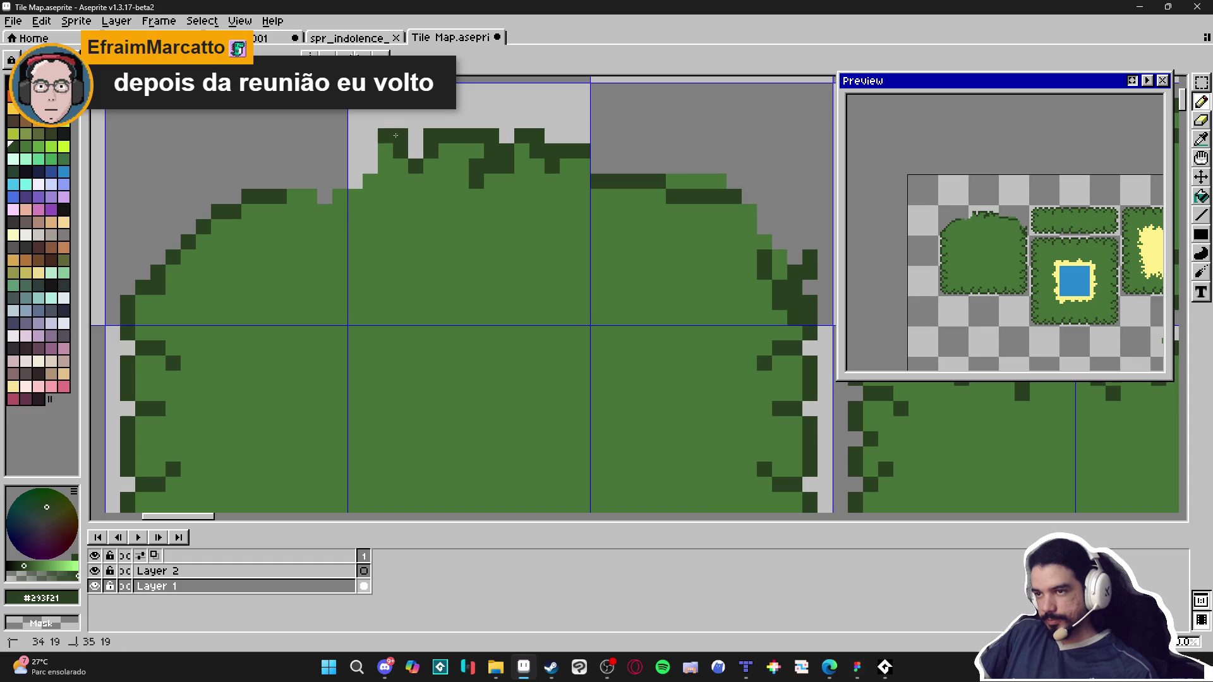
left_click_drag(367, 154, 355, 197)
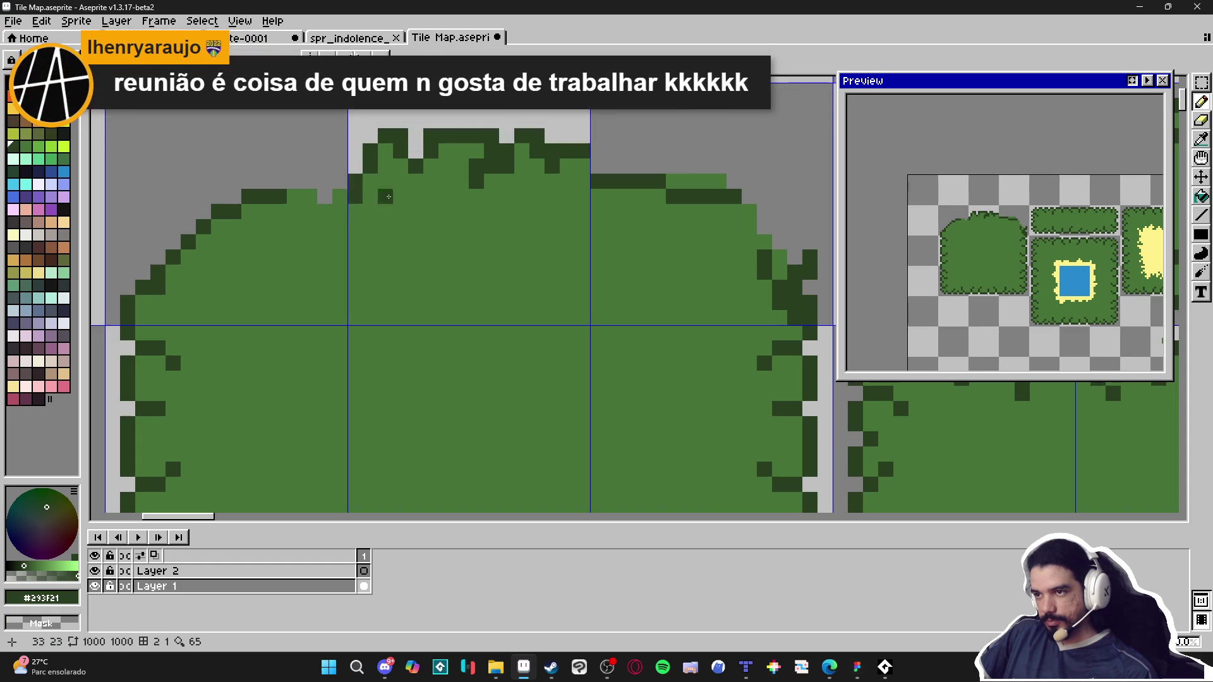
scroll(485, 267, "down", 3)
scroll(484, 268, "up", 1)
scroll(509, 288, "down", 1)
scroll(509, 288, "up", 1)
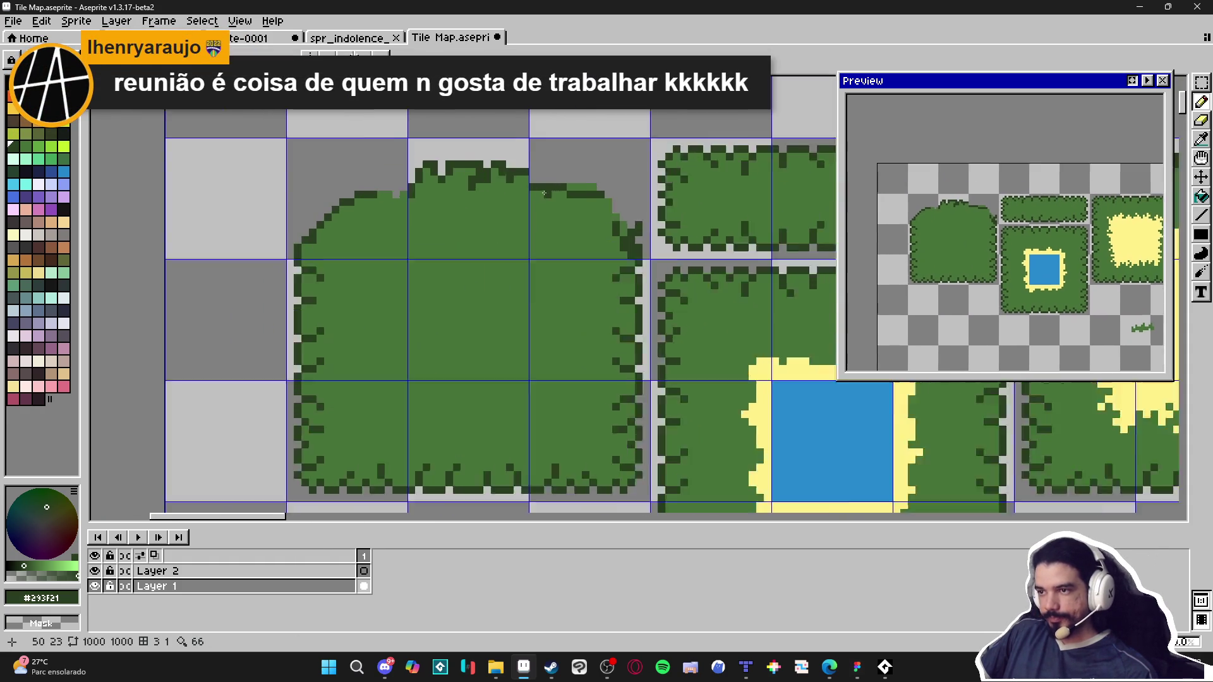
scroll(510, 173, "up", 1)
scroll(447, 217, "up", 1)
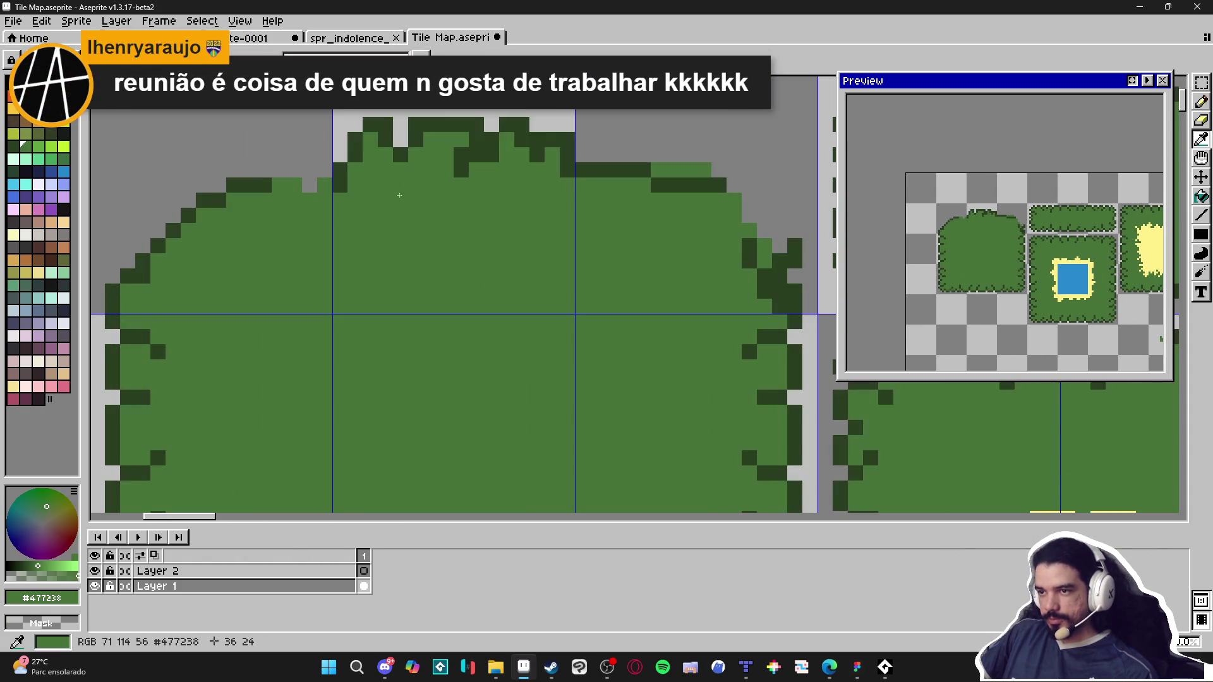
Step: Pick the light green and add leaf highlight pixels and a strip on the crown
left_click(38, 146)
left_click(417, 160)
scroll(417, 159, "up", 1)
left_click(450, 163)
left_click(436, 142)
left_click(415, 164)
left_click(537, 162)
key("ctrl+z")
left_click_drag(533, 132, 533, 151)
scroll(559, 192, "down", 1)
scroll(469, 190, "up", 1)
Step: Add more light-green leaf pixels to the crown and enlarge the brush to 2x2
mouse_move(448, 157)
left_mouse_down()
mouse_move(468, 178)
mouse_move(428, 197)
mouse_move(448, 218)
left_mouse_up()
left_click(448, 137)
left_click(468, 218)
key("ctrl+z")
key("ctrl+z")
left_click(468, 198)
scroll(463, 213, "down", 1)
scroll(463, 213, "up", 2)
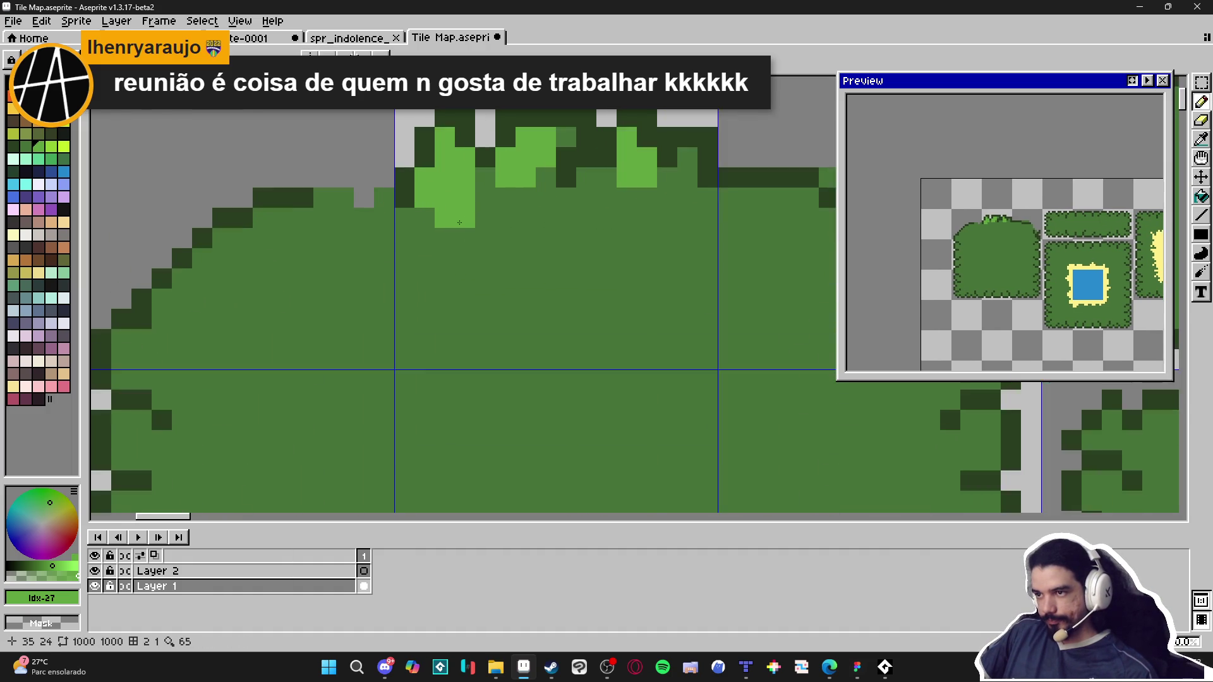
left_click(494, 231)
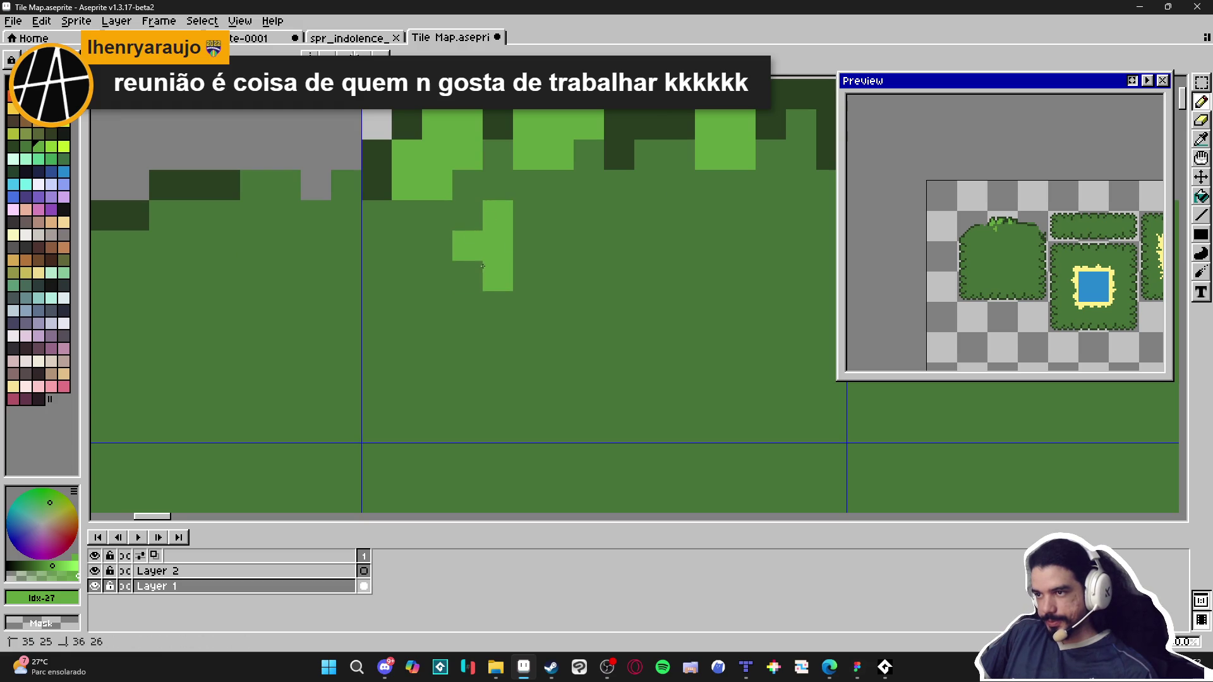
scroll(549, 336, "down", 6)
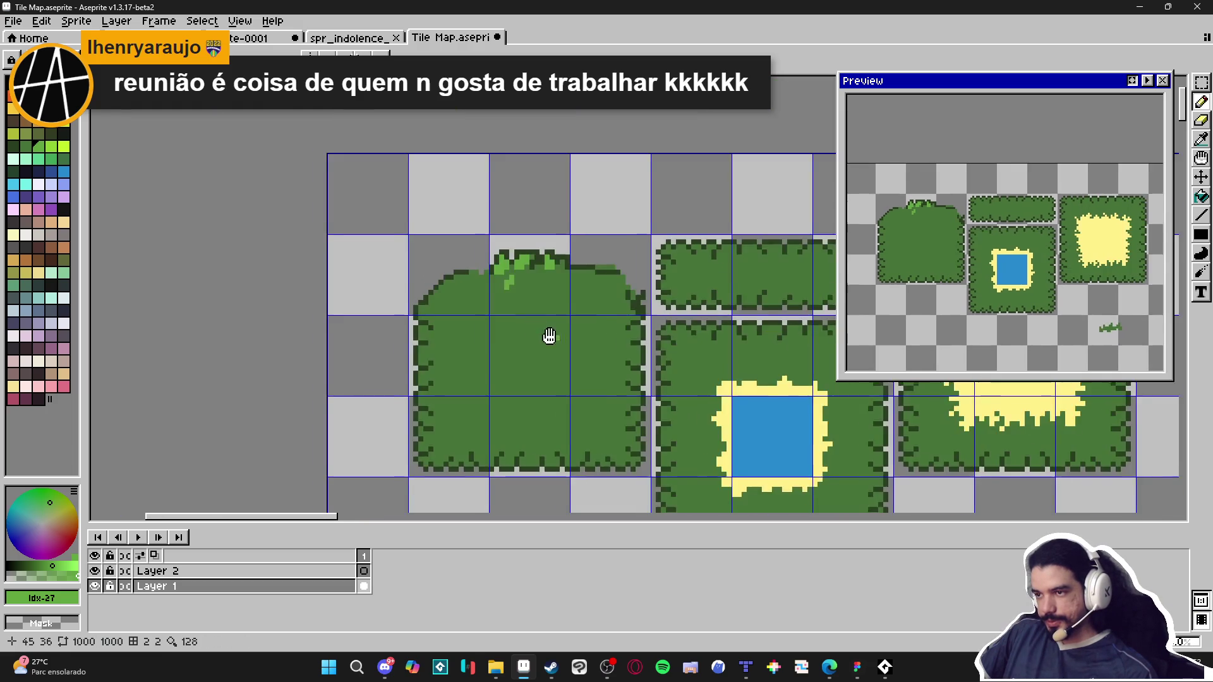
scroll(549, 337, "up", 2)
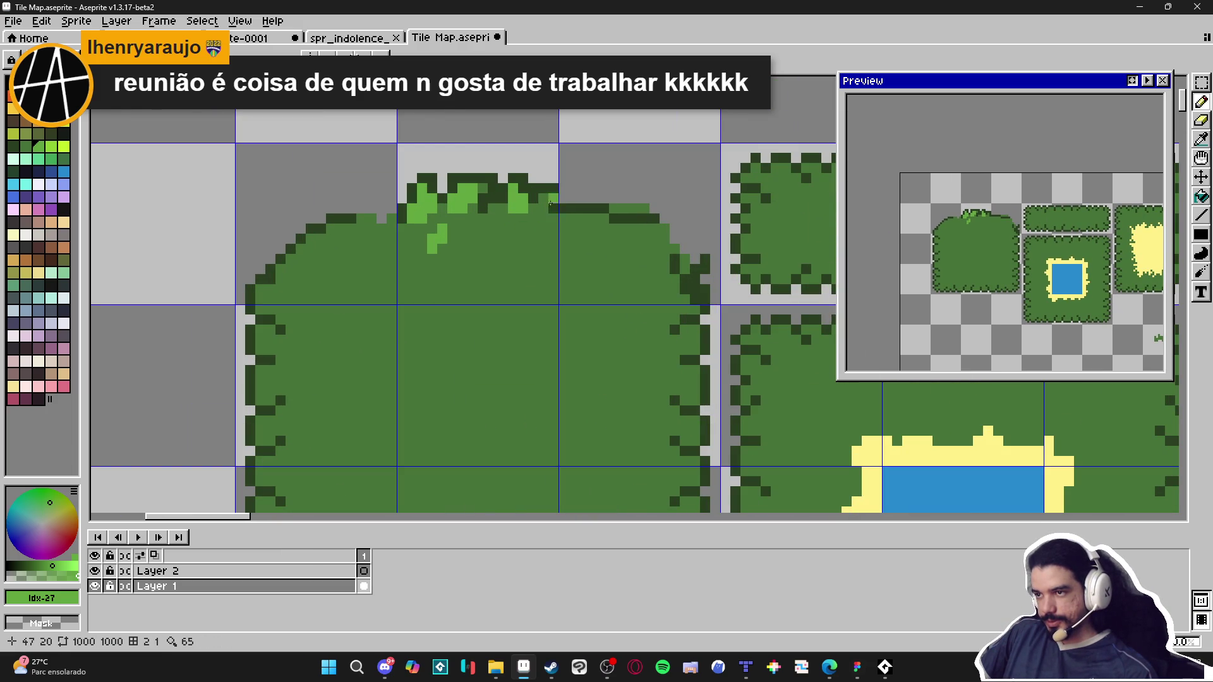
scroll(547, 208, "down", 2)
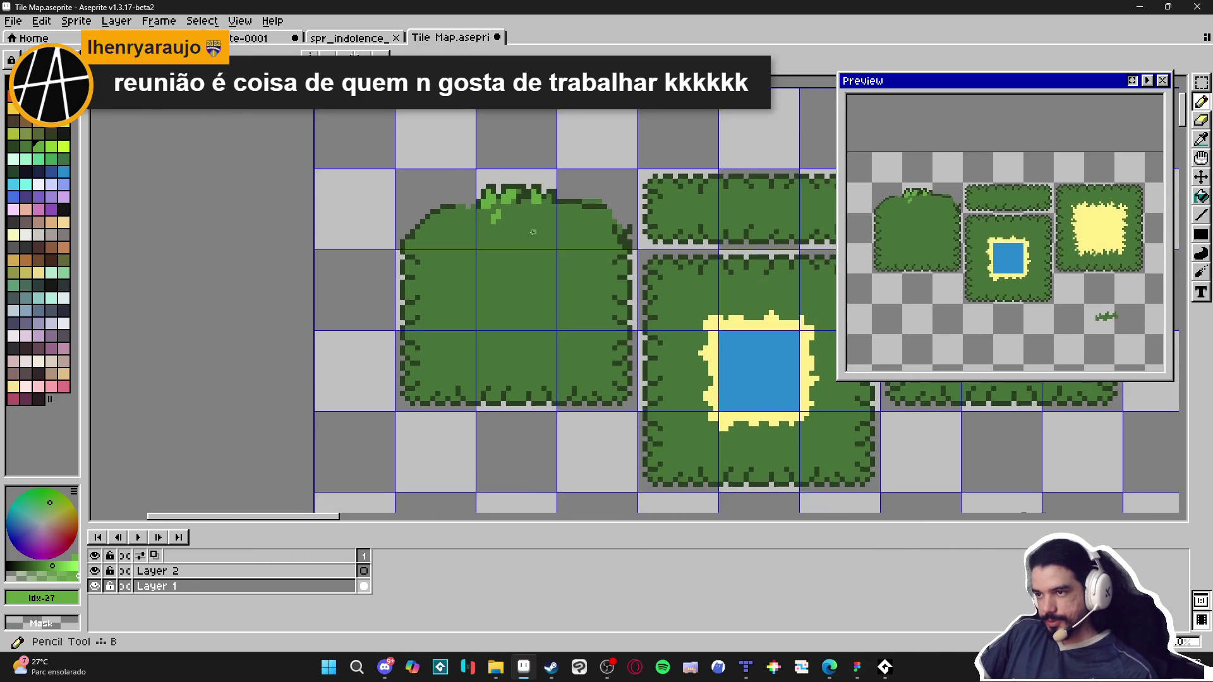
scroll(533, 232, "up", 2)
scroll(486, 225, "up", 1)
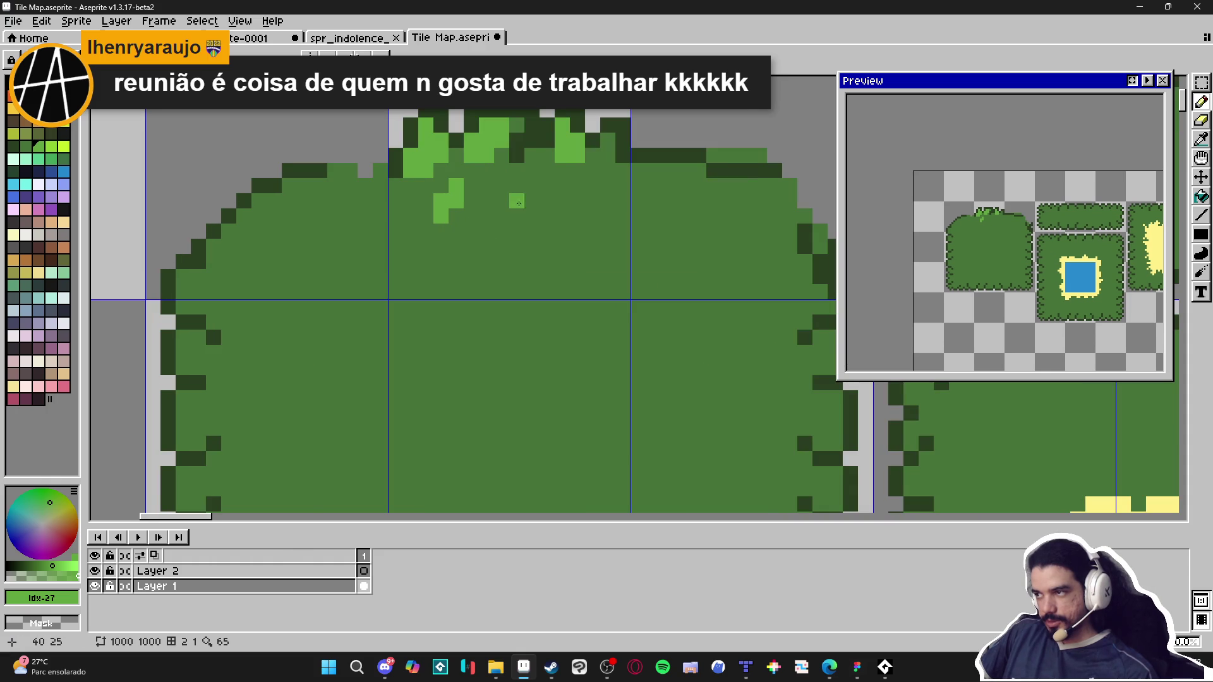
key("plus")
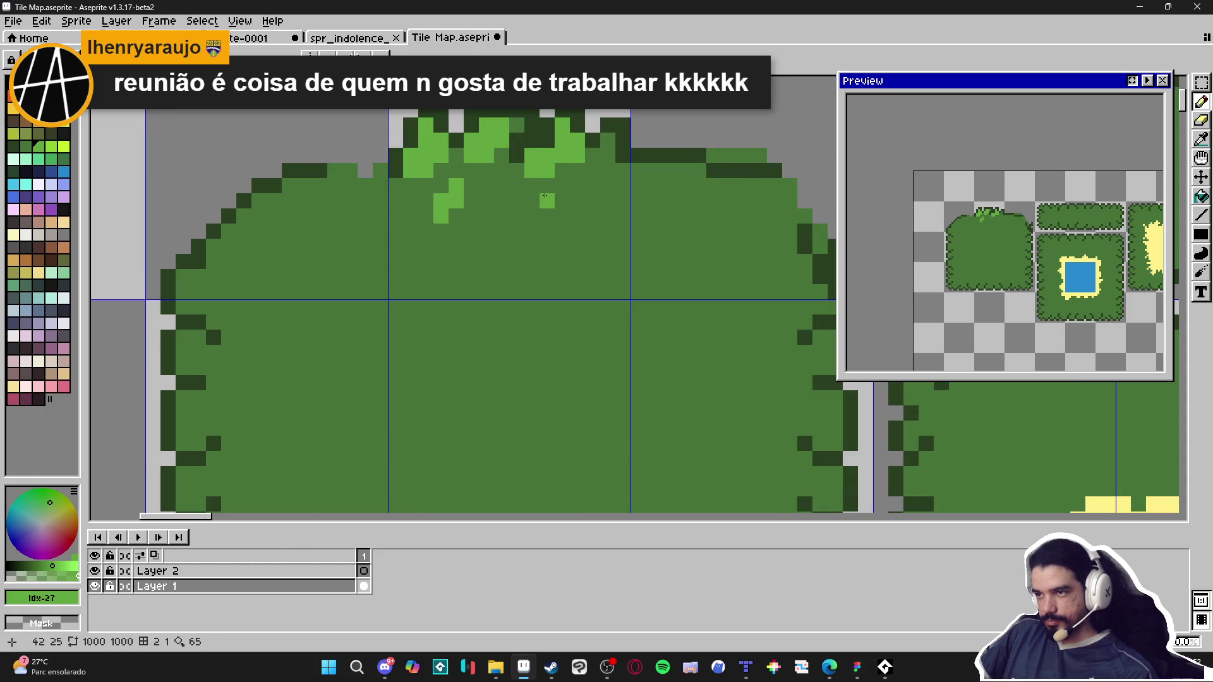
scroll(544, 185, "down", 2)
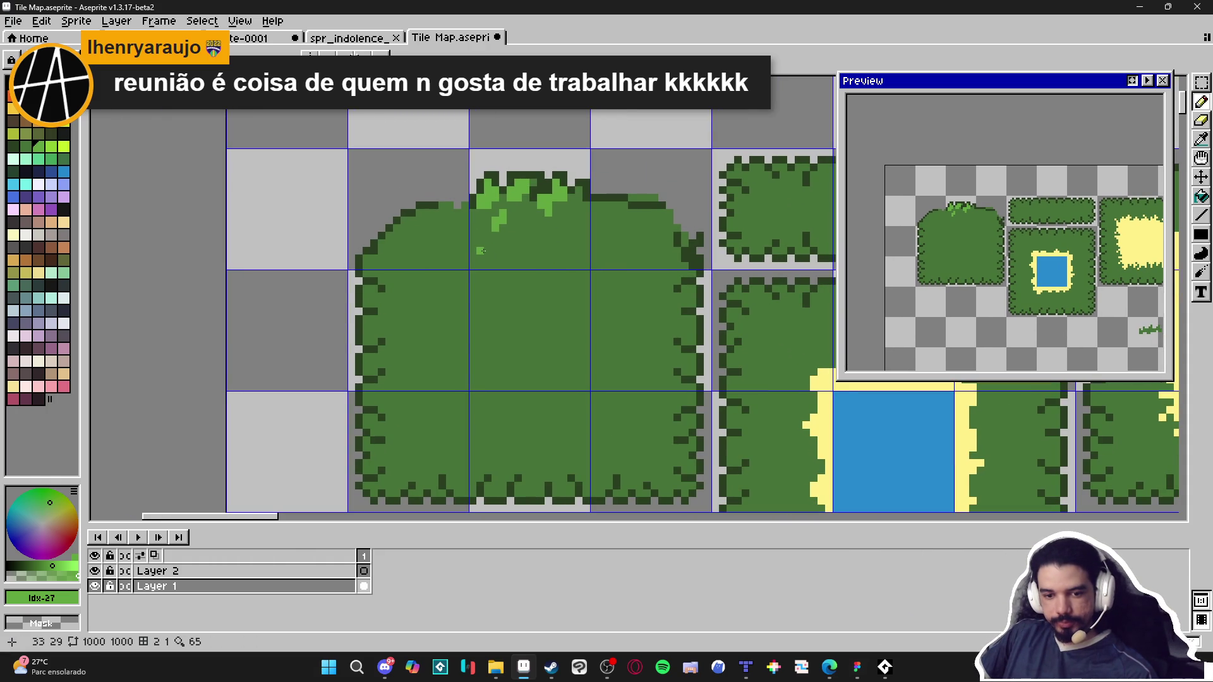
scroll(481, 250, "down", 3)
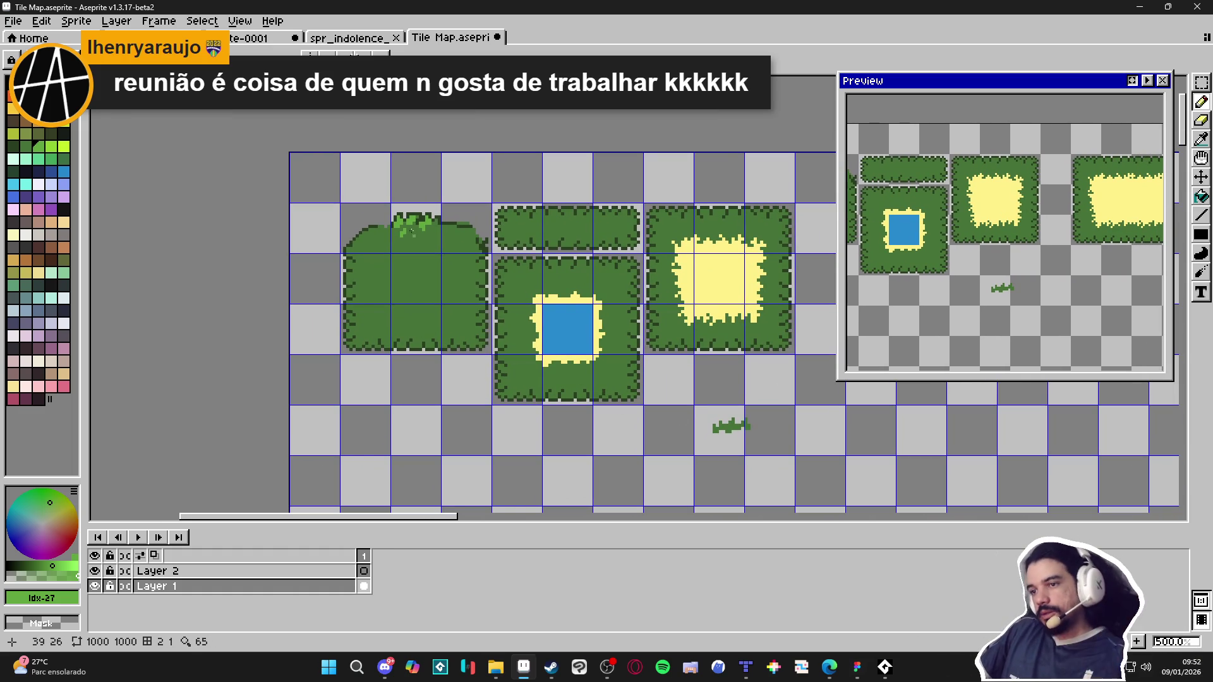
Step: Clear the bush's bottom-middle tile and paste a copy of the leafy top tile there
key("m")
left_click_drag(404, 316, 430, 341)
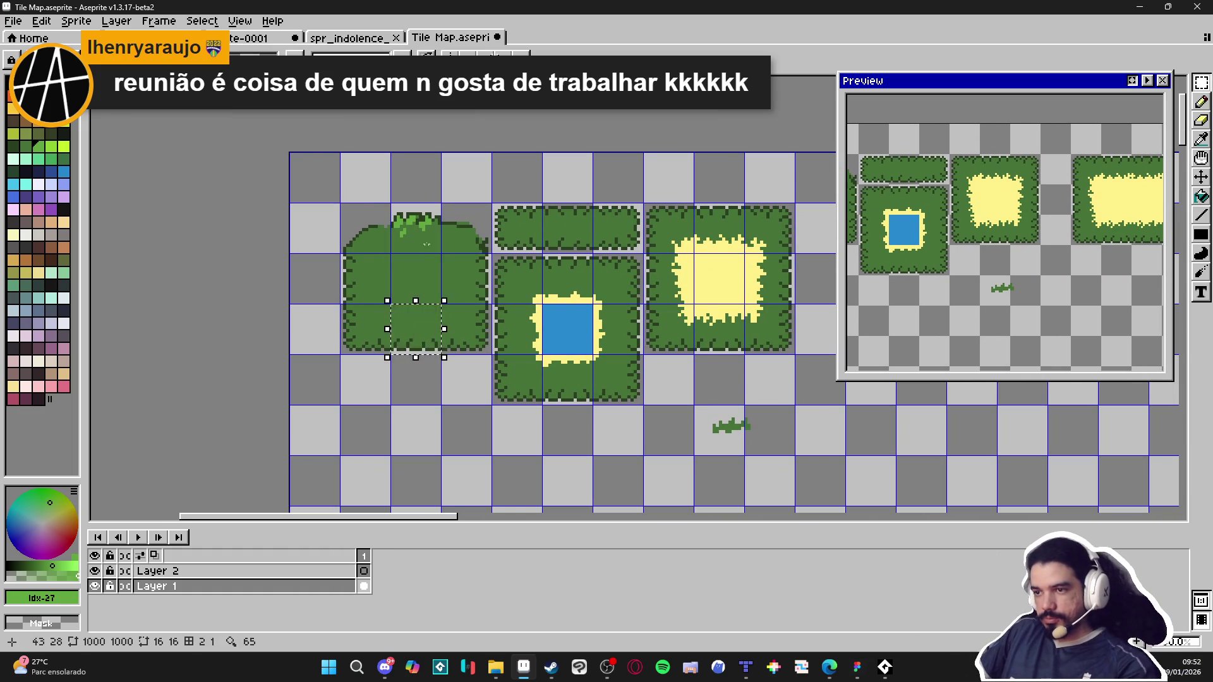
key("Delete")
left_click_drag(392, 204, 440, 253)
key("ctrl+c")
key("ctrl+v")
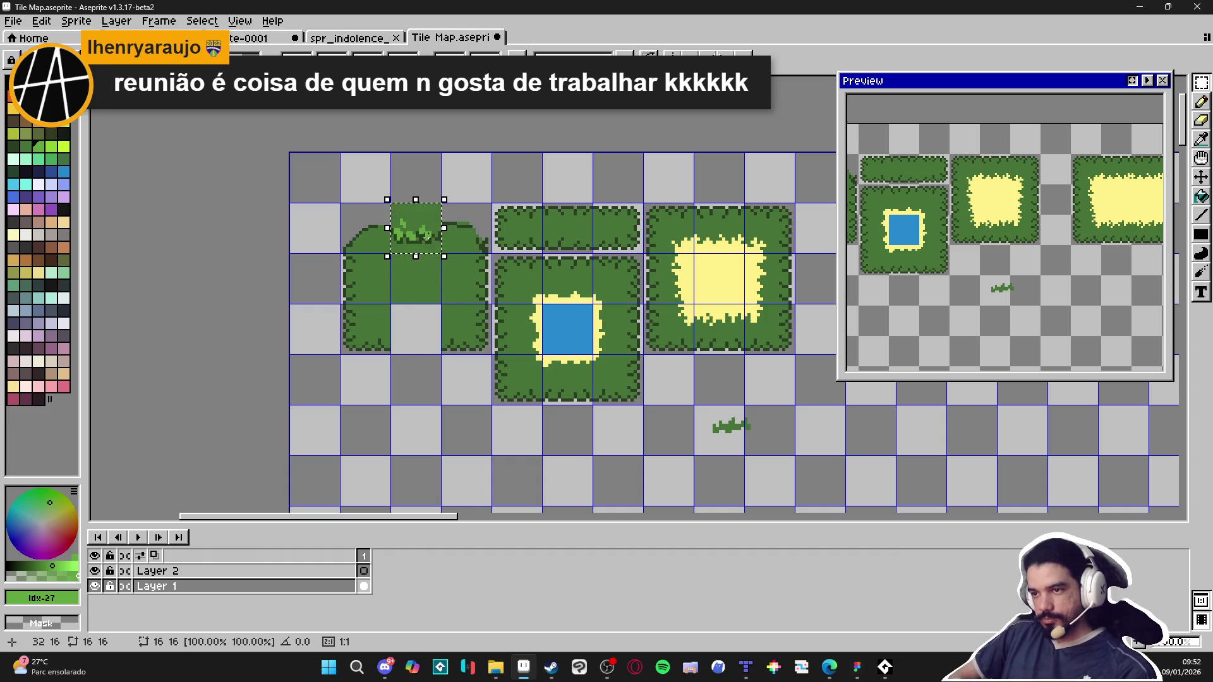
key("shift+Down")
key("shift+Down")
left_click(400, 256)
Step: Clear the side tiles and fill them with the leafy tile rotated 90° and mirrored
left_click_drag(344, 256, 389, 300)
key("Delete")
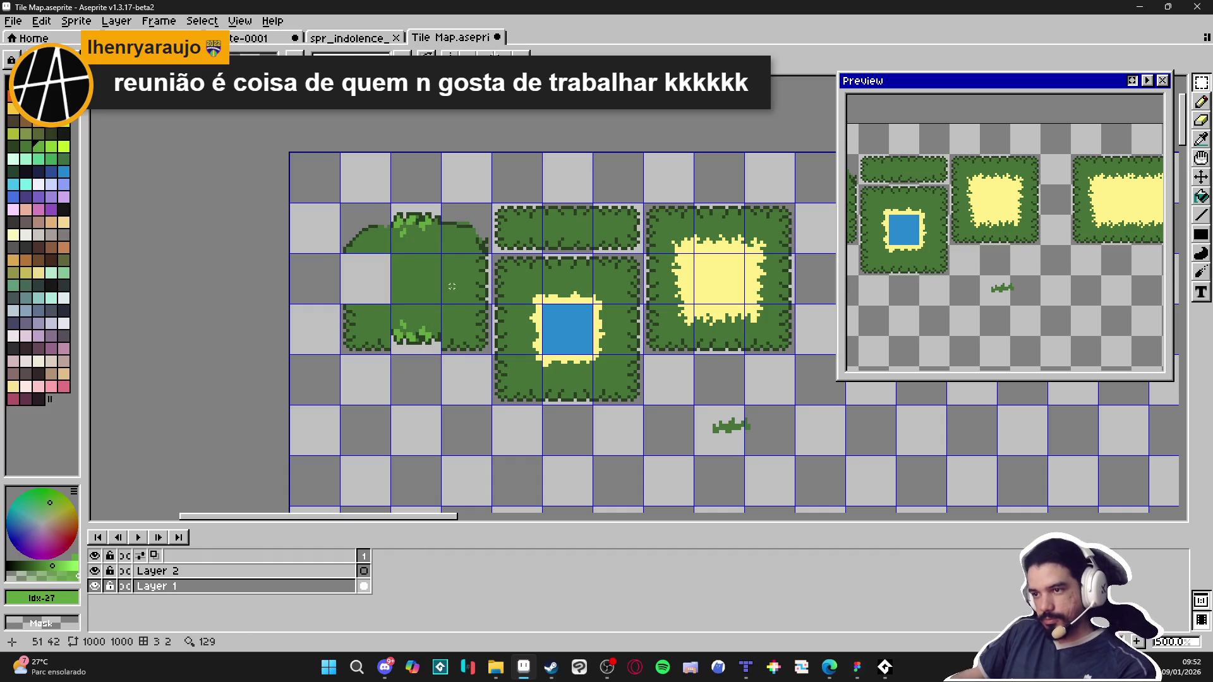
left_click_drag(445, 256, 487, 300)
key("Delete")
left_click_drag(395, 307, 436, 351)
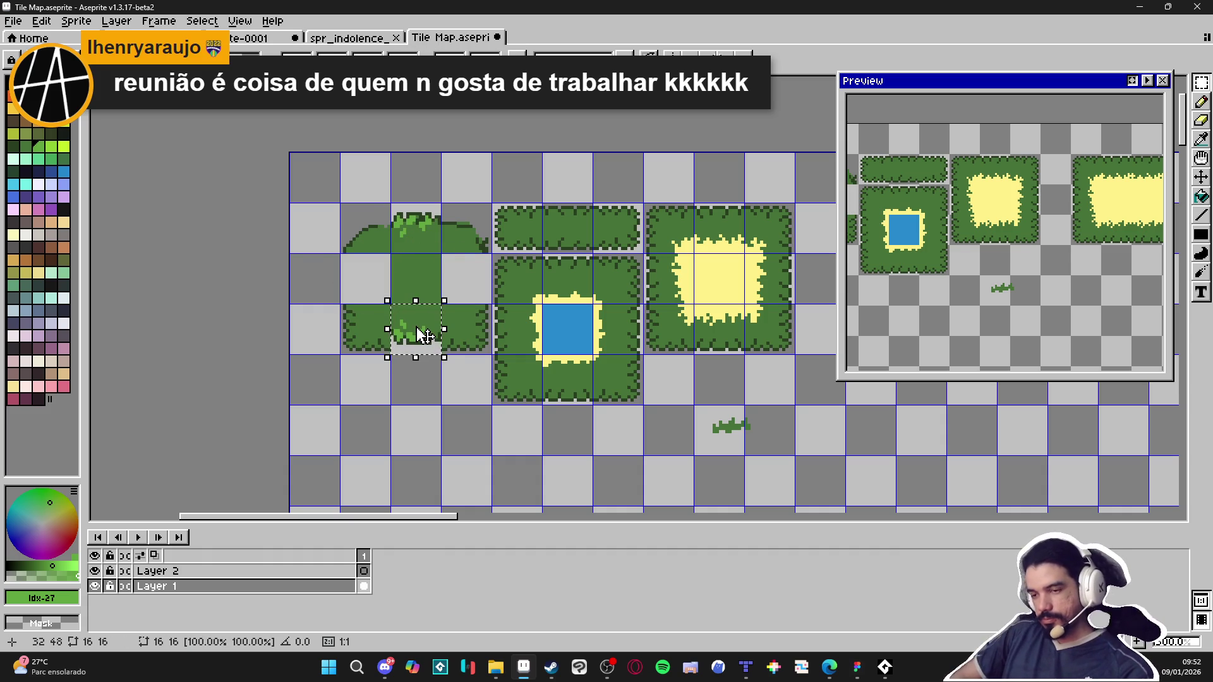
left_click_drag(455, 295, 471, 402)
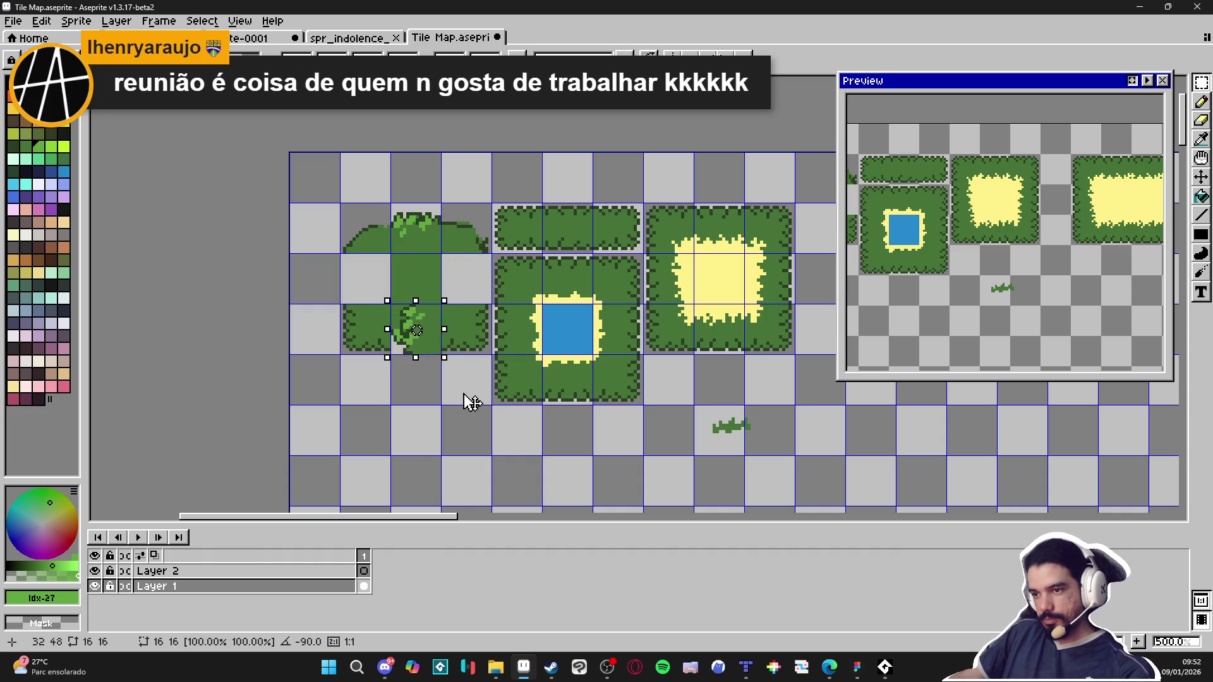
mouse_move(417, 329)
left_mouse_down()
mouse_move(366, 279)
mouse_move(467, 279)
left_mouse_up()
key("shift+h")
key("Return")
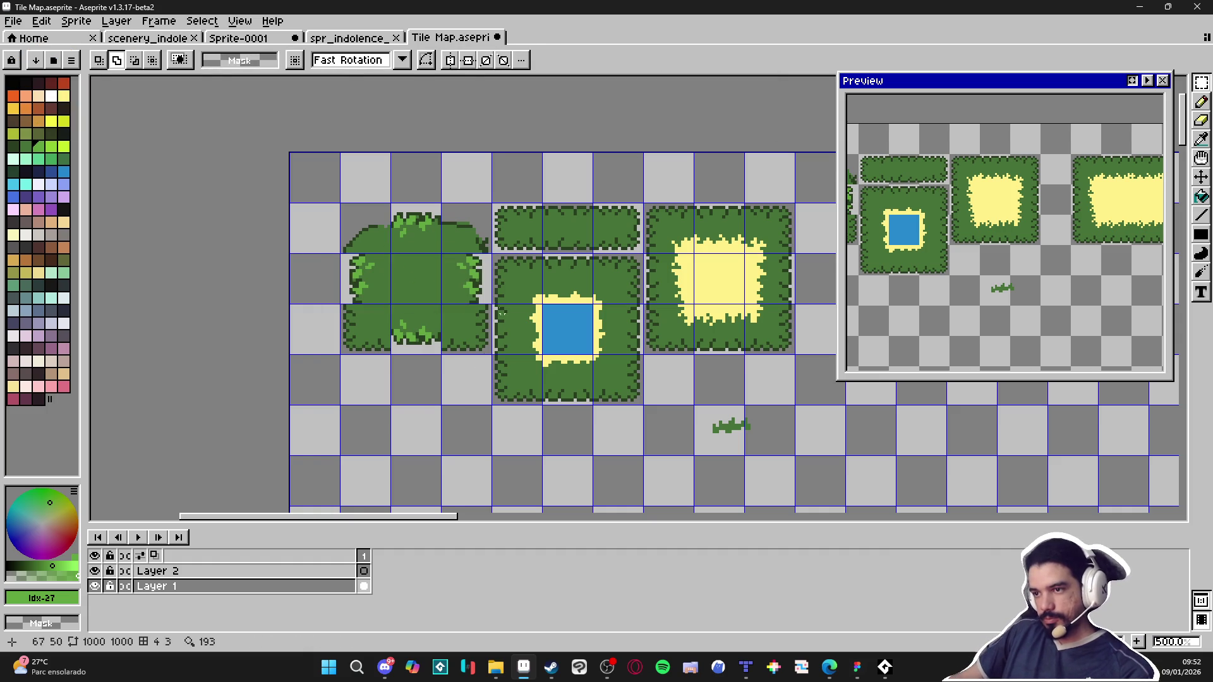
Step: Delete the bush's corner tiles to leave a plus shape
scroll(479, 221, "up", 2)
key("Delete")
left_click_drag(441, 401, 481, 417)
key("Delete")
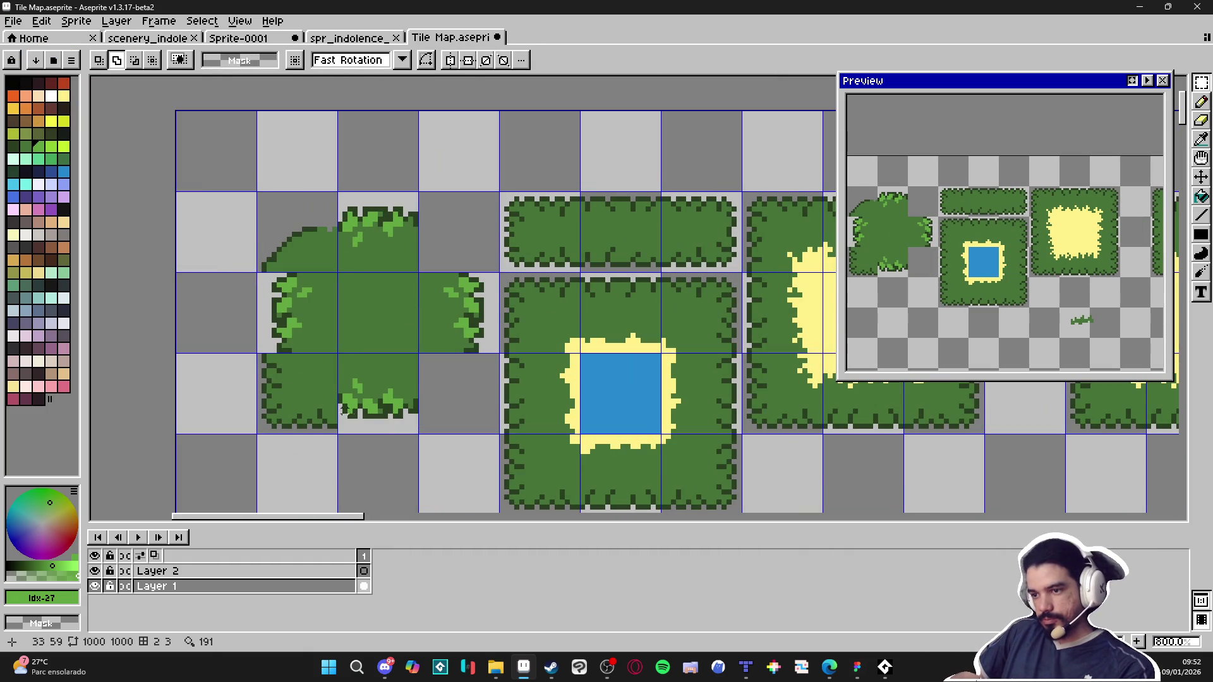
left_click_drag(285, 379, 323, 411)
key("Delete")
left_click_drag(284, 228, 334, 235)
key("Delete")
scroll(334, 235, "up", 3)
Step: Try a dark-green diagonal edge beside the corner, then undo it and eyedrop the mid green
key("b")
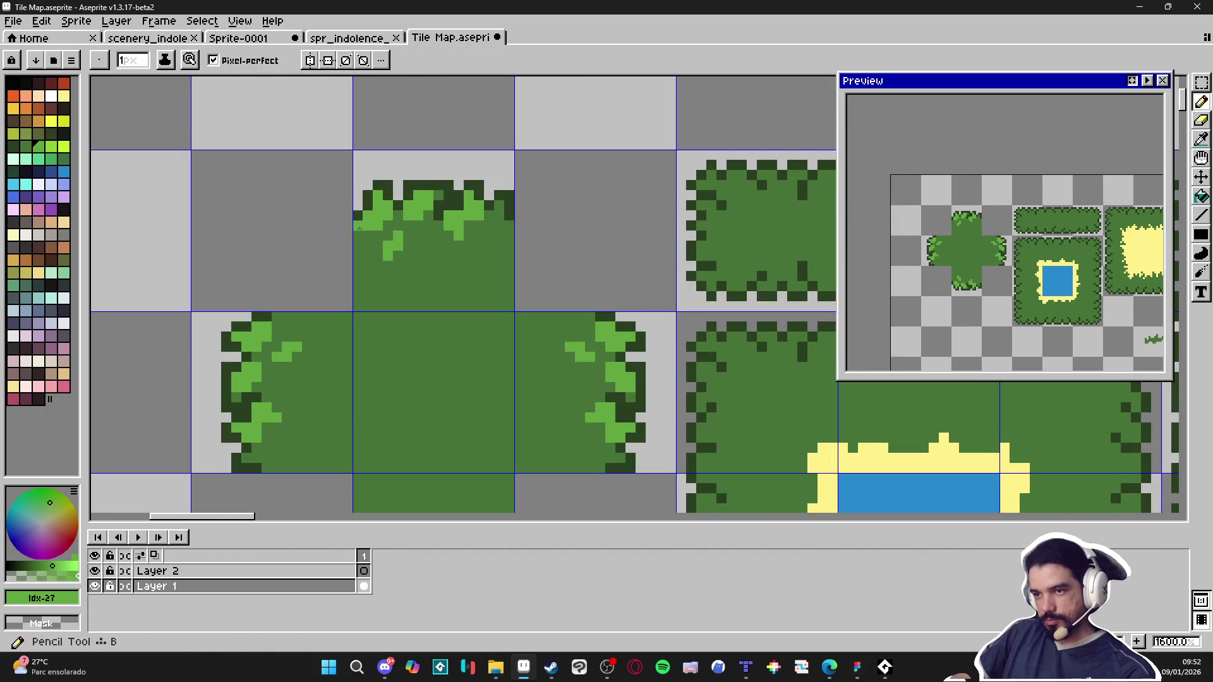
left_click(358, 223, "alt")
left_click(307, 256)
left_click_drag(268, 309, 235, 256)
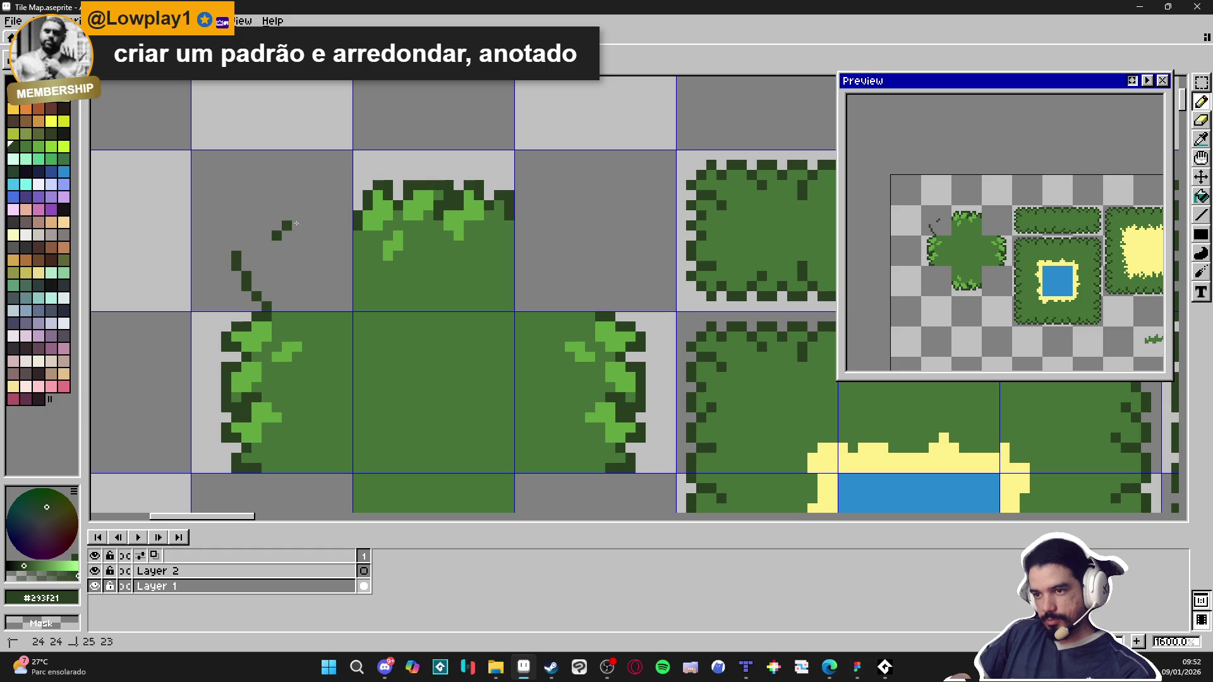
left_click(375, 273, "alt")
key("ctrl+z")
Step: Fill a curved mid-green shape rounding the top-left corner and add a pixel to the small tuft
left_click(335, 258)
mouse_move(349, 251)
left_mouse_down()
mouse_move(280, 283)
mouse_move(283, 300)
mouse_move(332, 292)
mouse_move(341, 302)
left_mouse_up()
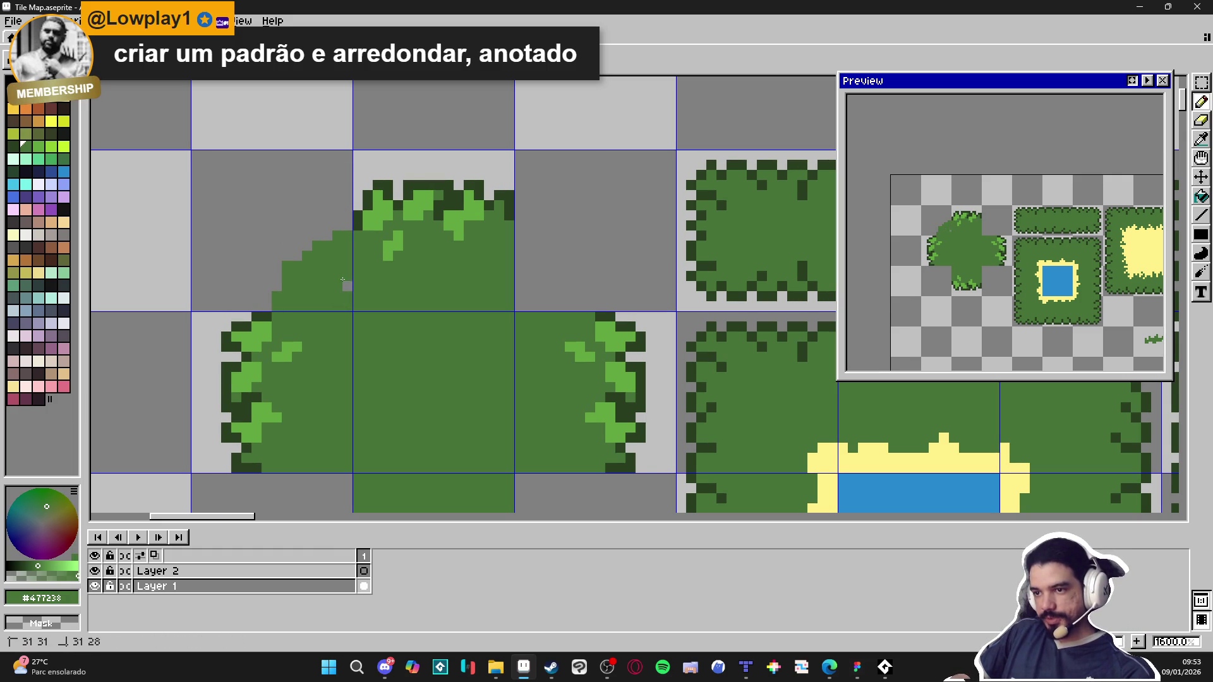
scroll(342, 280, "down", 3)
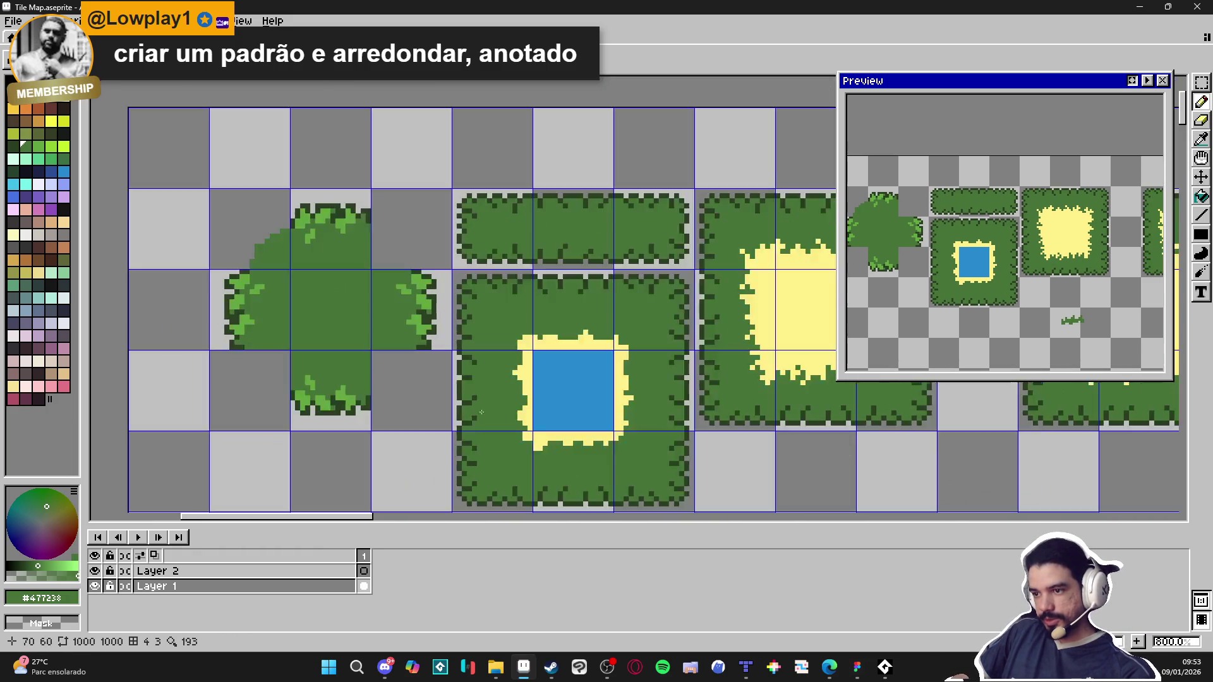
scroll(388, 402, "left", 1)
scroll(361, 367, "down", 1)
scroll(366, 360, "down", 2)
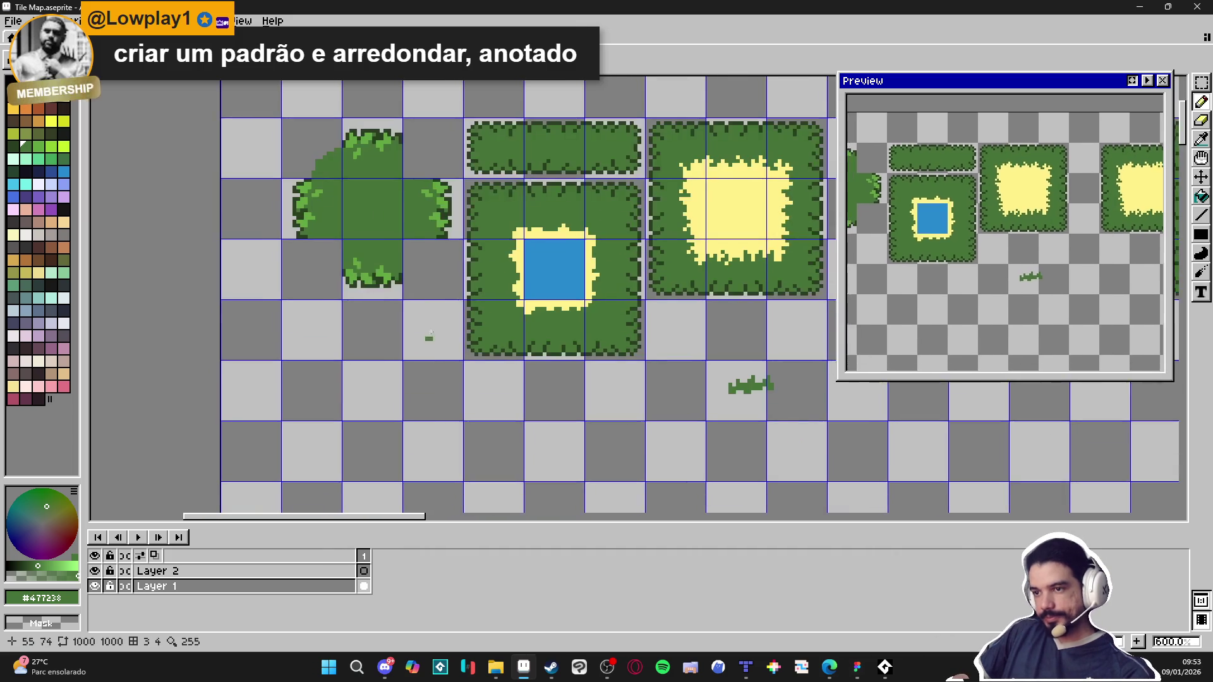
scroll(383, 345, "up", 4)
left_click(357, 312)
Step: Reshape the small grass tuft and add green pixels beside and above the grass clusters
mouse_move(431, 317)
left_mouse_down()
mouse_move(437, 328)
mouse_move(433, 297)
left_mouse_up()
left_click(330, 351)
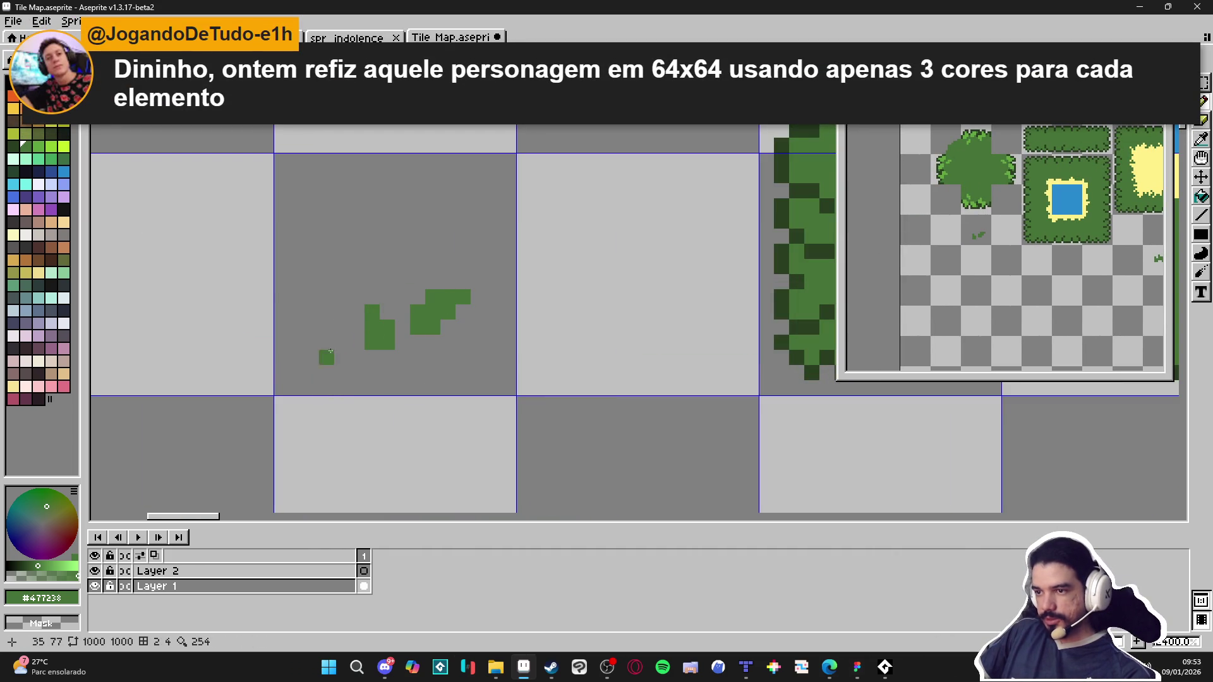
left_click(335, 310)
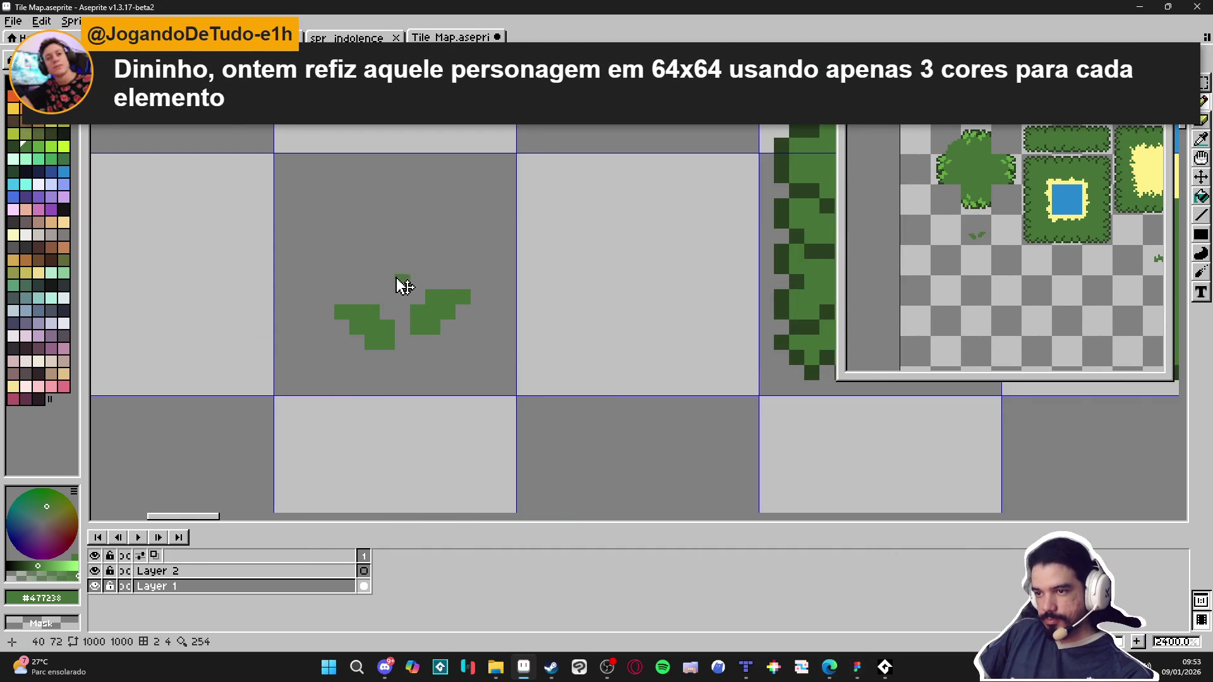
scroll(404, 286, "up", 1)
left_click(395, 280)
scroll(404, 291, "down", 3)
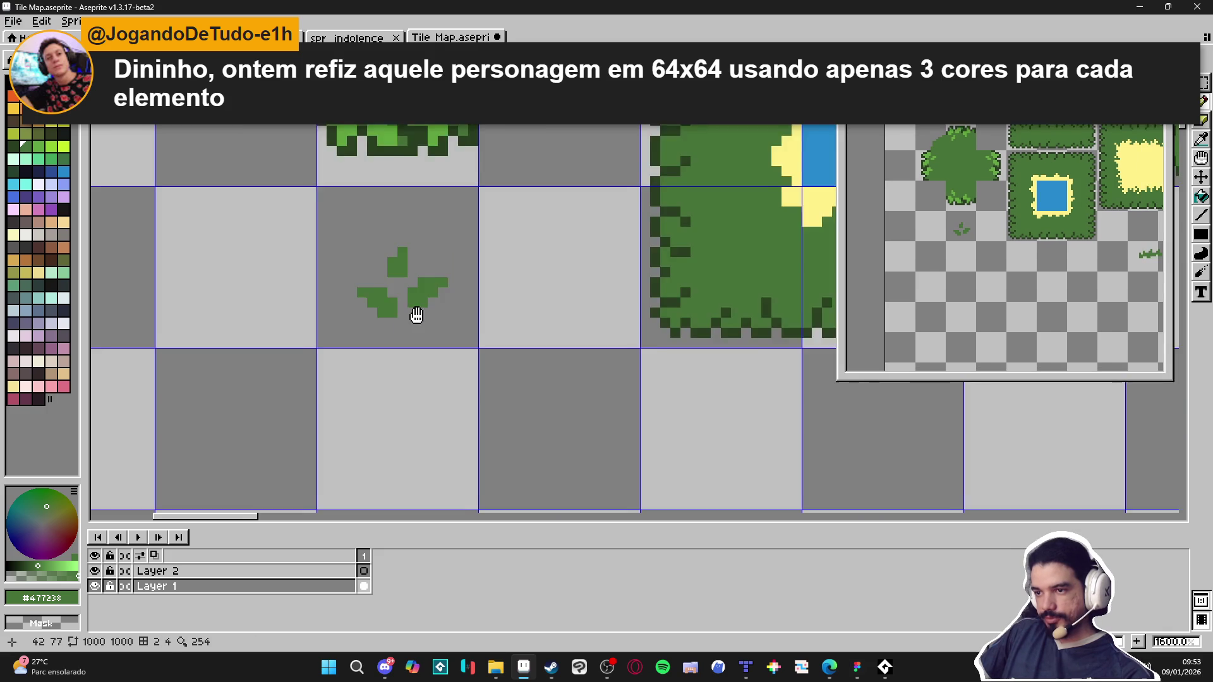
Step: Draw two small green grass sprigs to the right of the clusters
left_click(509, 276)
scroll(518, 281, "up", 2)
left_click(522, 284)
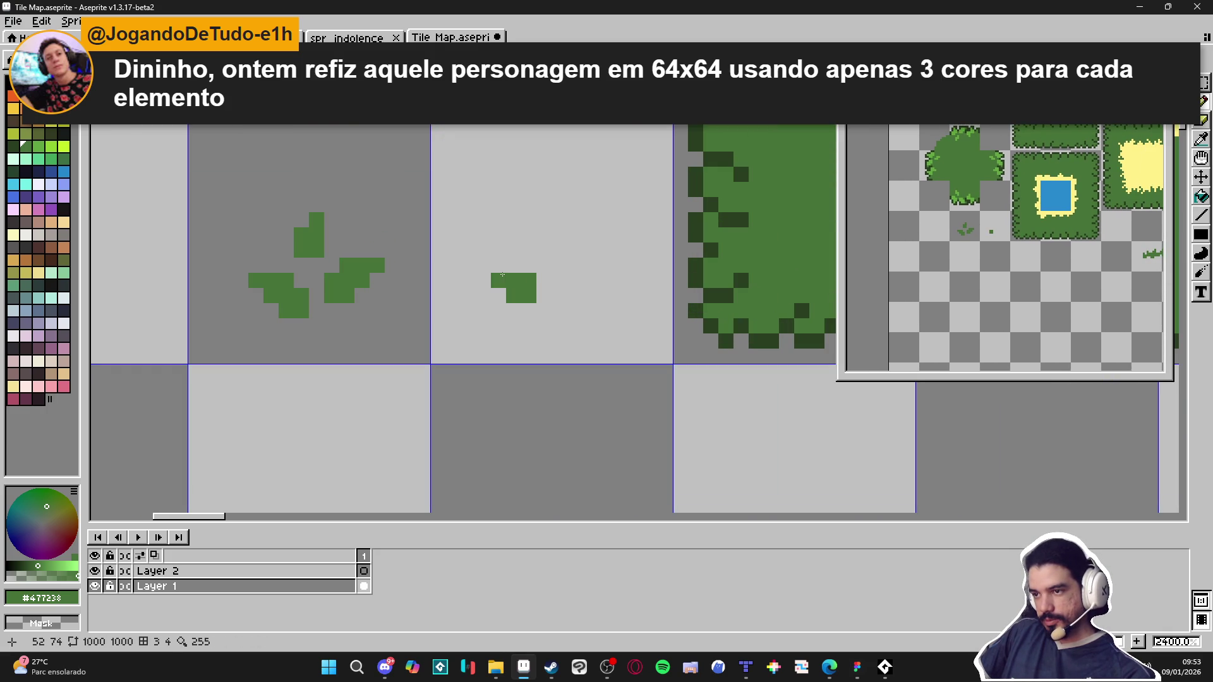
left_click(575, 280)
left_click_drag(559, 281, 580, 263)
left_click(574, 250)
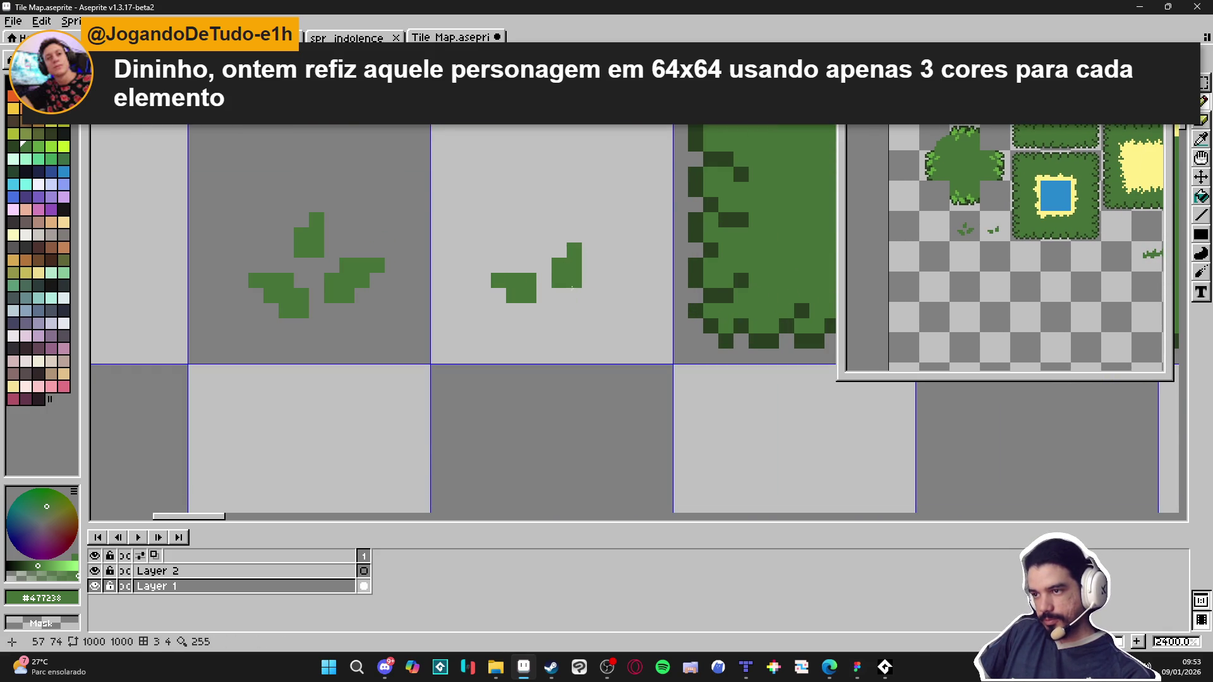
scroll(566, 269, "down", 3)
left_click(573, 301)
Step: Paint a 2x2 green dot and a single green pixel in the tile below the clusters
scroll(450, 325, "up", 1)
left_click(445, 346)
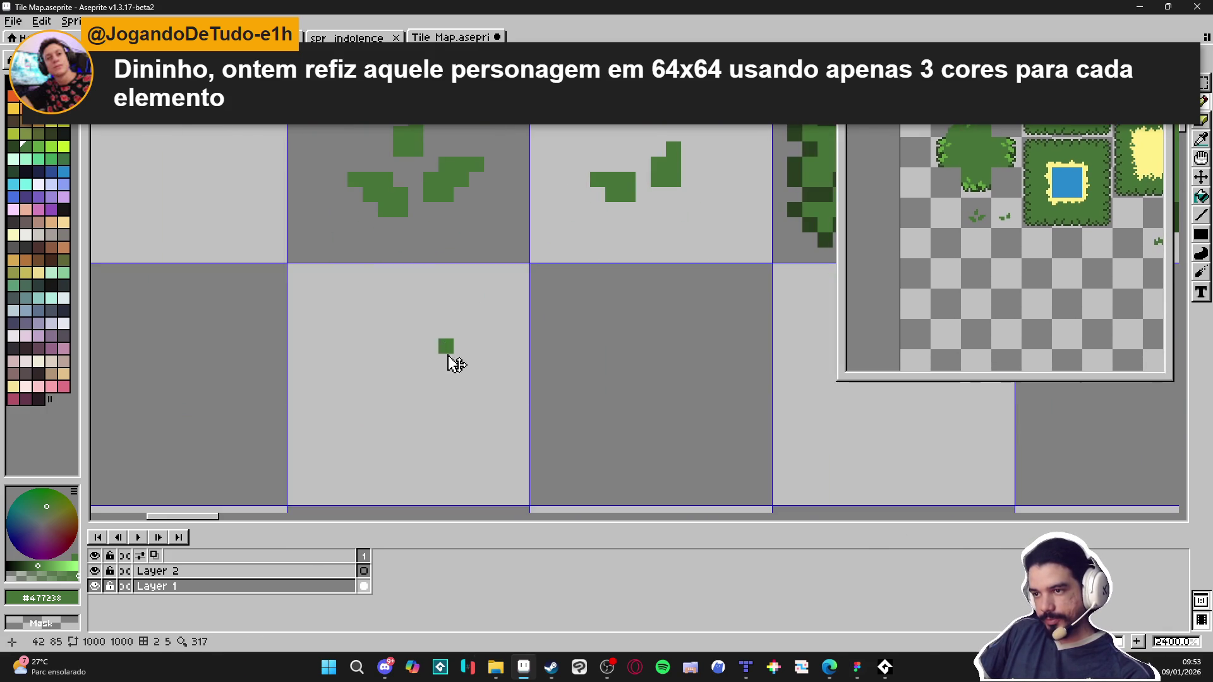
left_click_drag(431, 347, 443, 356)
scroll(366, 387, "down", 3)
left_click(504, 319)
scroll(503, 321, "down", 3)
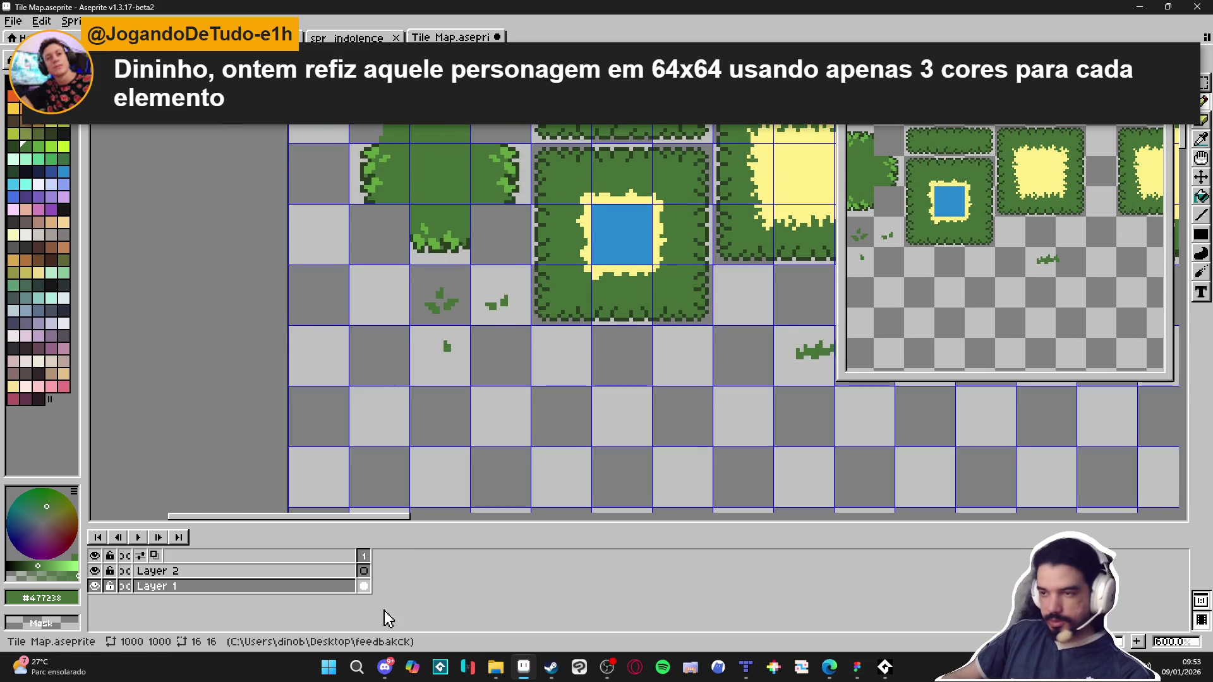
scroll(404, 322, "up", 1)
scroll(443, 347, "down", 1)
scroll(550, 359, "down", 1)
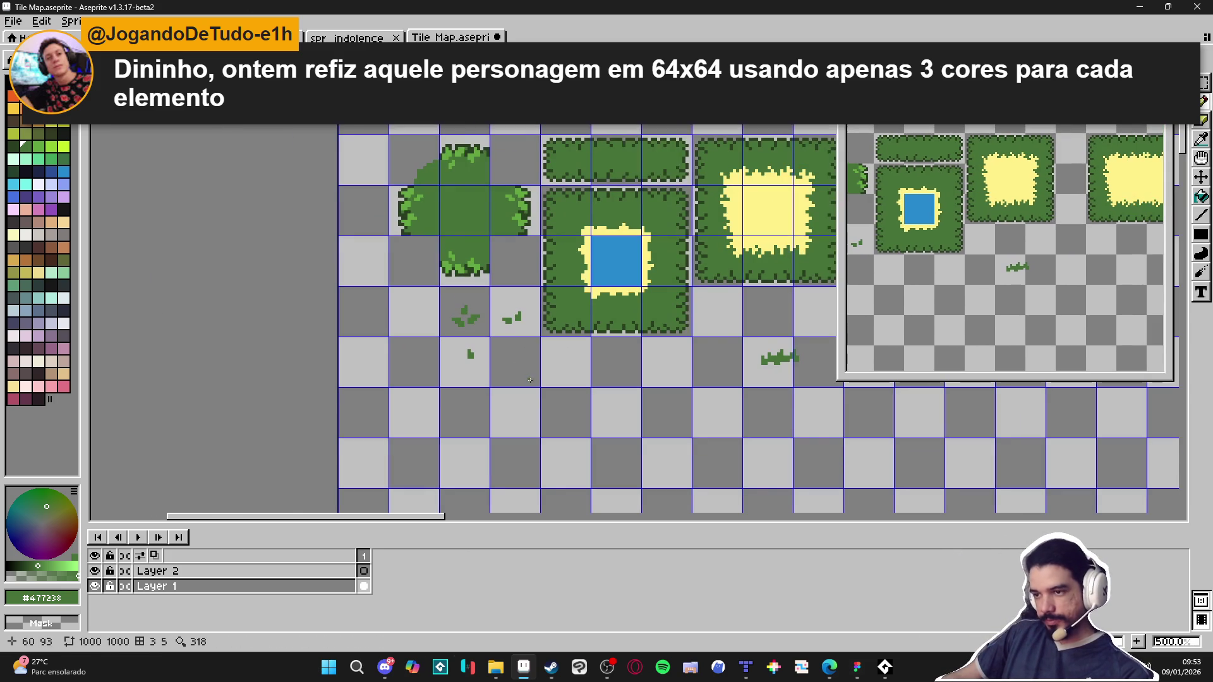
scroll(449, 398, "up", 1)
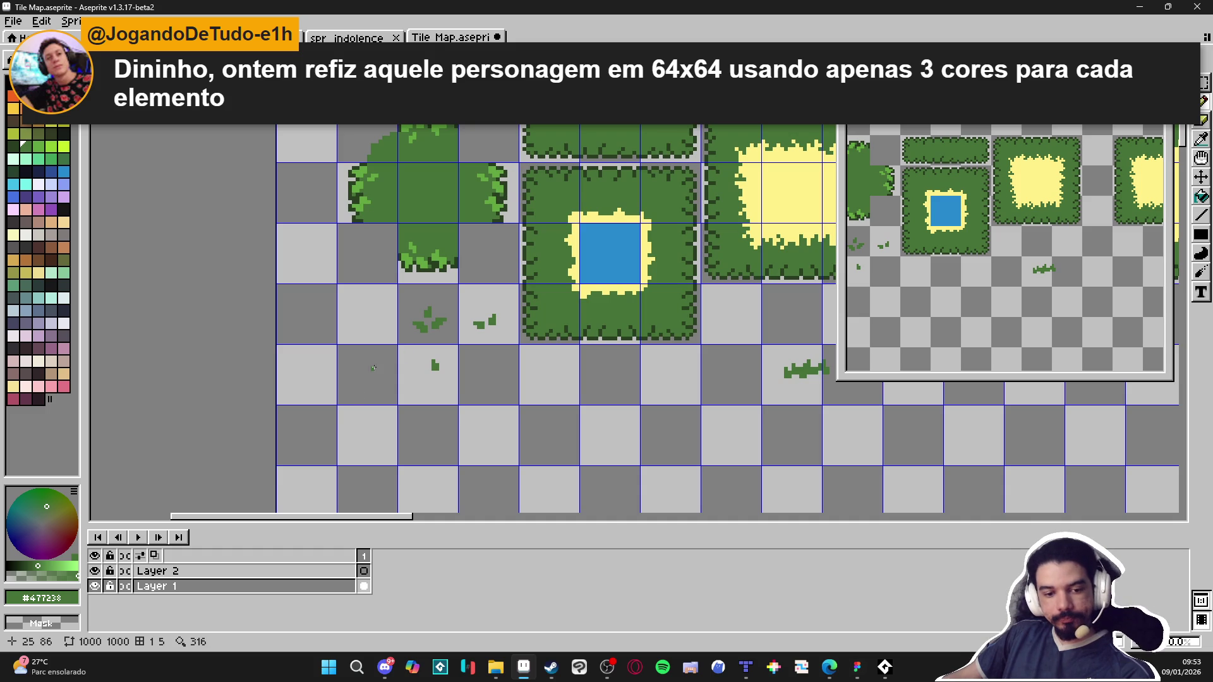
scroll(379, 332, "up", 1)
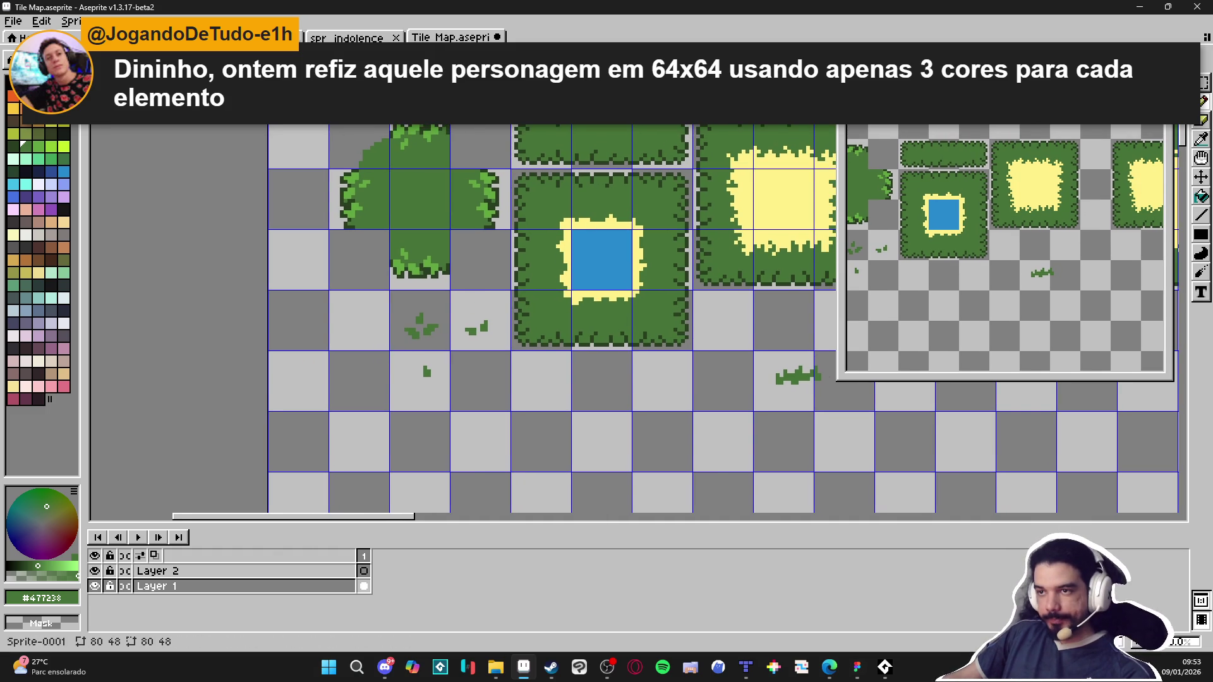
Step: Switch from spr_indolence to scenery_indolence.aseprite and save it
left_click(351, 38)
key("ctrl+Tab")
key("ctrl+Tab")
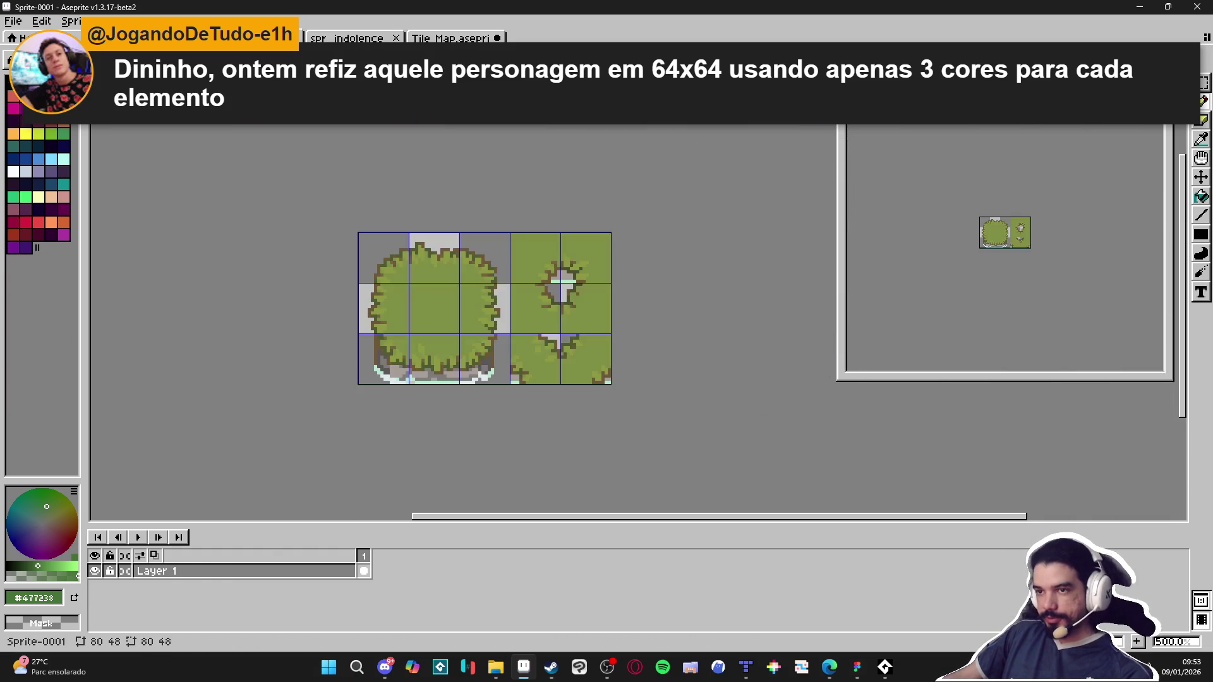
scroll(563, 317, "up", 1)
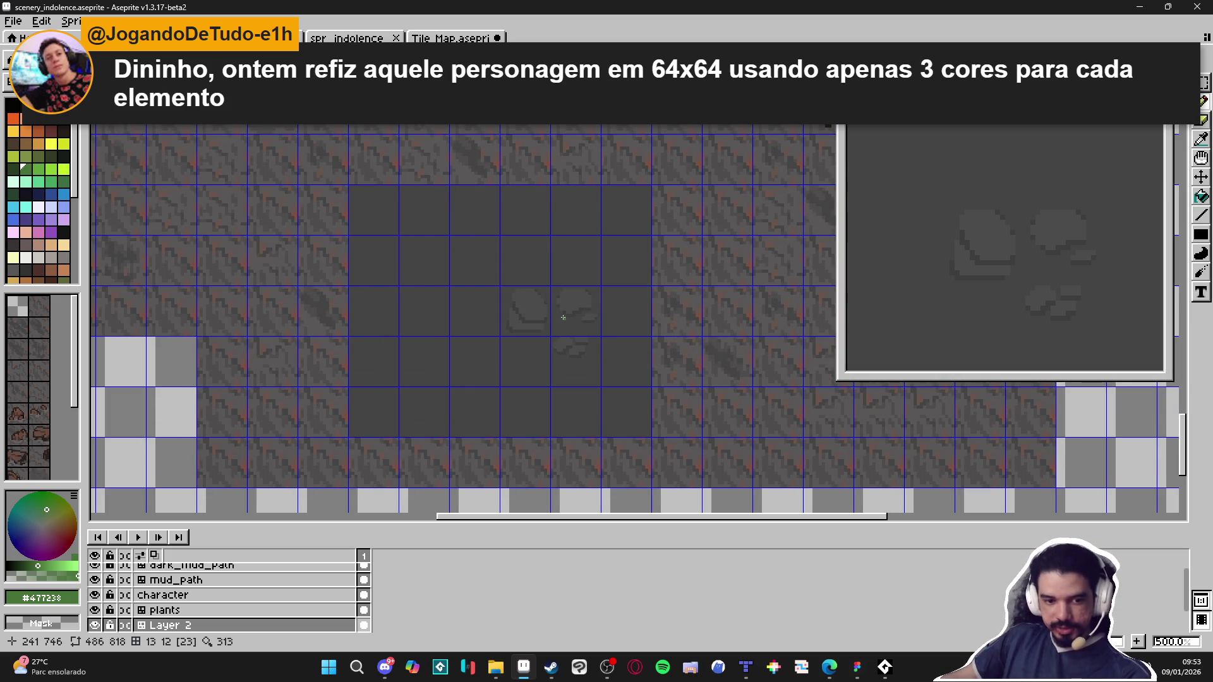
scroll(602, 310, "down", 4)
scroll(542, 361, "up", 5)
key("v")
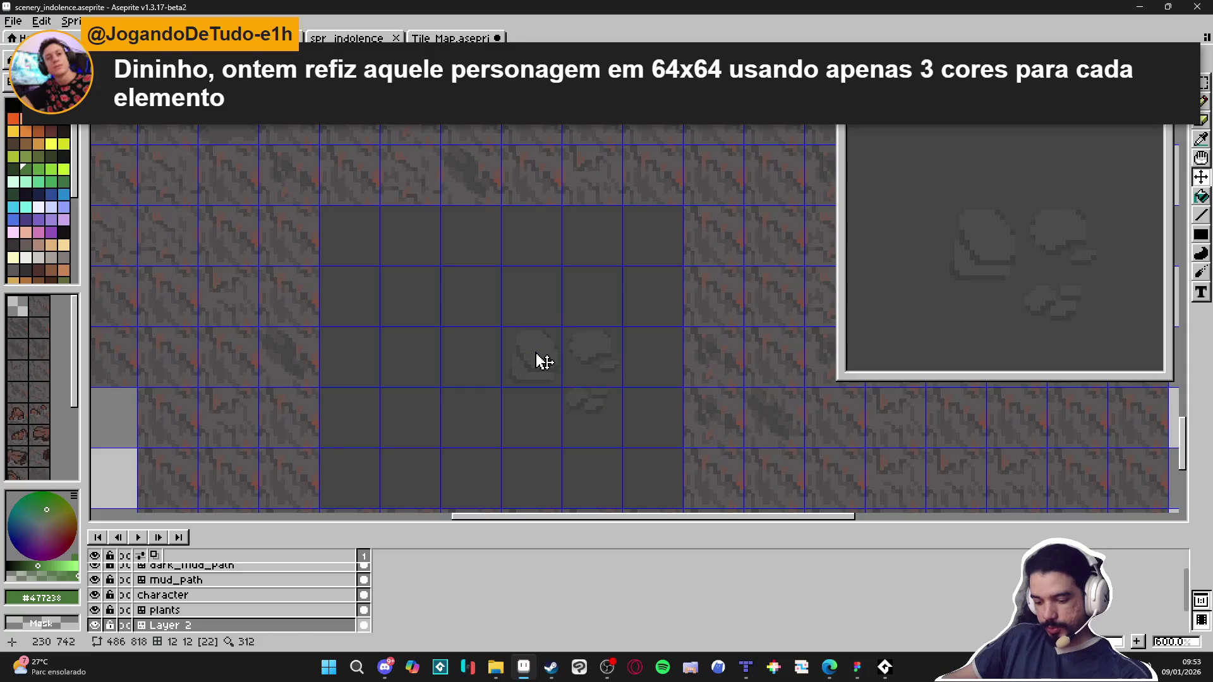
scroll(542, 361, "up", 2)
scroll(542, 361, "down", 2)
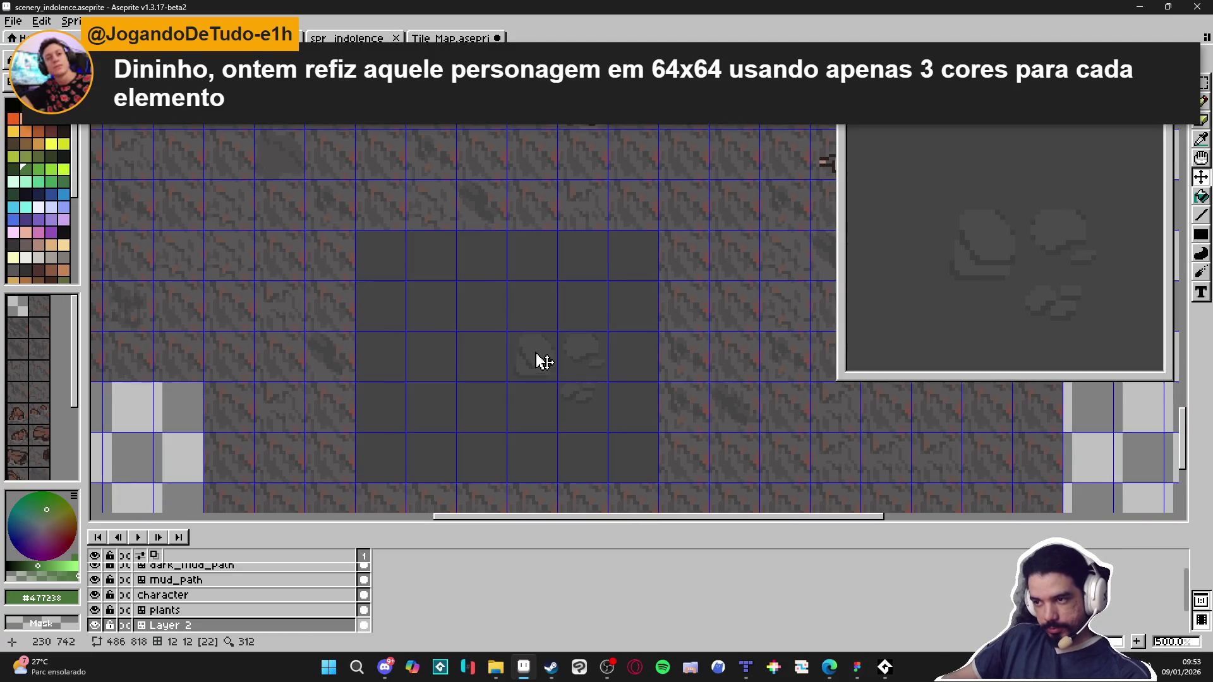
key("ctrl+s")
Step: Check the indolence map in Tiled, then return to the scenery mockup in Aseprite
left_click(747, 675)
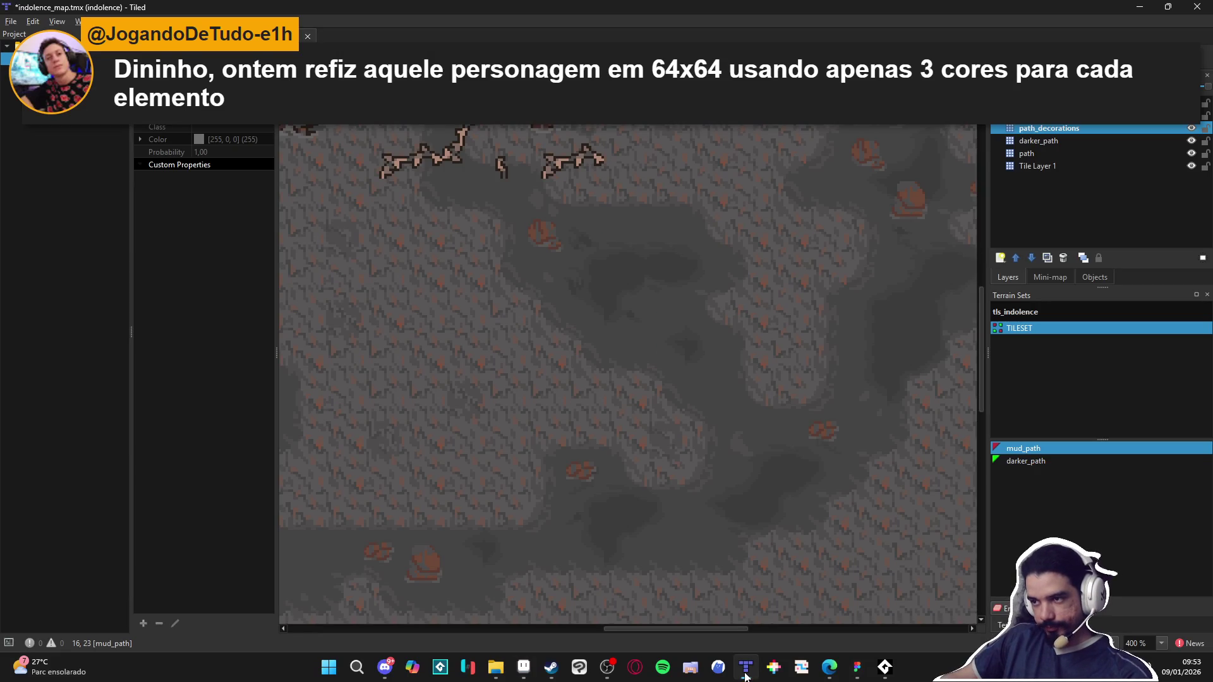
scroll(582, 501, "up", 10)
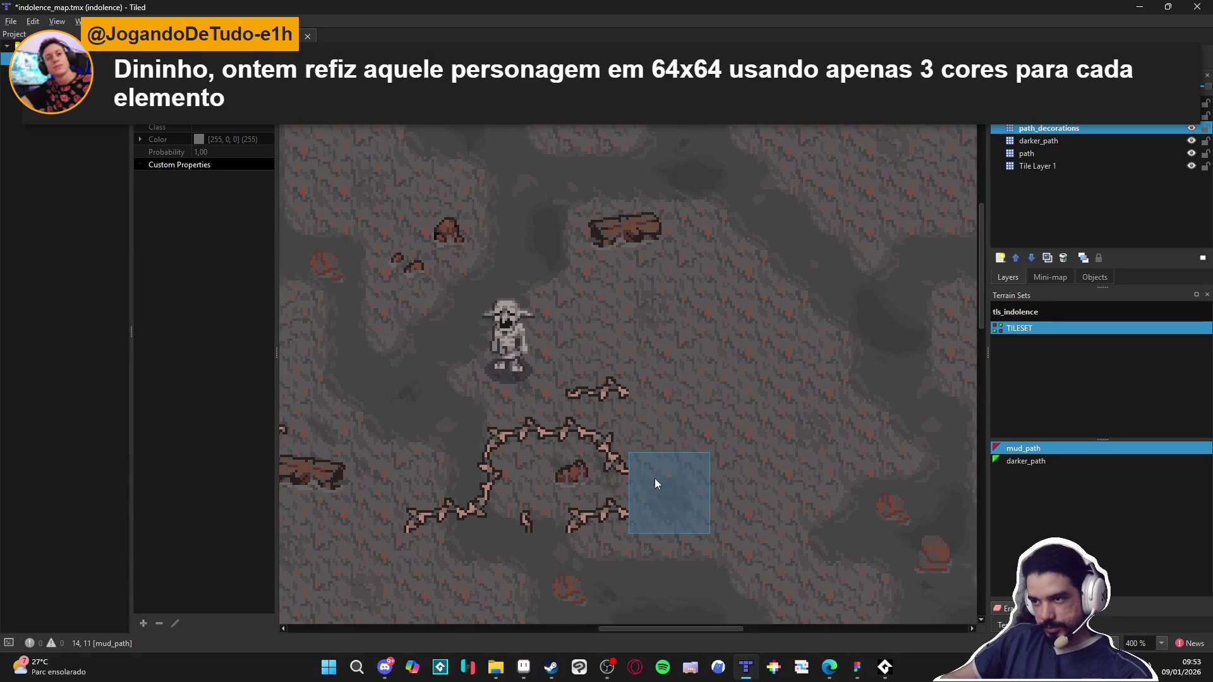
left_click(525, 669)
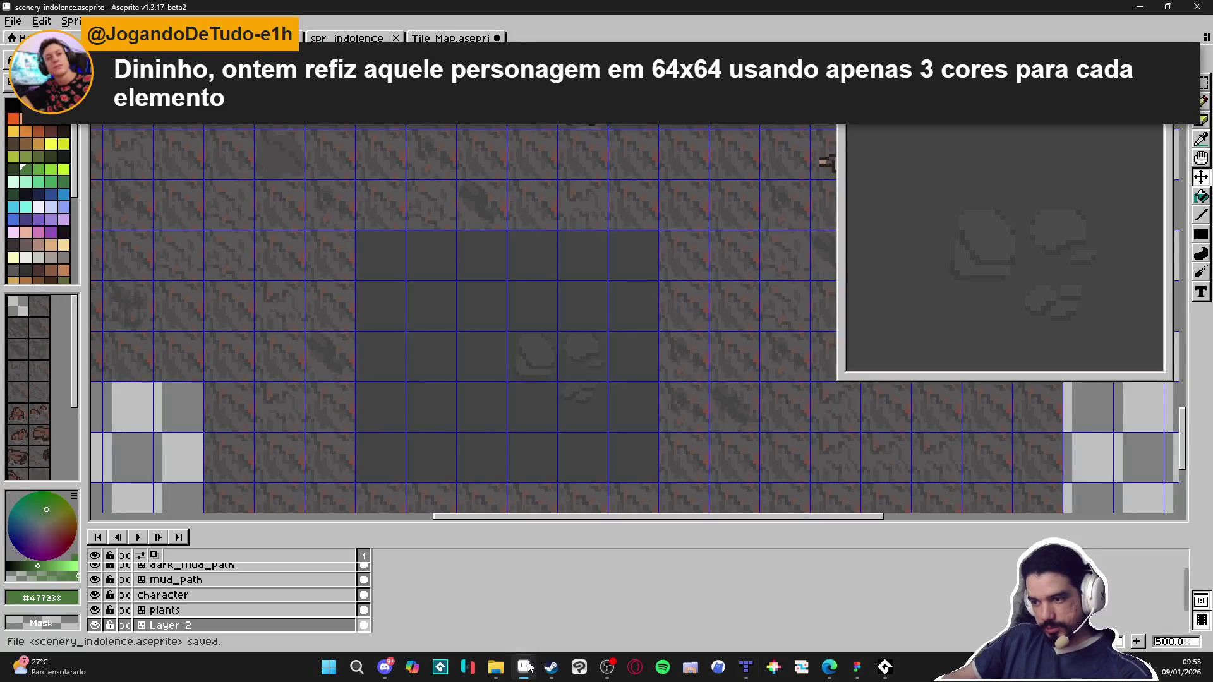
Step: Paint reddish patches and rows on the left rock using 2px and 1px brushes
scroll(550, 357, "up", 4)
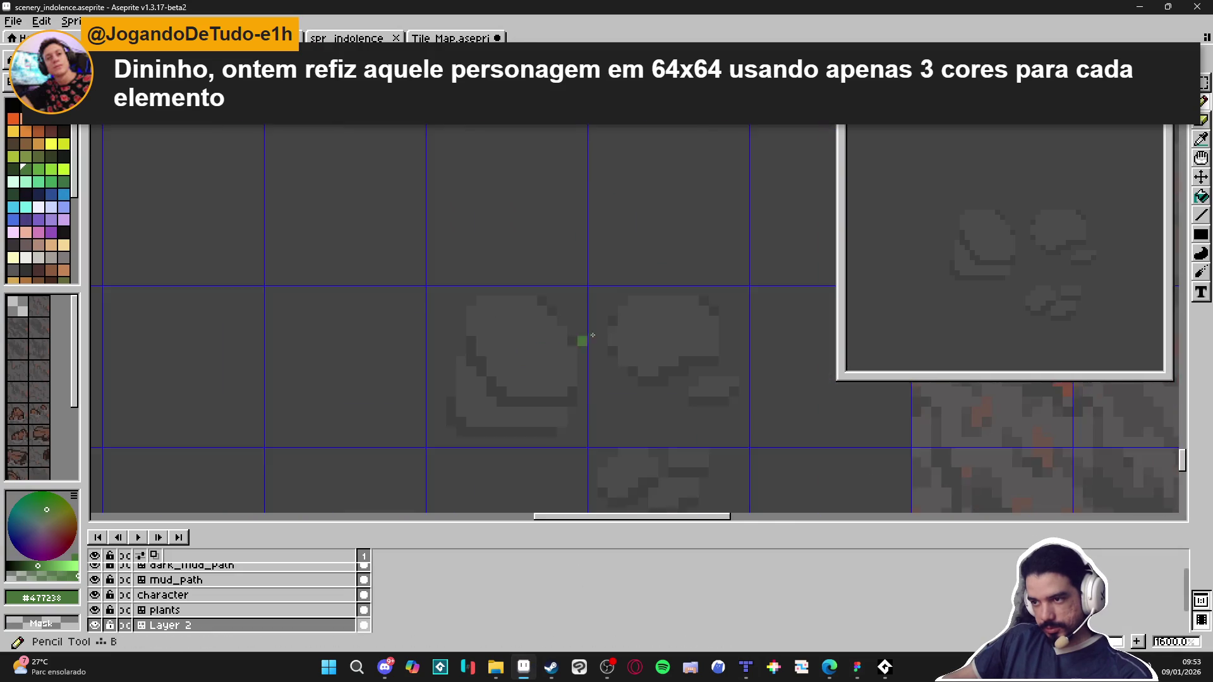
scroll(328, 363, "up", 2)
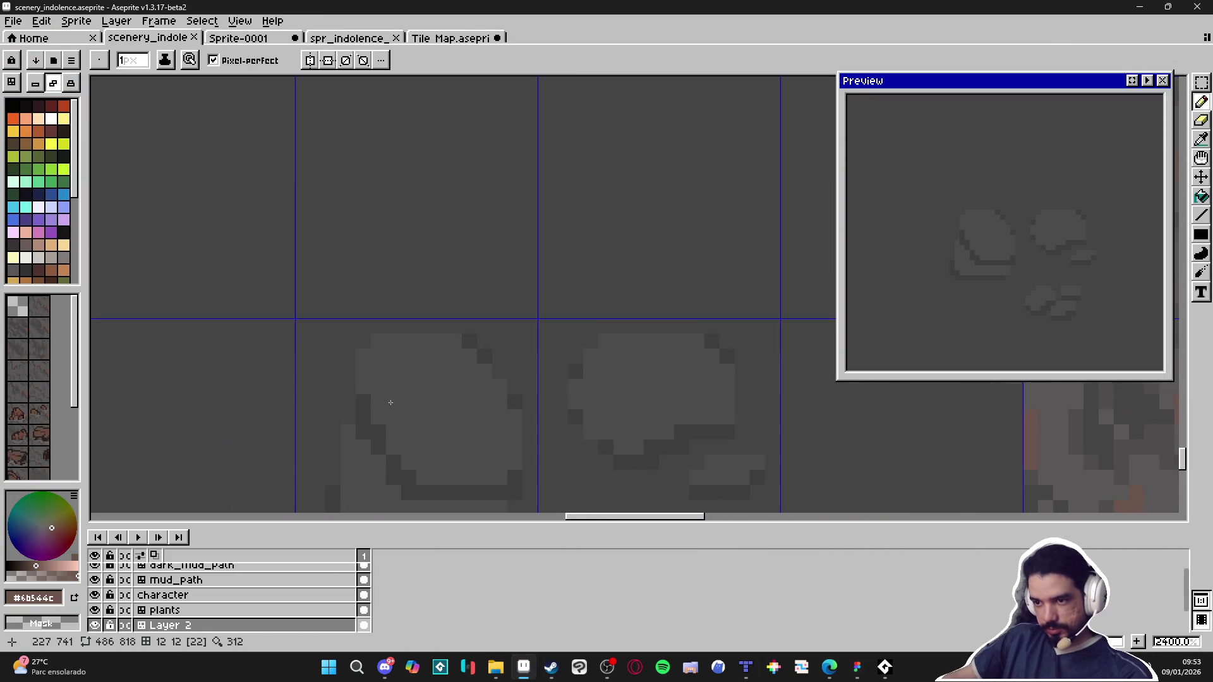
key("plus")
left_click_drag(436, 386, 420, 393)
left_click(442, 410)
scroll(453, 417, "down", 1)
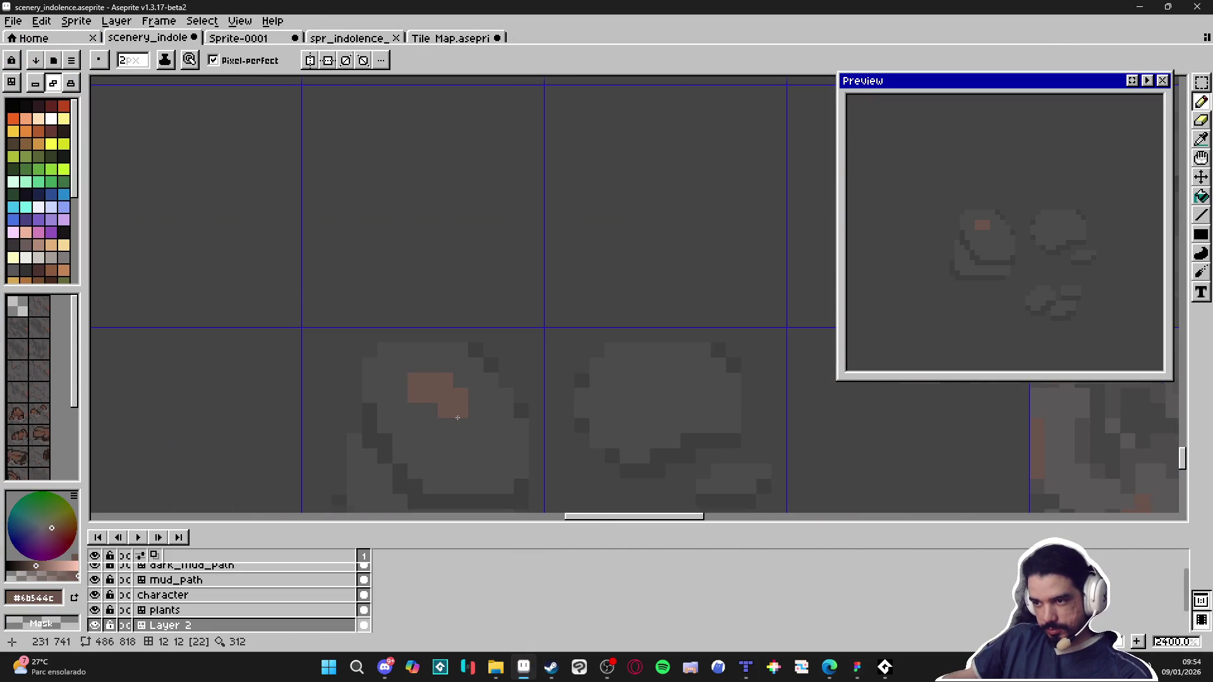
key("minus")
left_click(479, 411)
mouse_move(452, 433)
left_mouse_down()
mouse_move(467, 442)
mouse_move(462, 425)
left_mouse_up()
left_click(510, 441)
left_click(480, 426)
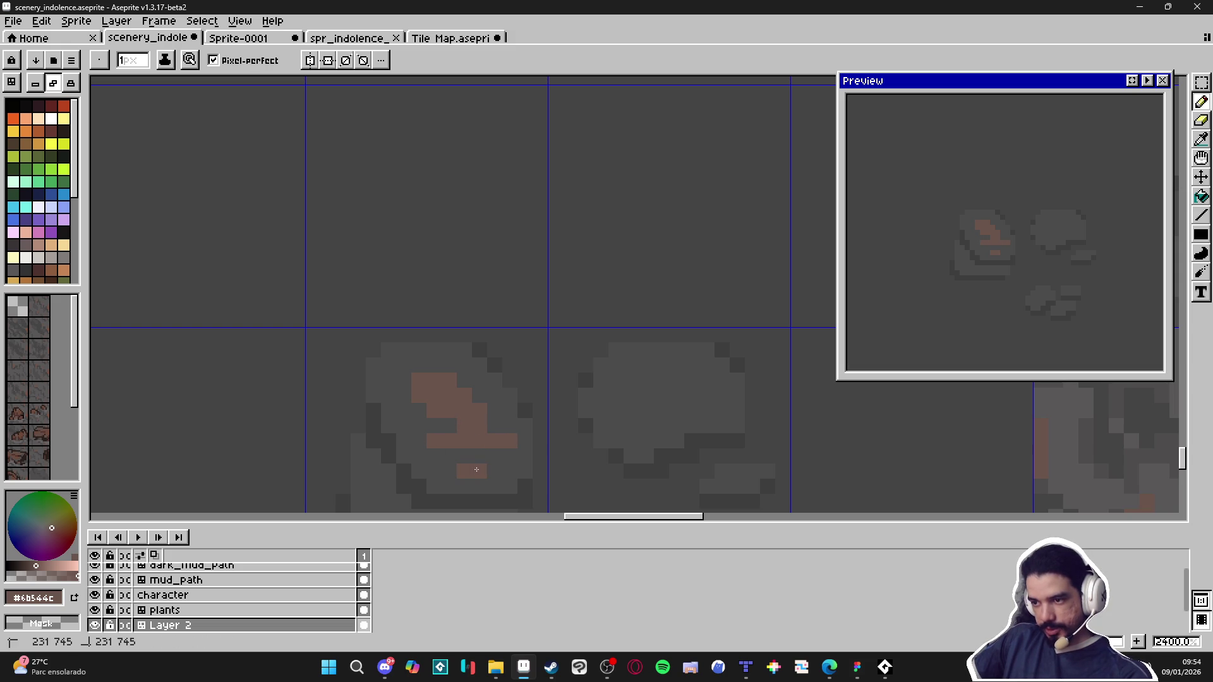
scroll(449, 459, "down", 3)
scroll(461, 468, "up", 4)
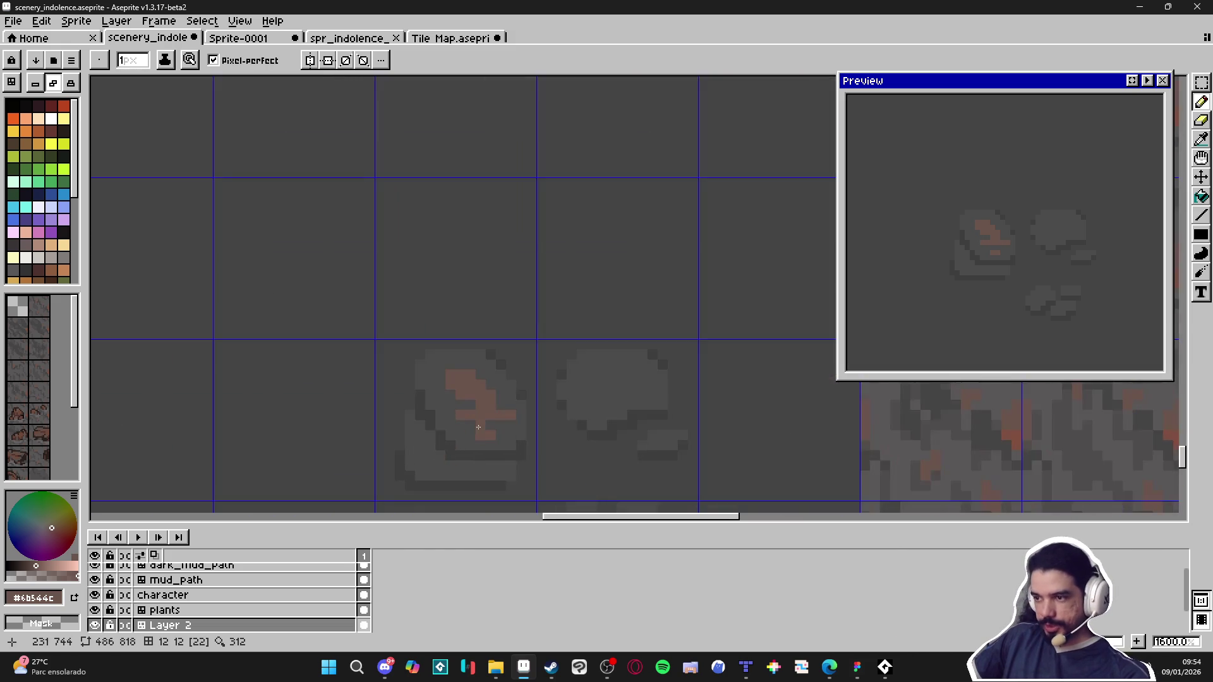
Step: Sample grey rock tones and recolour the orange pixels greyish-brown
left_click(512, 419, "alt")
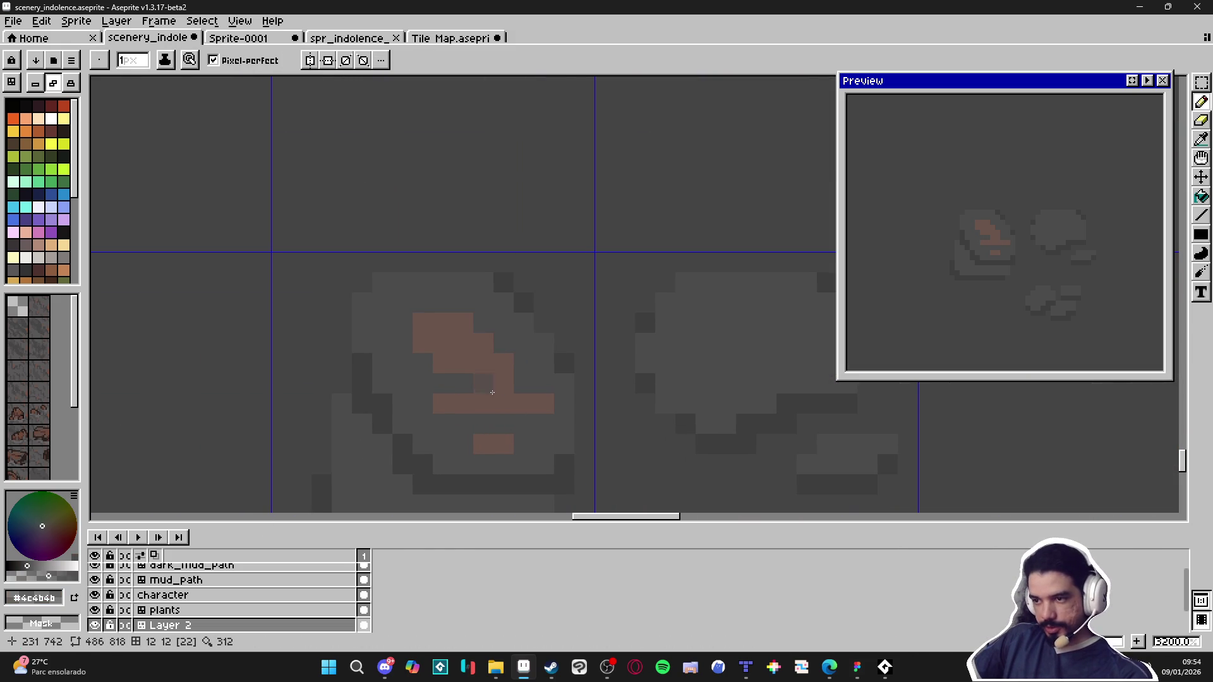
mouse_move(483, 384)
left_mouse_down()
mouse_move(503, 404)
mouse_move(444, 364)
mouse_move(443, 322)
mouse_move(458, 344)
left_mouse_up()
left_click(504, 392, "alt")
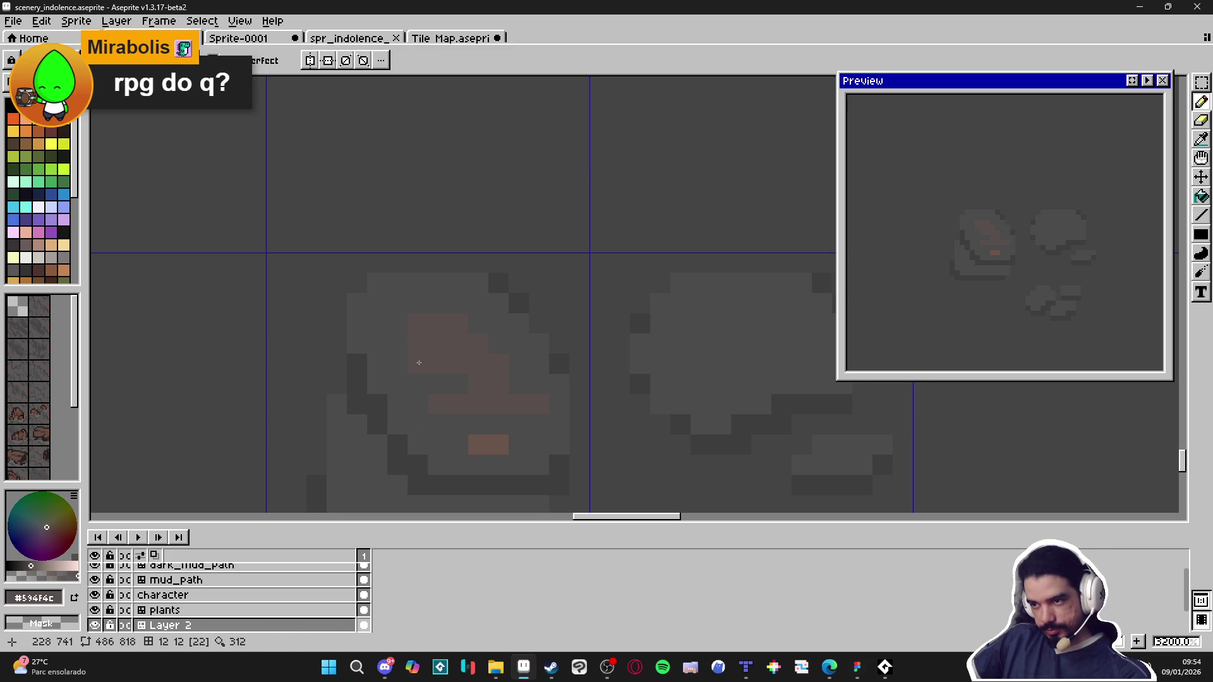
left_click_drag(479, 444, 494, 443)
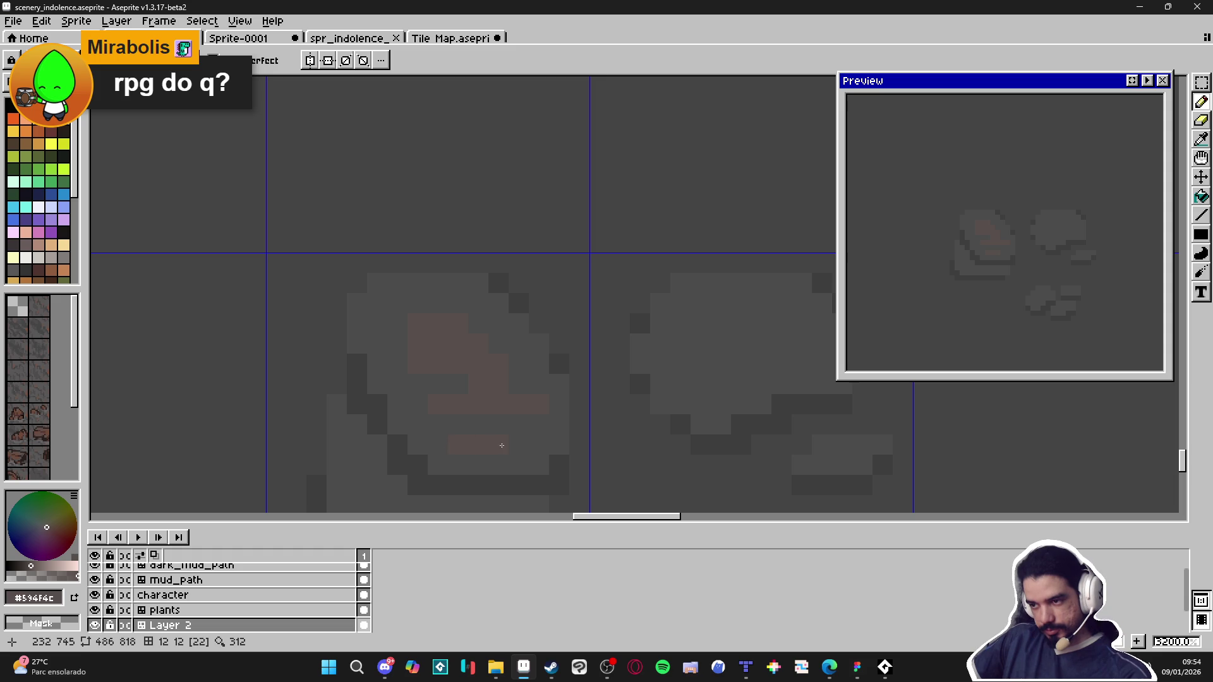
left_click(439, 445)
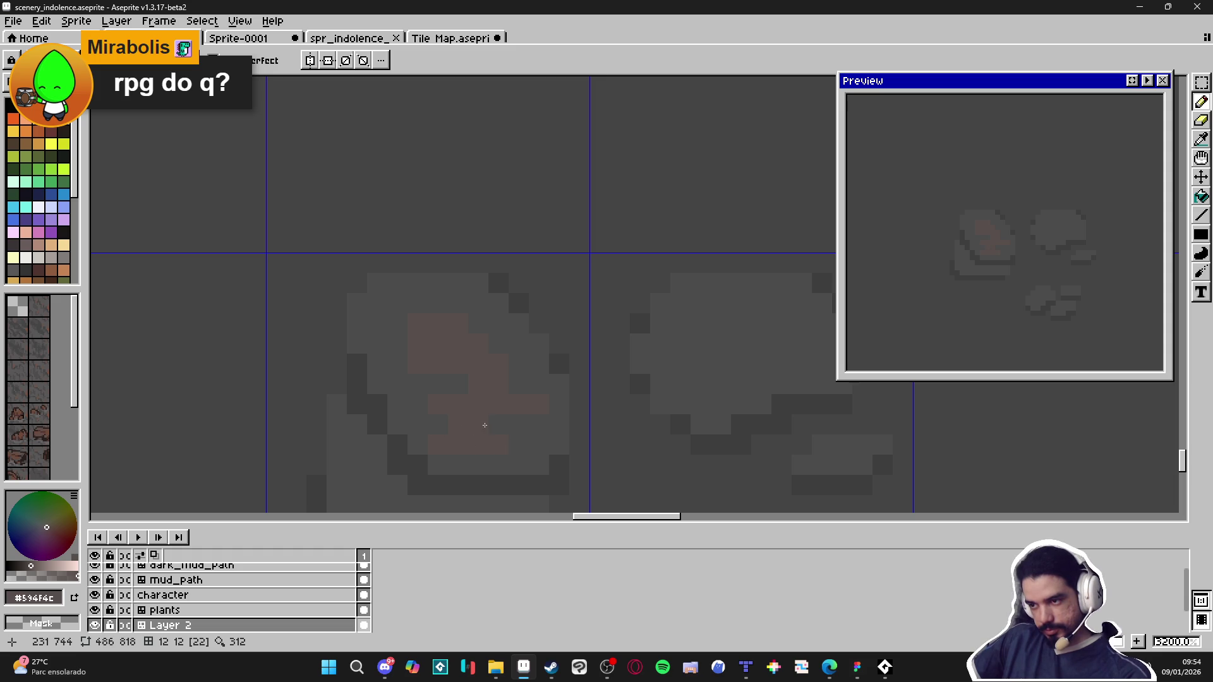
left_click_drag(424, 330, 450, 354)
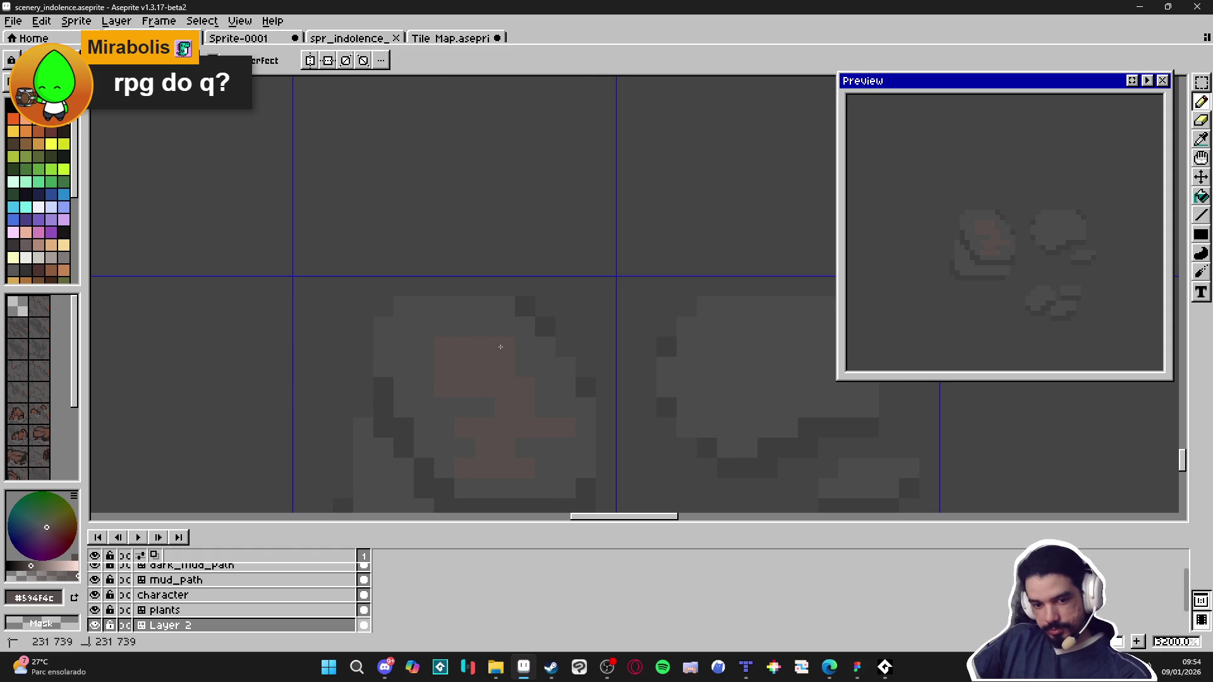
left_click(528, 360, "alt")
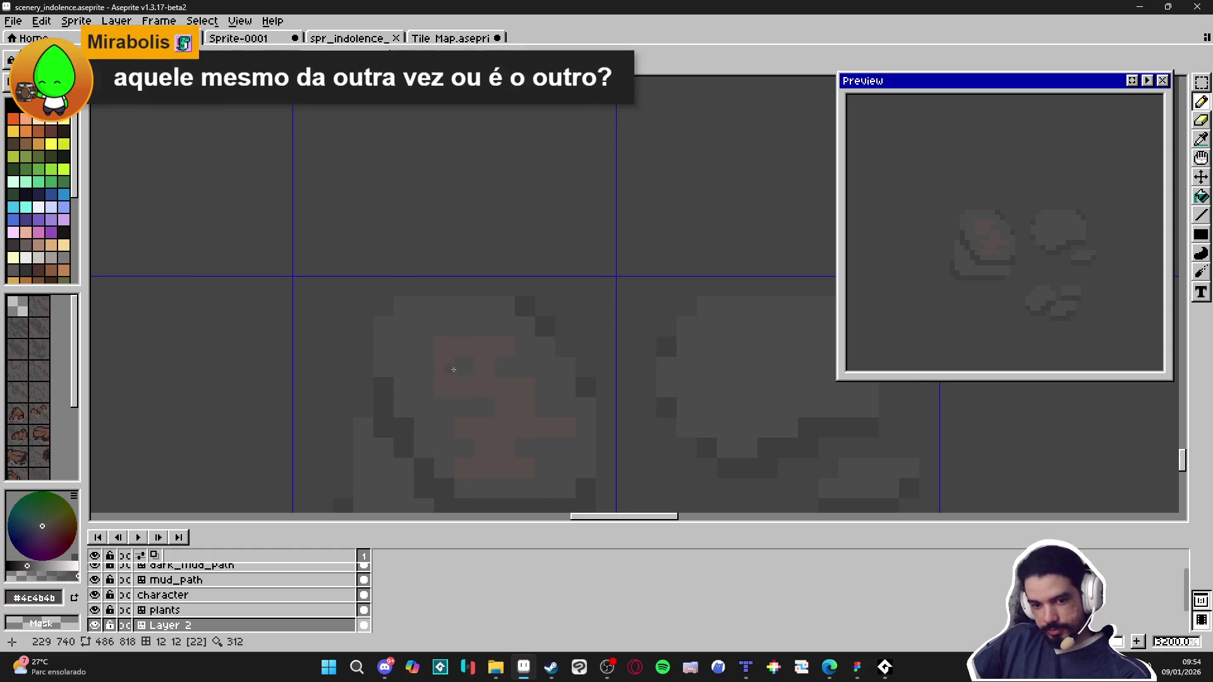
mouse_move(431, 365)
left_mouse_down()
mouse_move(448, 368)
mouse_move(427, 352)
left_mouse_up()
left_click(450, 350, "alt")
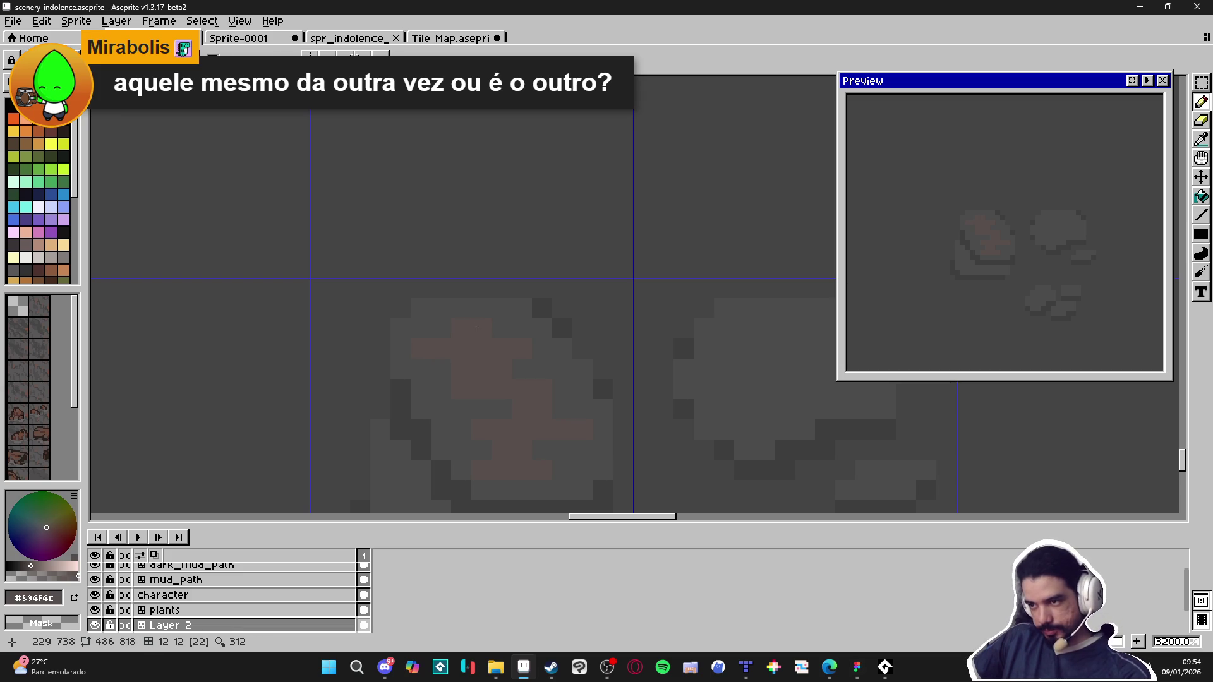
scroll(476, 328, "down", 3)
left_click(456, 401)
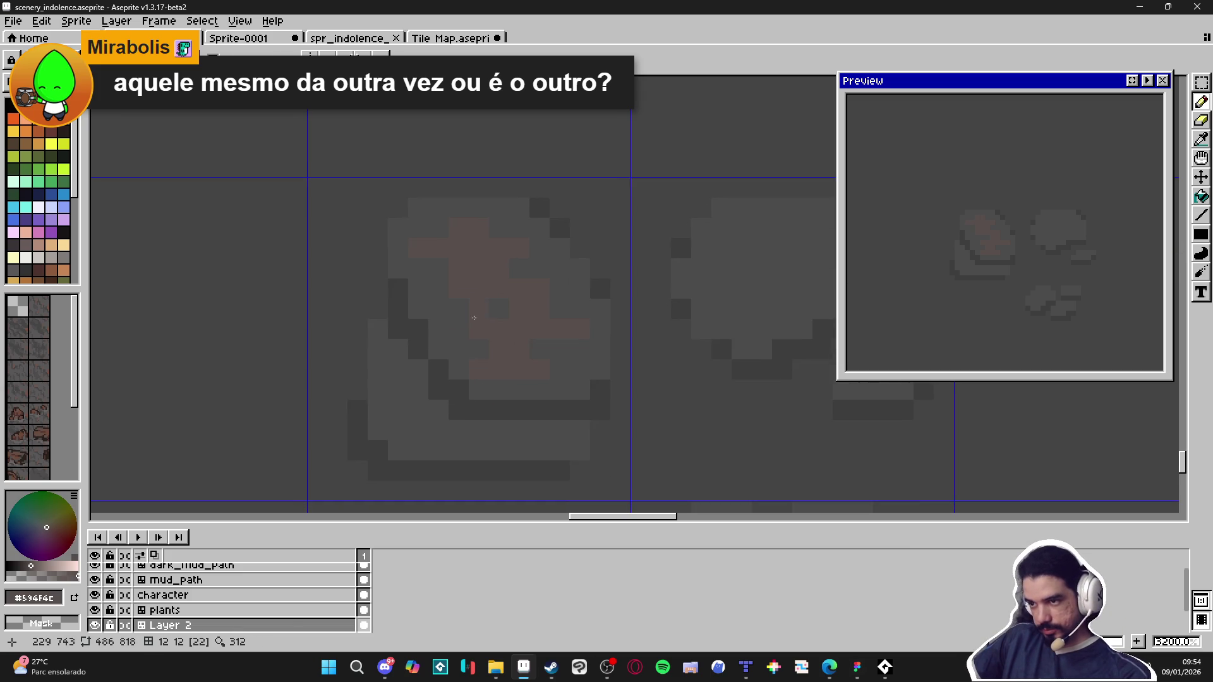
scroll(507, 334, "down", 4)
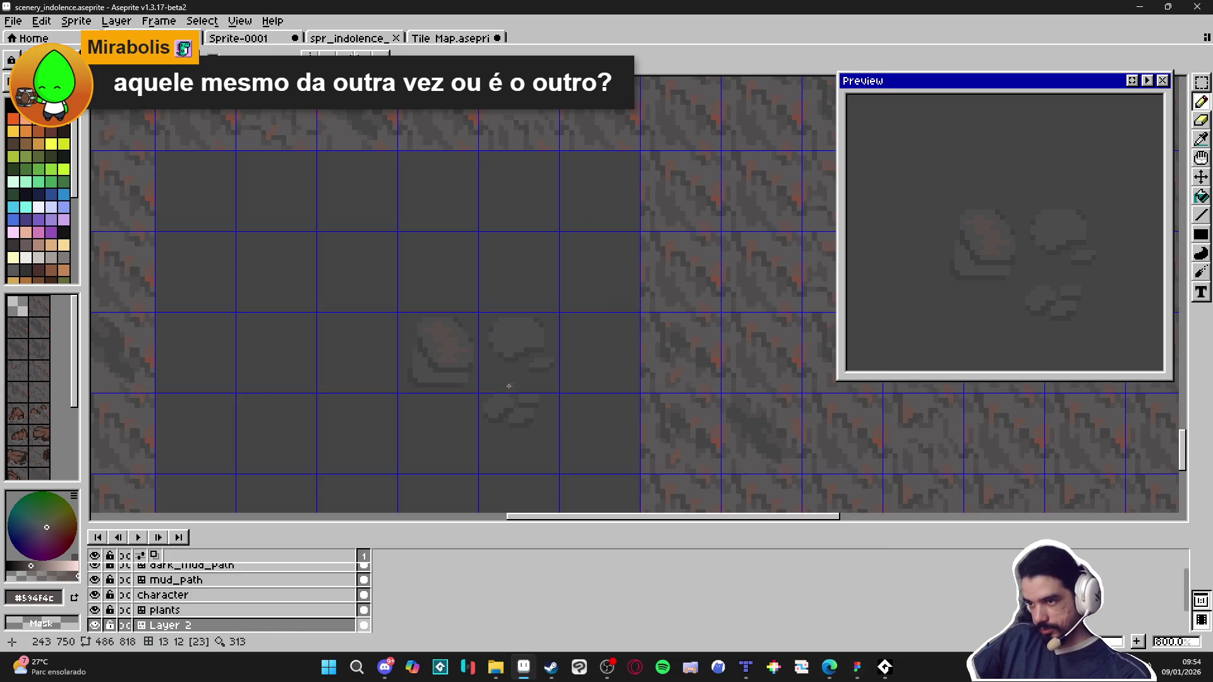
scroll(515, 356, "up", 5)
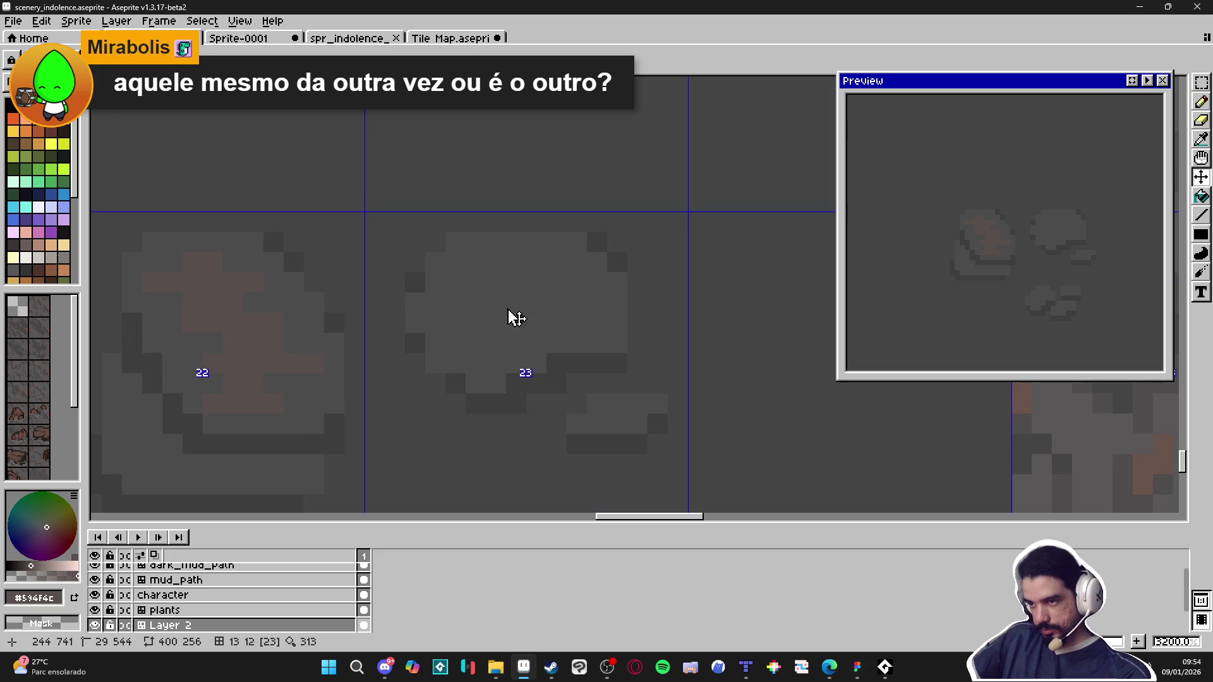
Step: Enlarge the brown patch on the middle rock and add a brown block to the small rock
mouse_move(501, 298)
left_mouse_down()
mouse_move(555, 285)
mouse_move(496, 289)
mouse_move(531, 319)
left_mouse_up()
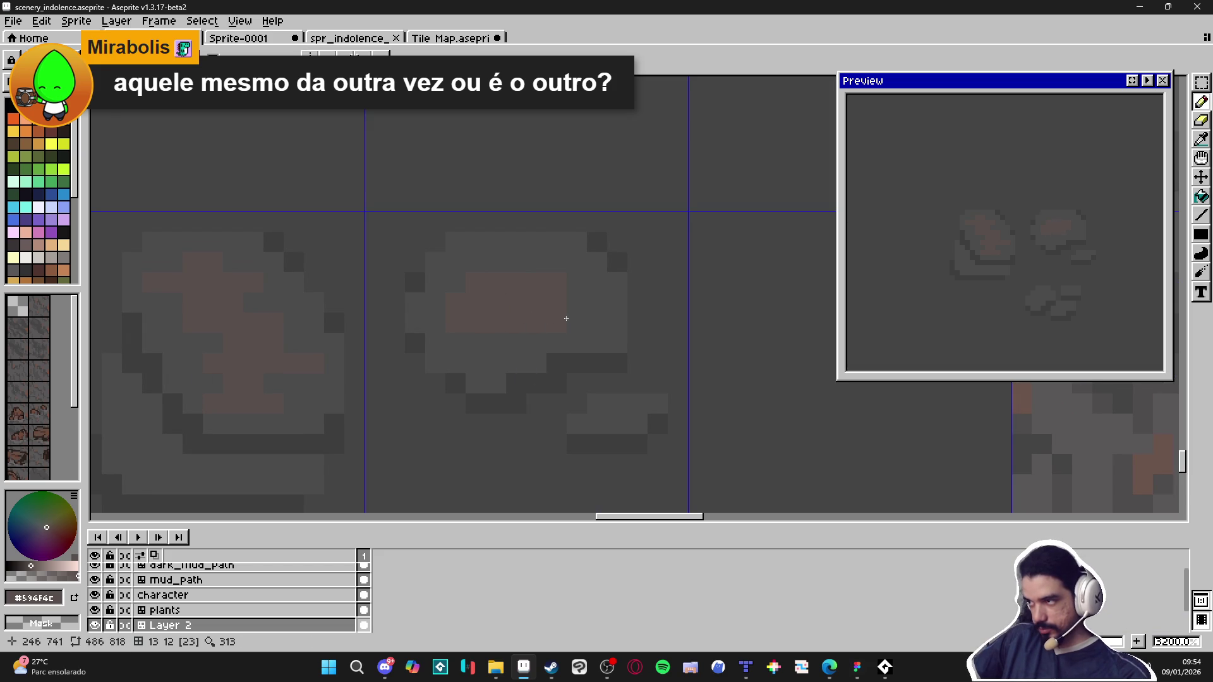
left_click_drag(523, 343, 515, 345)
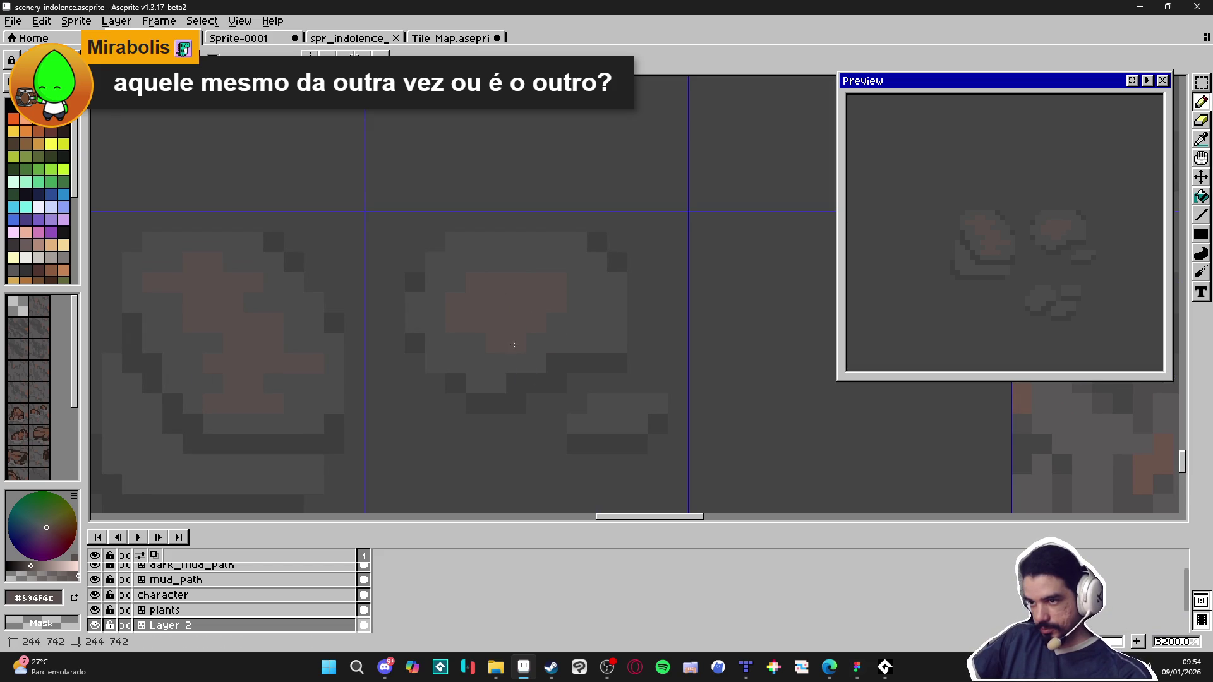
scroll(614, 417, "up", 2)
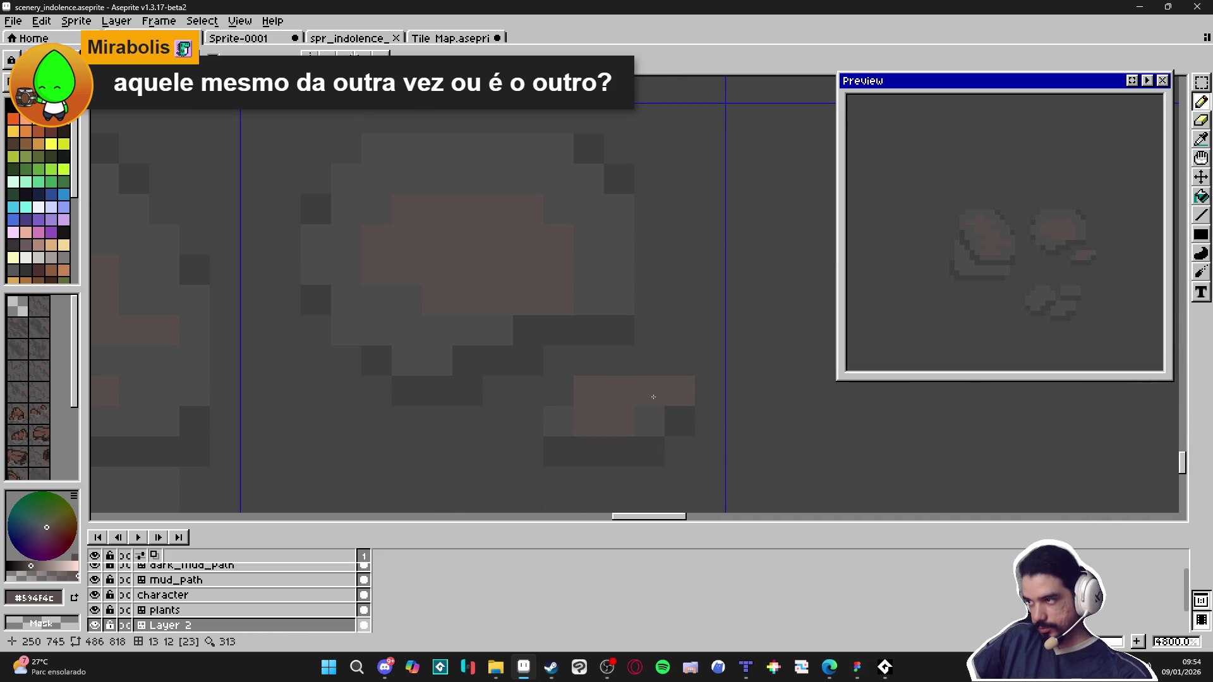
scroll(542, 312, "down", 2)
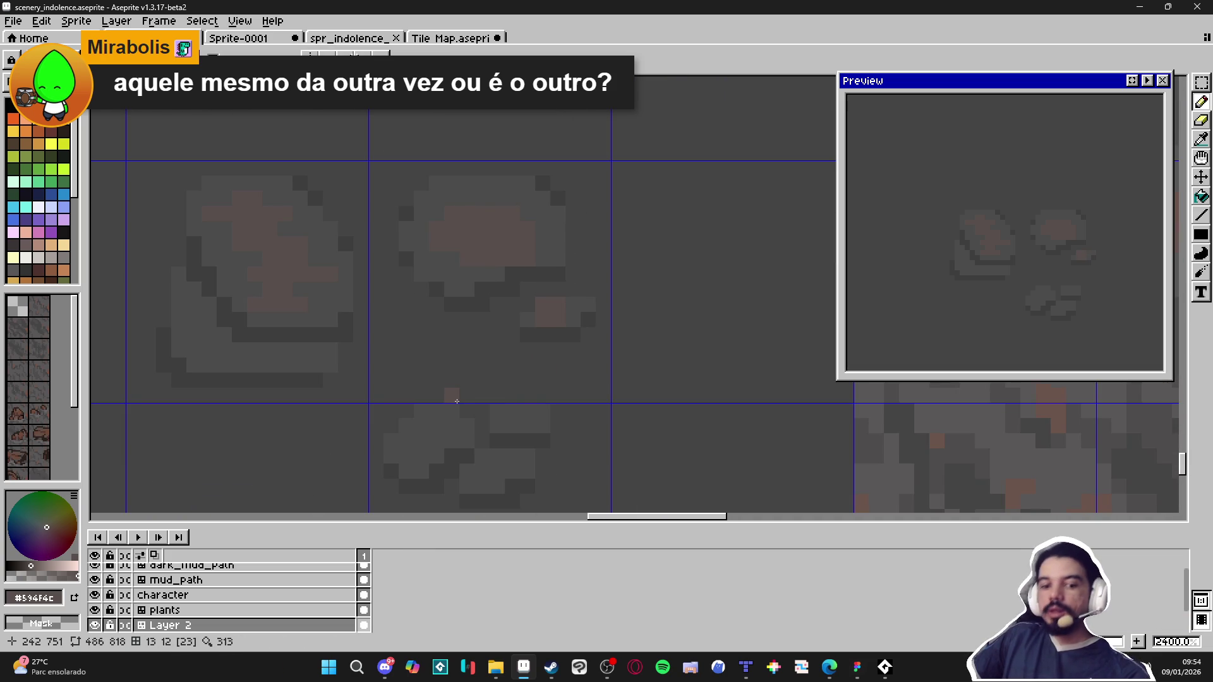
scroll(421, 431, "up", 3)
left_click(504, 440)
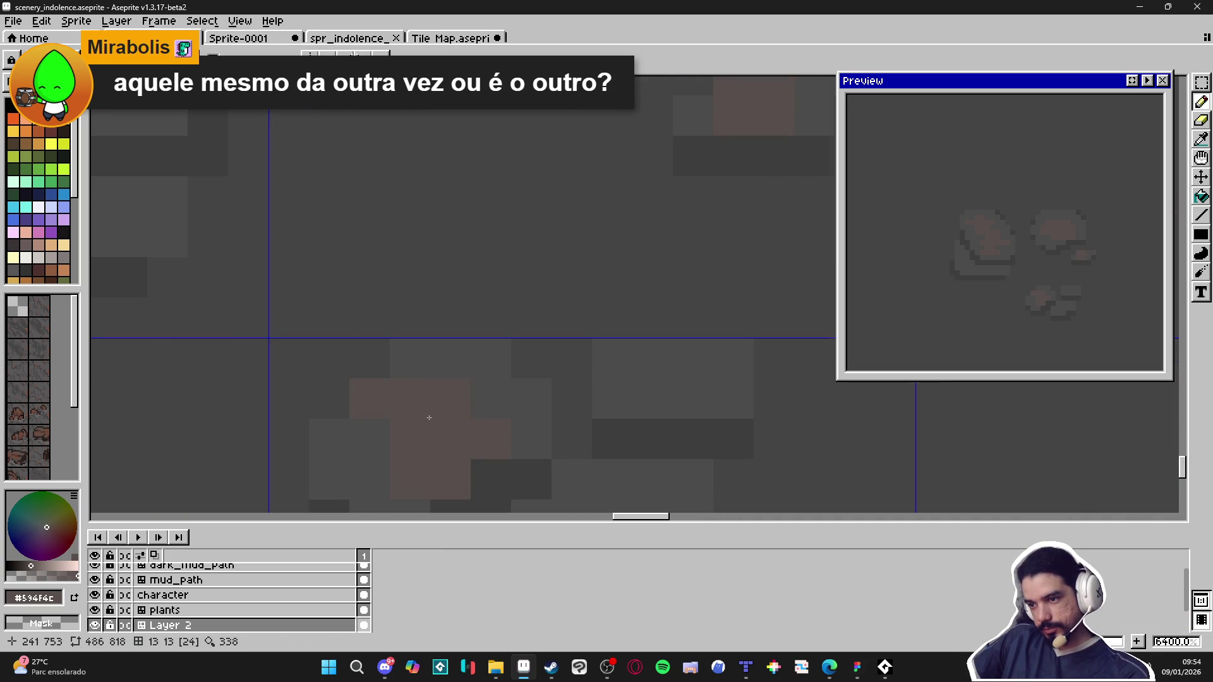
scroll(447, 371, "down", 1)
scroll(482, 401, "down", 1)
scroll(545, 398, "up", 1)
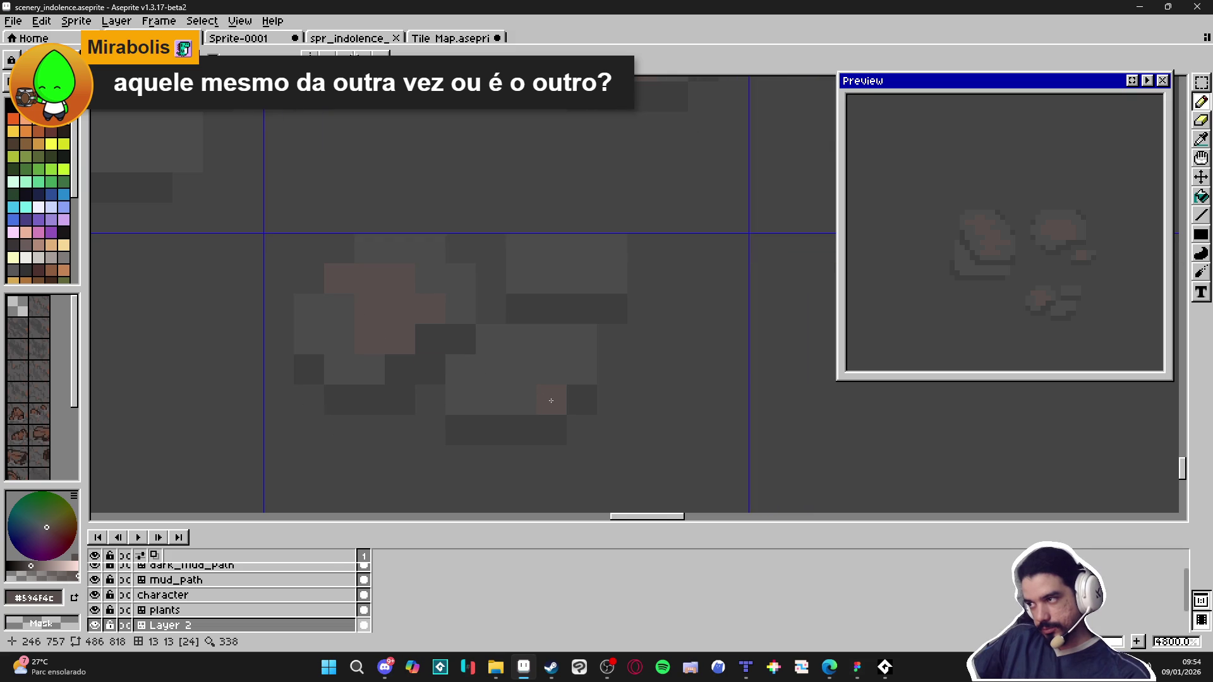
scroll(551, 400, "up", 1)
key("ctrl+z")
left_click_drag(509, 371, 539, 355)
left_click(559, 290)
key("ctrl+z")
left_click(578, 222)
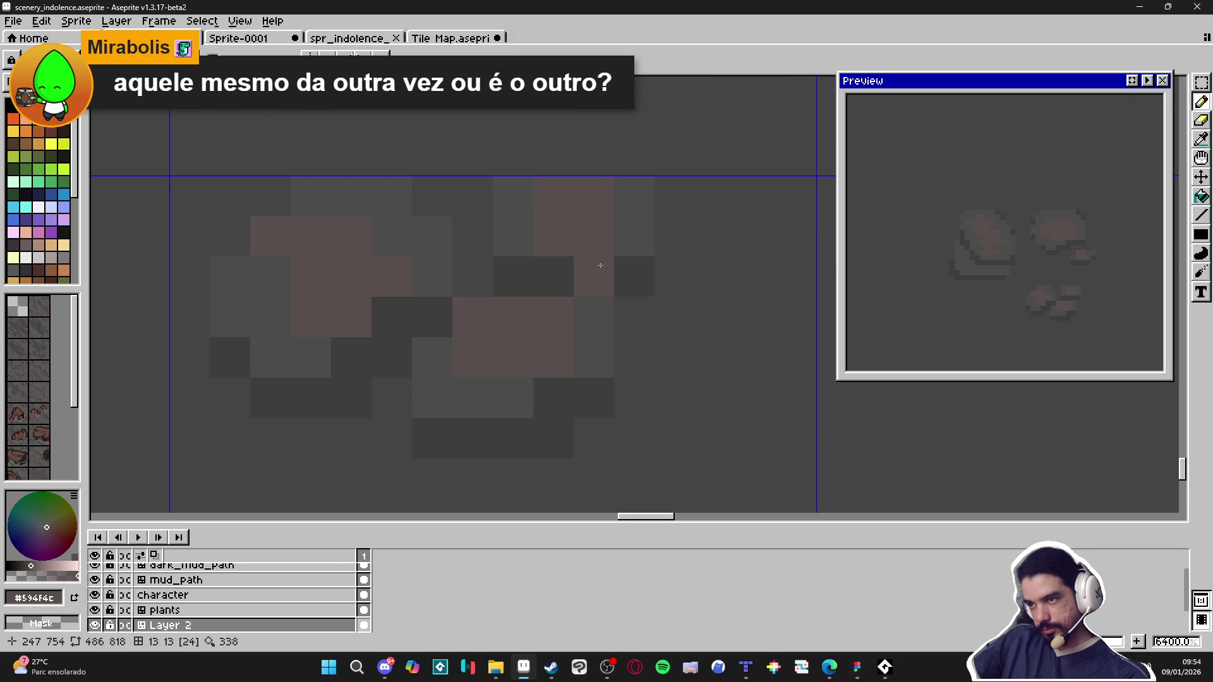
scroll(569, 325, "down", 8)
scroll(497, 326, "up", 5)
scroll(497, 327, "up", 1)
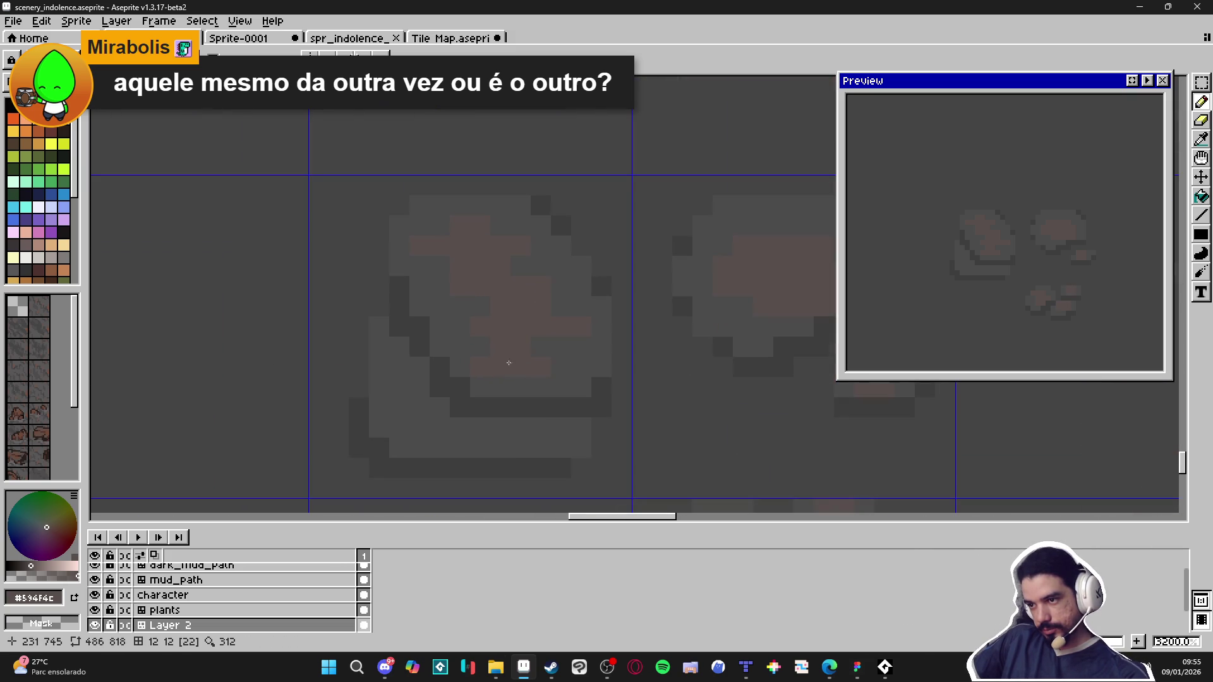
Step: Paint a brown stroke across the large rock and save scenery_indolence
left_click(477, 342, "alt")
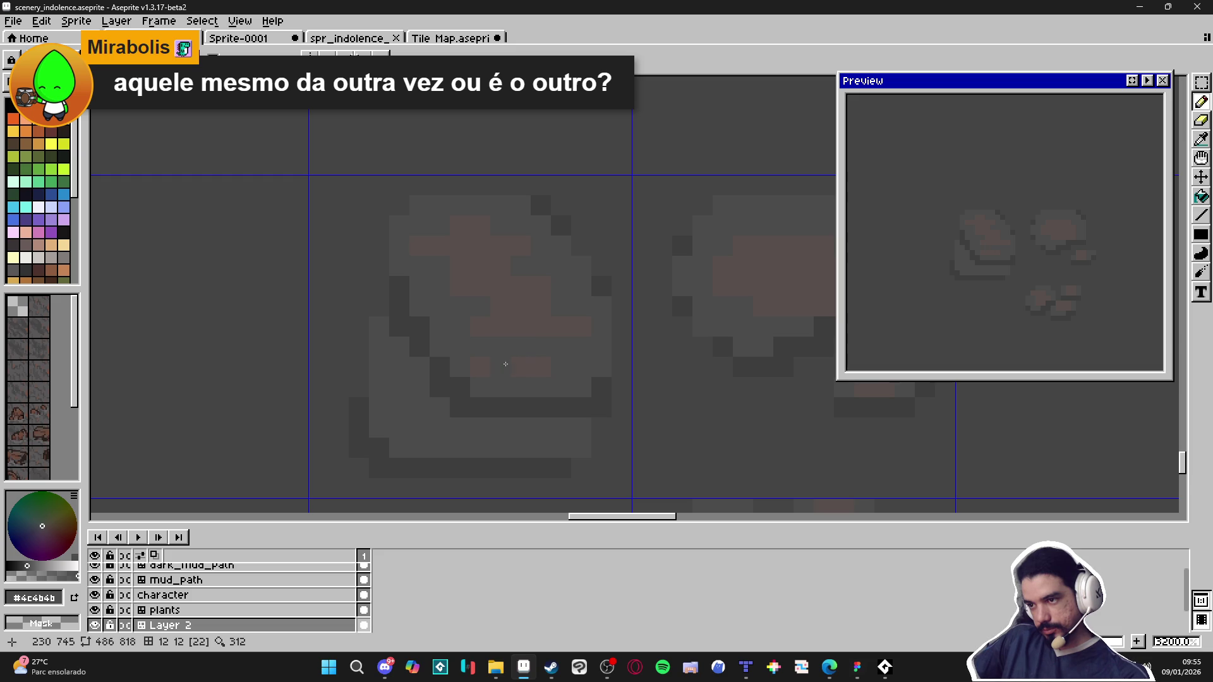
left_click(537, 327, "alt")
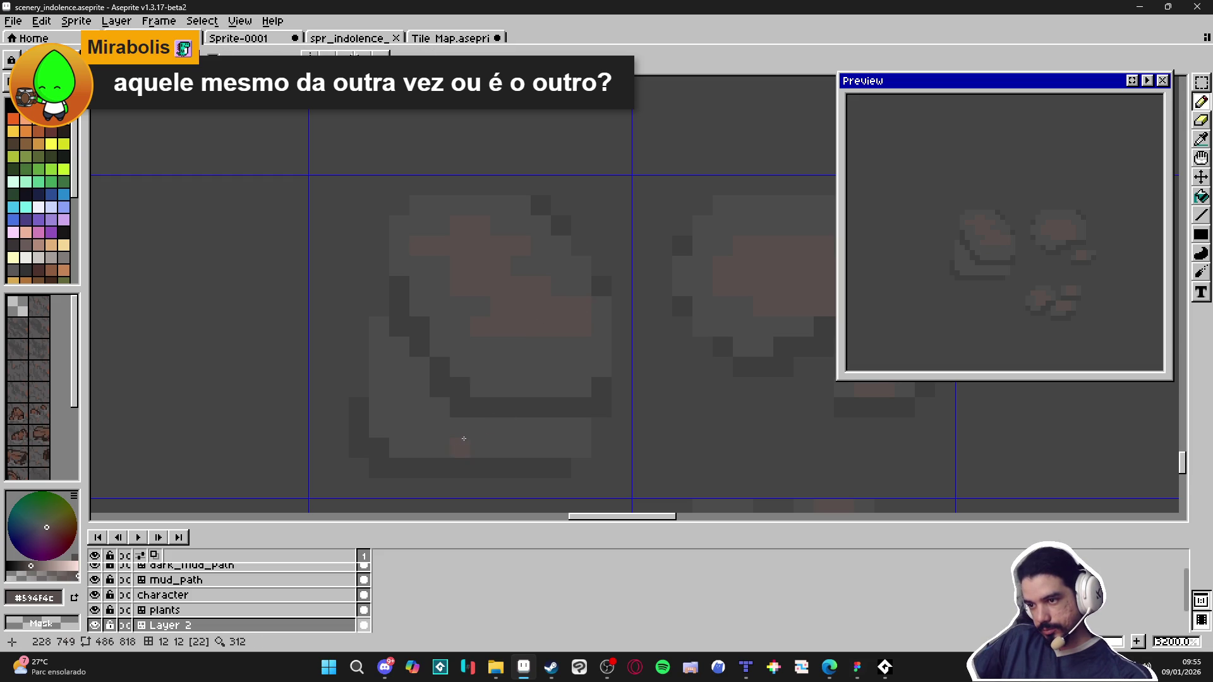
left_click(448, 434)
left_click_drag(469, 429, 501, 439)
scroll(511, 426, "down", 5)
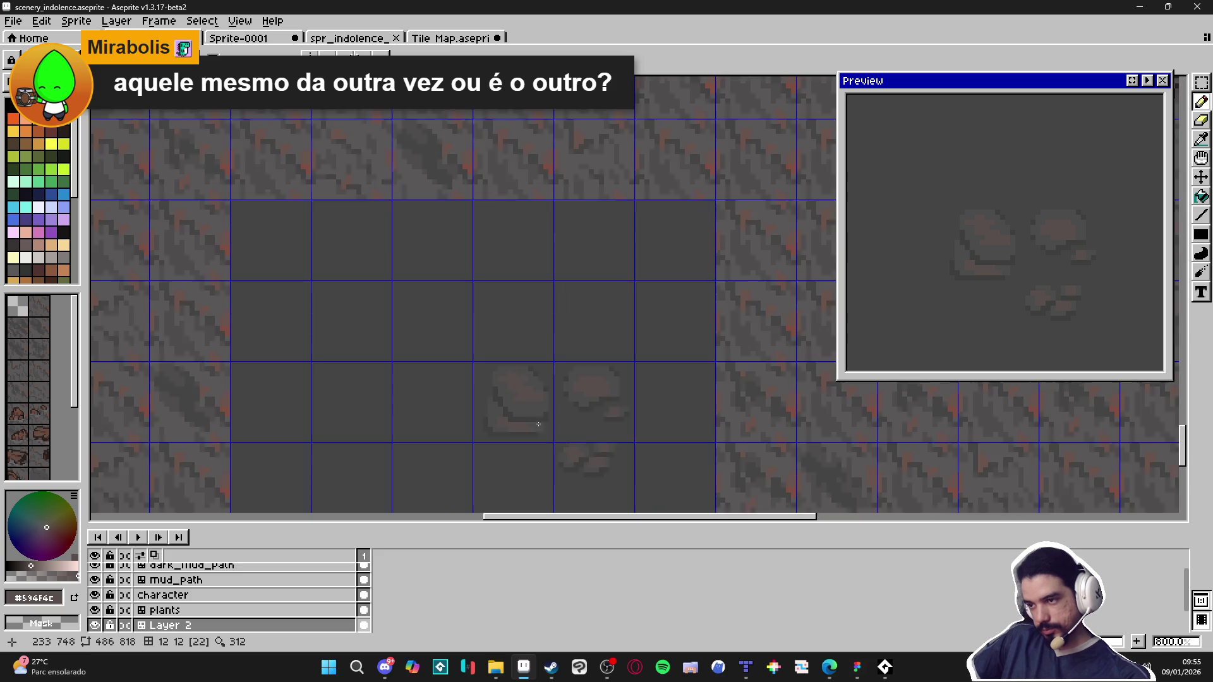
key("ctrl+s")
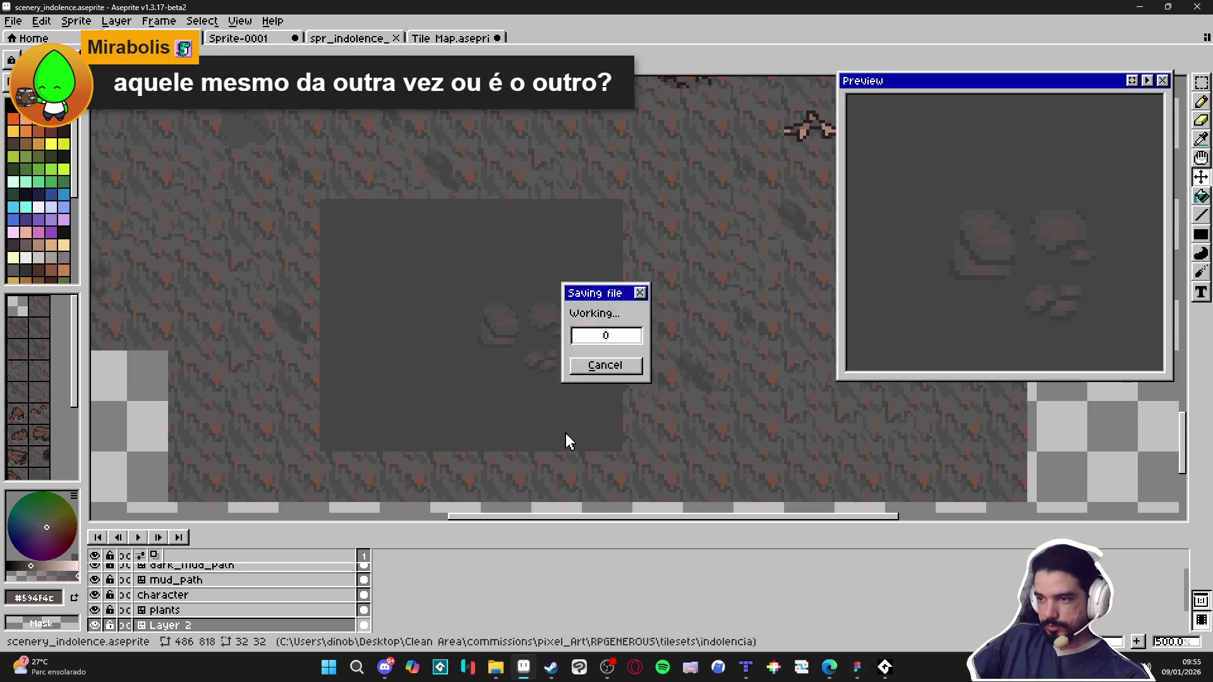
Step: With the Pencil, paint light-grey pixels over the middle rock's dark edges
scroll(563, 417, "up", 7)
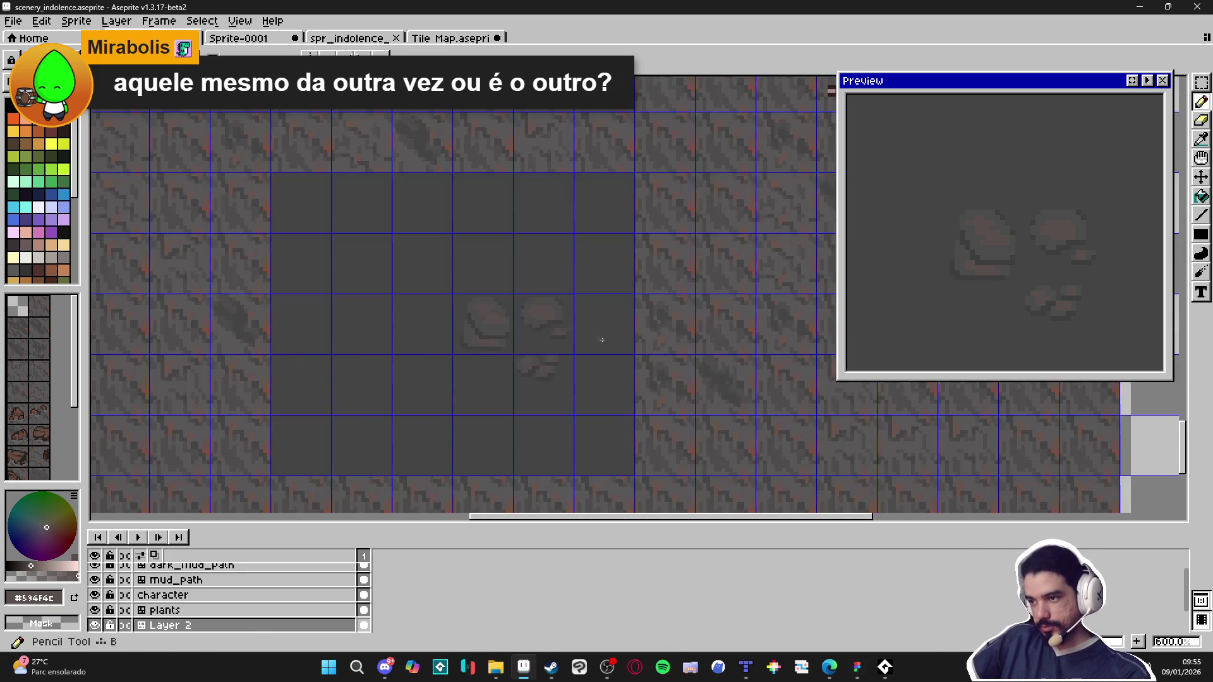
scroll(409, 306, "up", 1)
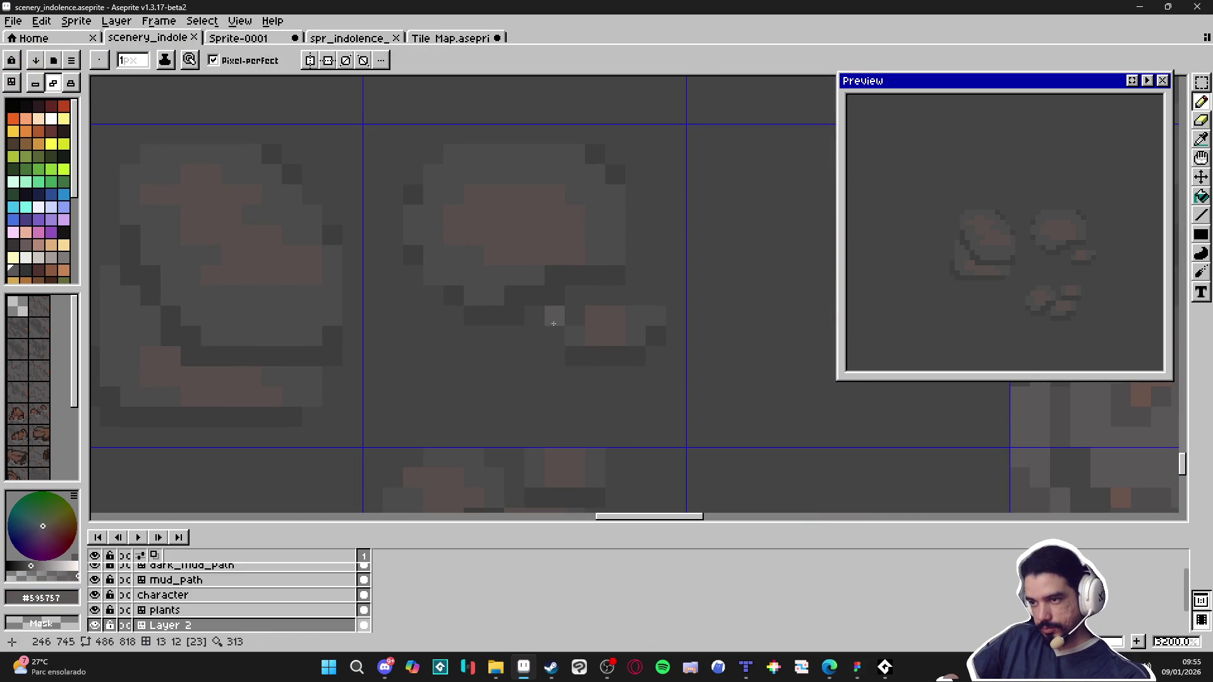
key("b")
mouse_move(575, 295)
left_mouse_down()
mouse_move(616, 296)
mouse_move(636, 276)
mouse_move(635, 235)
left_mouse_up()
mouse_move(515, 336)
left_mouse_down()
mouse_move(475, 336)
mouse_move(460, 320)
mouse_move(454, 336)
mouse_move(433, 295)
mouse_move(433, 316)
left_mouse_up()
scroll(486, 341, "down", 2)
scroll(529, 328, "up", 1)
scroll(529, 328, "up", 1)
Step: With a 2px brush, extend a light-grey lower ledge along the rock
key("plus")
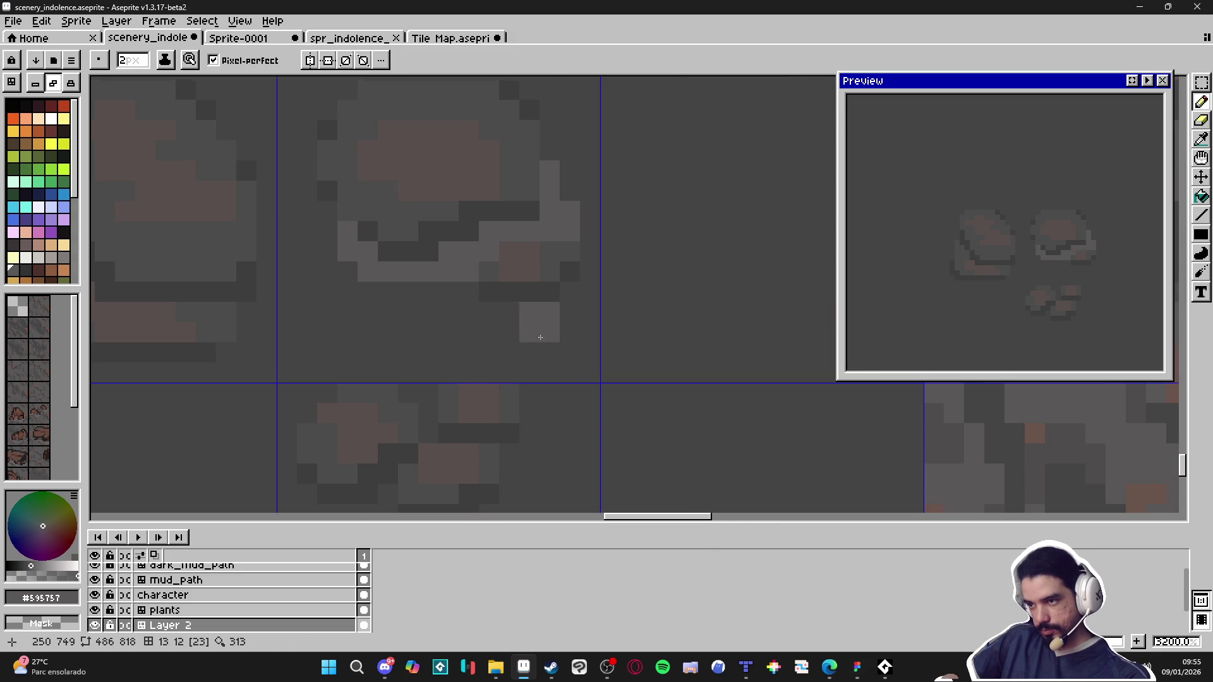
mouse_move(588, 296)
left_mouse_down()
mouse_move(590, 272)
mouse_move(492, 314)
left_mouse_up()
left_click(471, 304)
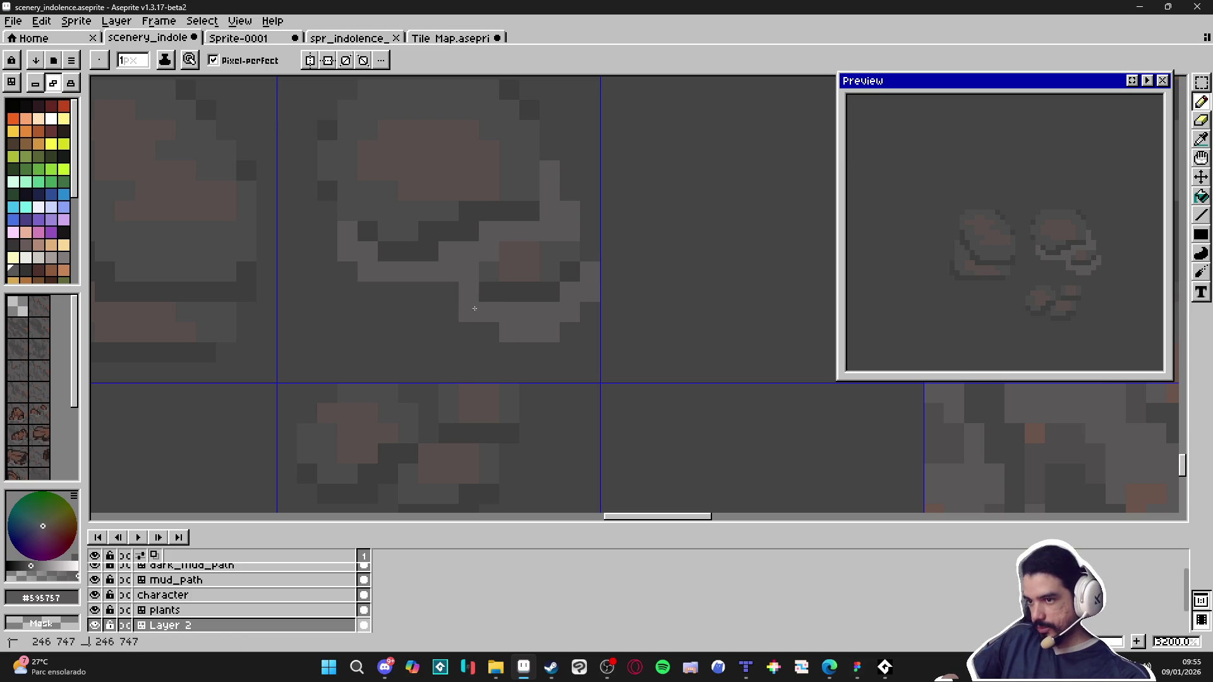
left_click(489, 333)
scroll(455, 349, "down", 5)
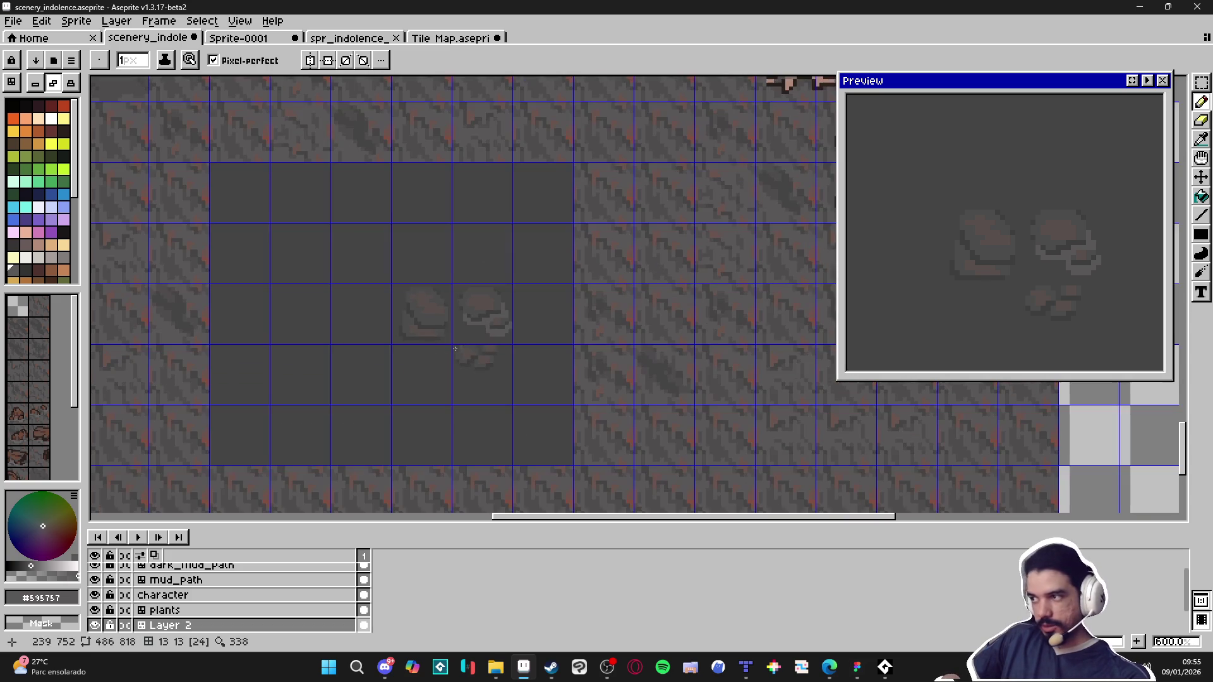
scroll(455, 348, "down", 5)
scroll(474, 335, "up", 4)
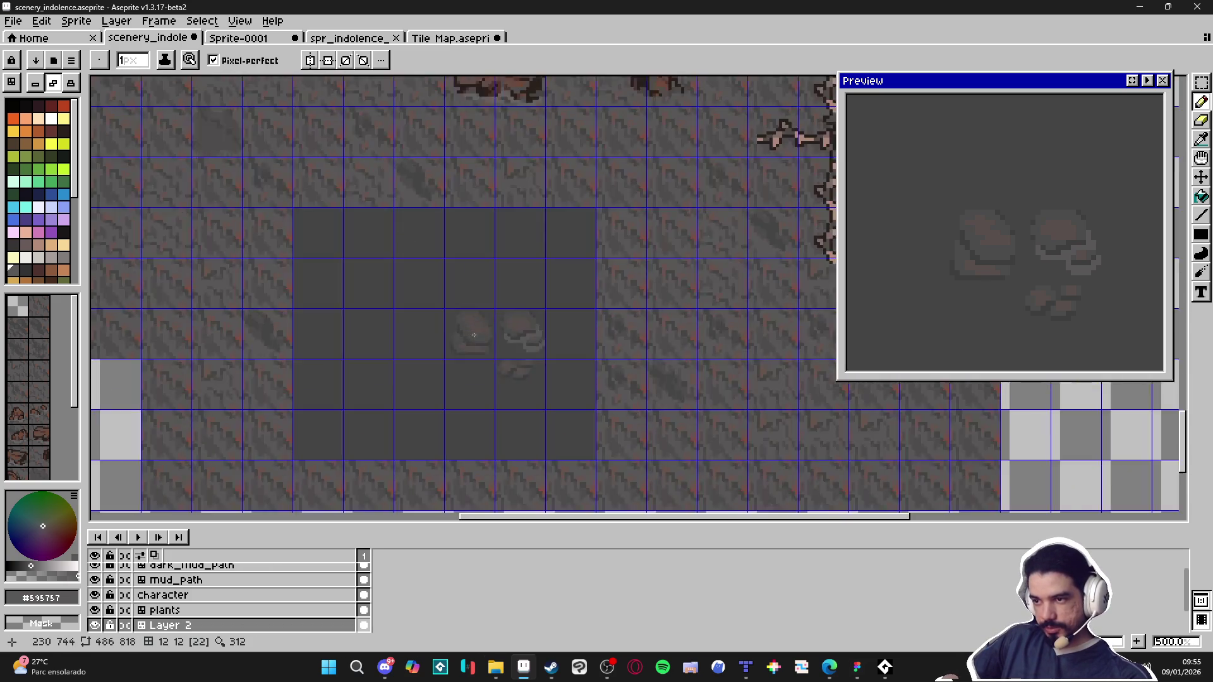
scroll(474, 334, "up", 6)
Step: Add a light-grey rim along the large rock's bottom edge
left_click(441, 401)
left_click(421, 401)
left_click(461, 421)
left_click(441, 420)
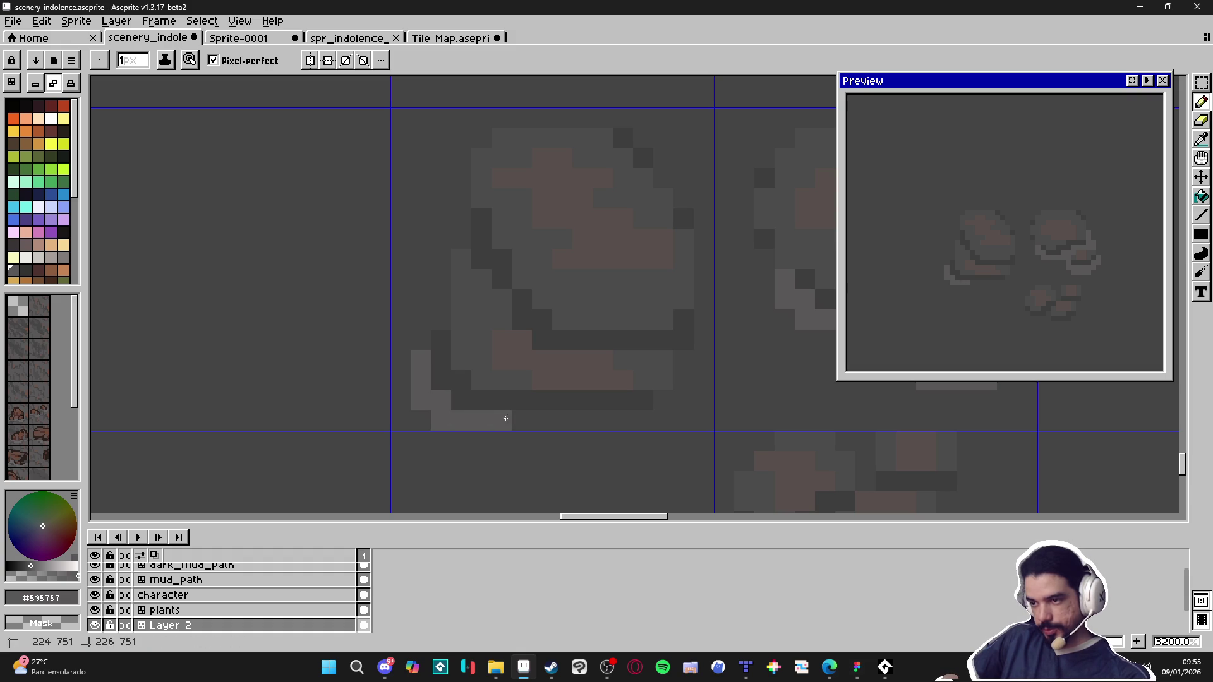
left_click(643, 421)
left_click(623, 420)
left_click(683, 400)
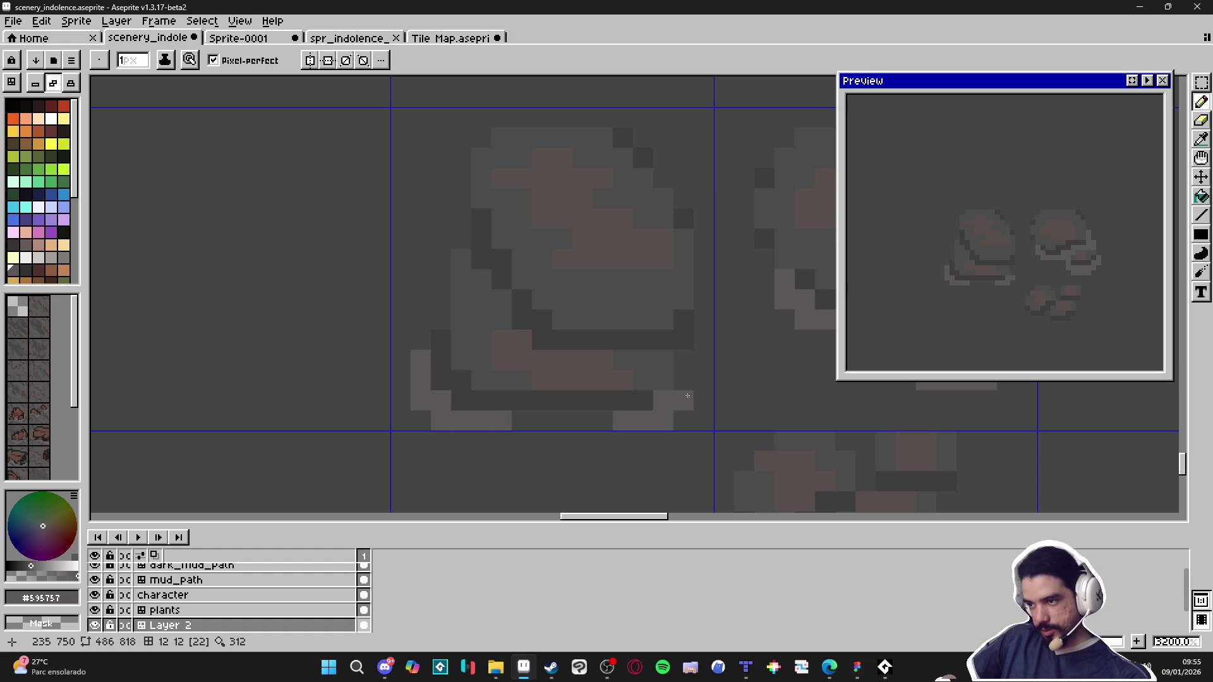
left_click(684, 380)
left_click(684, 360)
left_click(704, 360)
Step: Run the light-grey rim up the rock's right side
left_click(704, 381)
left_click(704, 340)
left_click(703, 320)
left_click(684, 320)
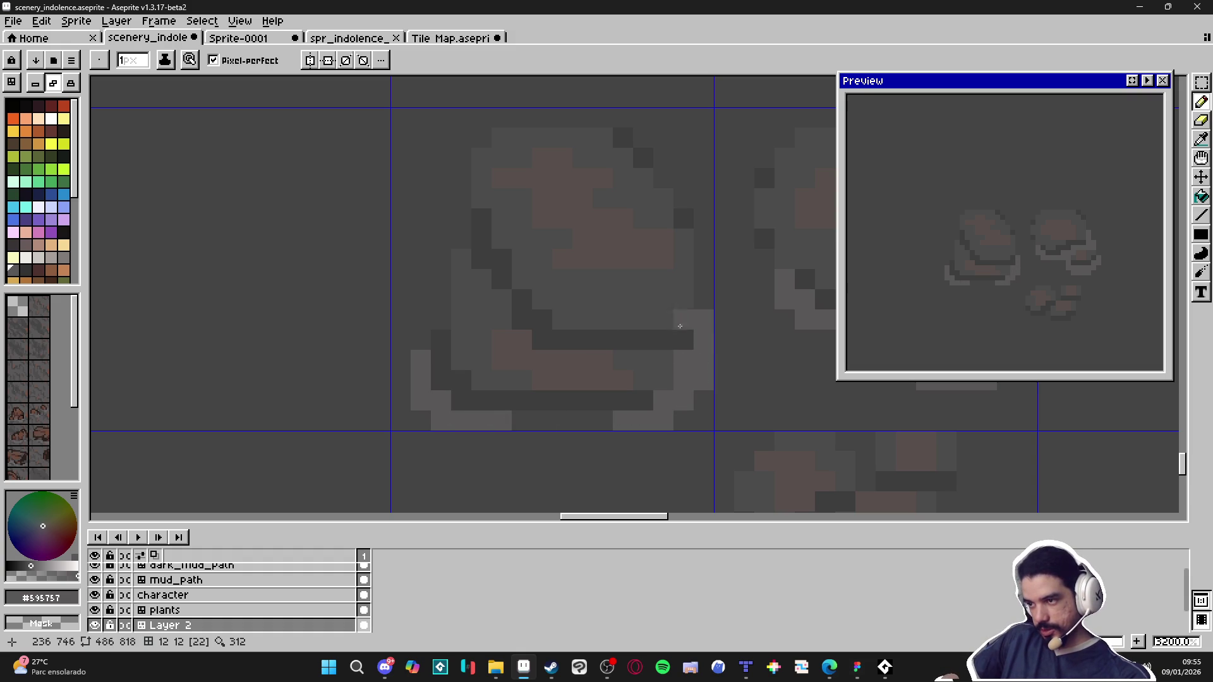
scroll(505, 297, "down", 7)
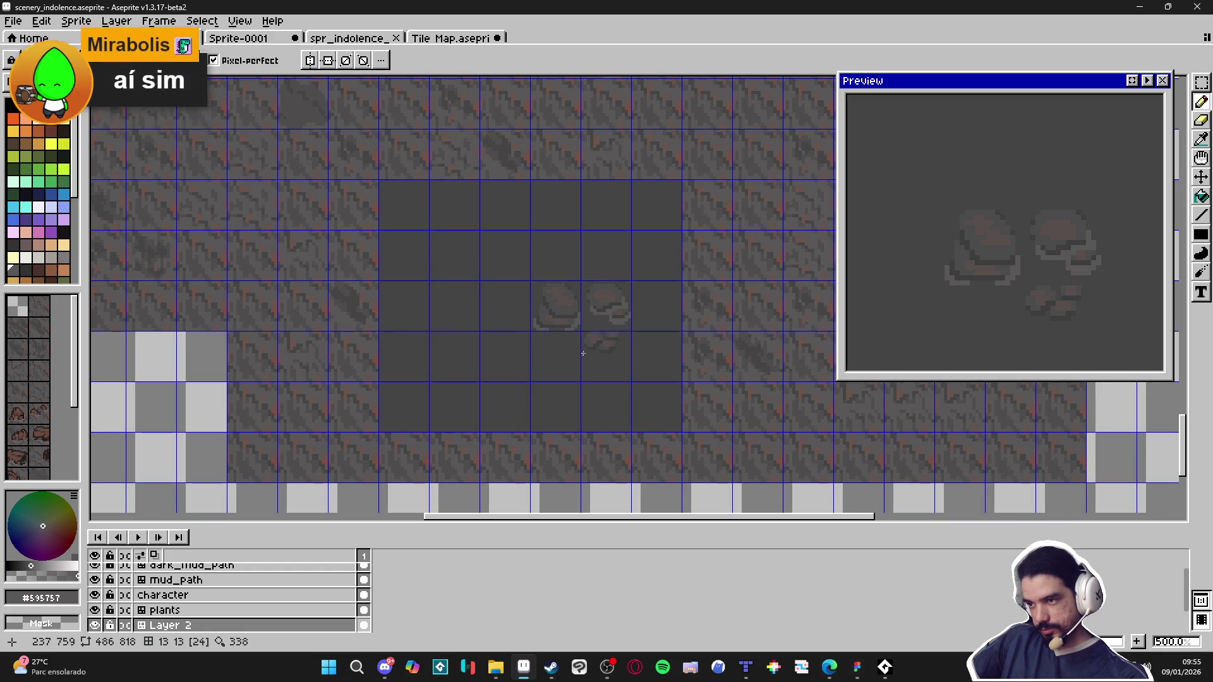
Step: Marquee-select the four tiles that hold the grey rocks
scroll(680, 368, "up", 5)
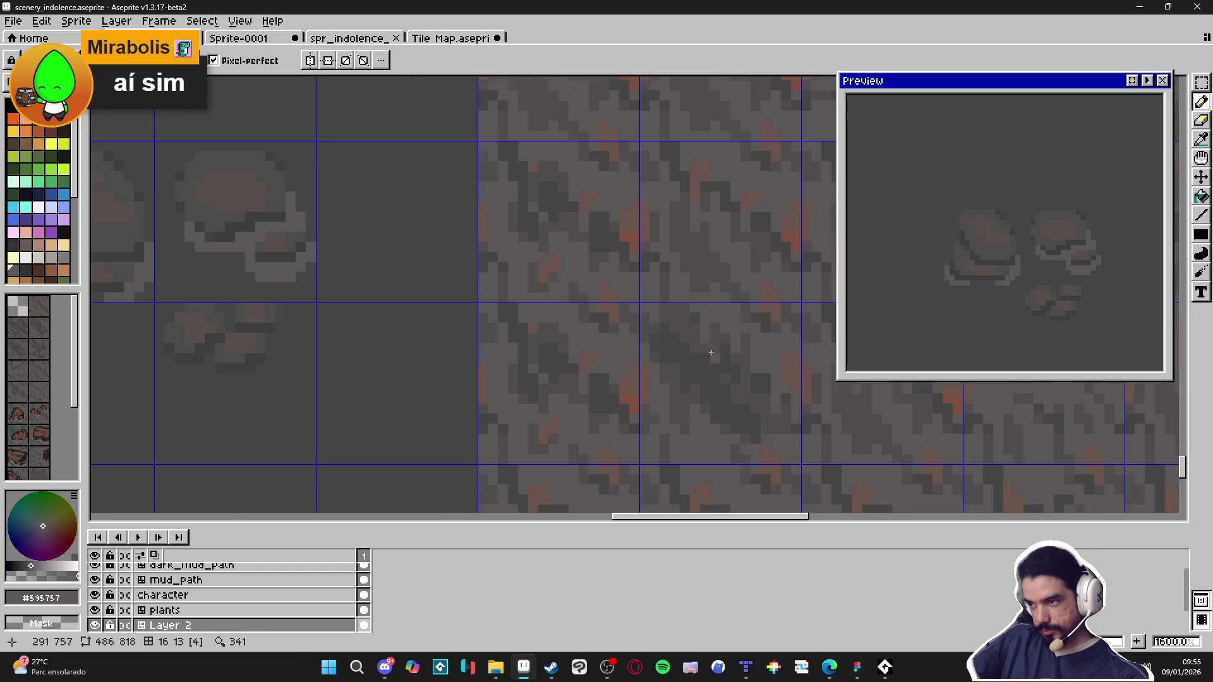
key("g")
scroll(284, 271, "up", 1)
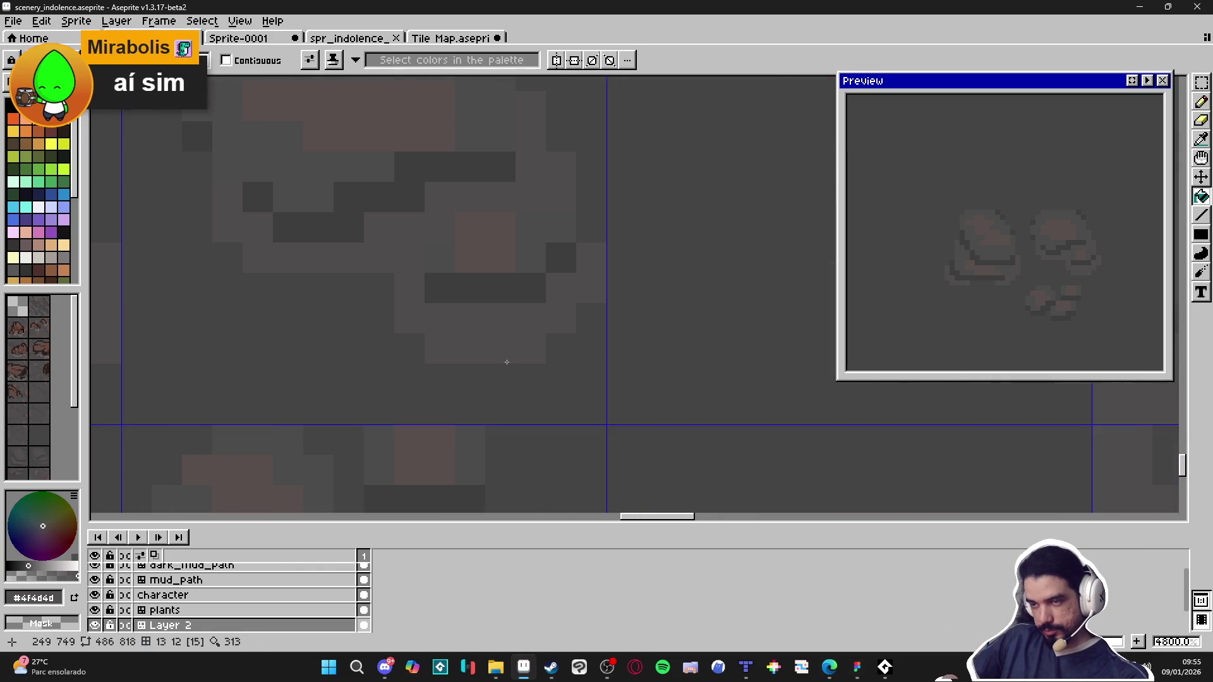
scroll(455, 354, "down", 2)
key("m")
mouse_move(408, 346)
left_mouse_down()
mouse_move(406, 330)
mouse_move(481, 369)
left_mouse_up()
key("g")
scroll(481, 368, "up", 1)
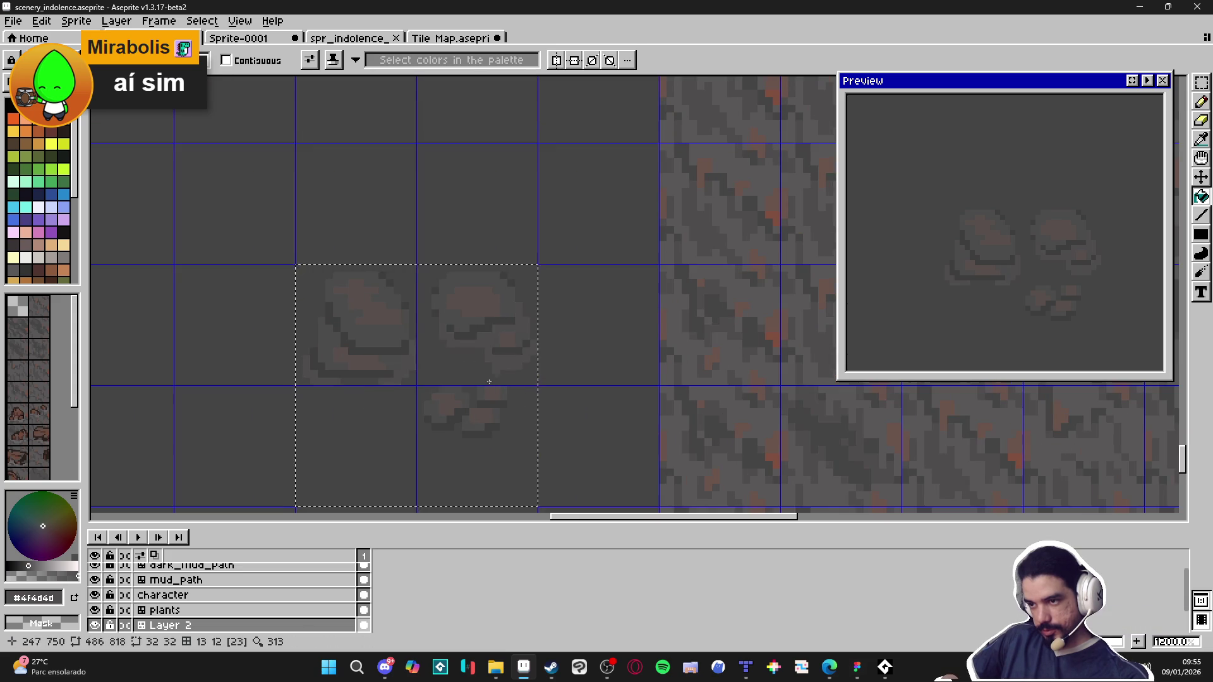
scroll(469, 364, "down", 1)
scroll(455, 371, "up", 1)
Step: Paint light pixels along the small rock's bottom with the Pencil
key("b")
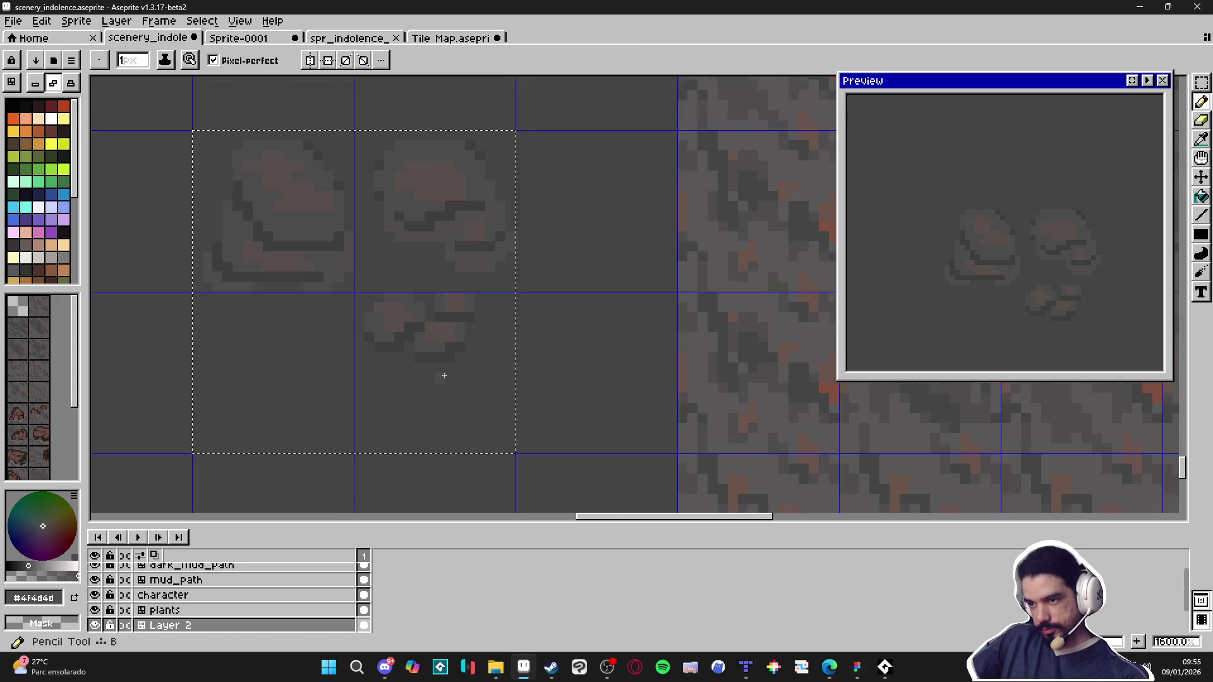
scroll(441, 371, "up", 3)
mouse_move(425, 370)
left_mouse_down()
mouse_move(406, 360)
mouse_move(482, 360)
mouse_move(492, 319)
mouse_move(531, 303)
mouse_move(297, 319)
mouse_move(240, 307)
left_mouse_up()
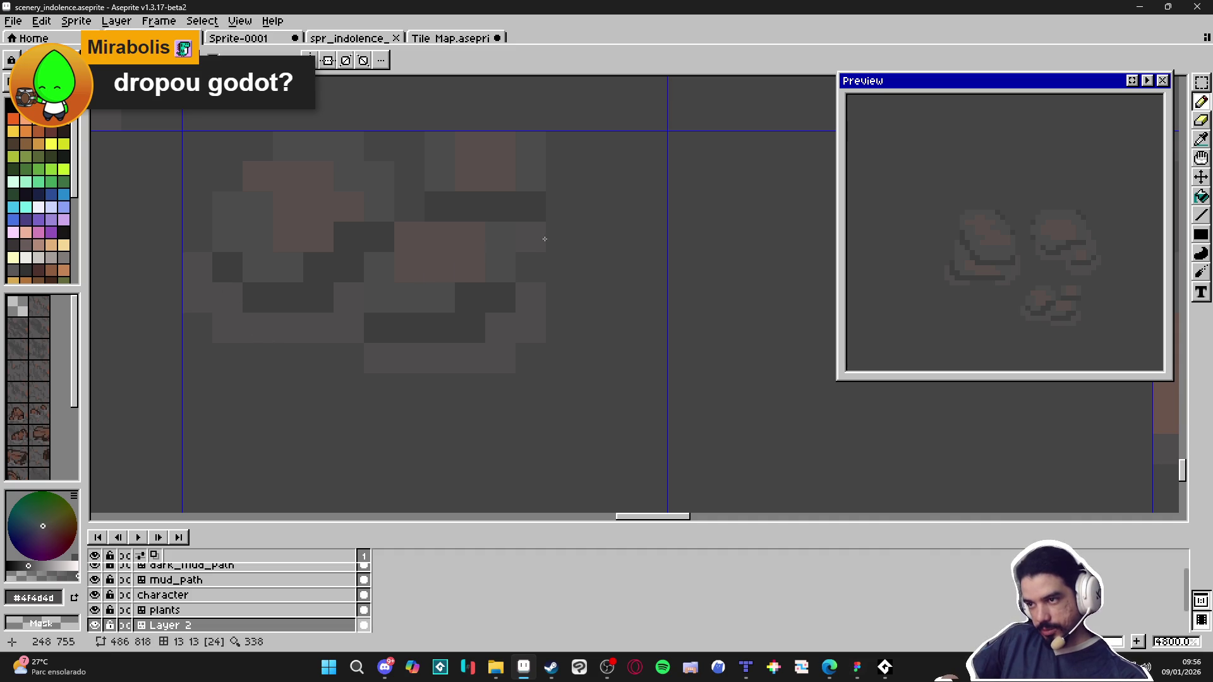
scroll(575, 250, "down", 2)
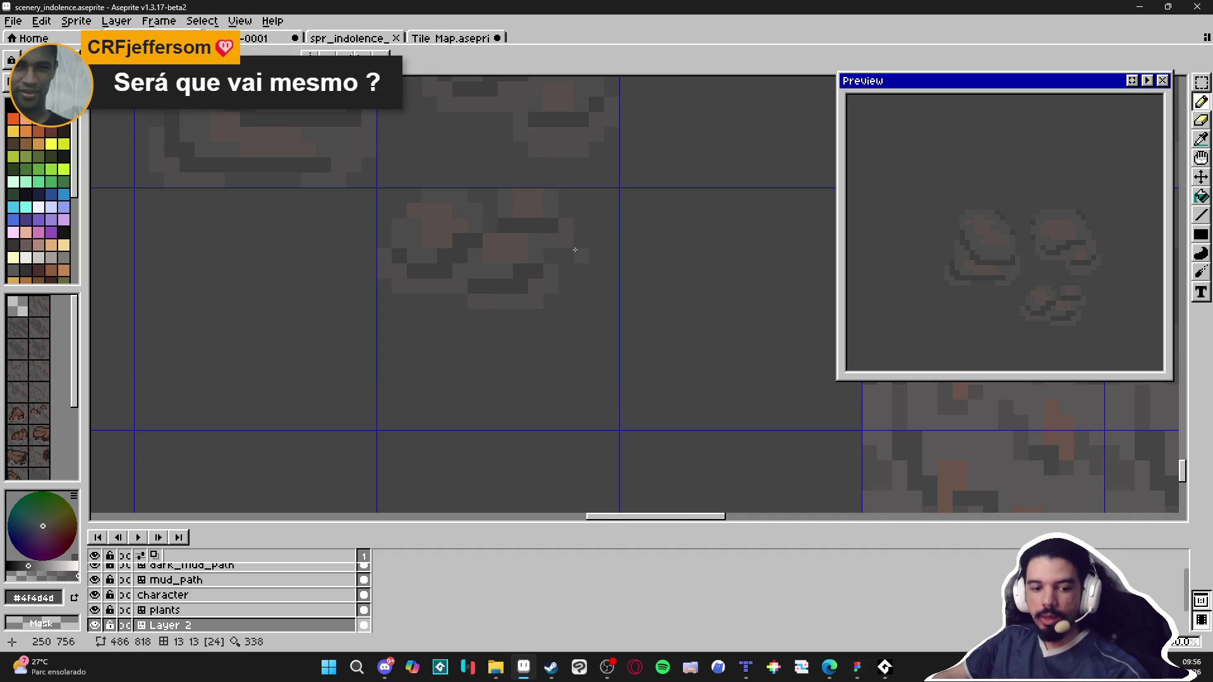
scroll(574, 250, "down", 1)
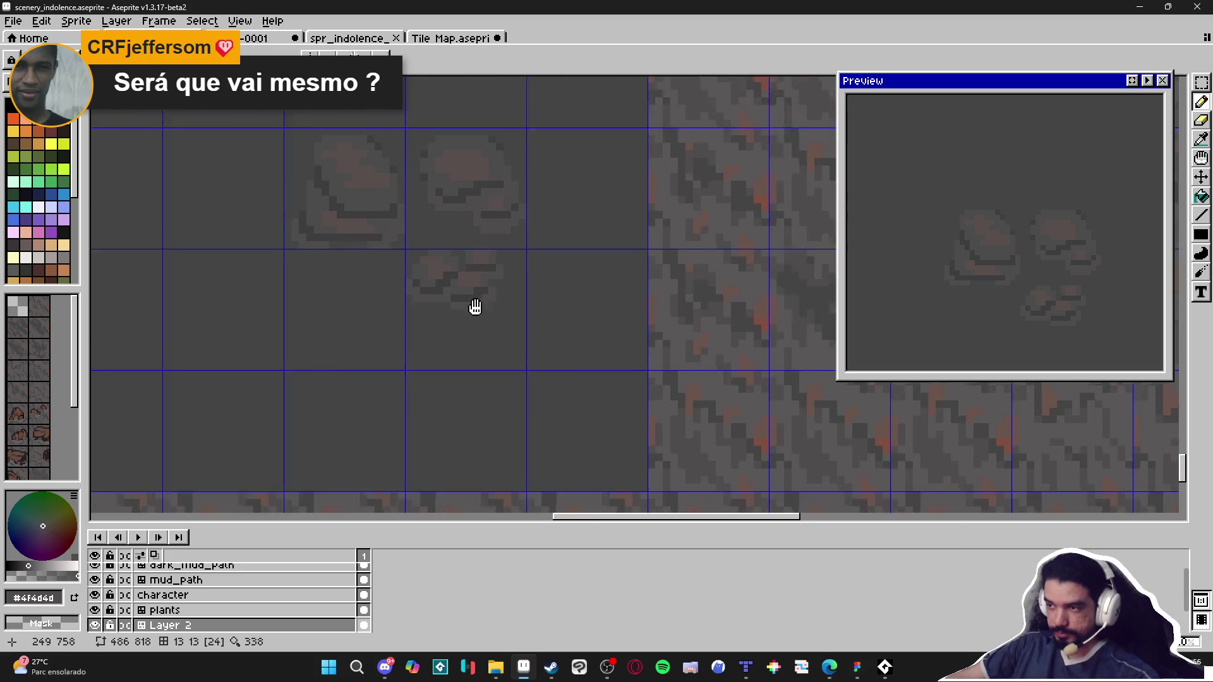
scroll(474, 306, "down", 1)
Step: Eyedrop the rock grey #595757 and lighten a rock's edge with it
key("i")
left_click(649, 398)
scroll(418, 286, "up", 1)
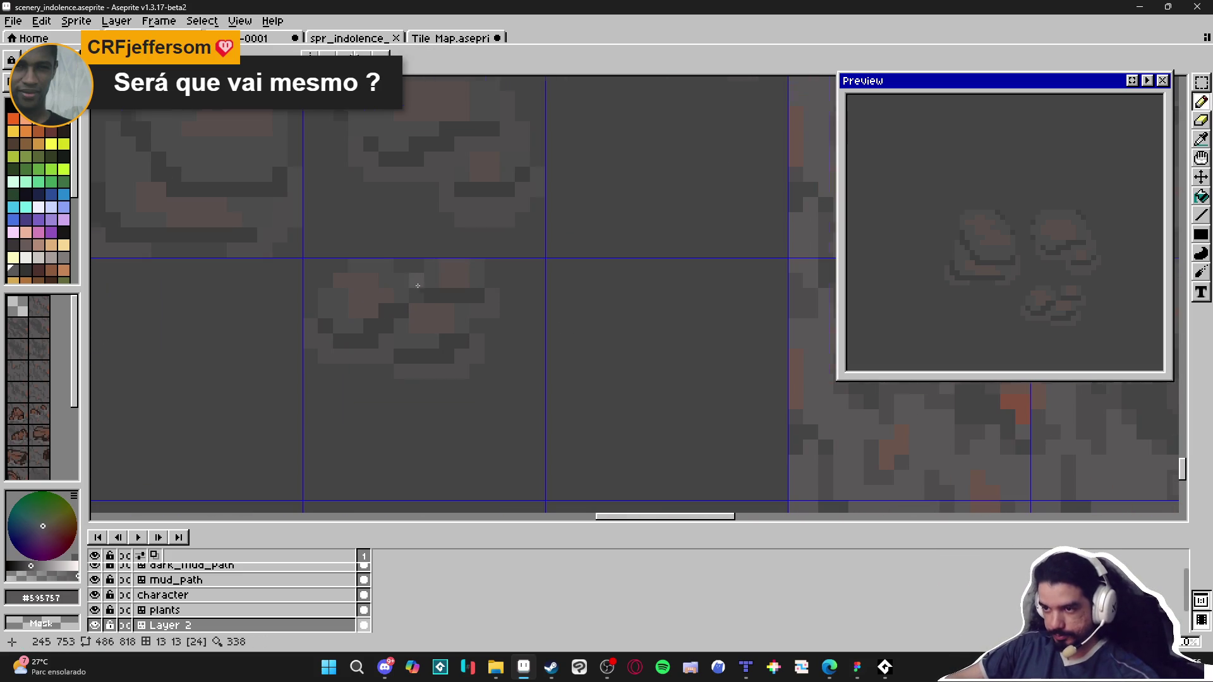
scroll(310, 341, "down", 1)
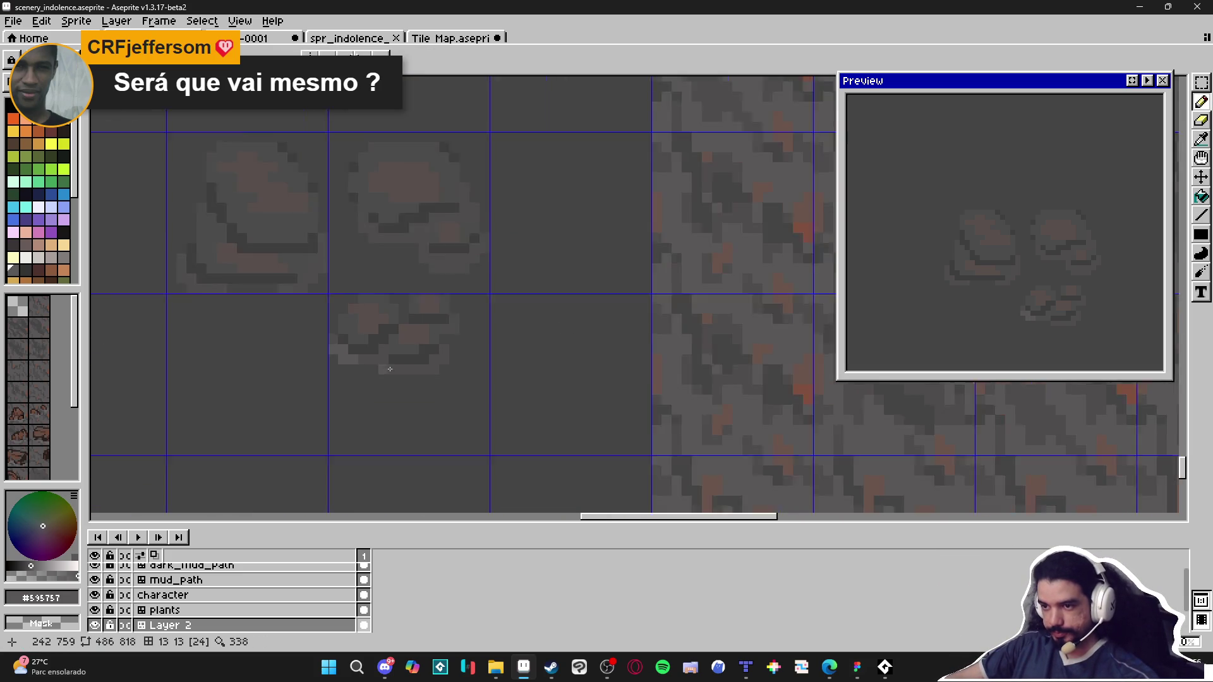
scroll(421, 365, "up", 1)
mouse_move(421, 365)
left_mouse_down()
mouse_move(447, 354)
mouse_move(448, 333)
left_mouse_up()
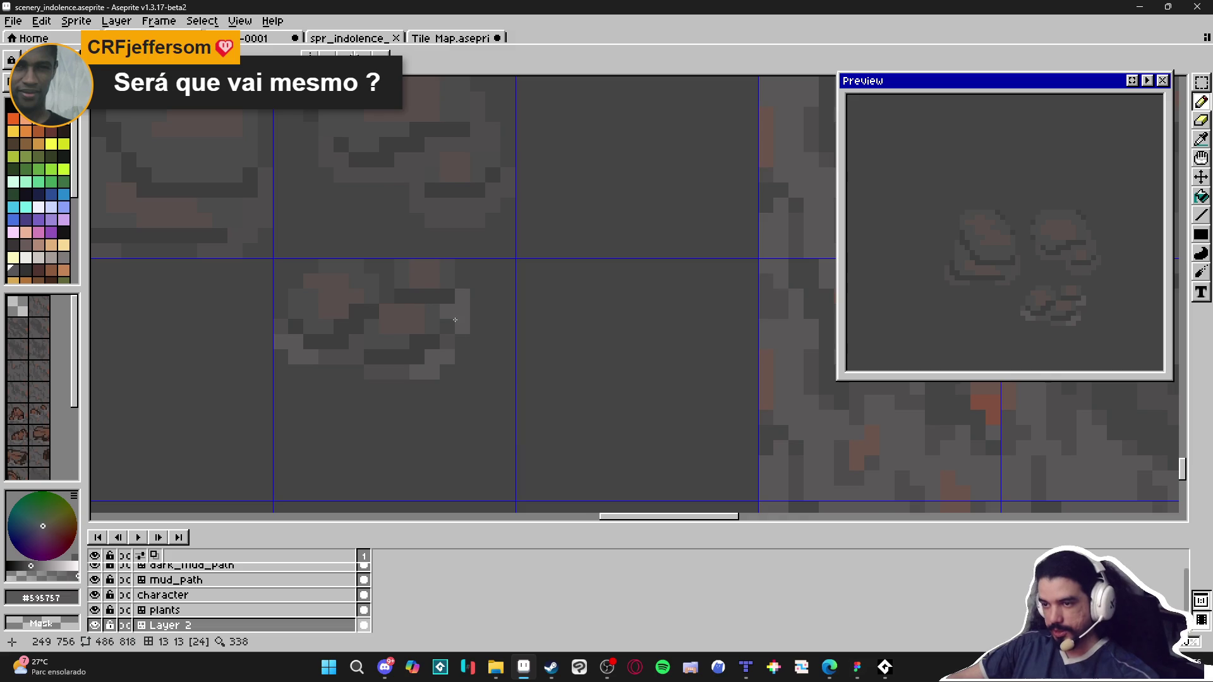
scroll(455, 321, "down", 4)
scroll(399, 288, "up", 4)
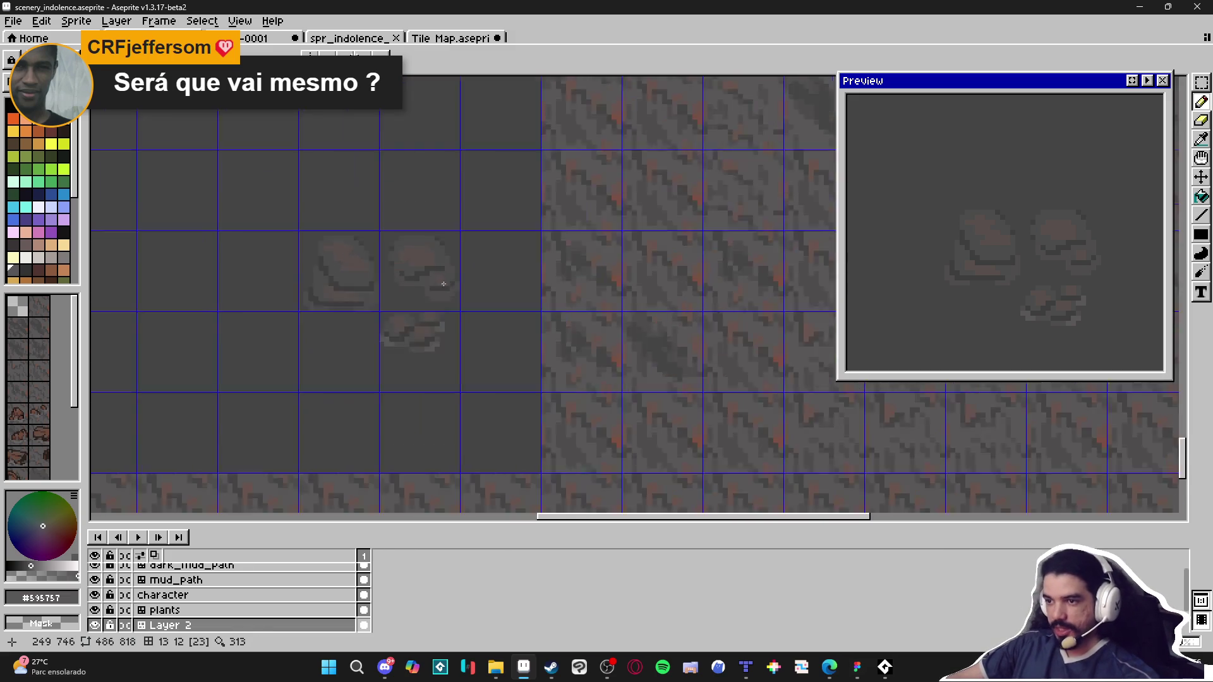
Step: Add more light grey highlight pixels along the rocks' sides and tops
left_click_drag(436, 298, 450, 272)
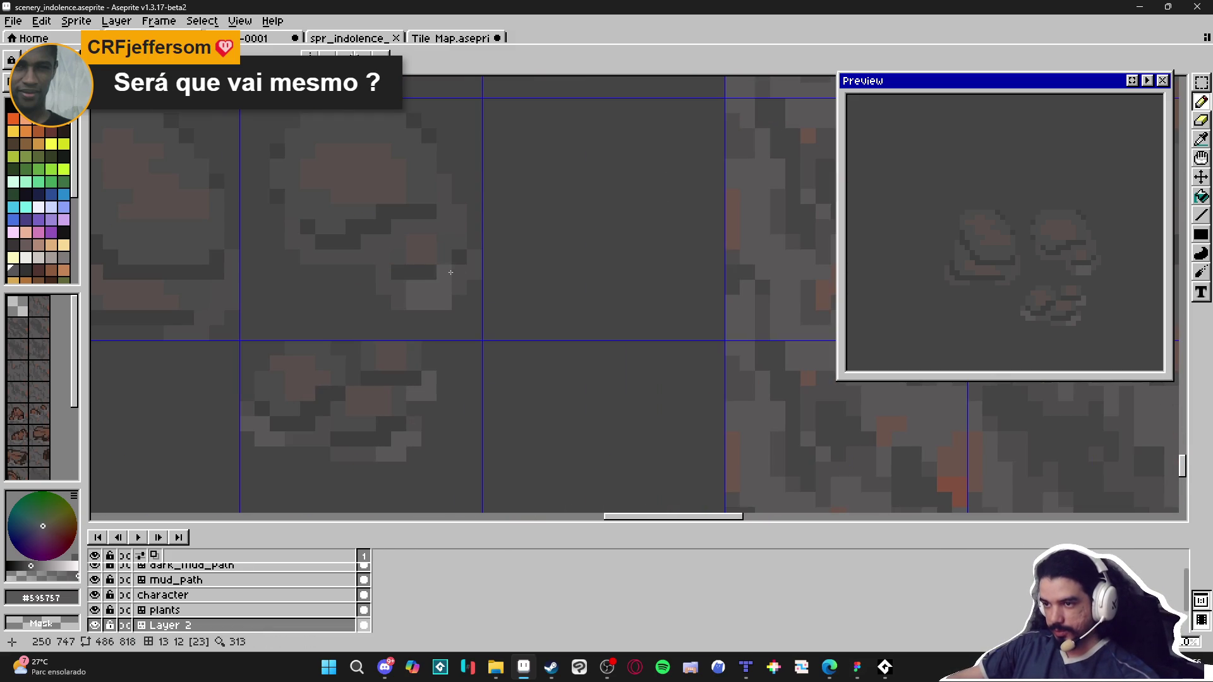
scroll(342, 271, "up", 1)
mouse_move(338, 271)
left_mouse_down()
mouse_move(361, 271)
mouse_move(349, 251)
mouse_move(325, 252)
mouse_move(405, 271)
left_mouse_up()
mouse_move(217, 344)
left_mouse_down()
mouse_move(379, 336)
mouse_move(378, 372)
mouse_move(401, 341)
left_mouse_up()
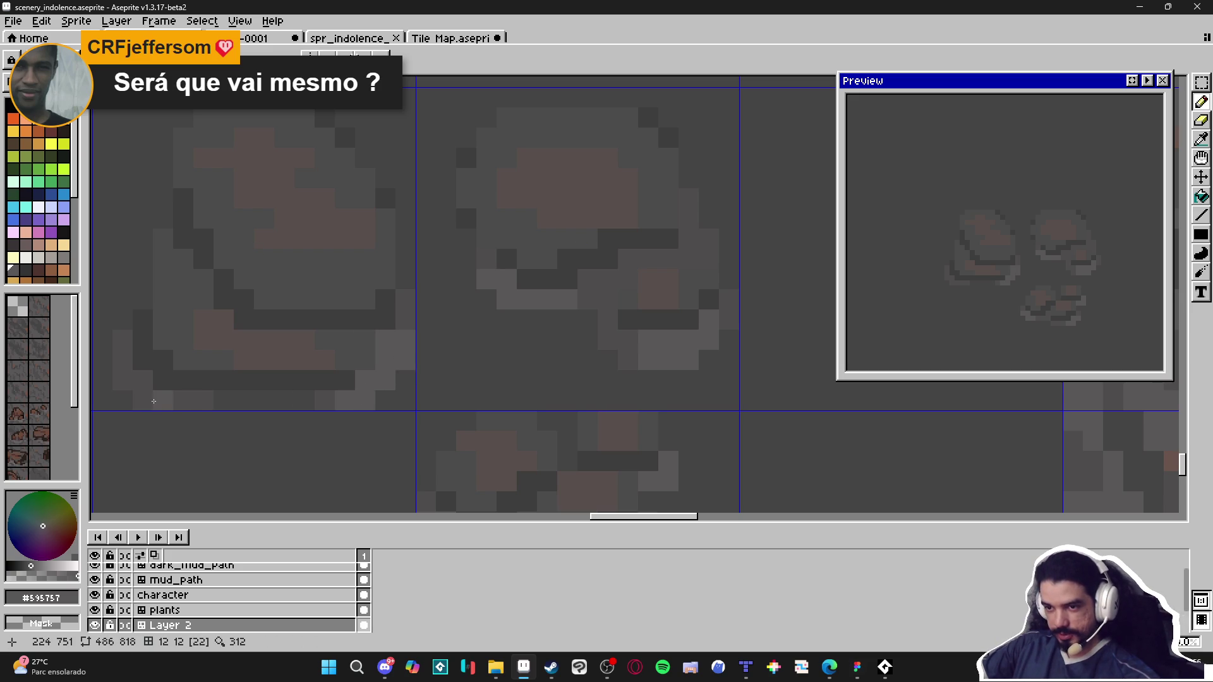
scroll(180, 414, "down", 4)
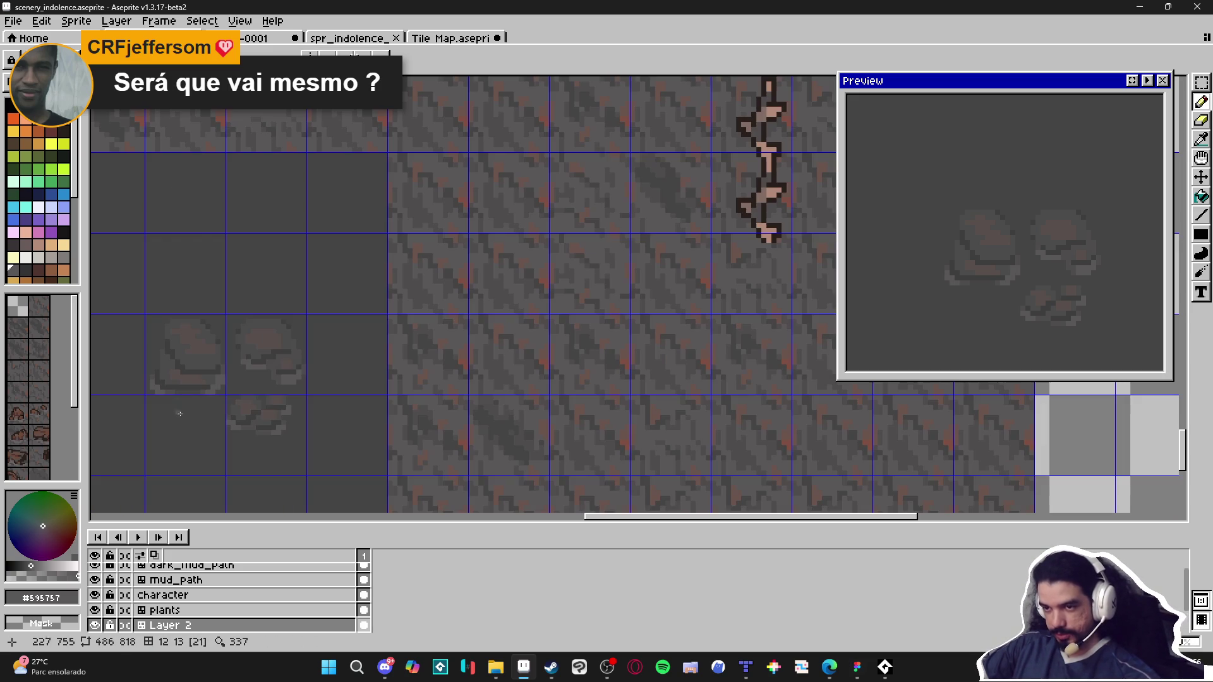
scroll(195, 403, "down", 1)
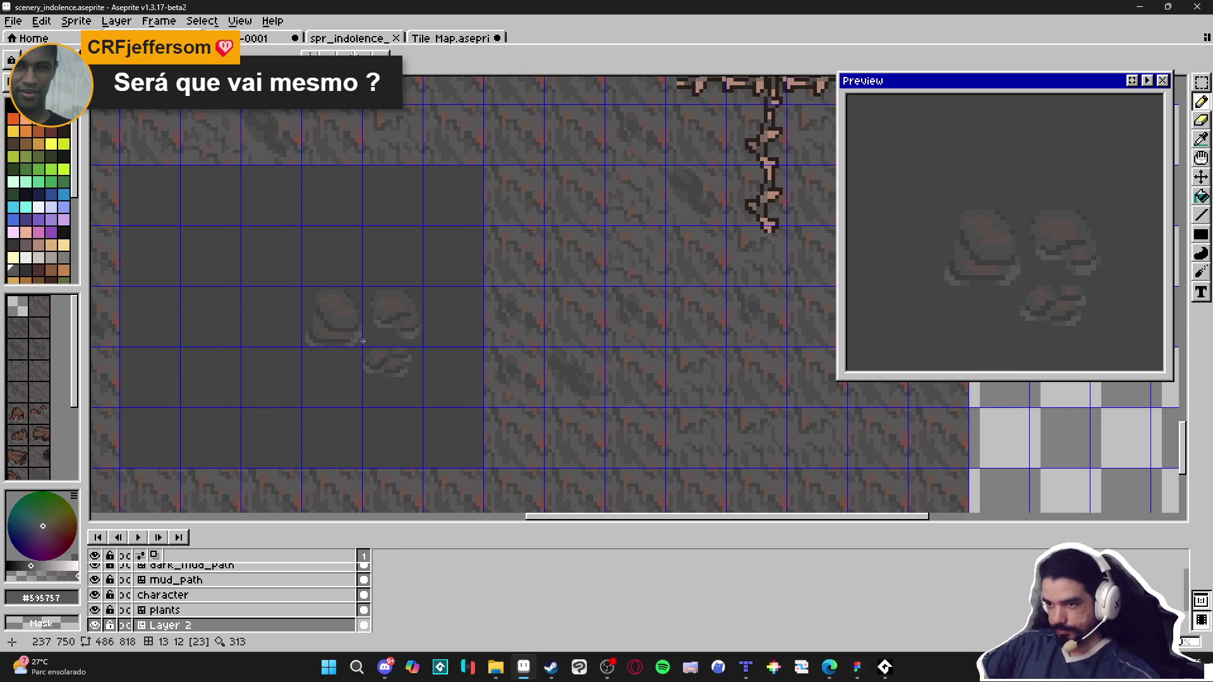
scroll(381, 319, "down", 2)
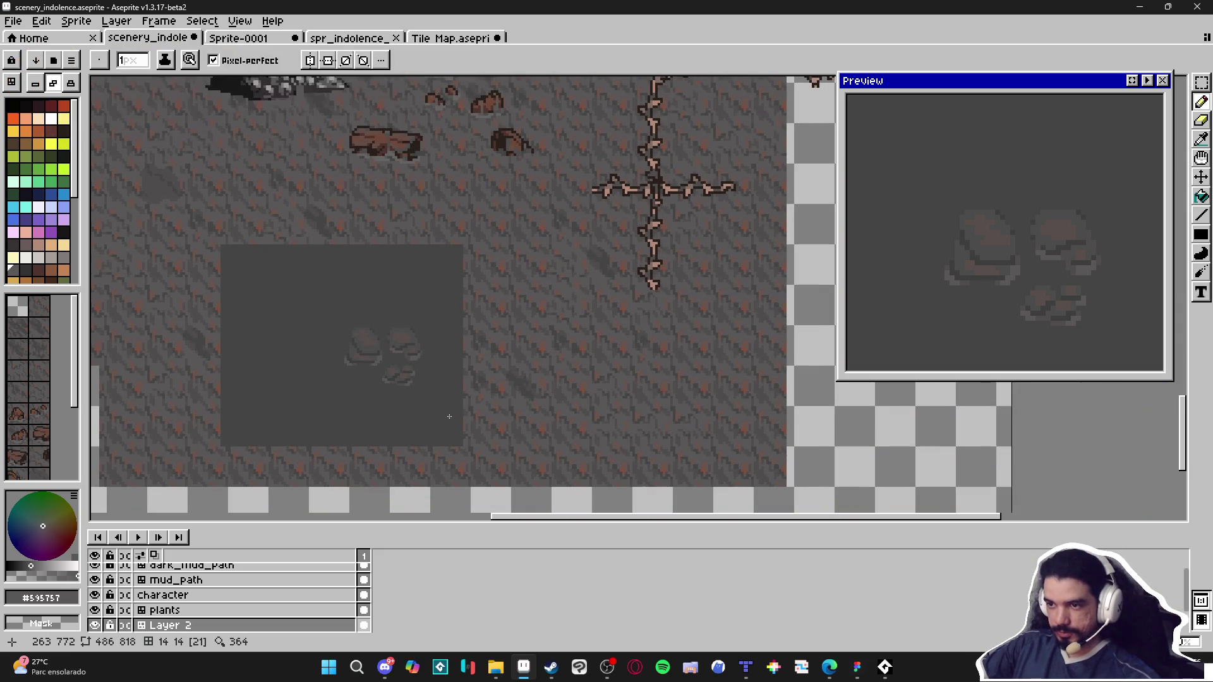
Step: Save the scenery mockup and marquee-select the three grey rocks
key("ctrl+s")
key("m")
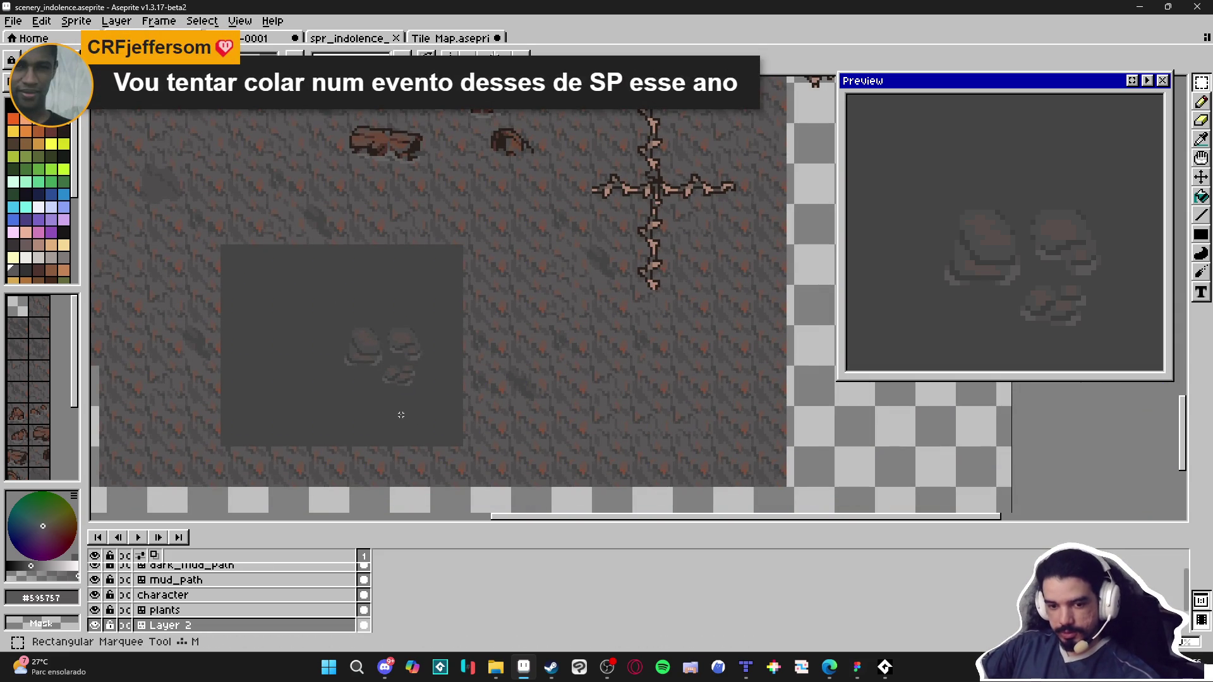
scroll(383, 374, "up", 1)
left_click_drag(358, 328, 341, 310)
Step: In the indolence tileset, select and cut out the old rock tiles
left_click(456, 39)
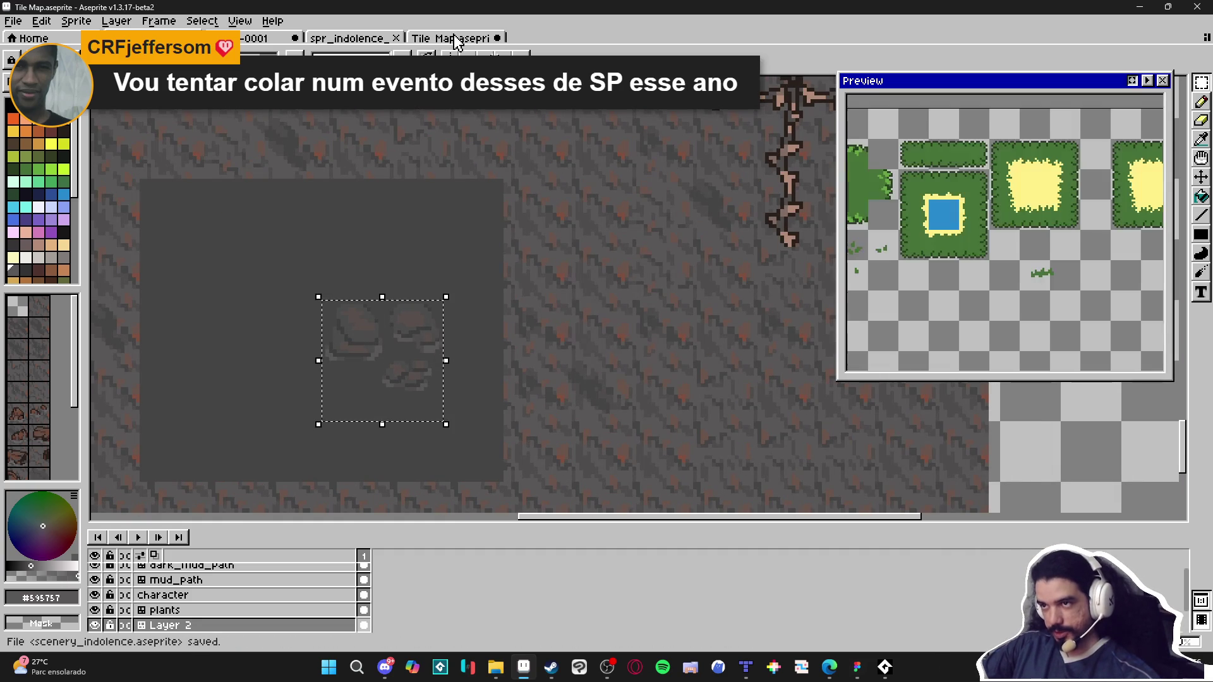
left_click(355, 39)
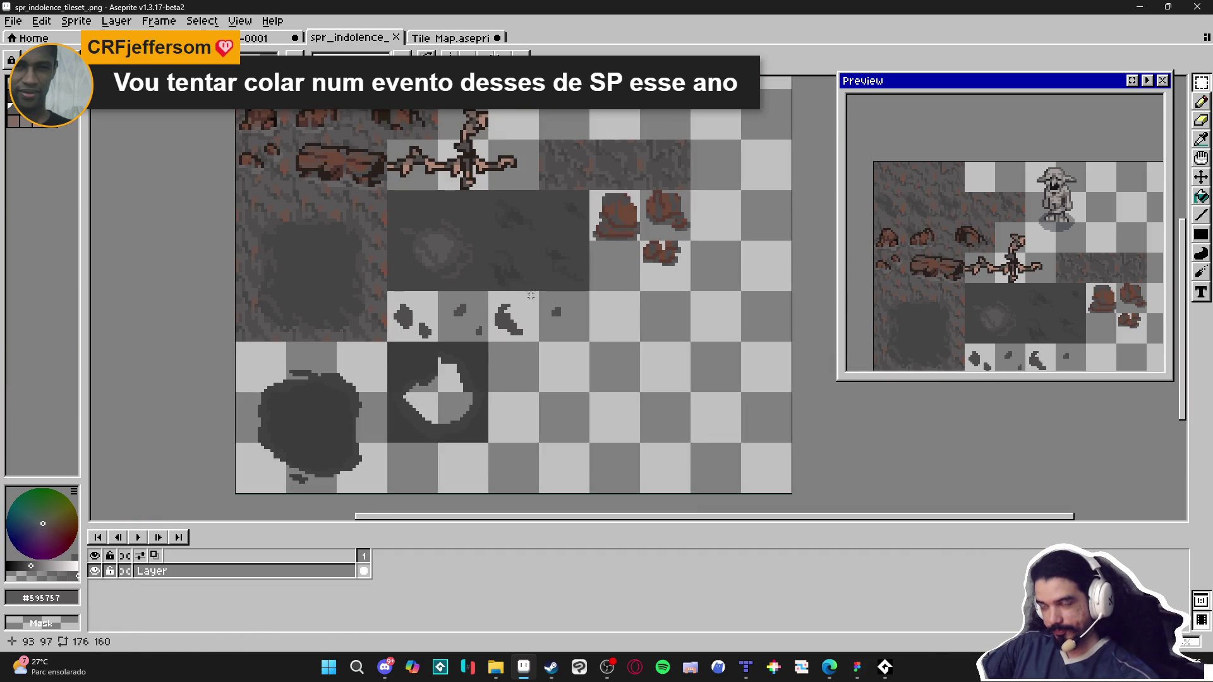
scroll(496, 252, "up", 3)
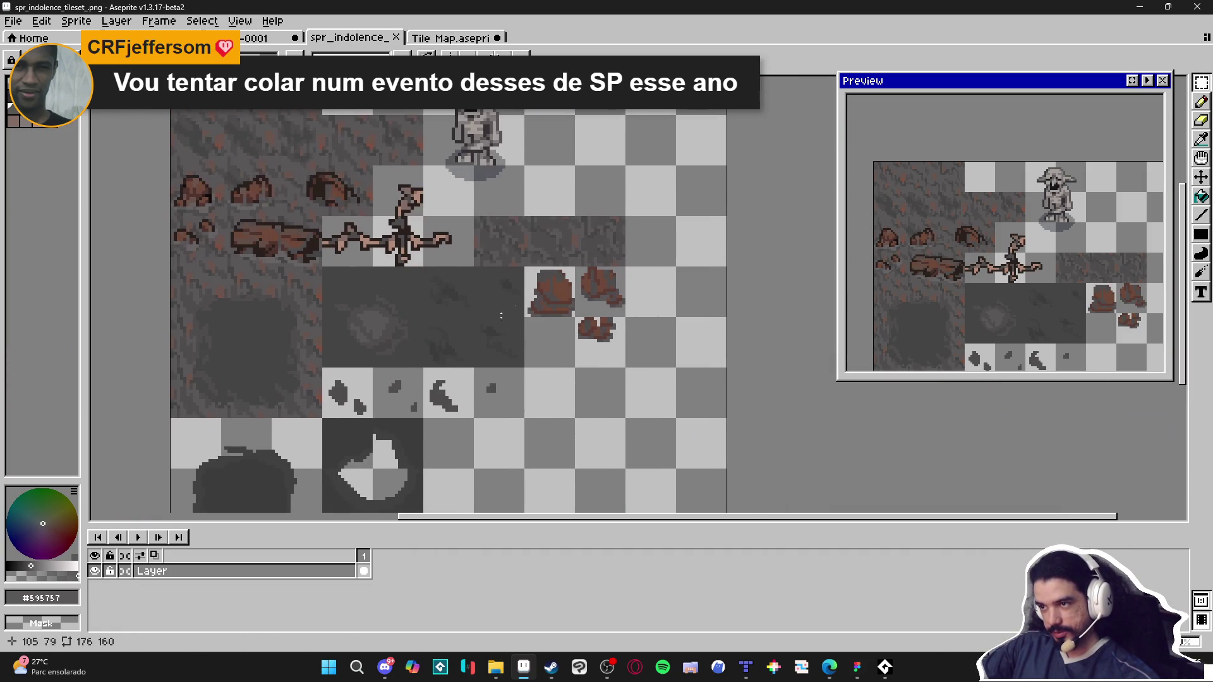
left_click_drag(521, 250, 685, 414)
key("ctrl+x")
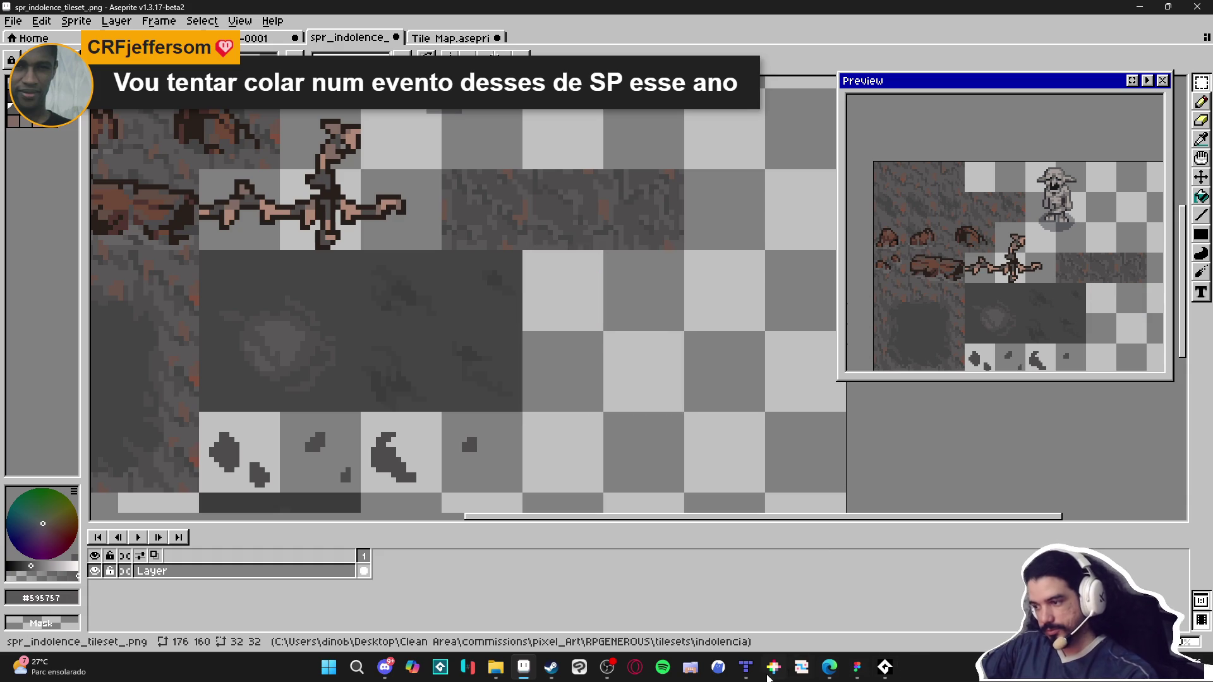
Step: Paste the rocks into the tileset, shift them into their tiles, and save
key("alt+Tab")
key("alt+Tab")
scroll(485, 309, "up", 1)
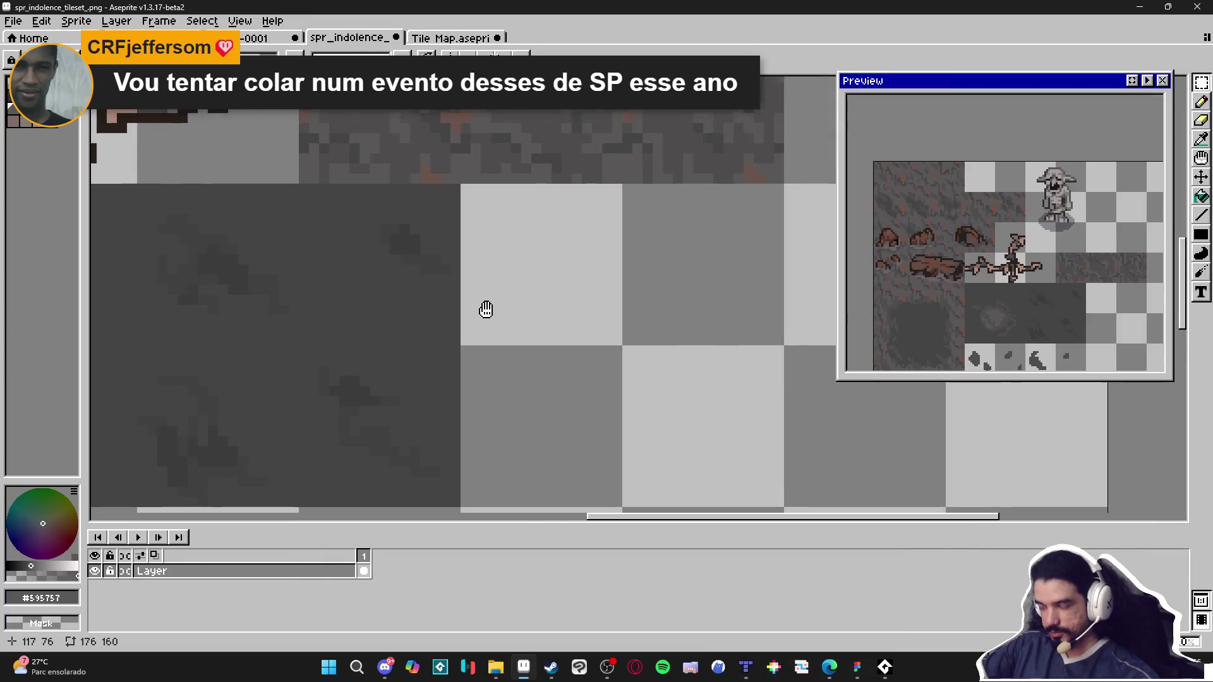
key("ctrl+v")
mouse_move(528, 317)
left_mouse_down()
mouse_move(379, 352)
mouse_move(431, 351)
left_mouse_up()
key("ctrl+s")
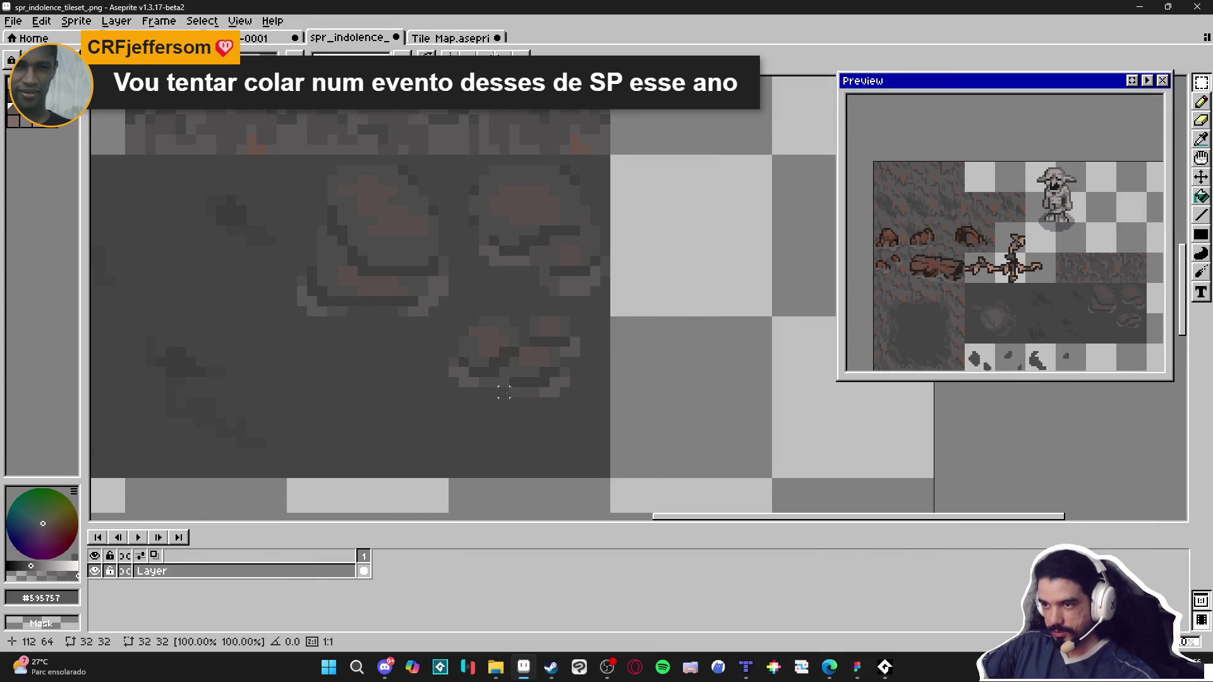
mouse_move(745, 667)
left_click(730, 535)
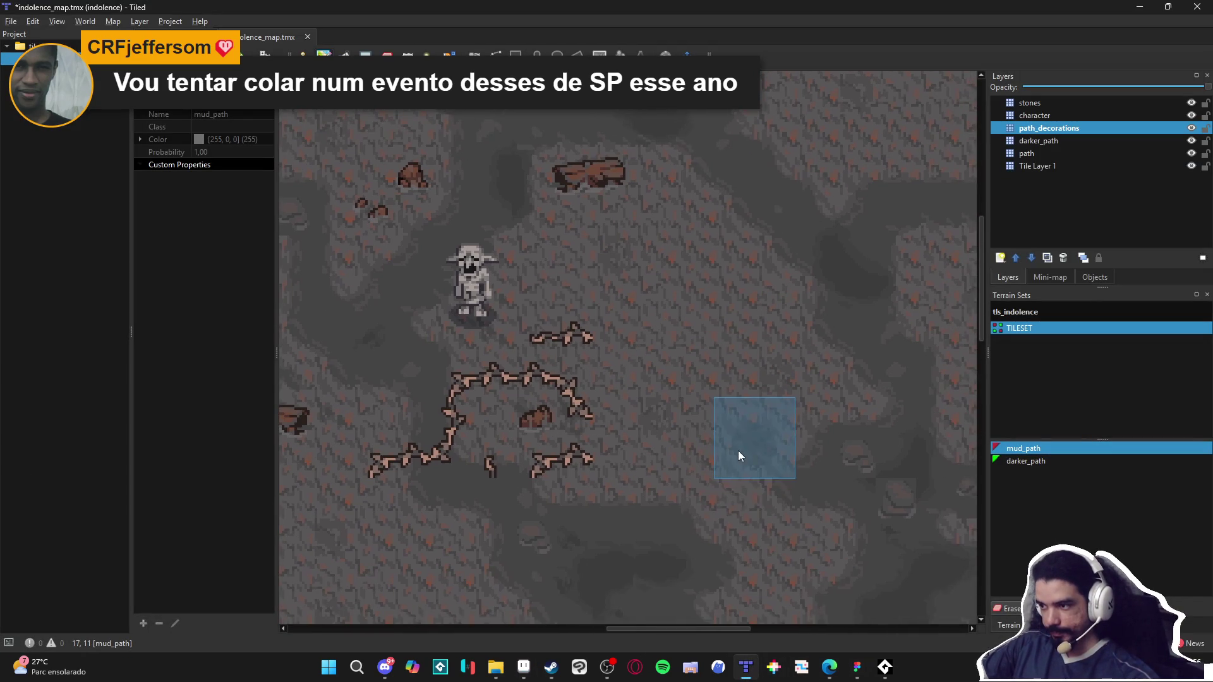
Step: Replace the dark grey #454444 background in the 2x2 rock tiles with transparency
key("alt+Tab")
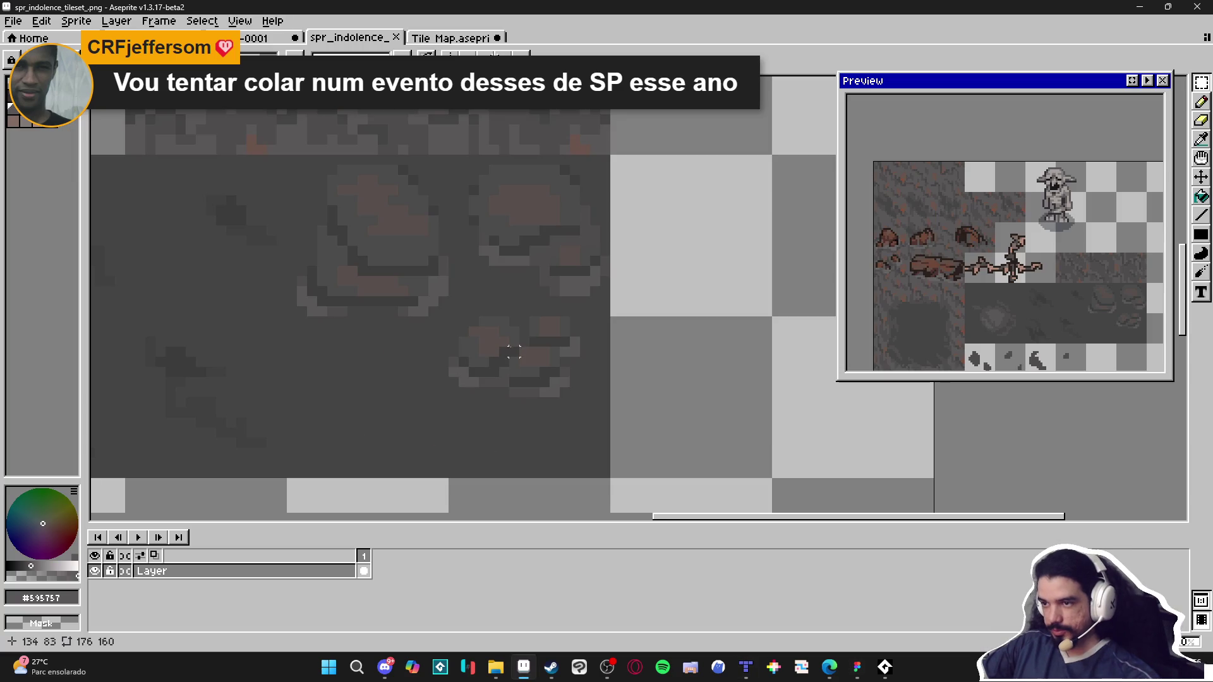
scroll(447, 344, "down", 3)
left_click_drag(379, 292, 524, 407)
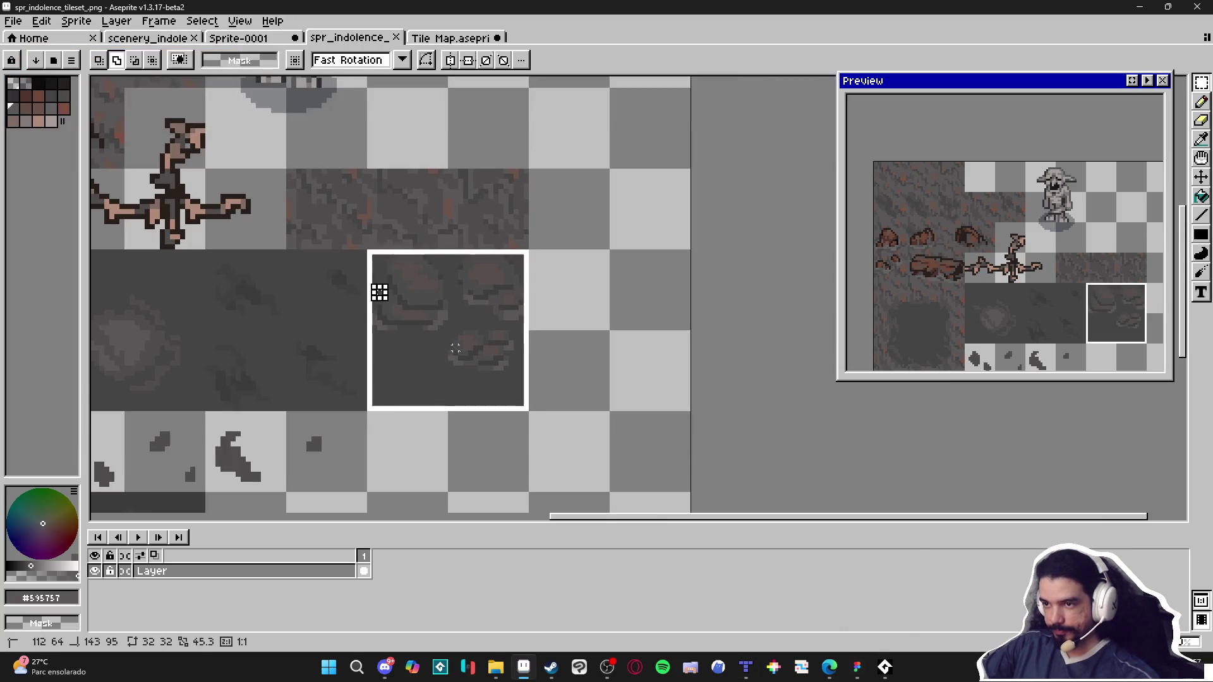
left_click(485, 379, "alt")
key("shift+r")
left_click(867, 167)
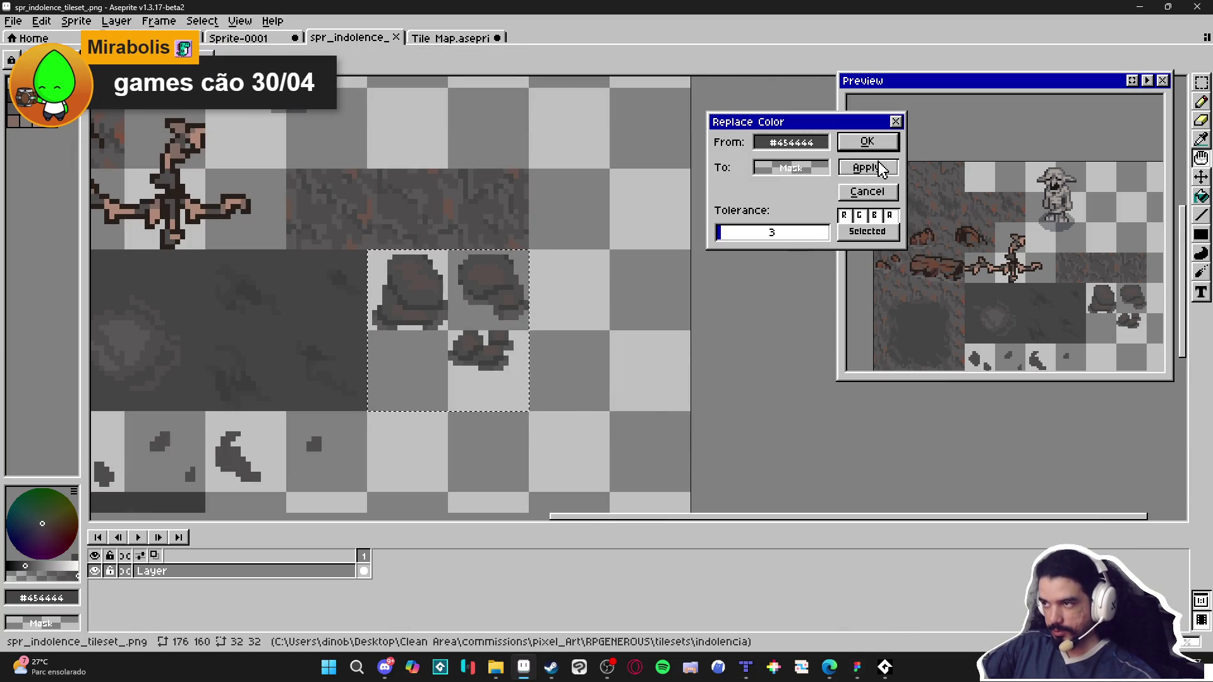
left_click(867, 142)
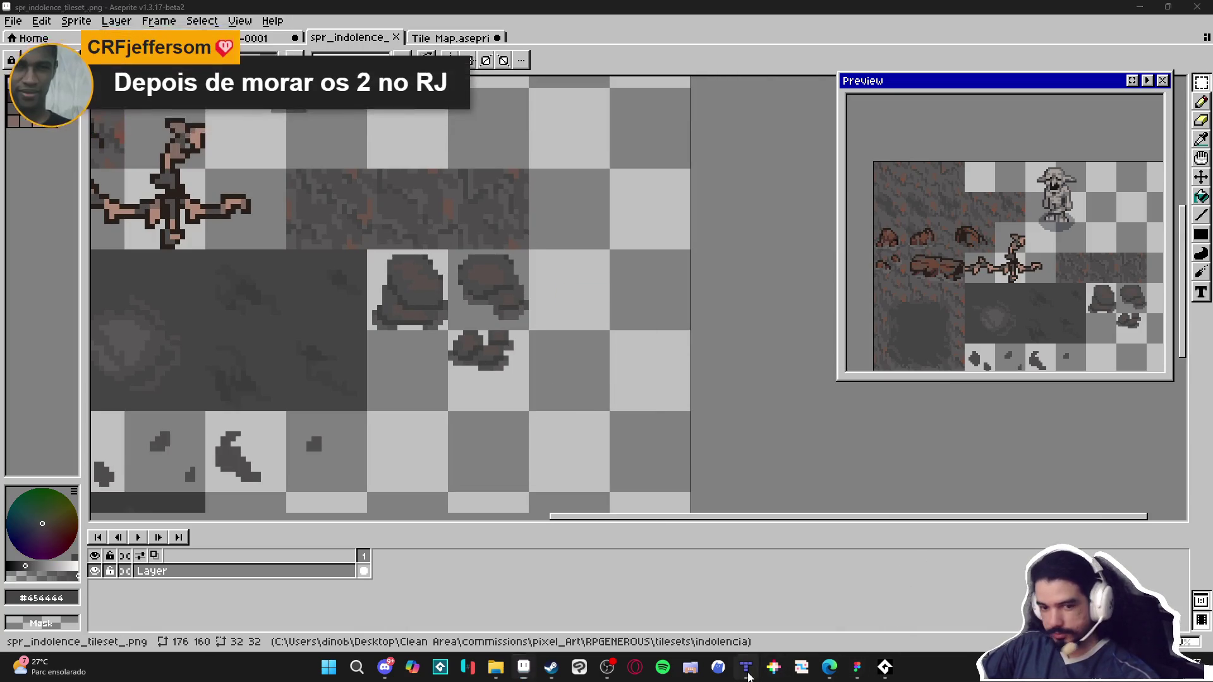
left_click(745, 667)
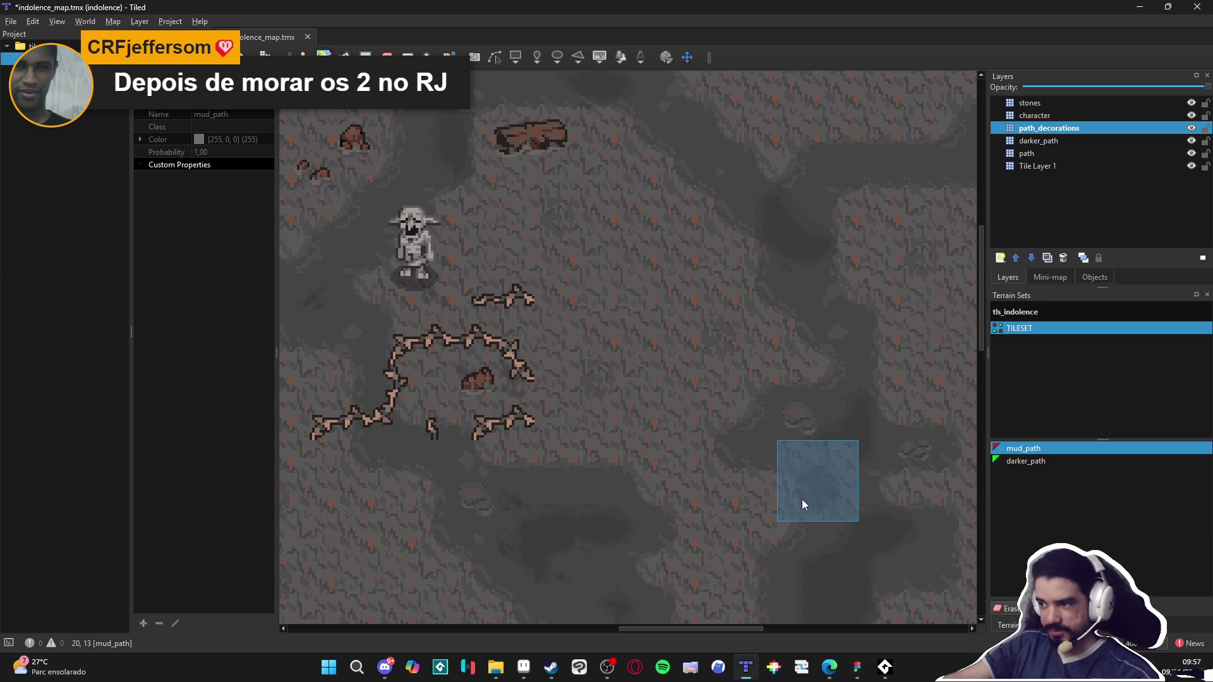
Step: Select all and deselect on the indolence map, then show path_decorations layer properties
key("s")
left_click(652, 514)
left_click(1024, 449)
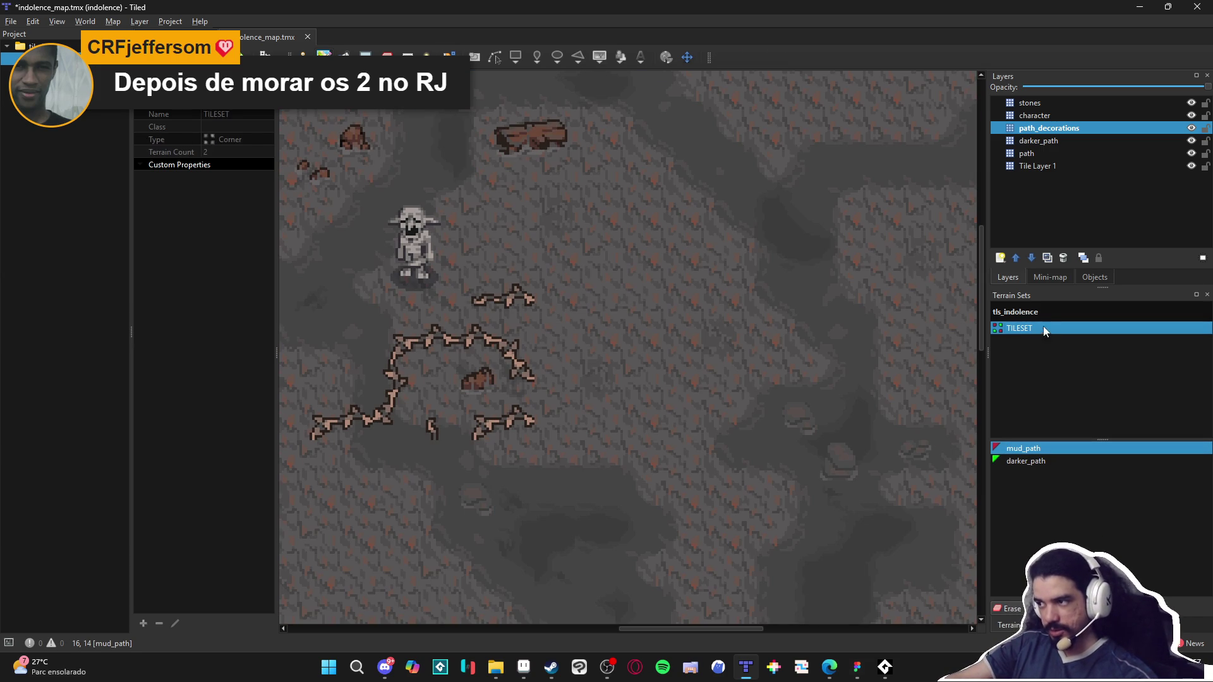
left_click(1047, 129)
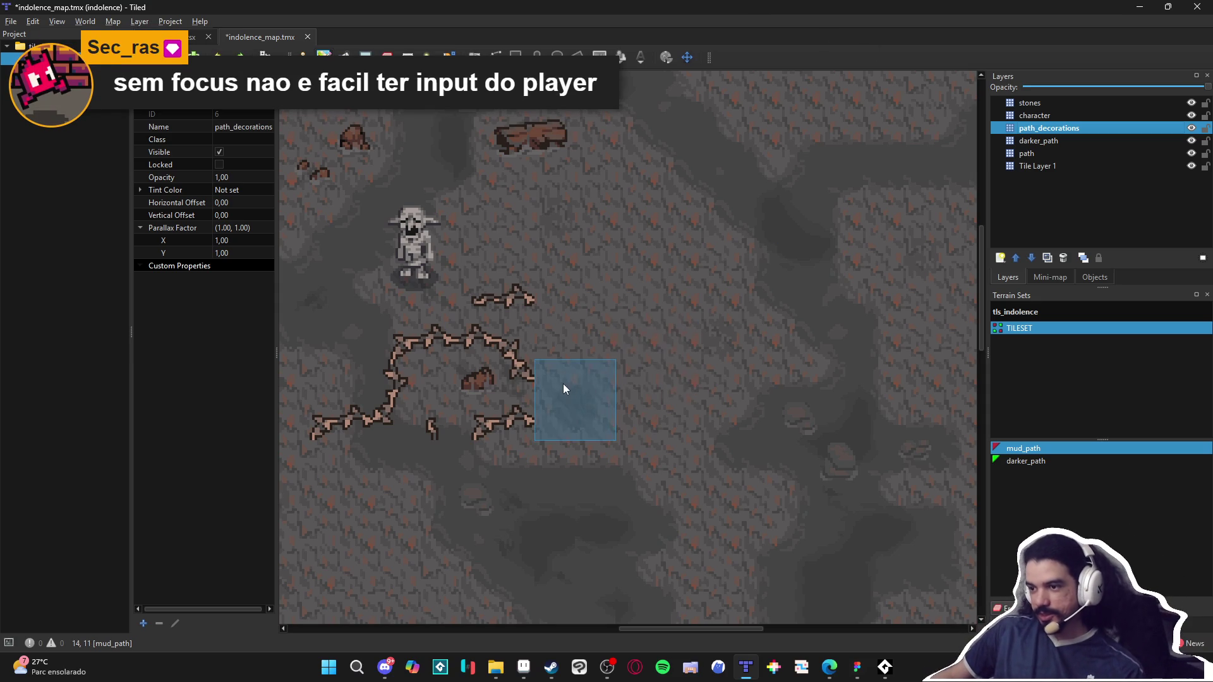
Step: Switch between the character and stones layers in the Layers panel
left_click(1048, 119)
left_click(1049, 128)
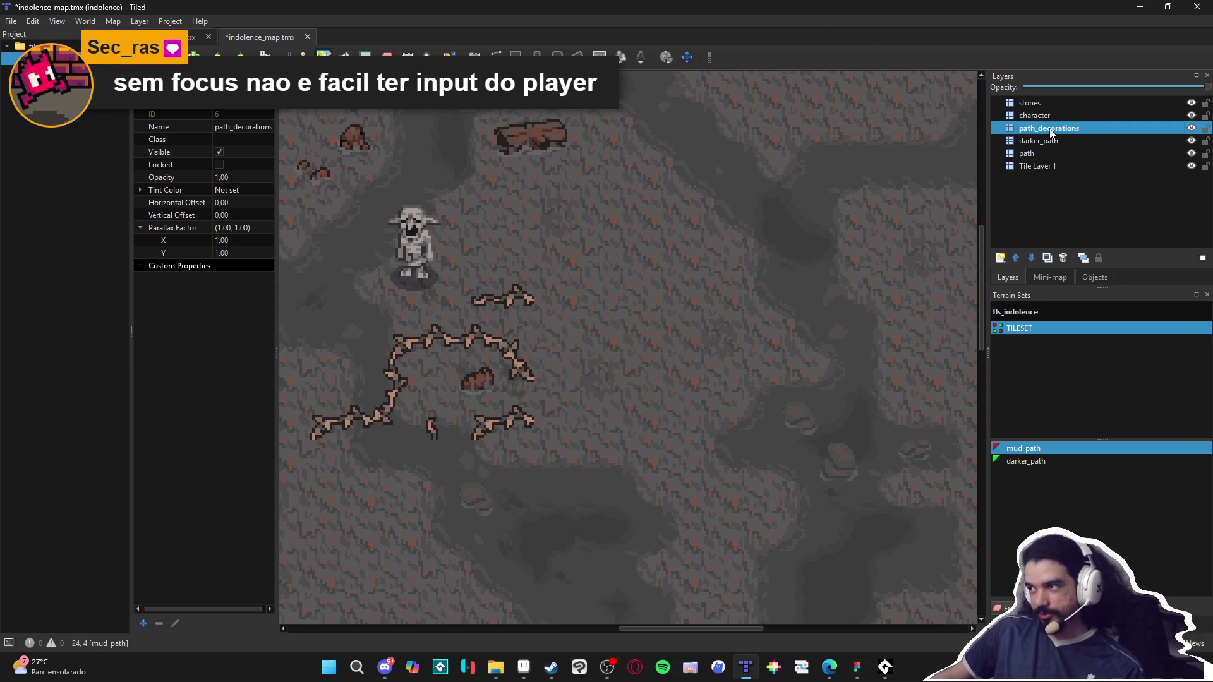
left_click(1046, 115)
left_click(1045, 103)
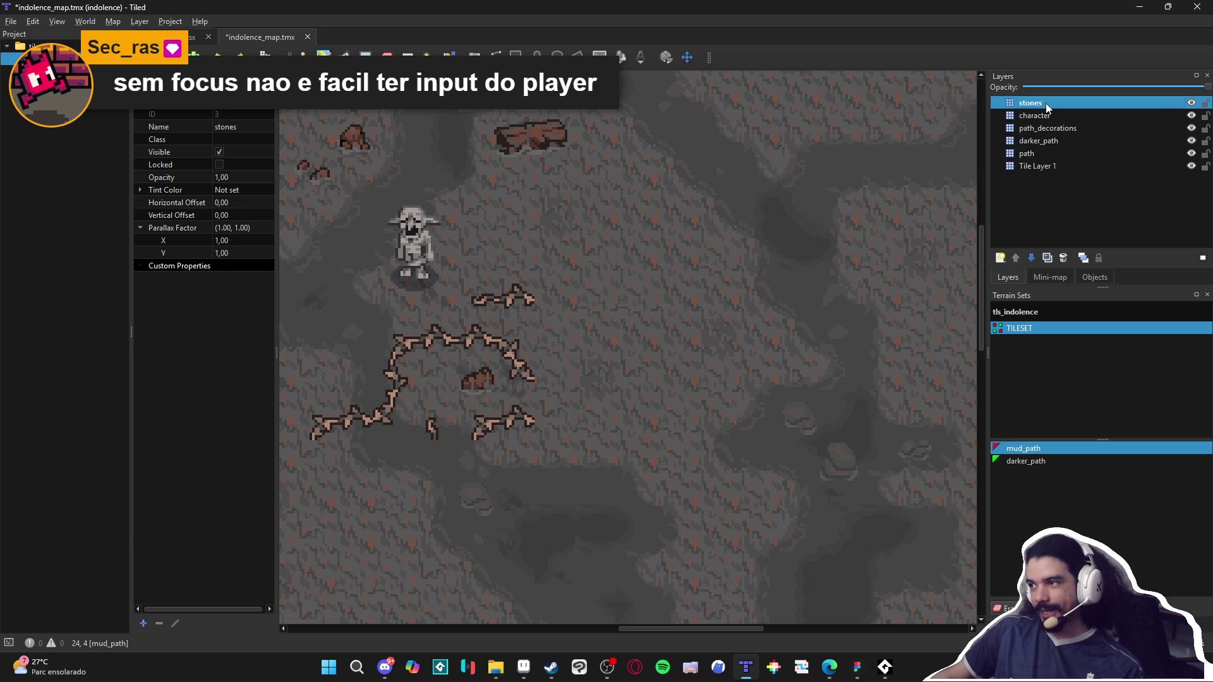
left_click(1062, 118)
left_click(1075, 130)
left_click(1050, 115)
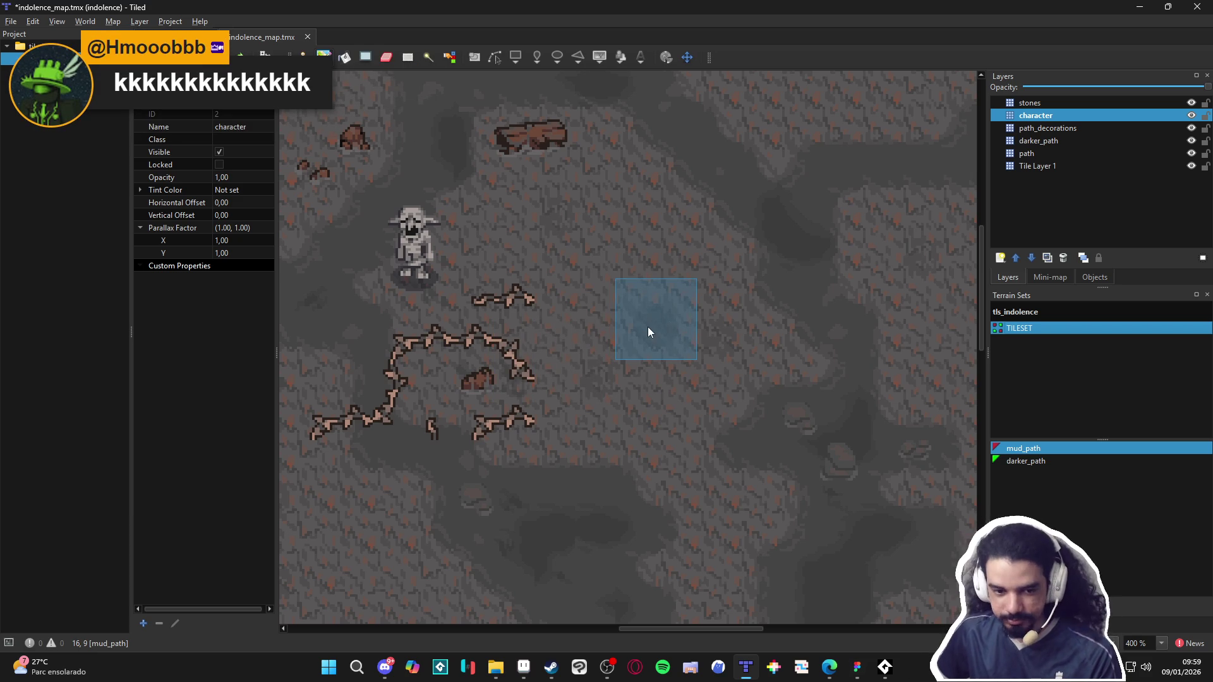
Step: Paint mud path tiles beside the branches in the middle of the map
left_click(1079, 128)
left_click(1058, 117)
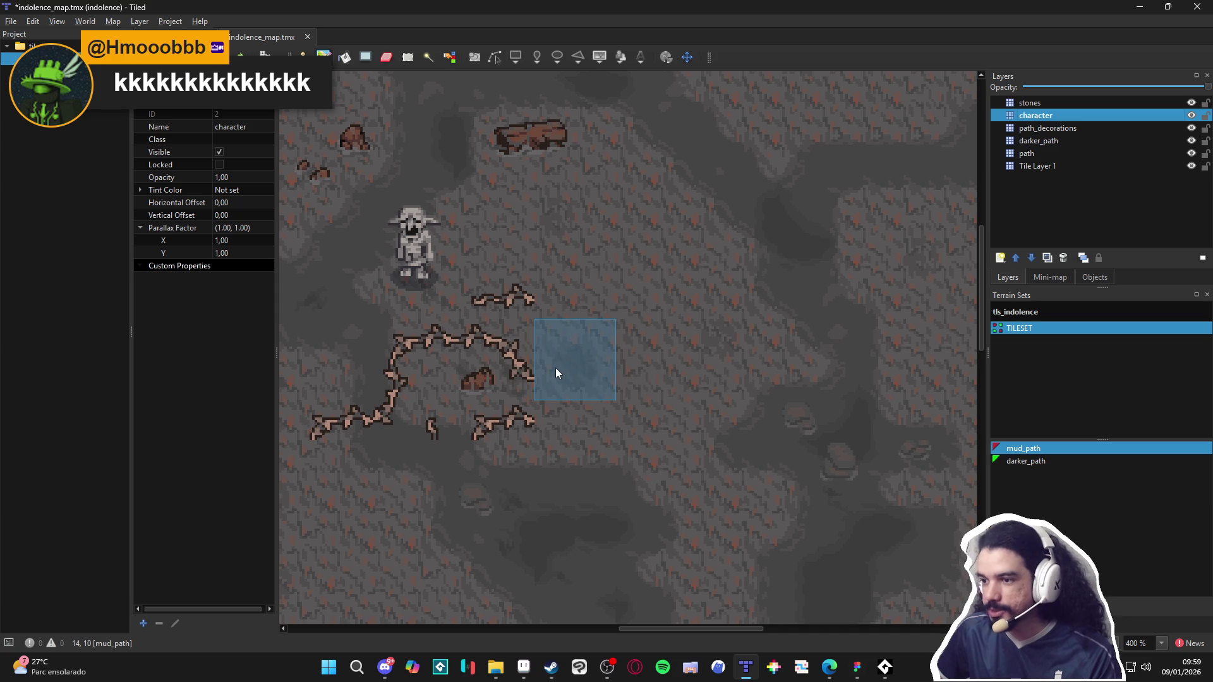
left_click(548, 311)
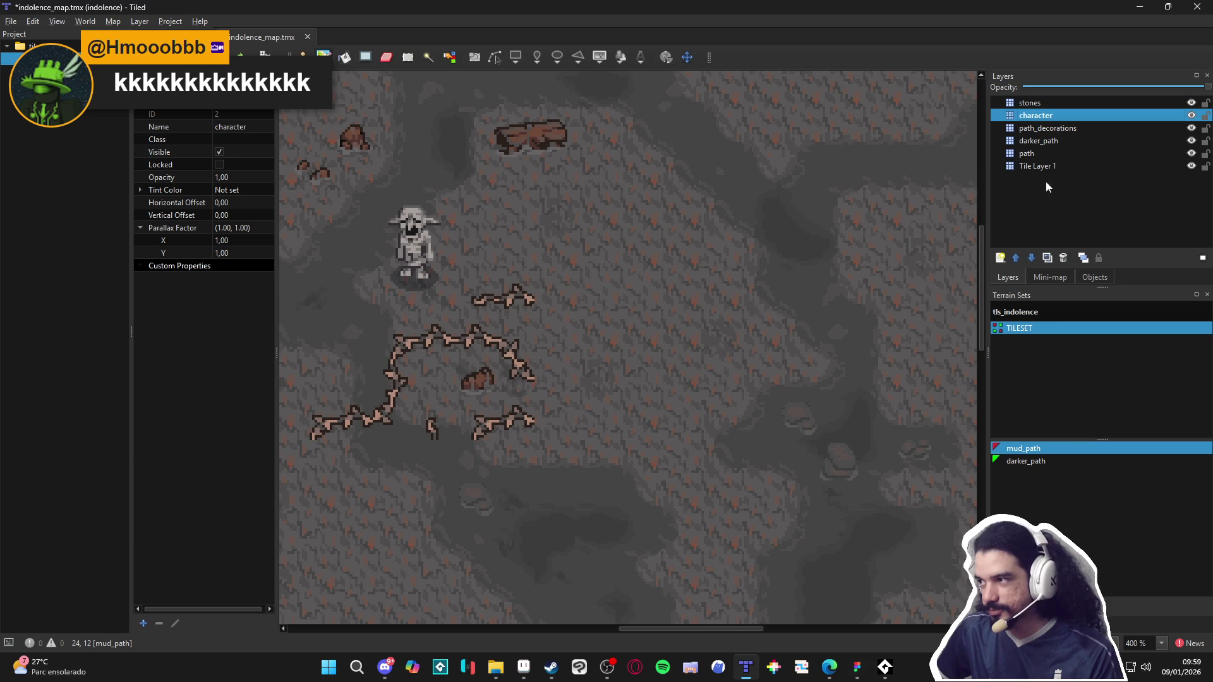
left_click(1071, 127)
left_click(1062, 115)
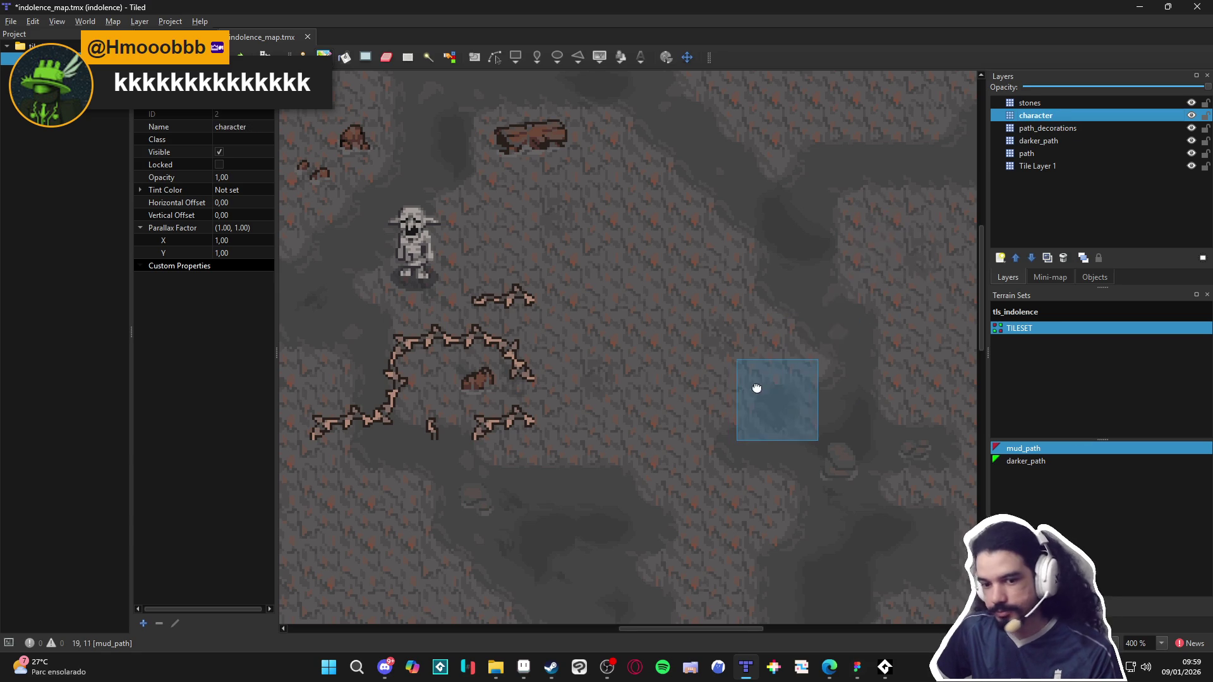
left_click_drag(757, 388, 788, 385)
key("ctrl+s")
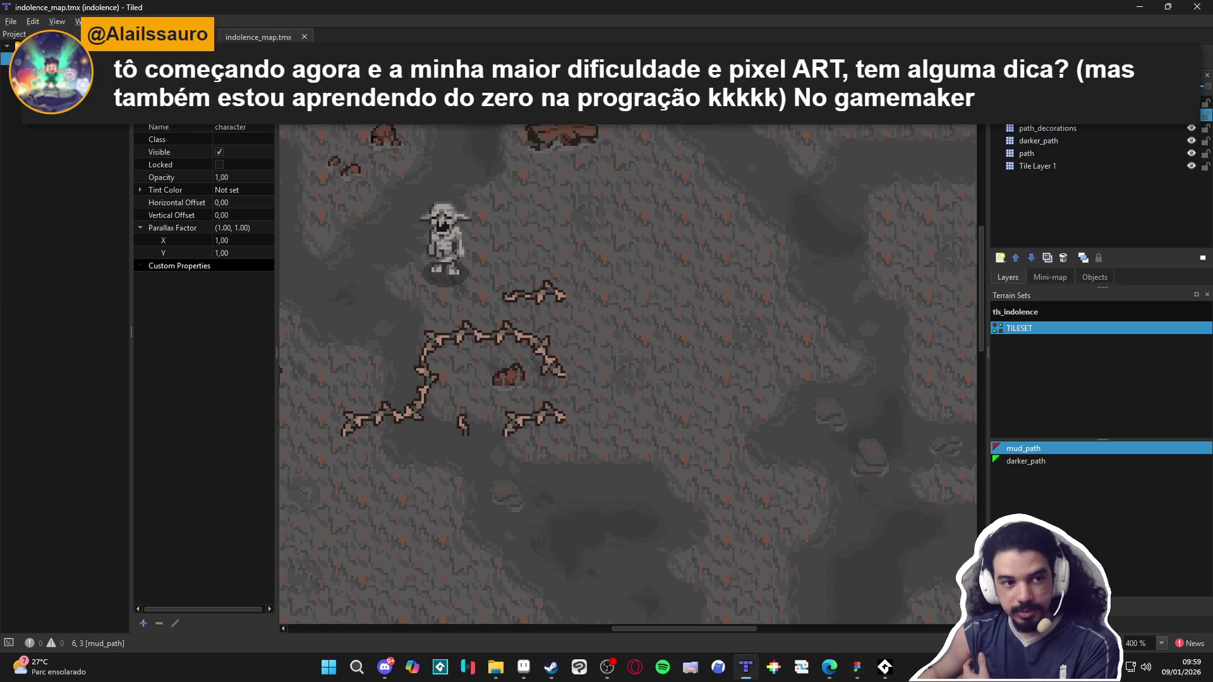
key("alt+Tab")
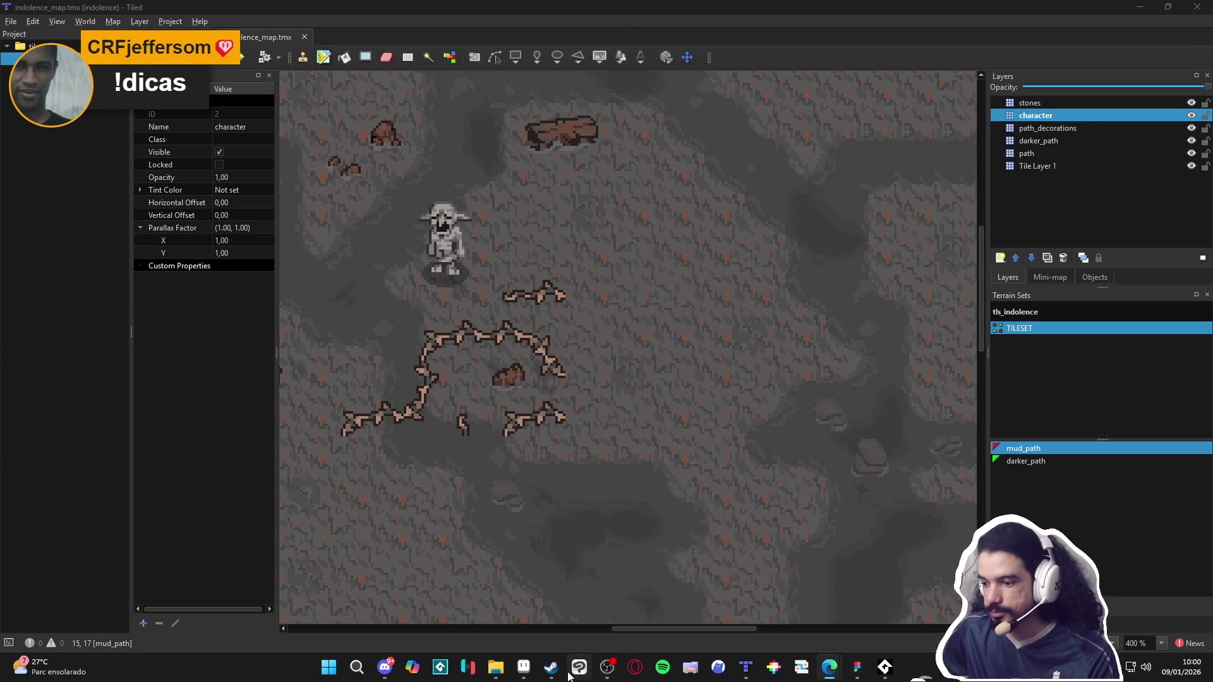
Step: Paint a 2x2 mud_path patch on the indolence map, then switch to Aseprite
scroll(745, 489, "down", 1)
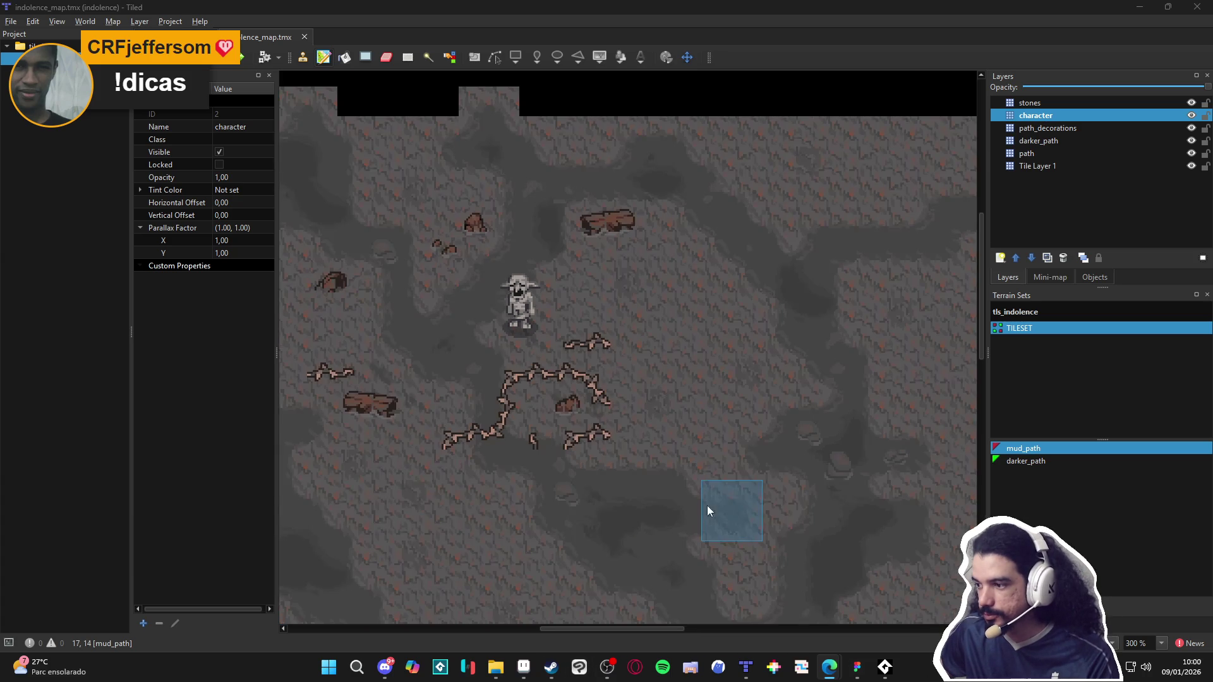
scroll(574, 455, "down", 2)
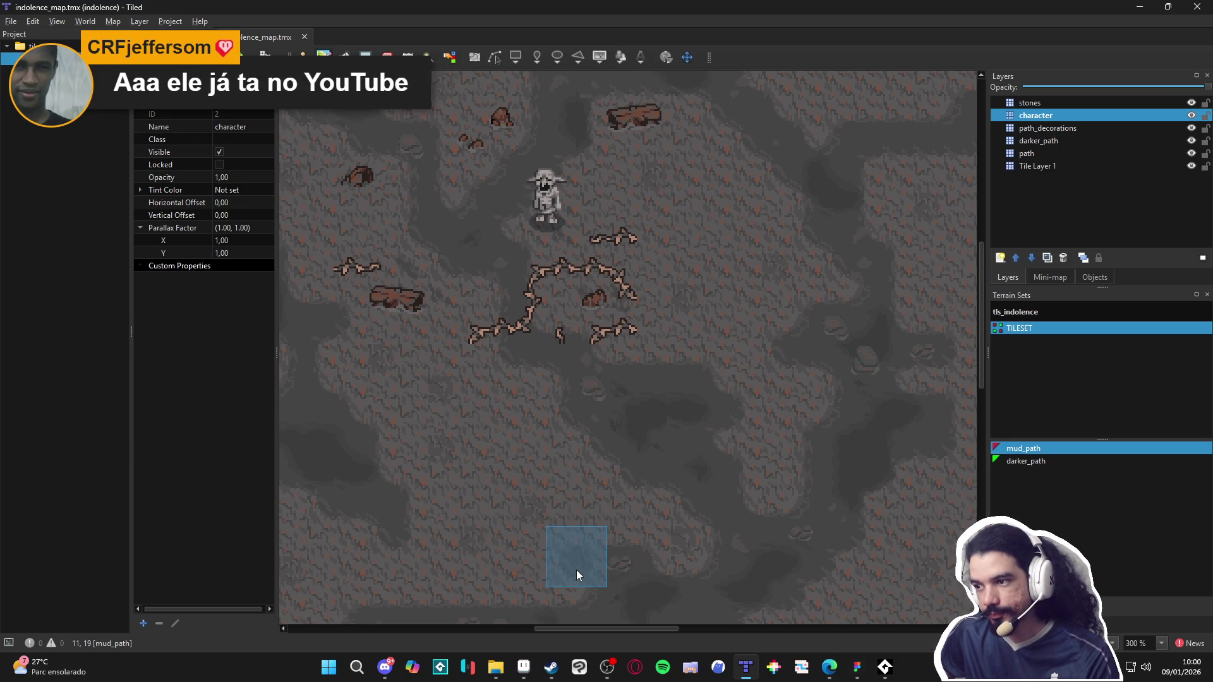
scroll(578, 571, "up", 1)
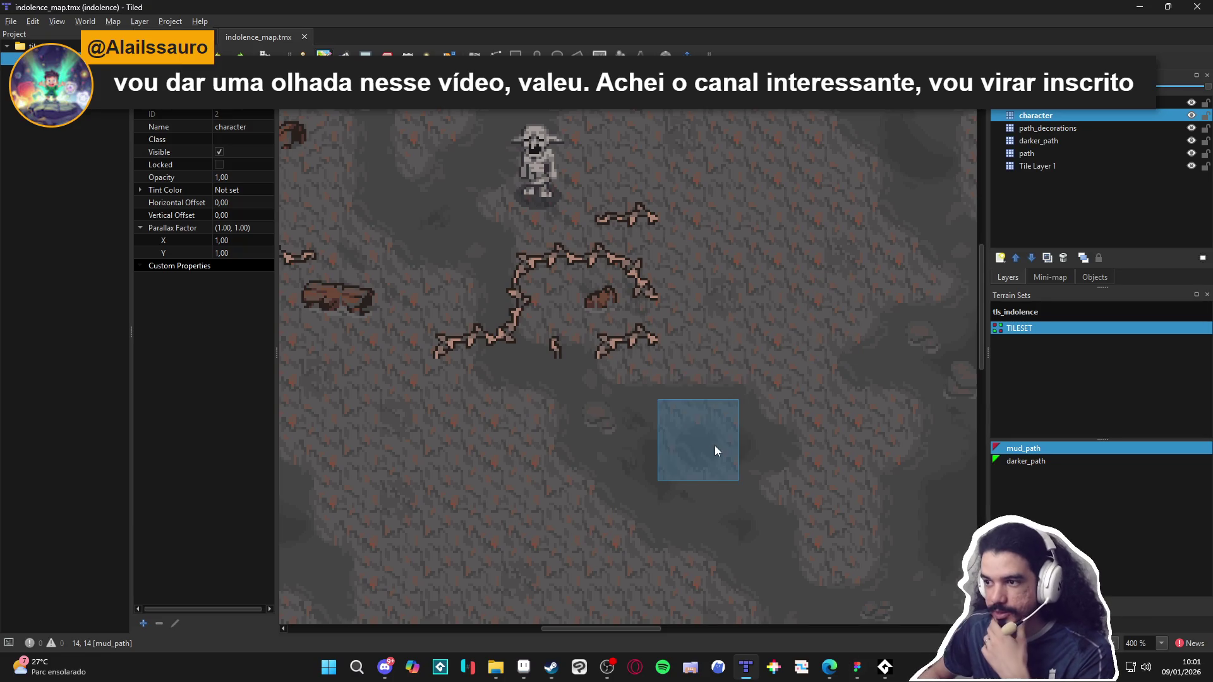
scroll(615, 375, "down", 1)
scroll(616, 377, "up", 1)
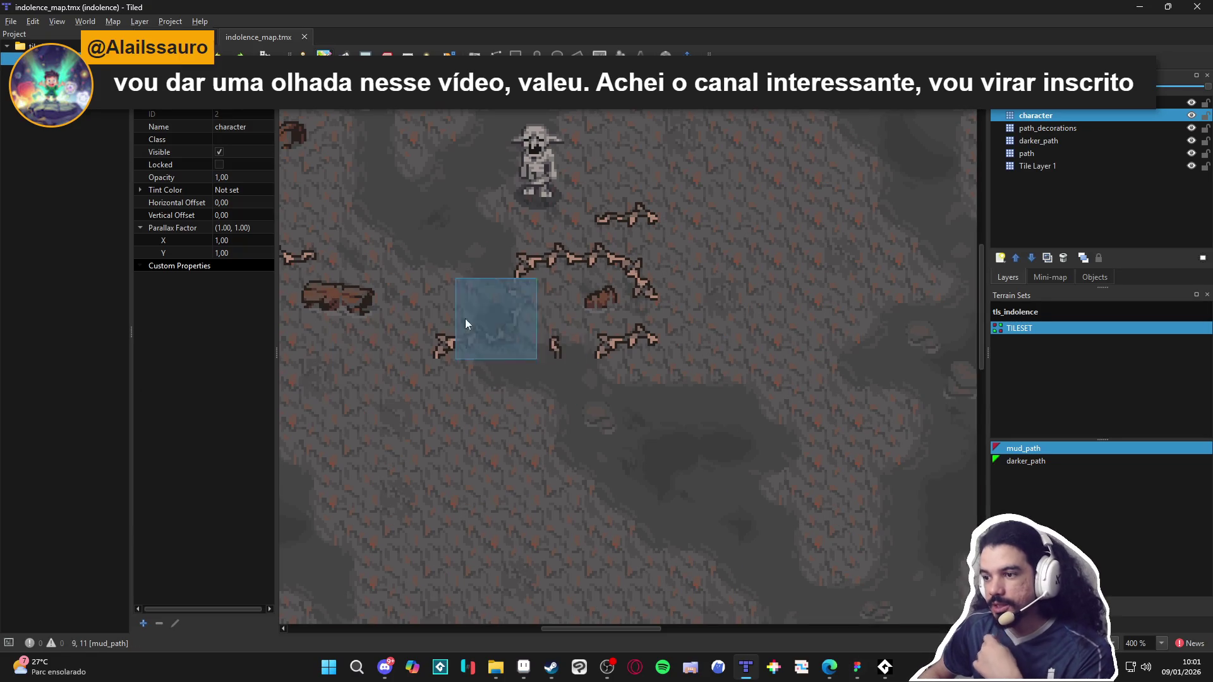
left_click(550, 324)
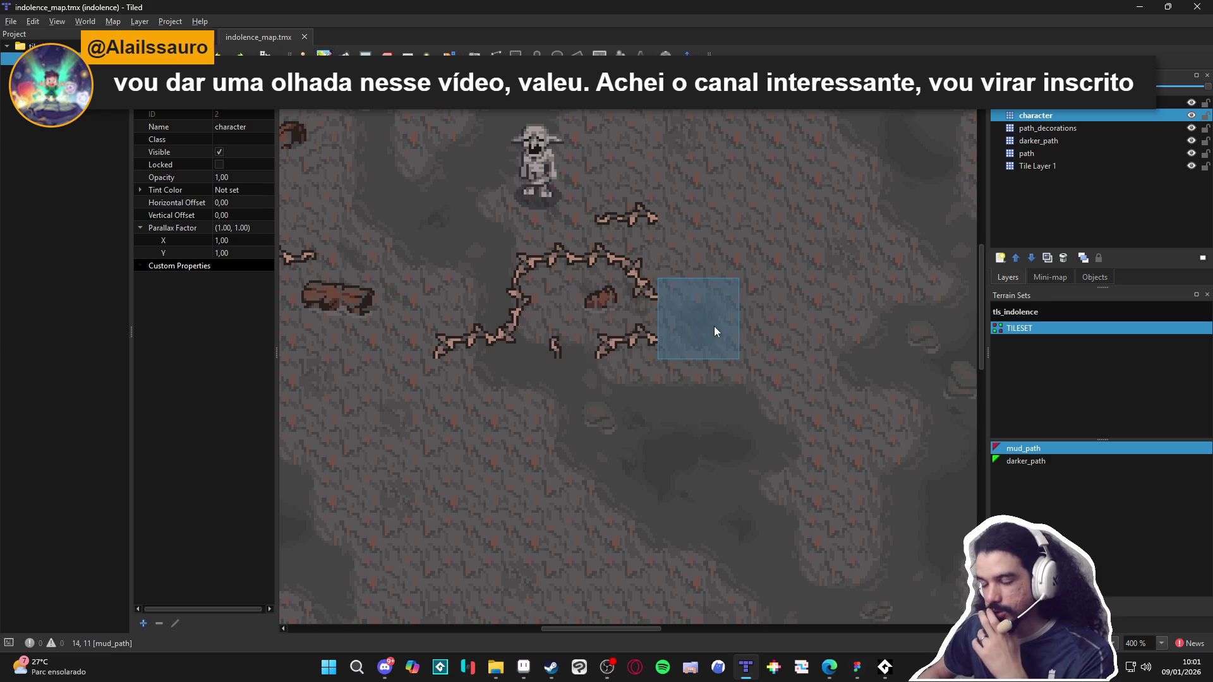
scroll(567, 419, "down", 1)
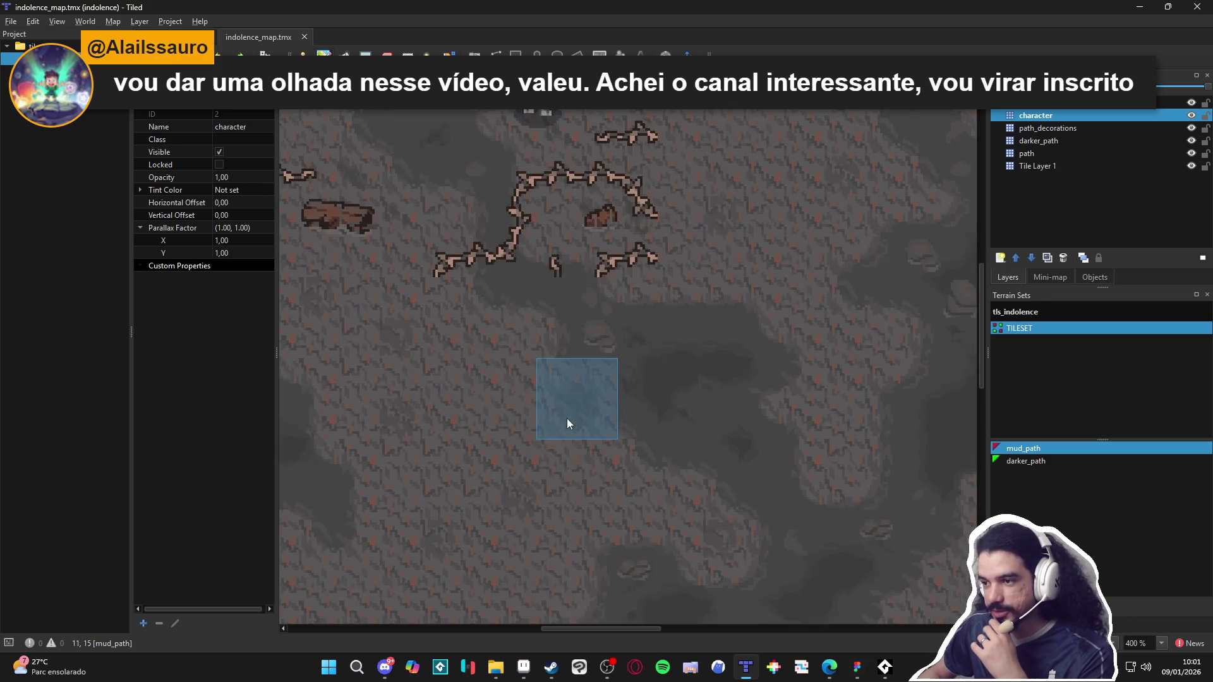
scroll(568, 423, "up", 2)
scroll(632, 474, "down", 1)
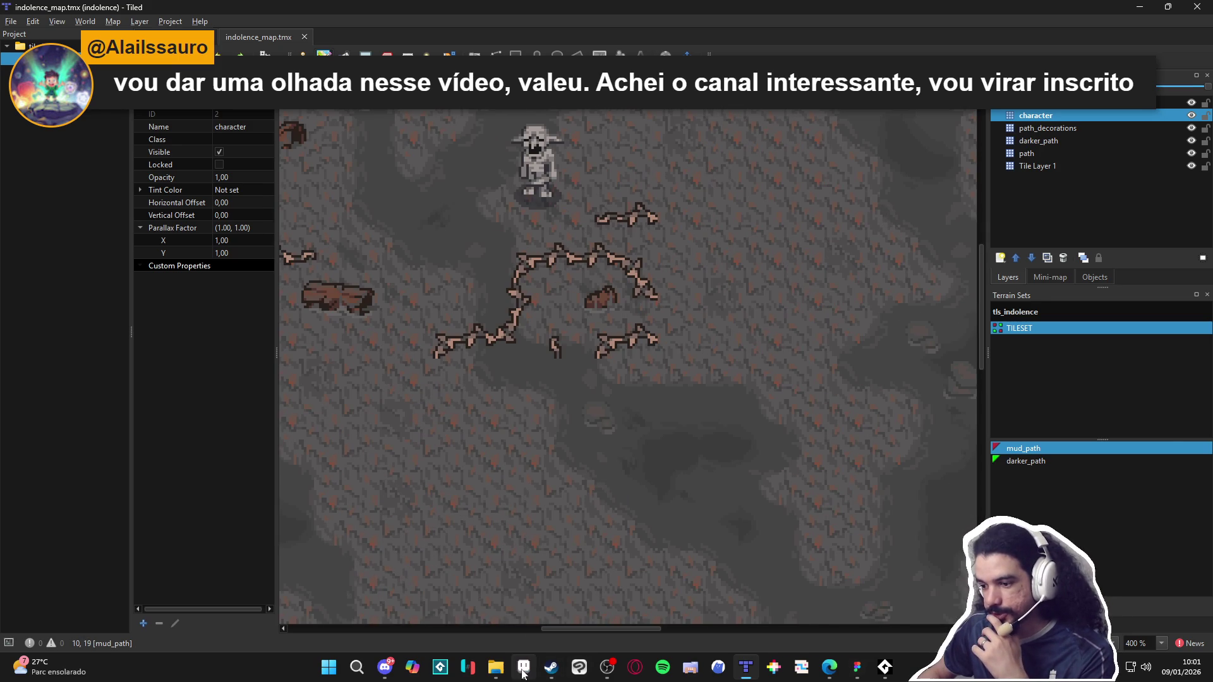
left_click(524, 668)
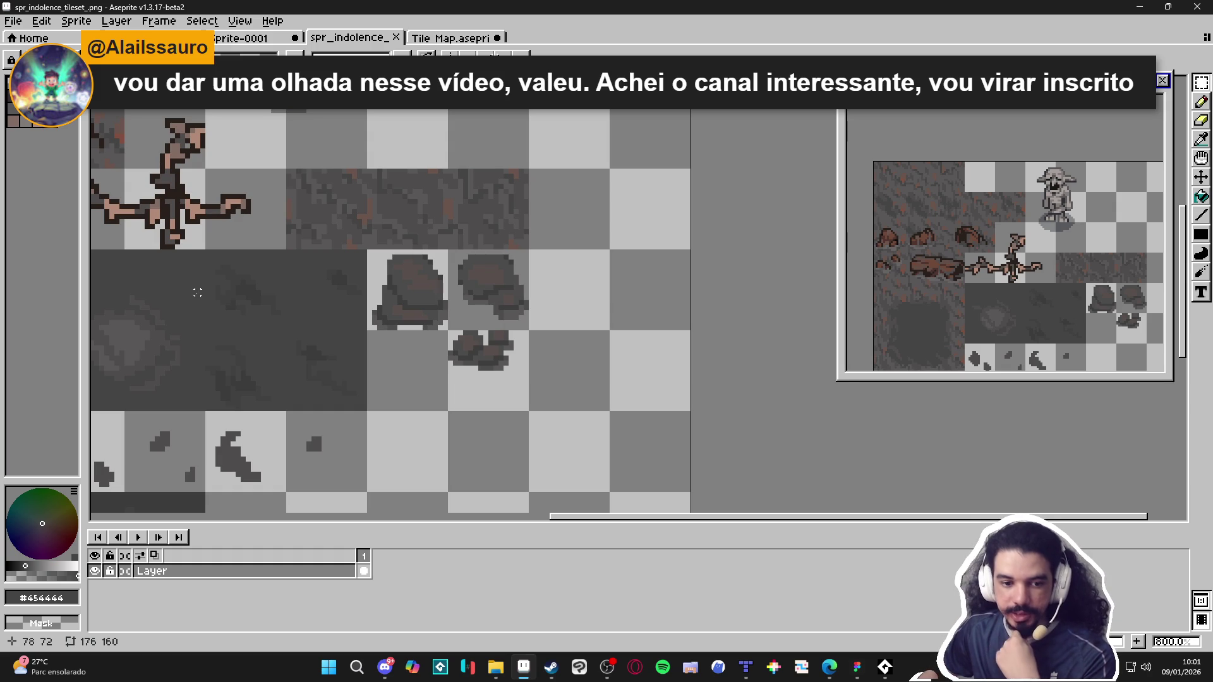
Step: Close the Tile Map document, discarding its changes
left_click(449, 38)
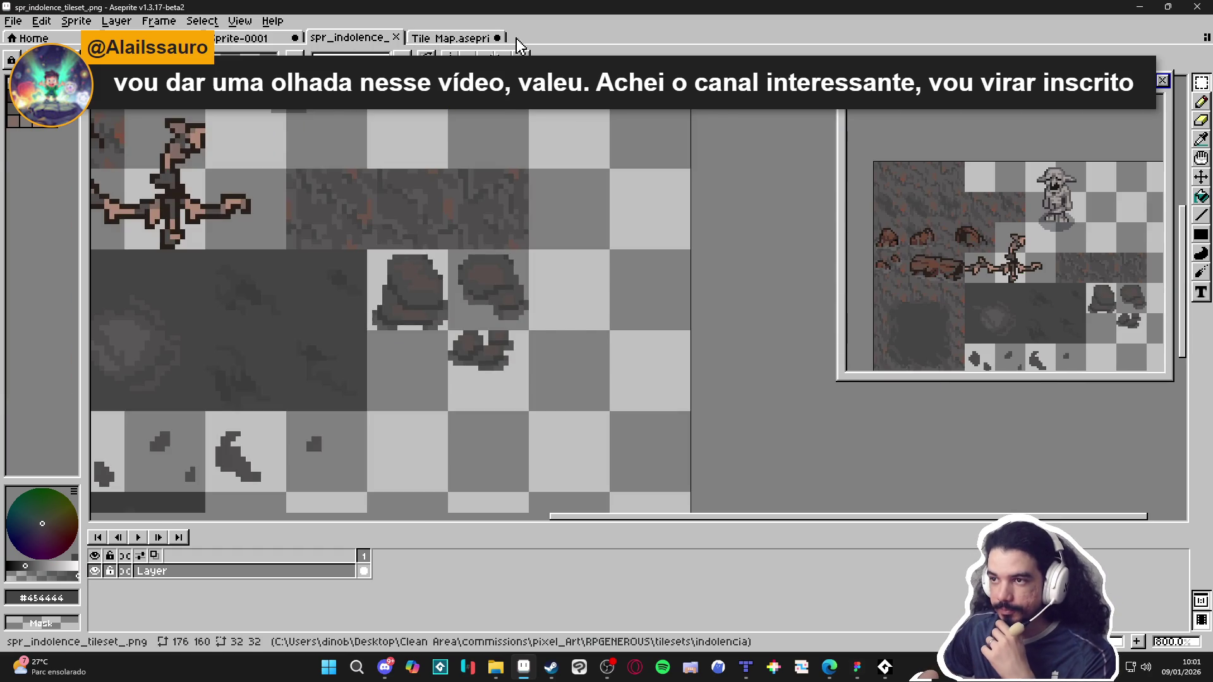
left_click(497, 37)
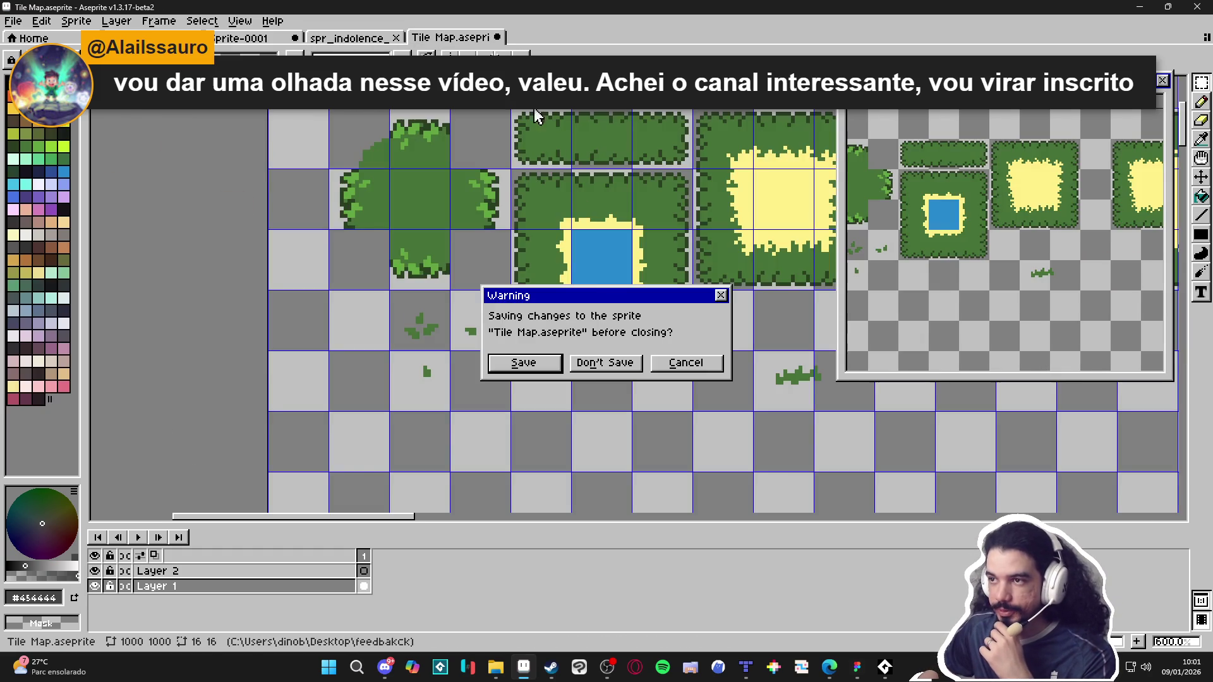
left_click(592, 362)
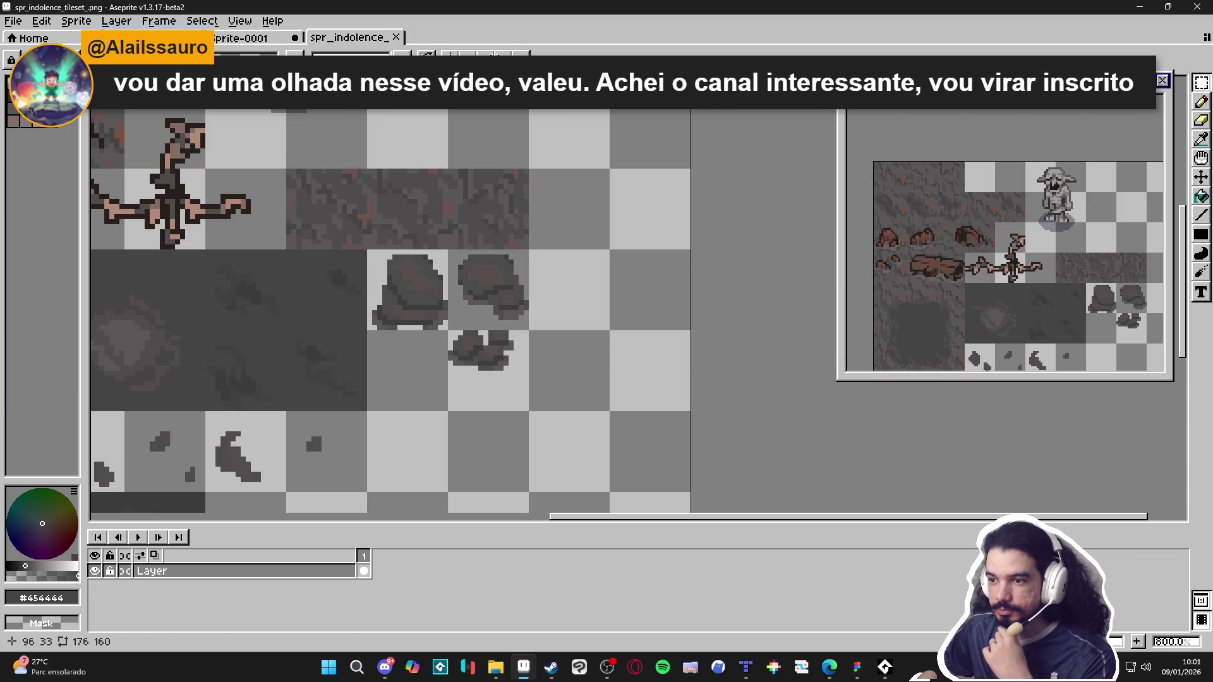
Step: Bring up the scenery_indolence mockup and show the tile grid over it
left_click(152, 38)
scroll(323, 160, "down", 5)
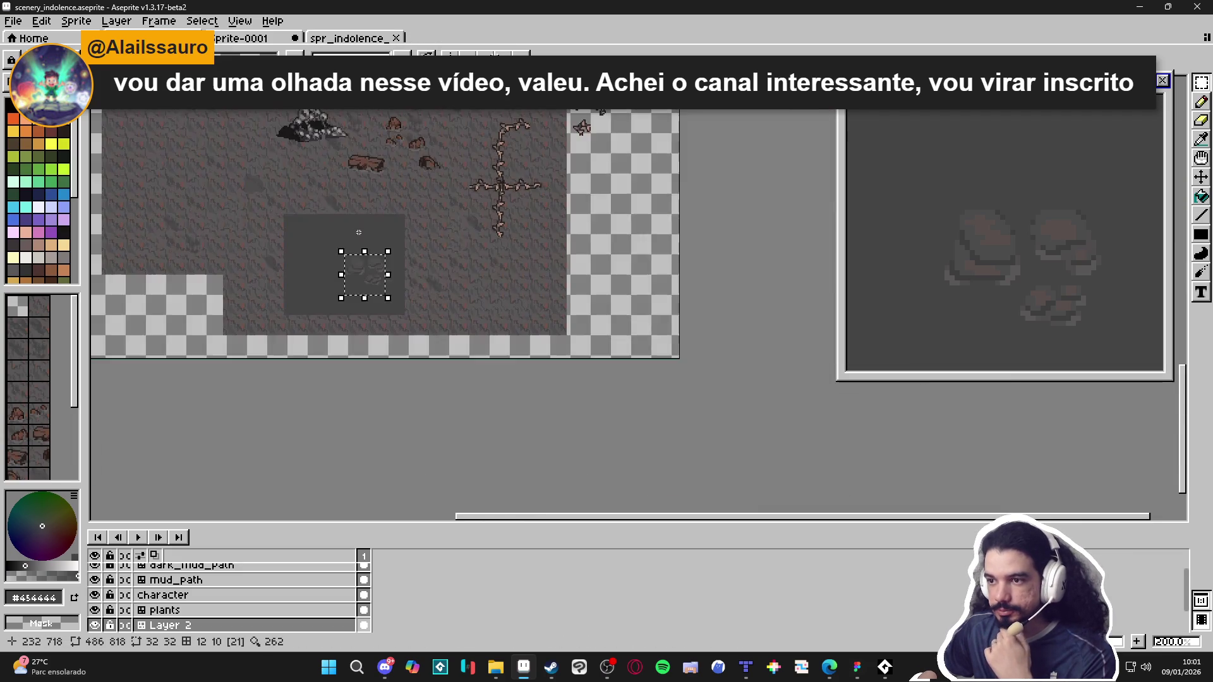
scroll(322, 160, "up", 5)
mouse_move(411, 268)
left_mouse_down()
mouse_move(376, 173)
mouse_move(417, 131)
left_mouse_up()
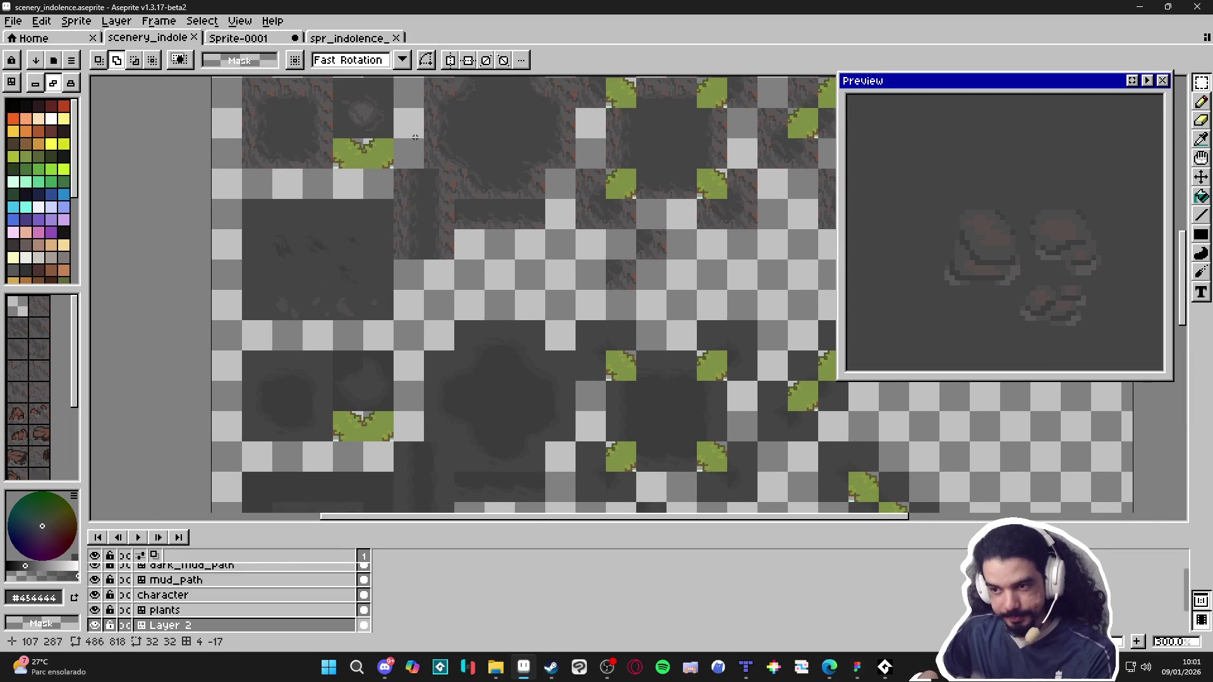
scroll(415, 137, "down", 2)
scroll(421, 291, "up", 2)
scroll(421, 234, "down", 1)
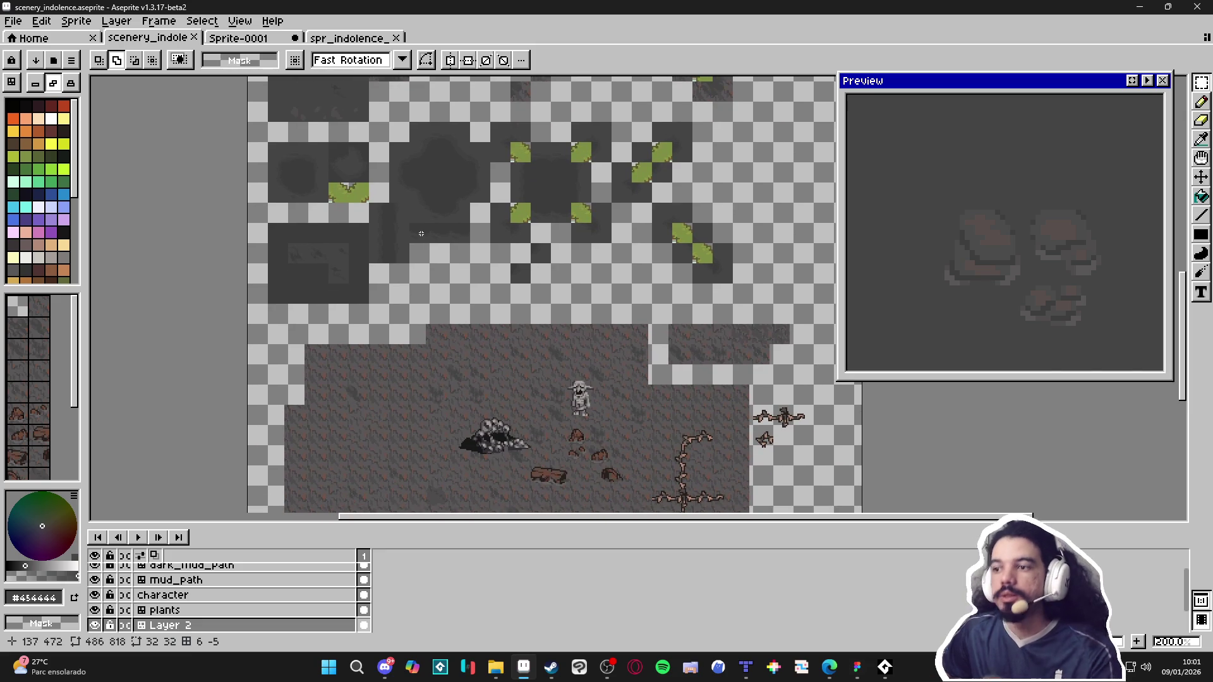
scroll(423, 234, "down", 3)
scroll(424, 234, "up", 1)
key("ctrl+'")
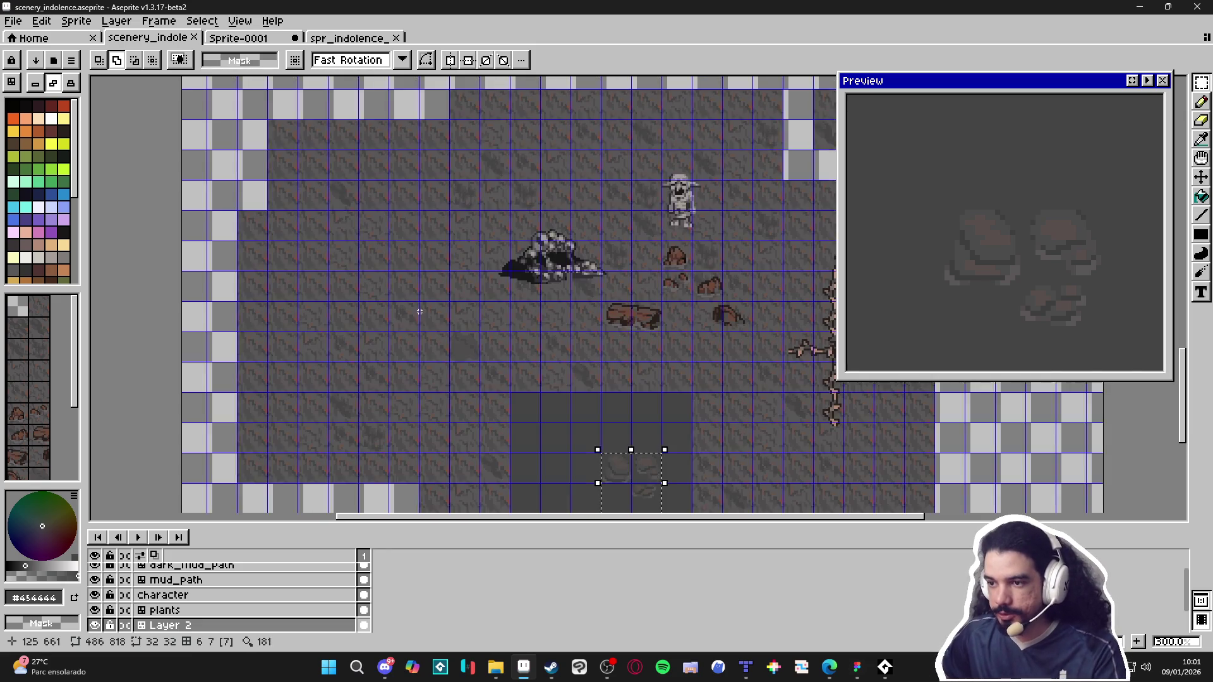
scroll(378, 316, "up", 2)
left_click_drag(379, 316, 436, 325)
Step: Pick the Pencil and zoom and pan around the mockup to inspect the rocks
key("v")
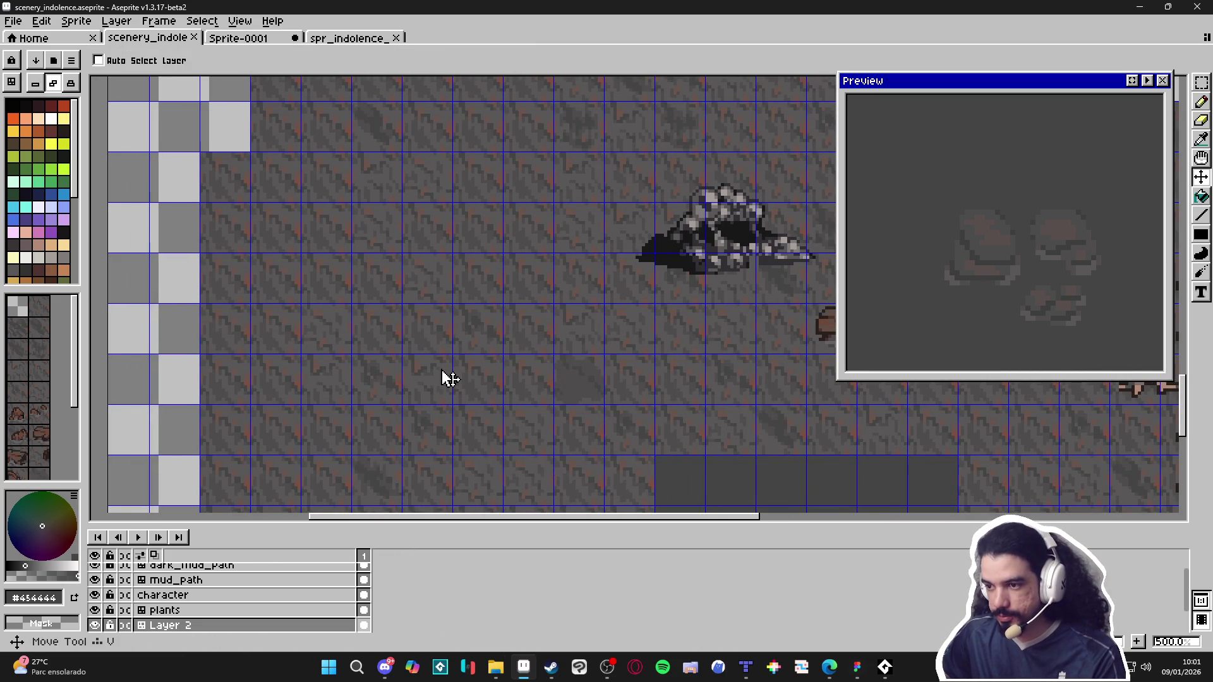
key("b")
scroll(439, 367, "up", 1)
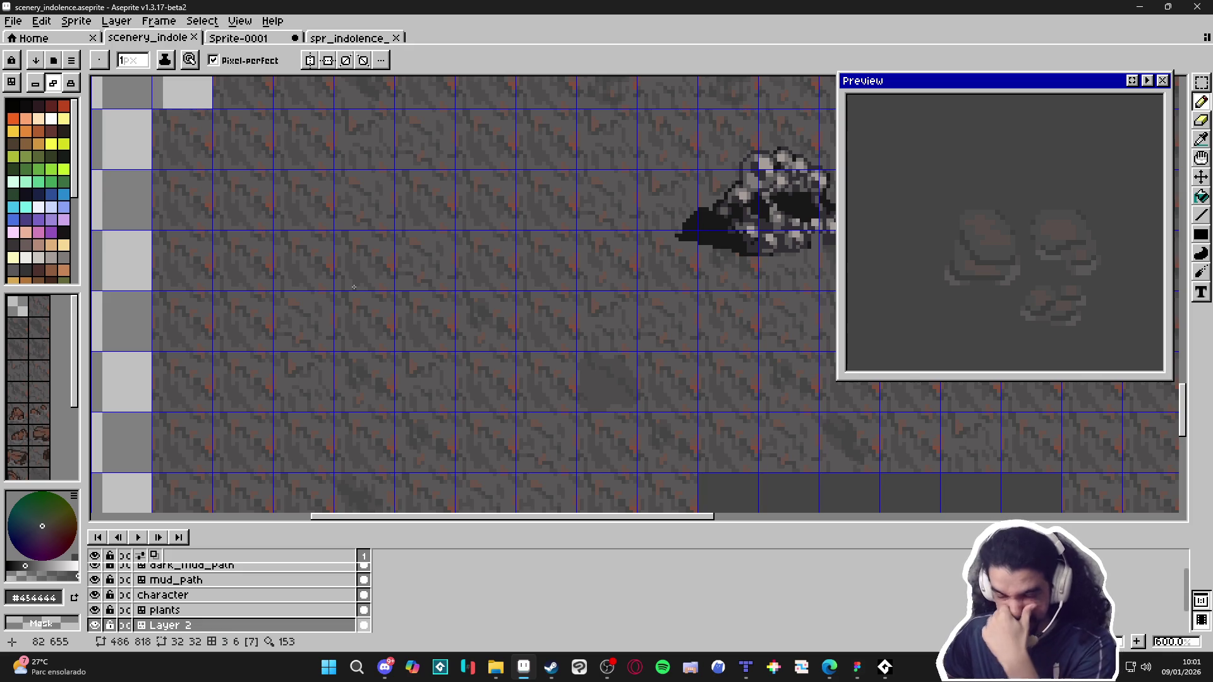
scroll(354, 287, "down", 1)
scroll(349, 266, "down", 1)
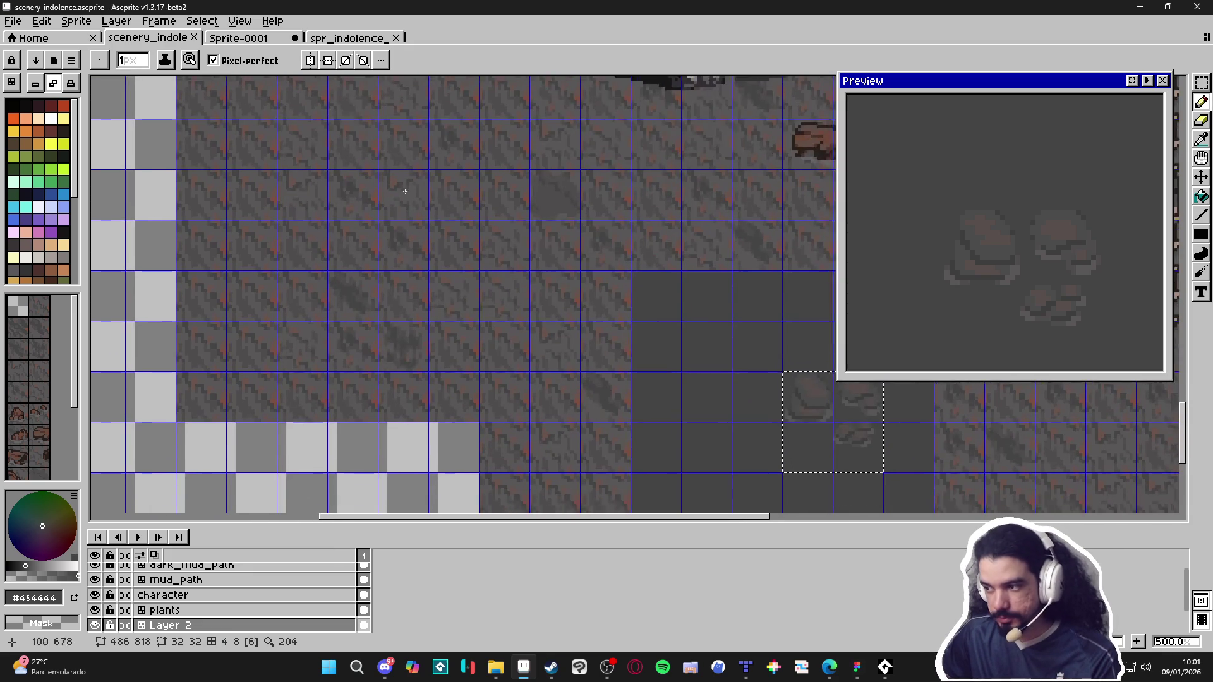
scroll(569, 253, "up", 5)
scroll(569, 253, "right", 5)
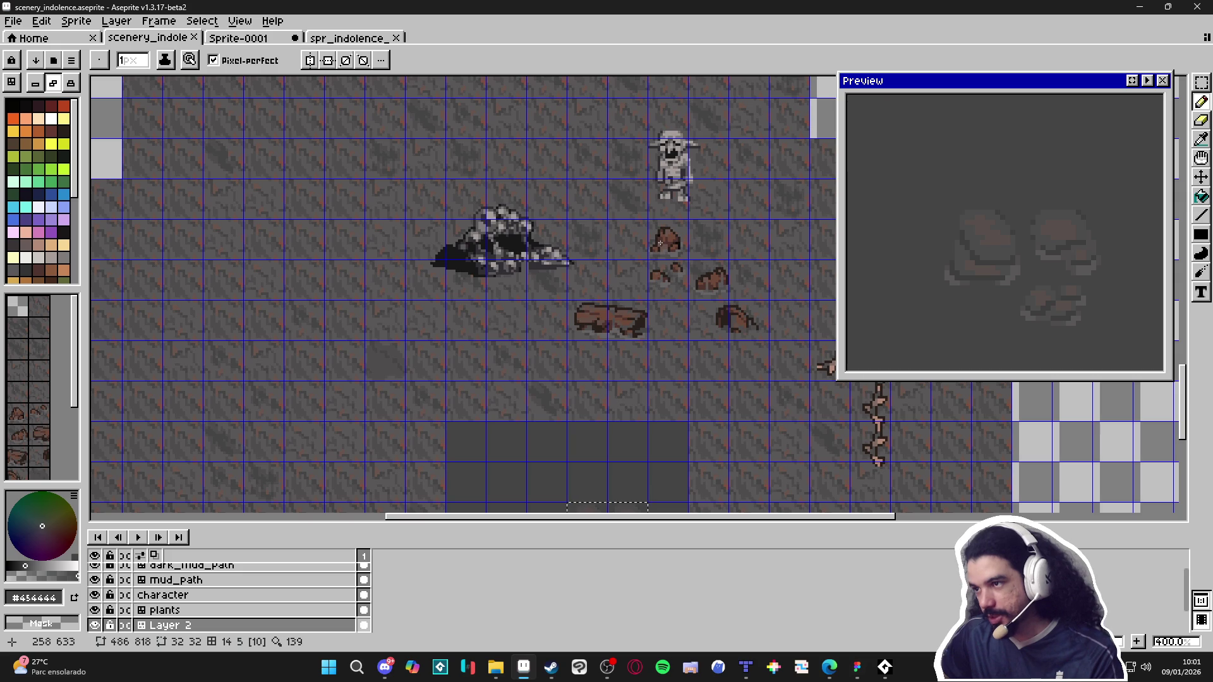
scroll(660, 242, "down", 1)
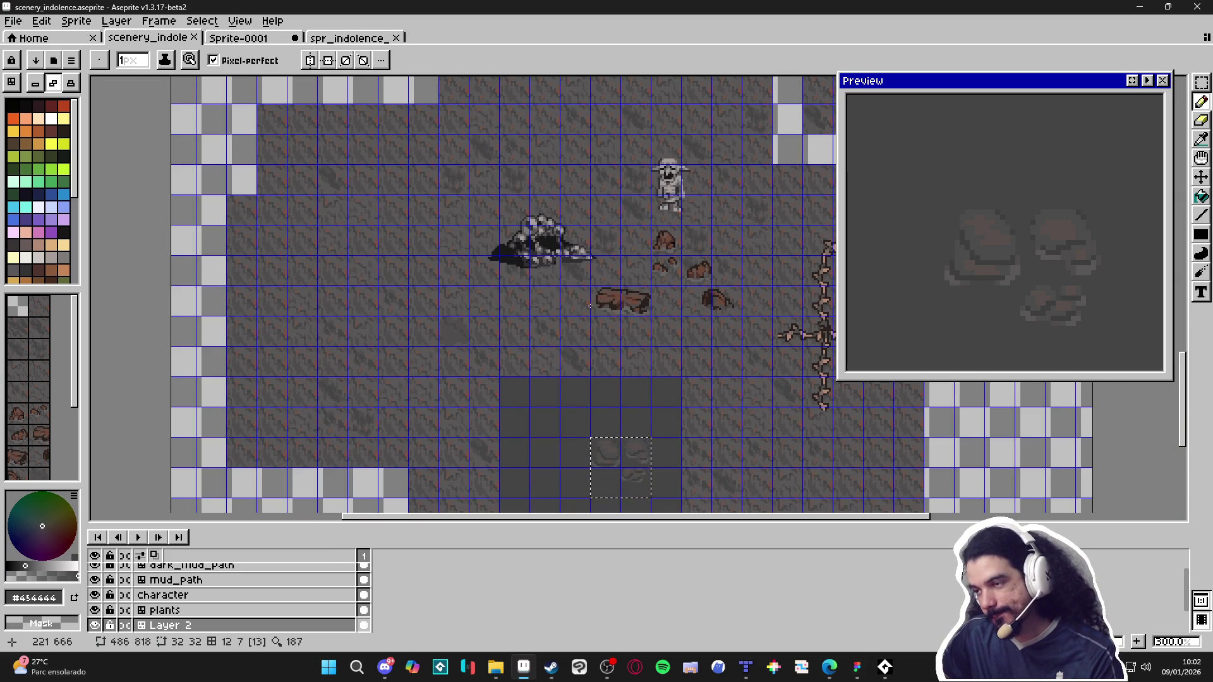
scroll(683, 353, "up", 3)
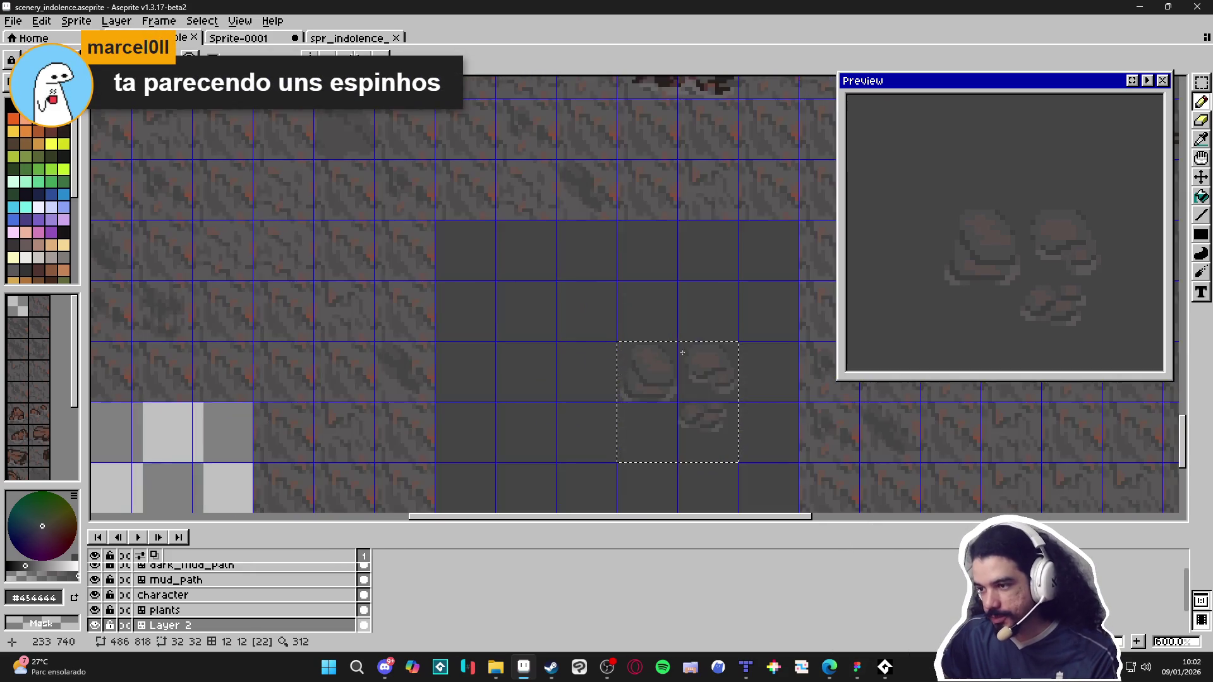
scroll(683, 352, "up", 3)
scroll(654, 385, "down", 4)
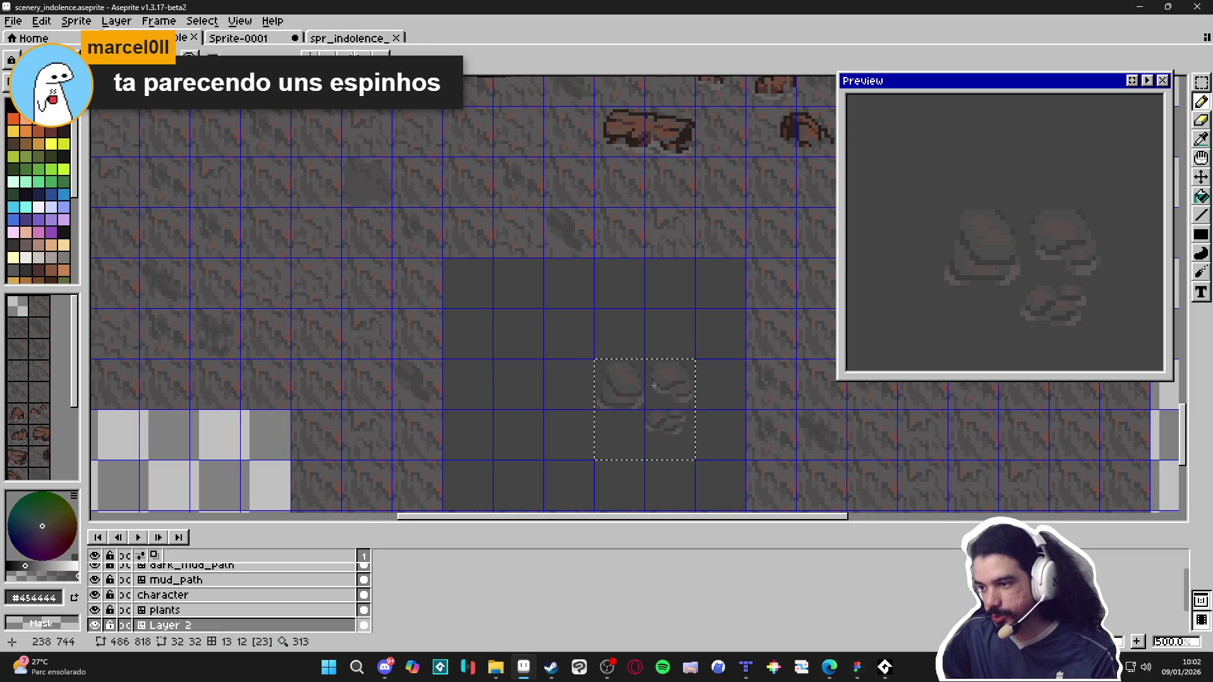
scroll(632, 397, "down", 1)
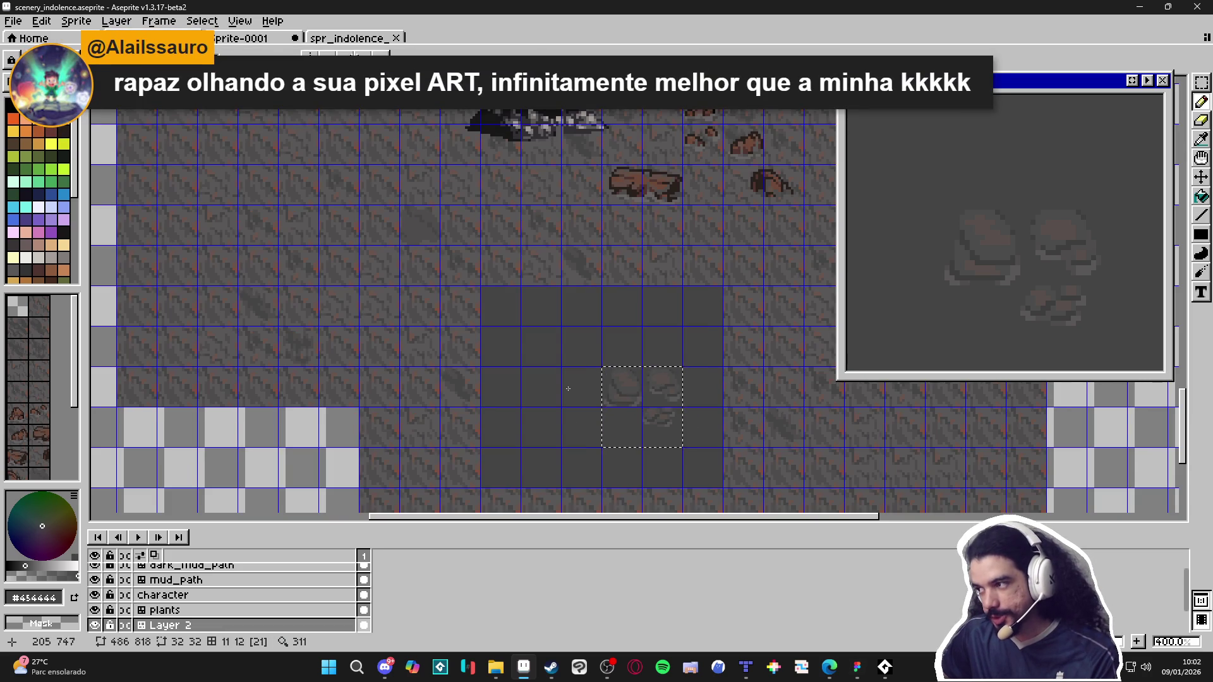
scroll(625, 385, "up", 2)
scroll(643, 393, "down", 2)
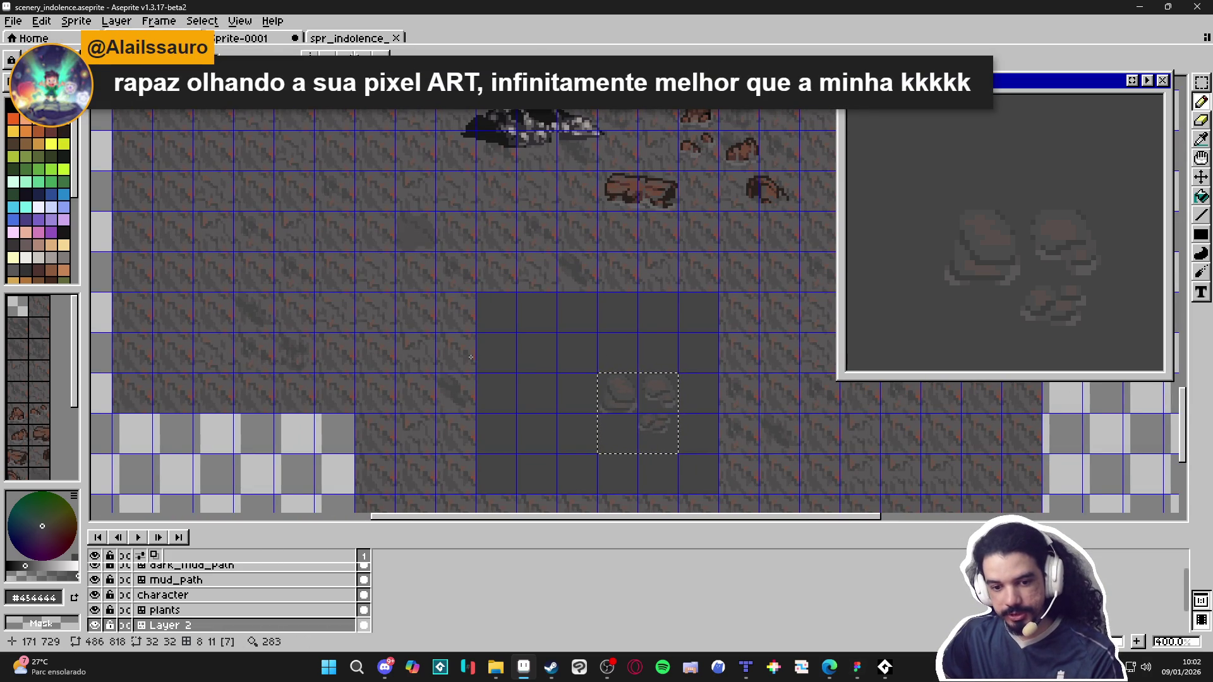
scroll(476, 305, "down", 1)
mouse_move(477, 304)
left_mouse_down()
mouse_move(413, 357)
mouse_move(432, 349)
left_mouse_up()
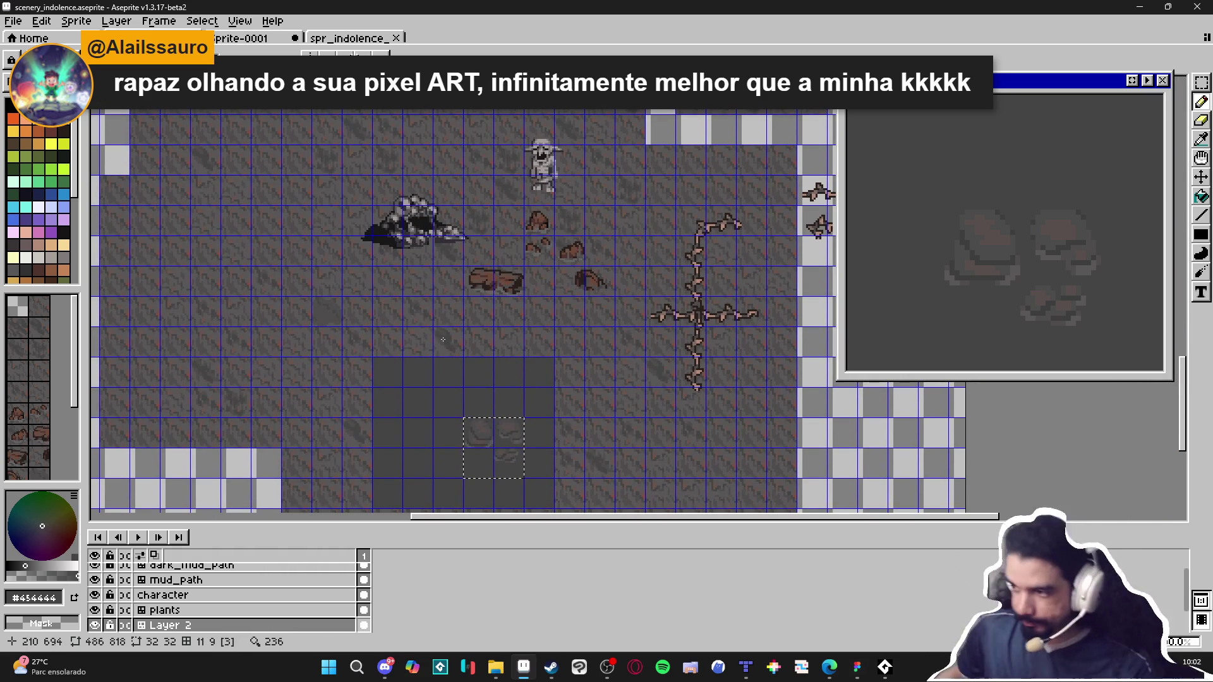
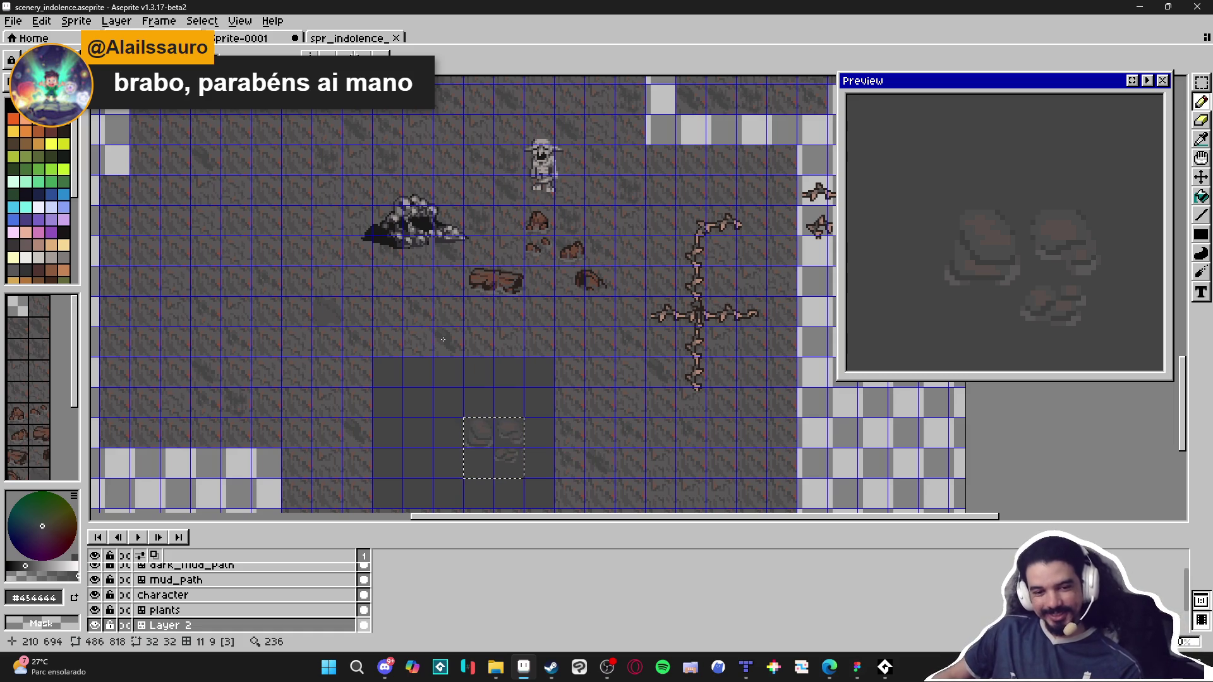
Step: Look over the scenery map, then save the scenery_indolence file
scroll(506, 327, "left", 3)
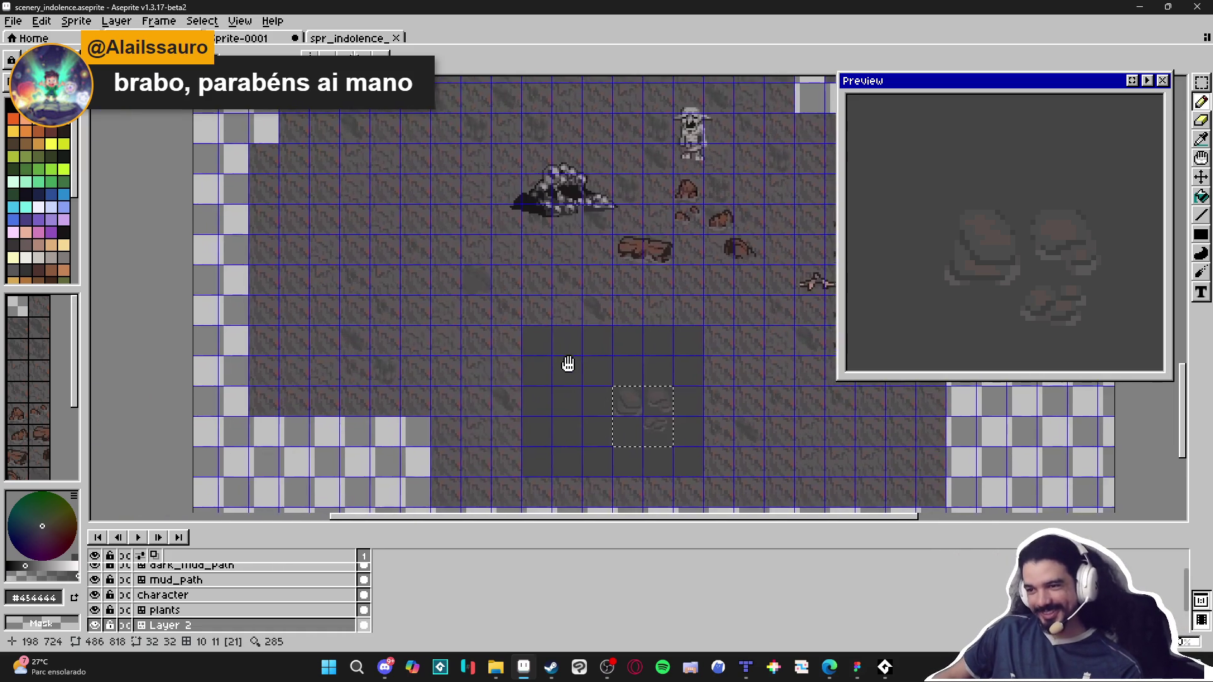
scroll(569, 365, "up", 1)
left_click_drag(544, 248, 544, 371)
scroll(543, 371, "down", 1)
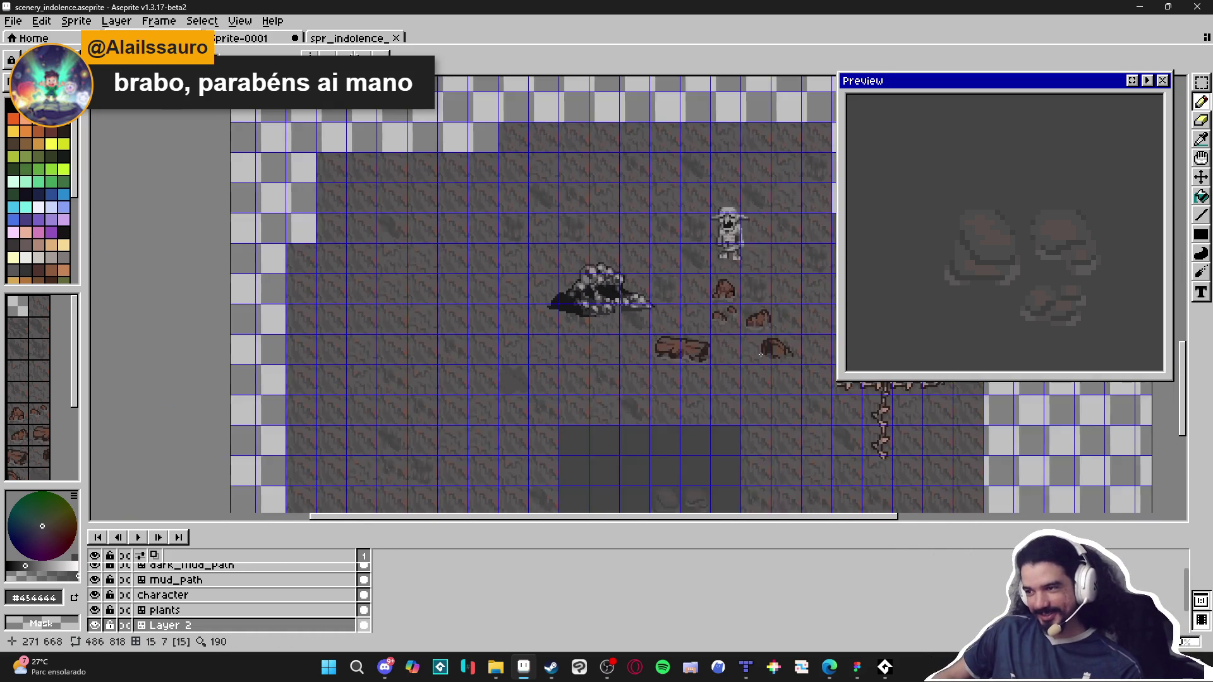
scroll(800, 357, "up", 1)
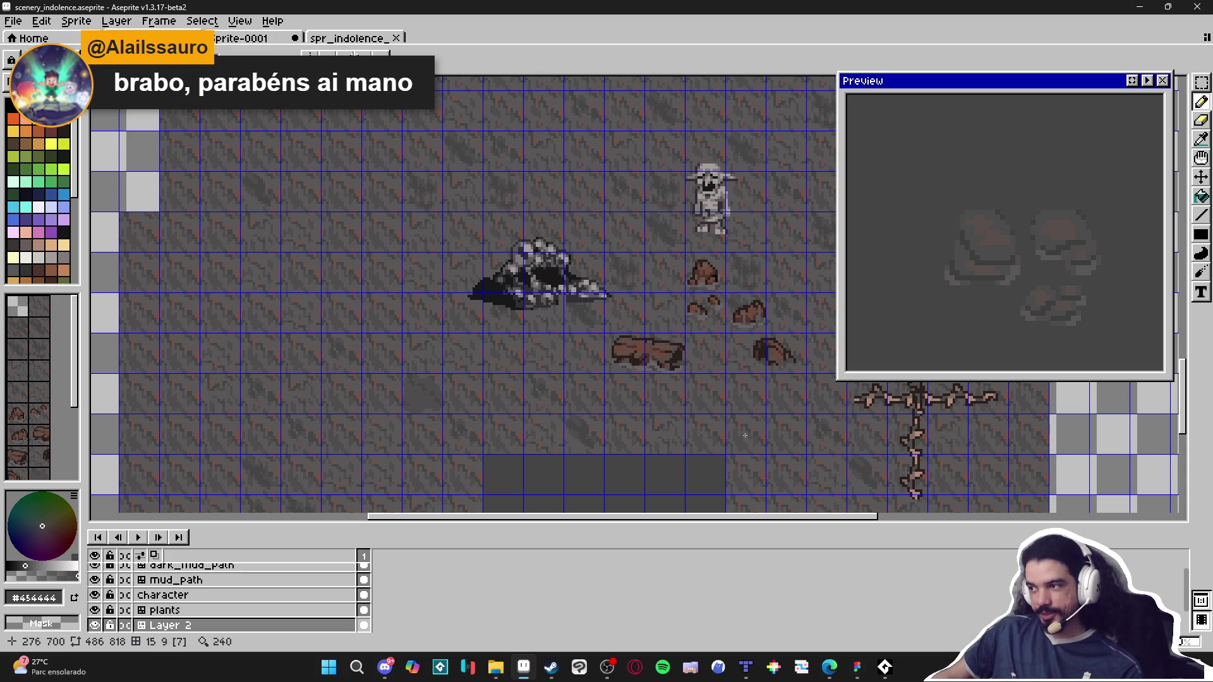
scroll(537, 366, "down", 1)
scroll(537, 366, "up", 1)
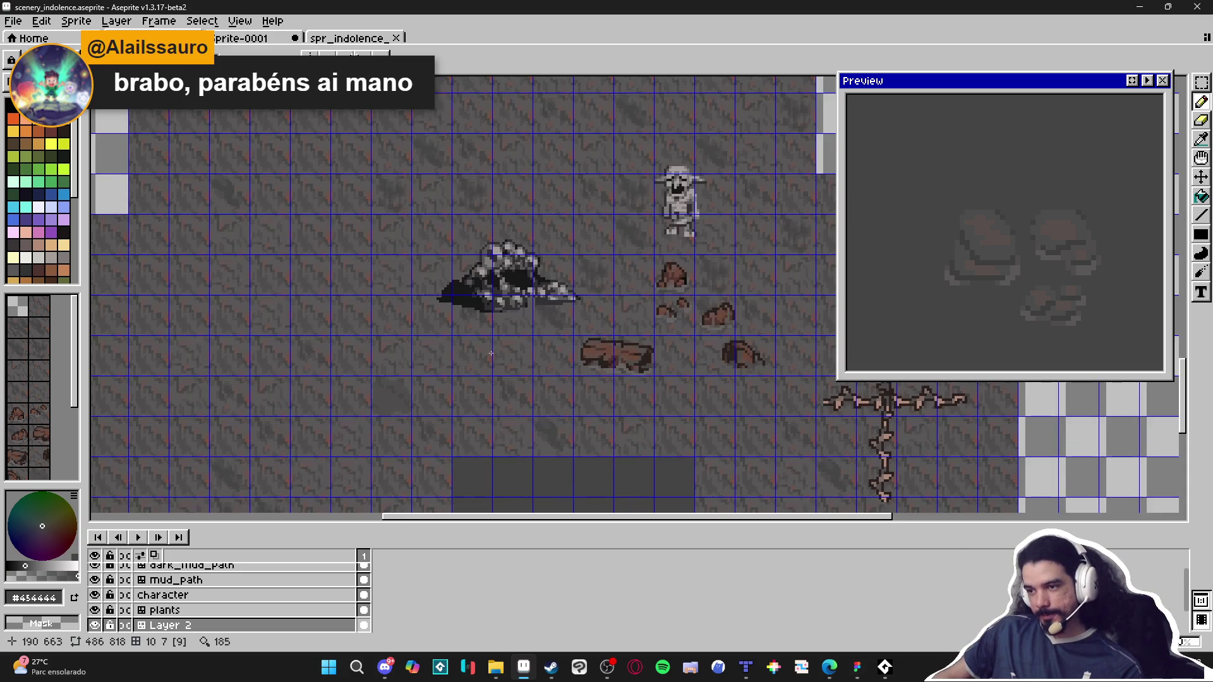
scroll(374, 331, "down", 1)
scroll(588, 348, "up", 1)
scroll(460, 318, "up", 1)
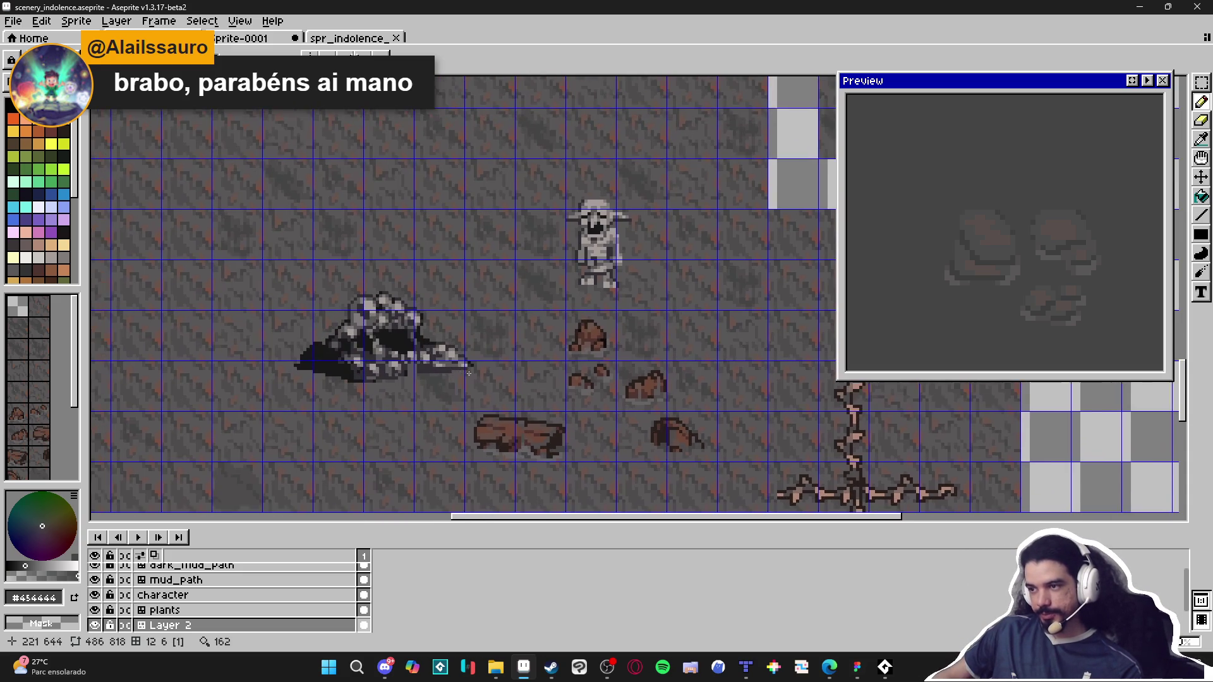
scroll(505, 334, "down", 1)
scroll(539, 350, "up", 1)
scroll(539, 351, "down", 1)
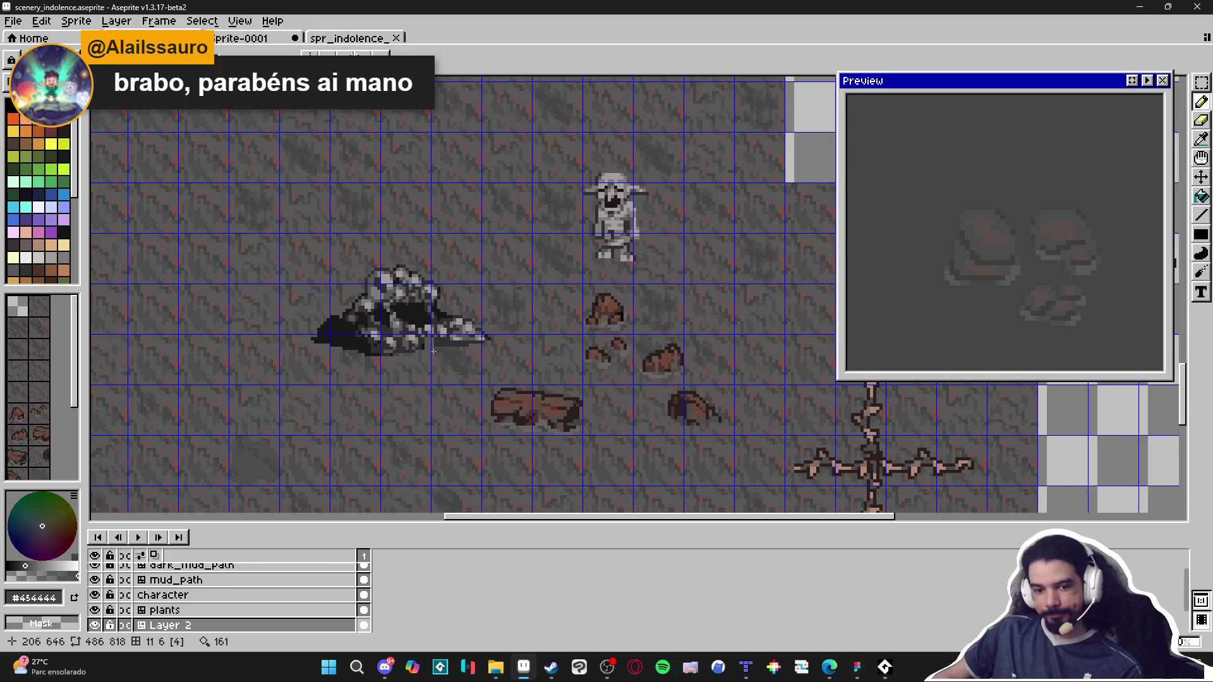
scroll(460, 356, "up", 1)
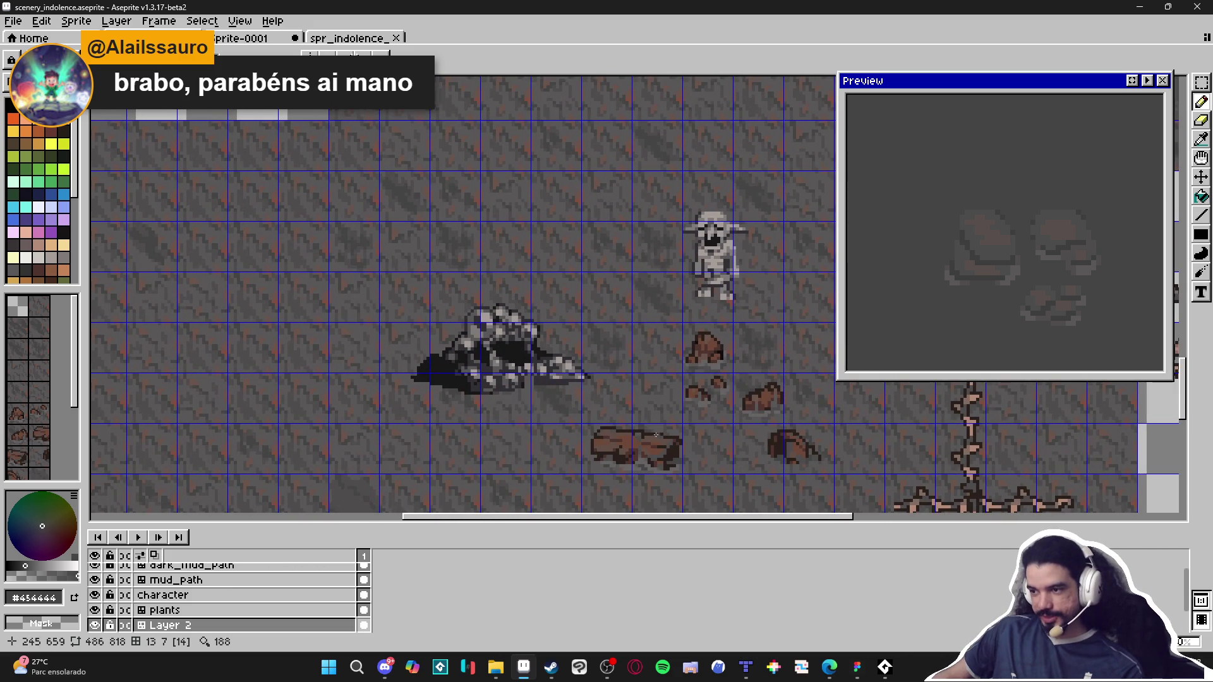
scroll(656, 435, "up", 1)
scroll(569, 418, "left", 1)
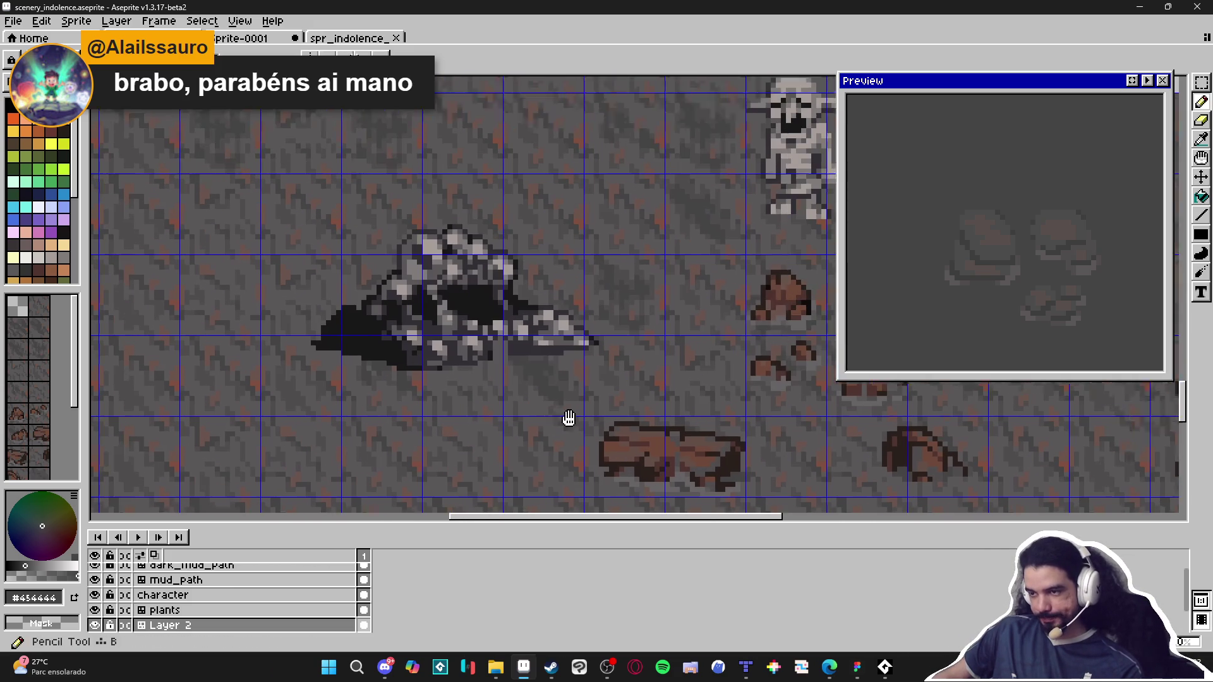
key("ctrl+s")
Step: Draw a small light grey loop on an empty mud tile and fill it
scroll(568, 418, "down", 4)
scroll(588, 360, "up", 2)
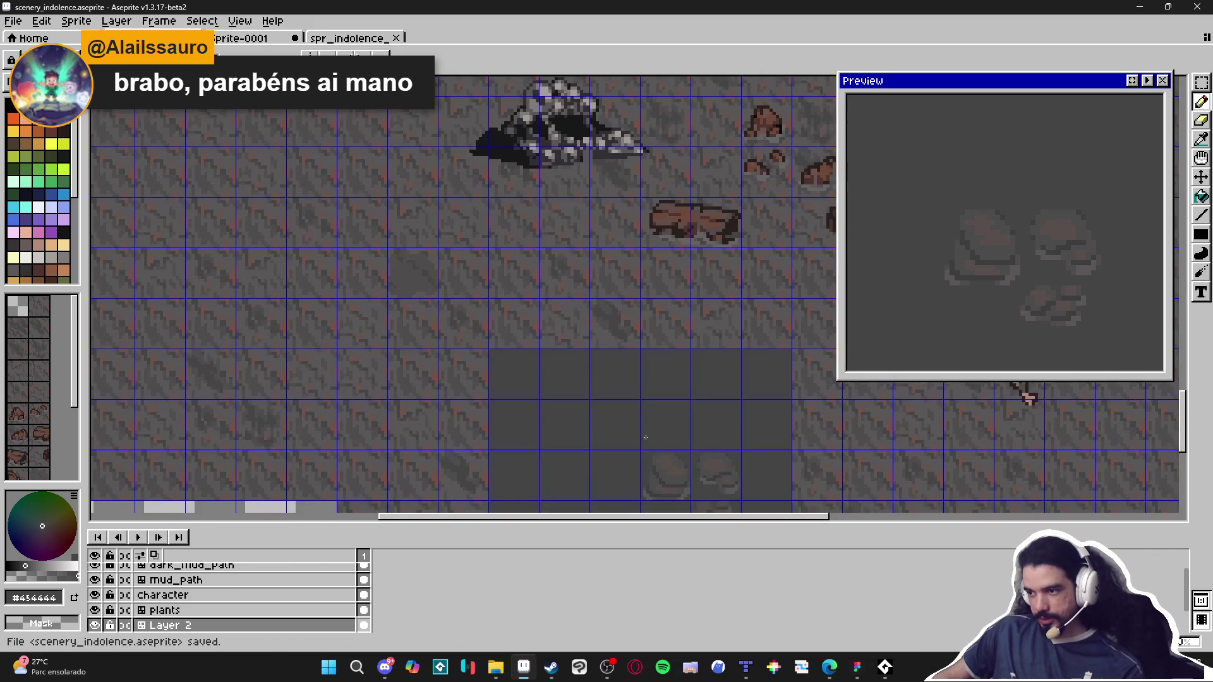
scroll(664, 475, "up", 1)
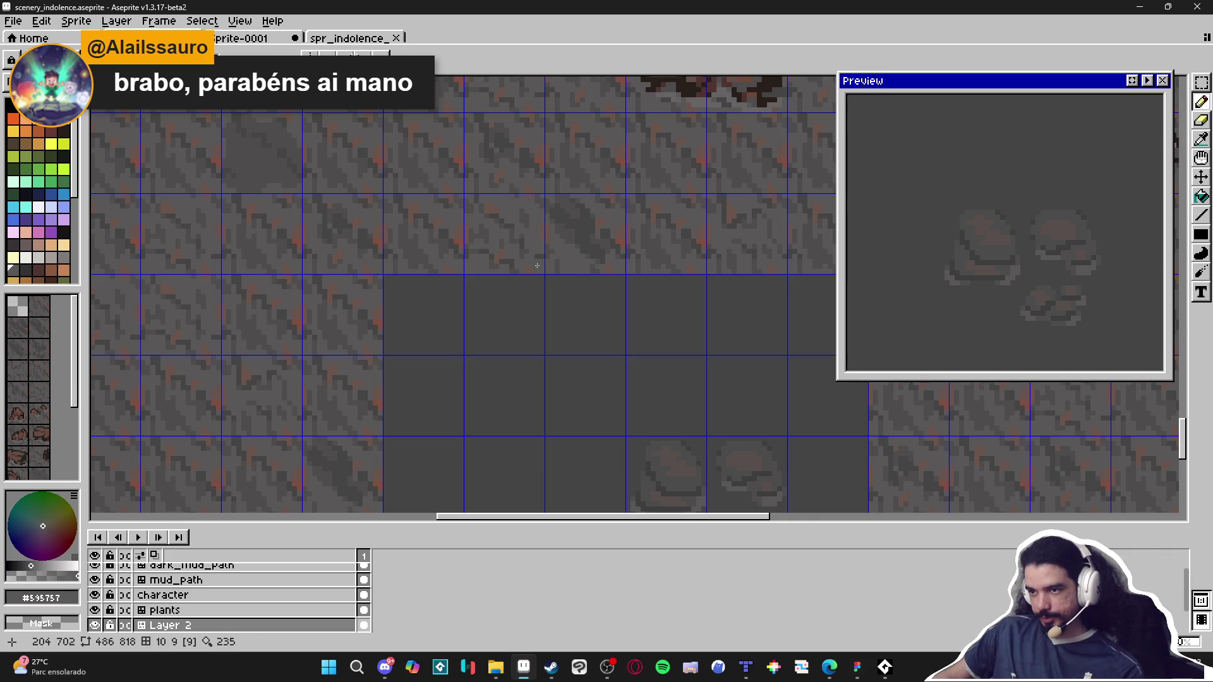
scroll(537, 265, "down", 1)
left_click(63, 258)
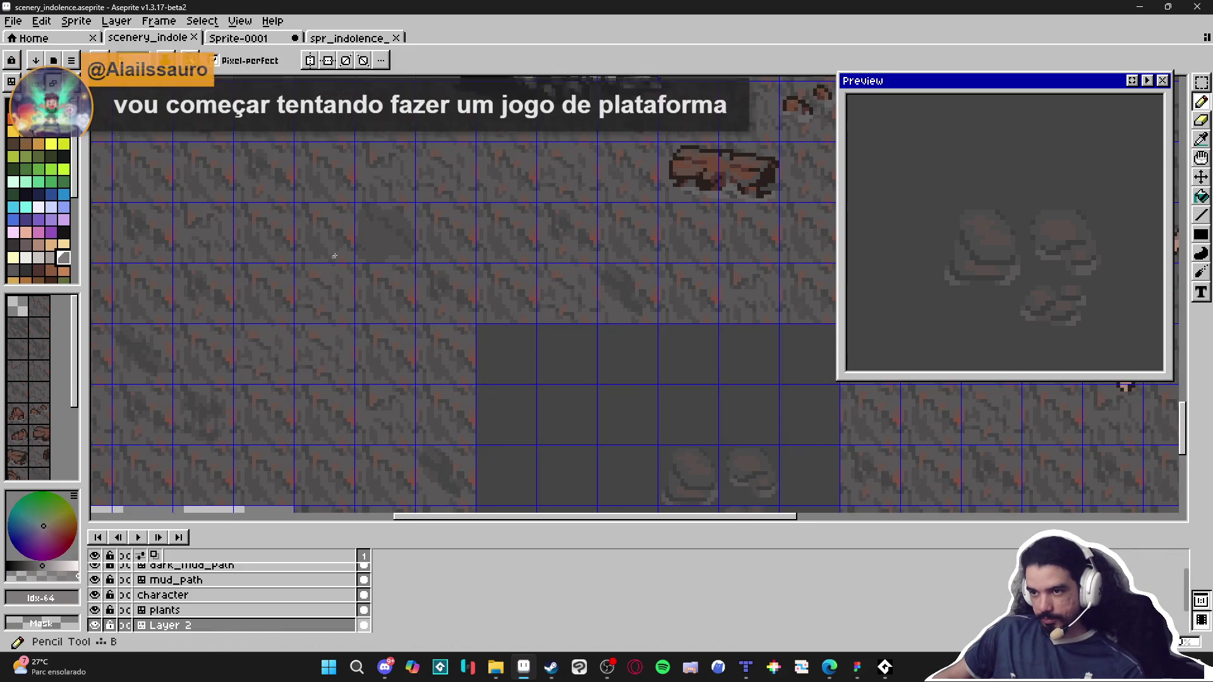
scroll(335, 256, "up", 3)
scroll(403, 317, "down", 3)
left_click_drag(263, 309, 340, 309)
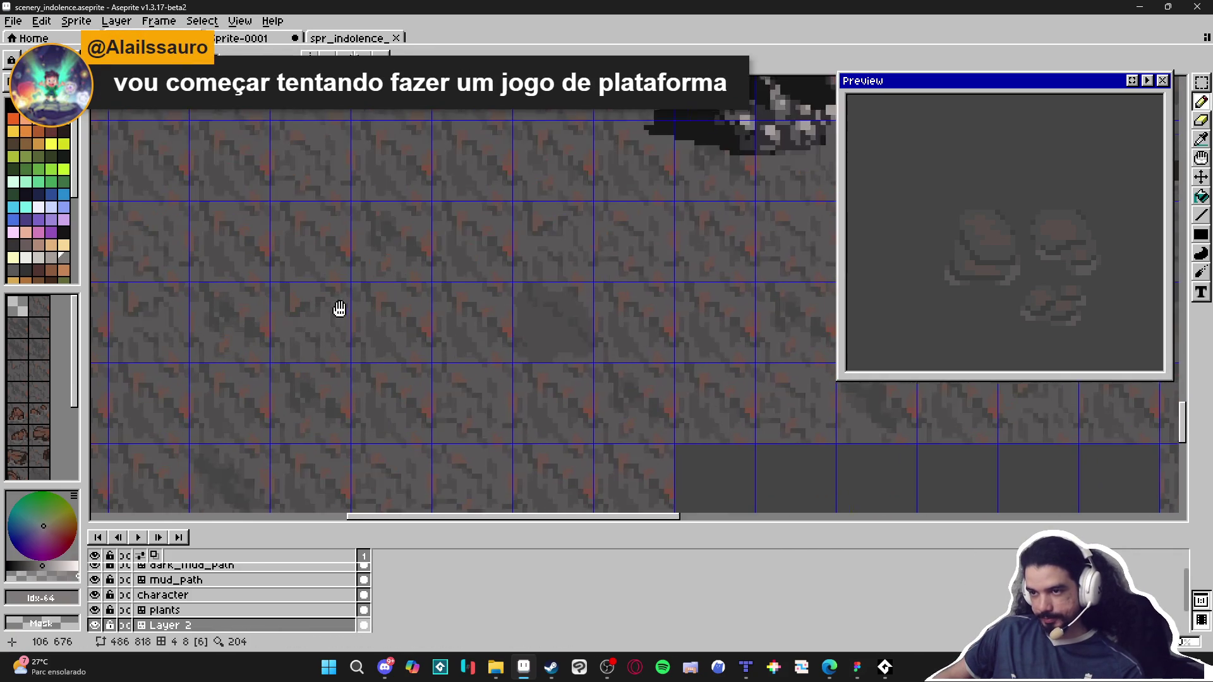
scroll(406, 339, "down", 3)
scroll(419, 352, "up", 3)
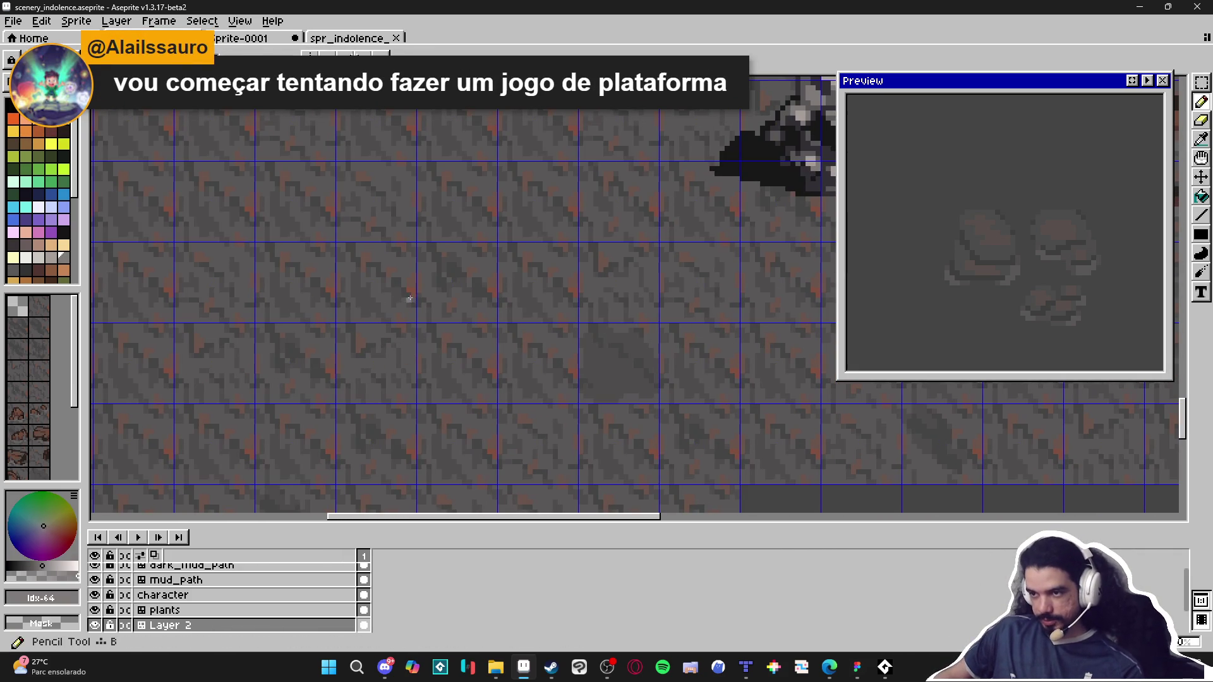
mouse_move(371, 277)
left_mouse_down()
mouse_move(466, 285)
mouse_move(474, 361)
mouse_move(392, 371)
mouse_move(372, 339)
mouse_move(372, 281)
left_mouse_up()
key("g")
left_click(404, 315)
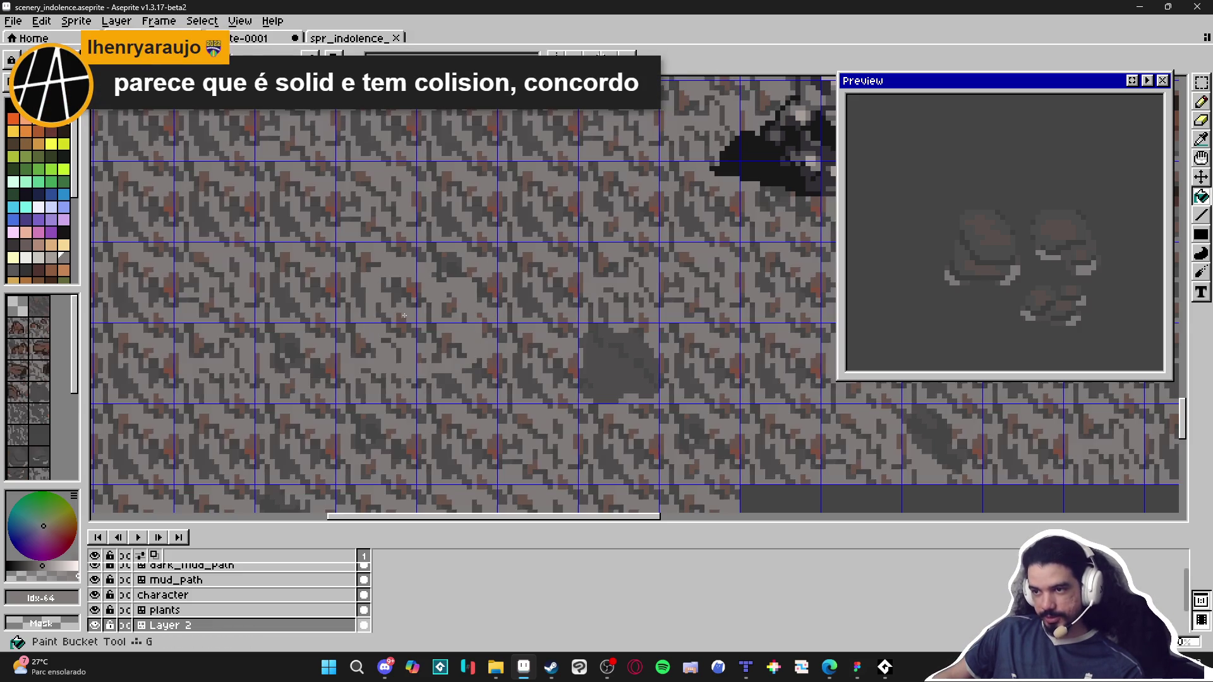
Step: Undo the grey fill and strokes, and add a new empty Layer 3
key("ctrl+z")
key("ctrl+z")
key("ctrl+z")
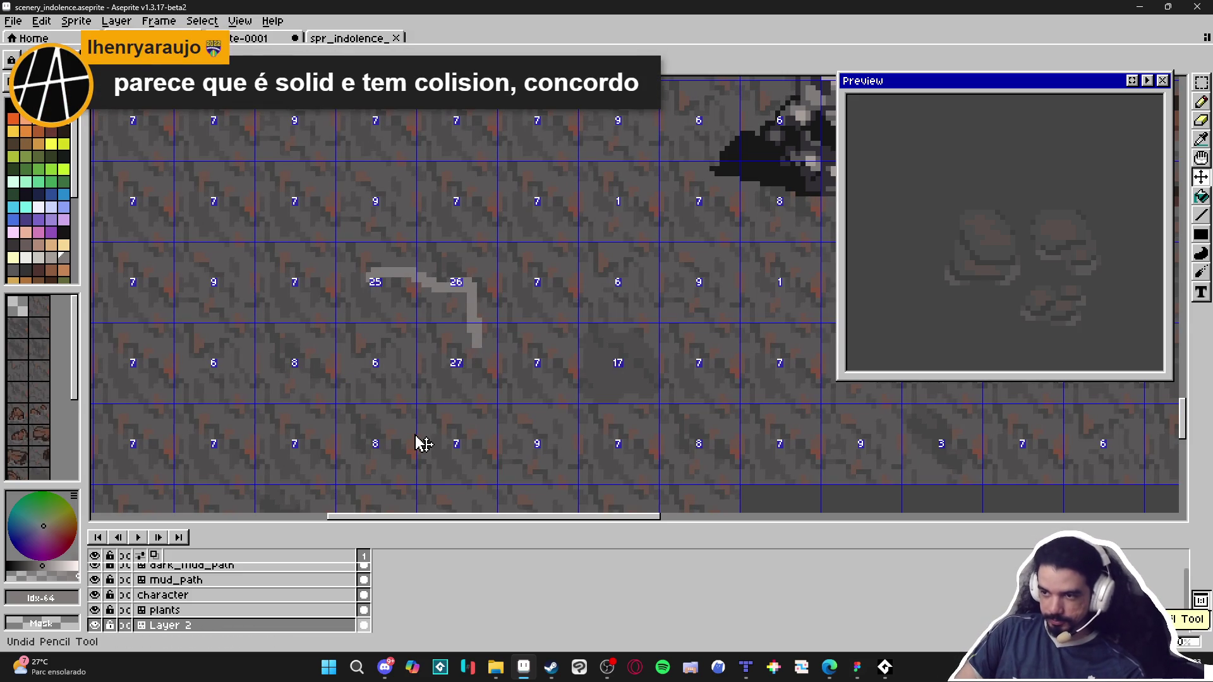
key("ctrl+z")
key("ctrl+z")
key("ctrl+z")
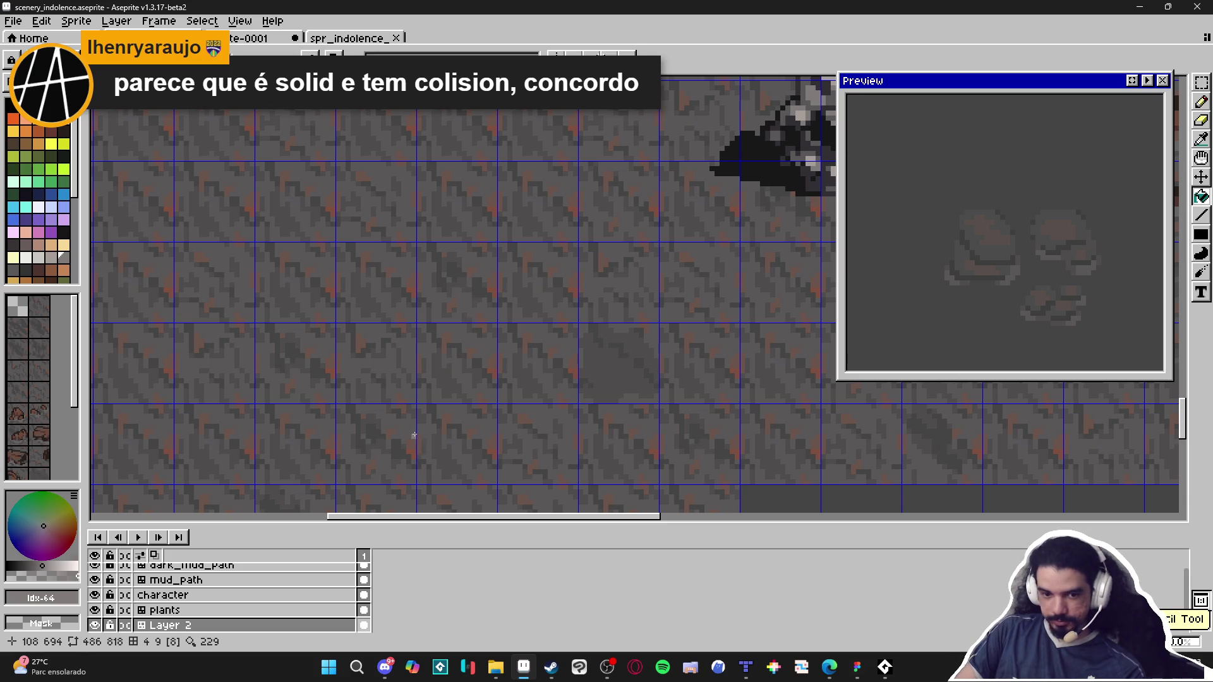
key("shift+n")
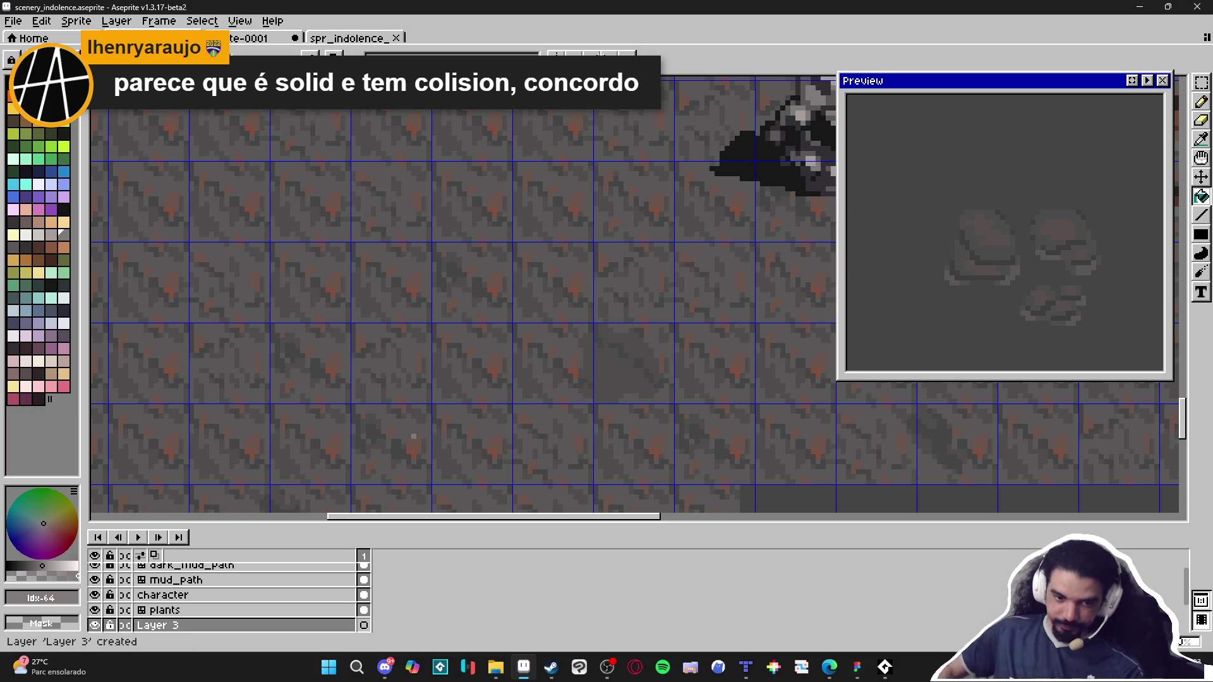
Step: Draw a light grey rock outline on Layer 3 with a thicker left side and fill its inside
scroll(398, 270, "up", 1)
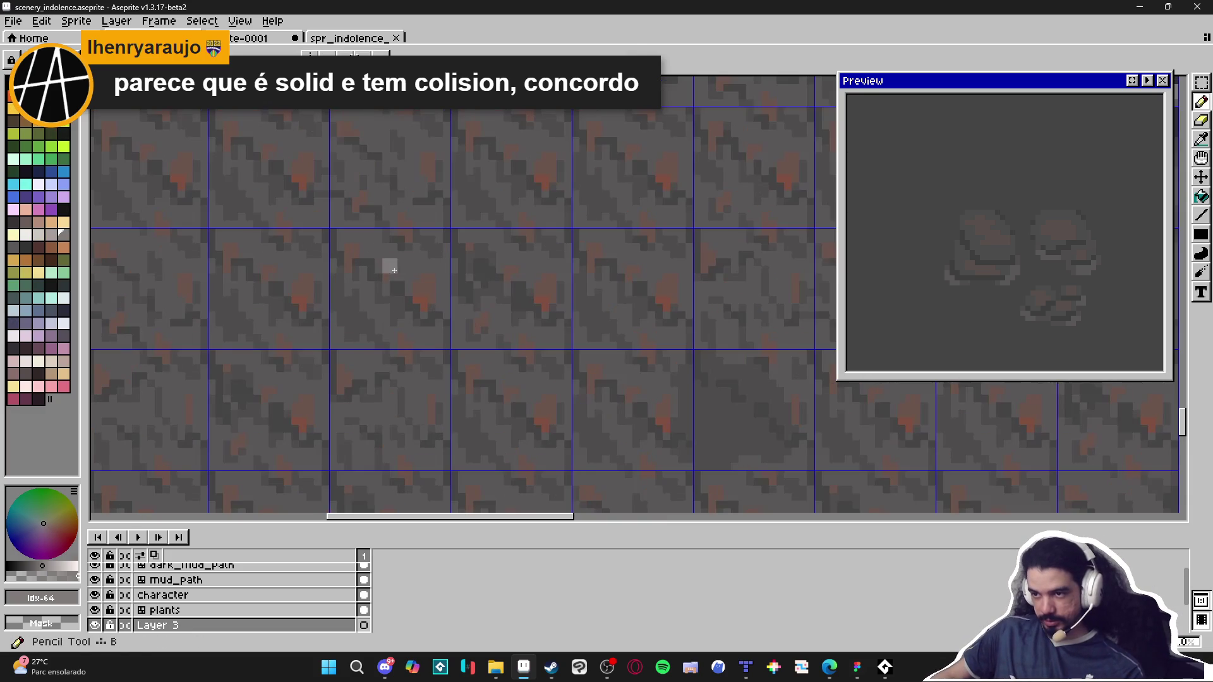
mouse_move(380, 264)
left_mouse_down()
mouse_move(530, 311)
mouse_move(540, 414)
mouse_move(485, 438)
mouse_move(385, 423)
mouse_move(385, 277)
left_mouse_up()
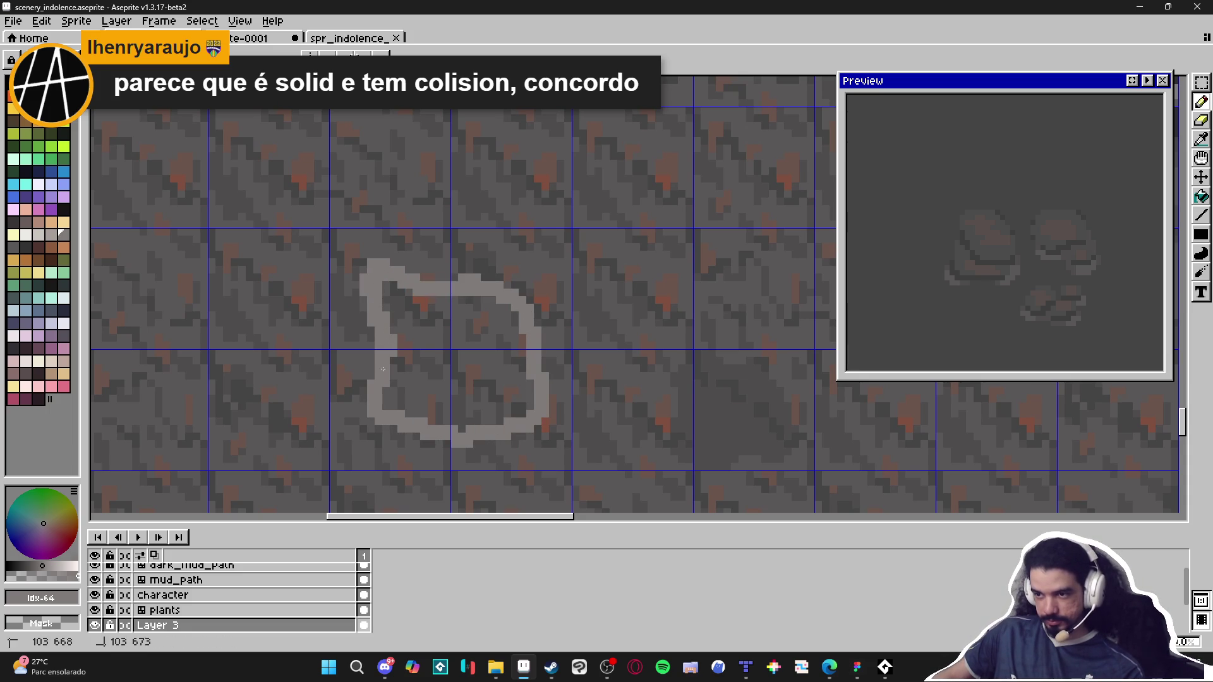
left_click(383, 347)
mouse_move(385, 419)
left_mouse_down()
mouse_move(363, 313)
mouse_move(361, 395)
left_mouse_up()
key("g")
left_click(404, 389)
key("ctrl+z")
left_click(404, 389)
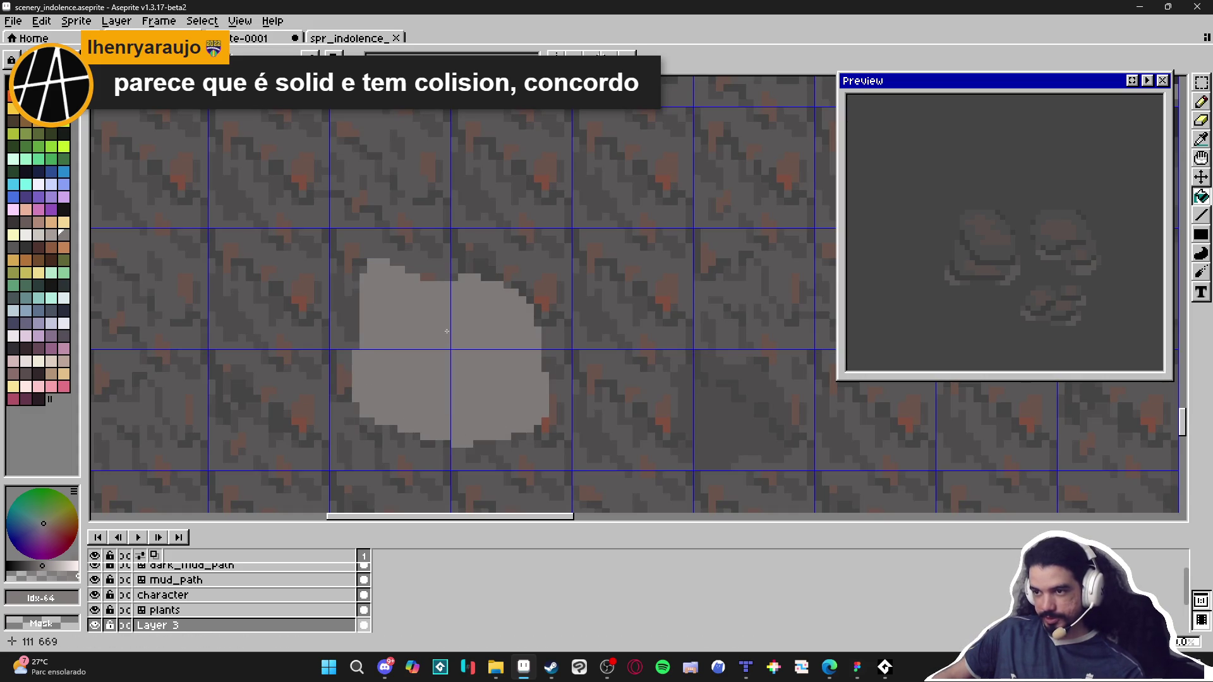
key("b")
scroll(1062, 265, "down", 2)
scroll(1061, 266, "down", 2)
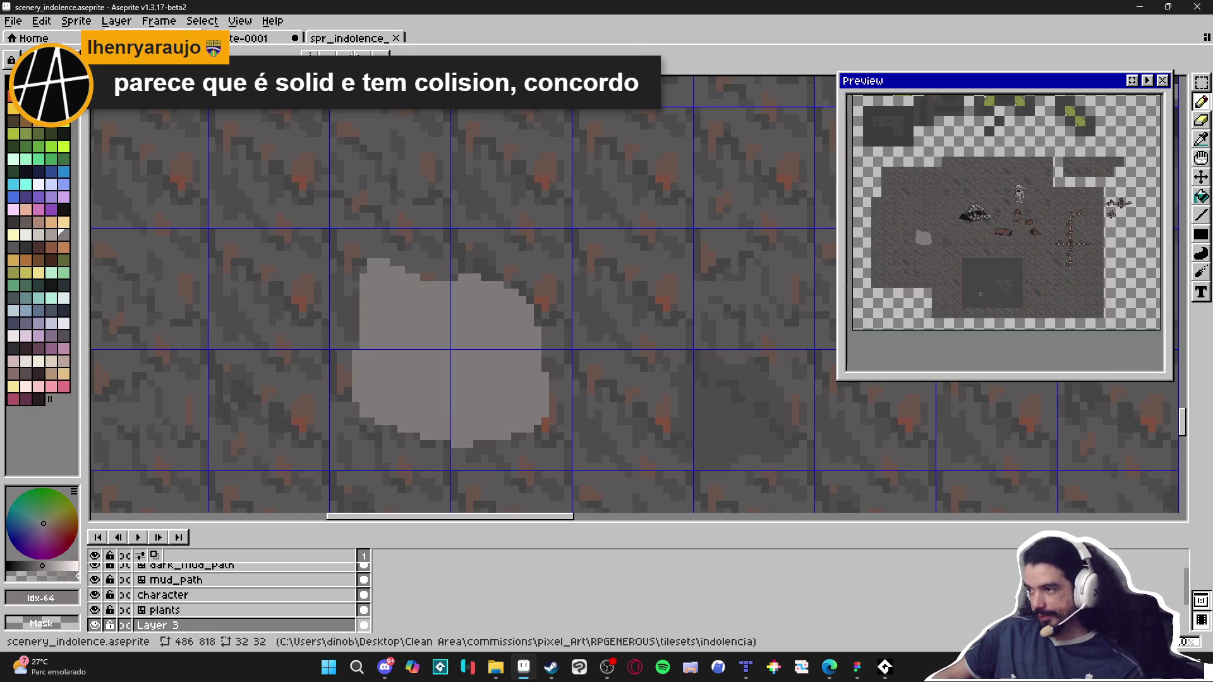
Step: Smooth the rock's top, widen its right edge, and redo its bottom edge in light grey
scroll(1061, 266, "up", 2)
scroll(330, 302, "up", 2)
mouse_move(426, 239)
left_mouse_down()
mouse_move(593, 248)
mouse_move(713, 320)
mouse_move(728, 308)
left_mouse_up()
left_click_drag(730, 396, 710, 301)
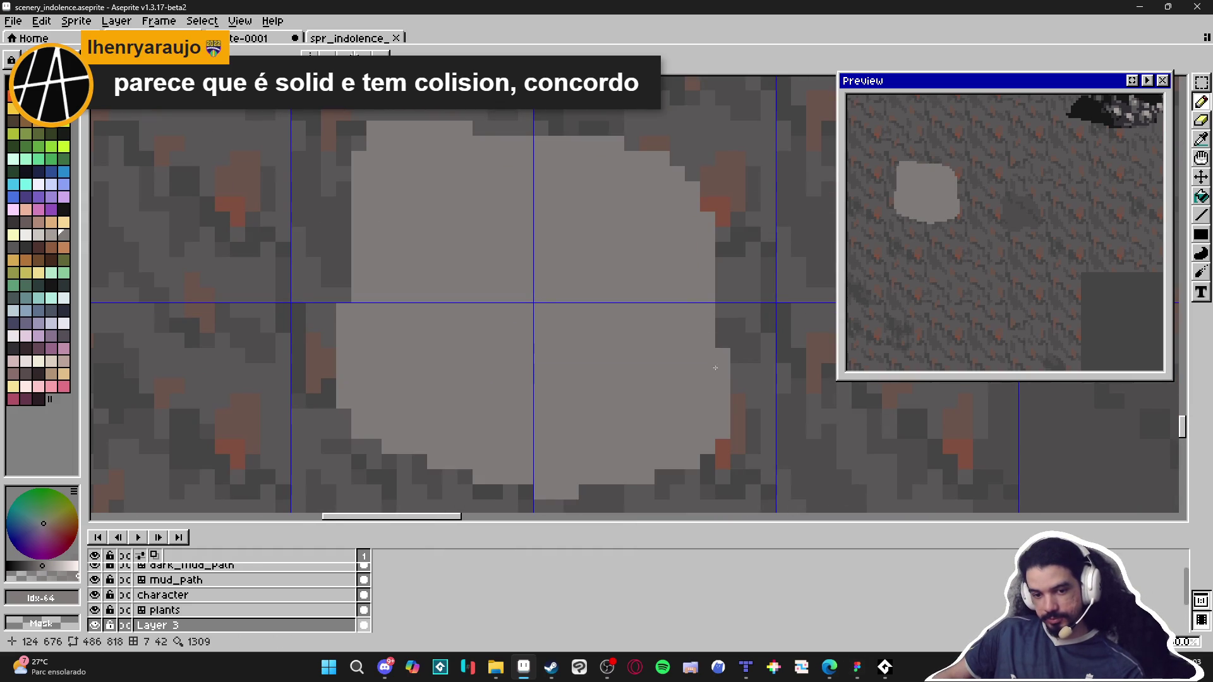
scroll(717, 343, "down", 2)
scroll(693, 383, "up", 1)
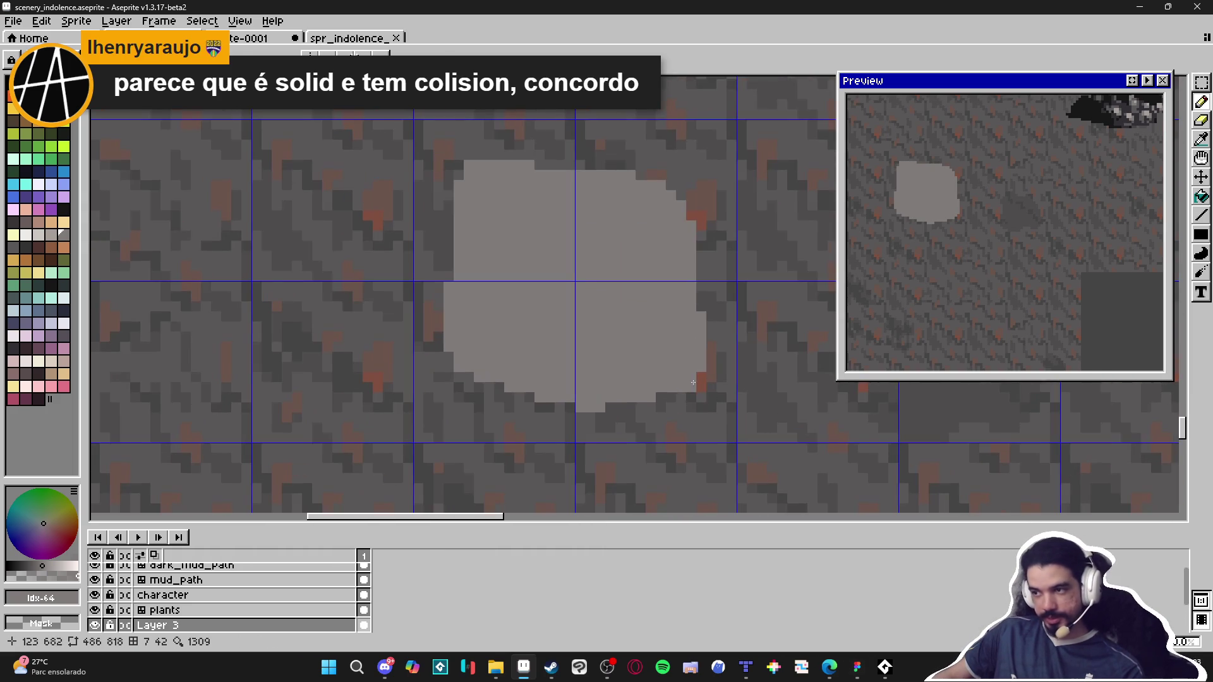
key("e")
mouse_move(688, 395)
left_mouse_down()
mouse_move(447, 352)
mouse_move(742, 418)
left_mouse_up()
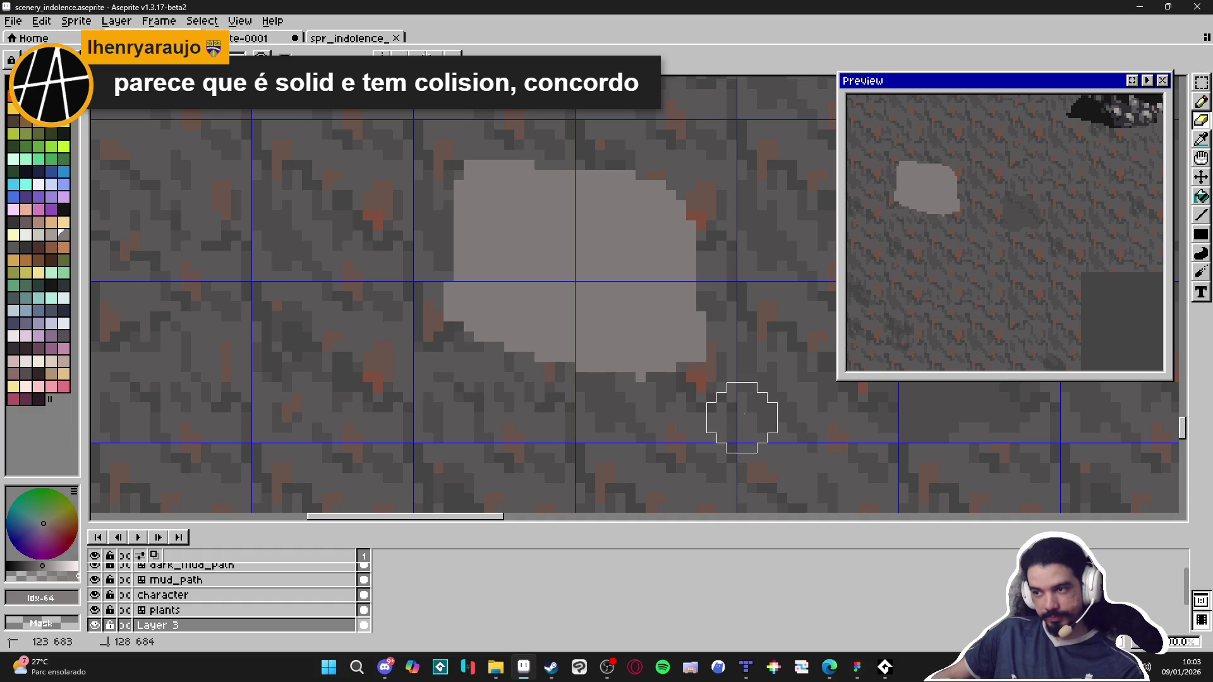
key("b")
left_click(631, 354, "alt")
mouse_move(689, 379)
left_mouse_down()
mouse_move(492, 381)
mouse_move(451, 332)
mouse_move(468, 357)
mouse_move(625, 378)
left_mouse_up()
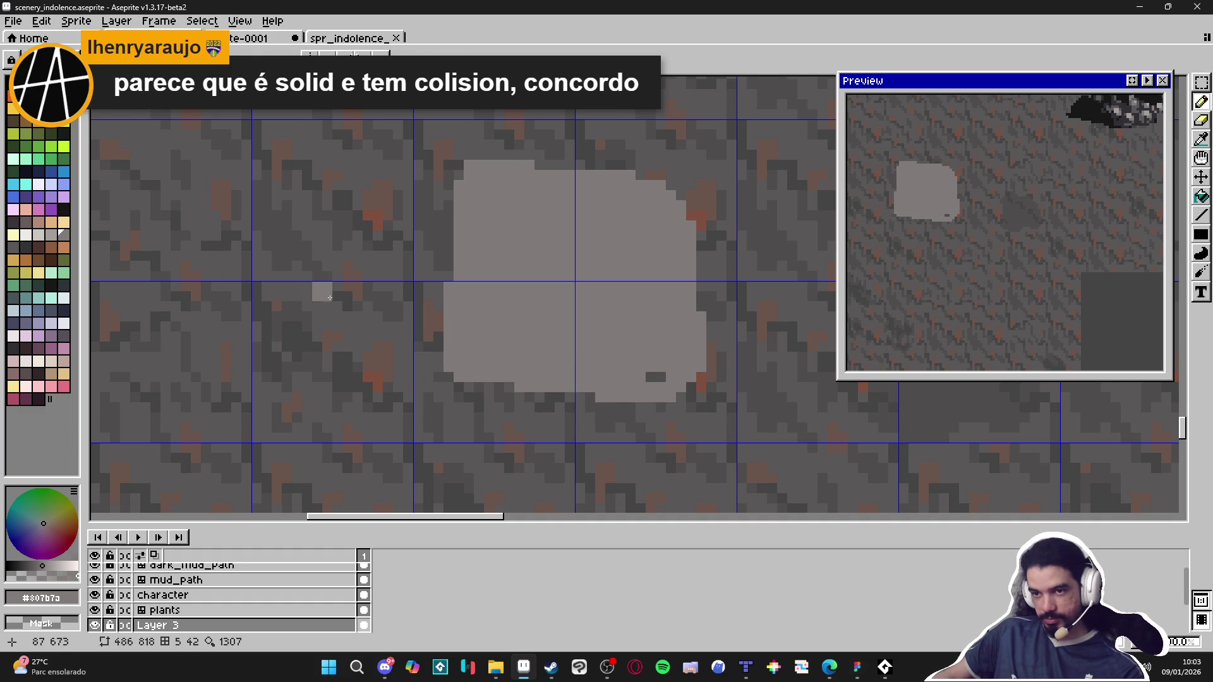
Step: Paint a dark grey #4f4d4d shadow strip along the bottom of the rock
scroll(330, 298, "down", 1)
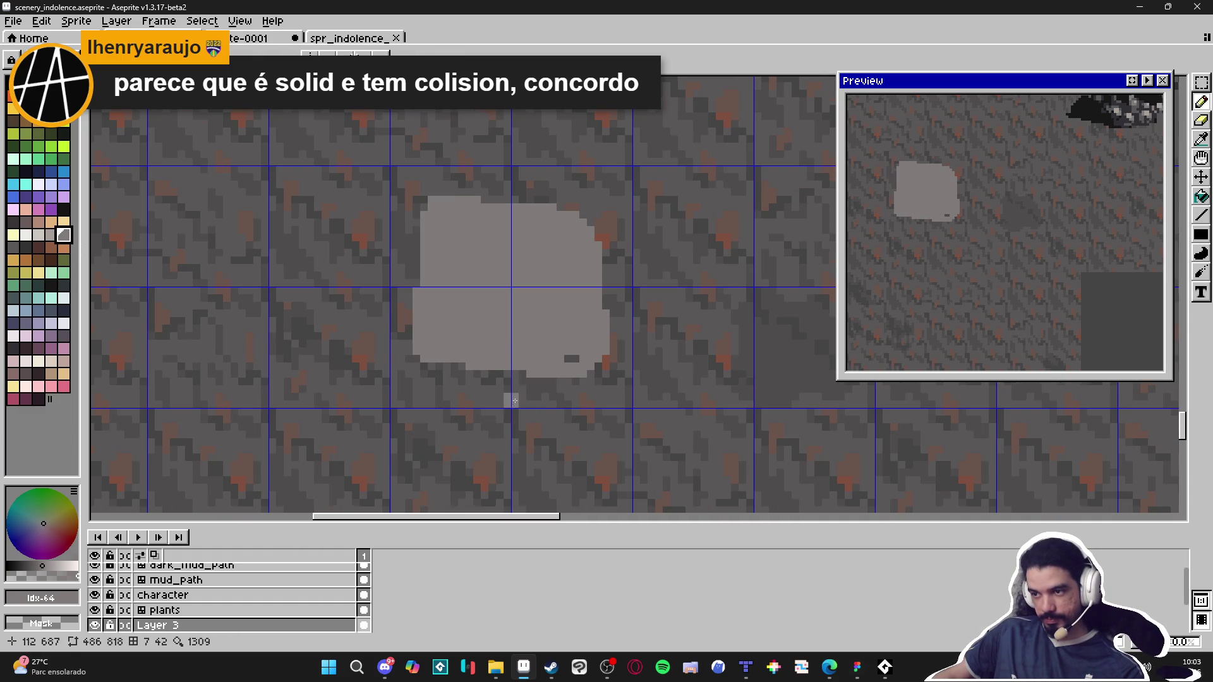
left_click(25, 247)
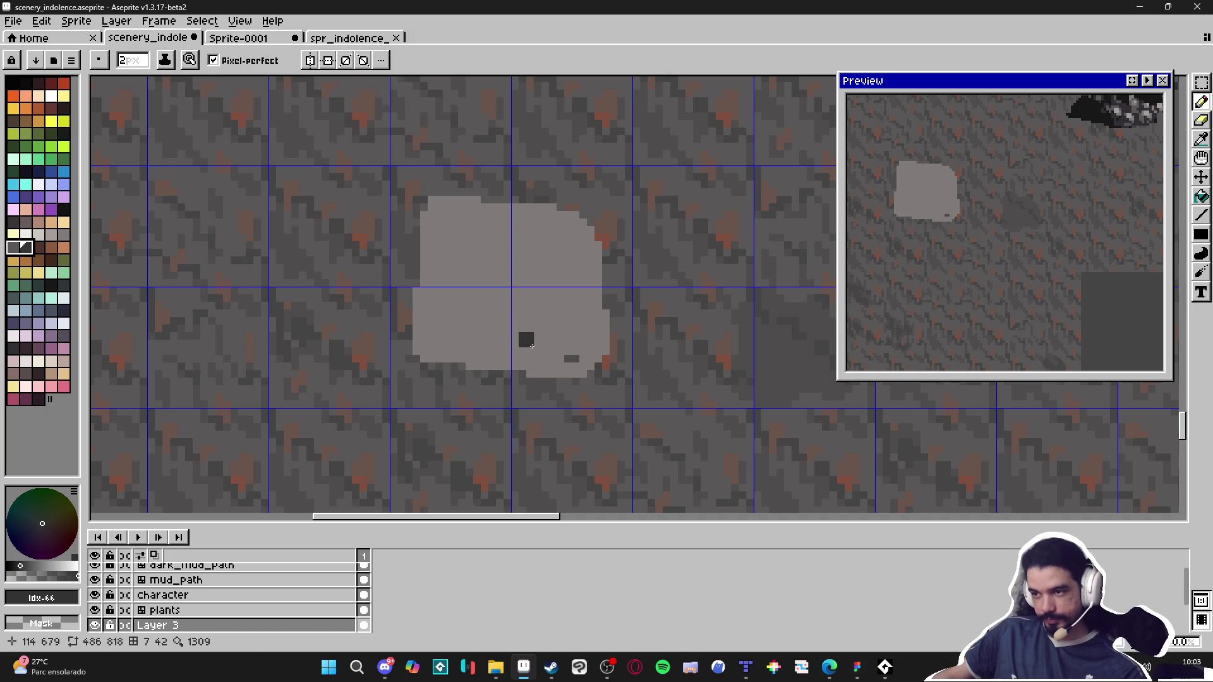
left_click(522, 338, "alt")
left_click(21, 249)
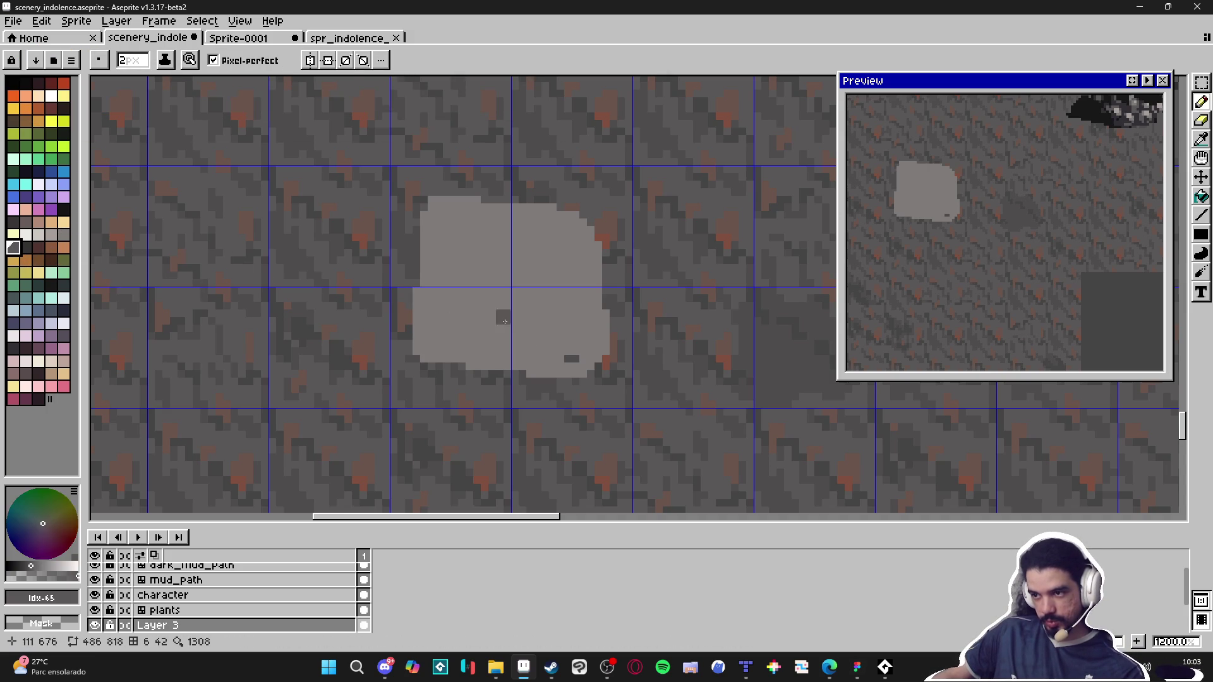
left_click(549, 355)
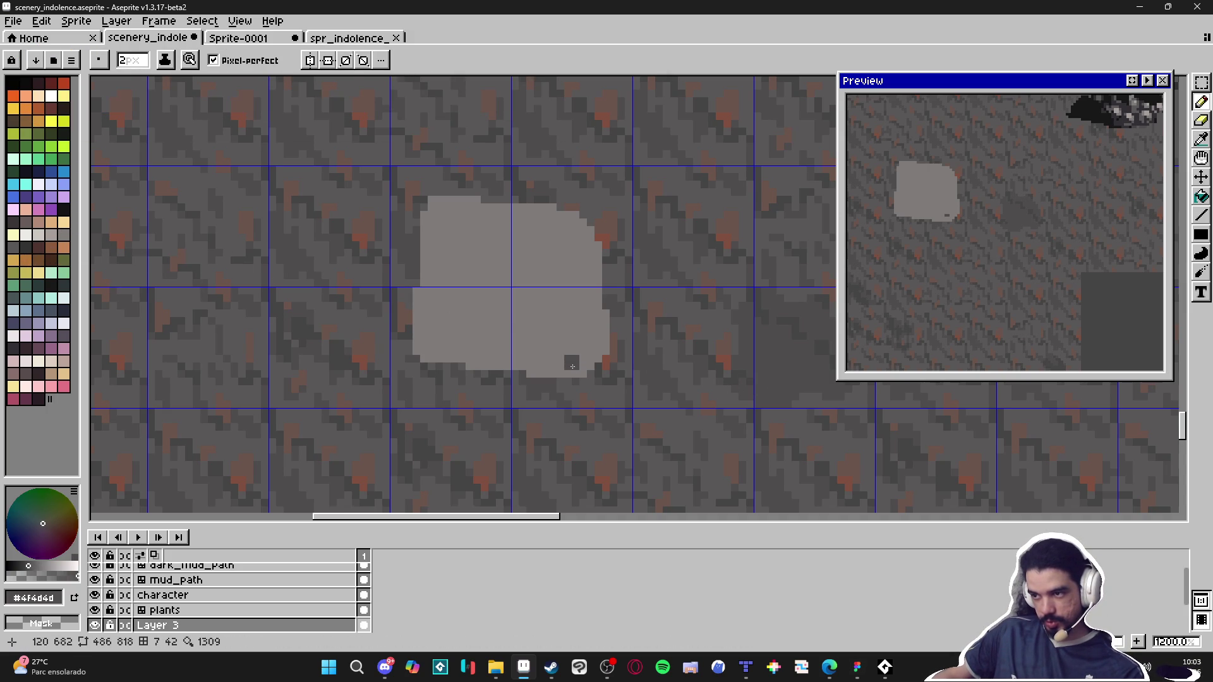
left_click_drag(576, 372, 590, 364)
mouse_move(608, 361)
left_mouse_down()
mouse_move(608, 374)
mouse_move(551, 402)
mouse_move(492, 399)
mouse_move(571, 373)
left_mouse_up()
left_click(576, 336, "alt")
Step: Darken the rock's lower edge, lower-right corner and right side in dark grey
left_click(571, 359)
left_click(542, 368, "alt")
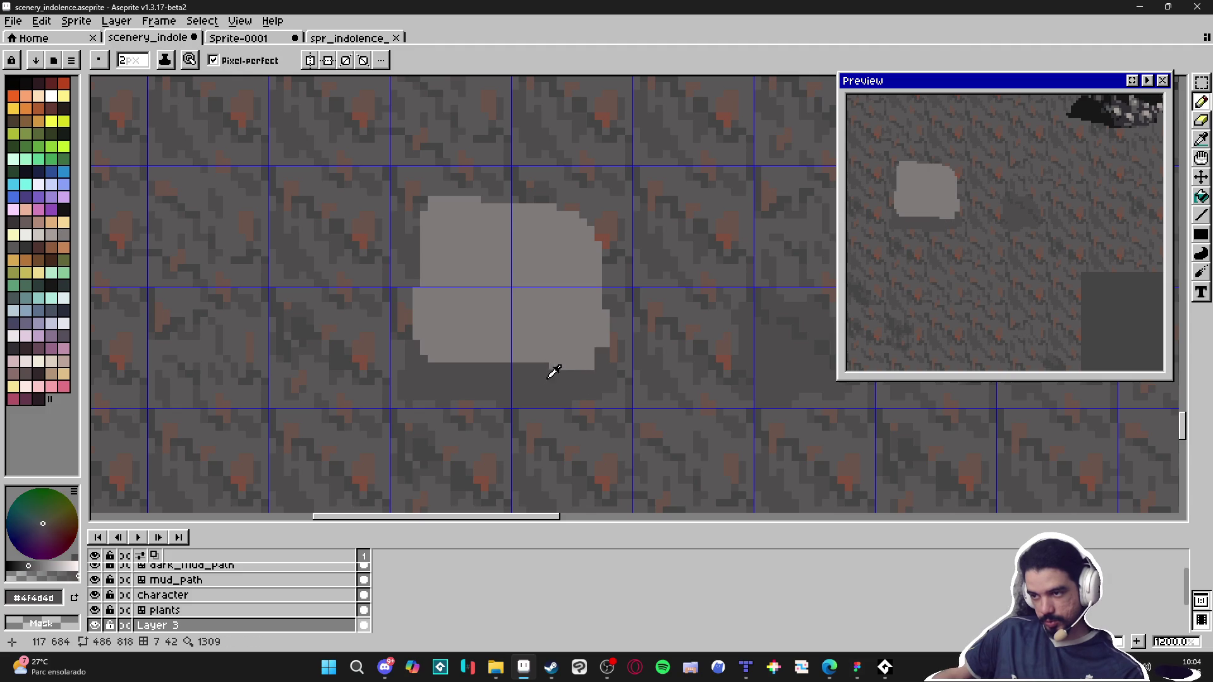
left_click(527, 358)
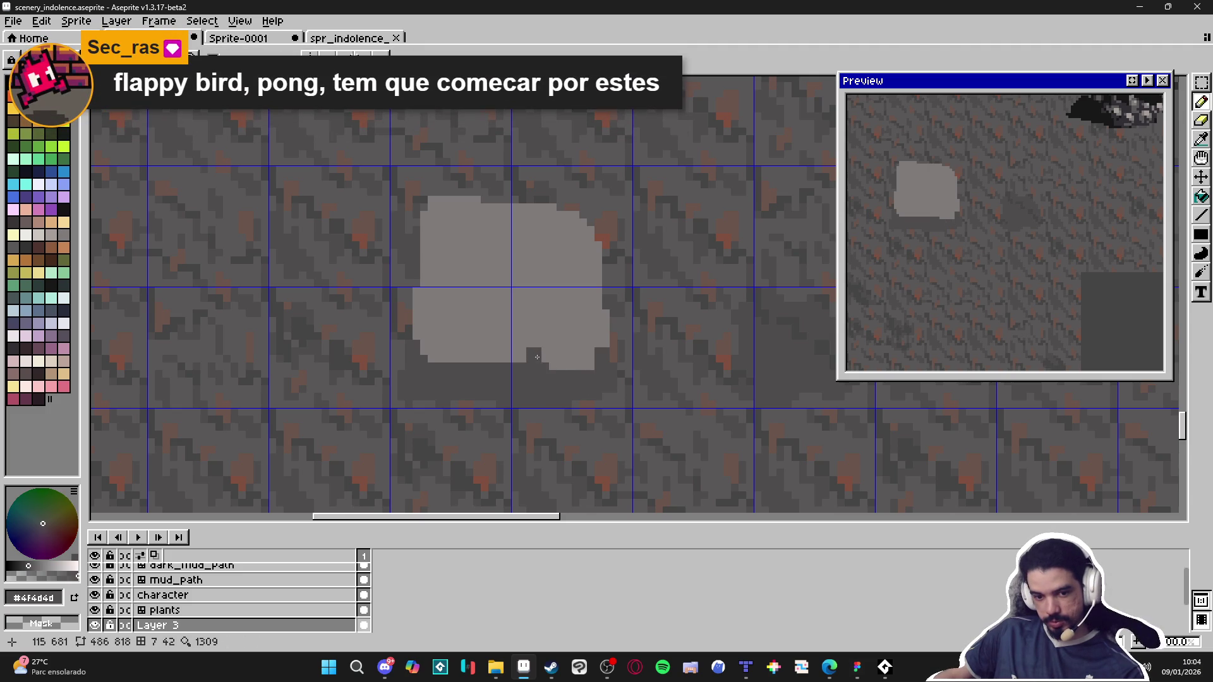
scroll(555, 357, "down", 3)
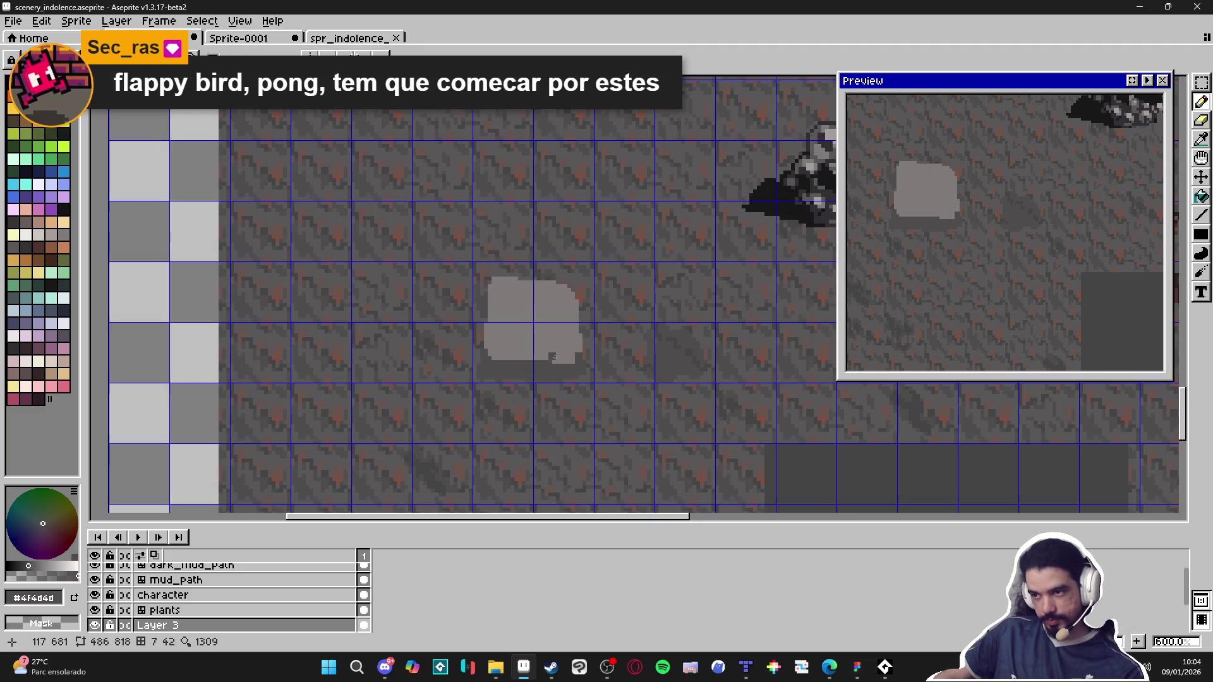
scroll(555, 357, "up", 3)
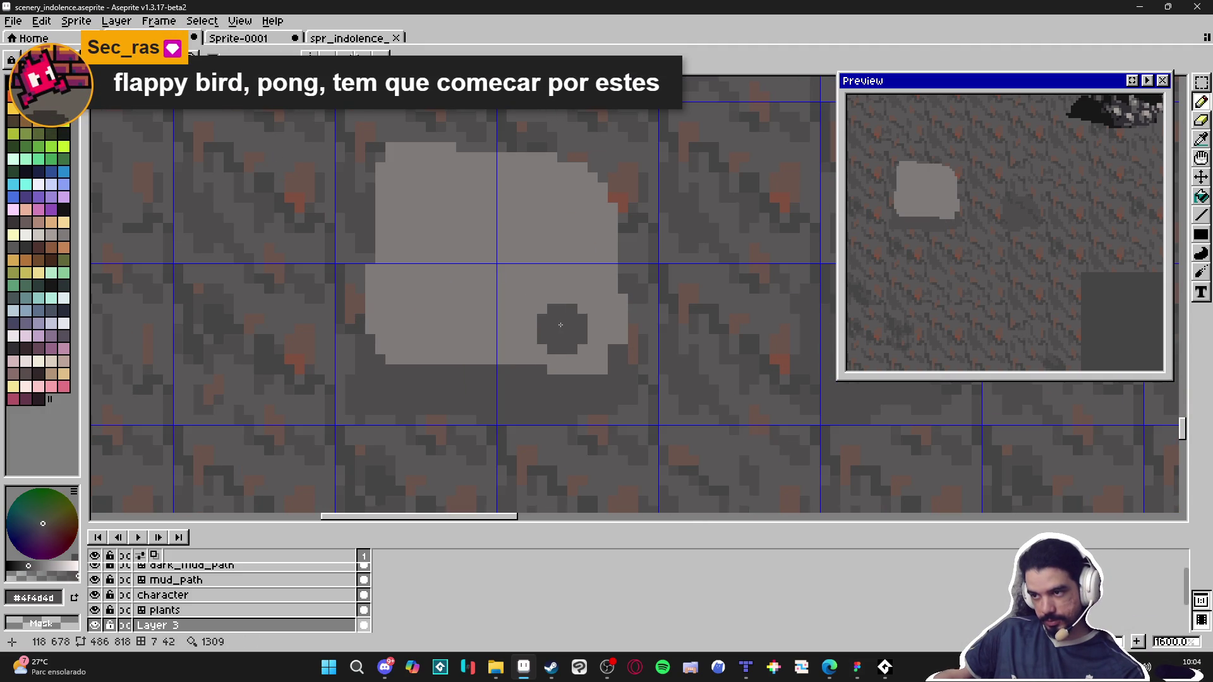
left_click(587, 348)
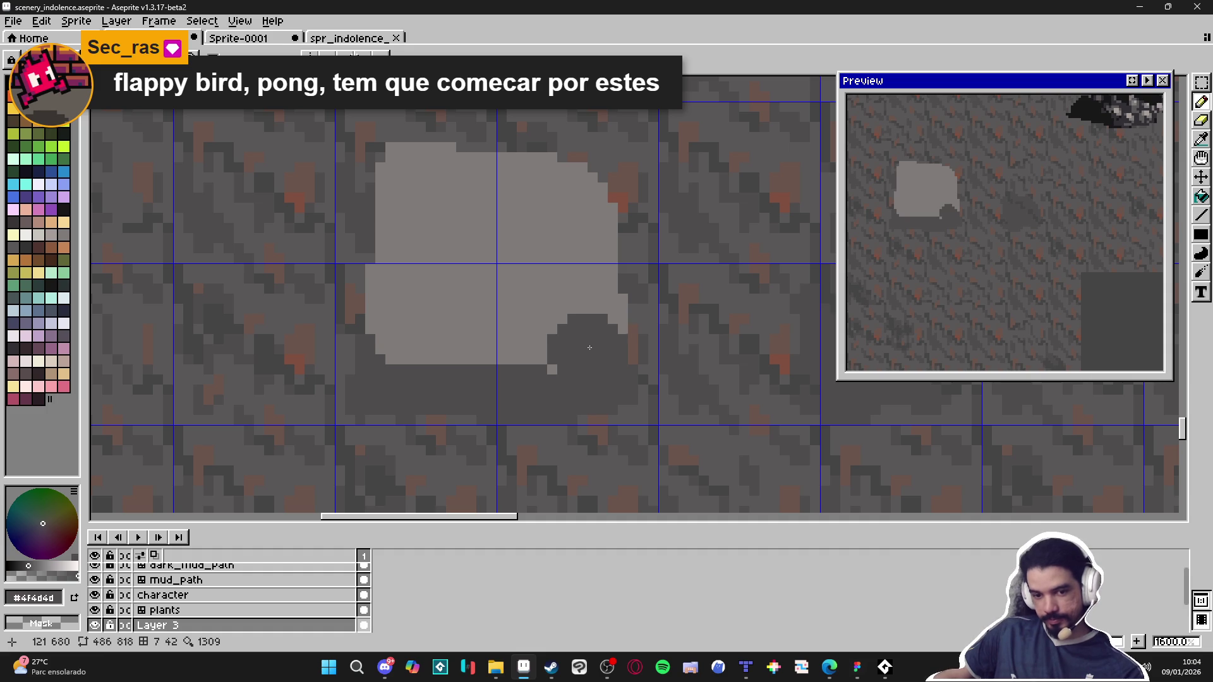
mouse_move(586, 344)
left_mouse_down()
mouse_move(587, 209)
mouse_move(533, 187)
mouse_move(442, 174)
mouse_move(411, 268)
mouse_move(390, 290)
mouse_move(451, 339)
mouse_move(531, 285)
mouse_move(552, 370)
mouse_move(507, 211)
left_mouse_up()
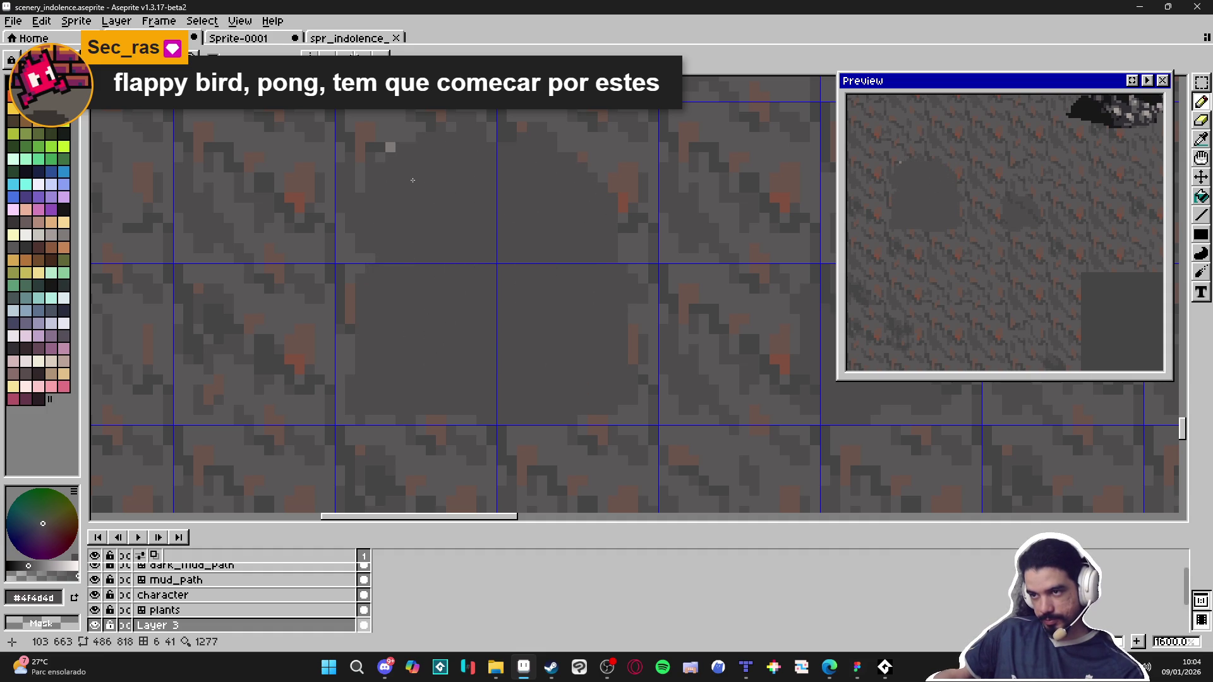
Step: Extend the light grey top downward with a palette grey, then darken one edge pixel
left_click(63, 235)
mouse_move(432, 172)
left_mouse_down()
mouse_move(402, 198)
mouse_move(422, 299)
mouse_move(516, 318)
mouse_move(581, 278)
mouse_move(550, 184)
mouse_move(442, 208)
mouse_move(493, 283)
left_mouse_up()
scroll(506, 318, "down", 4)
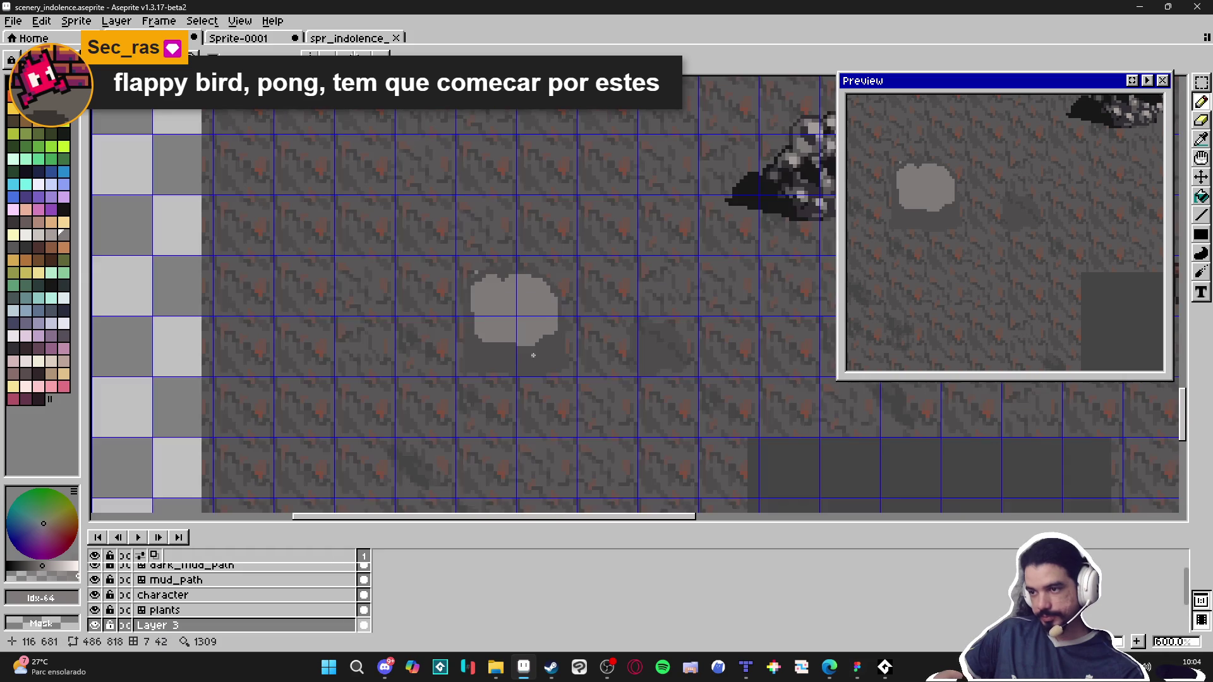
scroll(533, 355, "up", 3)
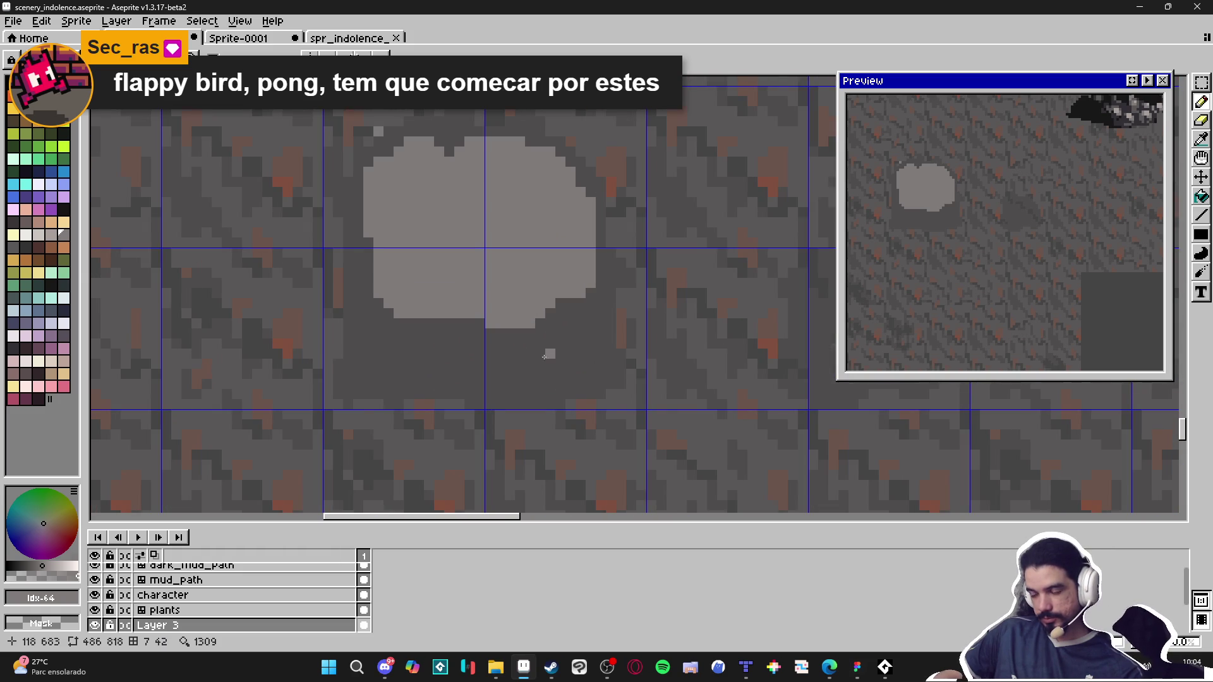
scroll(472, 330, "down", 3)
scroll(545, 345, "up", 4)
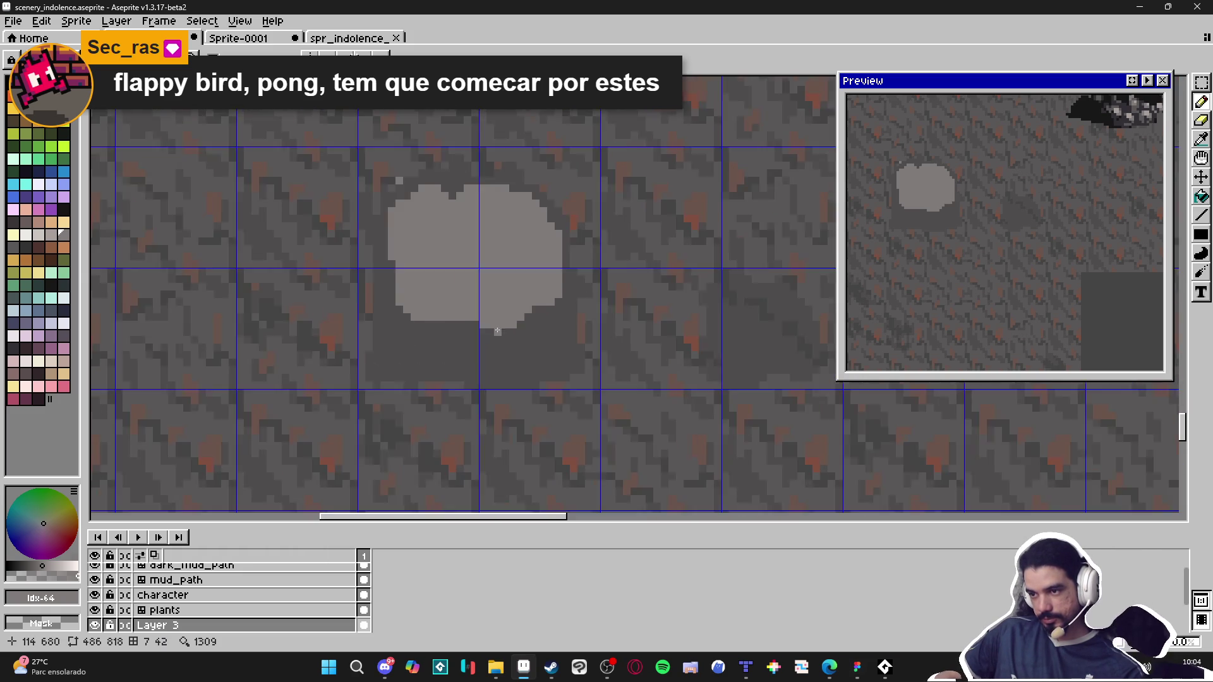
left_click(585, 295, "alt")
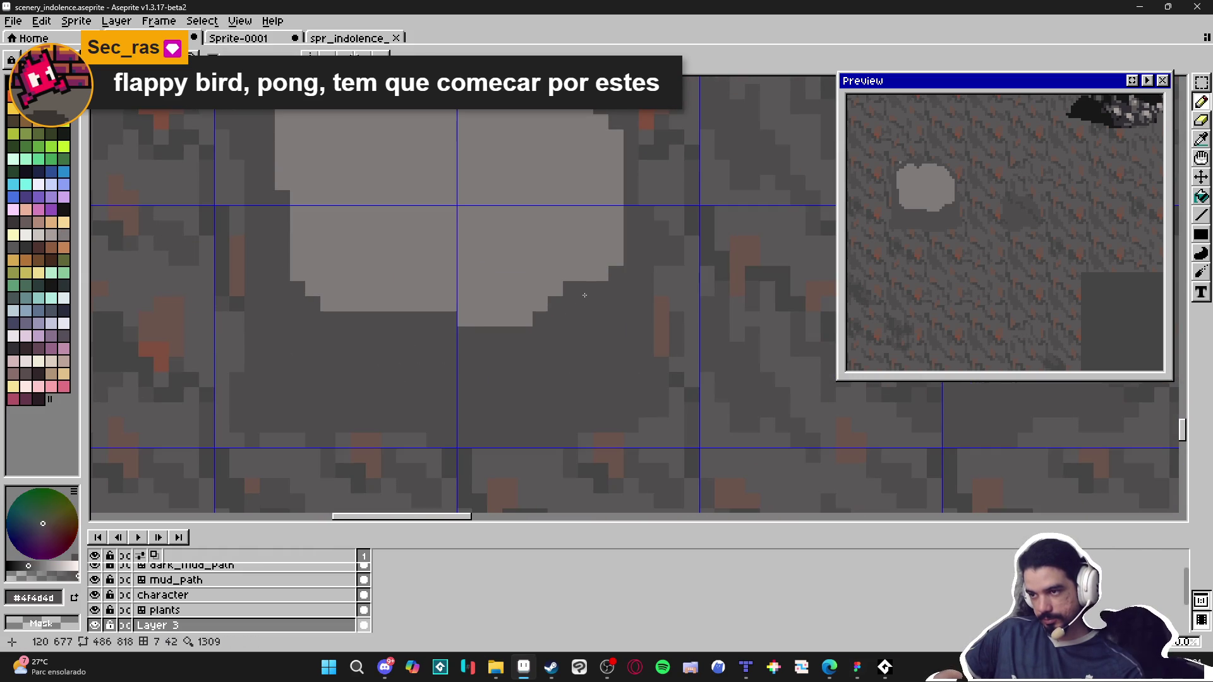
left_click(568, 272)
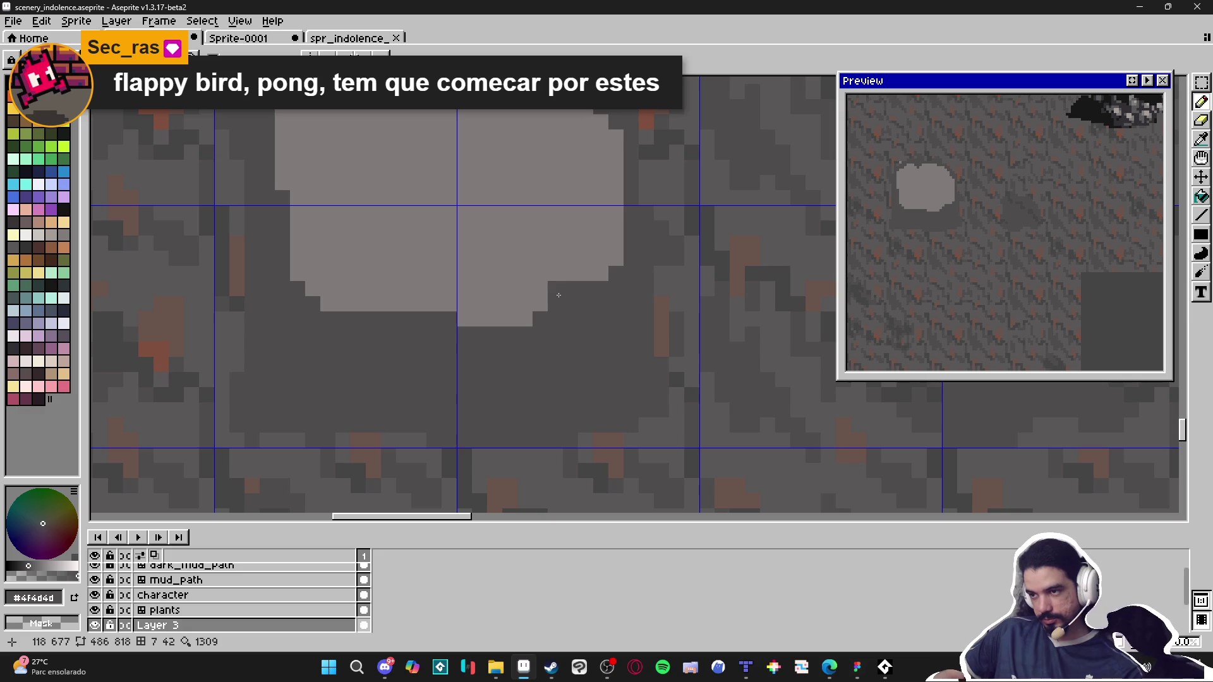
Step: Darken the left lump's lower edges in #4f4d4d, touching up with light grey #807b7a
left_click_drag(542, 284, 510, 278)
left_click(555, 256, "alt")
key("ctrl+z")
key("ctrl+z")
key("x")
mouse_move(366, 288)
left_mouse_down()
mouse_move(420, 291)
mouse_move(365, 296)
mouse_move(335, 253)
mouse_move(313, 281)
mouse_move(329, 297)
mouse_move(322, 247)
mouse_move(379, 250)
mouse_move(328, 273)
left_mouse_up()
key("x")
left_click(370, 345, "alt")
key("x")
left_click(329, 259)
Step: Add dark grey patches along the rock's left edge and restore light pixels down its side
scroll(364, 310, "down", 3)
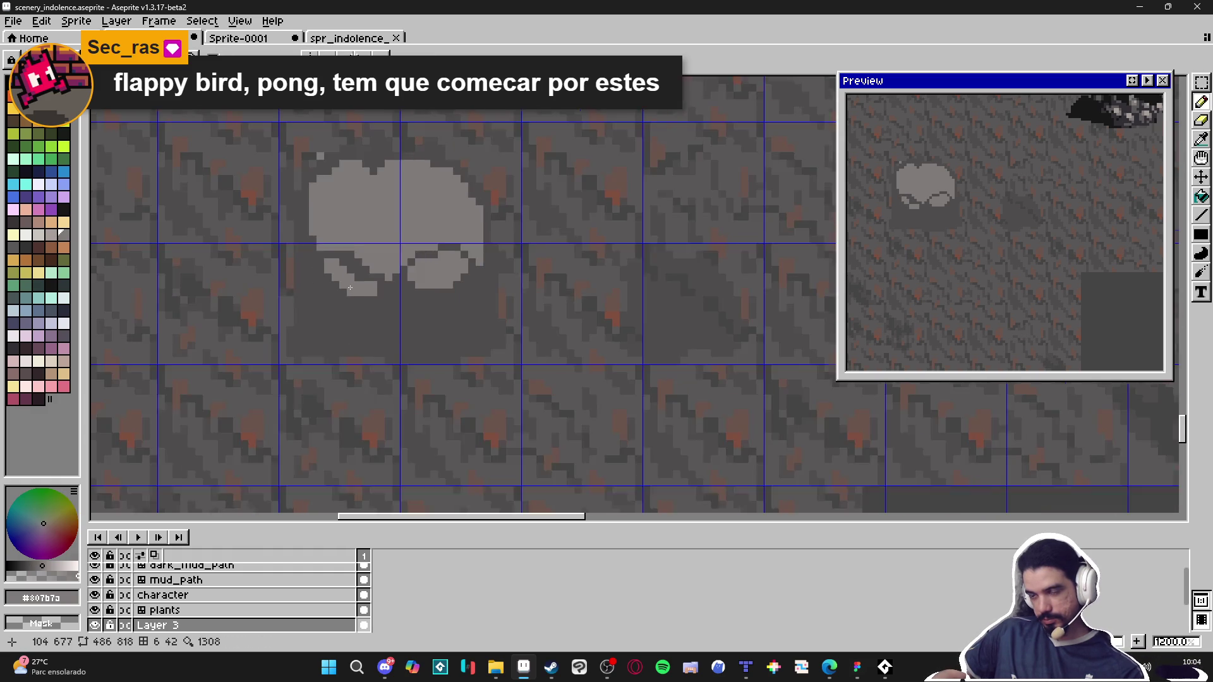
scroll(365, 310, "up", 2)
left_click(364, 310, "alt")
left_click(342, 276)
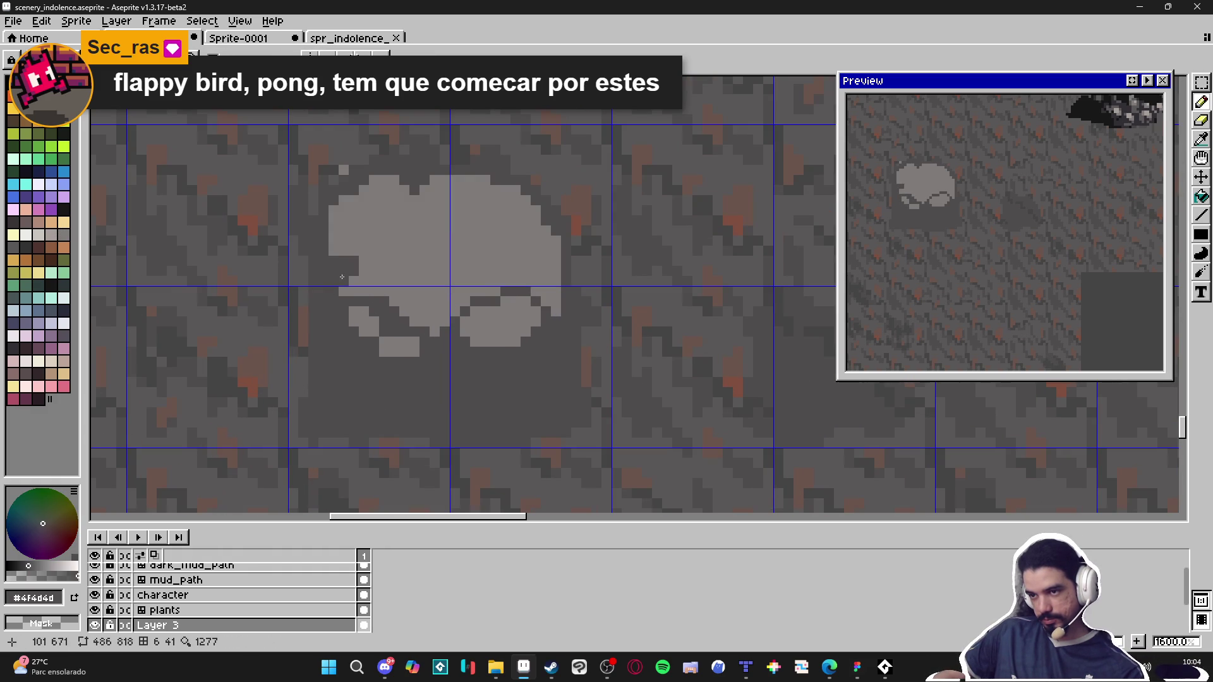
left_click_drag(348, 263, 340, 246)
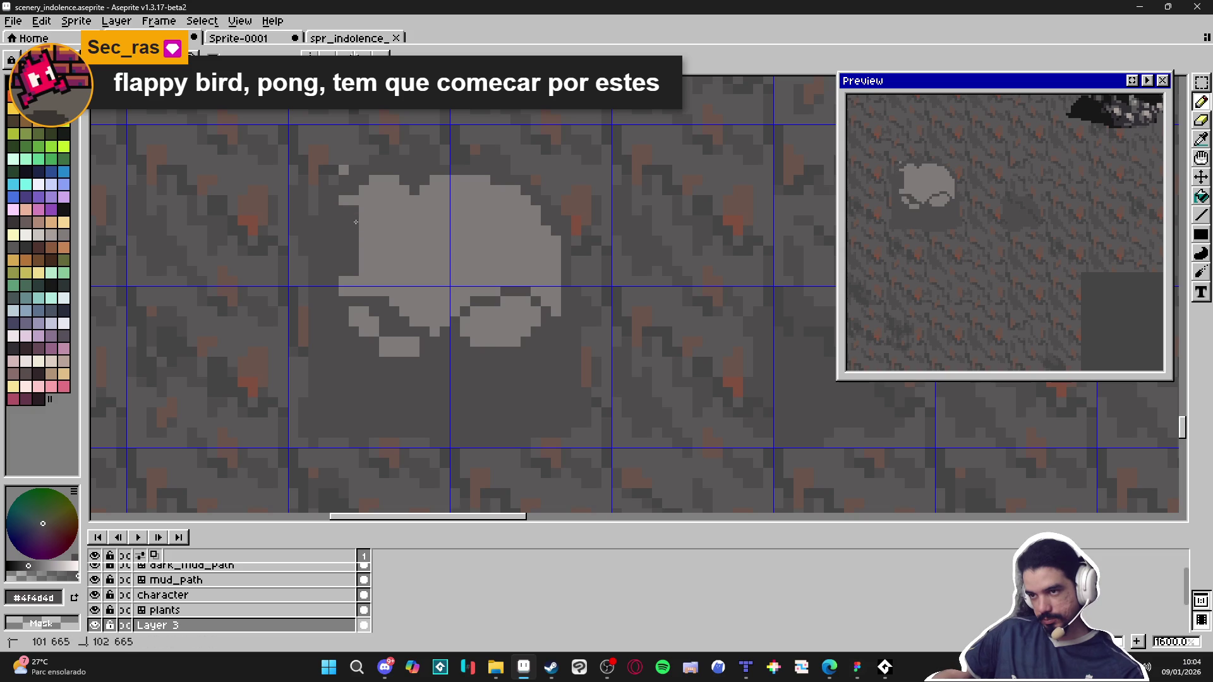
left_click(364, 252)
left_click(401, 225, "alt")
left_click_drag(351, 227, 352, 263)
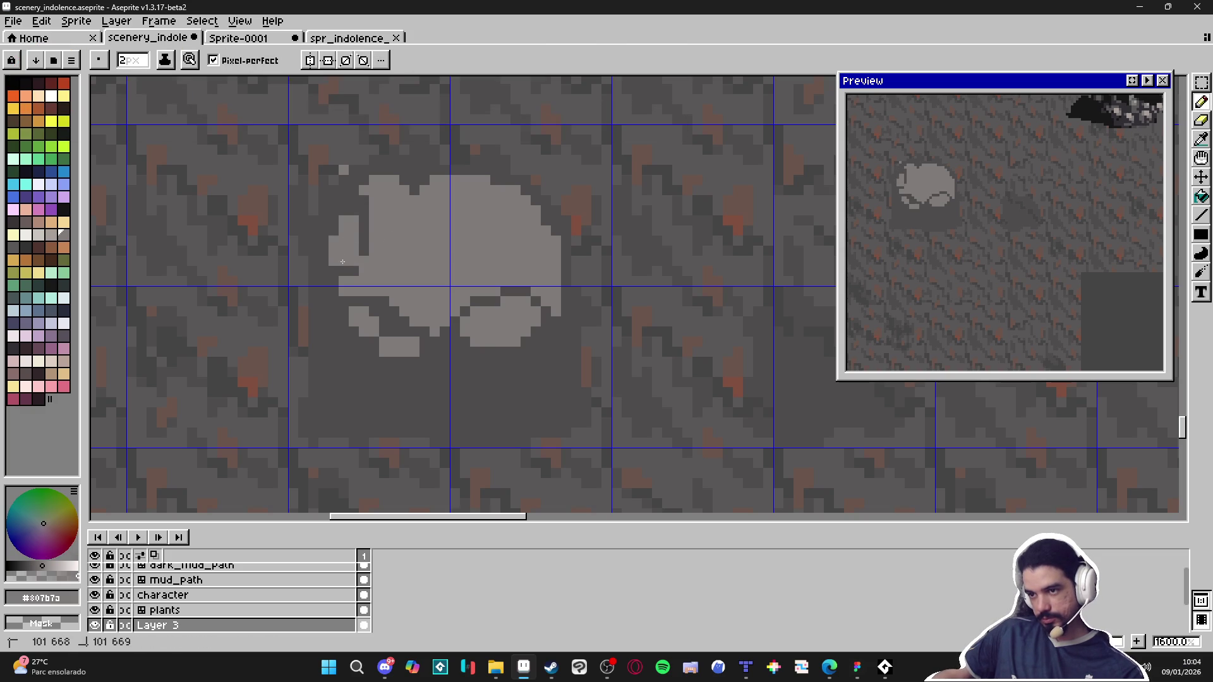
scroll(404, 275, "down", 3)
scroll(468, 257, "up", 3)
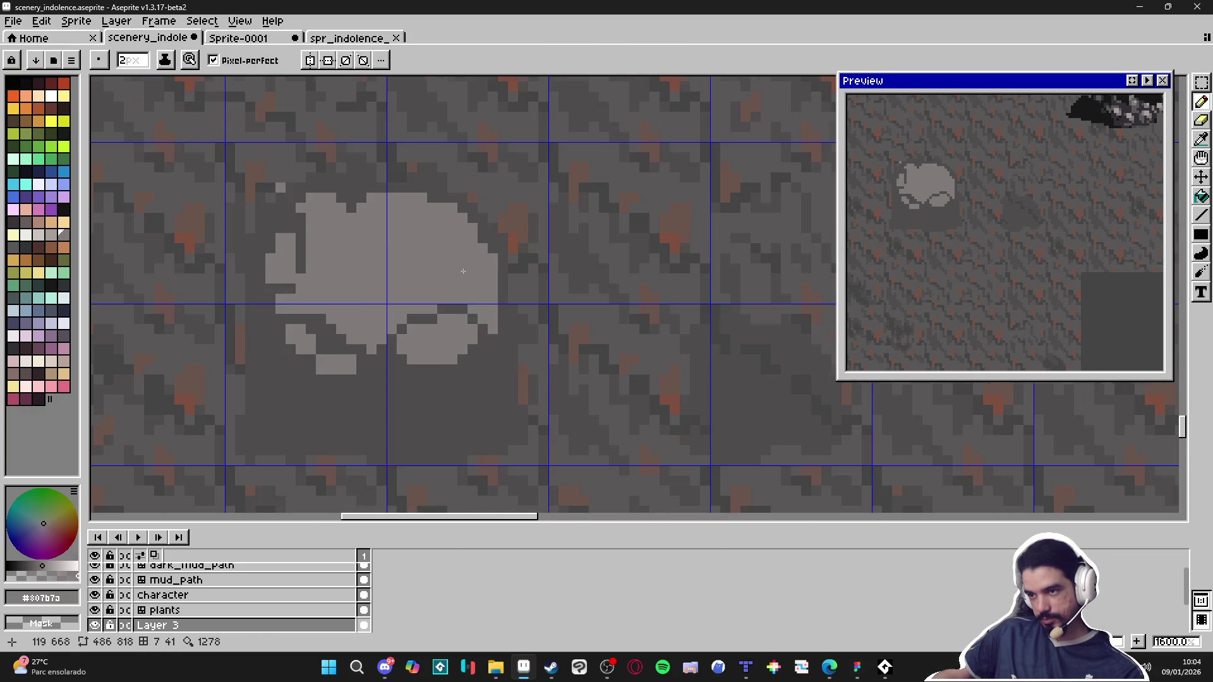
Step: Darken the rock's right and top edges, then pick the log's dark brown #2a201b
left_click(498, 296, "alt")
mouse_move(498, 297)
left_mouse_down()
mouse_move(469, 235)
mouse_move(463, 265)
mouse_move(474, 239)
mouse_move(480, 266)
left_mouse_up()
left_click(430, 267, "alt")
left_click(436, 227, "alt")
mouse_move(395, 202)
left_mouse_down()
mouse_move(434, 223)
mouse_move(425, 208)
left_mouse_up()
left_click(417, 240, "alt")
scroll(416, 261, "down", 3)
scroll(453, 367, "up", 2)
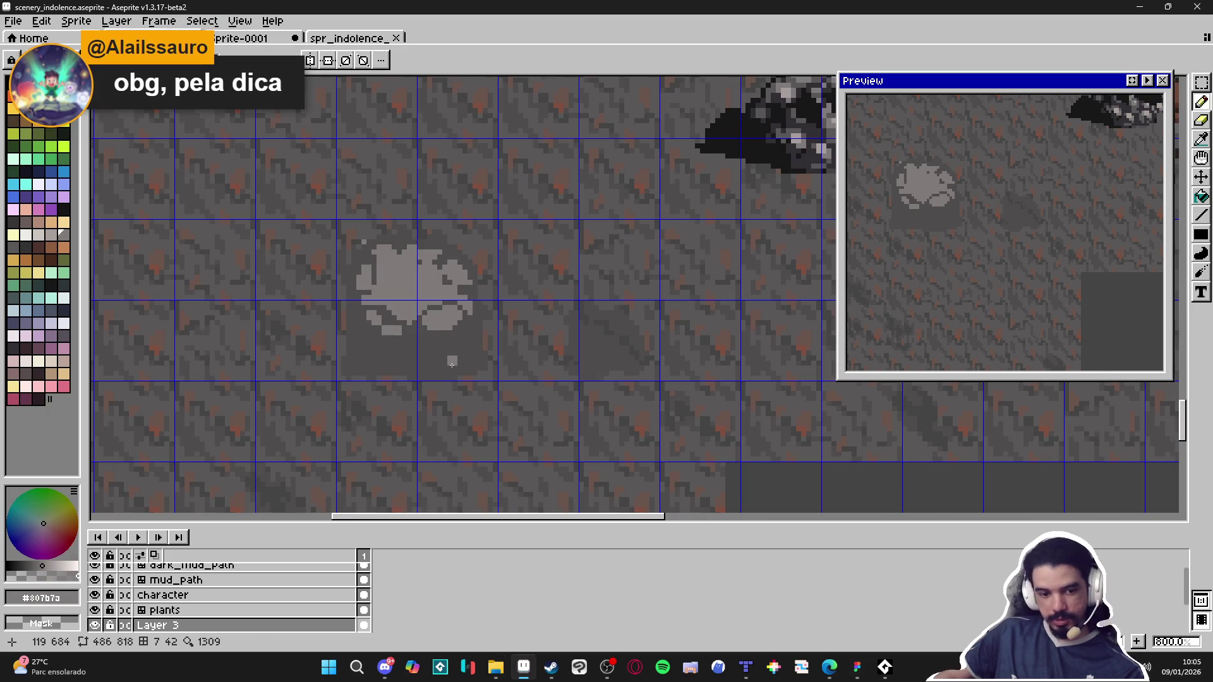
scroll(465, 331, "down", 2)
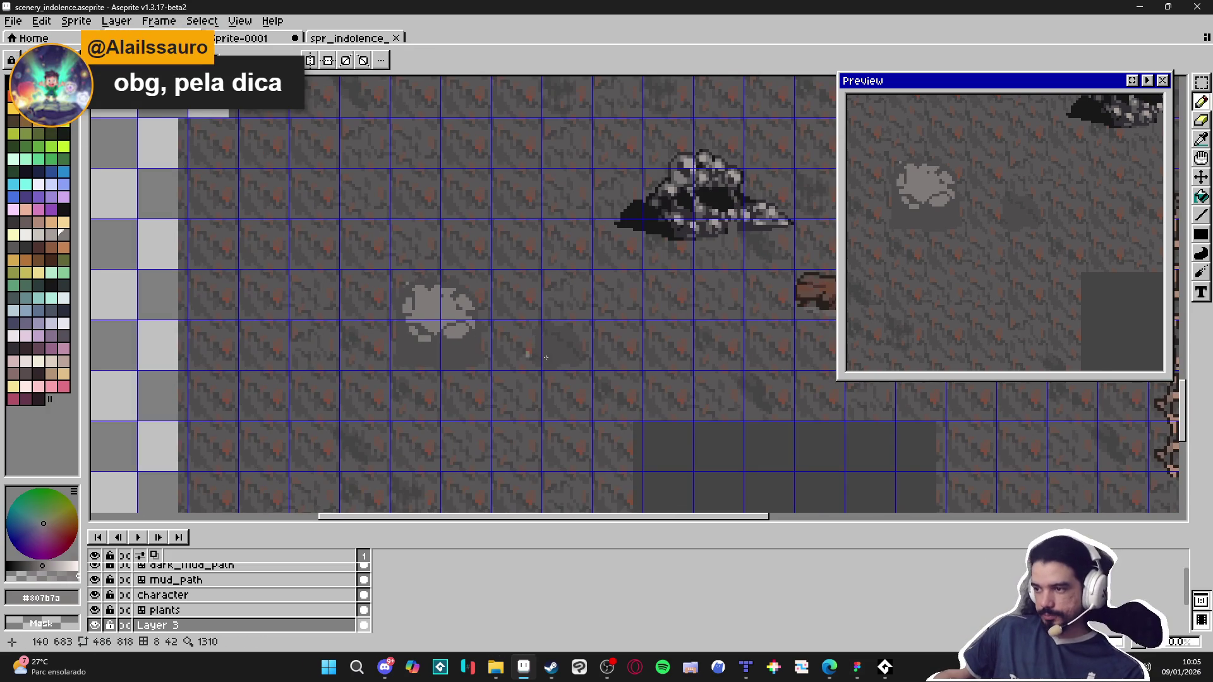
scroll(806, 285, "up", 4)
left_click(806, 285, "alt")
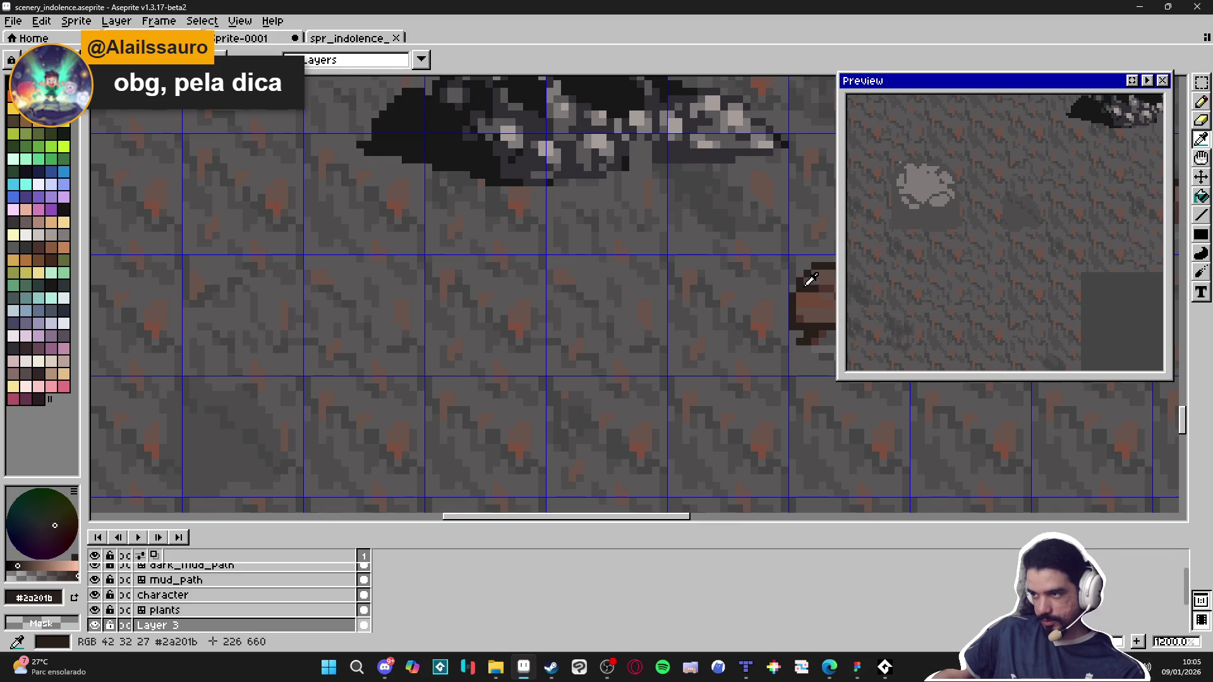
scroll(810, 279, "down", 5)
Step: Select the rock and apply an outside Outline effect in #2a201b, then deselect
scroll(291, 246, "up", 4)
key("m")
left_click_drag(292, 246, 444, 420)
key("shift+o")
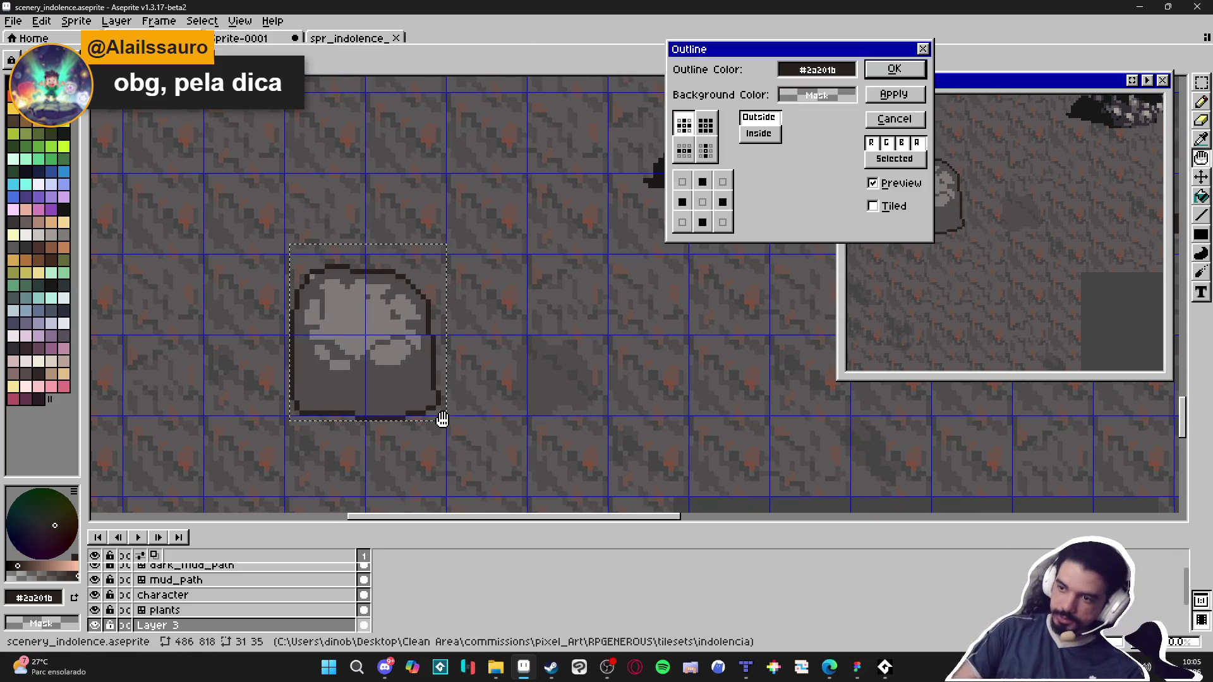
left_click(718, 224)
left_click(894, 69)
key("ctrl+d")
scroll(453, 393, "down", 1)
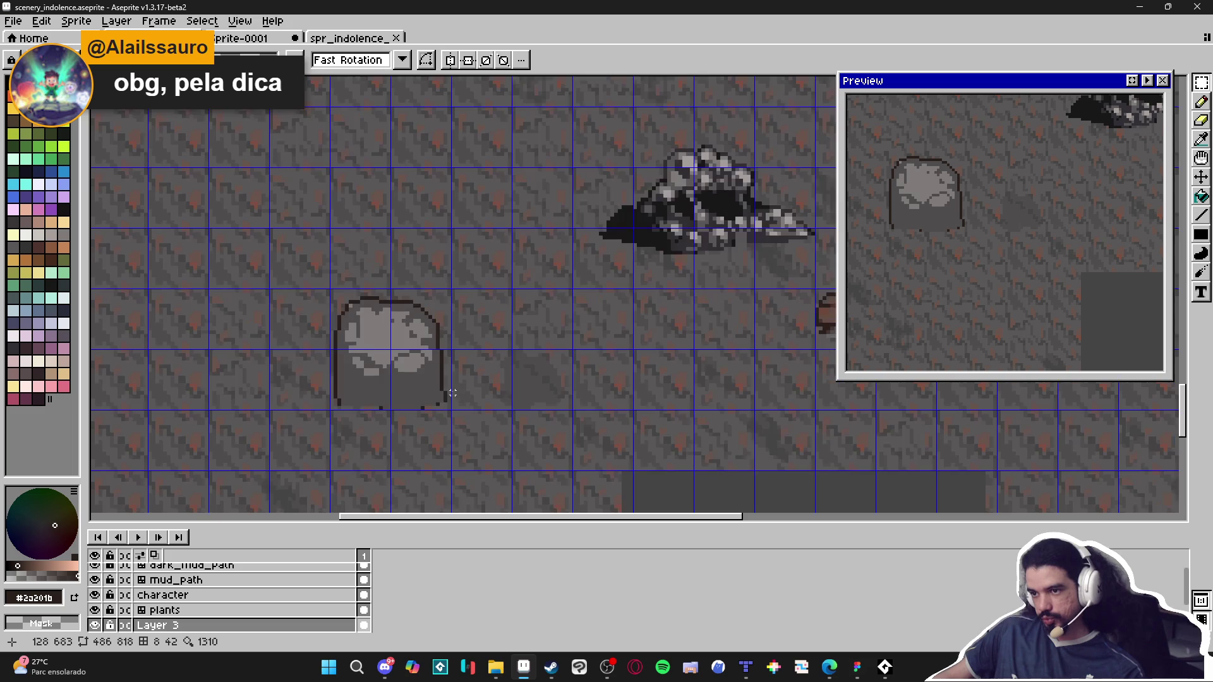
scroll(444, 384, "down", 1)
scroll(556, 393, "down", 1)
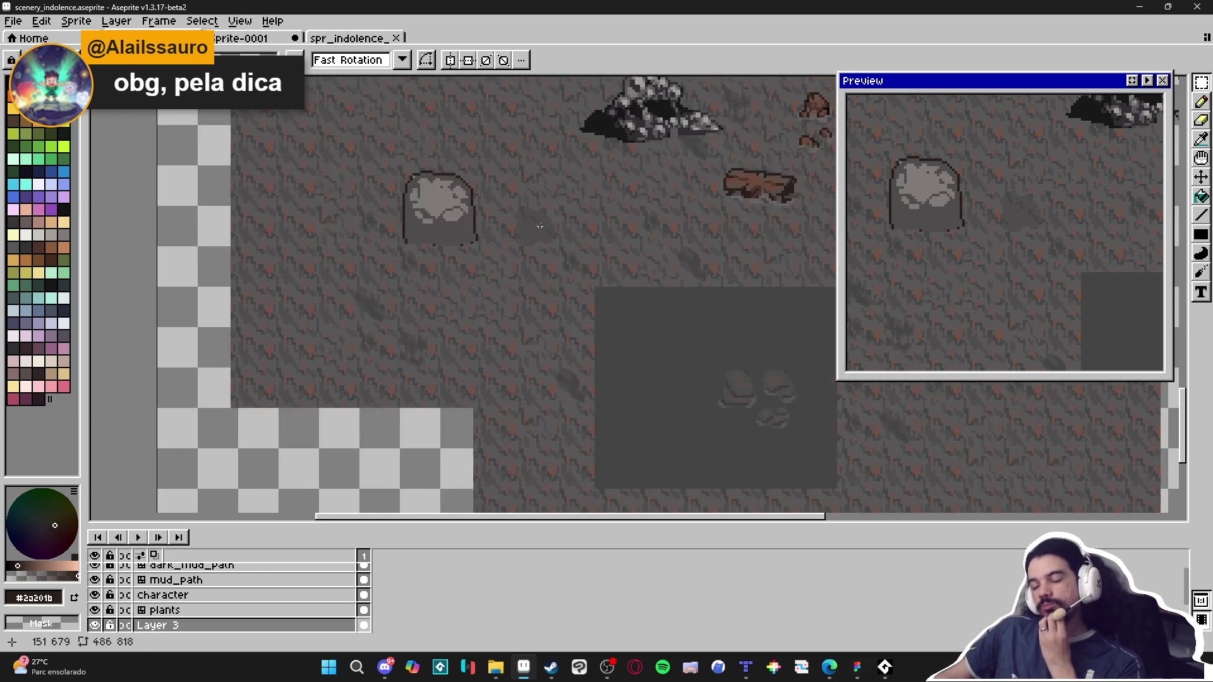
scroll(753, 411, "up", 1)
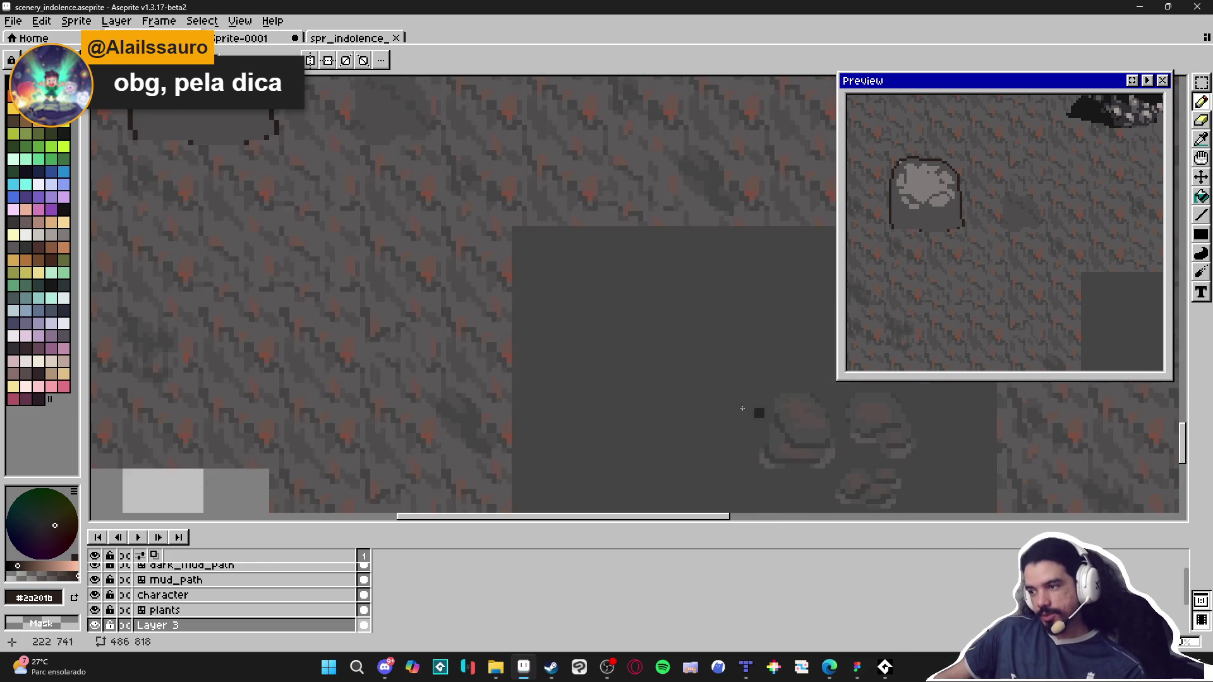
scroll(512, 444, "up", 1)
scroll(449, 344, "down", 1)
scroll(503, 381, "down", 1)
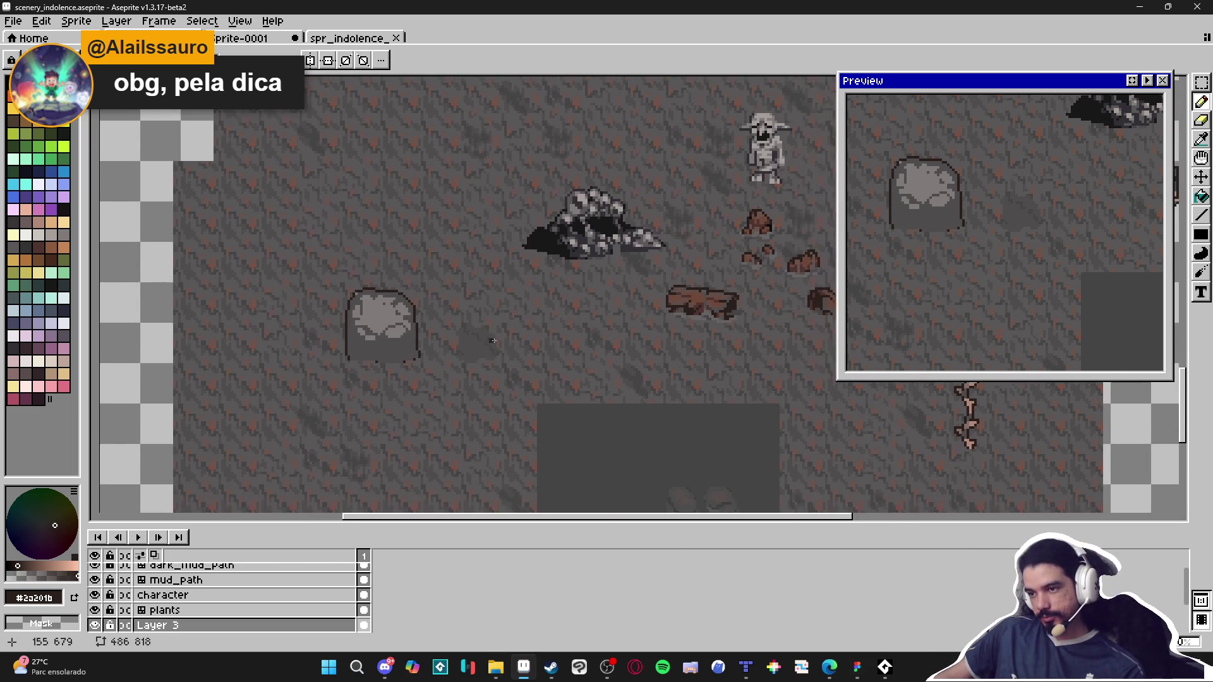
scroll(385, 361, "up", 2)
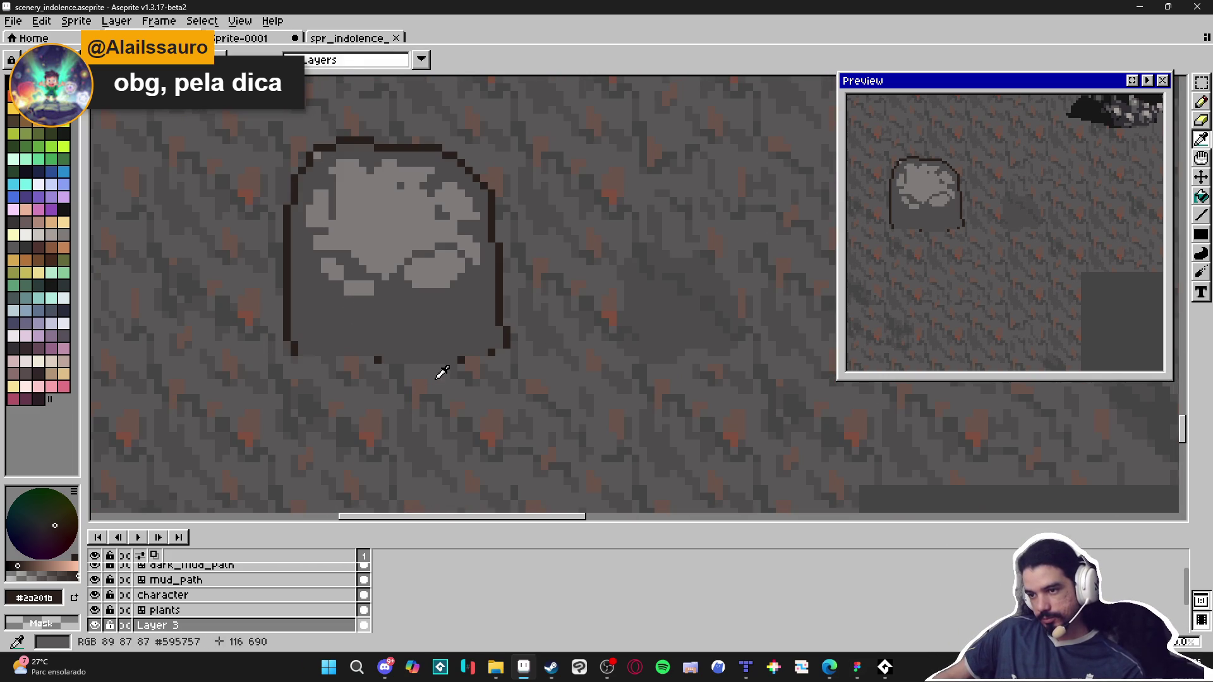
scroll(373, 348, "up", 1)
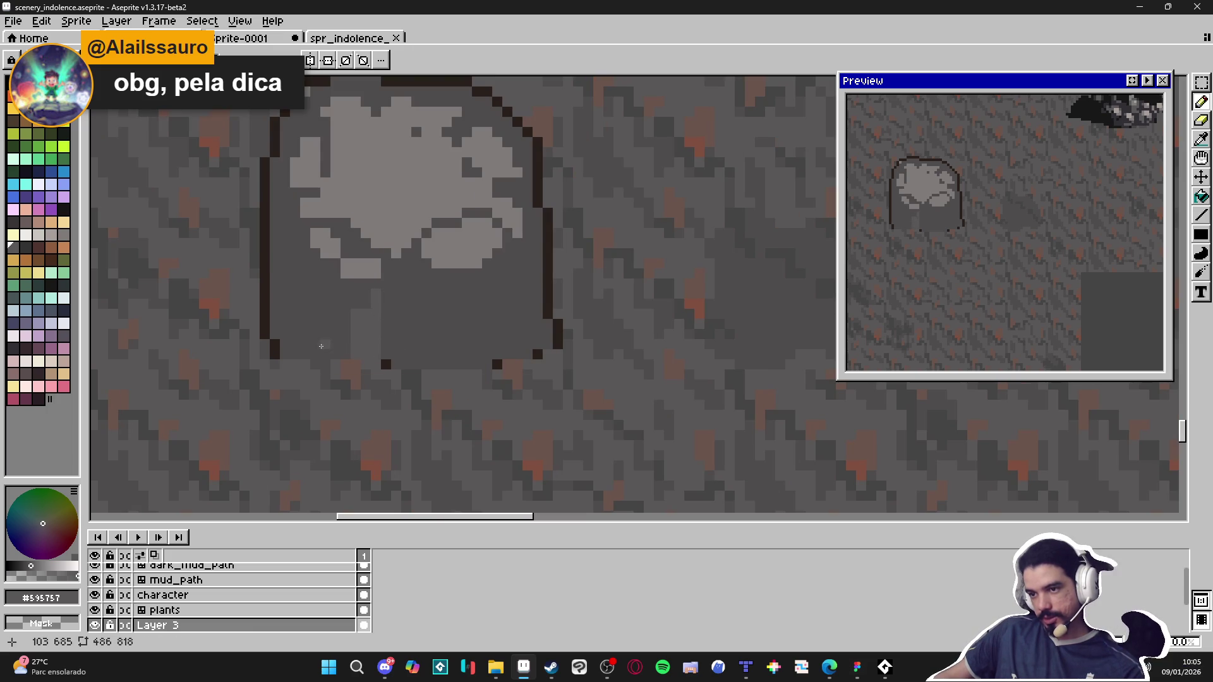
Step: Add dark brown outline pixels along the rock's left and bottom edges and a crease down its middle
left_click_drag(292, 328, 291, 311)
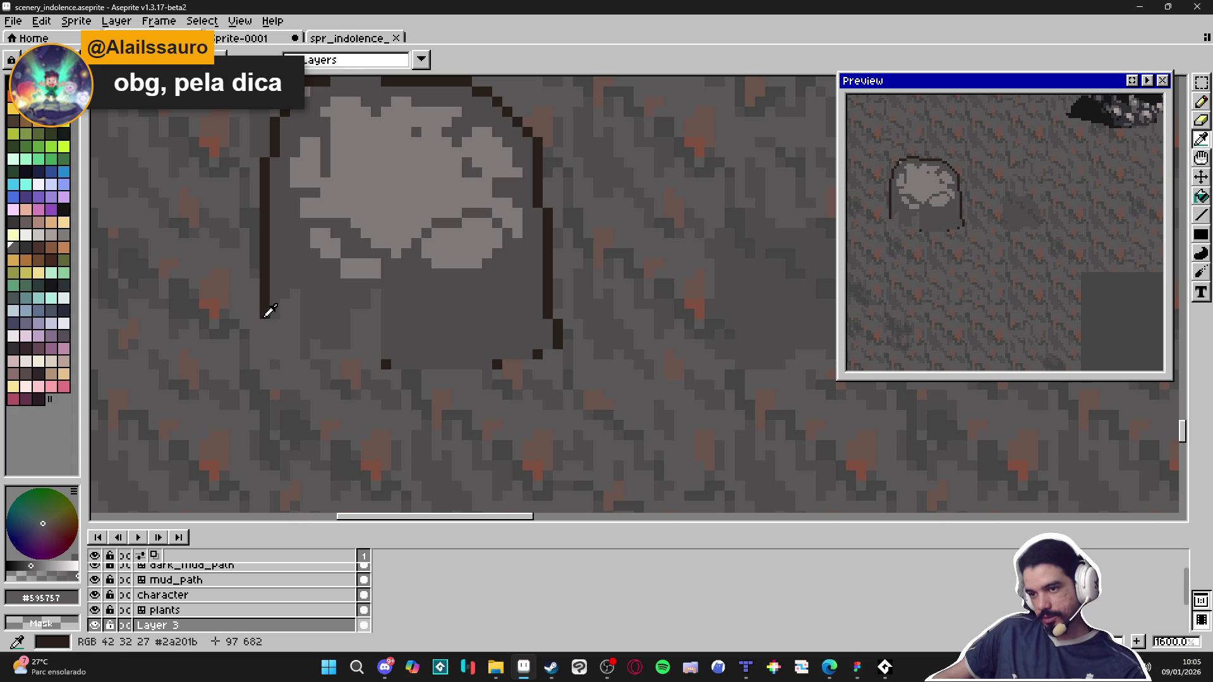
left_click(268, 309, "alt")
left_click(266, 323)
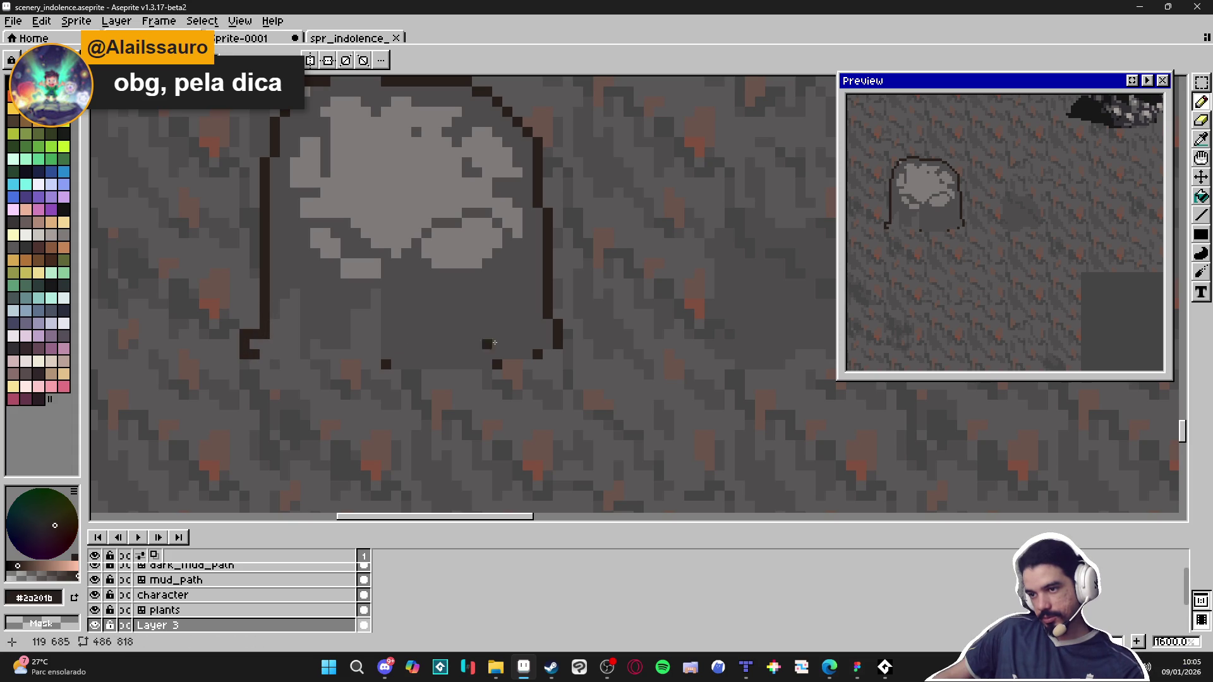
left_click(408, 361, "alt")
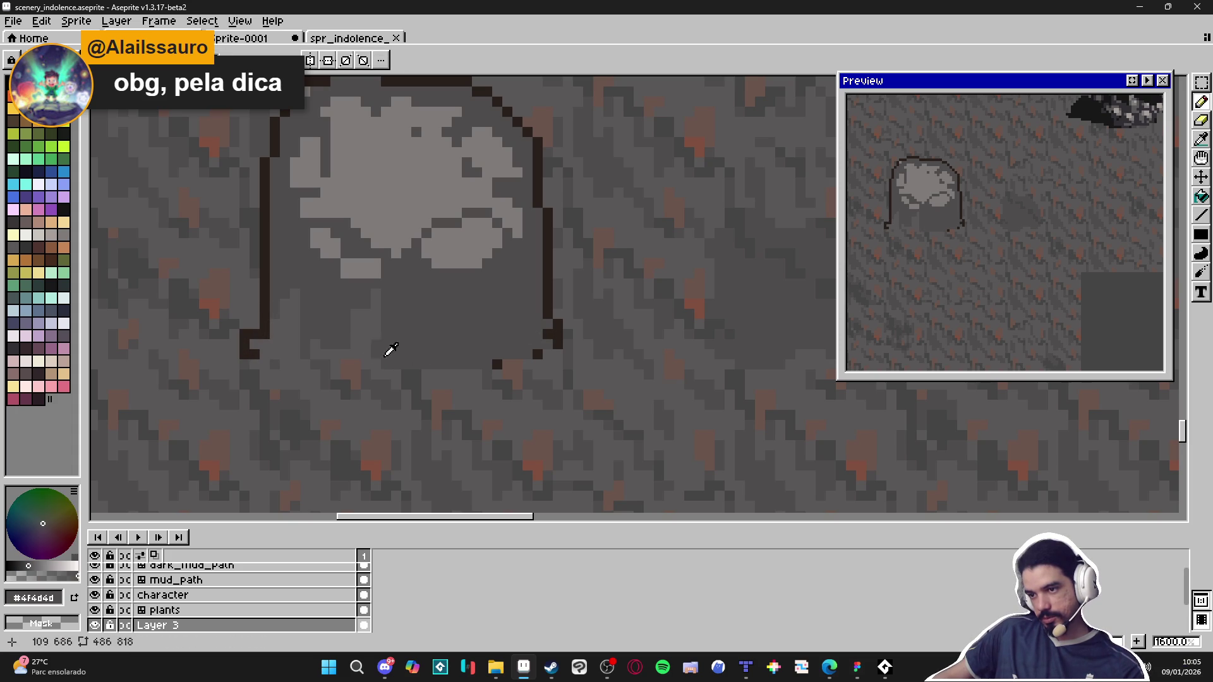
left_click(387, 354, "alt")
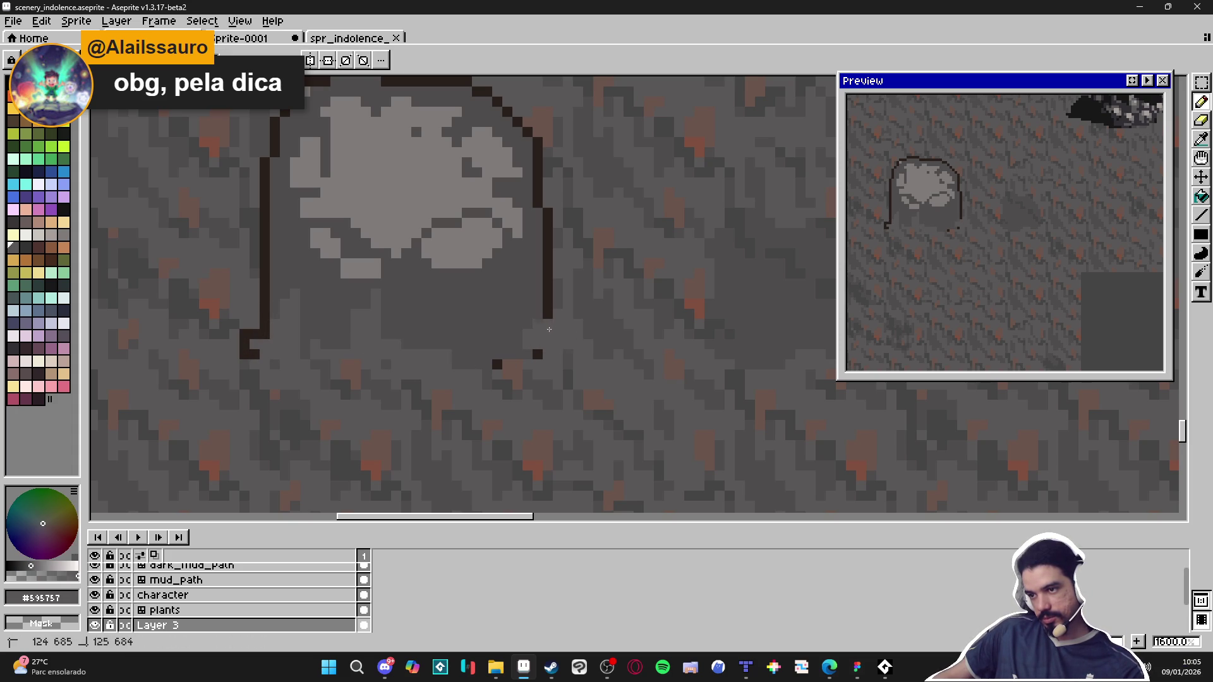
left_click(546, 315, "alt")
mouse_move(565, 328)
left_mouse_down()
mouse_move(589, 340)
mouse_move(480, 354)
mouse_move(491, 334)
left_mouse_up()
left_click(516, 351, "alt")
left_click(529, 332, "alt")
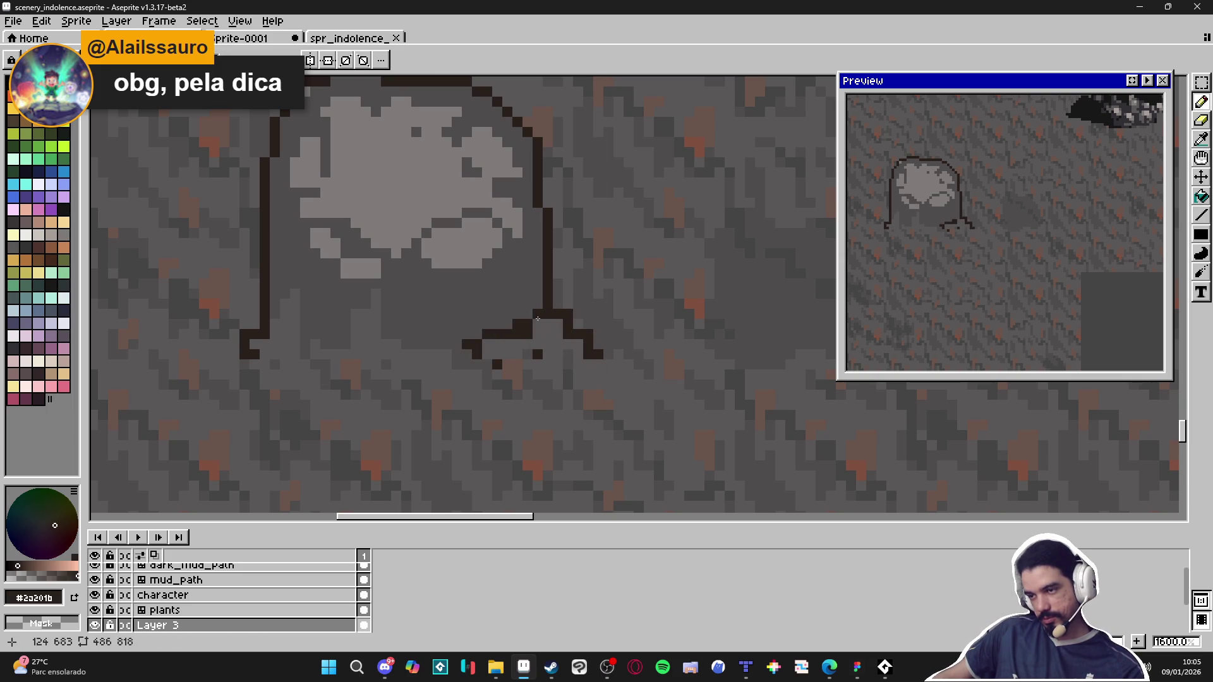
scroll(488, 351, "down", 3)
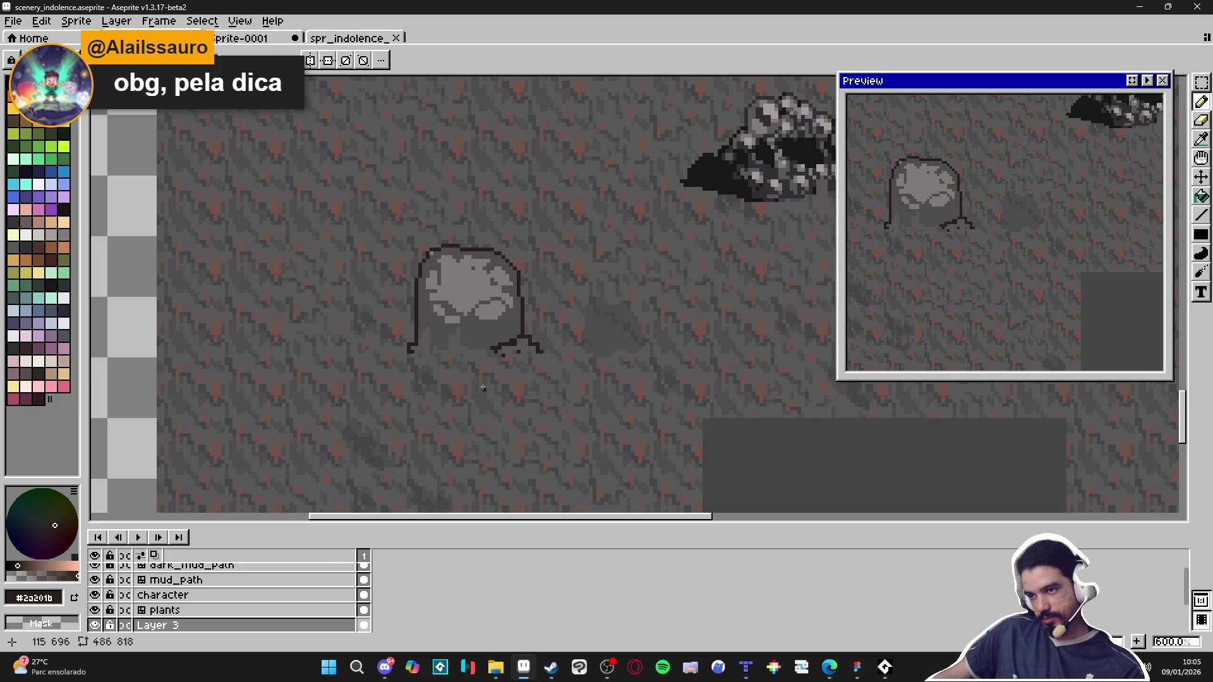
scroll(464, 332, "up", 3)
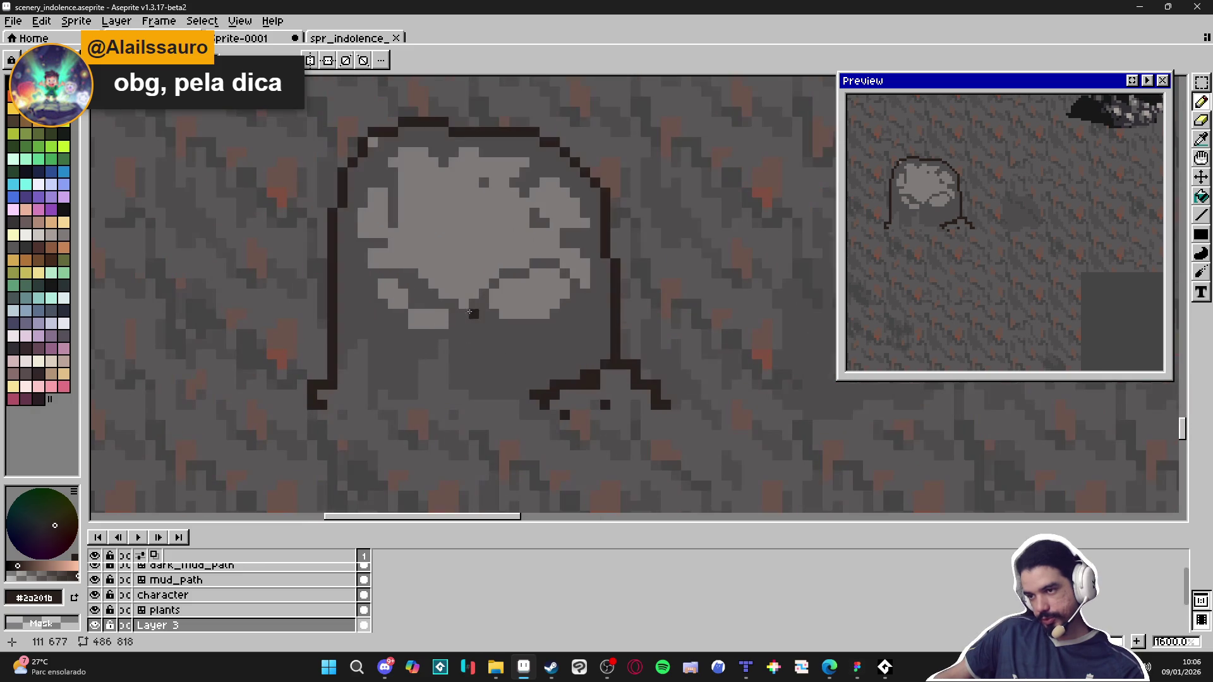
left_click_drag(472, 306, 473, 328)
Step: Eyedrop the log's brown, then a darker muddy brown, from the canvas
scroll(547, 345, "down", 3)
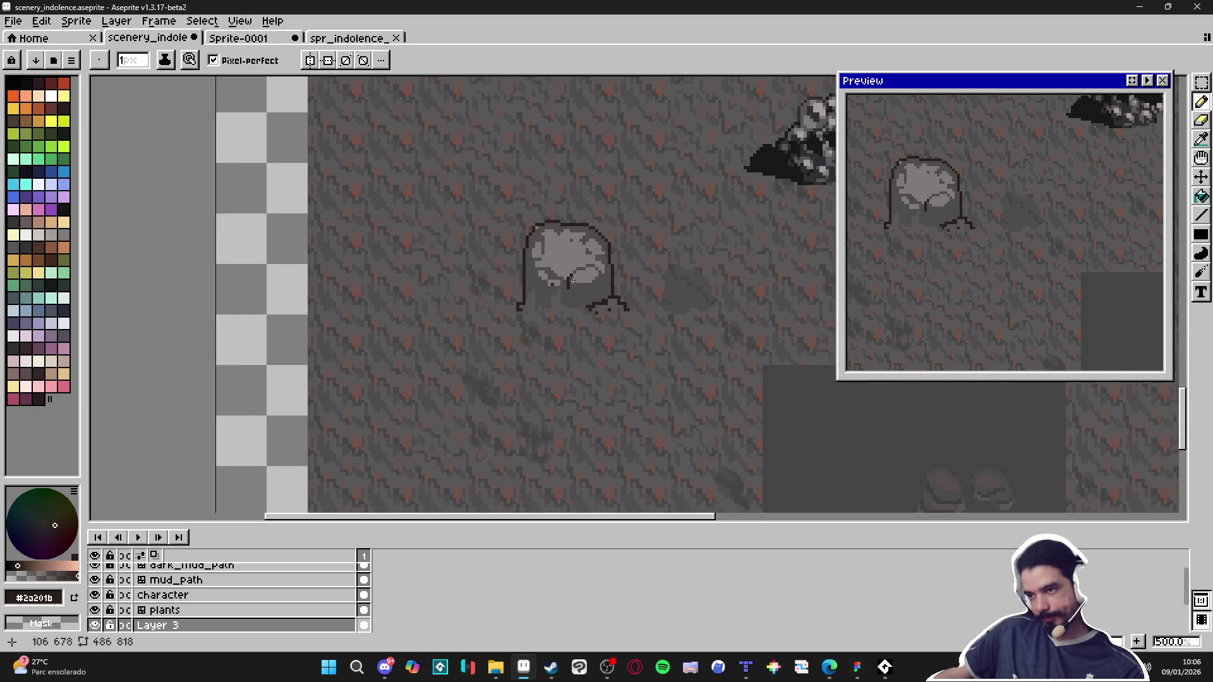
scroll(532, 369, "down", 1)
scroll(532, 369, "down", 1)
scroll(528, 363, "right", 1)
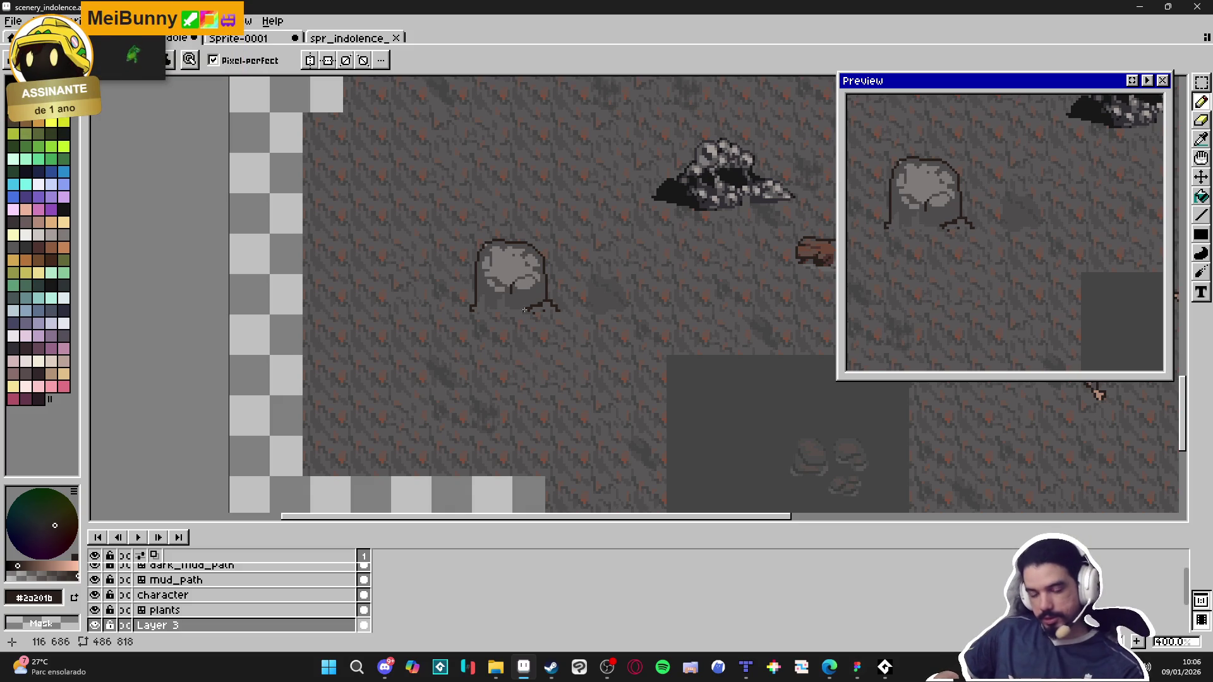
scroll(566, 298, "down", 1)
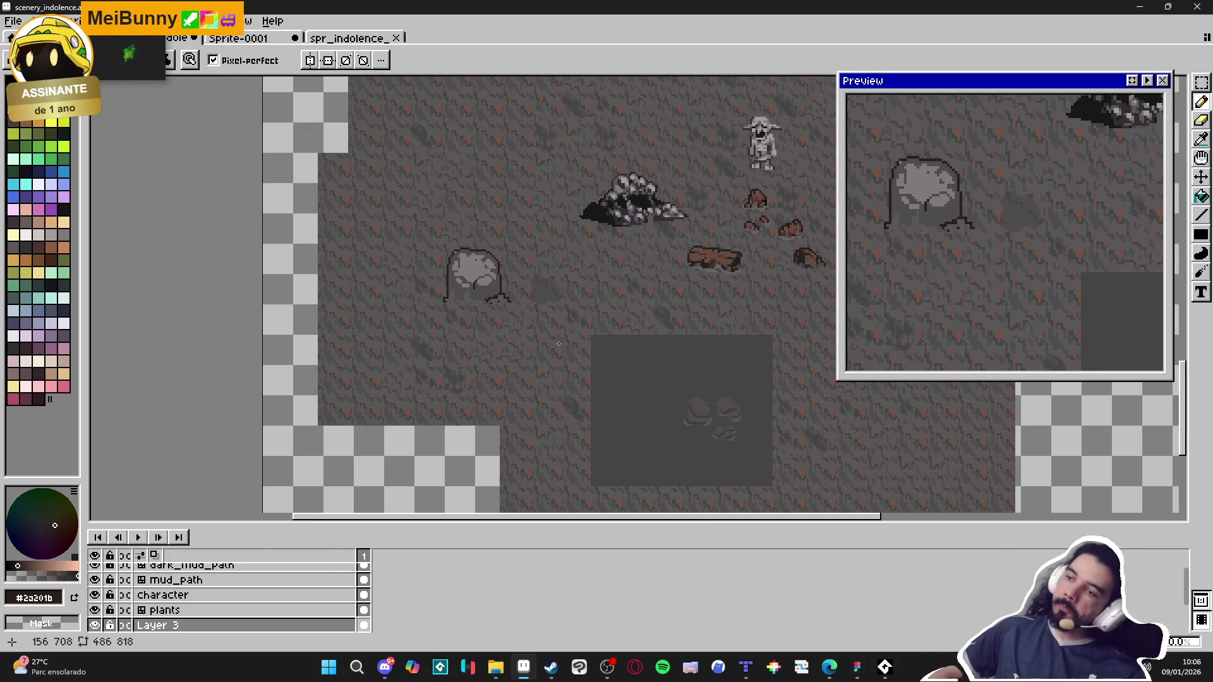
scroll(675, 256, "up", 4)
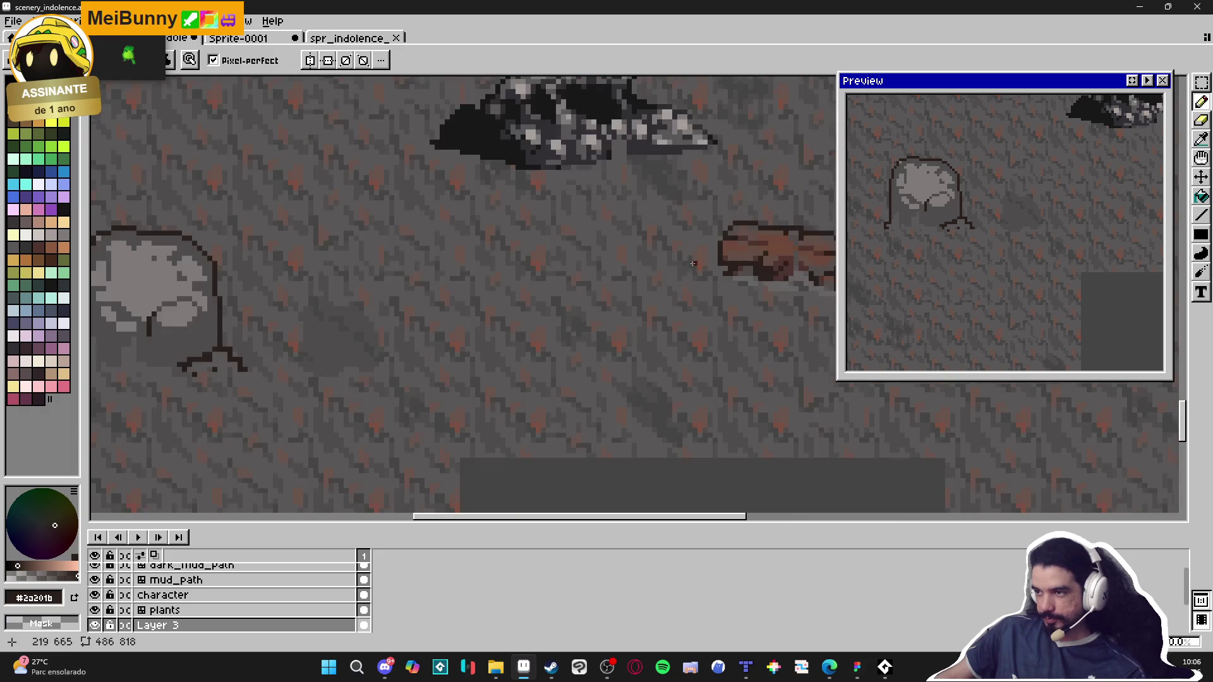
key("alt")
left_click(752, 245)
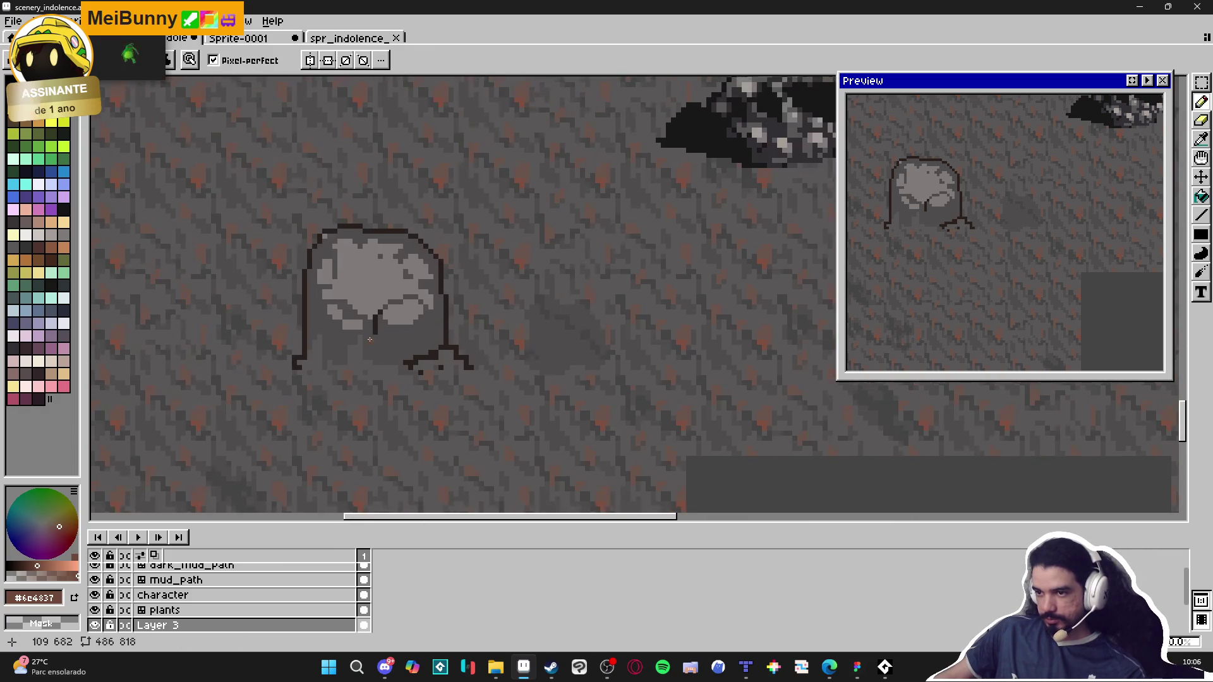
scroll(431, 346, "up", 3)
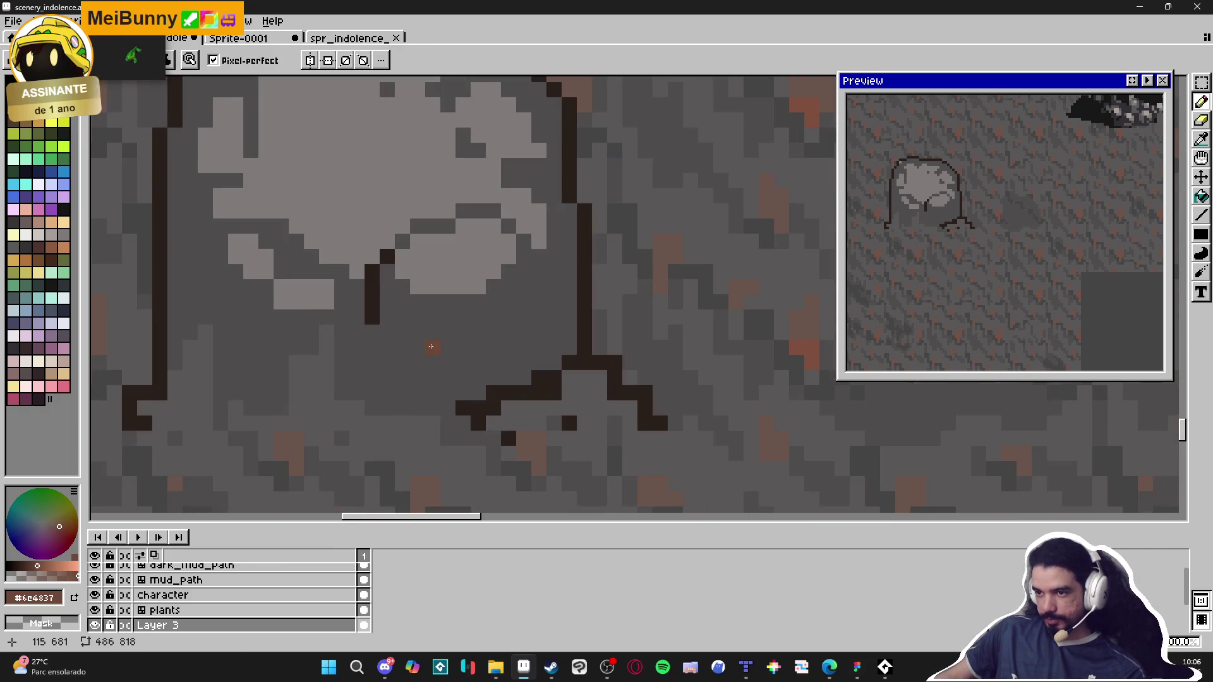
left_click(480, 326, "alt")
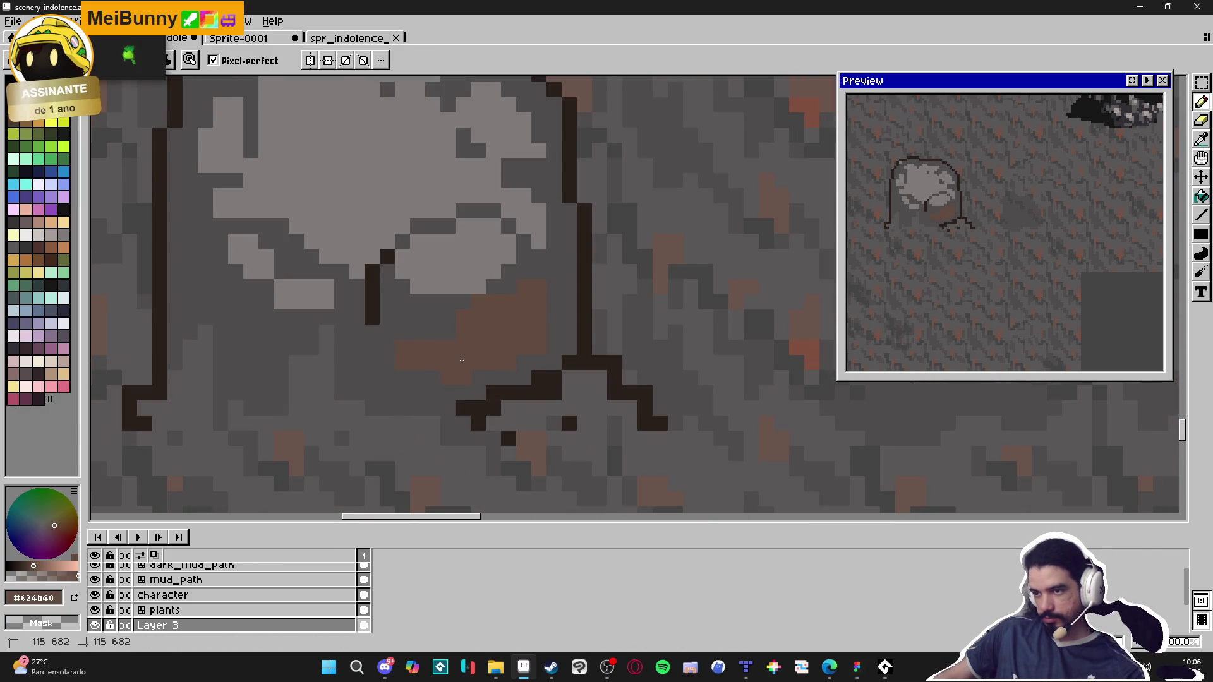
Step: Sample the ground's dark grey and the reddish-brown mud, then paint mud over the boulder's light face
scroll(397, 355, "left", 3)
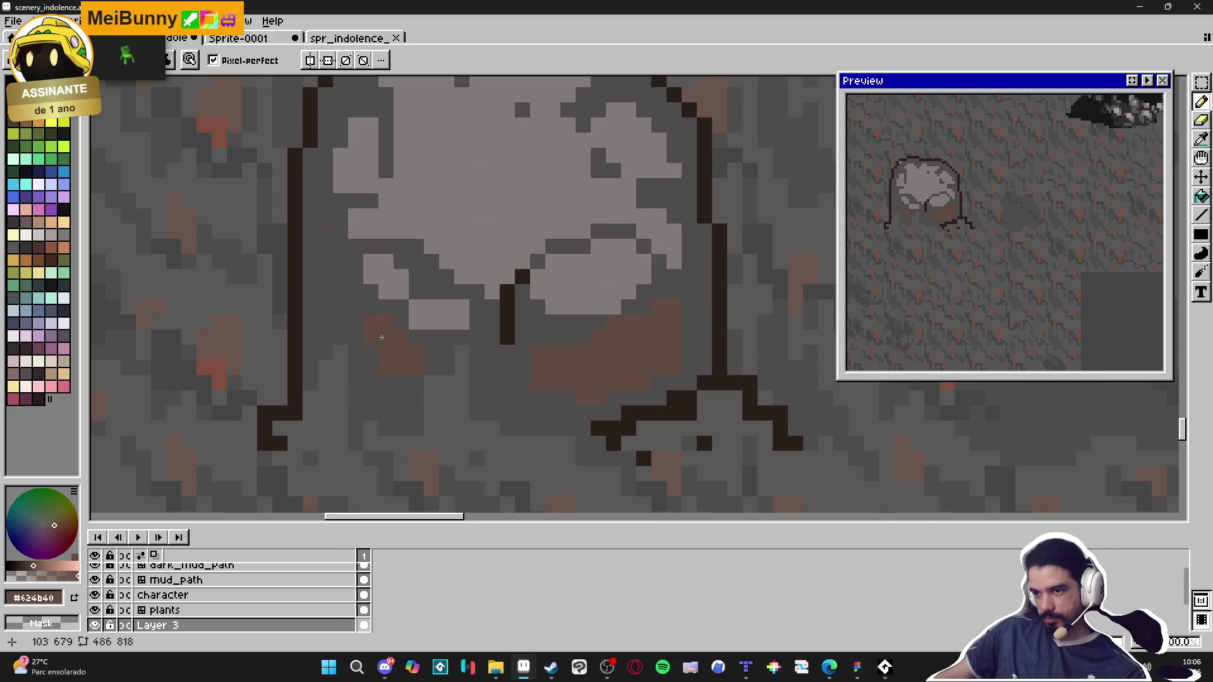
scroll(481, 328, "down", 3)
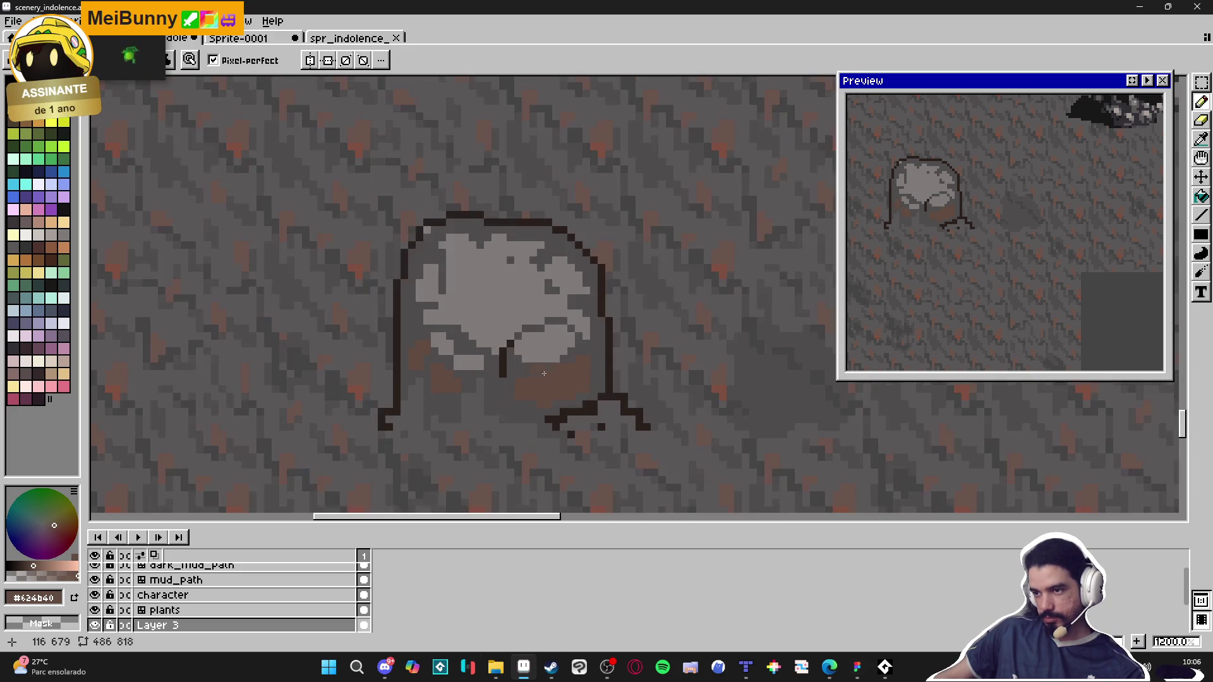
scroll(602, 351, "up", 3)
scroll(607, 355, "down", 2)
scroll(588, 328, "up", 1)
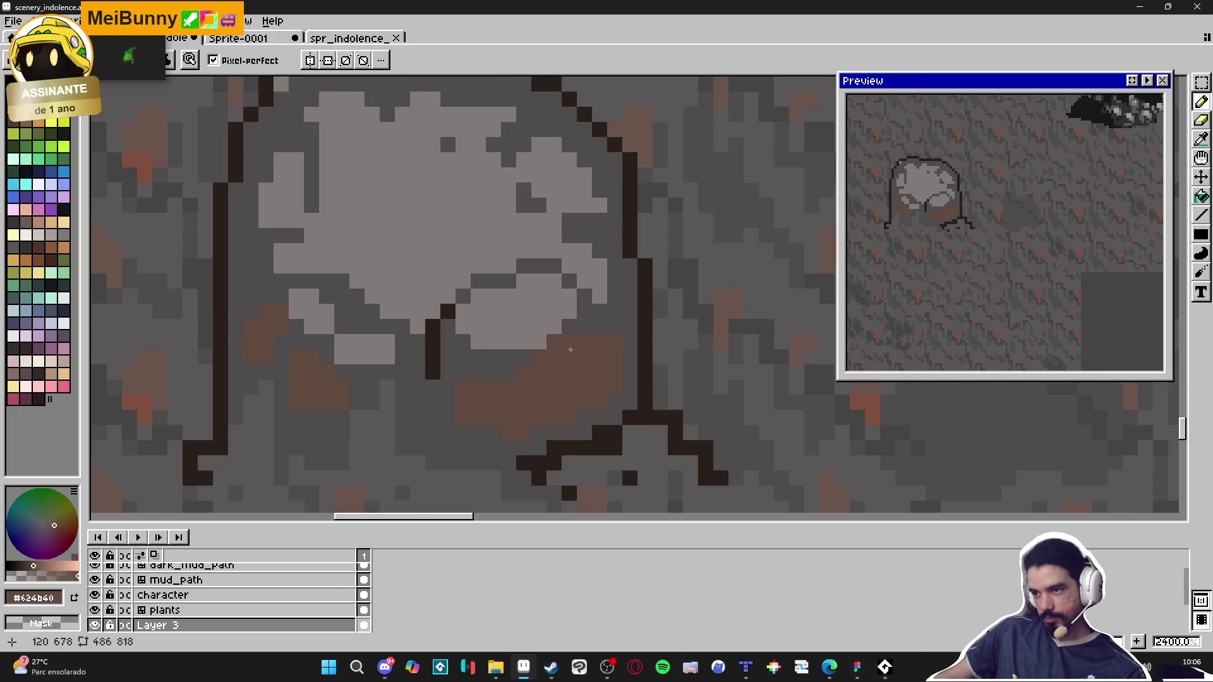
left_click(590, 324, "alt")
scroll(527, 346, "down", 1)
scroll(528, 346, "down", 4)
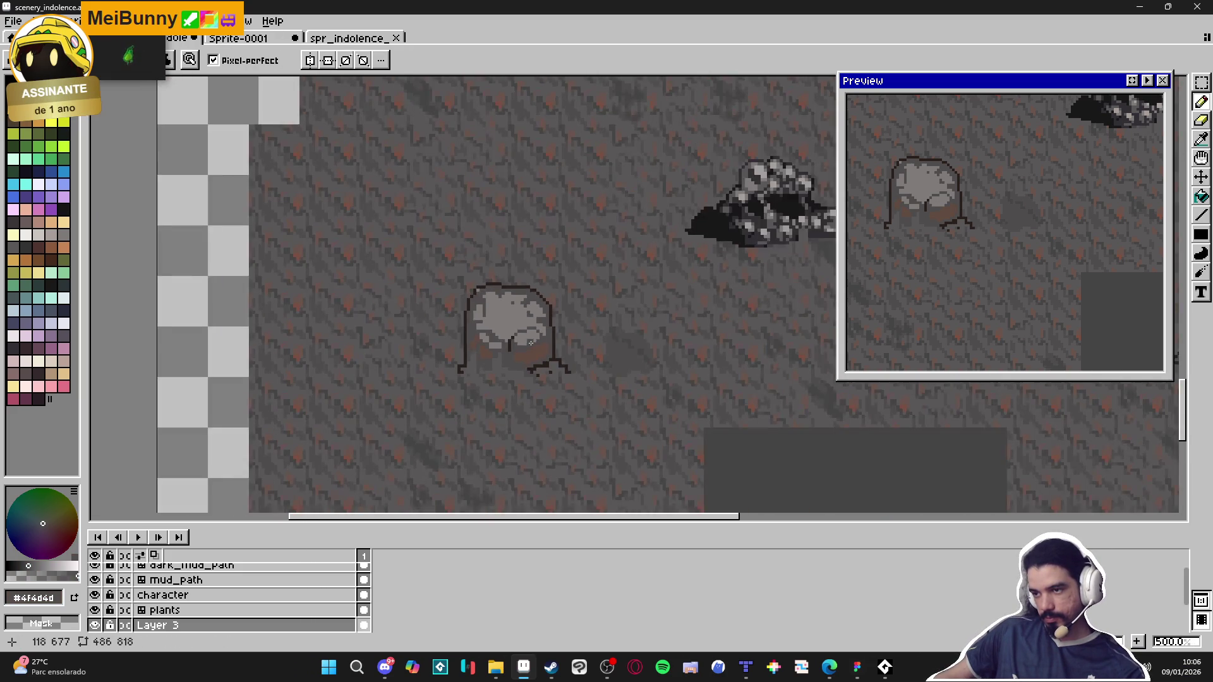
scroll(519, 326, "up", 5)
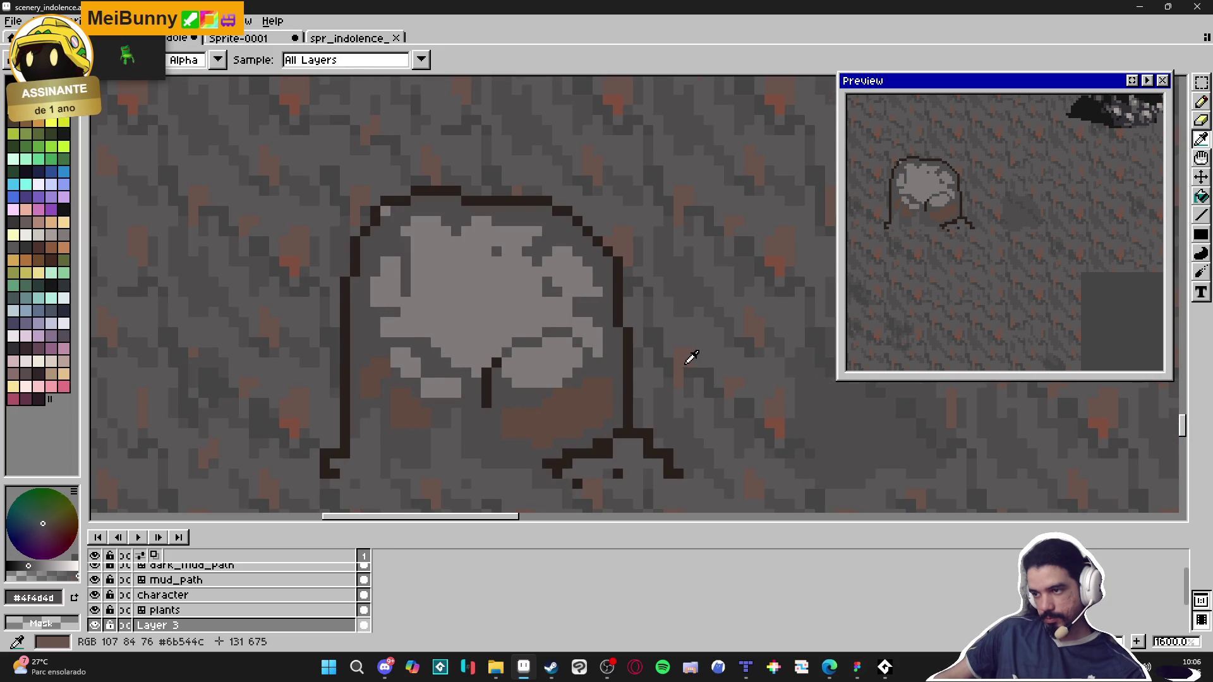
left_click(688, 354, "alt")
mouse_move(473, 296)
left_mouse_down()
mouse_move(449, 311)
mouse_move(484, 284)
mouse_move(442, 265)
mouse_move(436, 241)
mouse_move(449, 276)
mouse_move(433, 268)
mouse_move(499, 319)
mouse_move(494, 294)
mouse_move(534, 287)
mouse_move(556, 304)
mouse_move(495, 324)
mouse_move(366, 284)
mouse_move(468, 227)
mouse_move(524, 234)
mouse_move(537, 272)
mouse_move(594, 286)
mouse_move(502, 333)
left_mouse_up()
Step: Tint the boulder's light top with greyish brown (#756661, #624b40) and dot a dark pixel at its base
left_click(468, 303, "alt")
left_click_drag(582, 327, 588, 335)
left_click(617, 372, "alt")
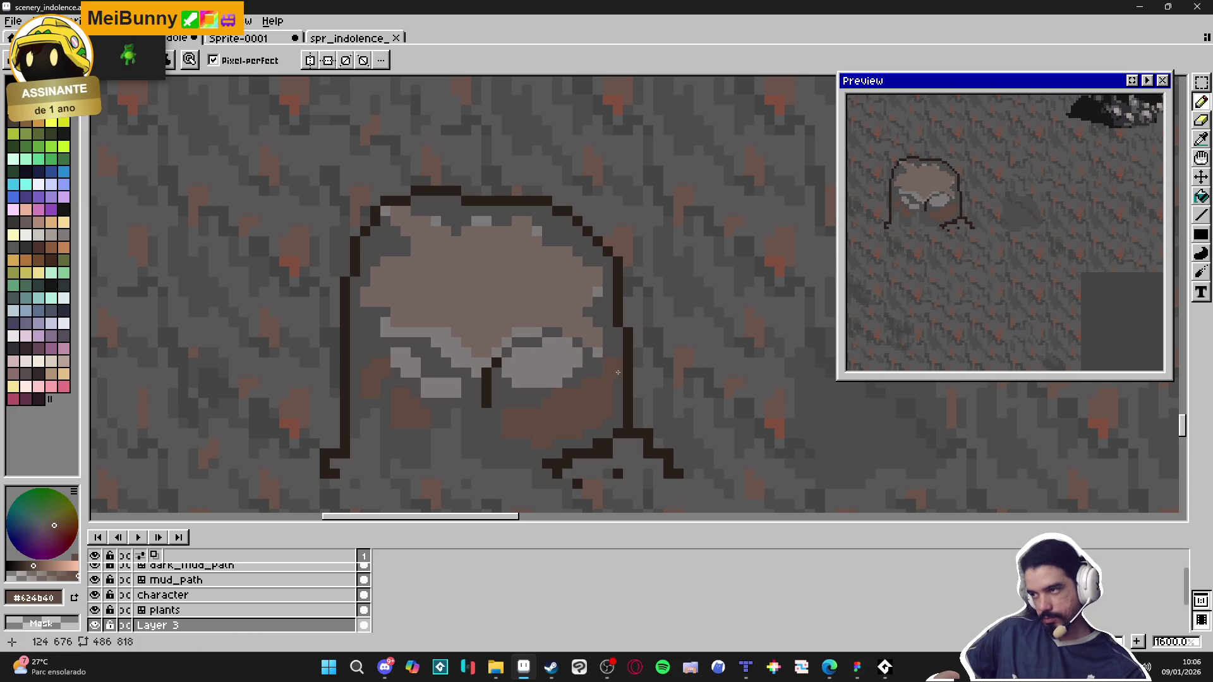
left_click(520, 323, "alt")
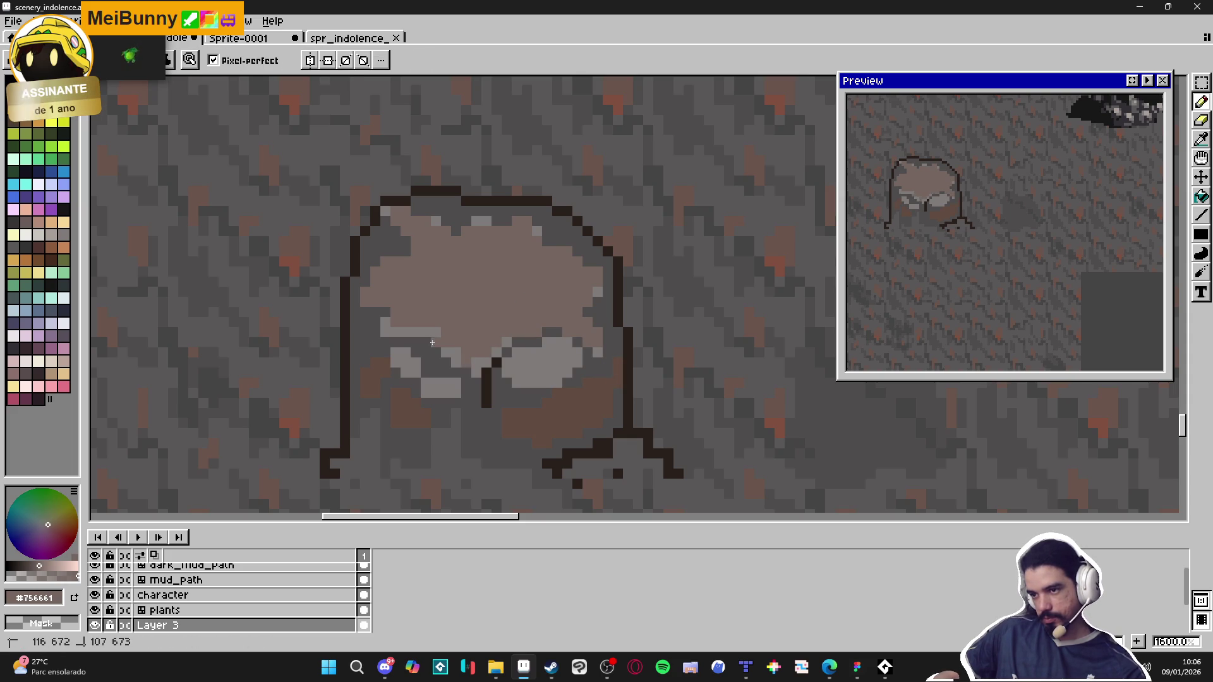
scroll(468, 335, "down", 3)
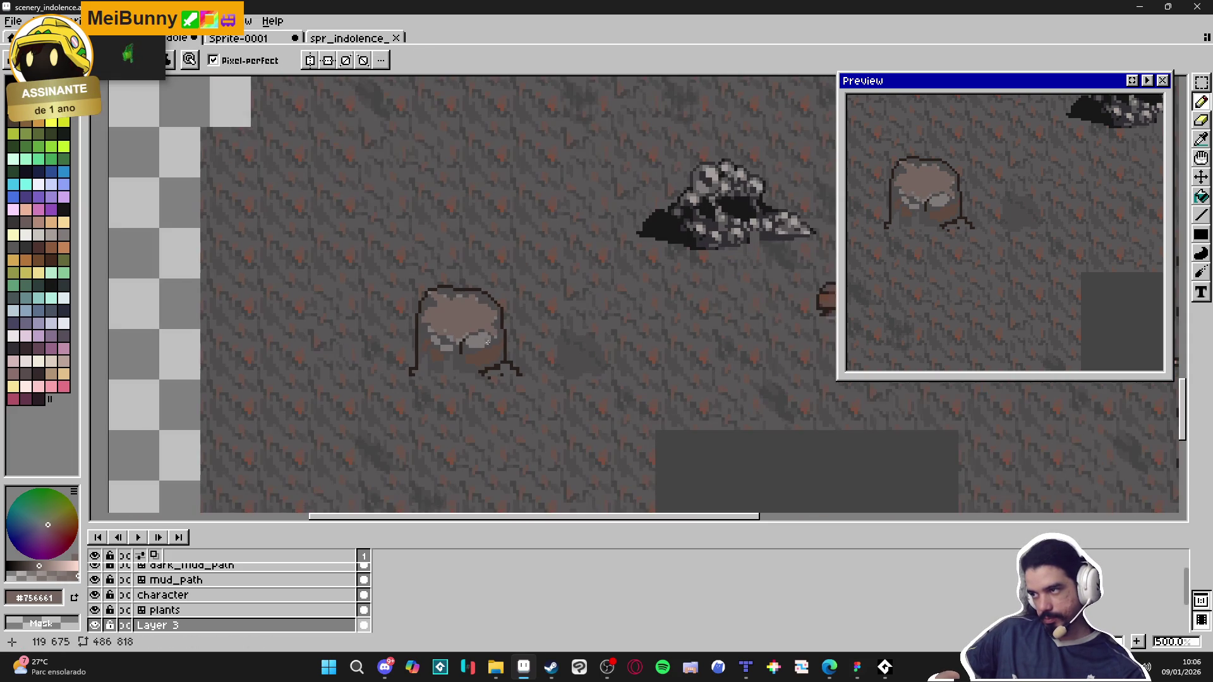
scroll(468, 333, "up", 1)
scroll(474, 335, "down", 5)
scroll(488, 341, "up", 8)
left_click(489, 341)
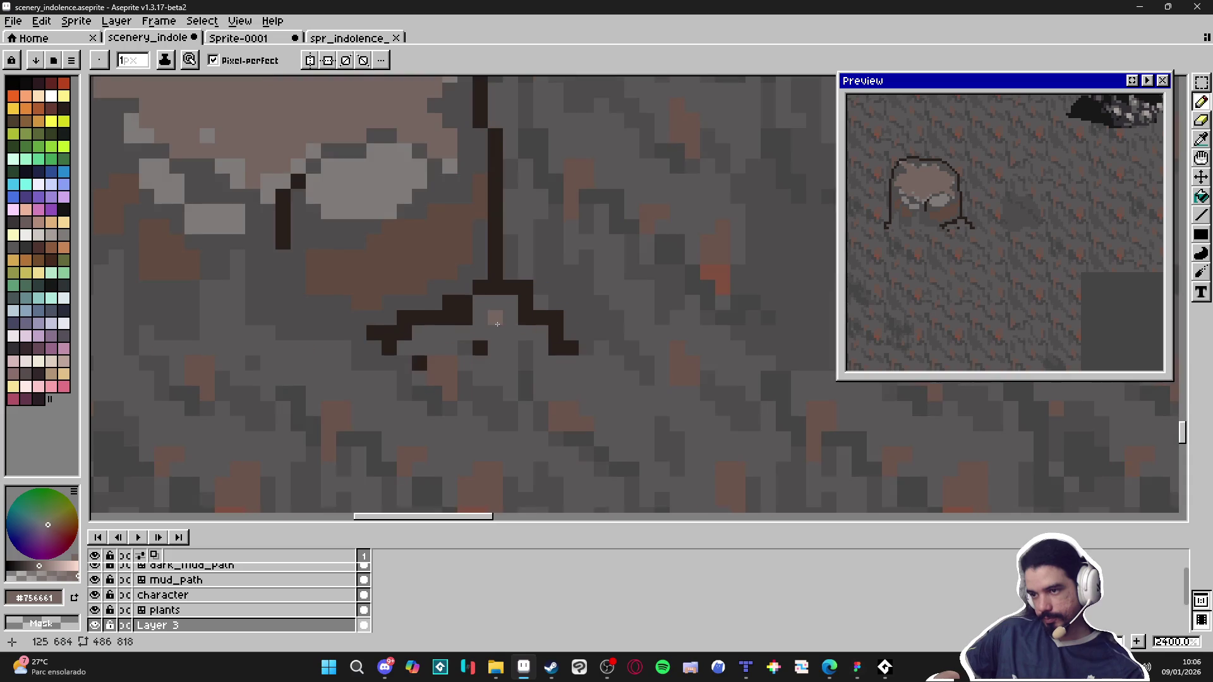
Step: Pick the boulder's light grey and recentre the view on the scene
scroll(505, 345, "down", 2)
scroll(535, 367, "up", 2)
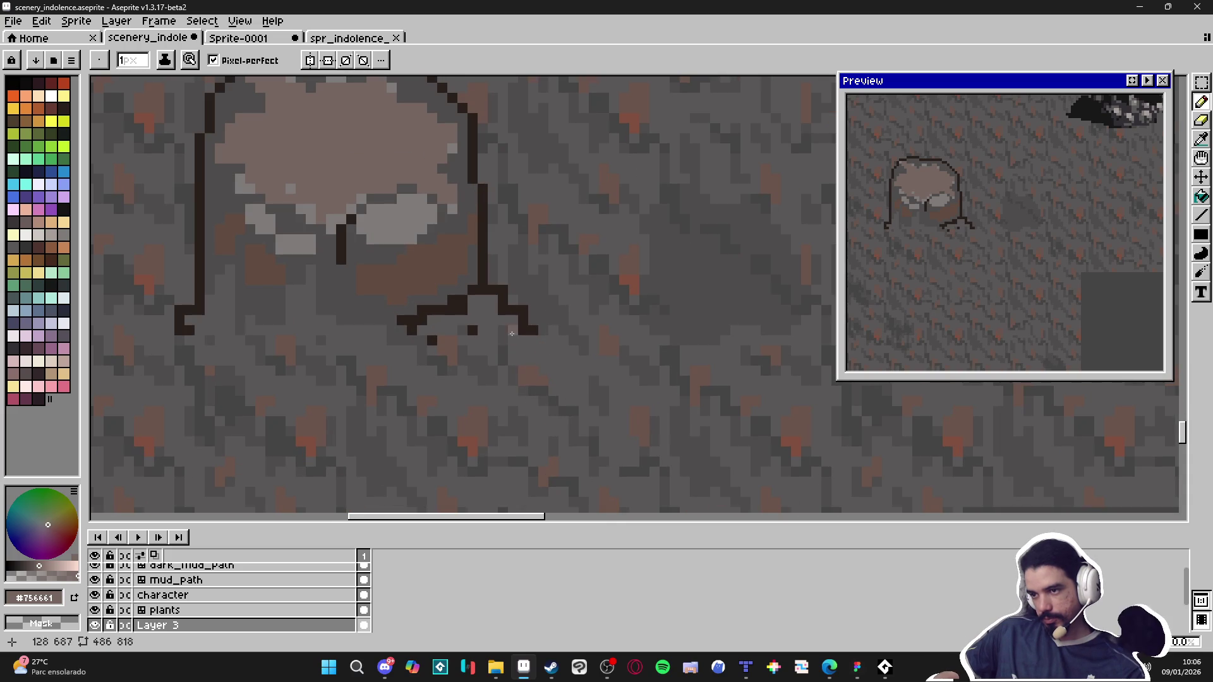
scroll(527, 339, "down", 3)
scroll(502, 329, "up", 2)
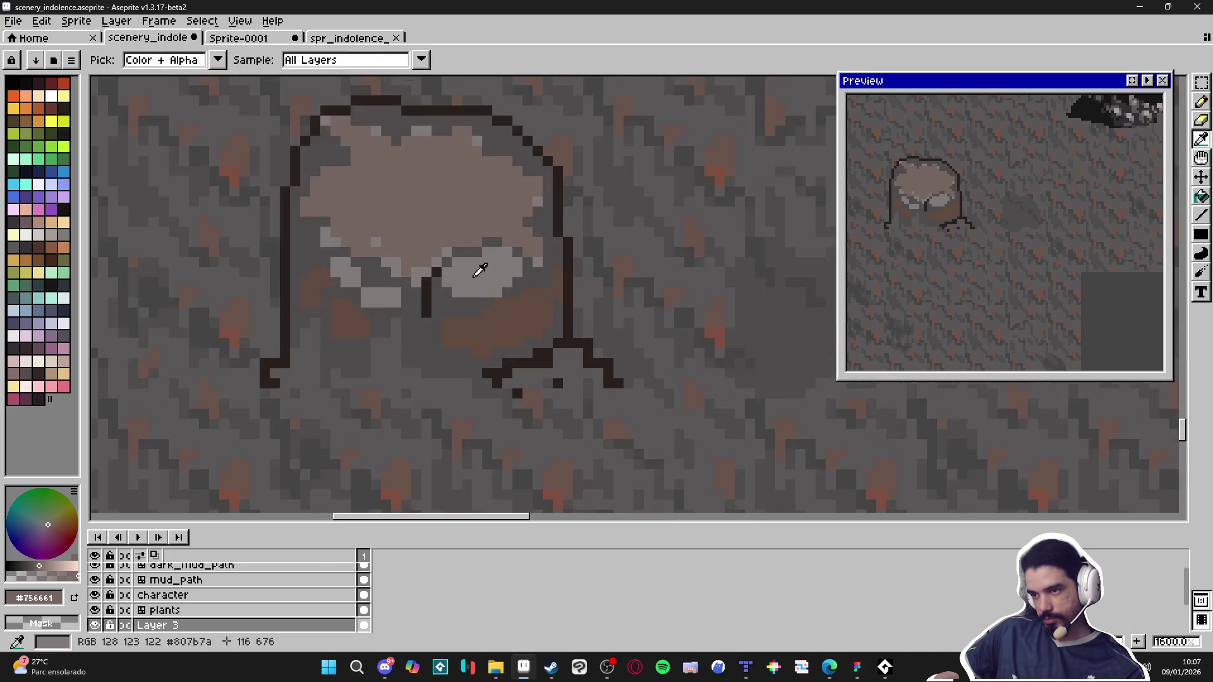
scroll(483, 266, "up", 2)
left_click(569, 347, "alt")
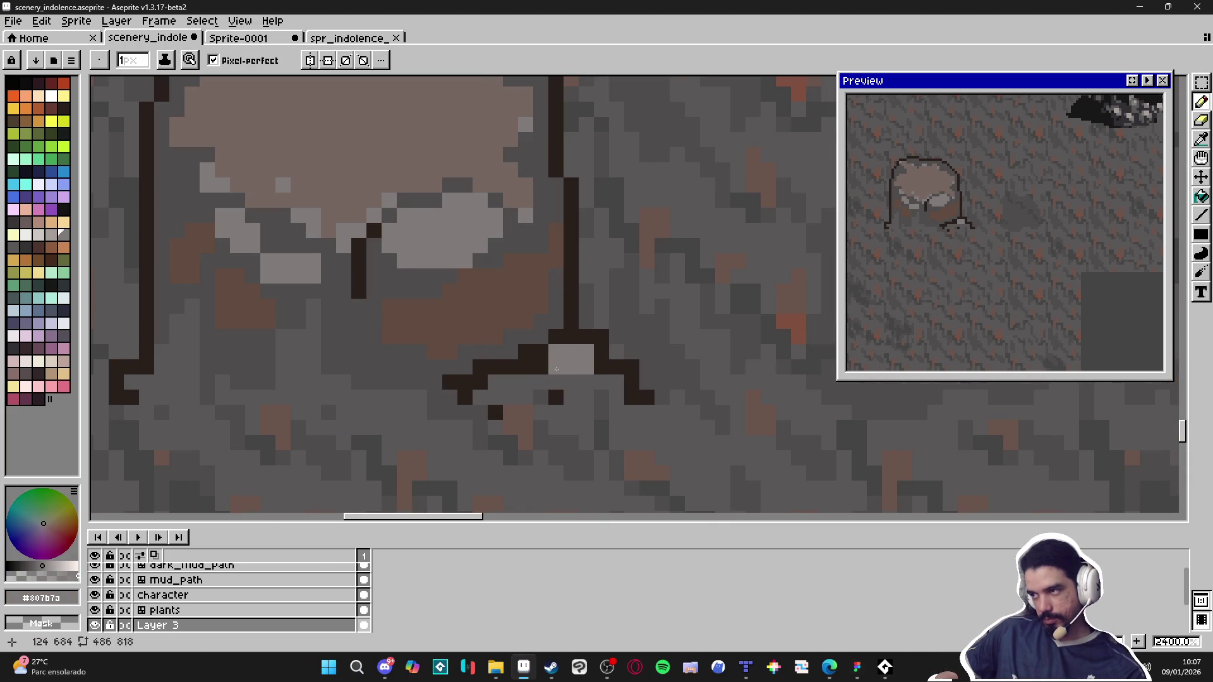
scroll(557, 369, "down", 3)
scroll(451, 387, "down", 4)
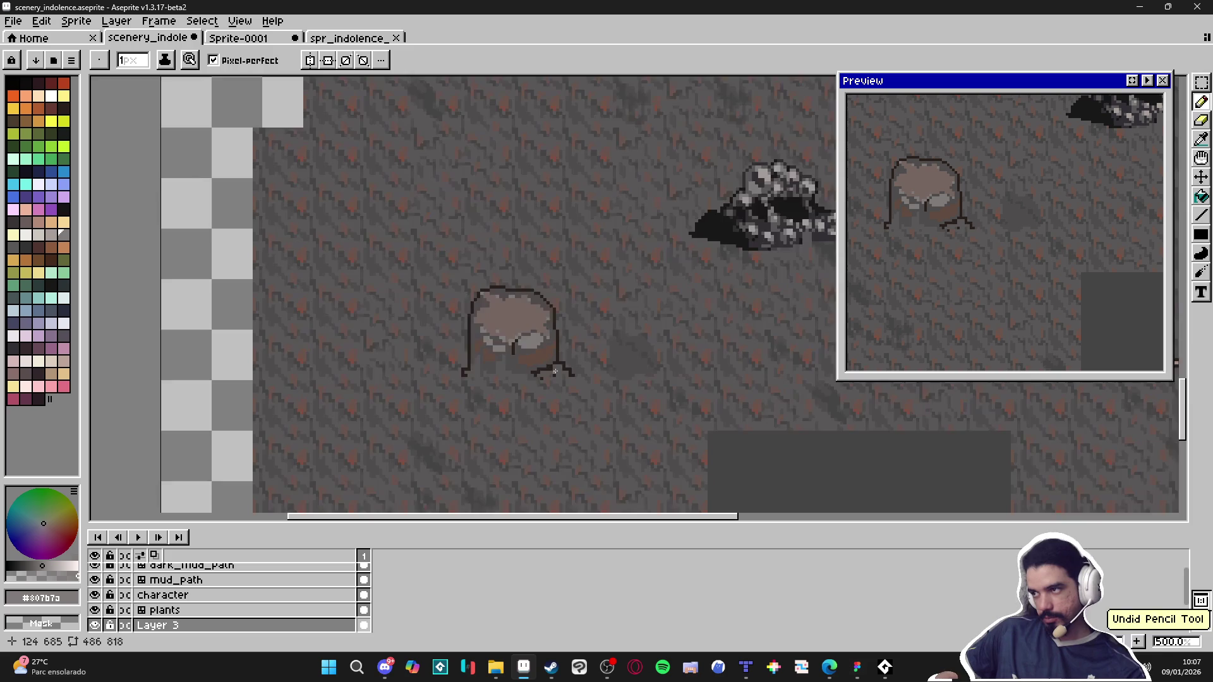
left_click_drag(452, 387, 438, 382)
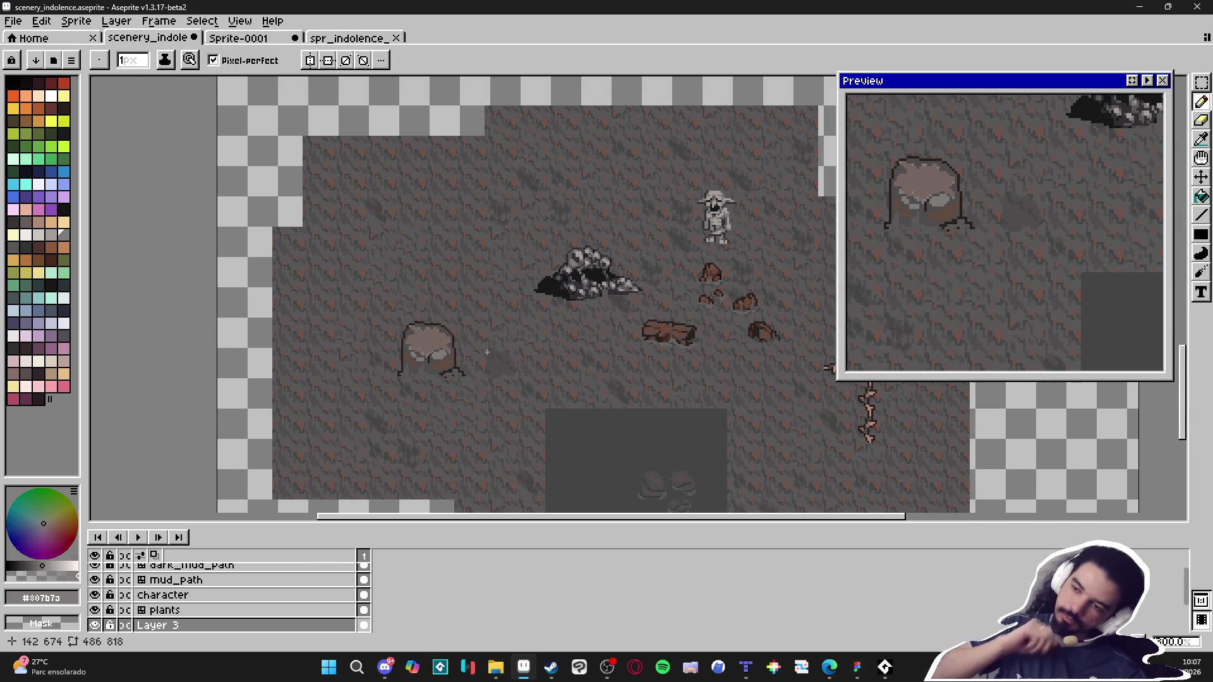
Step: Add dark outline pixels under the boulder and extend its crease as a thin dark line
scroll(447, 390, "up", 5)
left_click(381, 247, "alt")
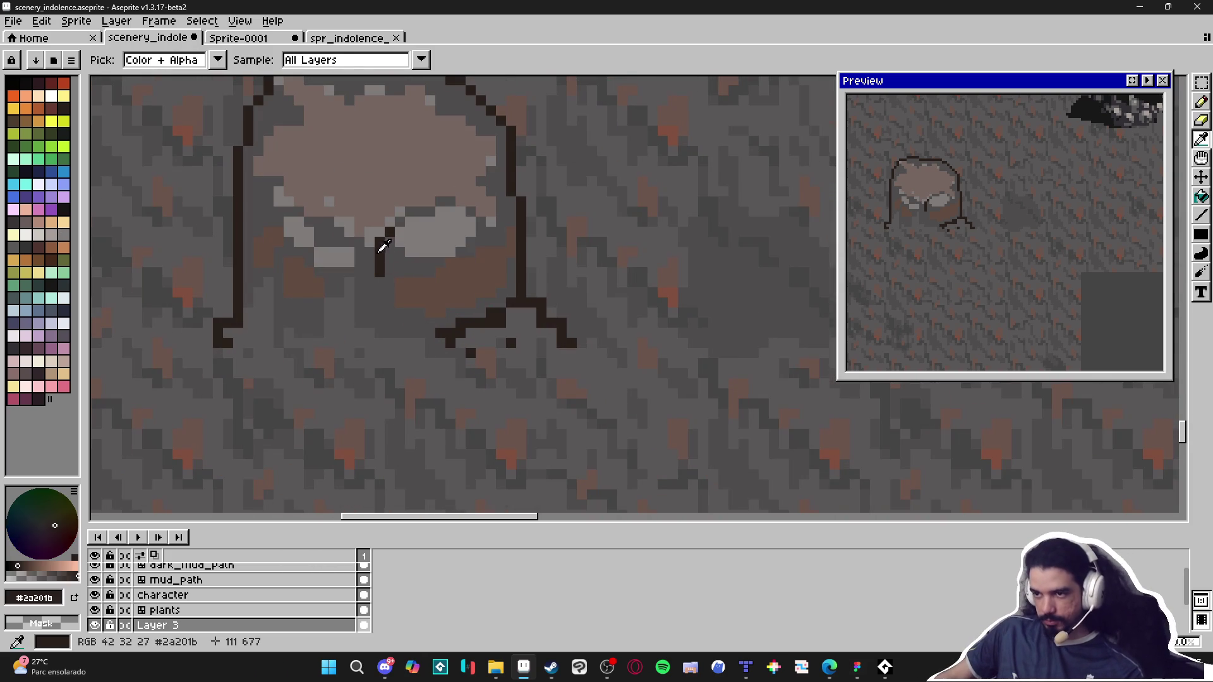
left_click_drag(349, 273, 324, 318)
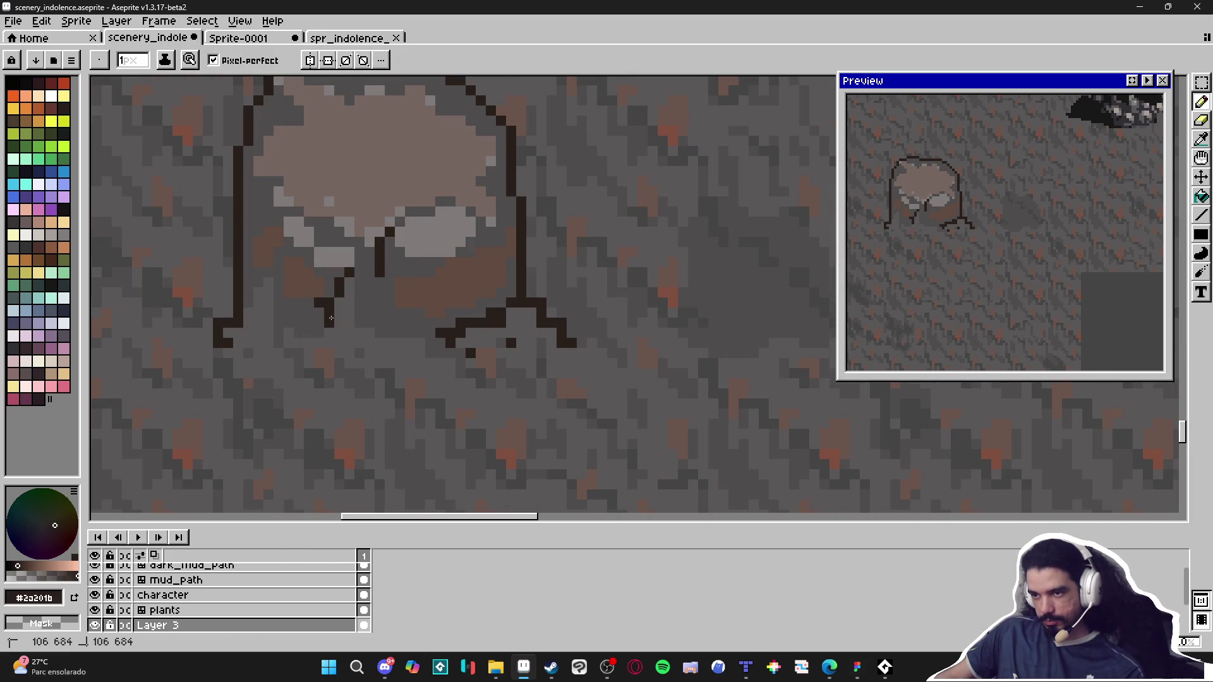
left_click_drag(345, 243, 329, 243)
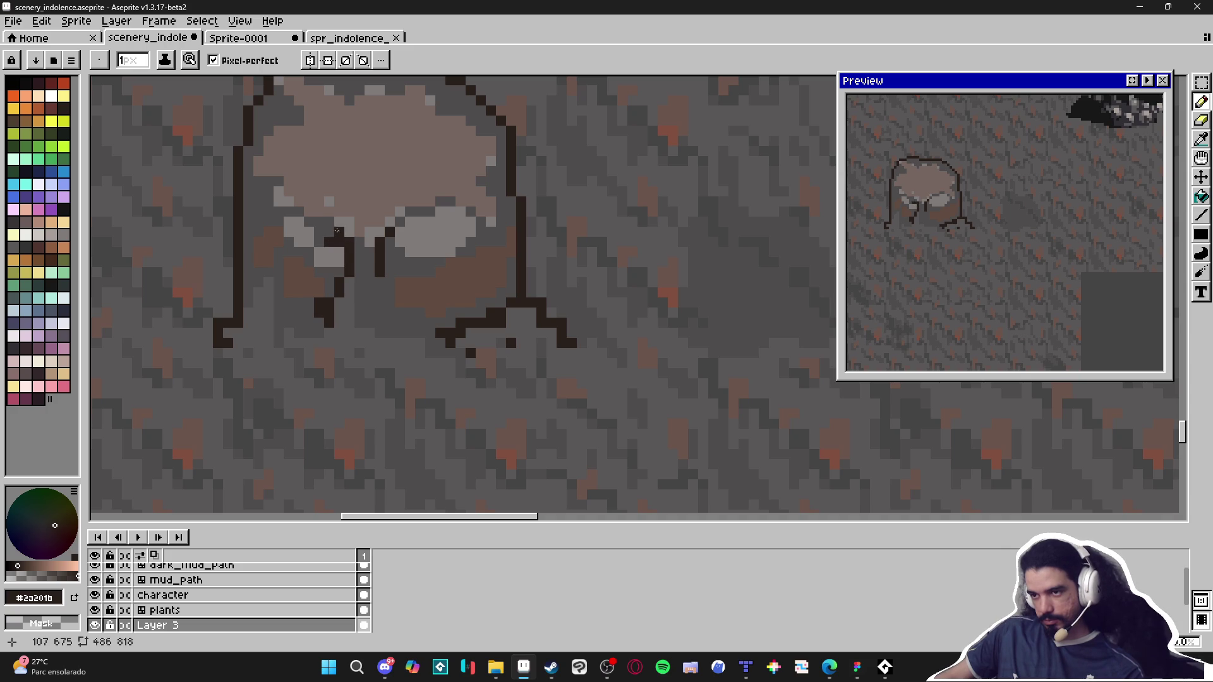
left_click(330, 231)
left_click(346, 228, "alt")
left_click(339, 227)
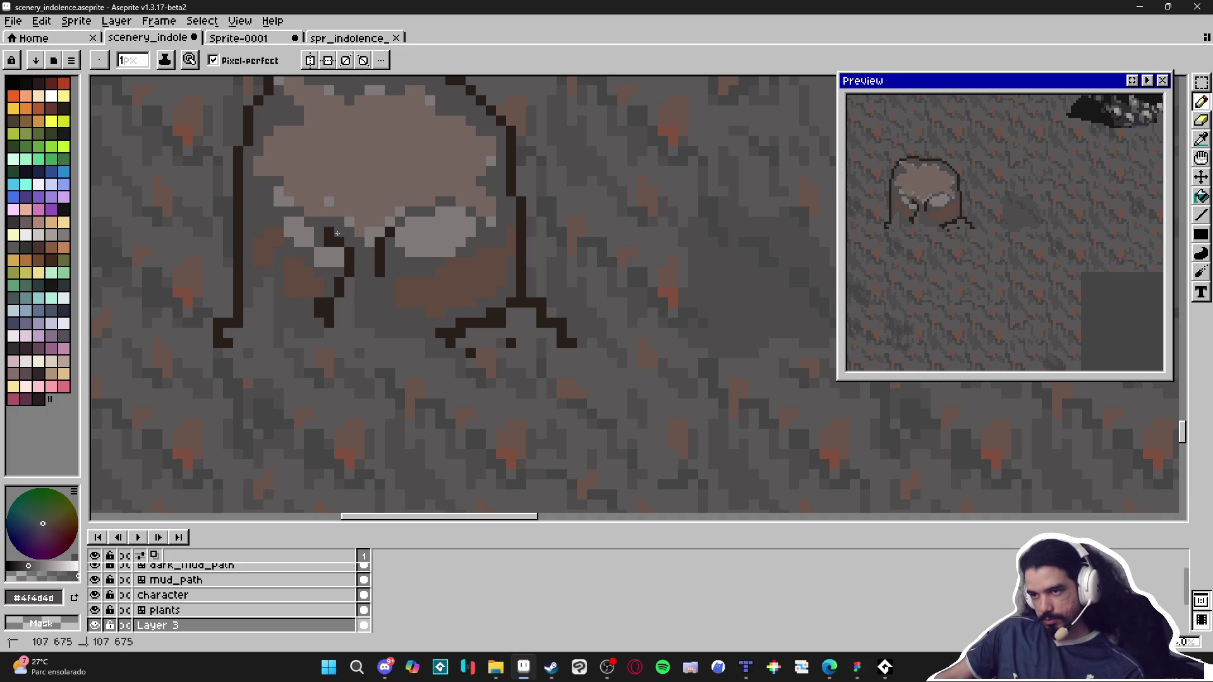
left_click(331, 235, "alt")
mouse_move(329, 233)
left_mouse_down()
mouse_move(329, 211)
mouse_move(351, 242)
left_mouse_up()
Step: Eyedrop the darker grey #595757 from the muddy ground
left_click(350, 242, "alt")
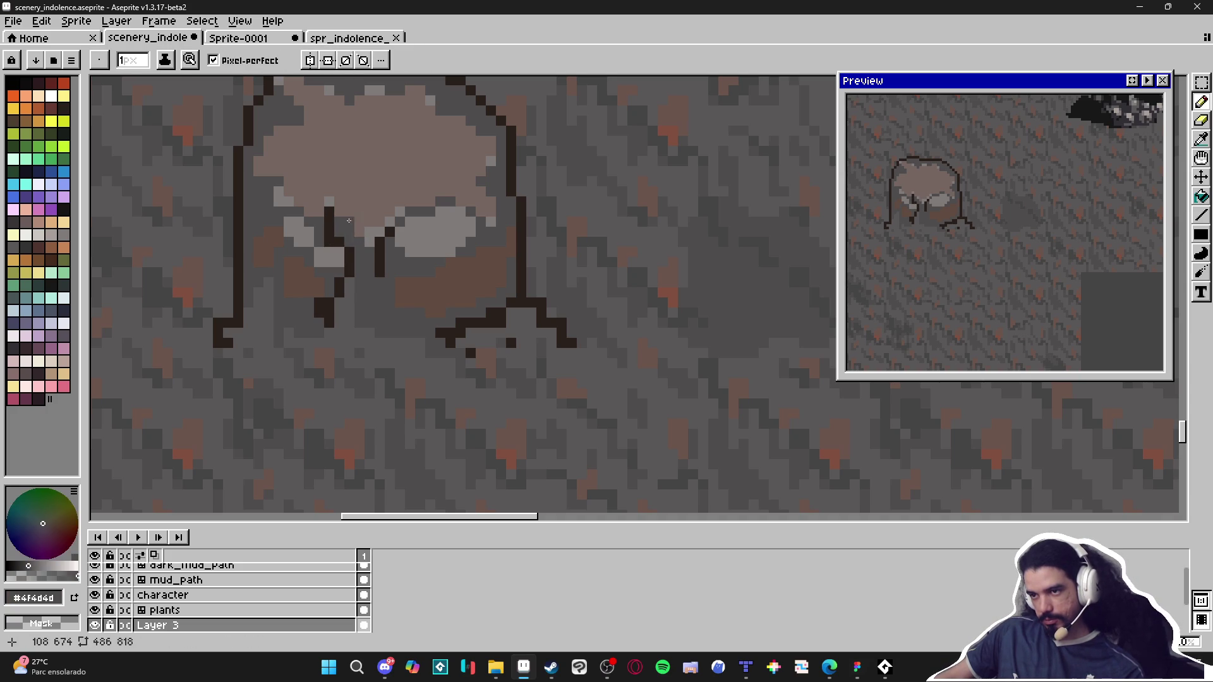
left_click(358, 232, "alt")
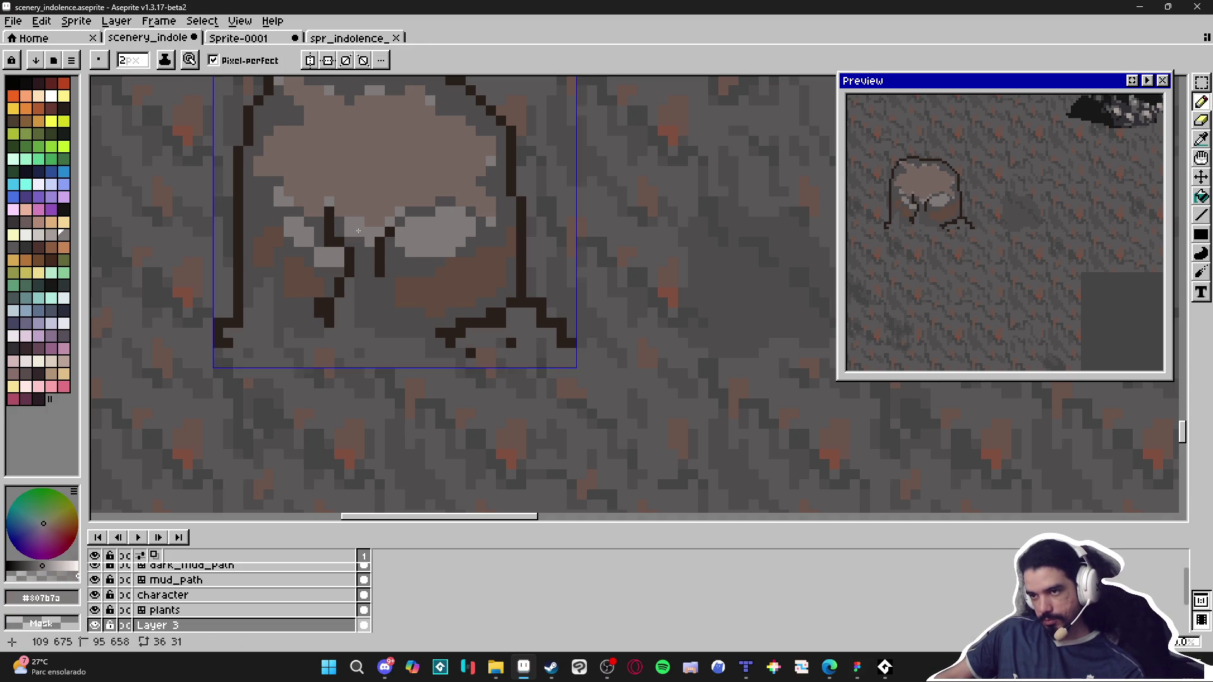
left_click(350, 226)
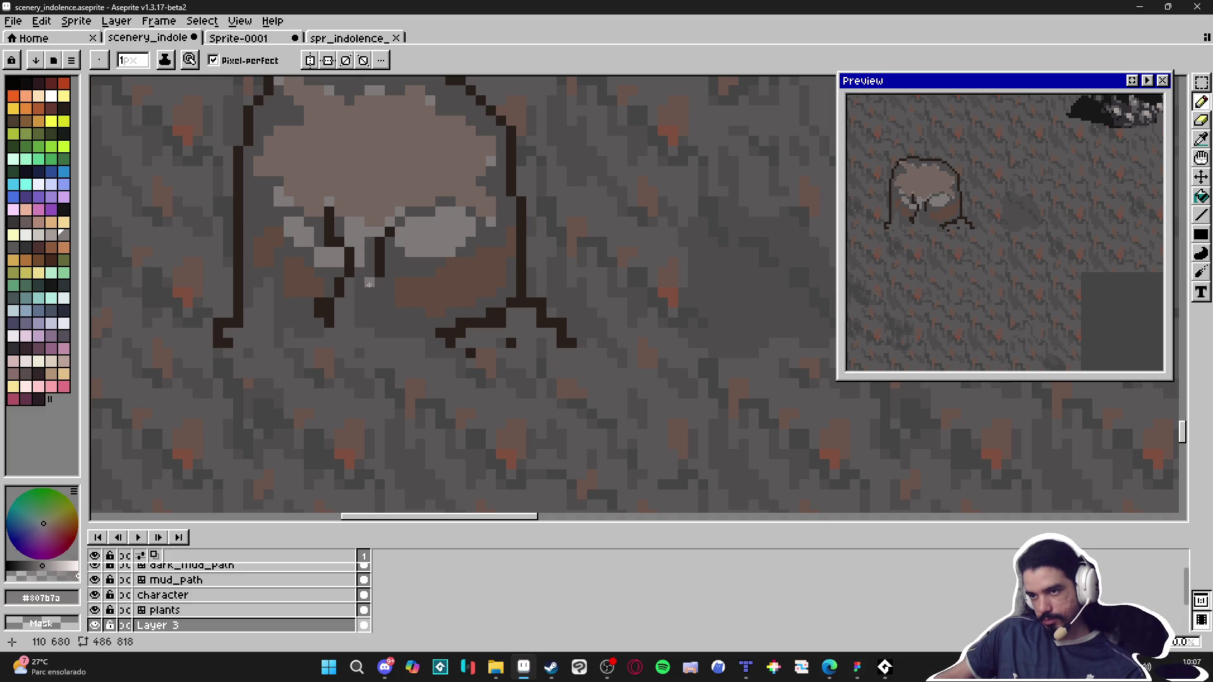
left_click(359, 303, "alt")
scroll(364, 274, "down", 3)
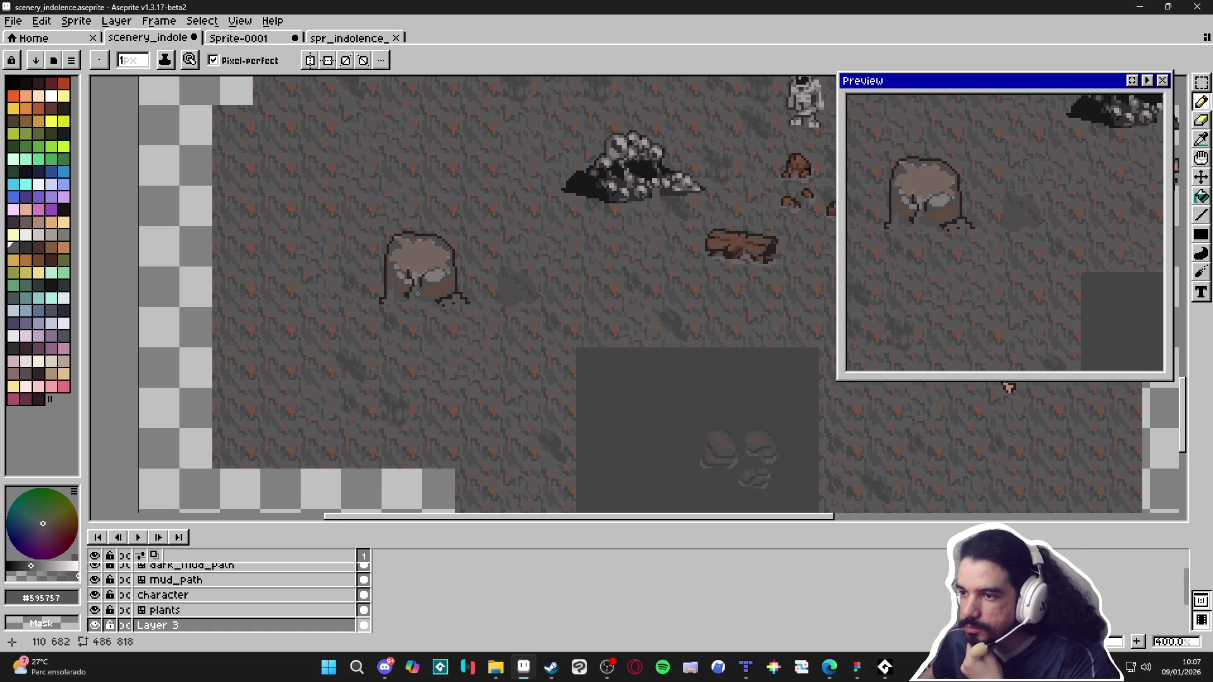
Step: Pan to the stump and eyedrop #756661, then the dark grey #4f4d4d, from the nearby ground
scroll(418, 294, "down", 2)
mouse_move(483, 299)
left_mouse_down()
mouse_move(452, 355)
mouse_move(463, 374)
mouse_move(447, 385)
mouse_move(447, 436)
mouse_move(428, 395)
left_mouse_up()
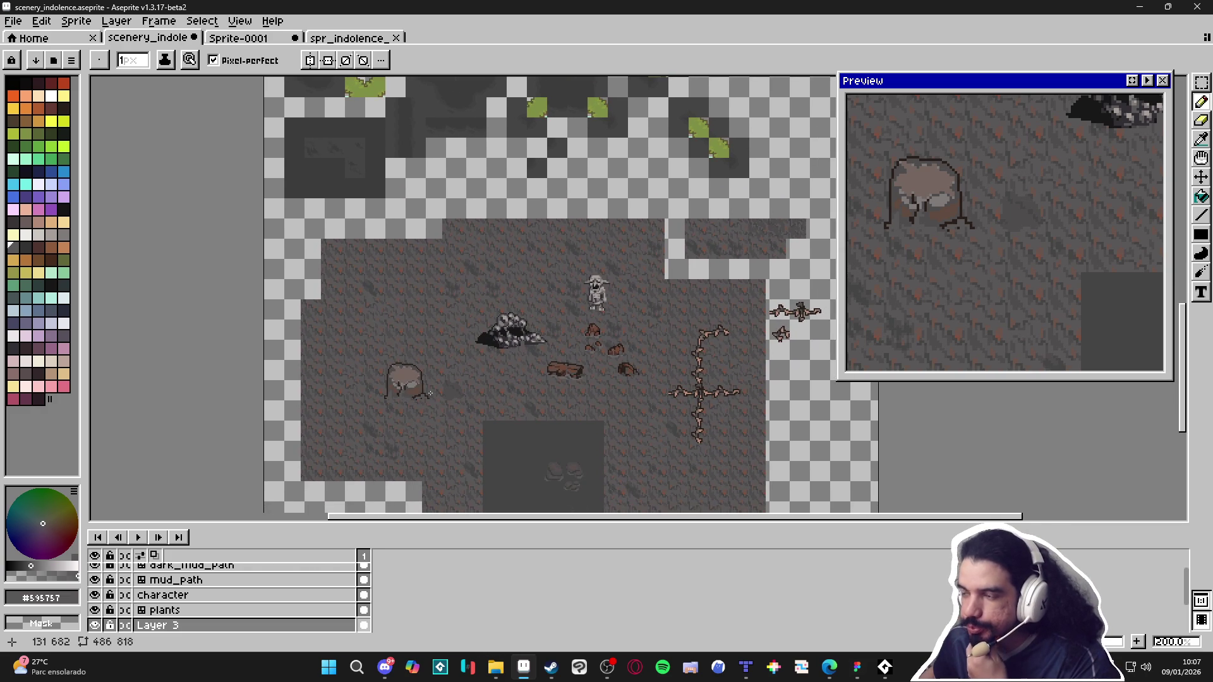
scroll(412, 383, "up", 4)
scroll(407, 405, "up", 1)
left_click(404, 414, "alt")
scroll(404, 417, "down", 1)
scroll(403, 422, "down", 2)
scroll(403, 421, "down", 2)
scroll(424, 458, "down", 1)
scroll(404, 247, "down", 1)
scroll(405, 247, "up", 6)
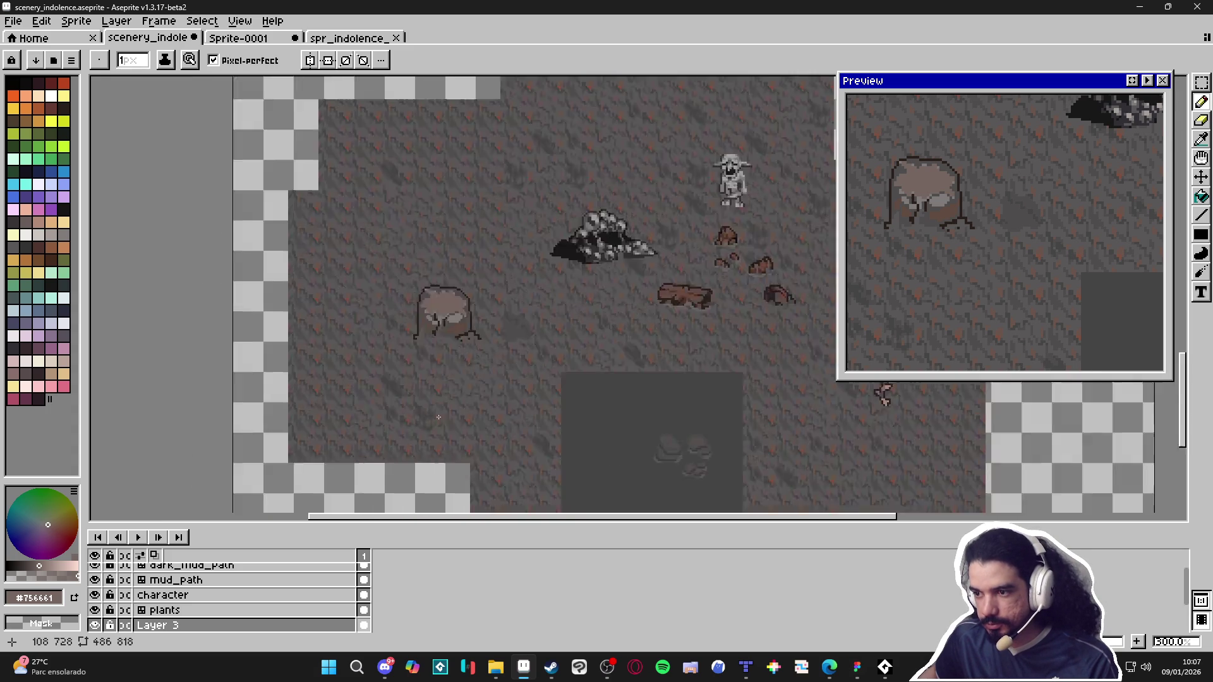
left_click(442, 295, "alt")
scroll(442, 295, "down", 5)
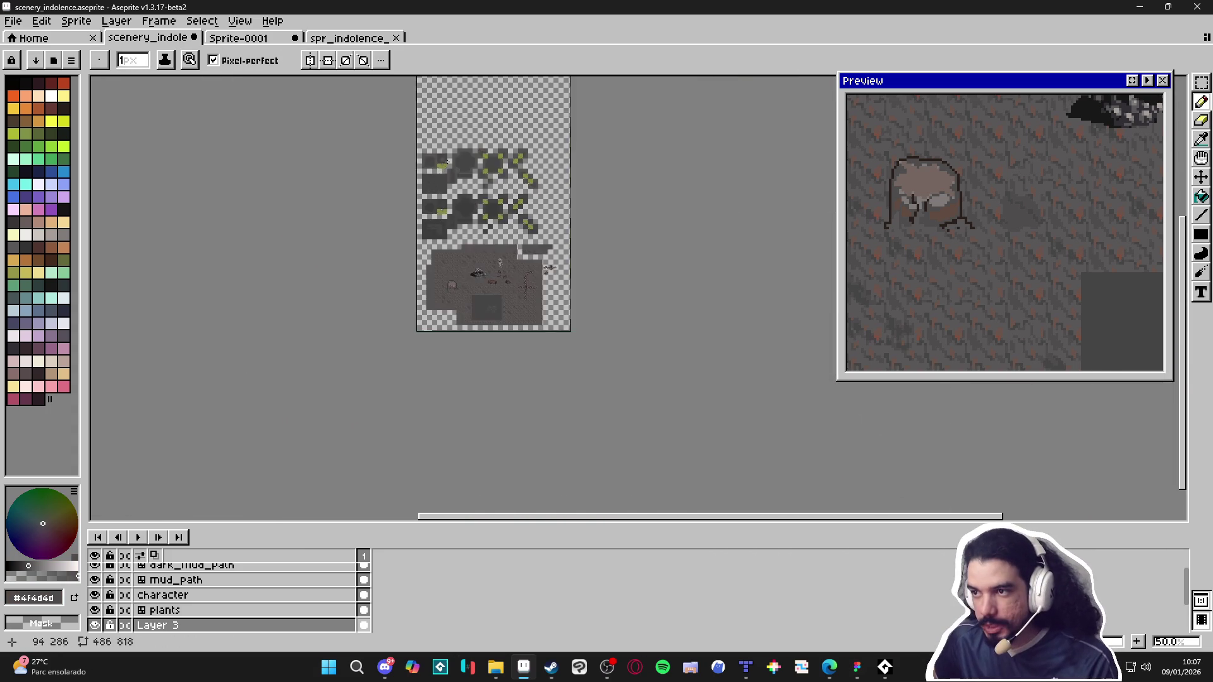
Step: Duplicate the dark_mud_path layer
scroll(421, 278, "up", 3)
scroll(420, 278, "down", 1)
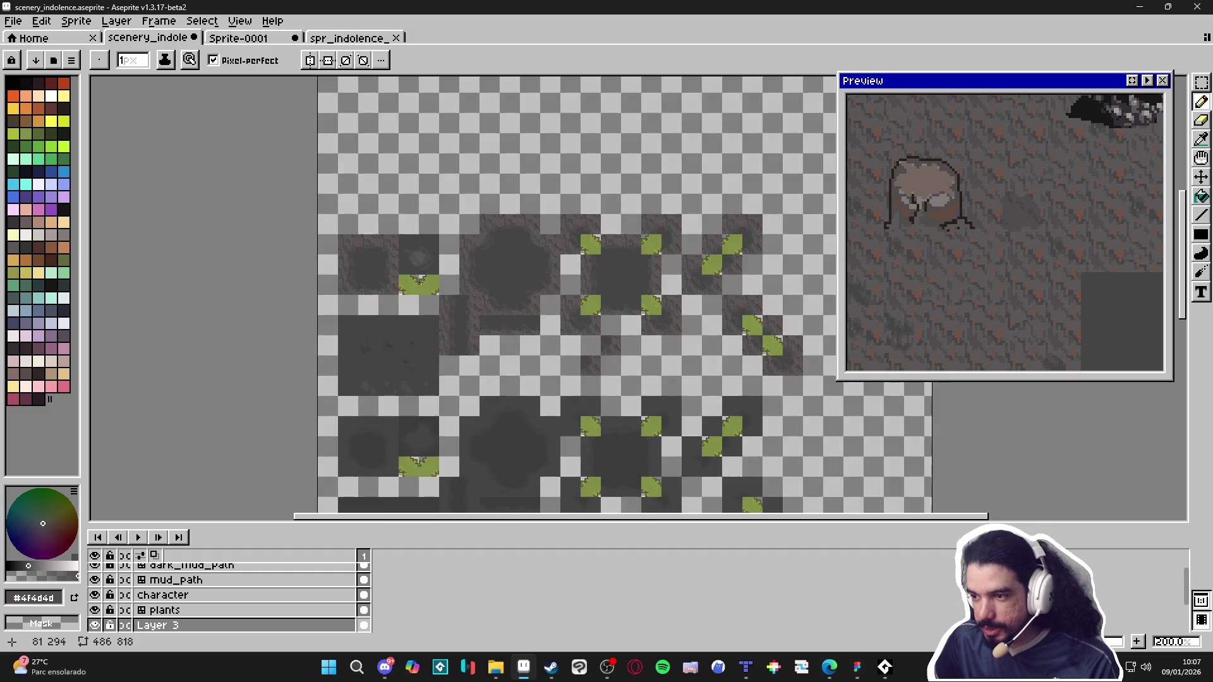
key("v")
left_click(183, 566)
right_click(209, 572)
left_click(256, 601)
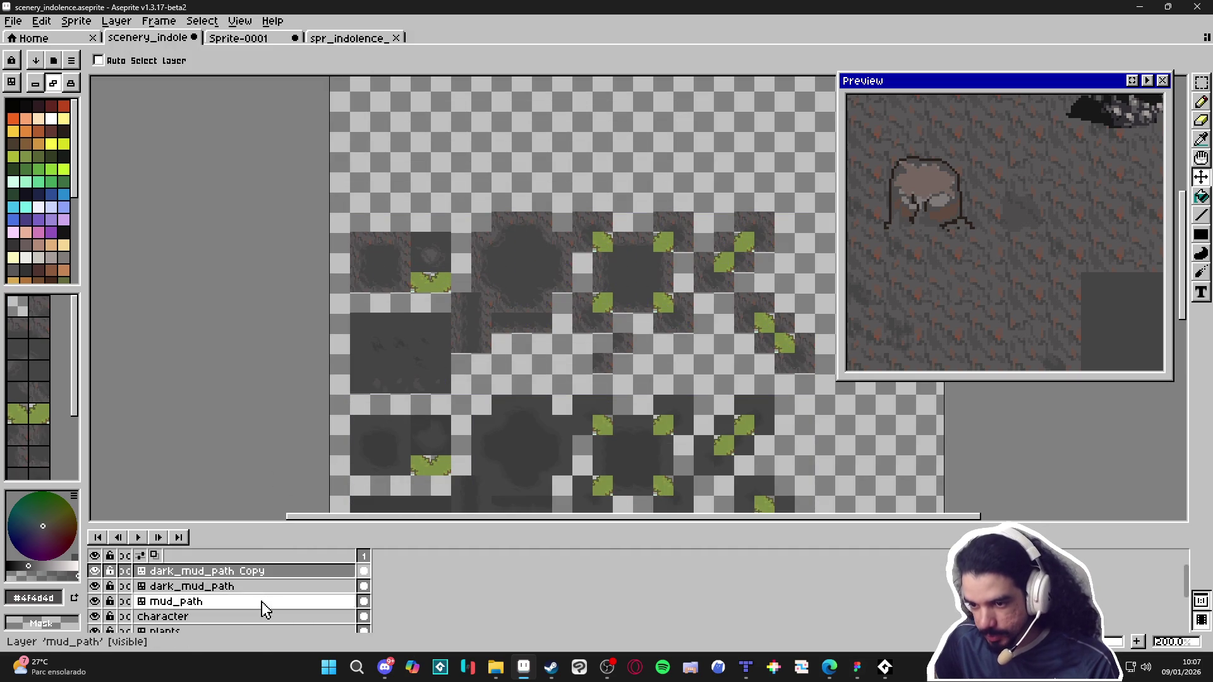
Step: Convert the copy to a normal layer, then back to a tilemap with a new tileset
right_click(237, 571)
mouse_move(316, 580)
left_click(391, 597)
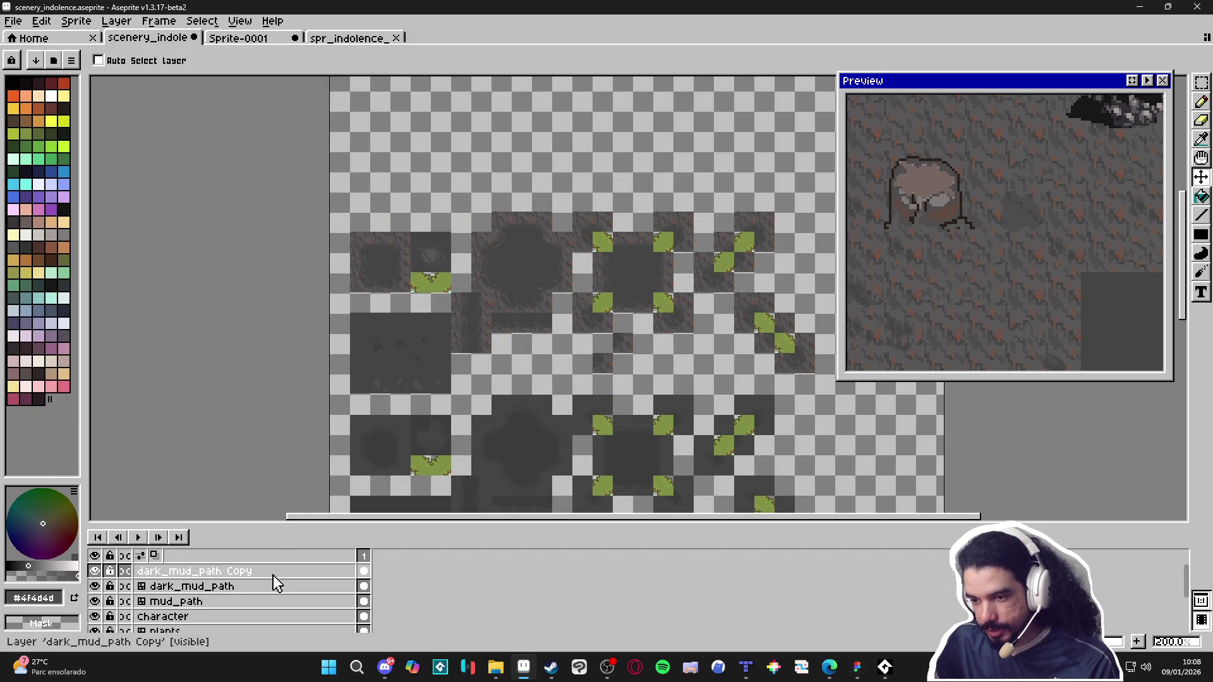
right_click(273, 575)
left_click(385, 615)
left_click(616, 388)
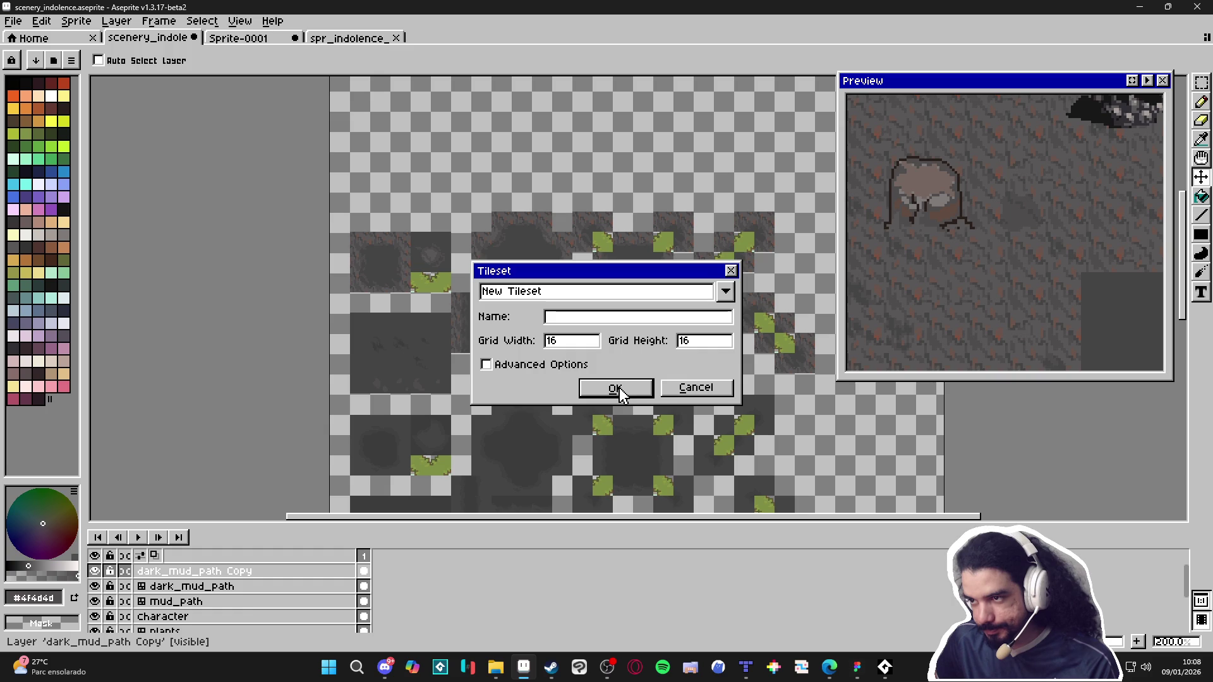
Step: Rename the copied layer to simple_clif
double_click(273, 575)
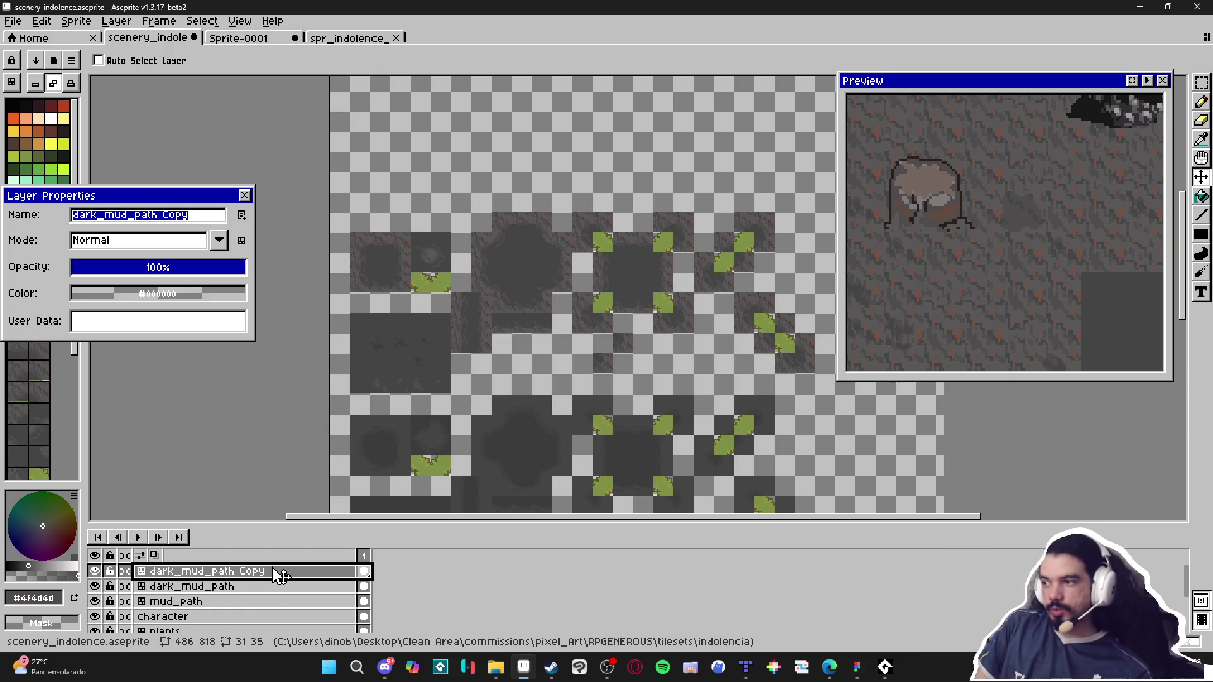
type("Clif")
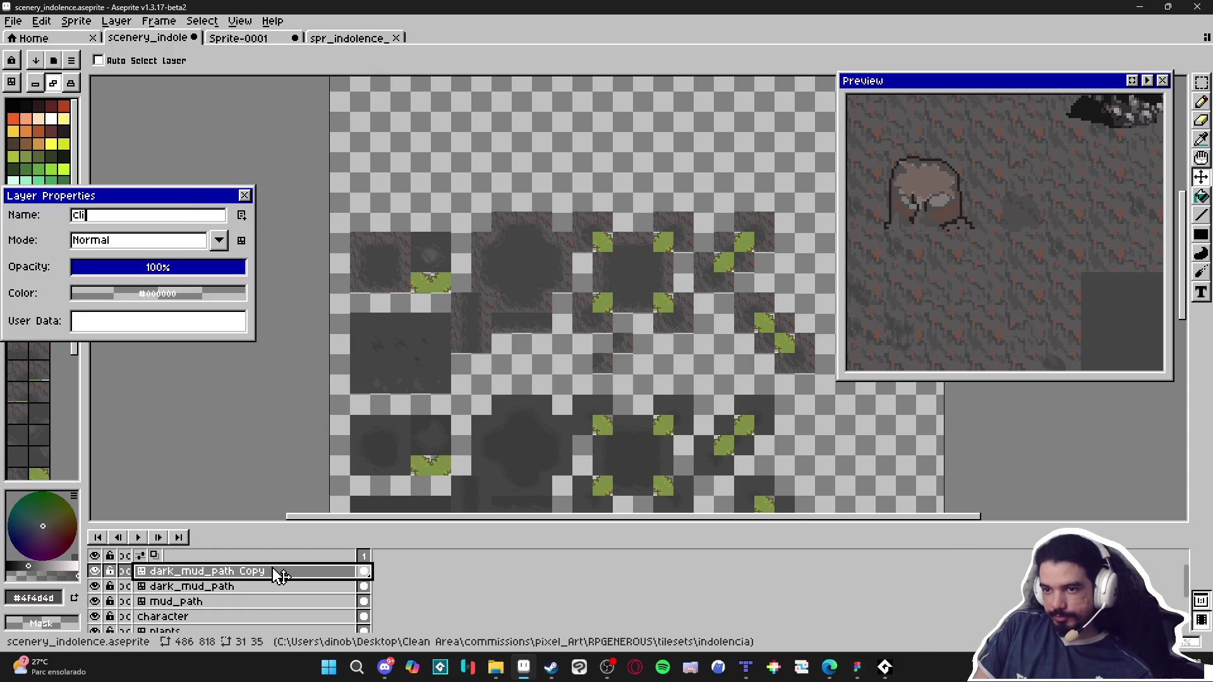
key("Home")
type("simple")
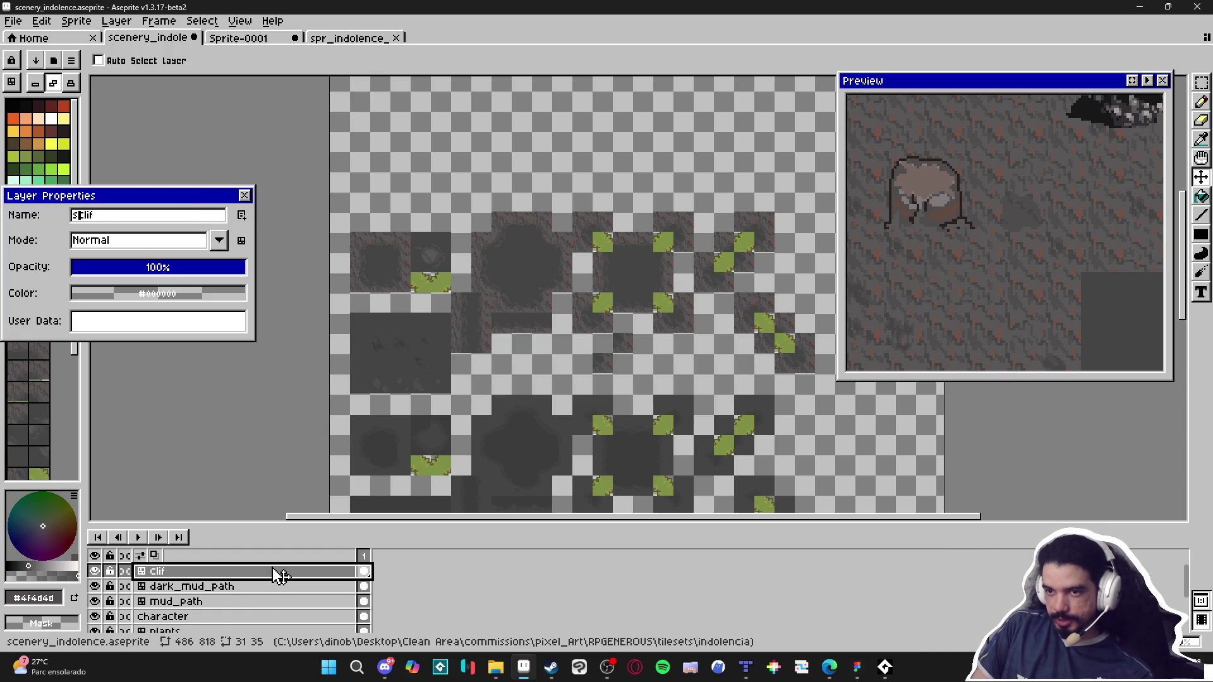
type("_")
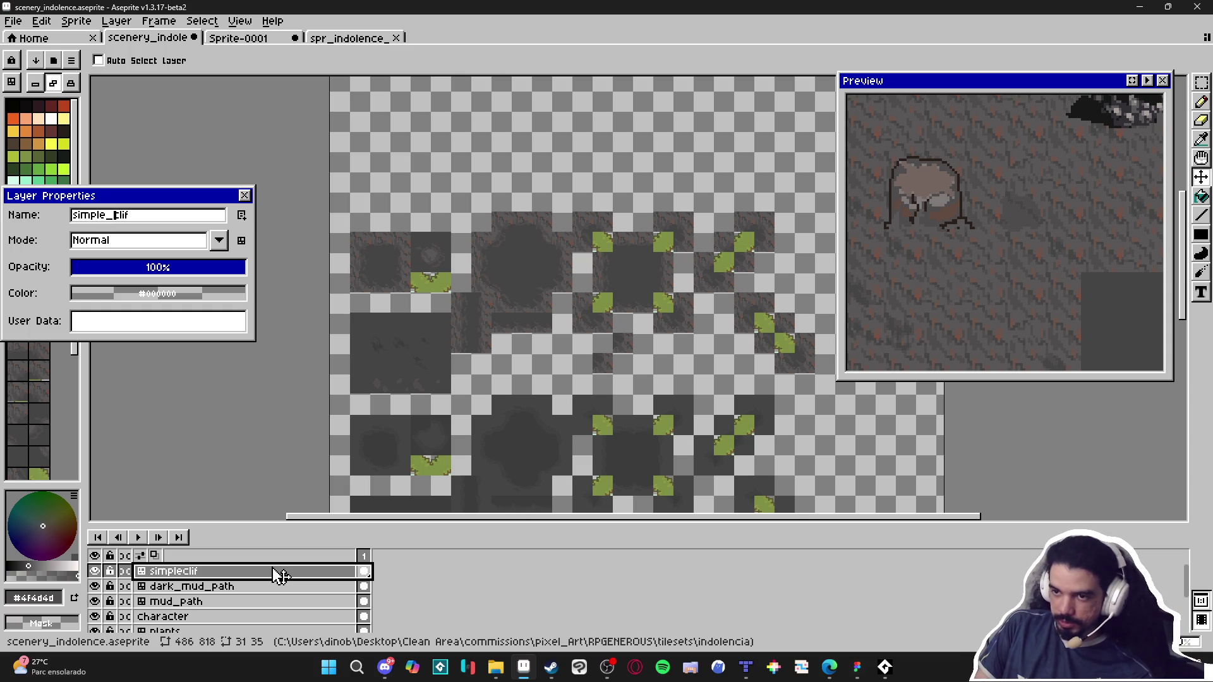
key("Return")
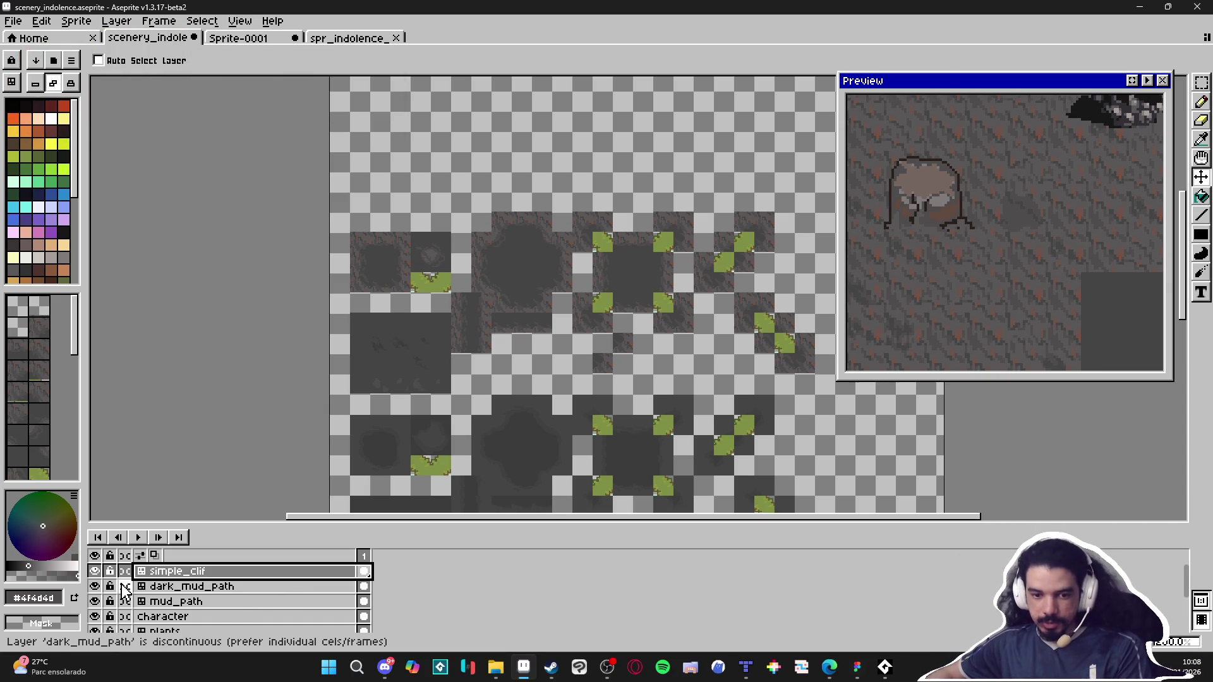
Step: Look over the tile area and choose the yellow-green palette colour Idx-29
scroll(392, 352, "down", 2)
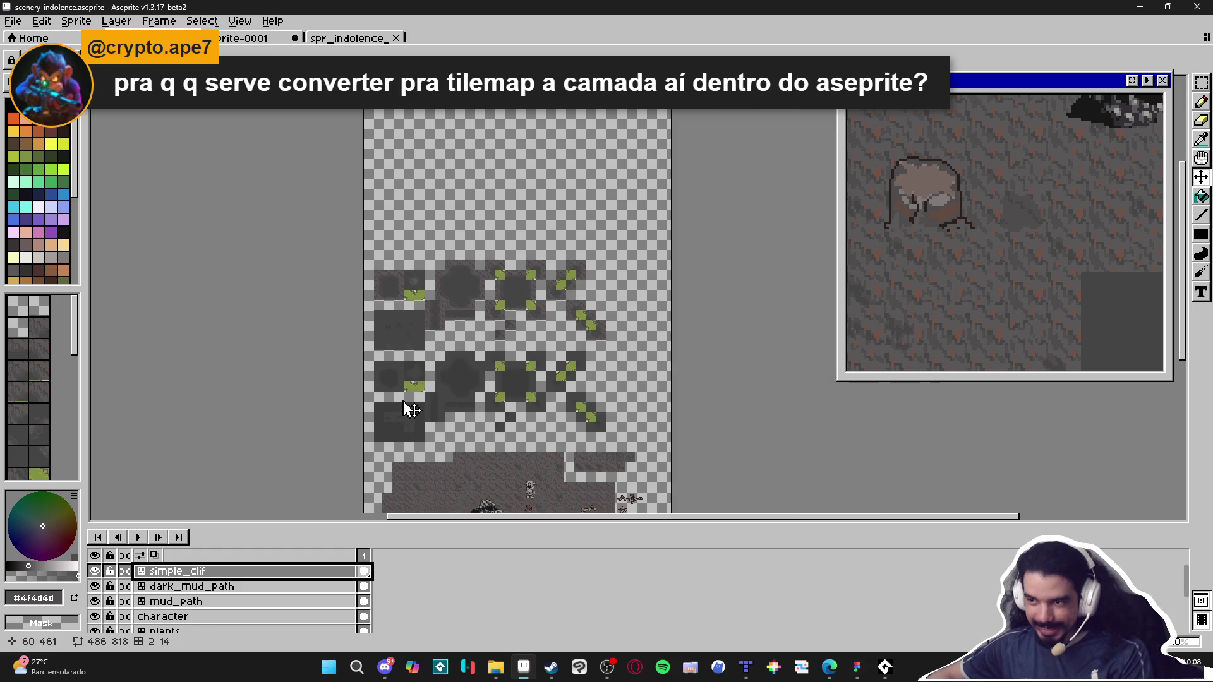
scroll(415, 330, "up", 3)
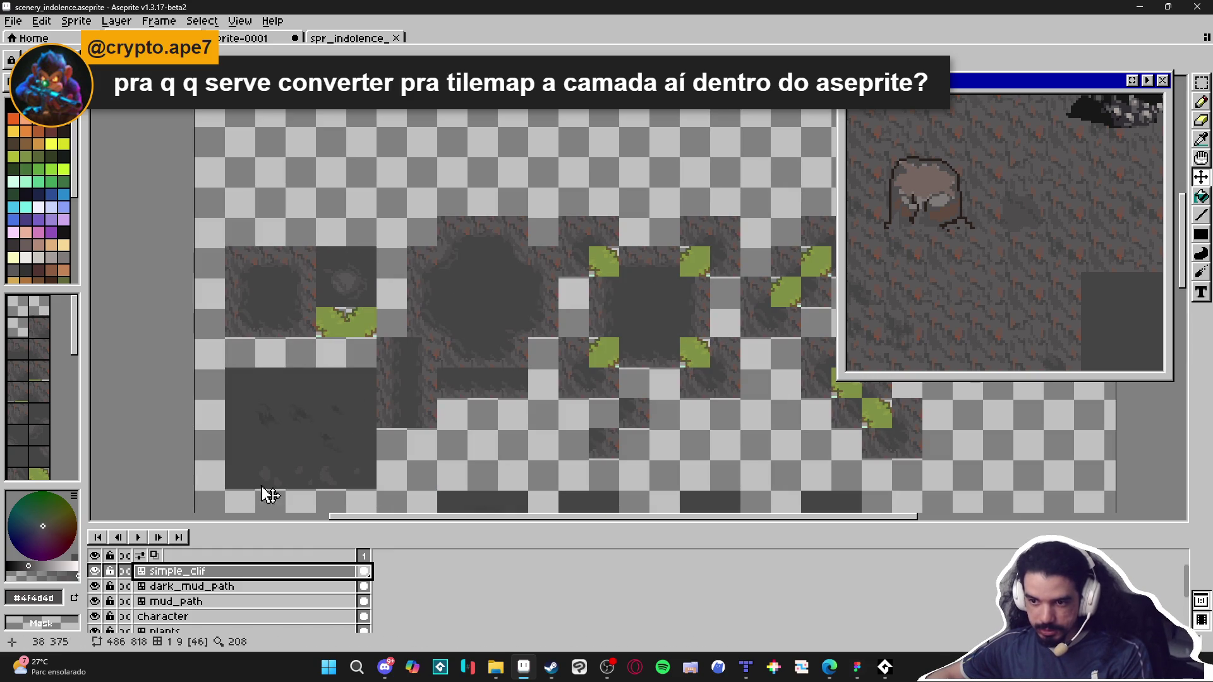
mouse_move(474, 266)
left_mouse_down()
mouse_move(490, 116)
mouse_move(501, 229)
left_mouse_up()
scroll(501, 229, "down", 2)
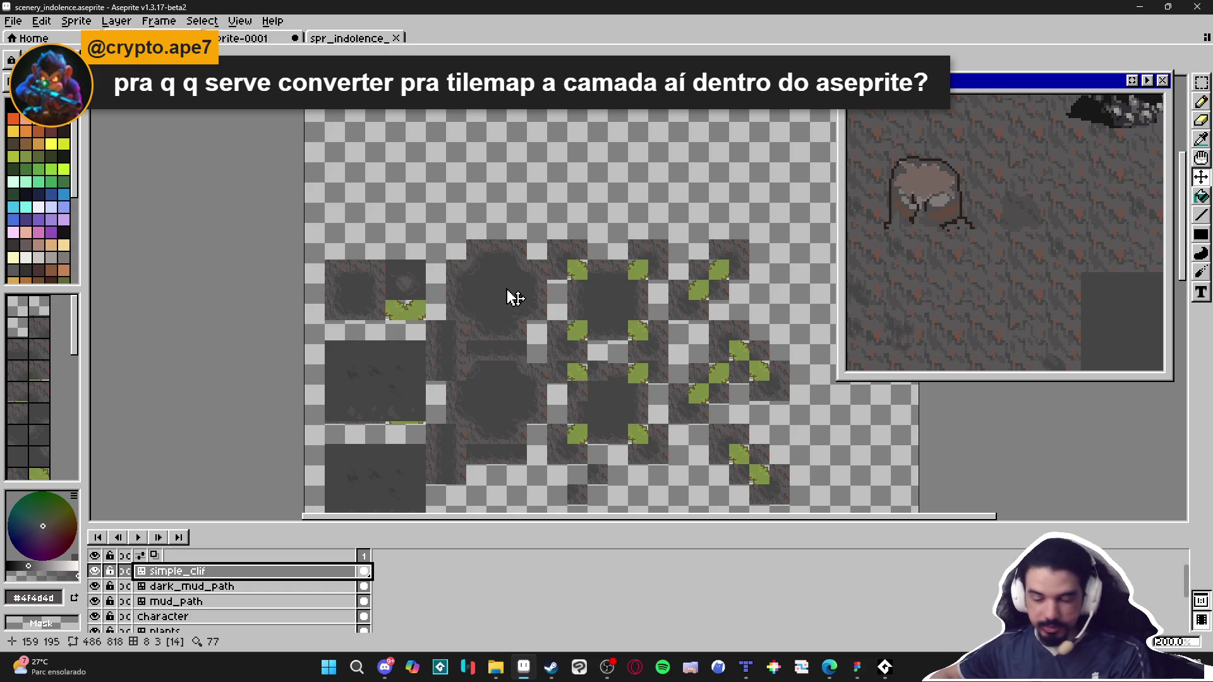
scroll(513, 298, "up", 3)
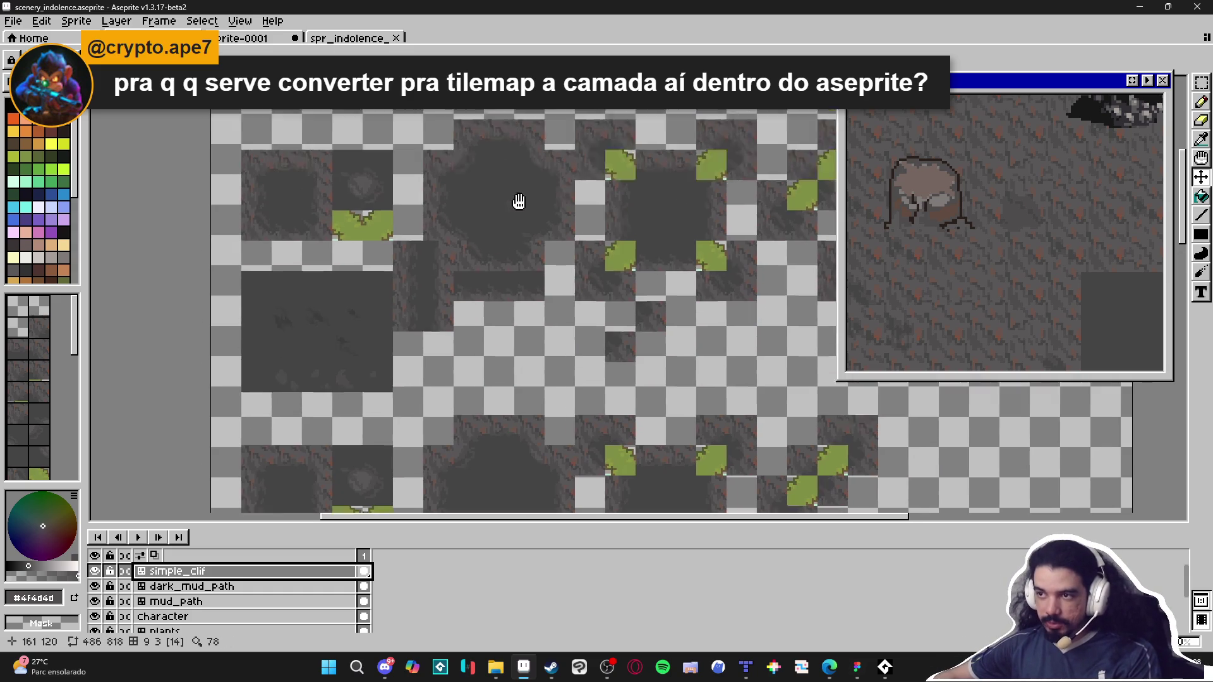
scroll(480, 332, "up", 2)
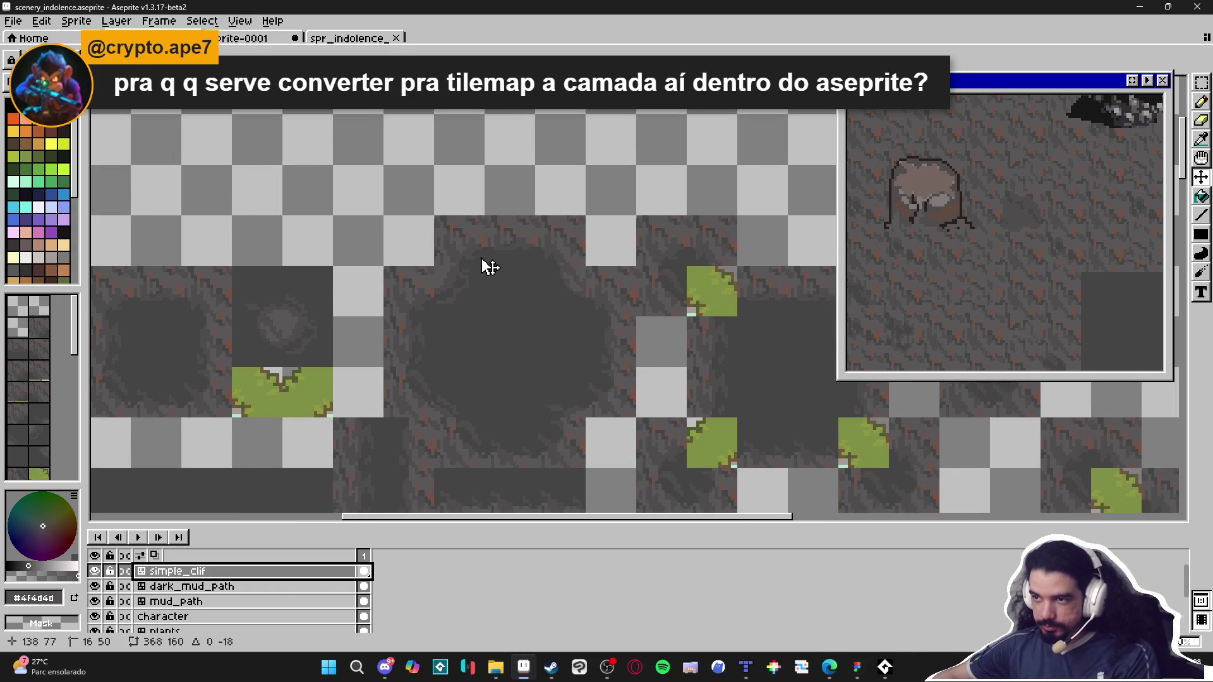
scroll(449, 303, "down", 1)
scroll(455, 284, "up", 1)
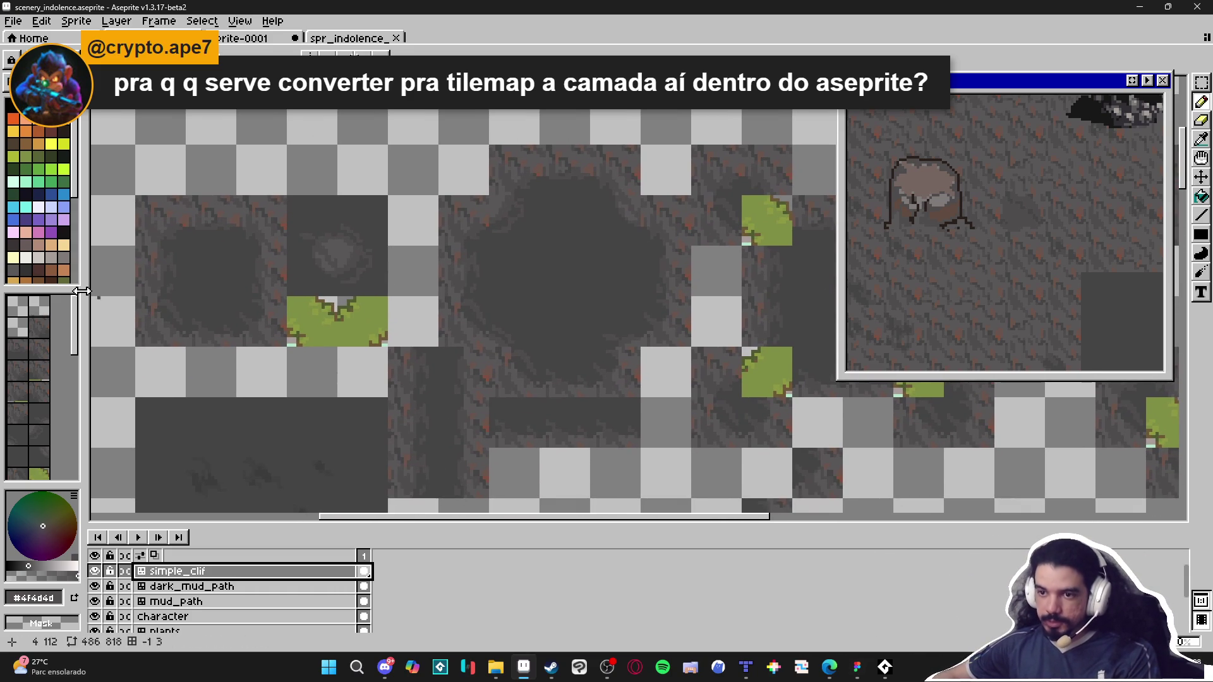
left_click(66, 167)
Step: Scribble a leaf, a swirl and a long line on the tiles, then undo them
left_click_drag(171, 207, 163, 218)
left_click_drag(555, 263, 568, 284)
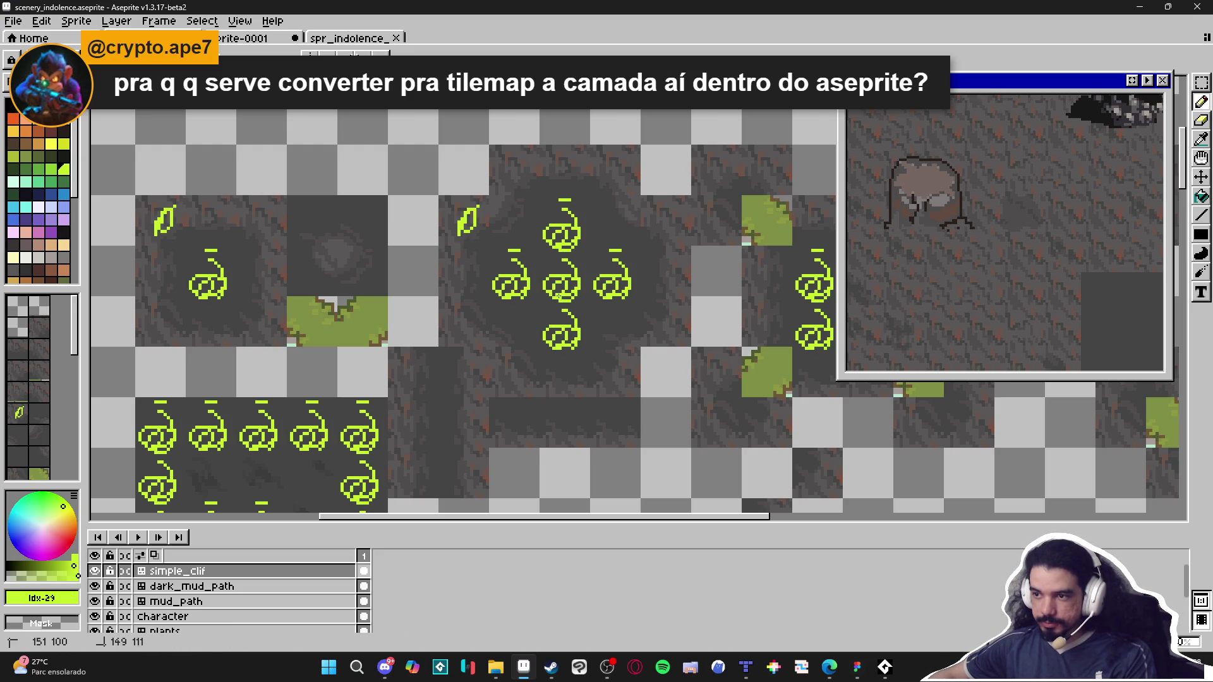
mouse_move(484, 358)
left_mouse_down()
mouse_move(522, 384)
mouse_move(455, 309)
mouse_move(505, 208)
mouse_move(644, 202)
mouse_move(645, 230)
left_mouse_up()
scroll(409, 240, "down", 3)
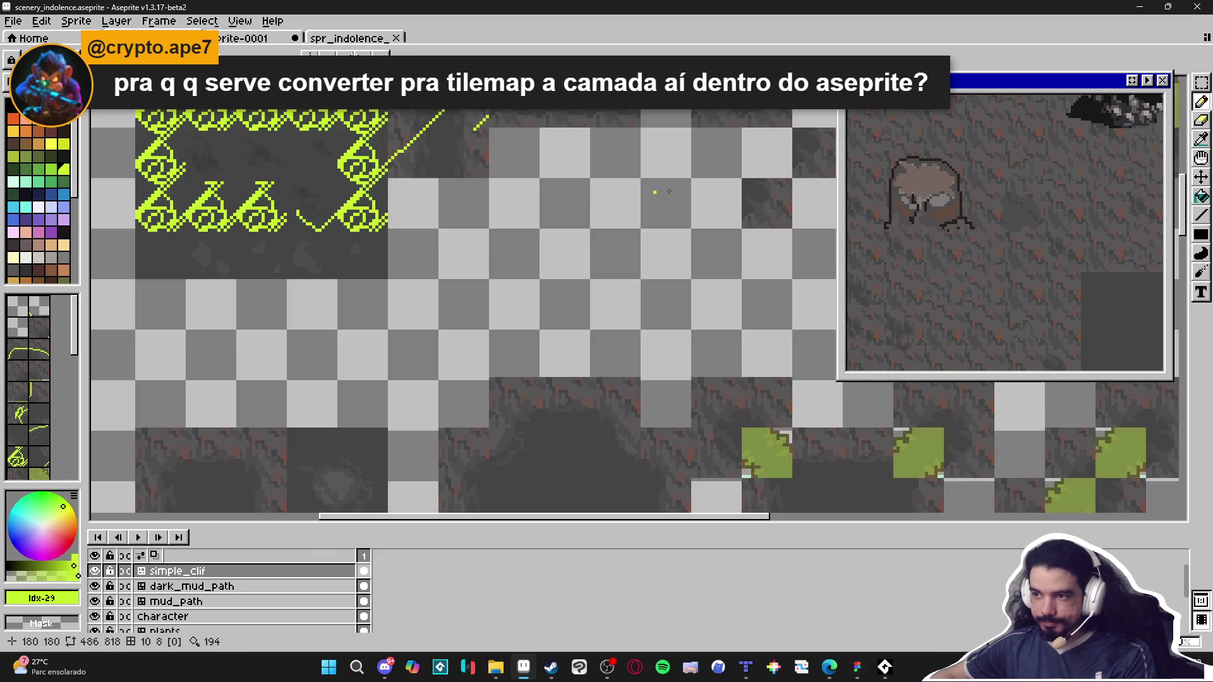
scroll(492, 440, "down", 2)
key("ctrl+z")
scroll(491, 440, "up", 3)
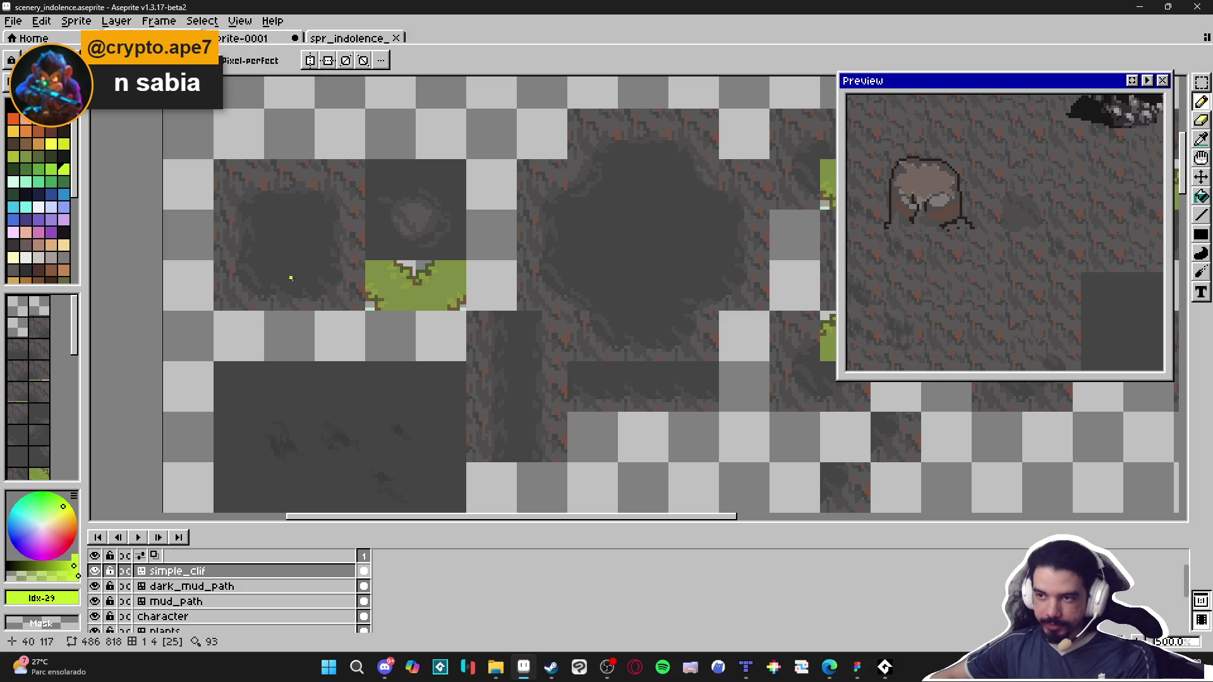
left_click_drag(304, 277, 347, 185)
scroll(347, 185, "down", 3)
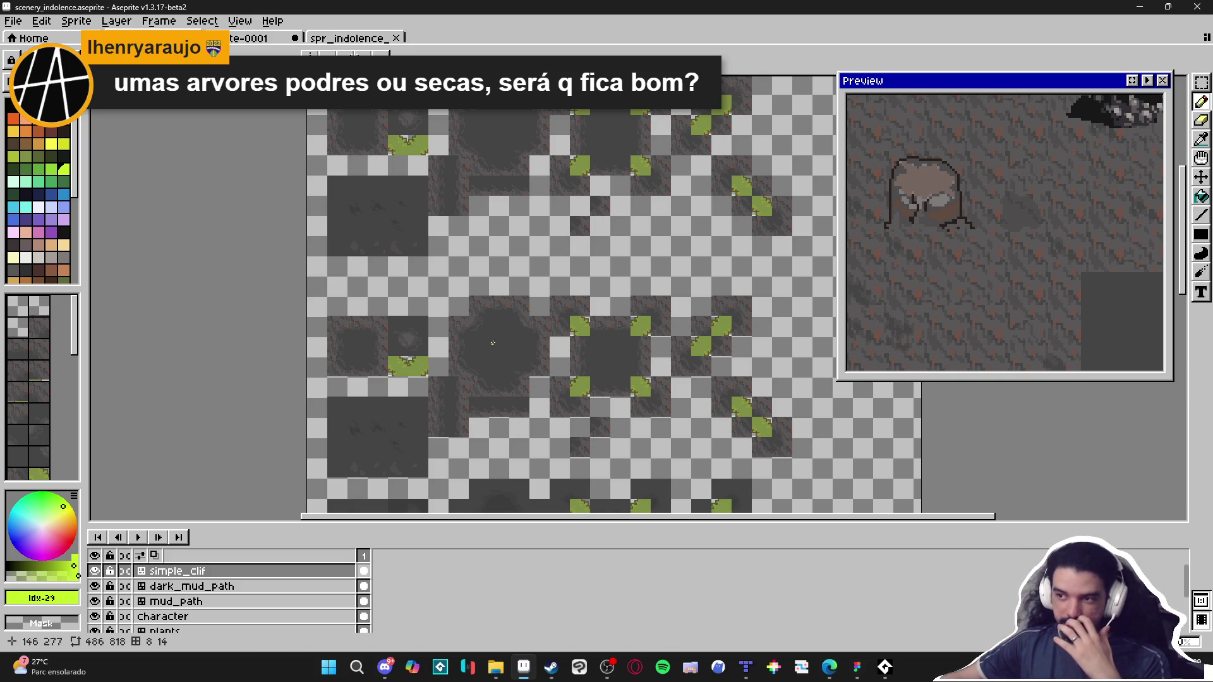
Step: Switch to Tiled to view the indolence_map.tmx map
left_click(750, 672)
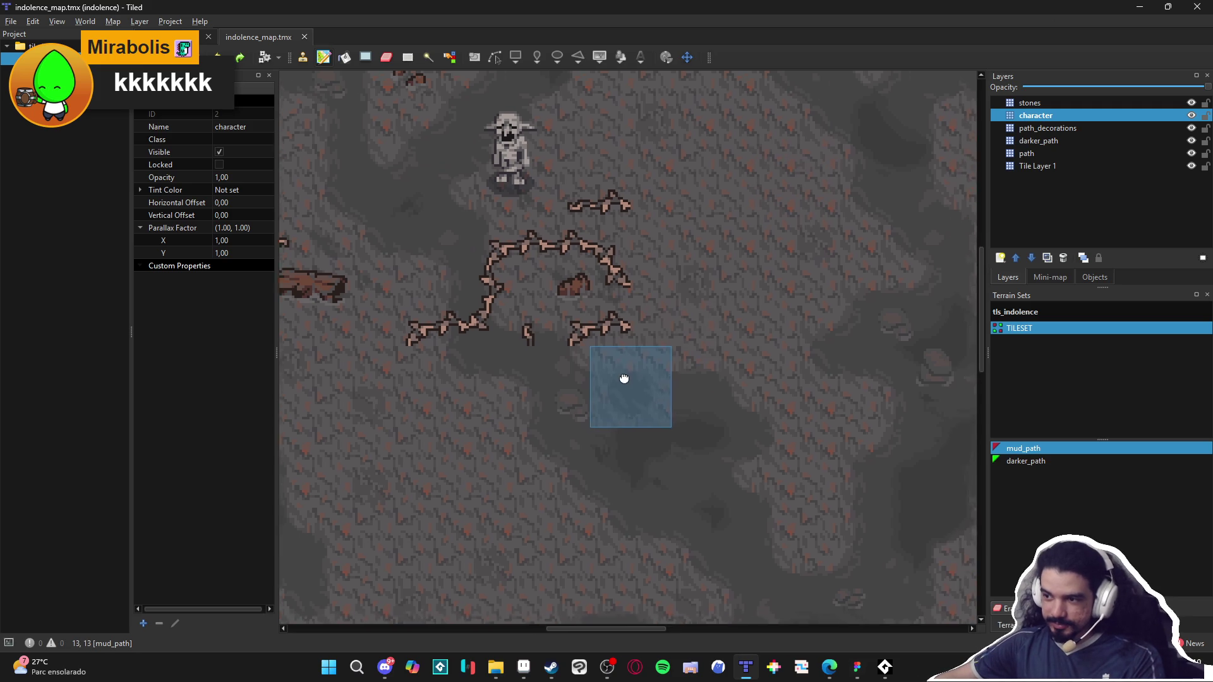
Step: Pan the Tiled map around the character's mud paths, then return to Aseprite
scroll(631, 373, "down", 1)
left_click_drag(642, 365, 725, 437)
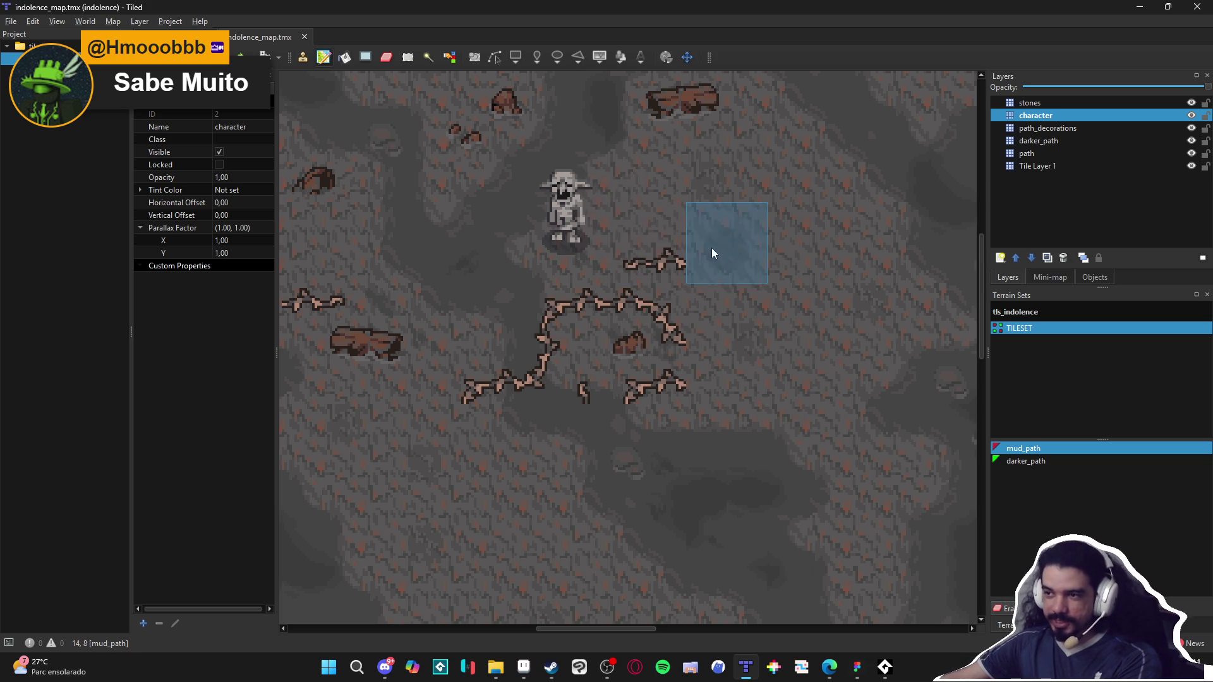
mouse_move(468, 667)
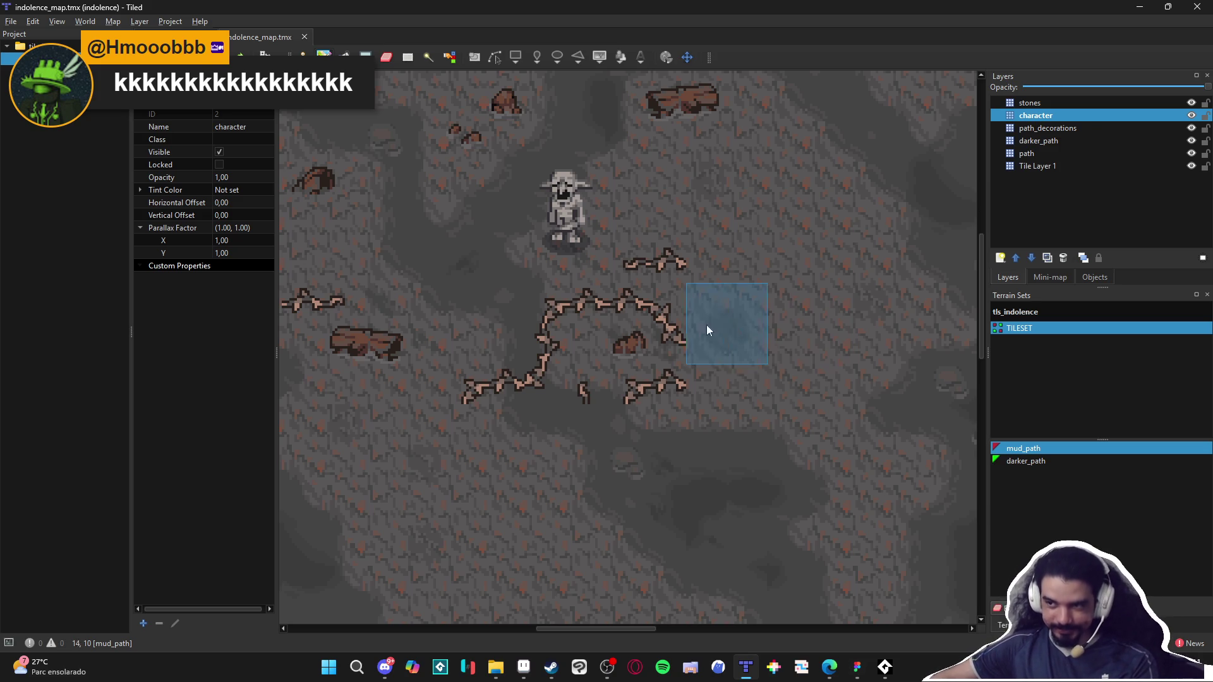
left_click(523, 670)
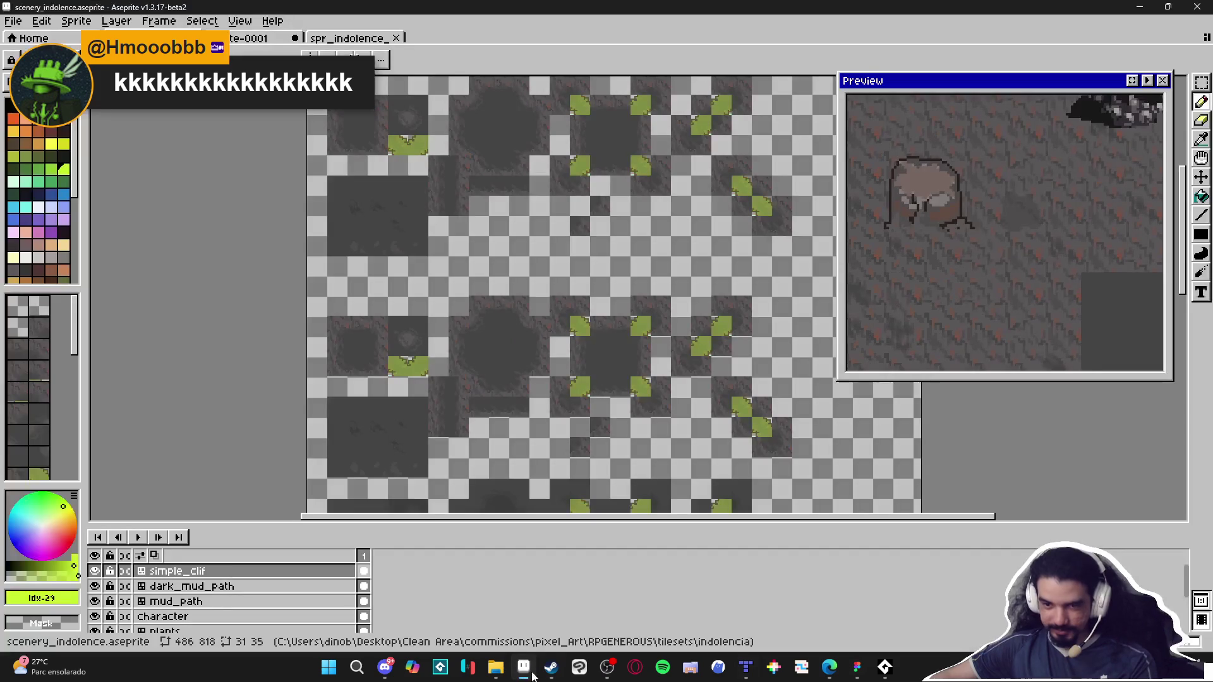
scroll(489, 327, "up", 3)
scroll(328, 272, "up", 3)
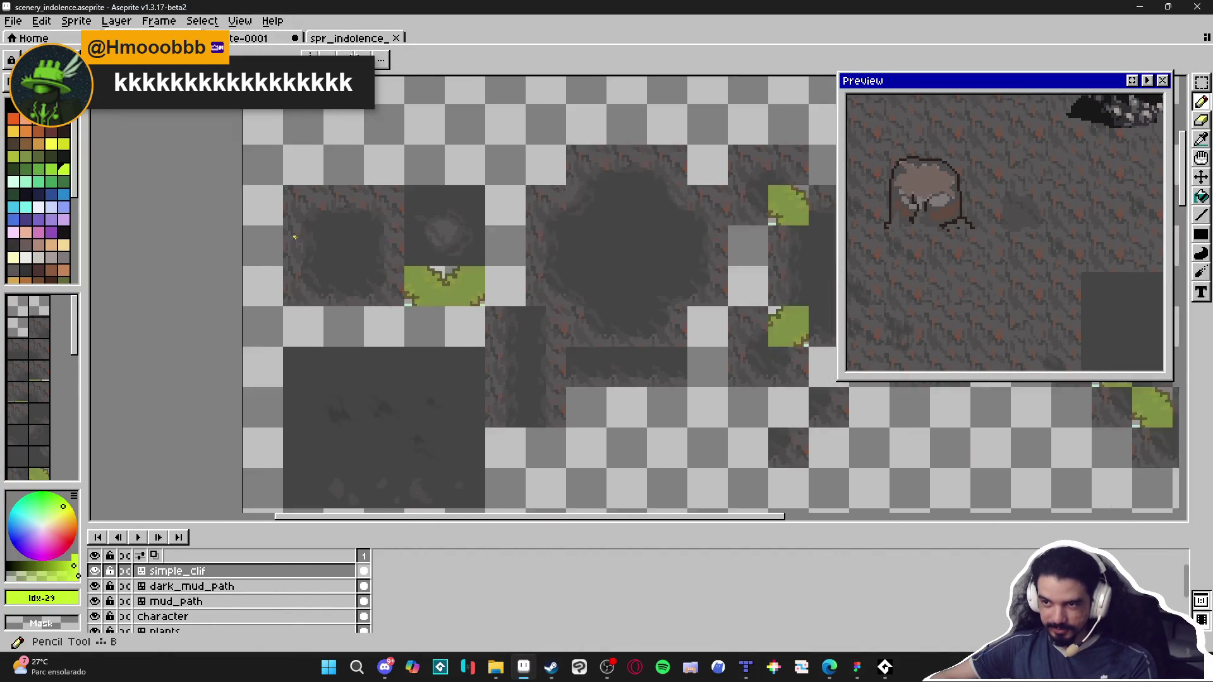
scroll(357, 258, "down", 1)
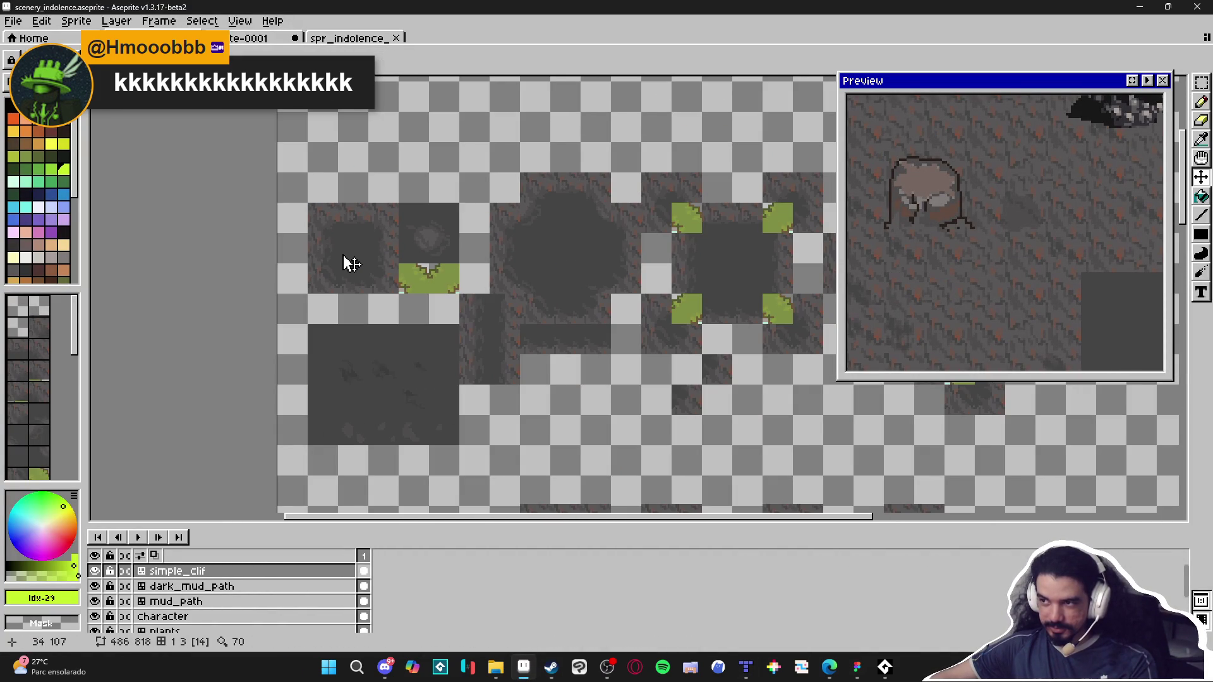
scroll(358, 270, "down", 2)
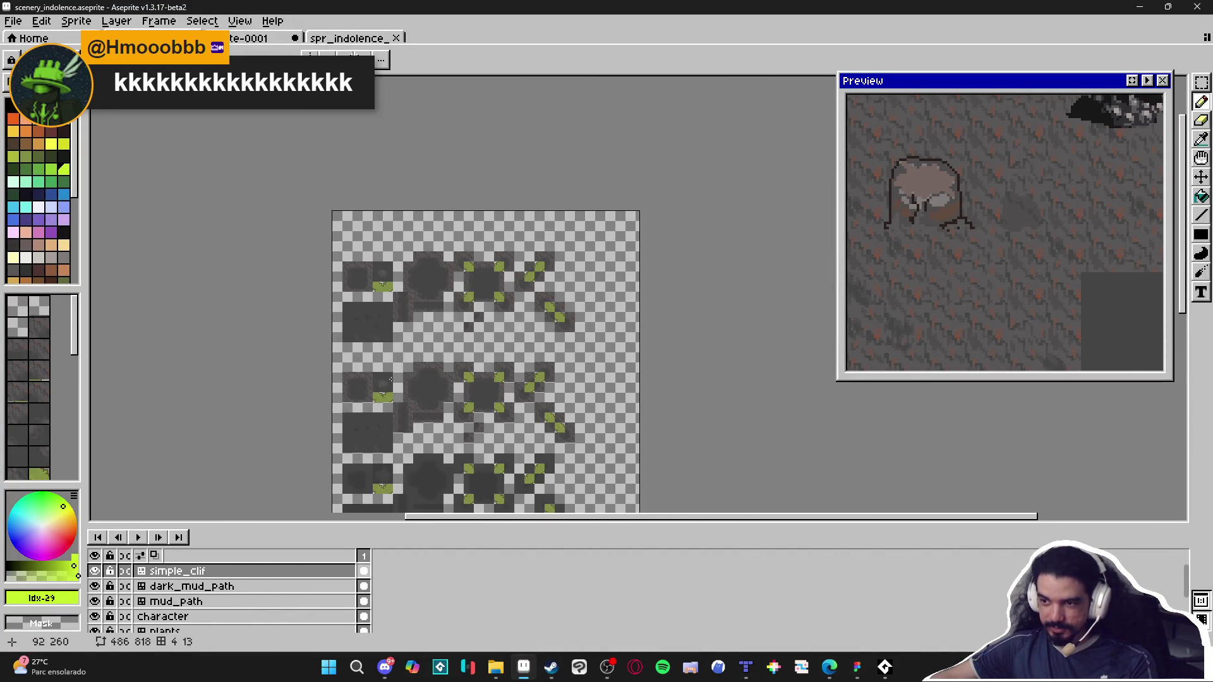
scroll(373, 341, "up", 4)
left_click(379, 328, "ctrl")
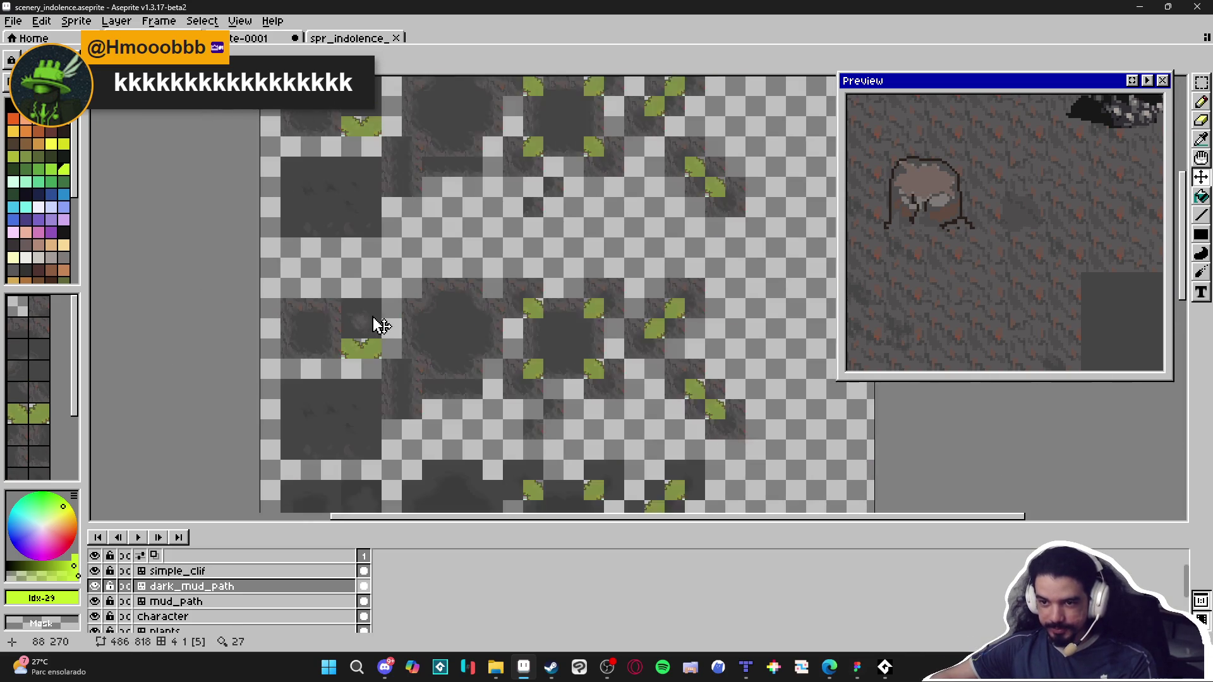
scroll(374, 322, "down", 3)
scroll(357, 428, "up", 1)
left_click(312, 238, "ctrl")
scroll(311, 235, "up", 1)
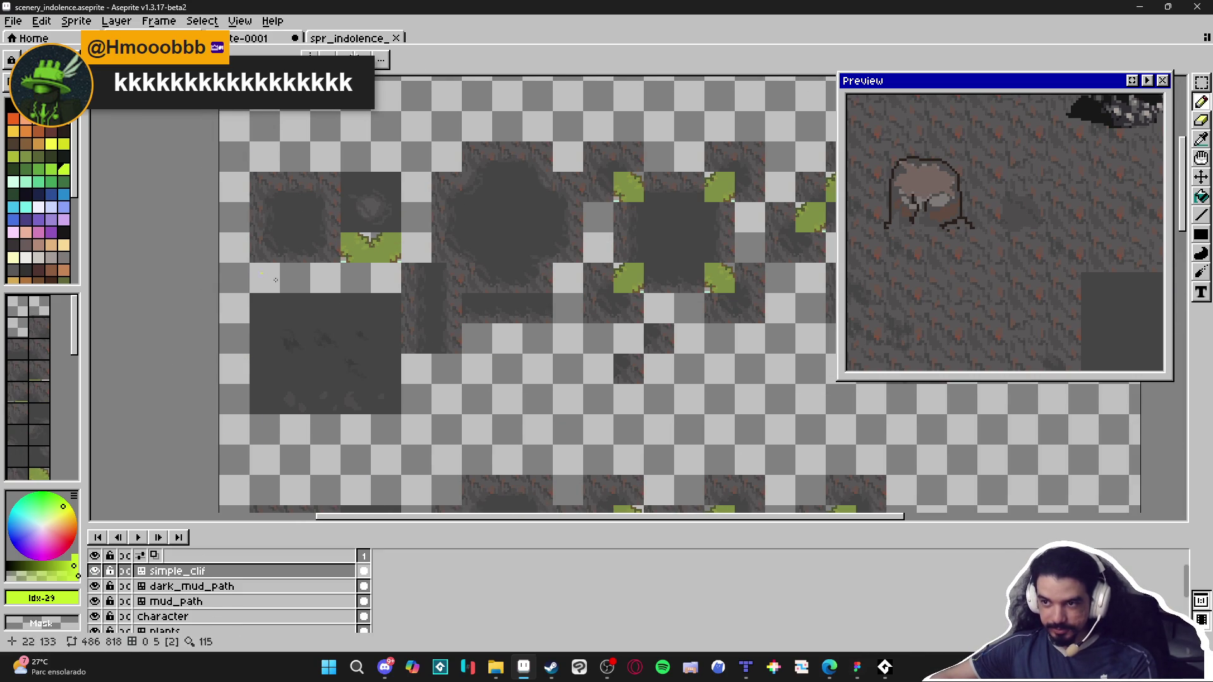
scroll(352, 442, "down", 2)
scroll(396, 436, "up", 3)
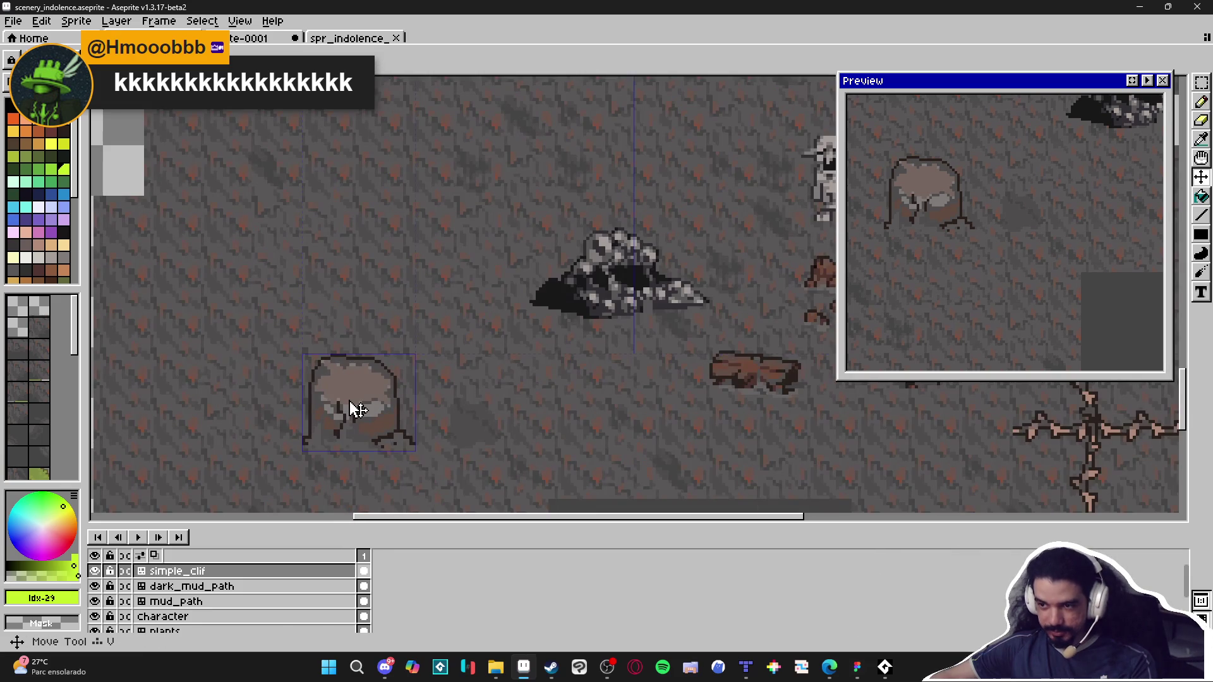
Step: Select the stump's layer, show the tile grid and mark out the stump's tiles
left_click(352, 409, "ctrl")
key("ctrl+apostrophe")
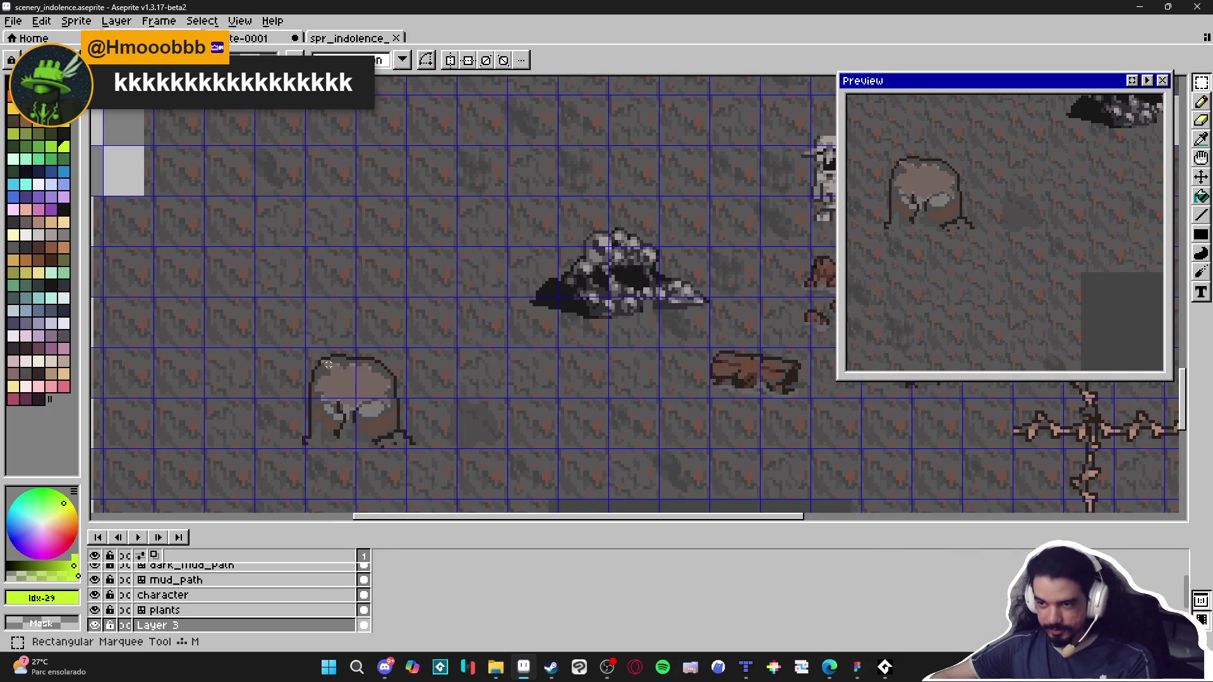
mouse_move(284, 339)
left_mouse_down()
mouse_move(404, 444)
mouse_move(455, 444)
left_mouse_up()
left_click(434, 441)
scroll(421, 432, "down", 3)
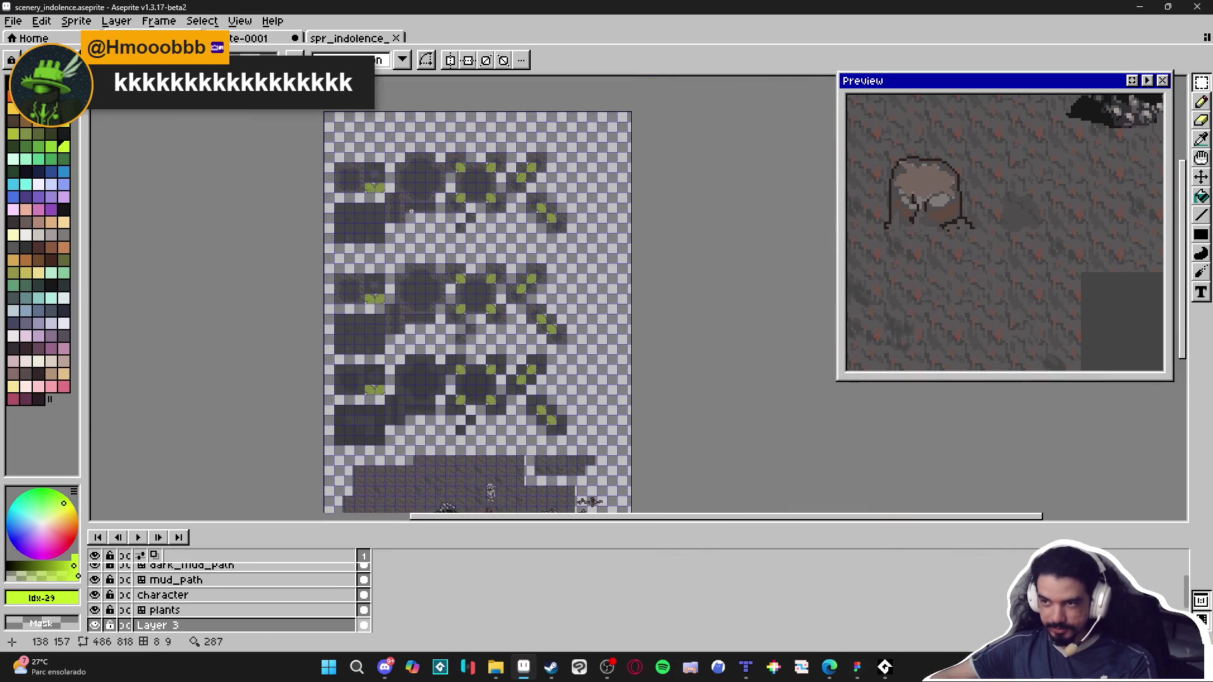
scroll(294, 290, "up", 4)
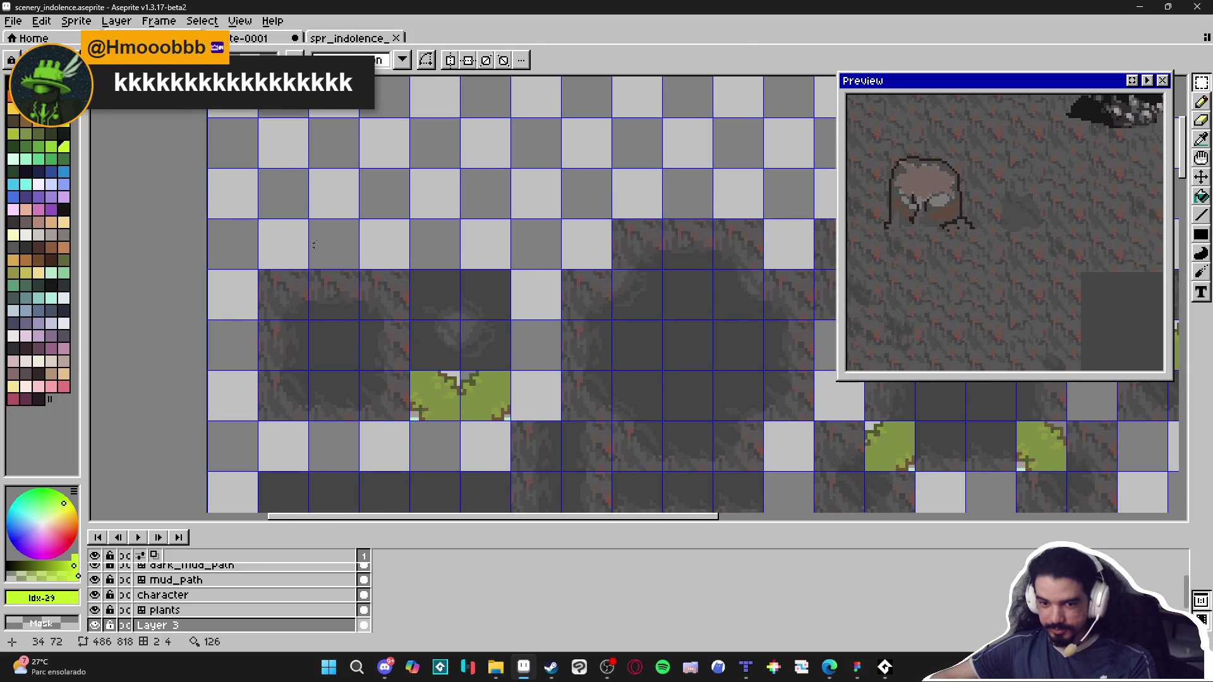
Step: Paste the stump copy into the top-left tiles and take its dark grey
key("ctrl+v")
mouse_move(509, 317)
left_mouse_down()
mouse_move(403, 162)
mouse_move(386, 168)
left_mouse_up()
key("b")
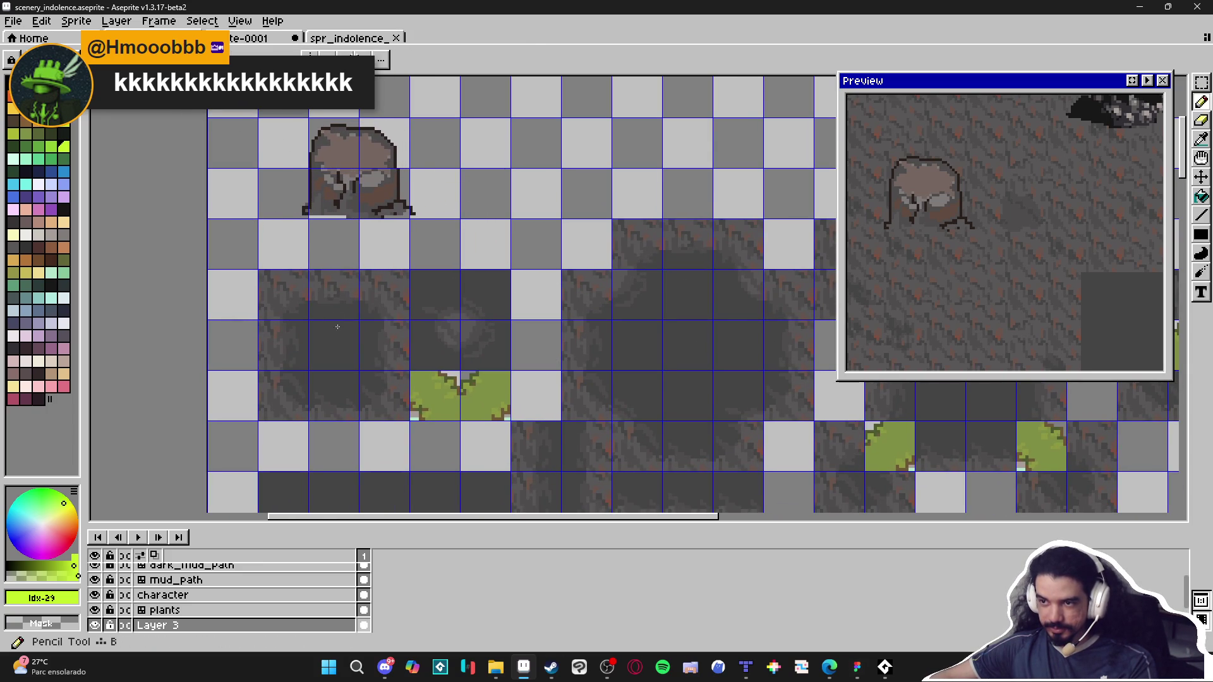
left_click(375, 198, "alt")
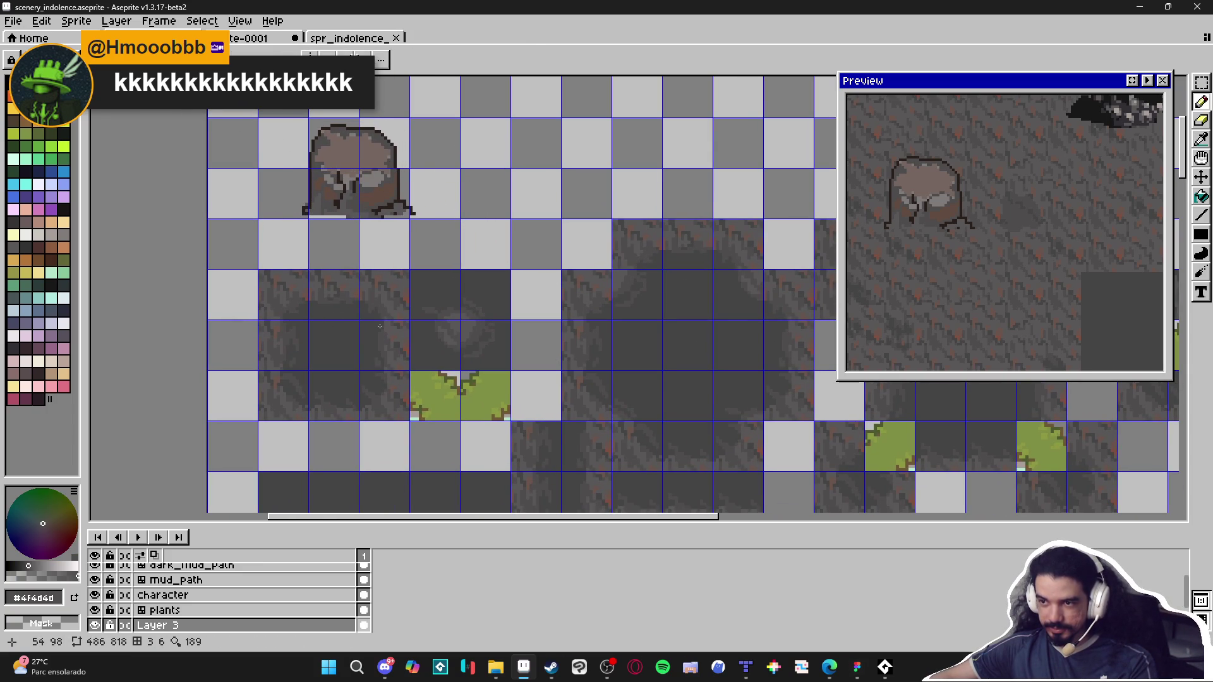
Step: On simple_clif, shift a selected block of cliff tiles down one pixel in pixel mode
key("m")
left_click_drag(378, 302, 262, 413)
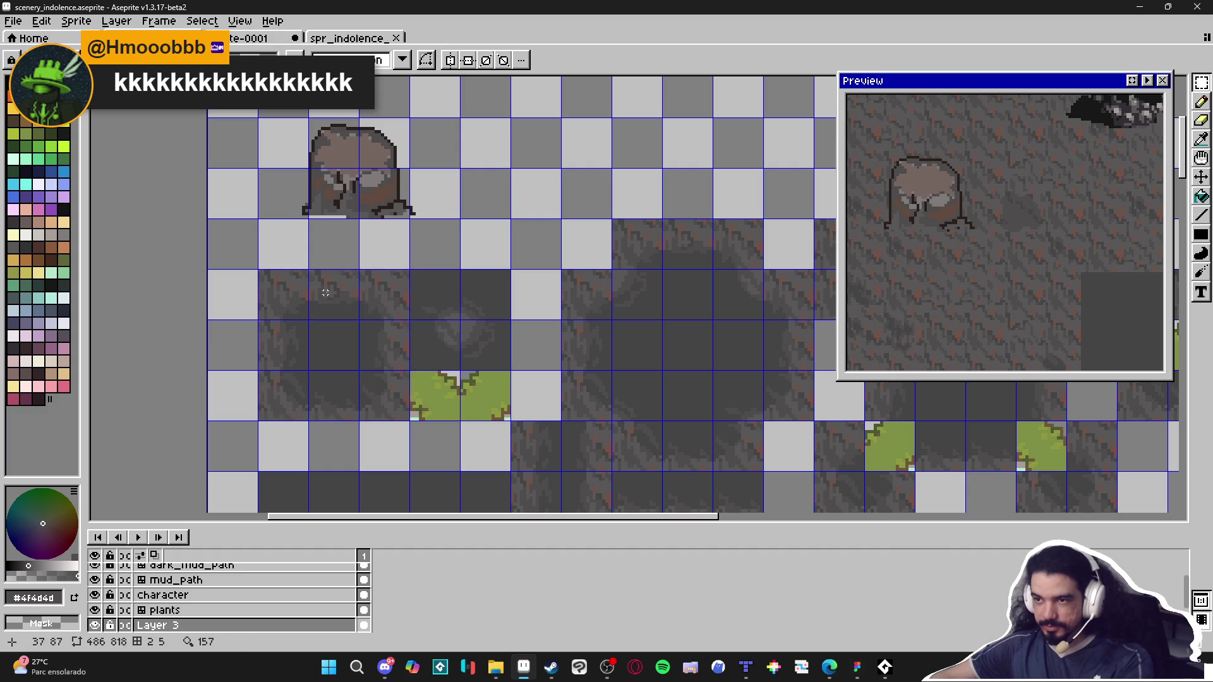
left_click(353, 350, "ctrl")
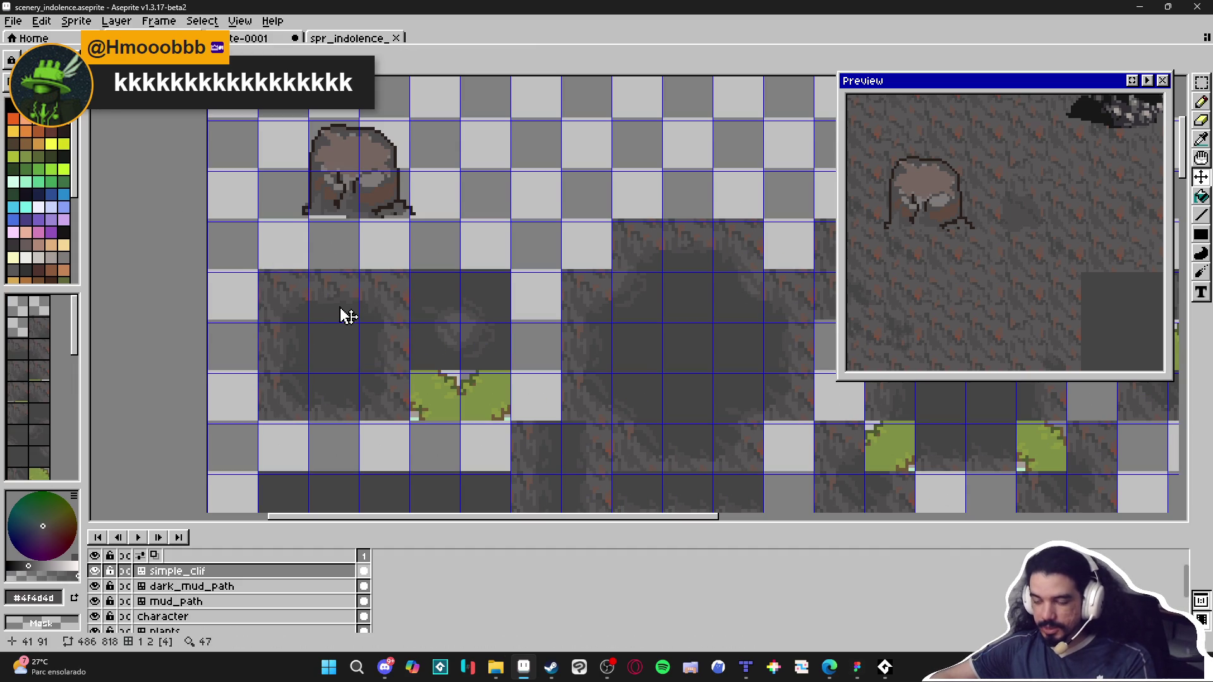
key("Tab")
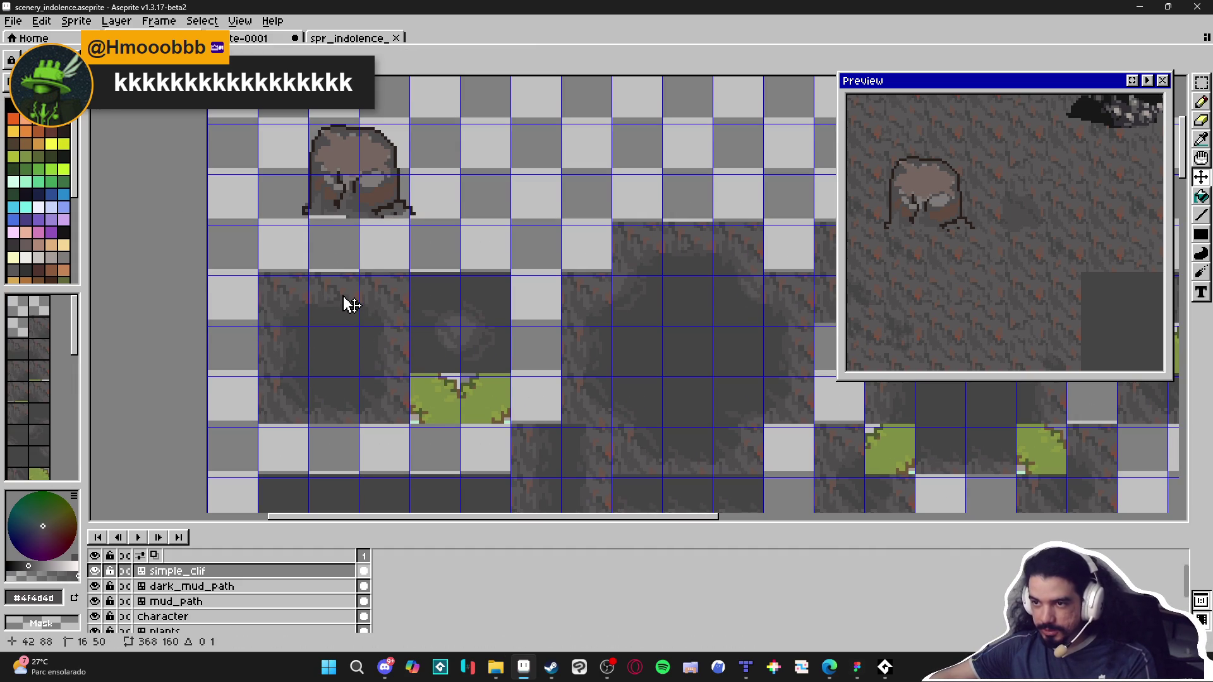
key("Down")
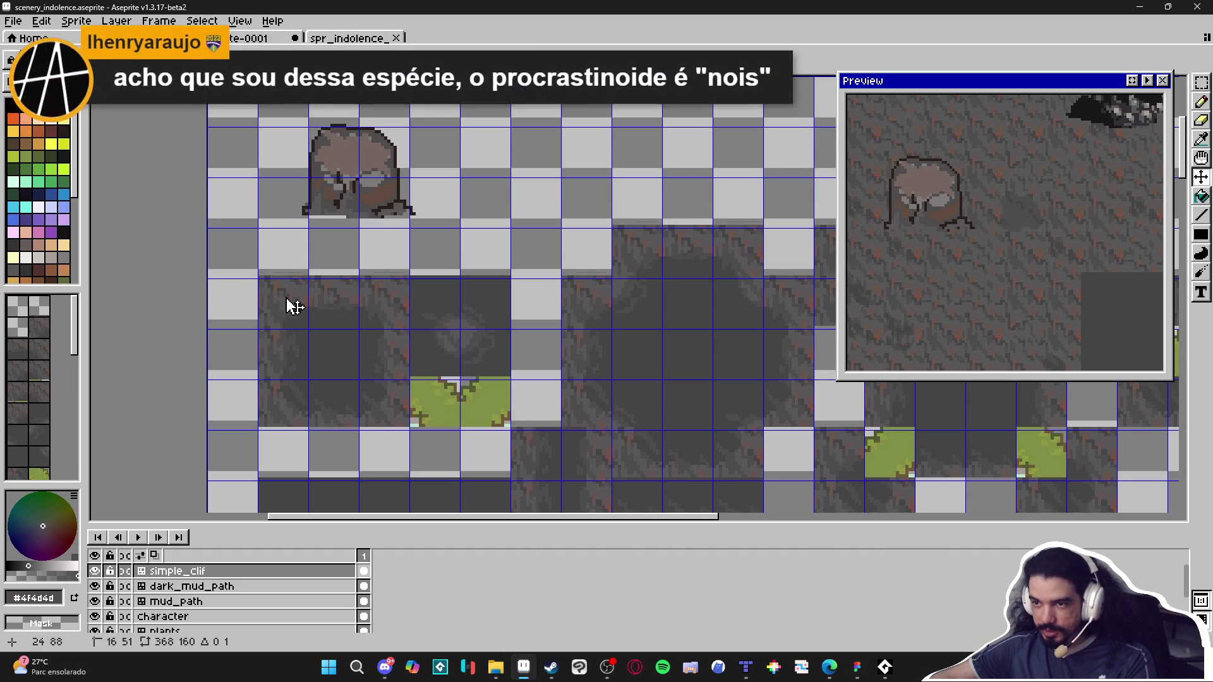
key("Tab")
Step: Reselect the block of cliff tiles and commit the moved tiles
scroll(379, 329, "down", 4)
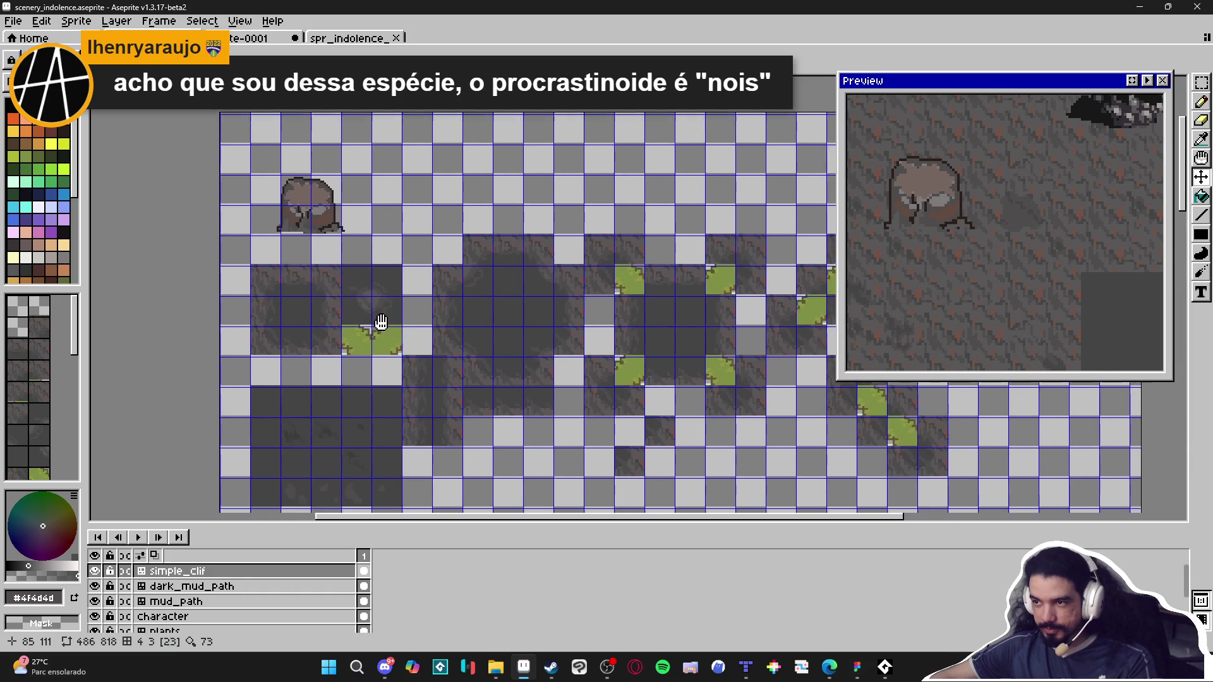
key("m")
mouse_move(809, 247)
left_mouse_down()
mouse_move(483, 404)
mouse_move(368, 430)
mouse_move(368, 444)
left_mouse_up()
mouse_move(280, 267)
left_mouse_down()
mouse_move(473, 441)
mouse_move(487, 439)
left_mouse_up()
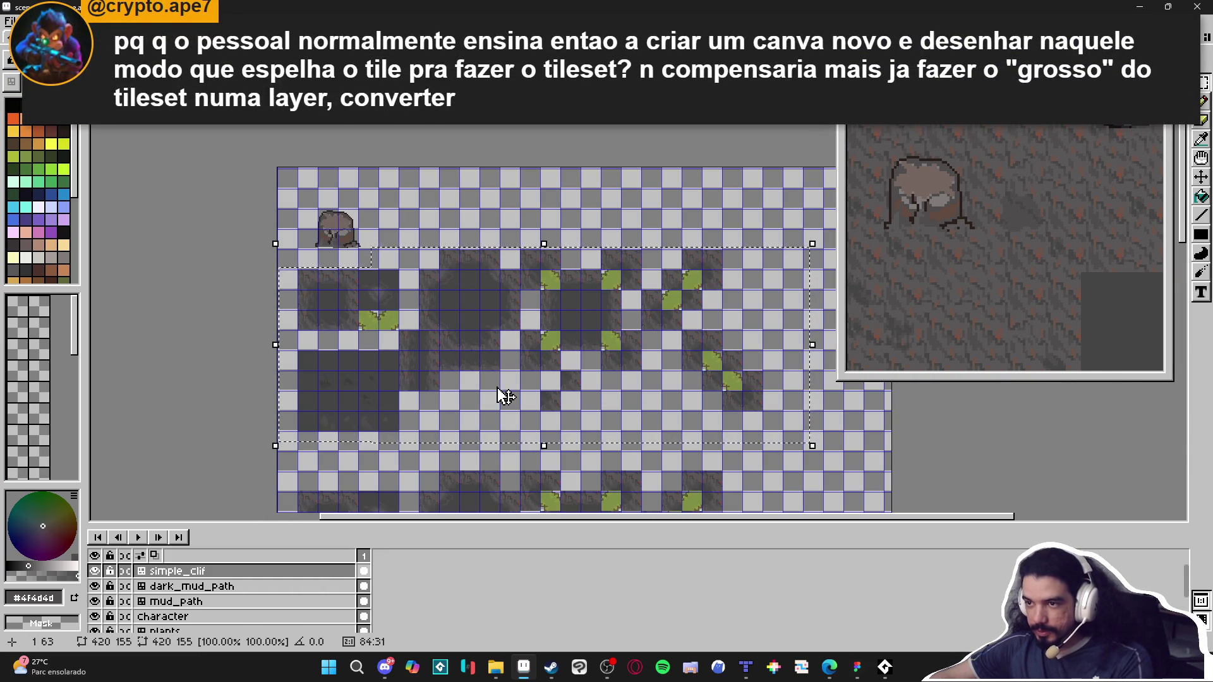
key("Return")
scroll(342, 259, "up", 3)
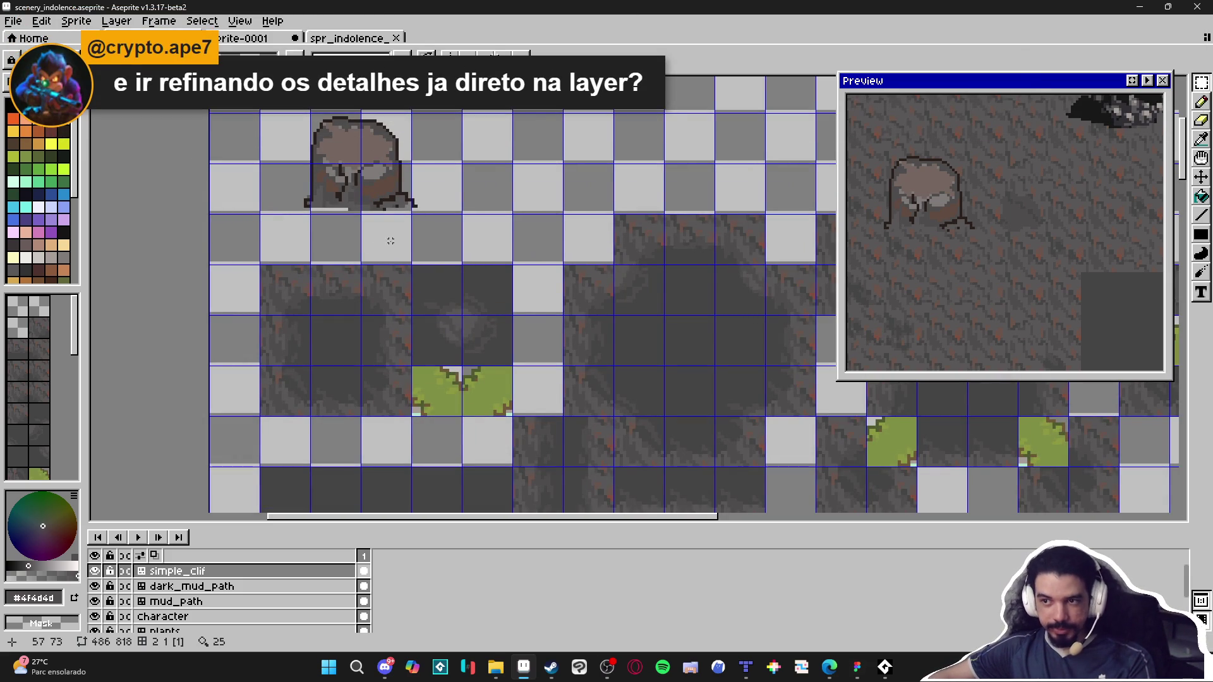
key("shift+n")
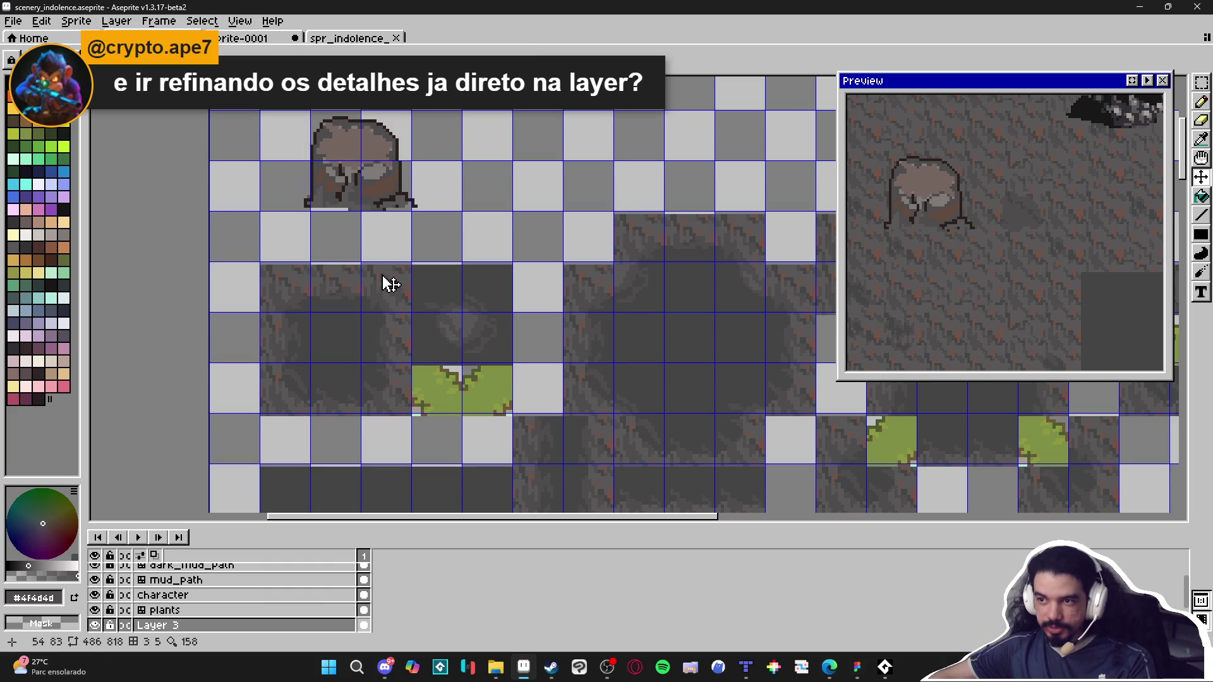
Step: Save the scenery_indolence file with Layer 3 active
key("ctrl+z")
key("Tab")
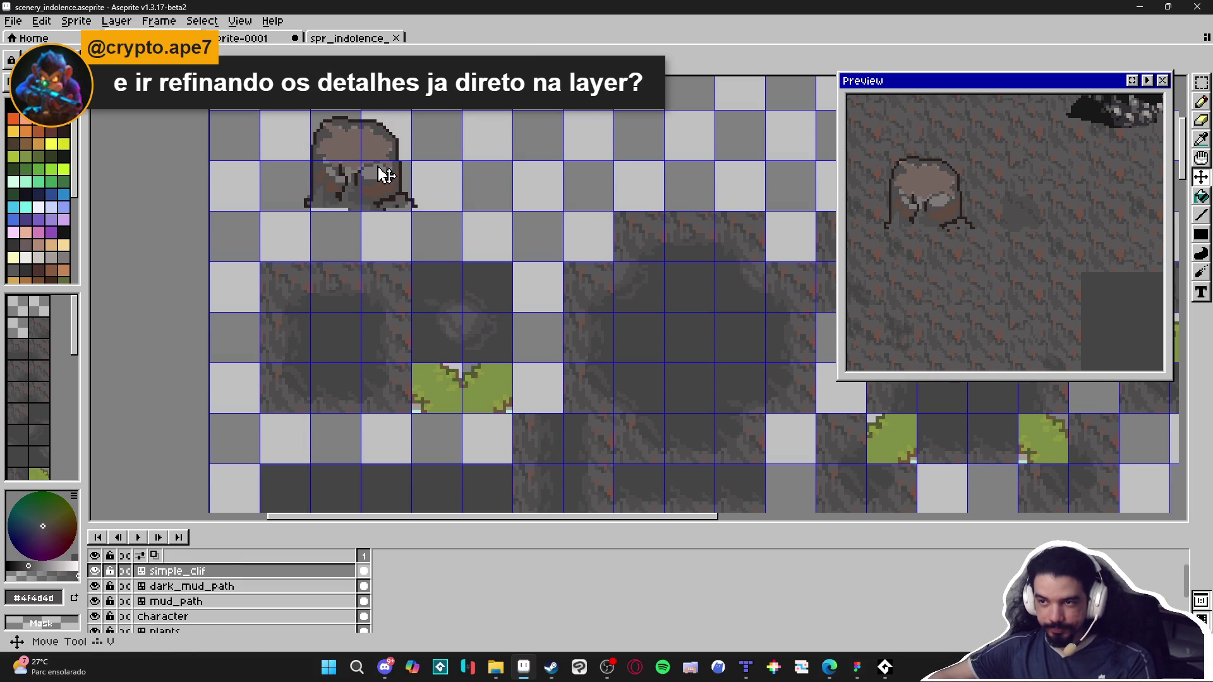
key("ctrl+y")
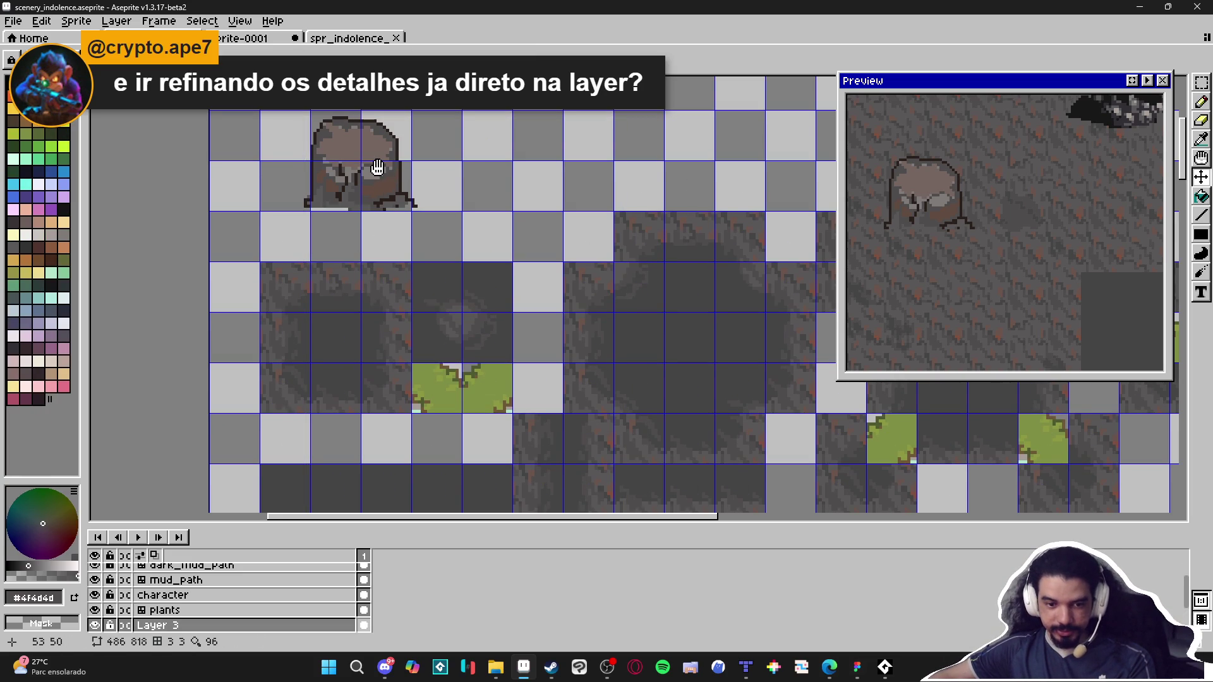
key("ctrl+s")
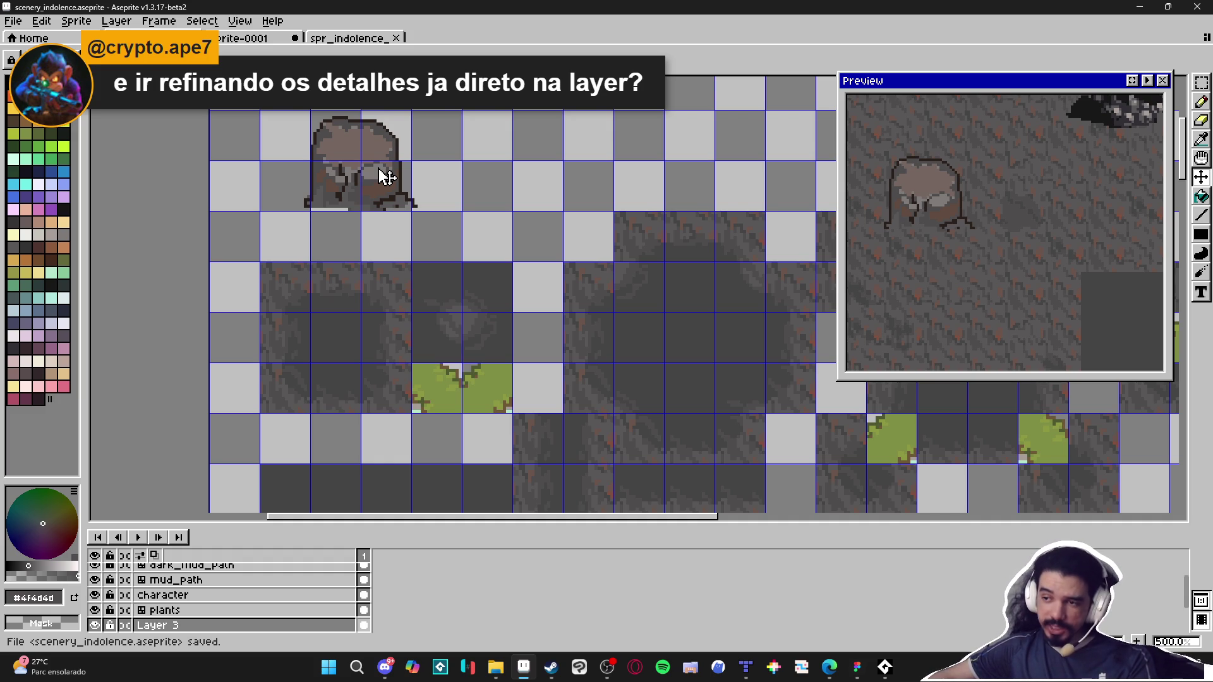
Step: Select and deselect a single simple_clif cliff tile, then start a new blank sprite
scroll(387, 177, "down", 2)
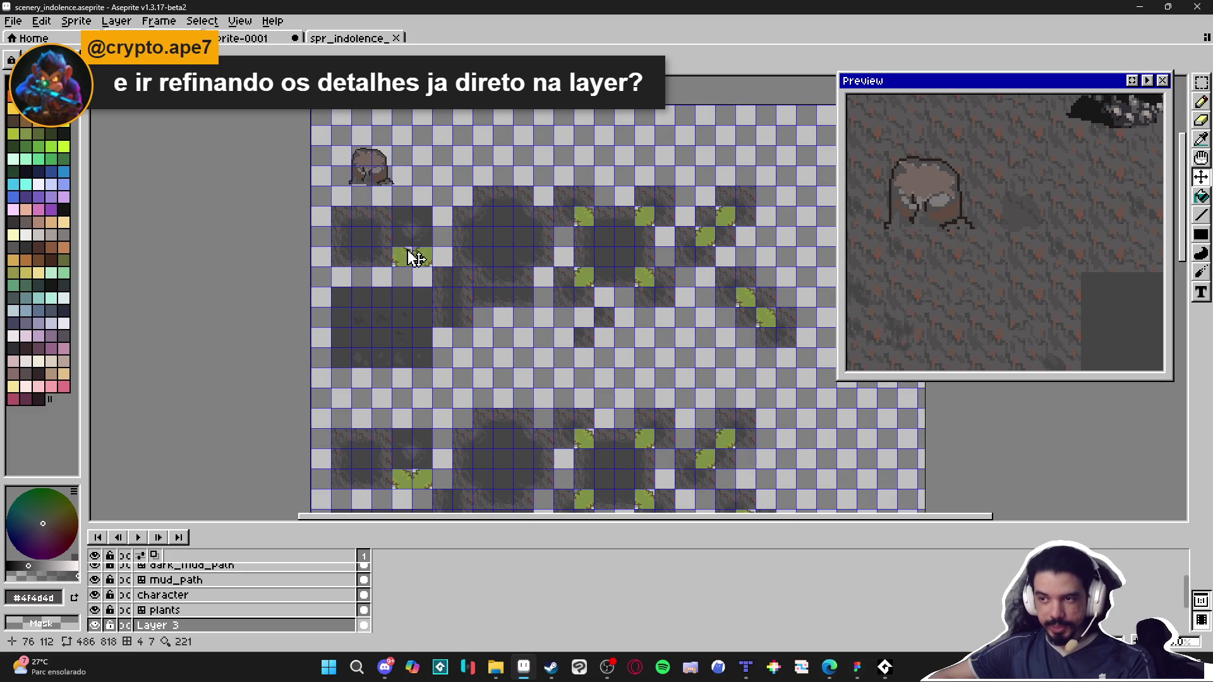
scroll(414, 258, "up", 4)
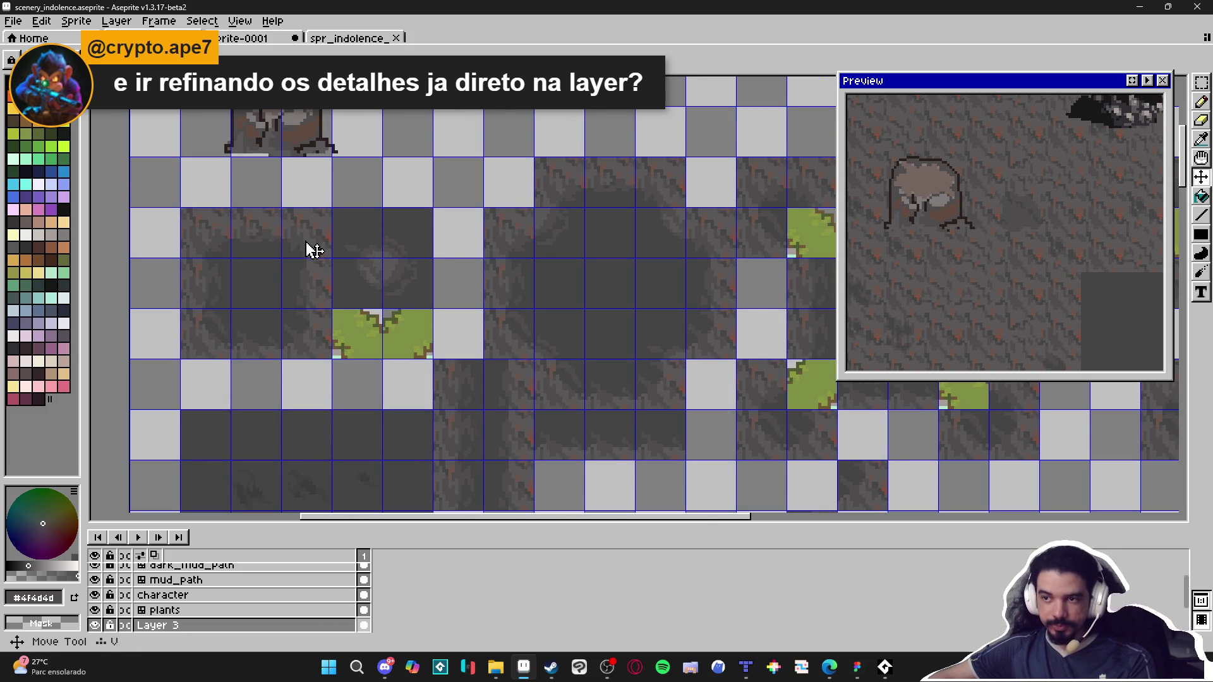
left_click(314, 250, "ctrl")
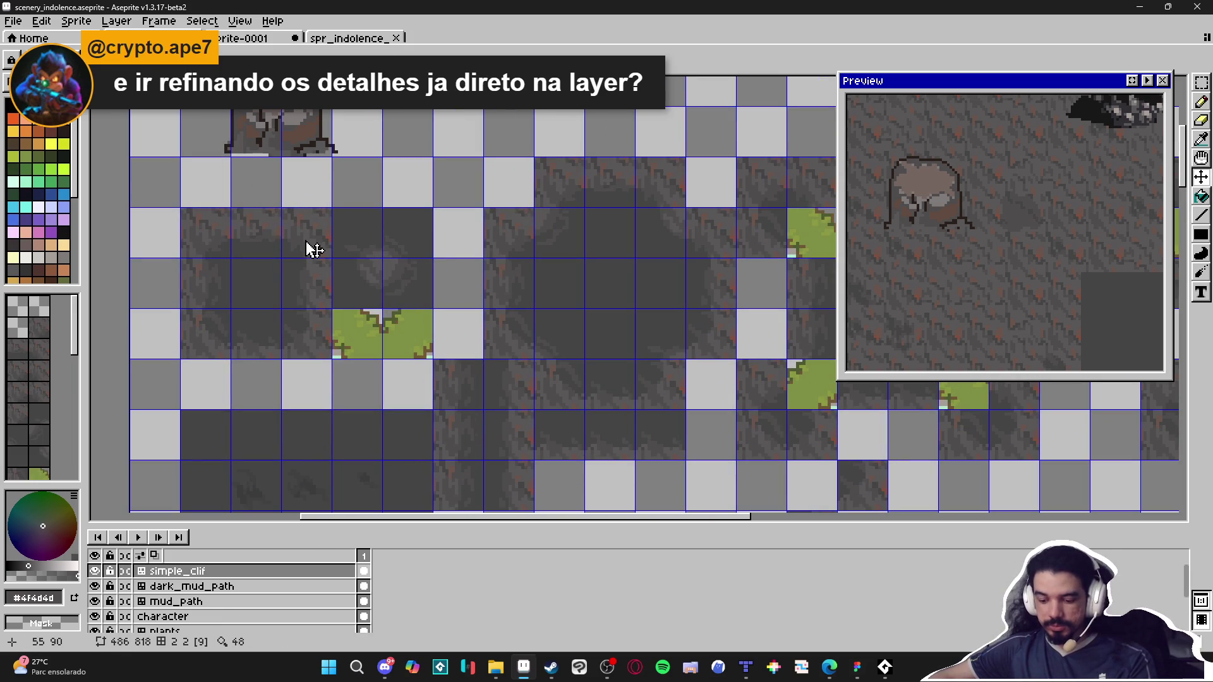
scroll(308, 247, "down", 1)
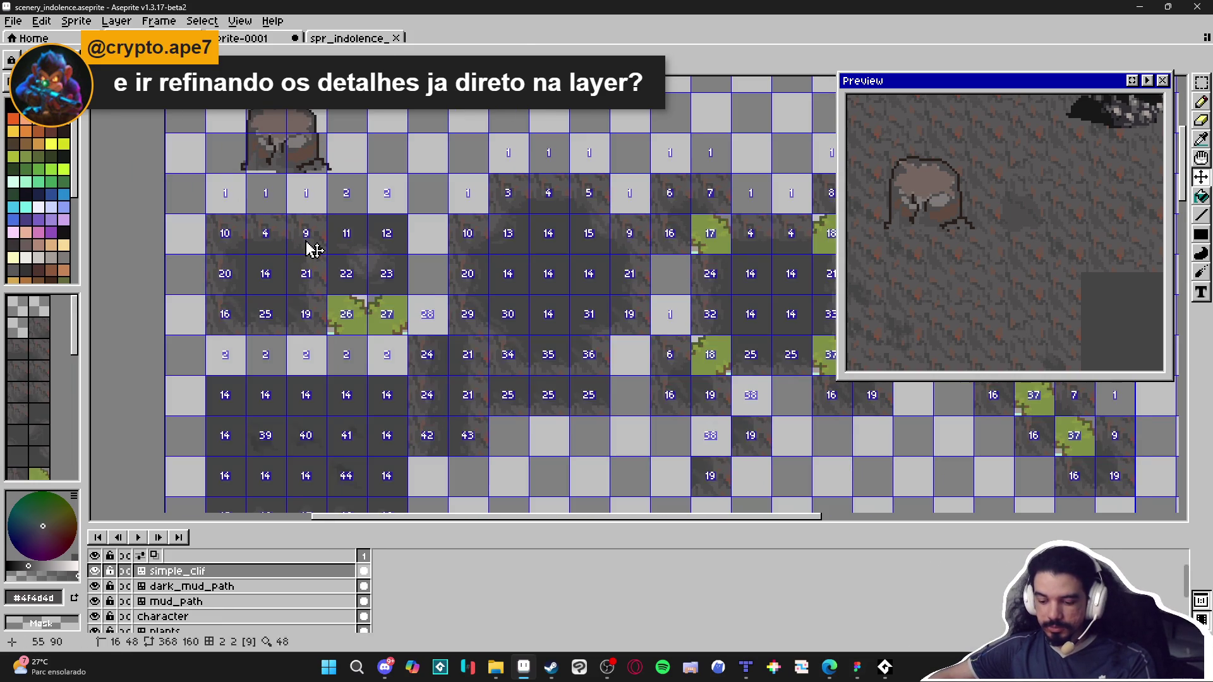
key("m")
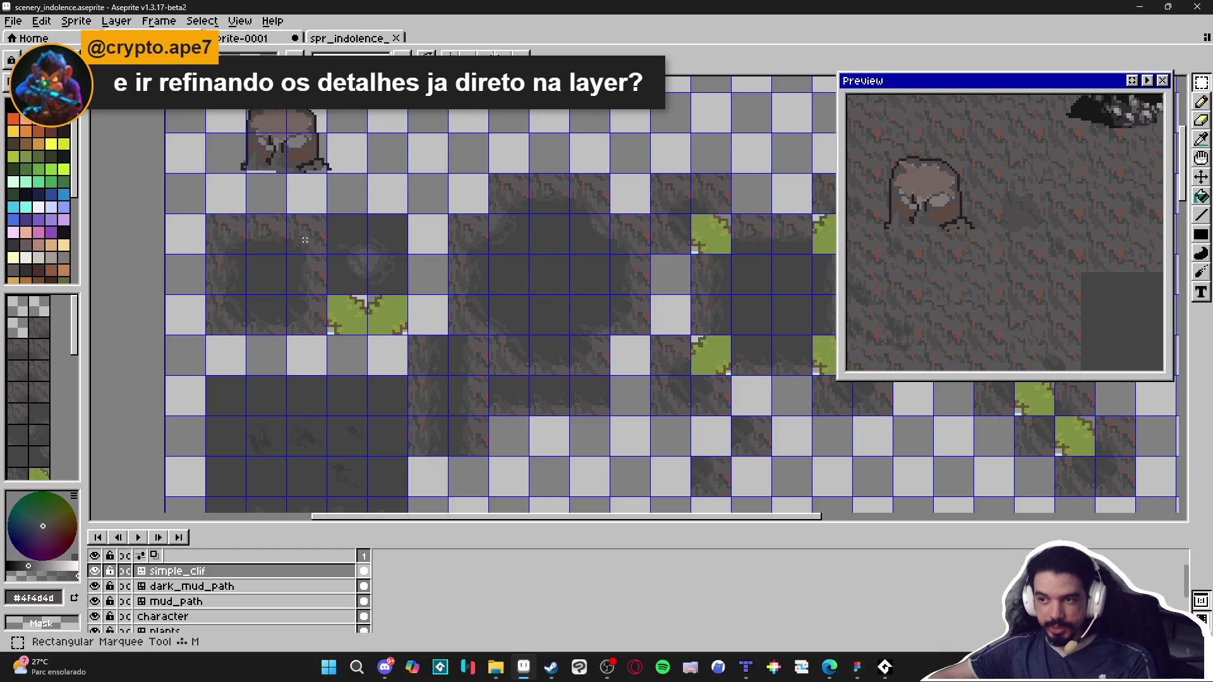
left_click(306, 239)
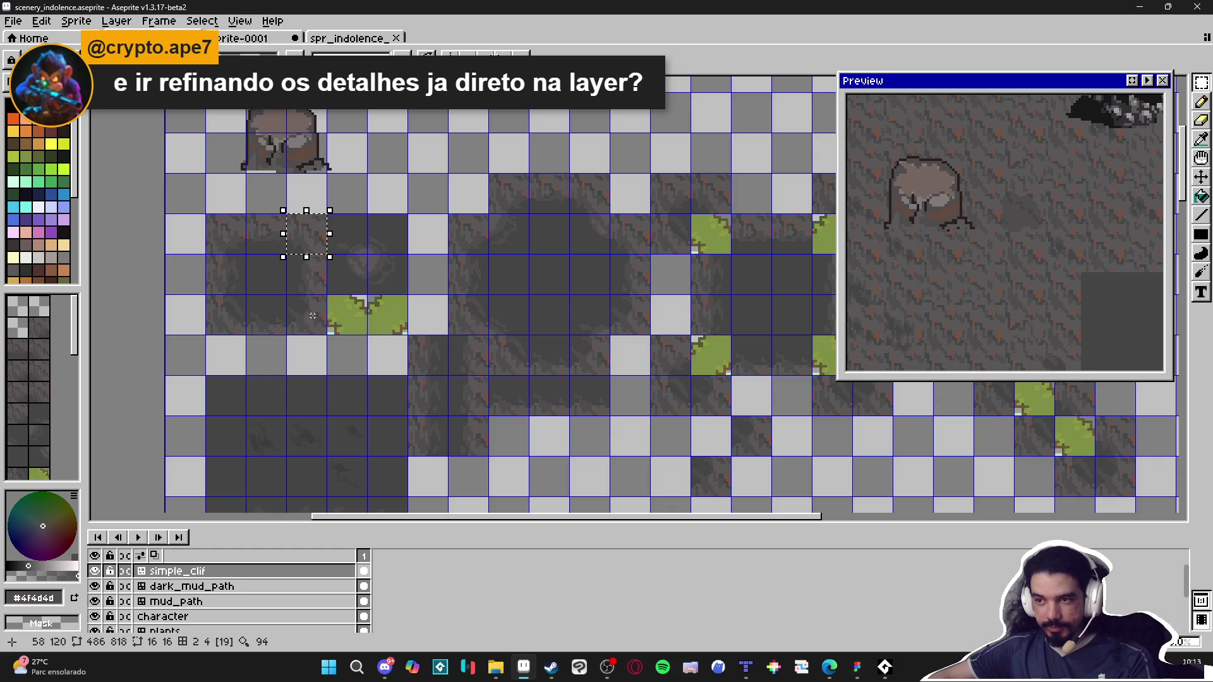
key("ctrl+d")
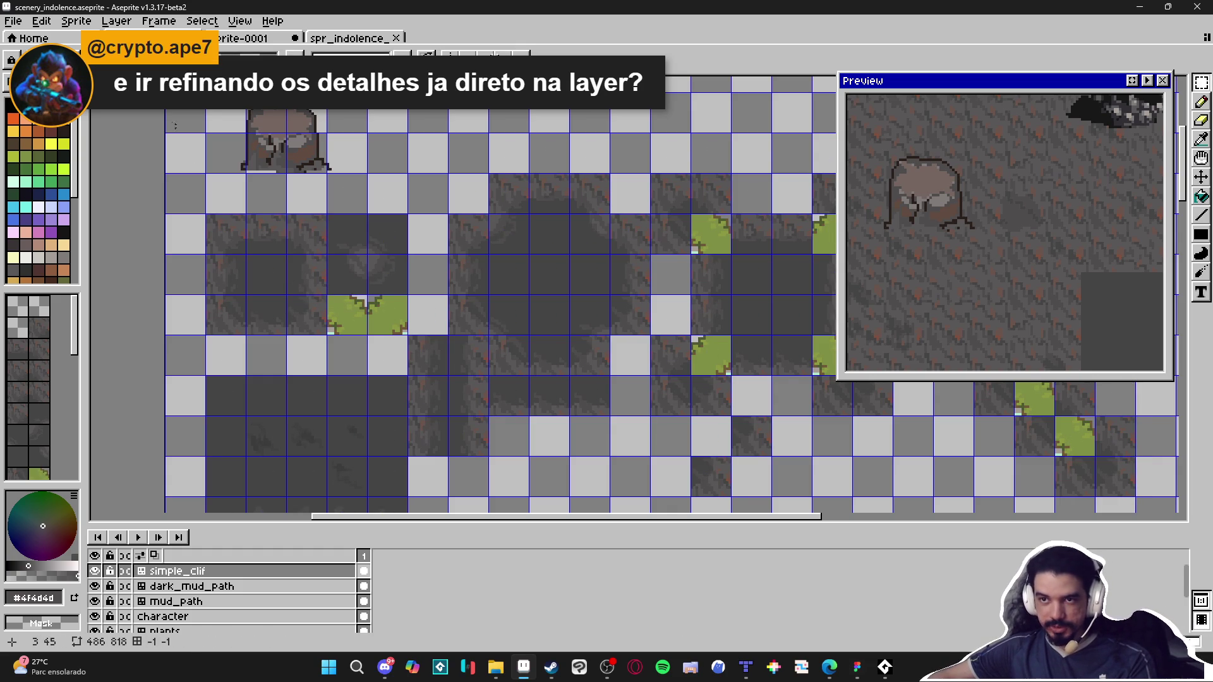
left_click(15, 22)
left_click(25, 38)
Step: Create a 64×48 sprite, tile its view in both directions, and test then undo a blue stroke
type("64")
left_click(591, 492)
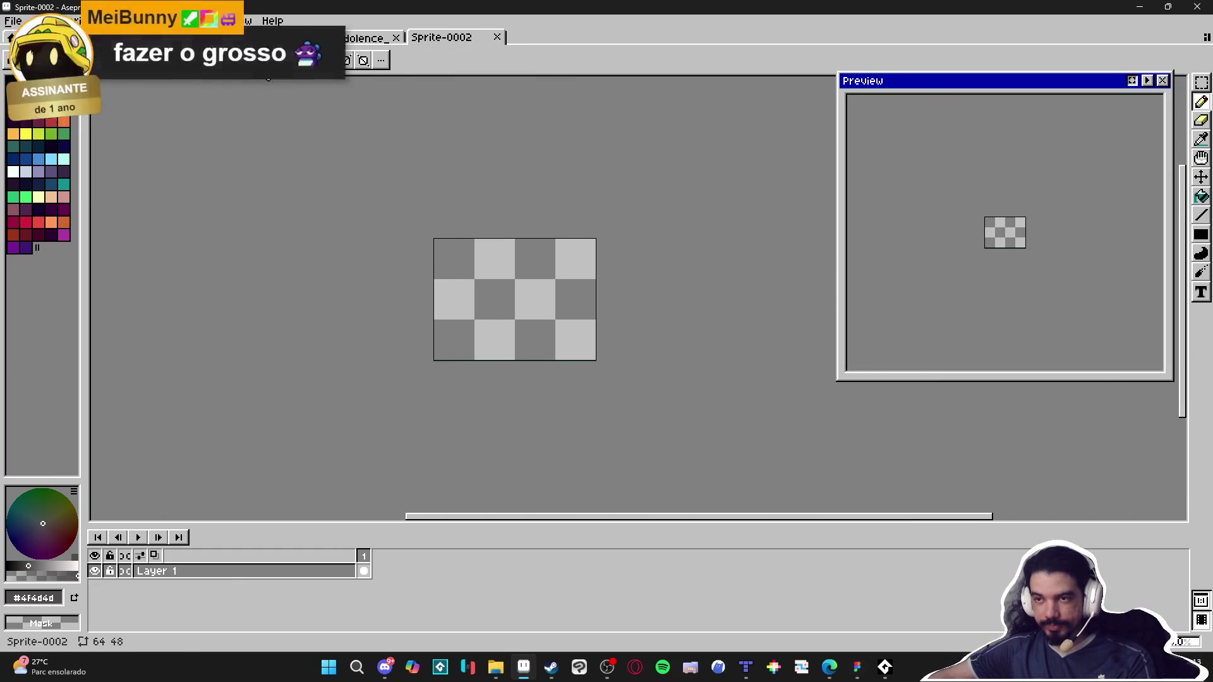
left_click(240, 21)
mouse_move(344, 122)
mouse_move(377, 136)
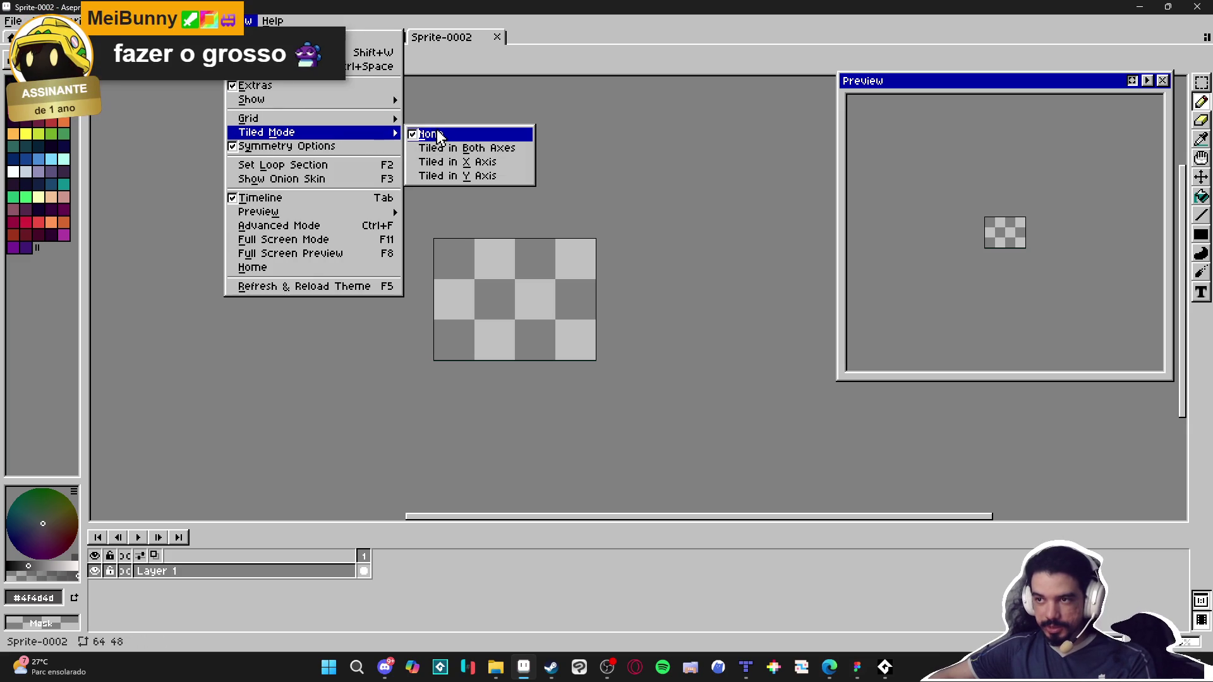
left_click(442, 147)
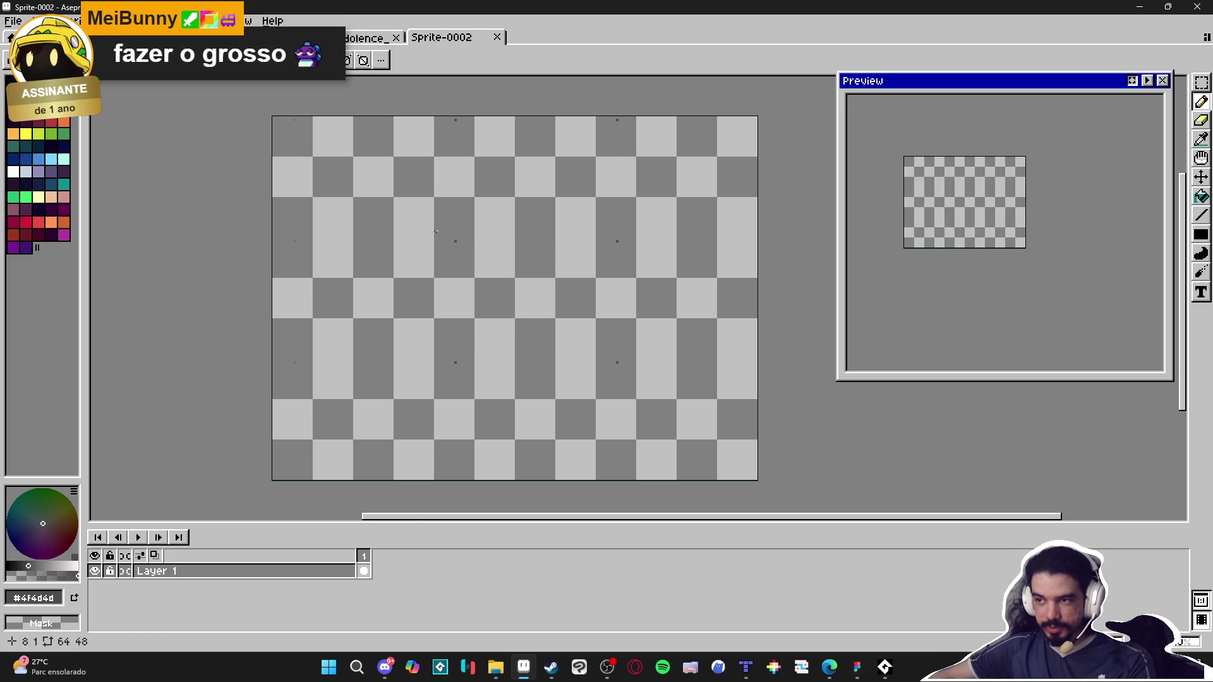
left_click(38, 158)
mouse_move(629, 361)
left_mouse_down()
mouse_move(599, 381)
mouse_move(622, 316)
left_mouse_up()
key("ctrl+z")
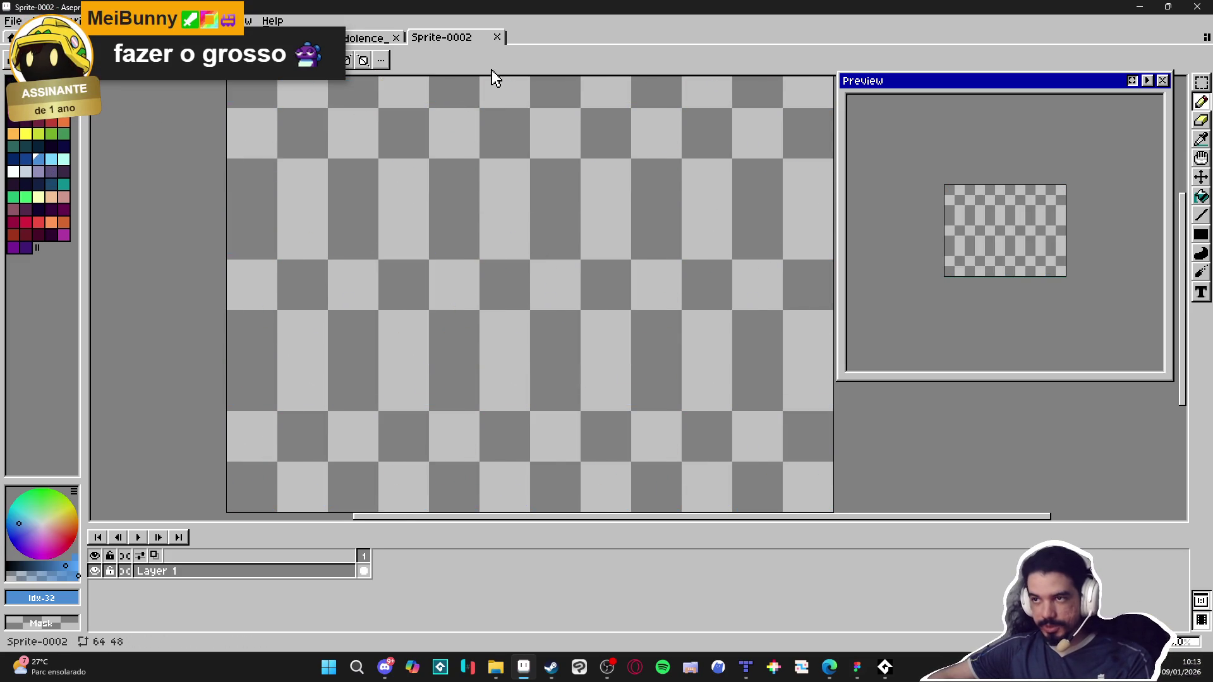
Step: Close the empty Sprite-0002 document and switch back to scenery_indolence
left_click(498, 37)
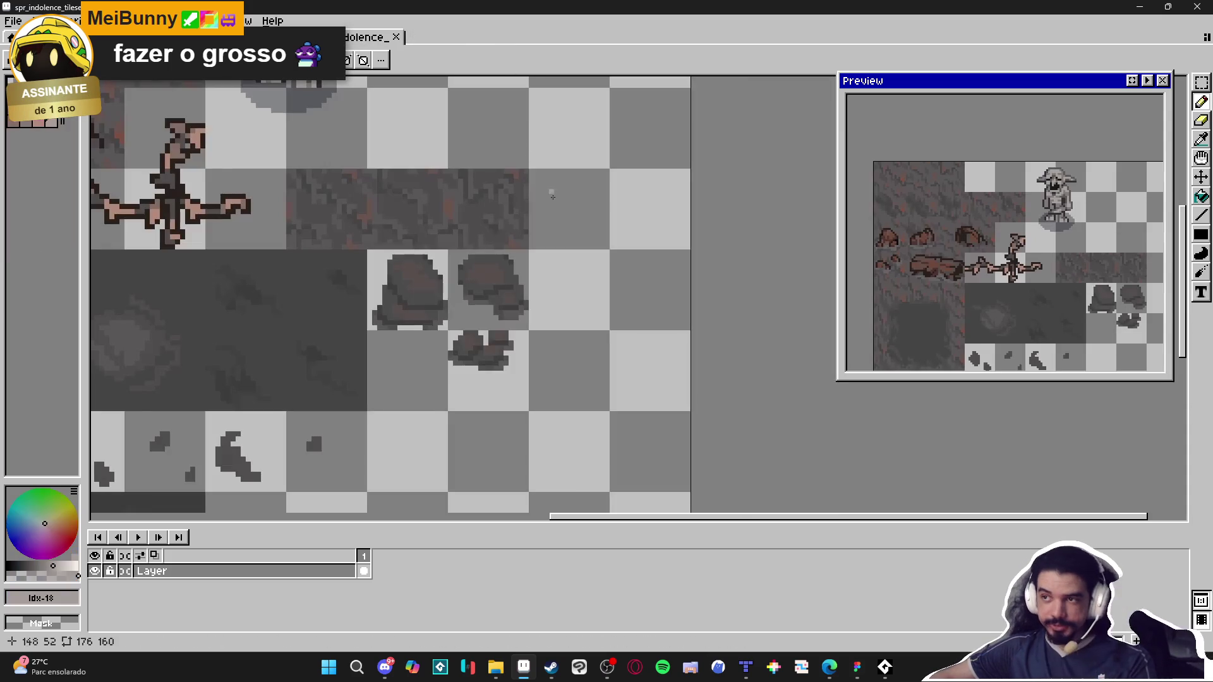
left_click(265, 38)
left_click(315, 38)
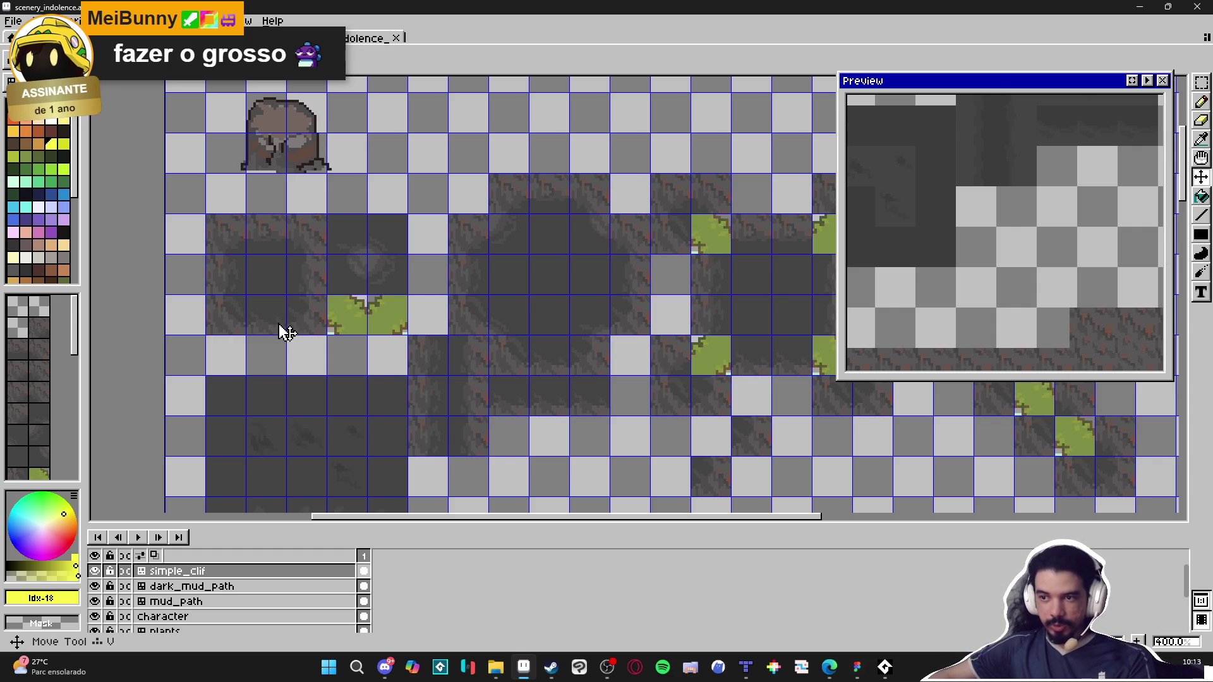
Step: Paste the copied pixels onto a new layer and pick the rock's brown
key("m")
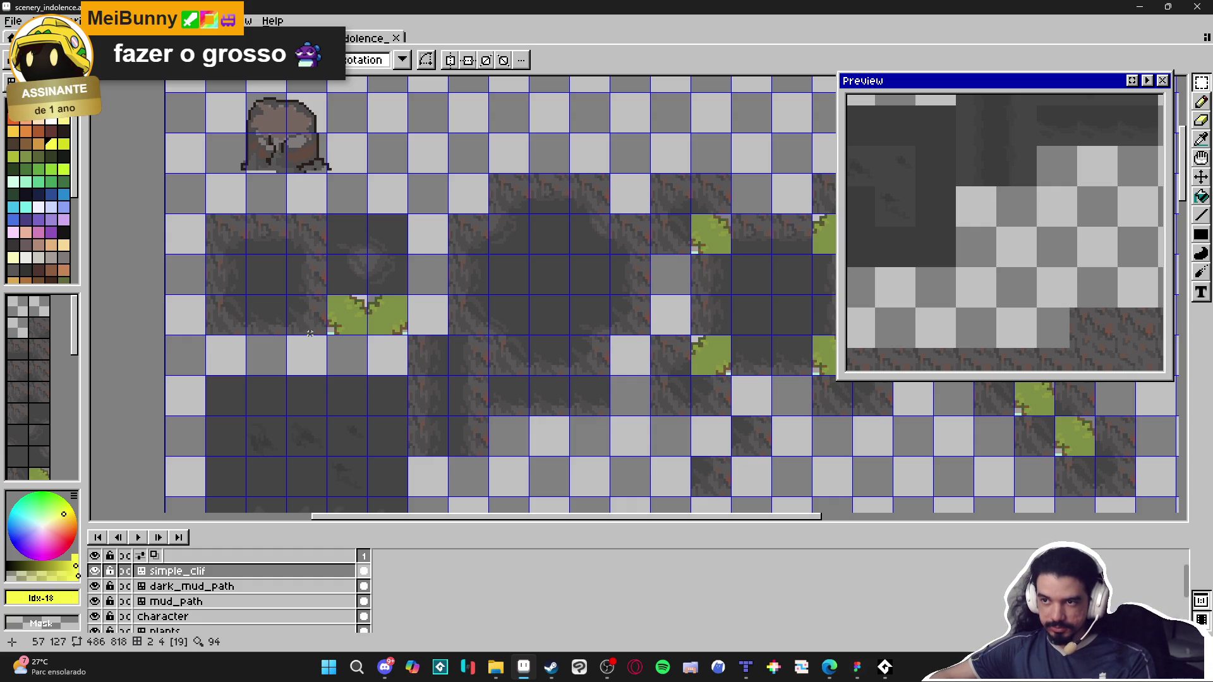
scroll(297, 215, "up", 1)
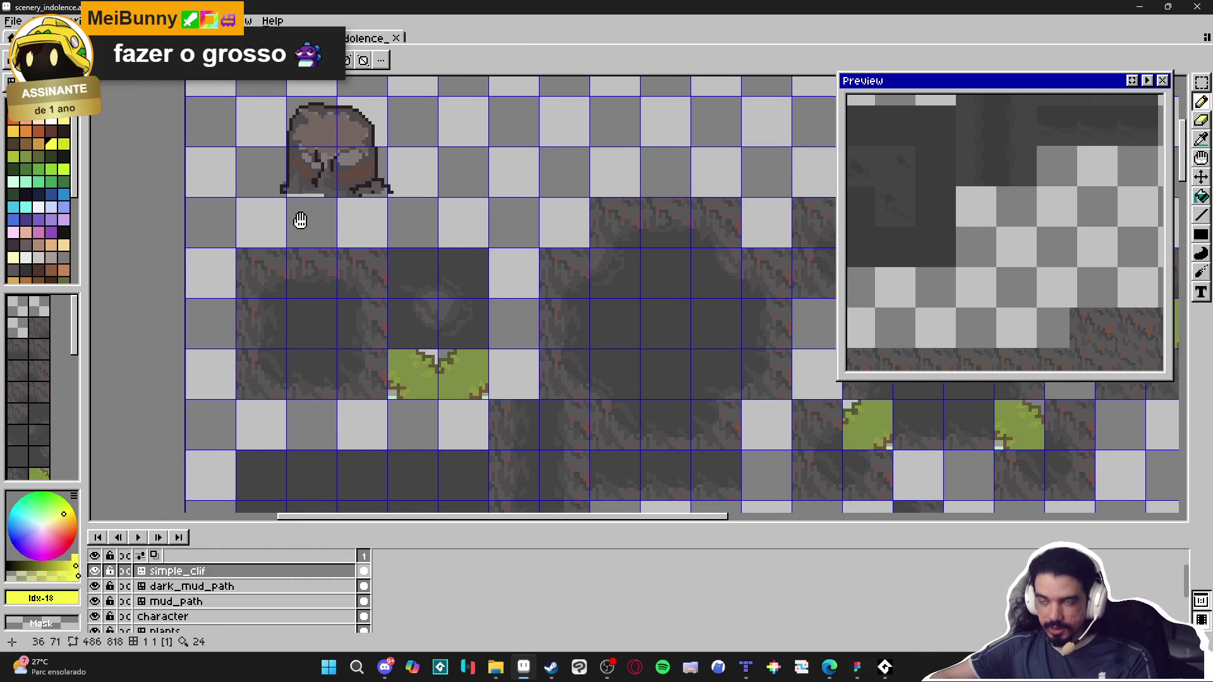
key("ctrl+v")
scroll(328, 148, "up", 1)
left_click(329, 126, "alt")
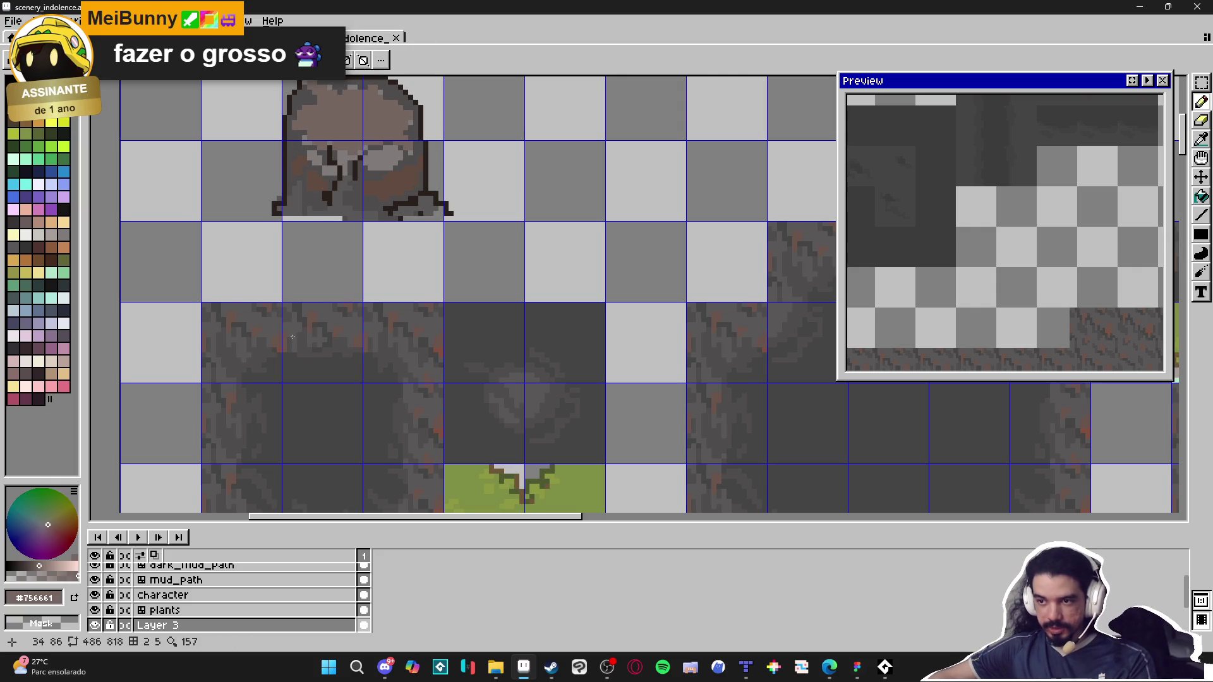
Step: On the simple_clif layer, undo a test brown stroke, then select and delete the cliff tile
left_click(261, 357, "ctrl")
scroll(268, 354, "down", 1)
mouse_move(269, 354)
left_mouse_down()
mouse_move(281, 333)
mouse_move(316, 331)
mouse_move(377, 348)
left_mouse_up()
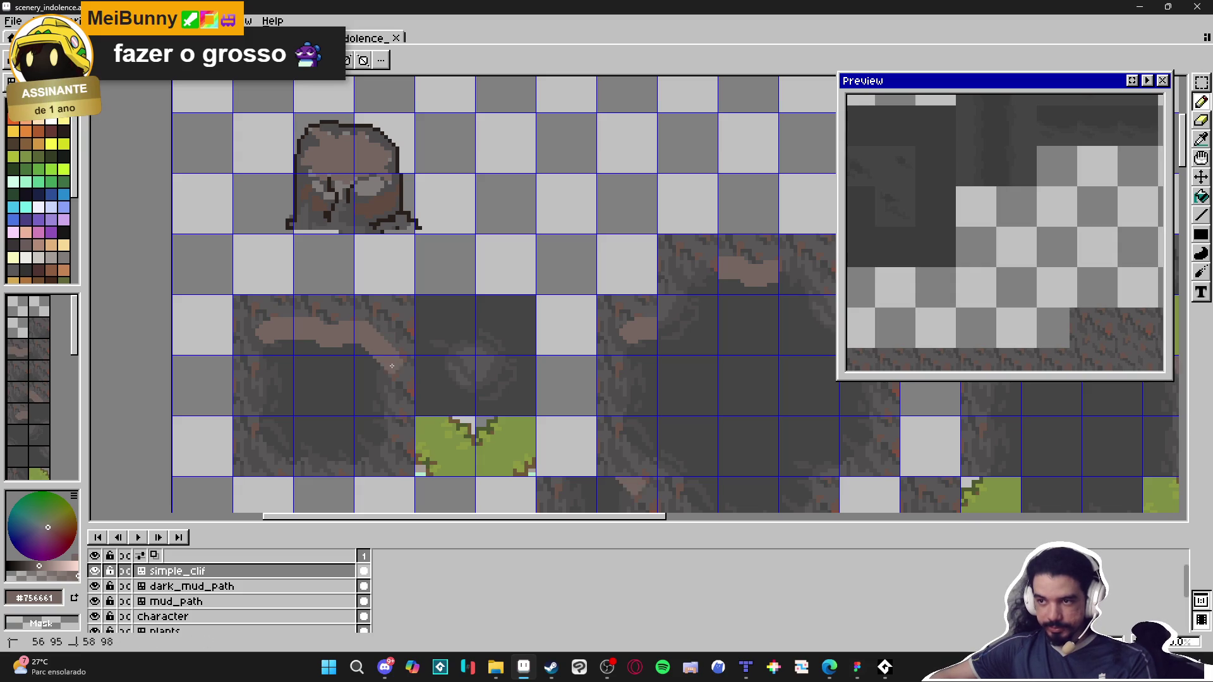
key("ctrl+z")
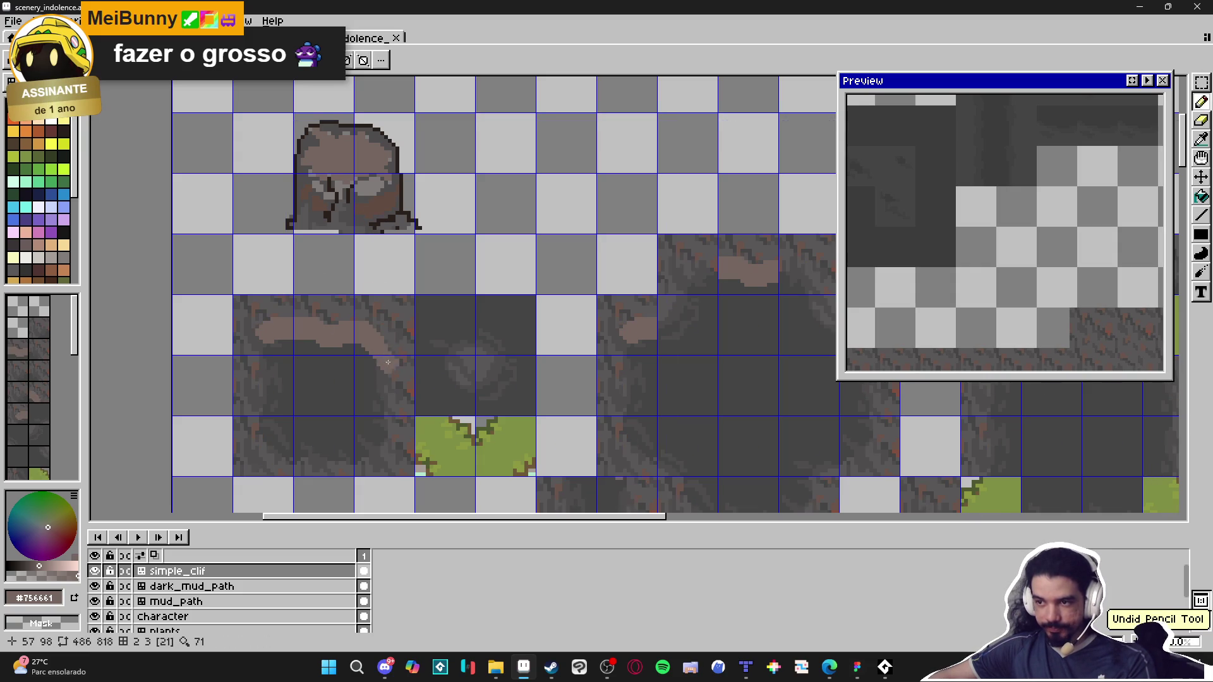
key("m")
left_click_drag(386, 338, 387, 336)
key("Delete")
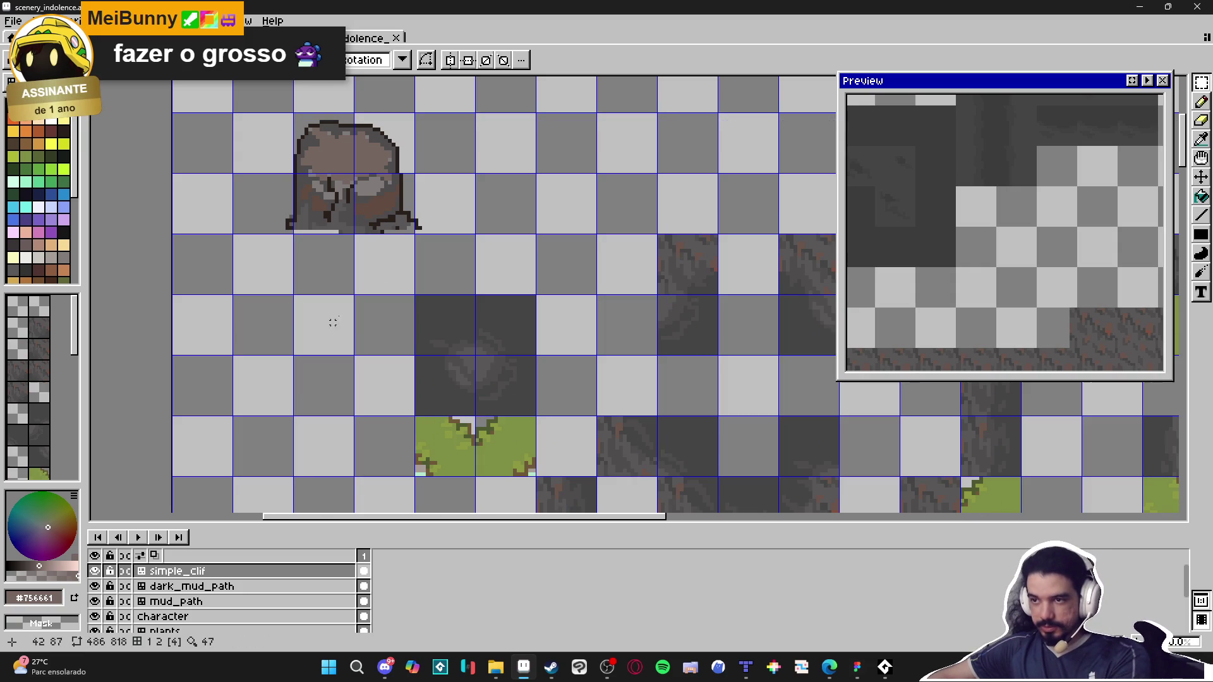
Step: Outline the dark grey block with a 2 px pencil and flood-fill its interior
key("b")
mouse_move(264, 325)
left_mouse_down()
mouse_move(382, 336)
mouse_move(398, 458)
left_mouse_up()
key("minus")
key("minus")
key("minus")
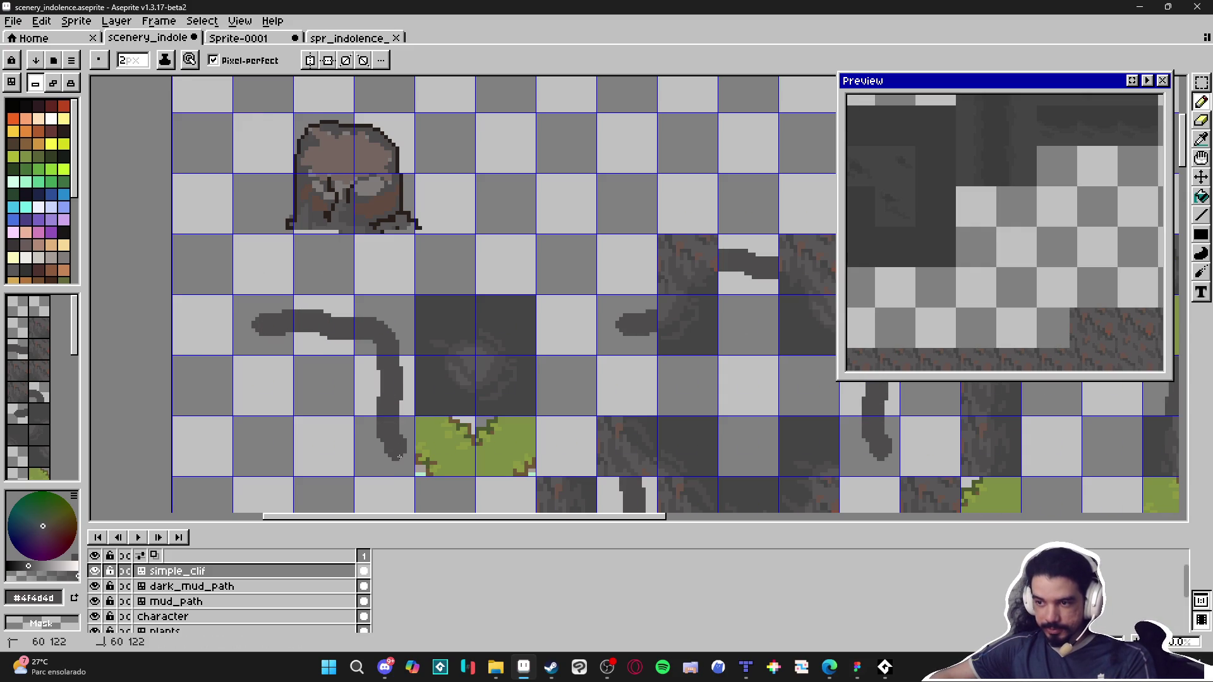
mouse_move(302, 472)
left_mouse_down()
mouse_move(238, 458)
mouse_move(252, 335)
mouse_move(253, 348)
left_mouse_up()
key("g")
left_click(310, 326)
Step: Extend the block's top and right edges, then erase its bottom edge into a rounded corner
key("b")
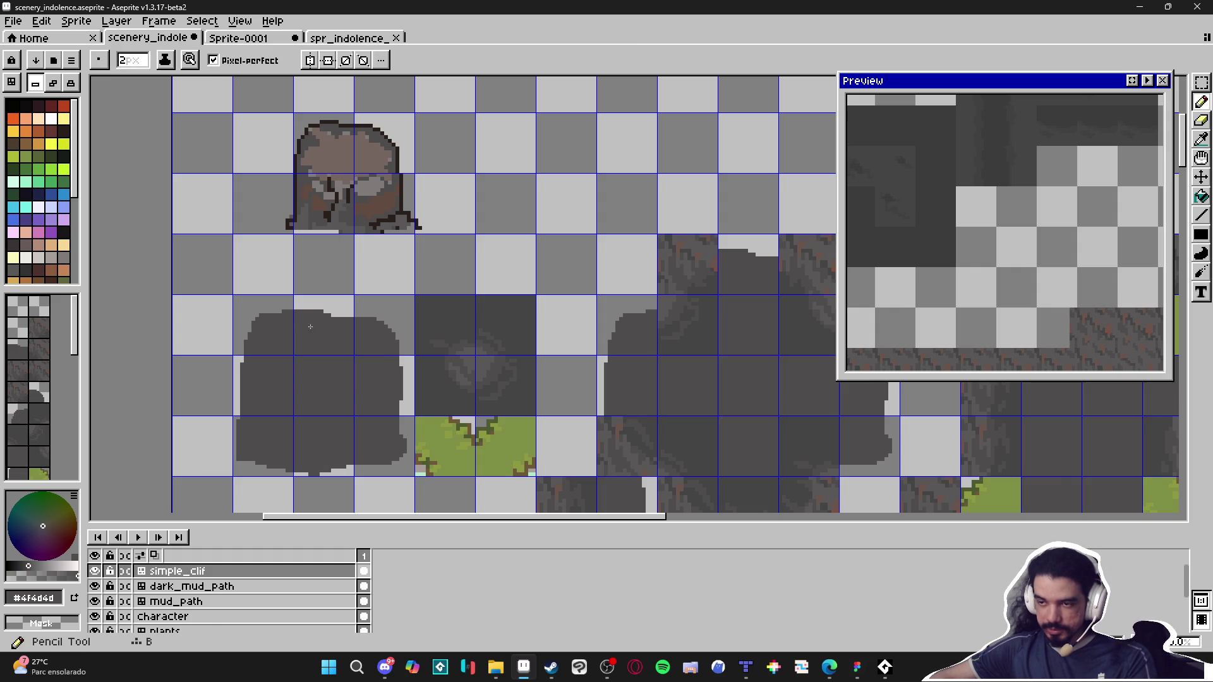
left_click_drag(327, 316, 359, 324)
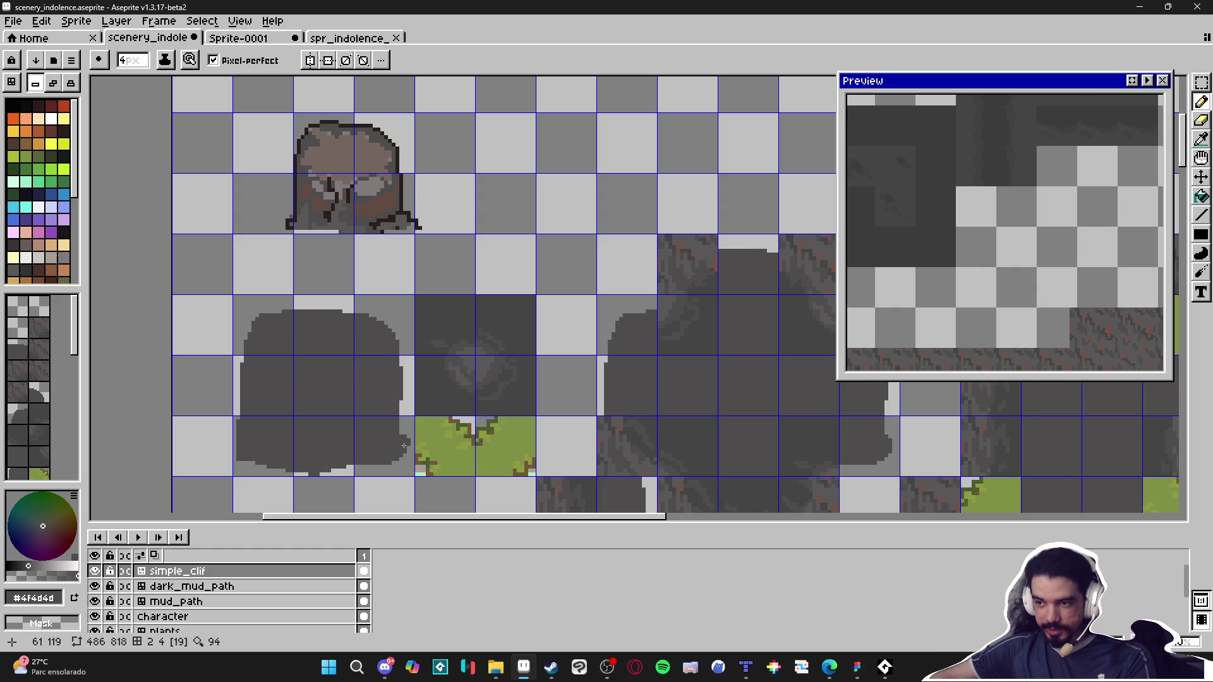
left_click_drag(402, 446, 405, 402)
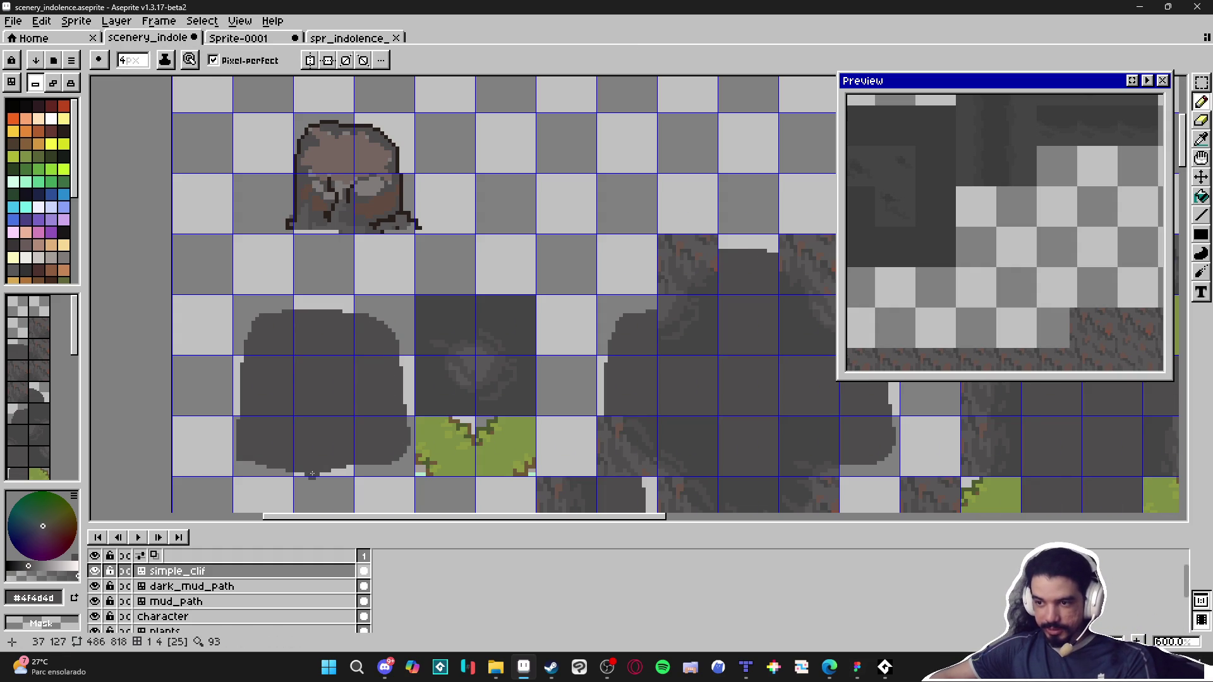
key("e")
left_click_drag(305, 473, 350, 465)
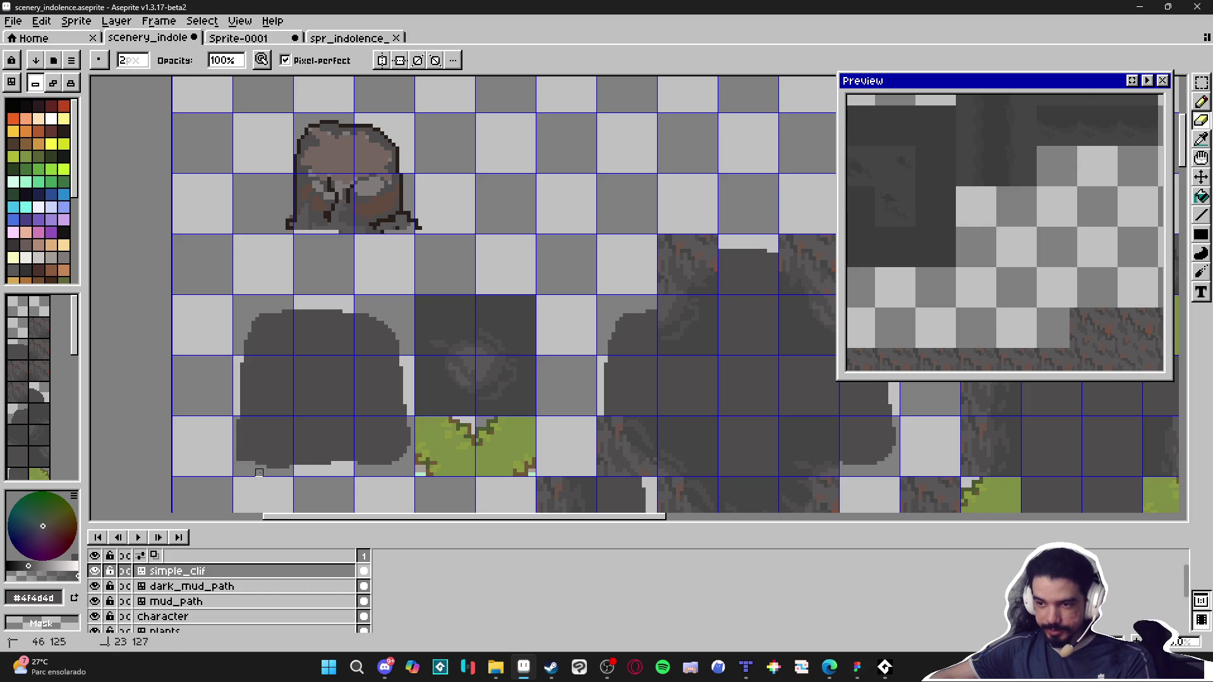
left_click_drag(244, 462, 237, 453)
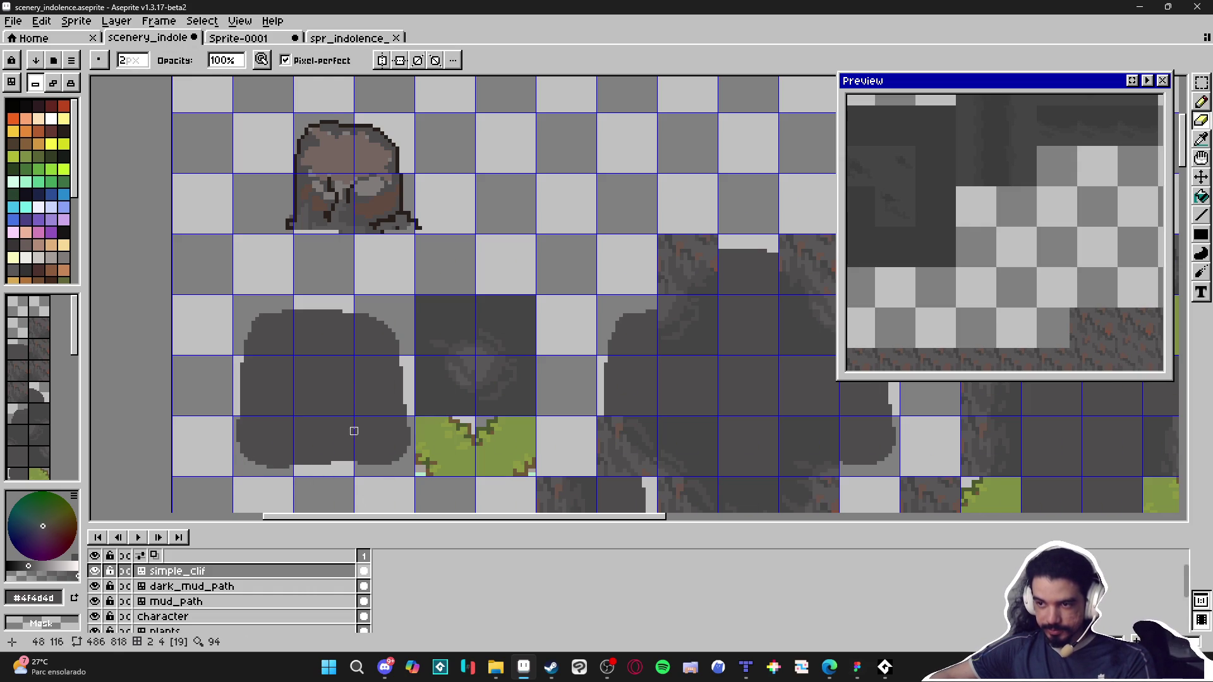
Step: Draw a #756661 brown ring on top of the block
key("b")
left_click(278, 336, "alt")
scroll(279, 335, "up", 1)
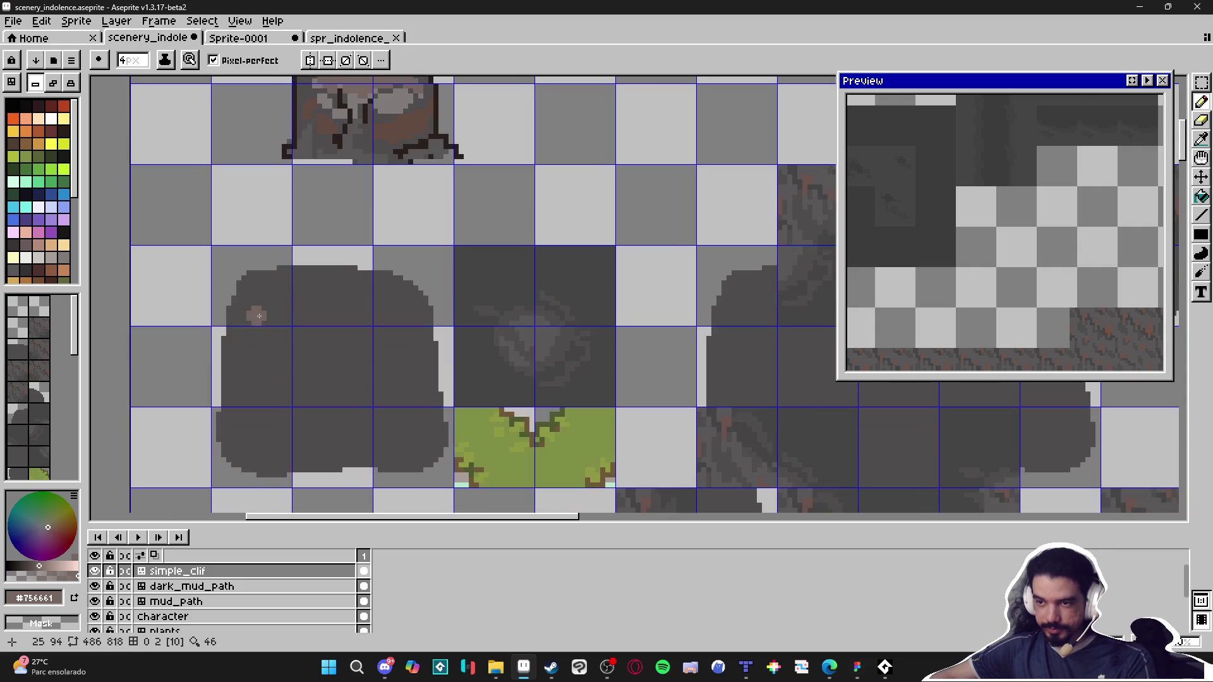
mouse_move(273, 298)
left_mouse_down()
mouse_move(262, 290)
mouse_move(253, 314)
mouse_move(296, 278)
mouse_move(393, 288)
mouse_move(417, 322)
mouse_move(408, 348)
mouse_move(380, 362)
mouse_move(410, 382)
mouse_move(297, 392)
mouse_move(243, 368)
mouse_move(250, 345)
left_mouse_up()
Step: Fill the brown ring's interior to make a solid top face, then bring the left rock into view
key("g")
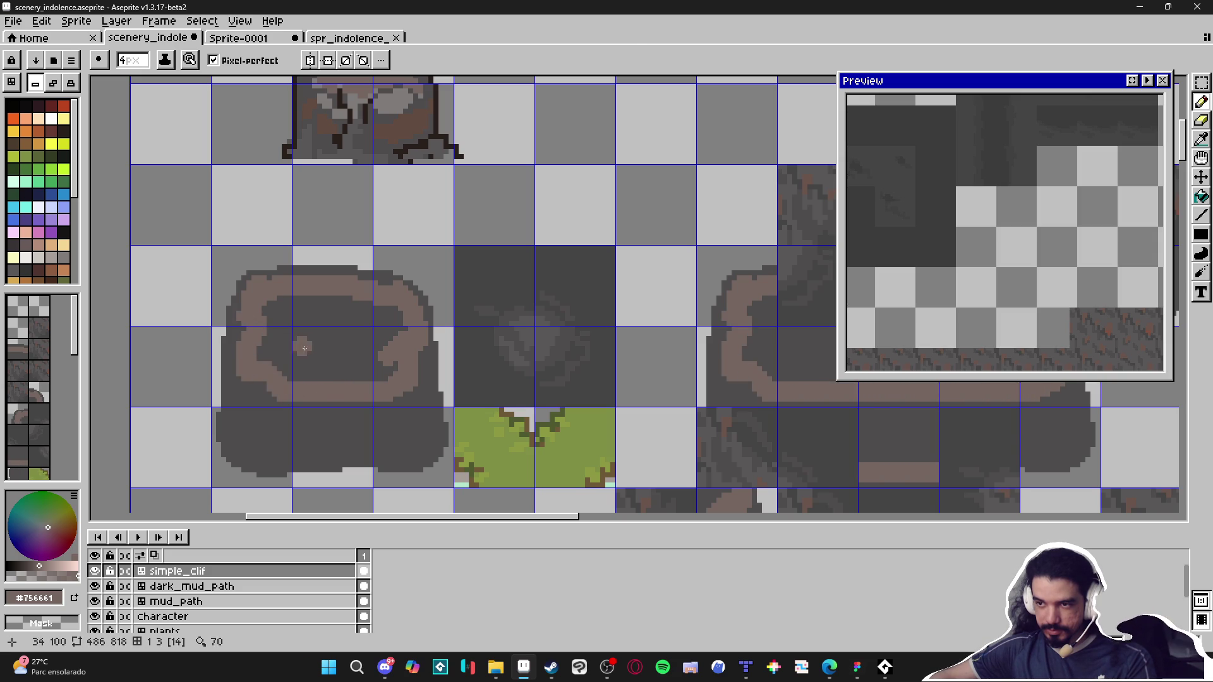
left_click(302, 345)
scroll(361, 381, "down", 2)
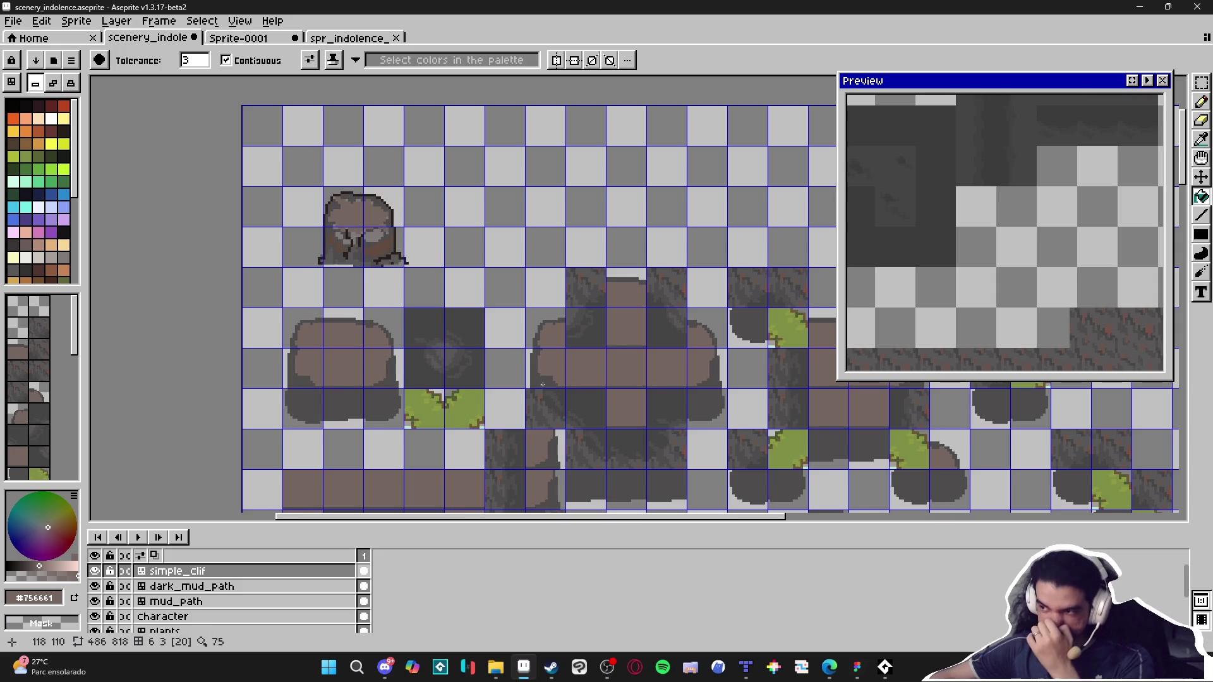
left_click_drag(481, 355, 439, 292)
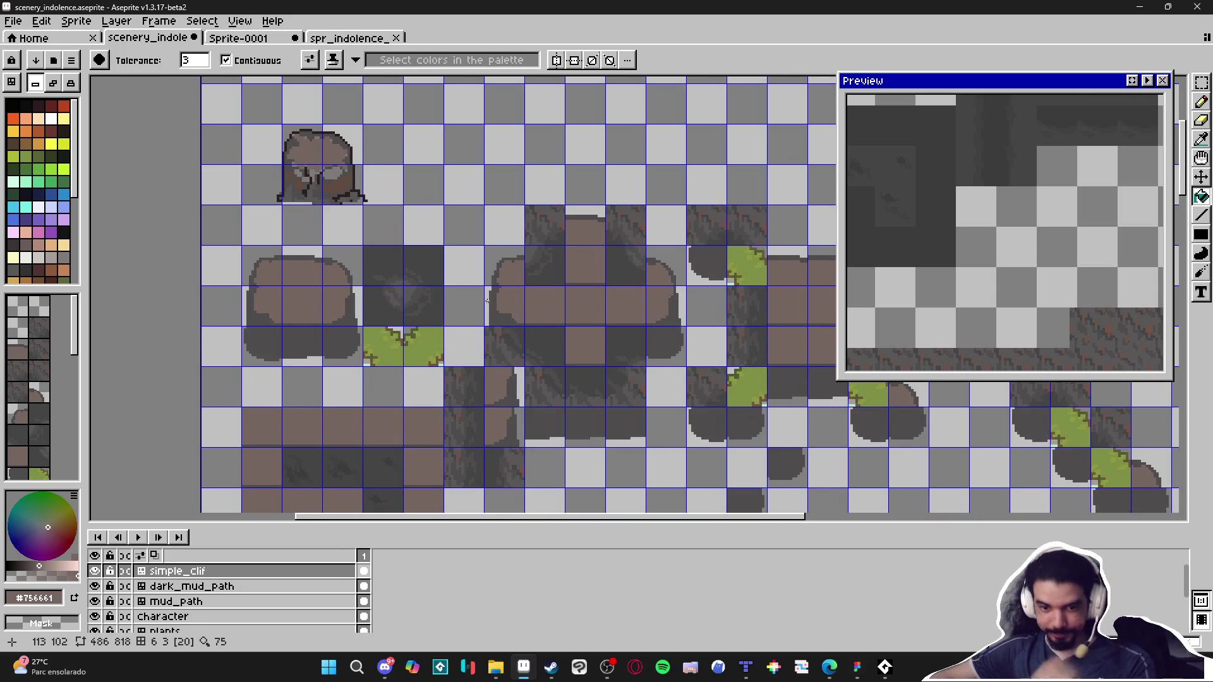
key("alt+Tab")
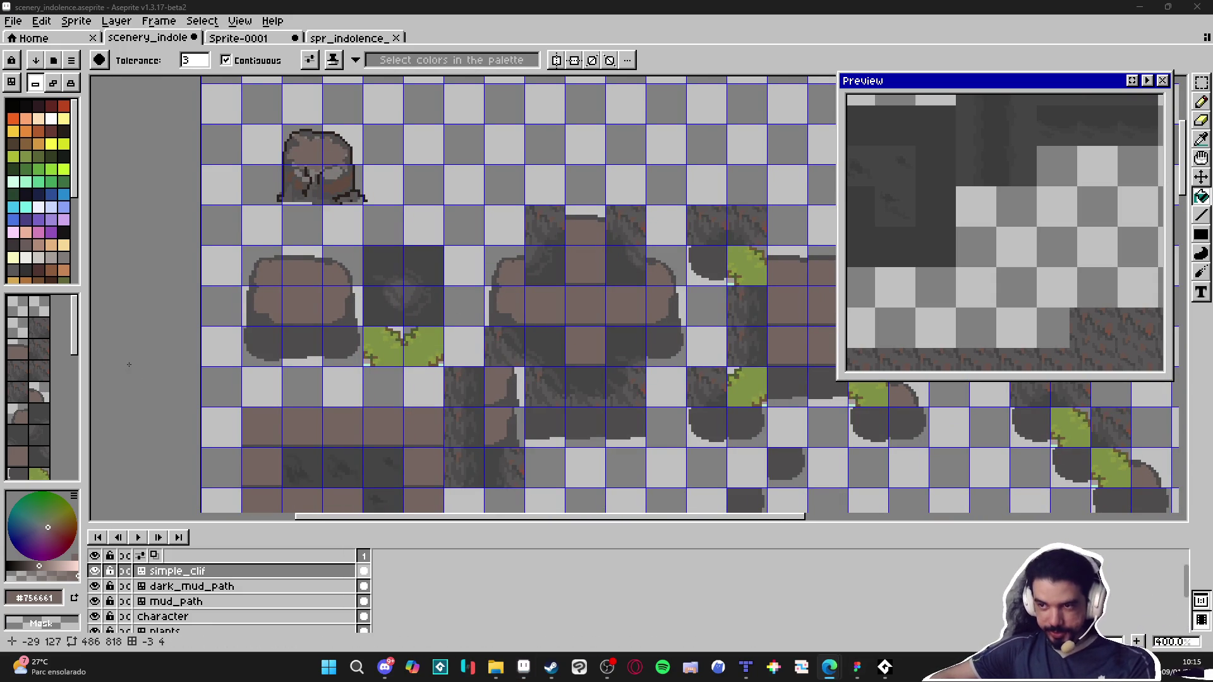
scroll(300, 250, "up", 7)
Step: With the pencil, sample dark grey #4f4d4d and brown colours and recentre the preview on the left rock
key("b")
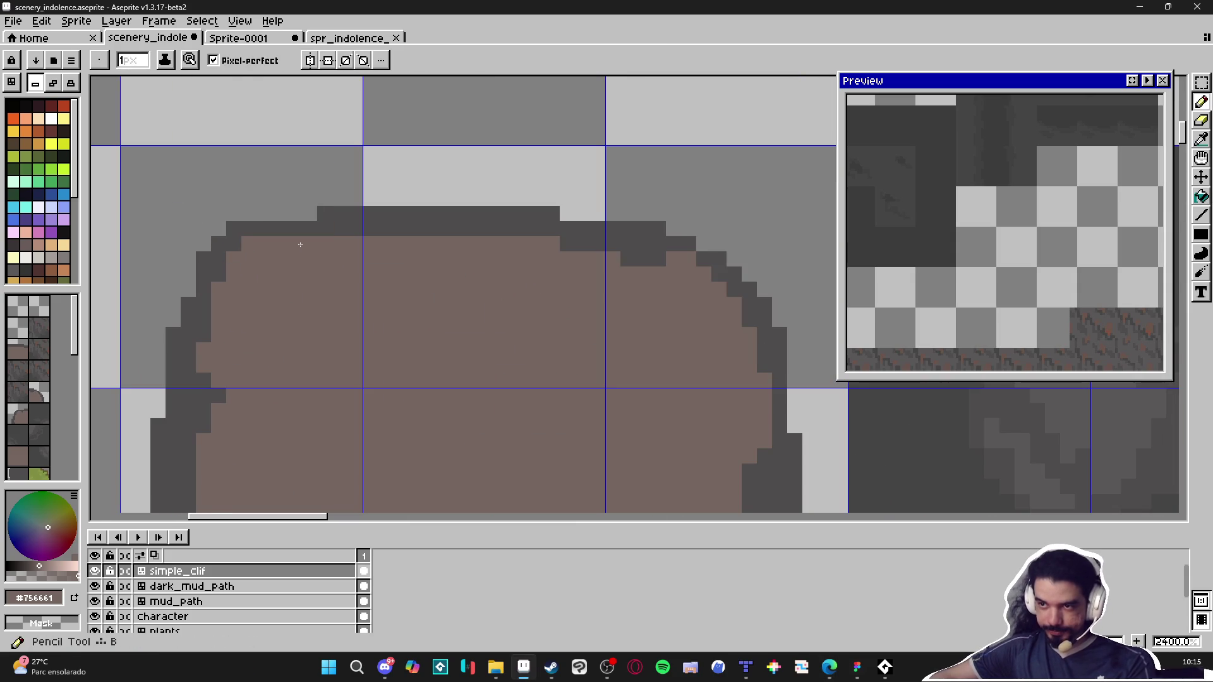
scroll(300, 244, "down", 3)
scroll(300, 244, "up", 3)
left_click(272, 247, "alt")
scroll(295, 243, "down", 3)
scroll(379, 246, "up", 2)
left_click(414, 243, "alt")
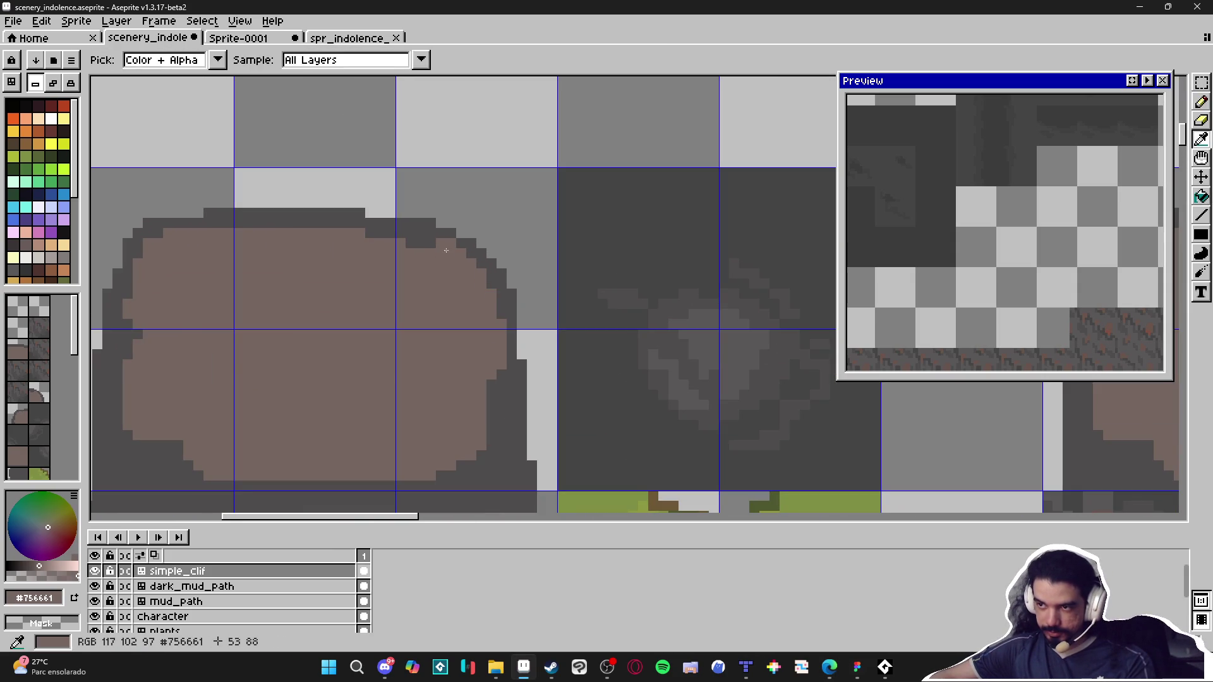
scroll(455, 252, "up", 1)
left_click(461, 245, "alt")
scroll(461, 246, "down", 2)
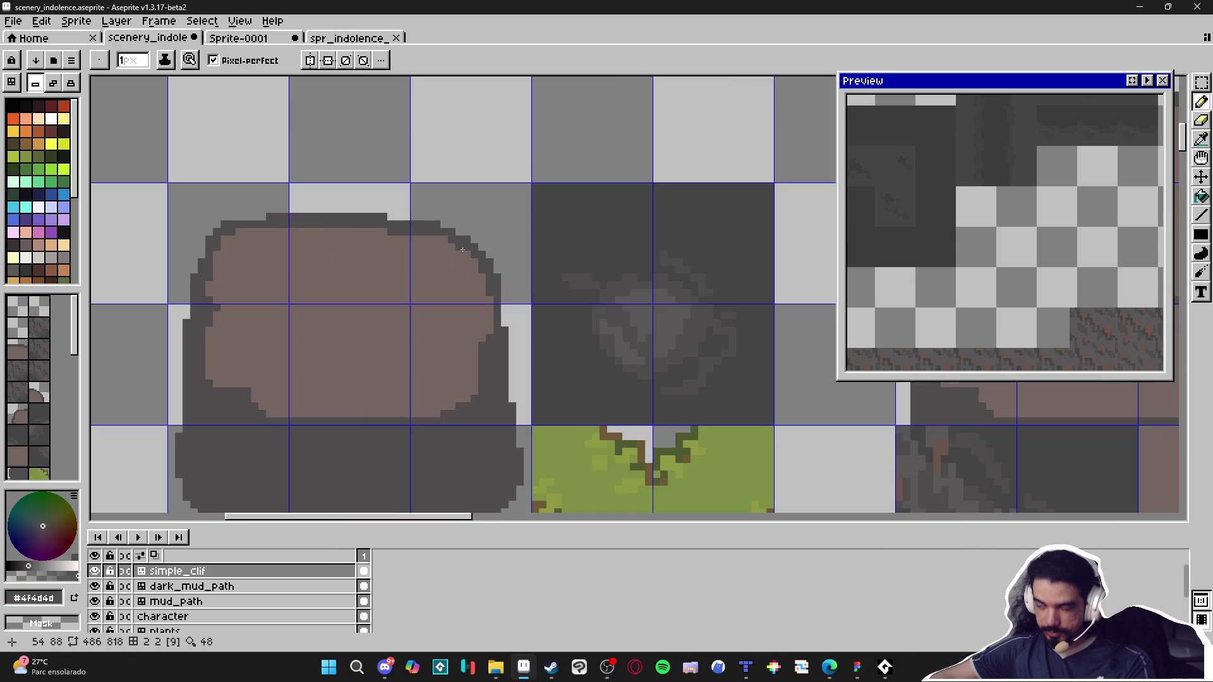
left_click(1132, 80)
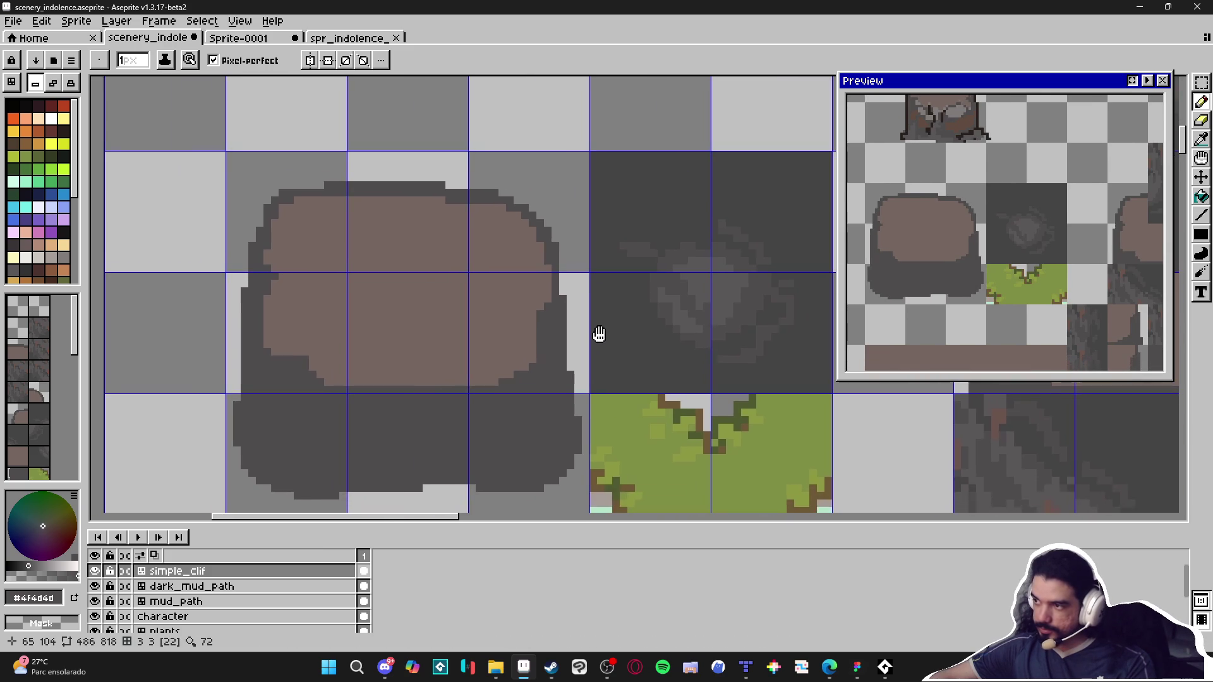
Step: Smooth the rock's lower-left stair edge and left and bottom edges with brown pixels
scroll(255, 259, "up", 1)
left_click(255, 260, "alt")
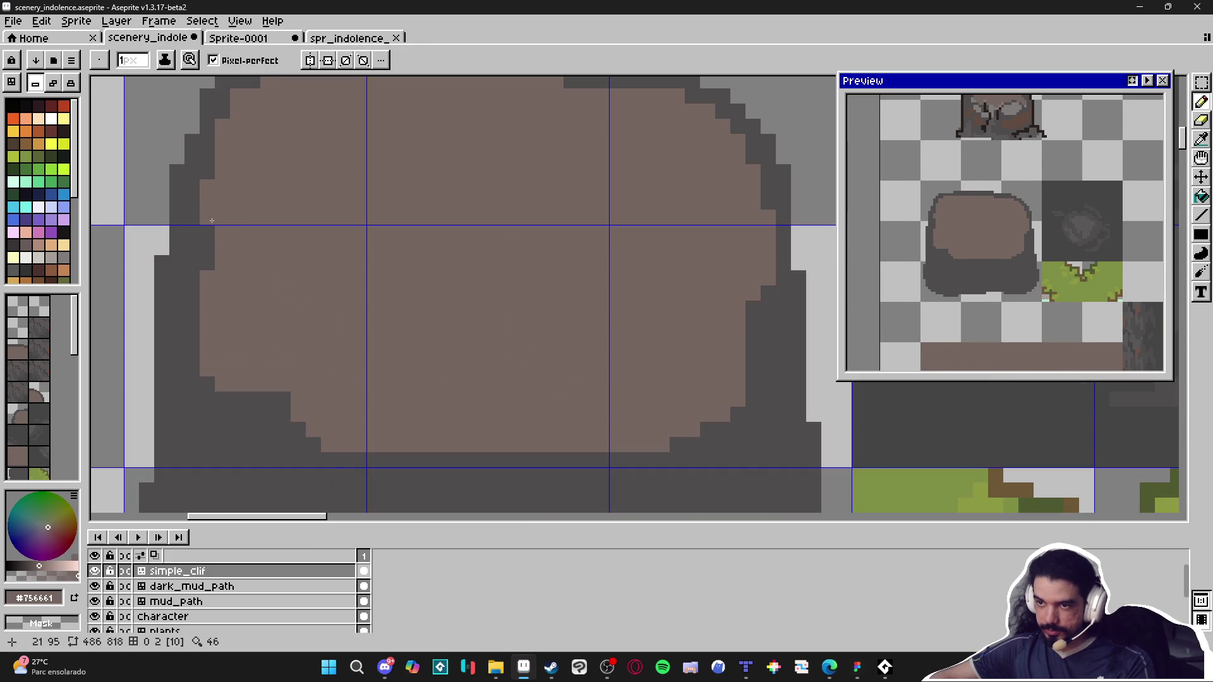
left_click(208, 383, "alt")
left_click(212, 376)
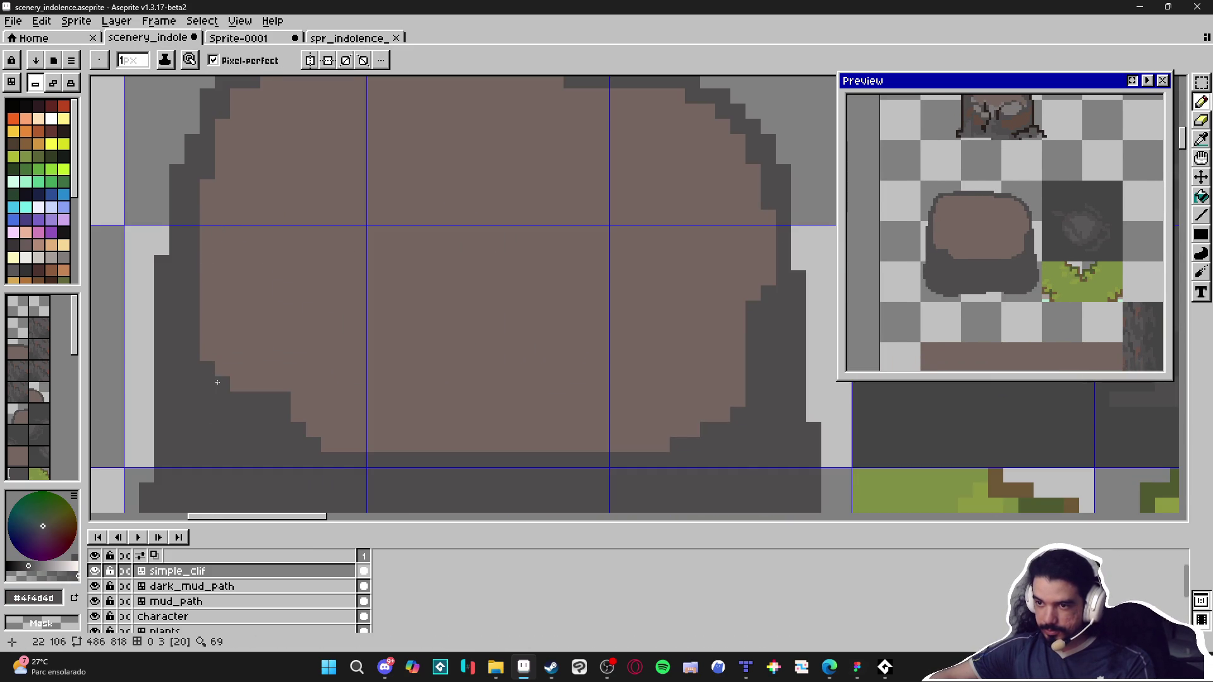
key("ctrl+z")
left_click(314, 406, "alt")
left_click(337, 458)
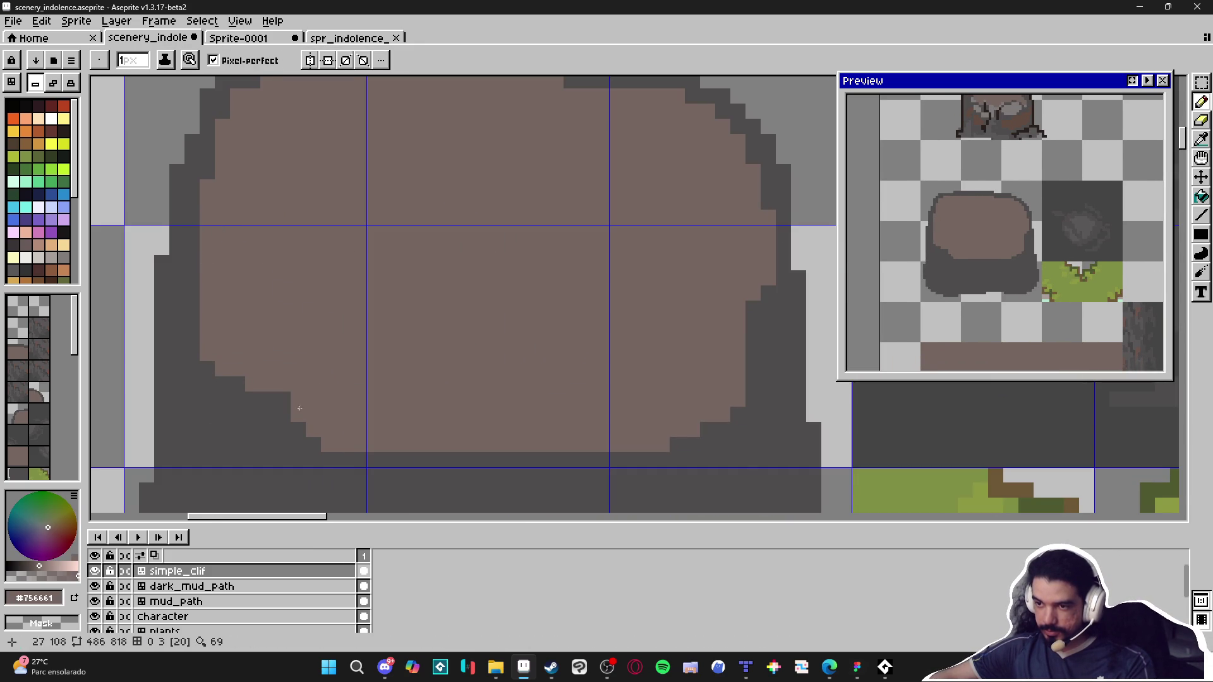
left_click(298, 430)
left_click(313, 445)
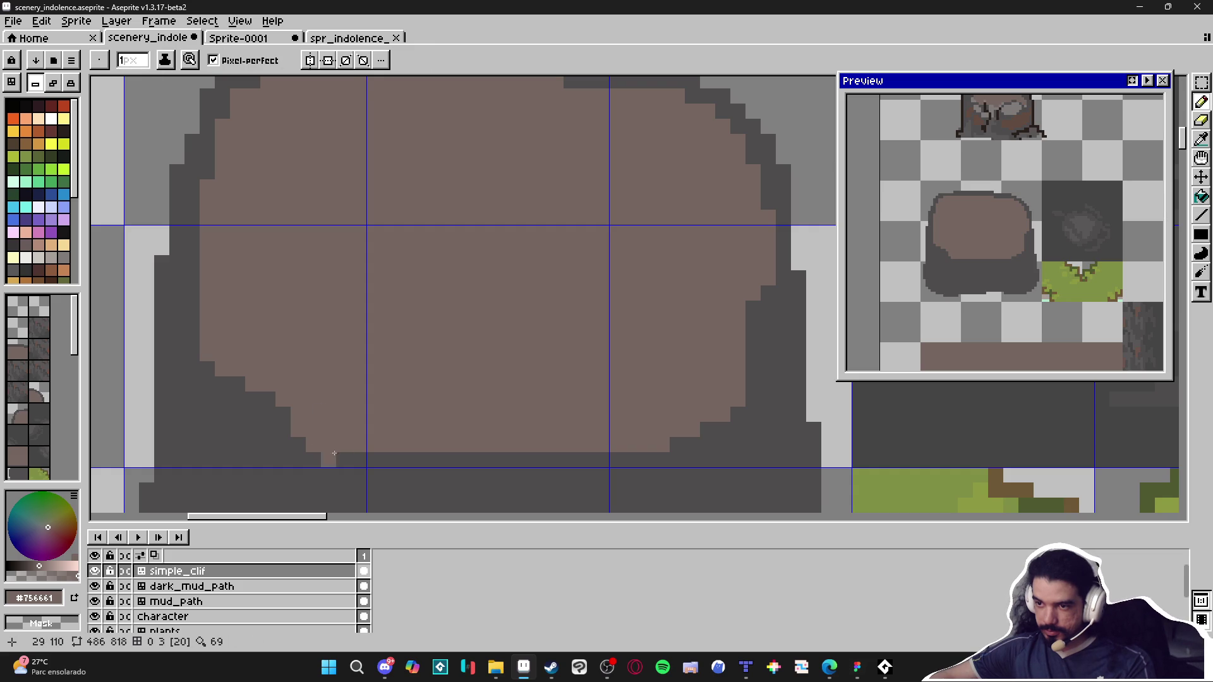
left_click(192, 322)
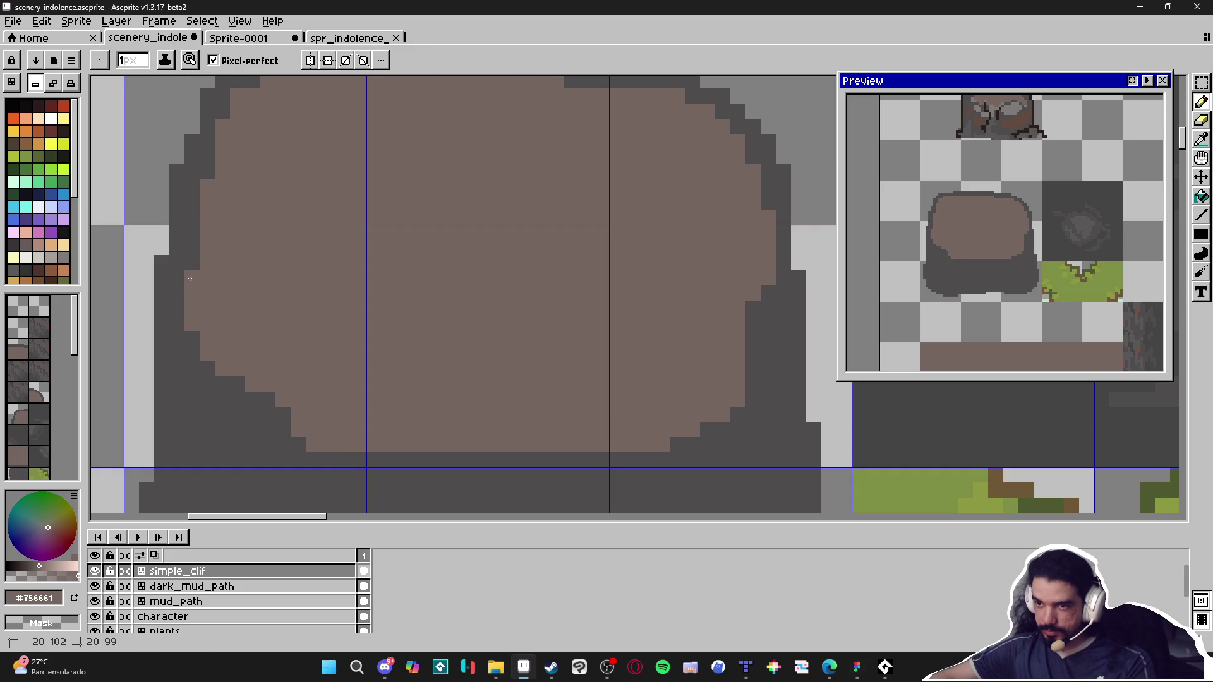
scroll(191, 277, "down", 1)
left_click(366, 446)
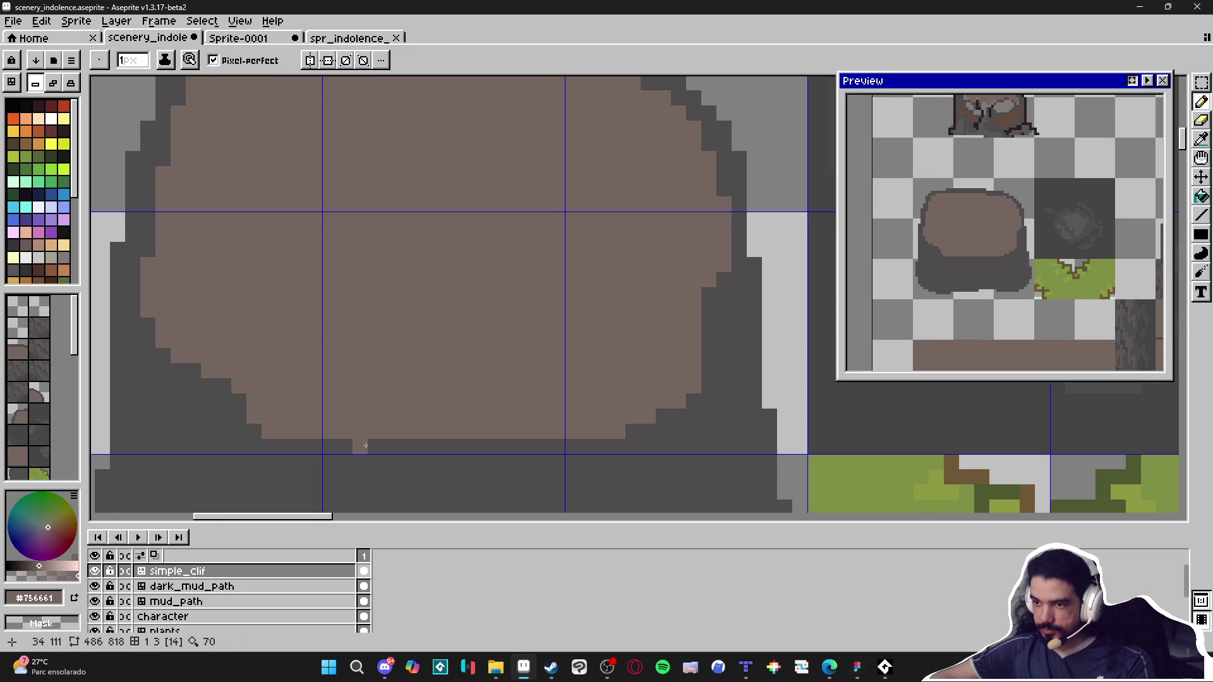
Step: Paint a dark grey row along the block's bottom edge
left_click(403, 440, "alt")
left_click_drag(421, 431, 524, 436)
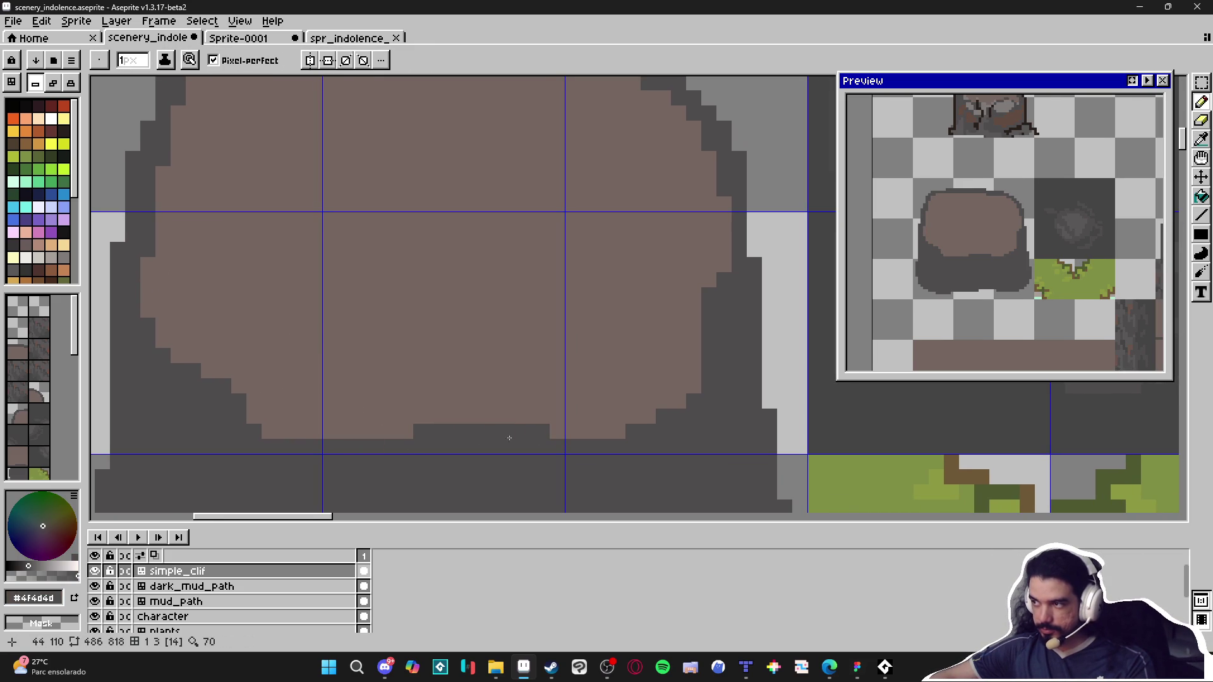
key("ctrl+z")
left_click(267, 433)
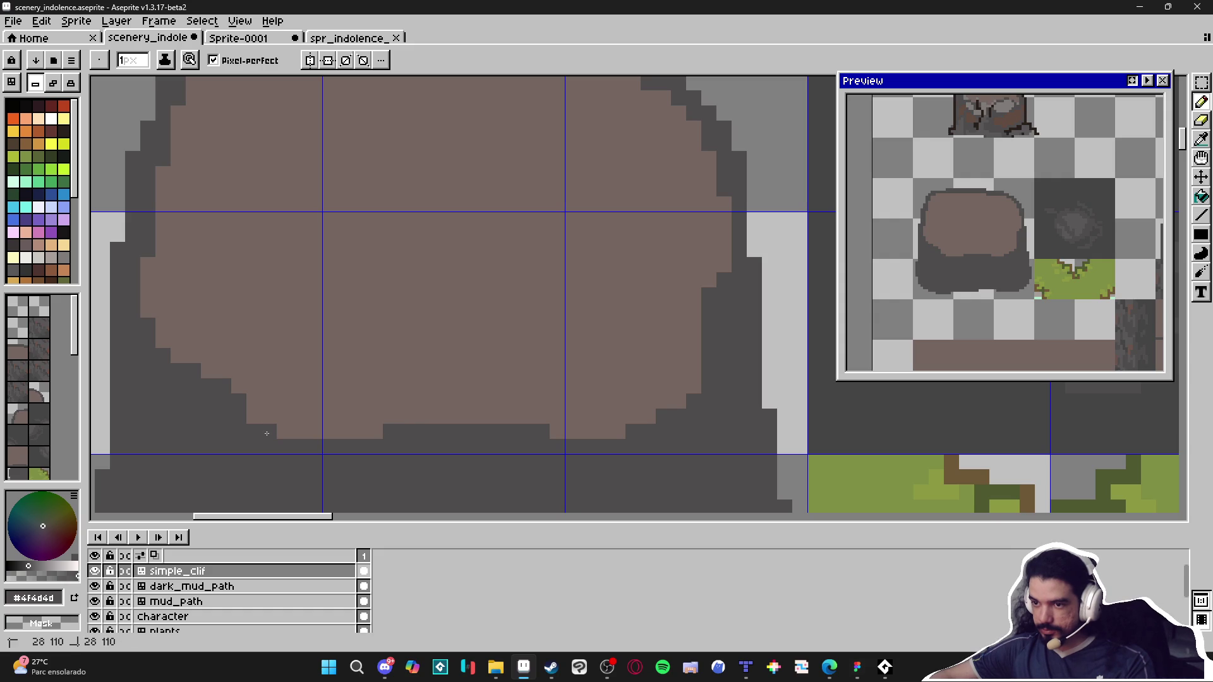
left_click_drag(451, 410, 502, 415)
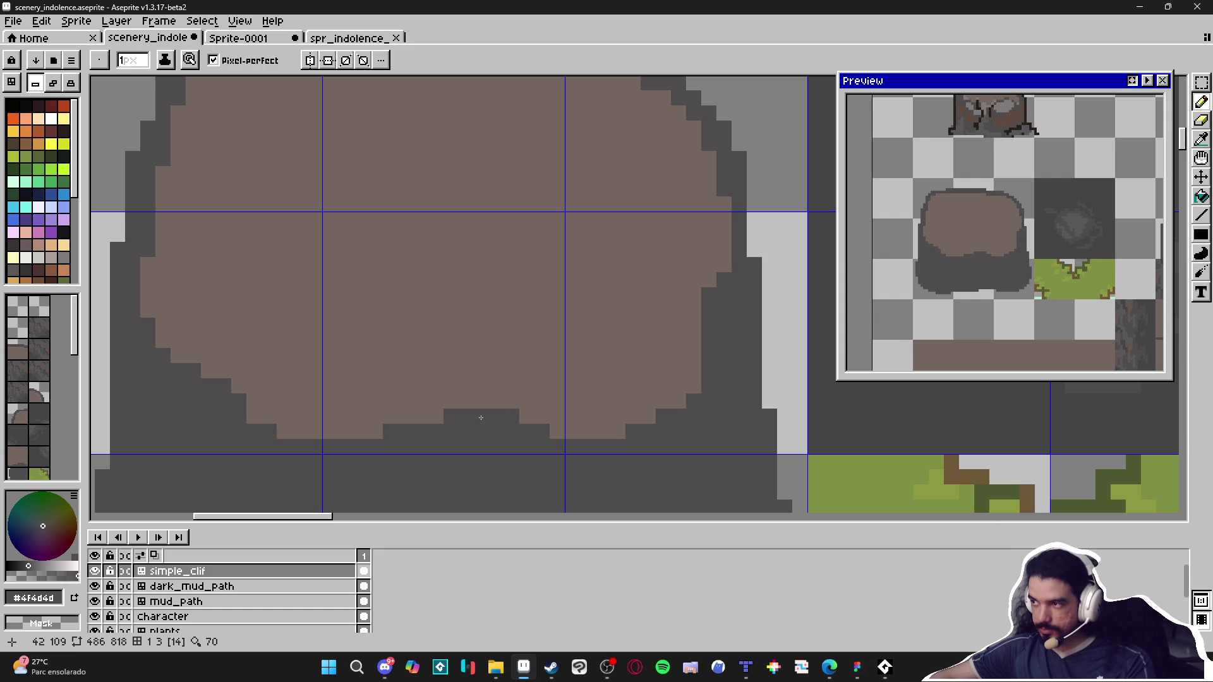
Step: Step dark grey and brown pixels down the block's right edge, ending on dark grey
scroll(679, 412, "right", 1)
left_click(672, 392)
left_click(659, 408)
left_click(673, 377)
left_click(673, 361)
scroll(663, 379, "up", 1)
left_click(669, 290, "alt")
left_click(670, 332)
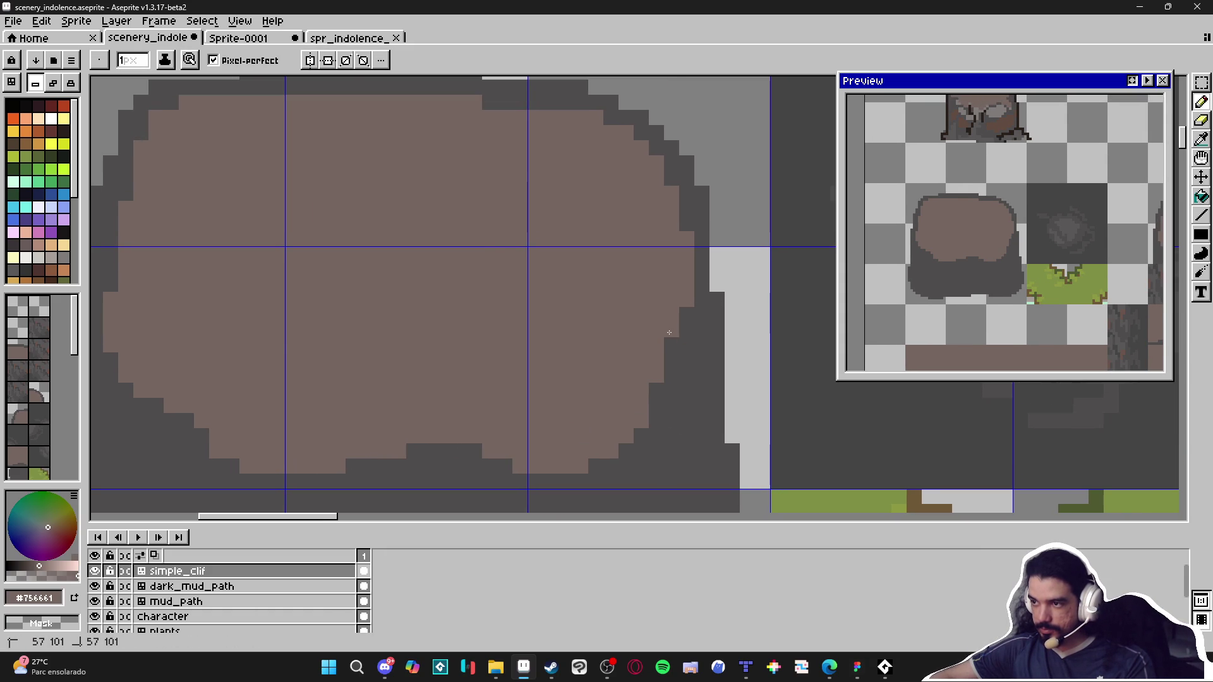
scroll(657, 325, "up", 3)
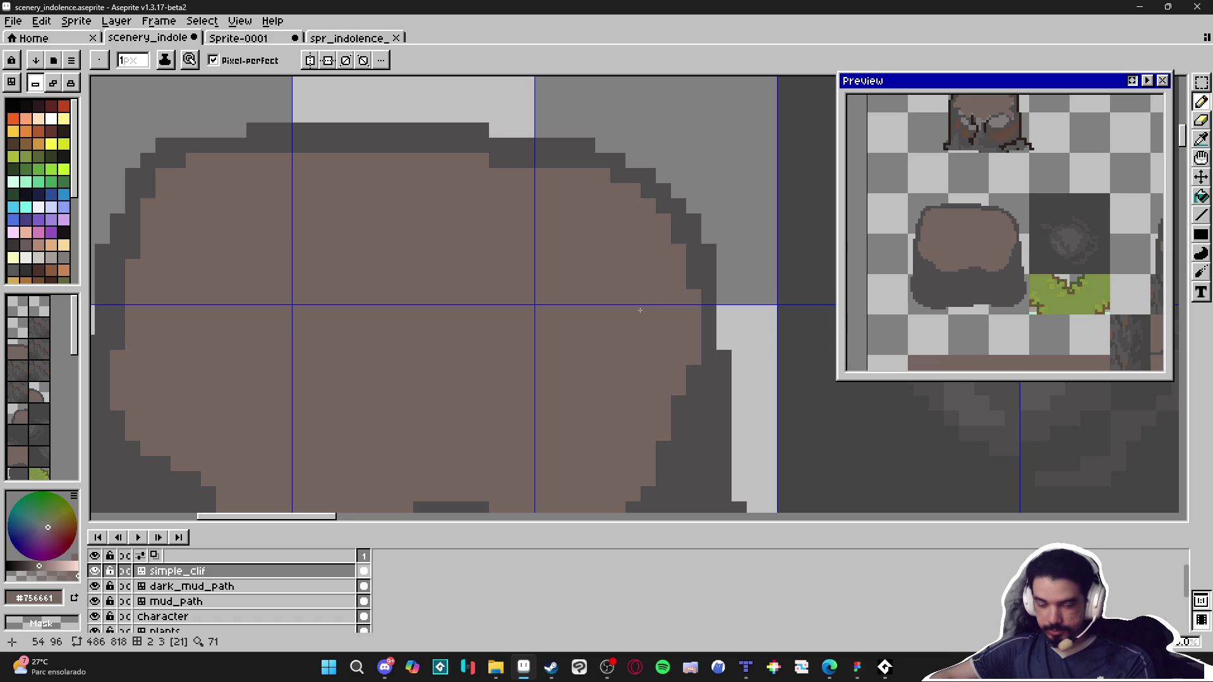
scroll(579, 201, "up", 1)
key("alt")
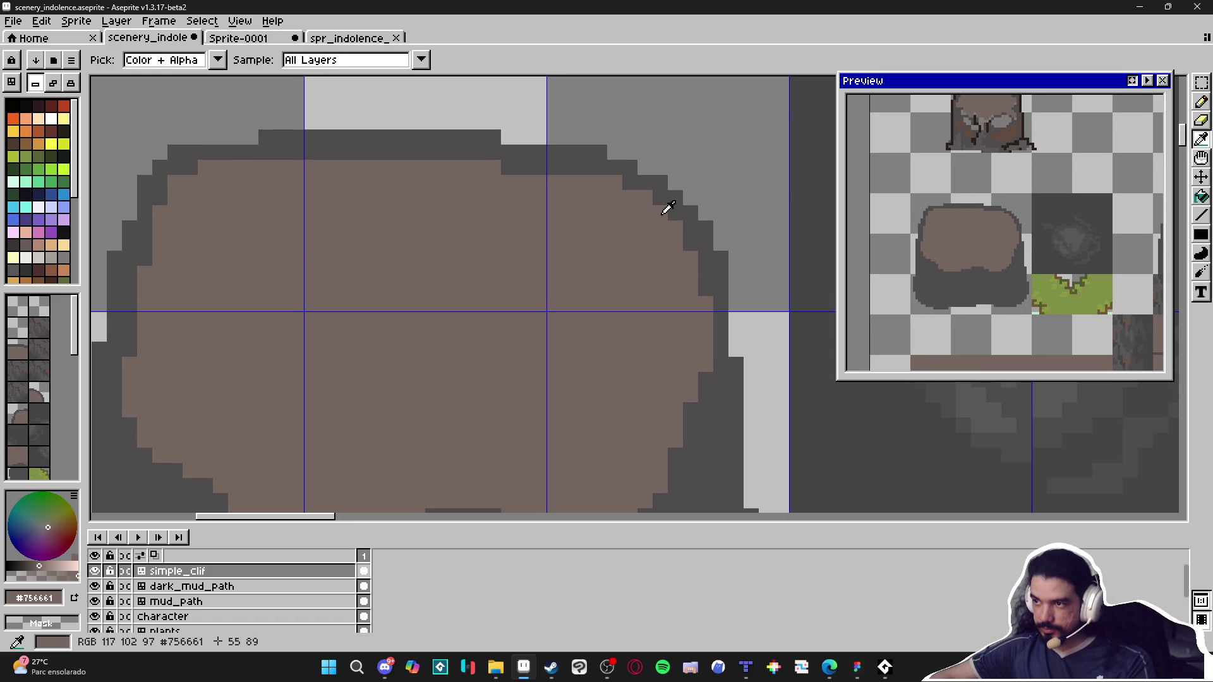
left_click(582, 157, "alt")
scroll(601, 252, "down", 3)
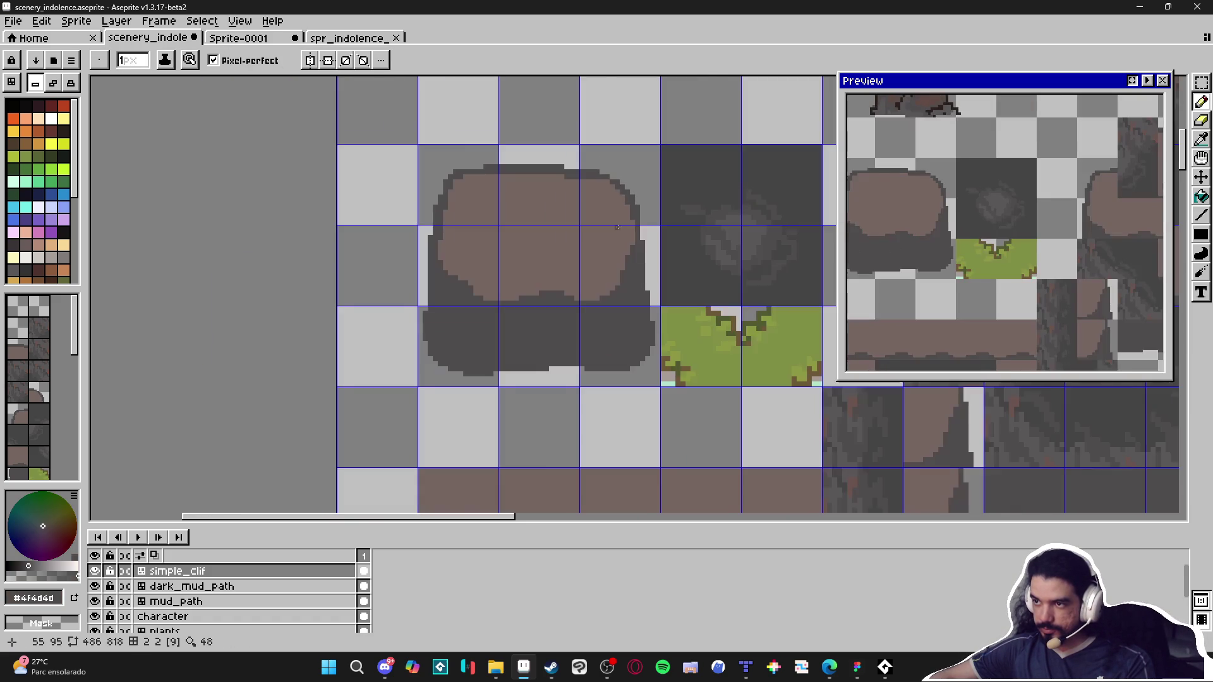
Step: Pick the block's brown and bring more of the tileset into view
scroll(601, 252, "up", 2)
left_click(615, 263, "alt")
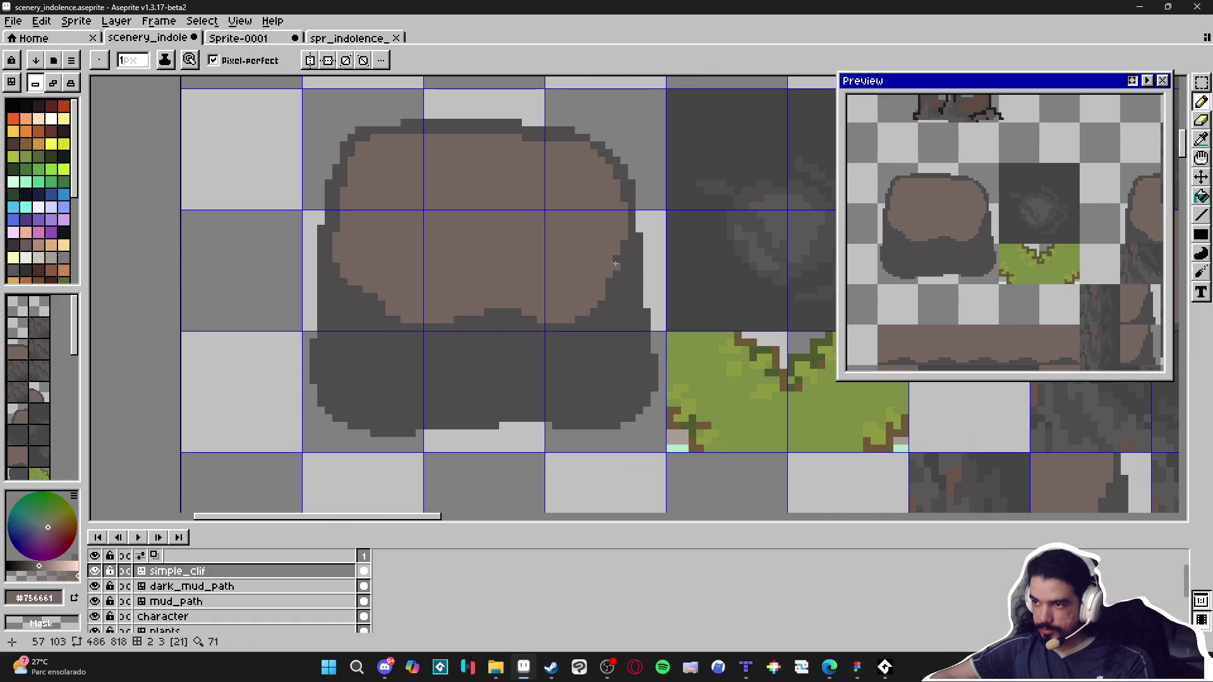
scroll(615, 263, "down", 3)
mouse_move(420, 309)
left_mouse_down()
mouse_move(413, 262)
mouse_move(414, 279)
left_mouse_up()
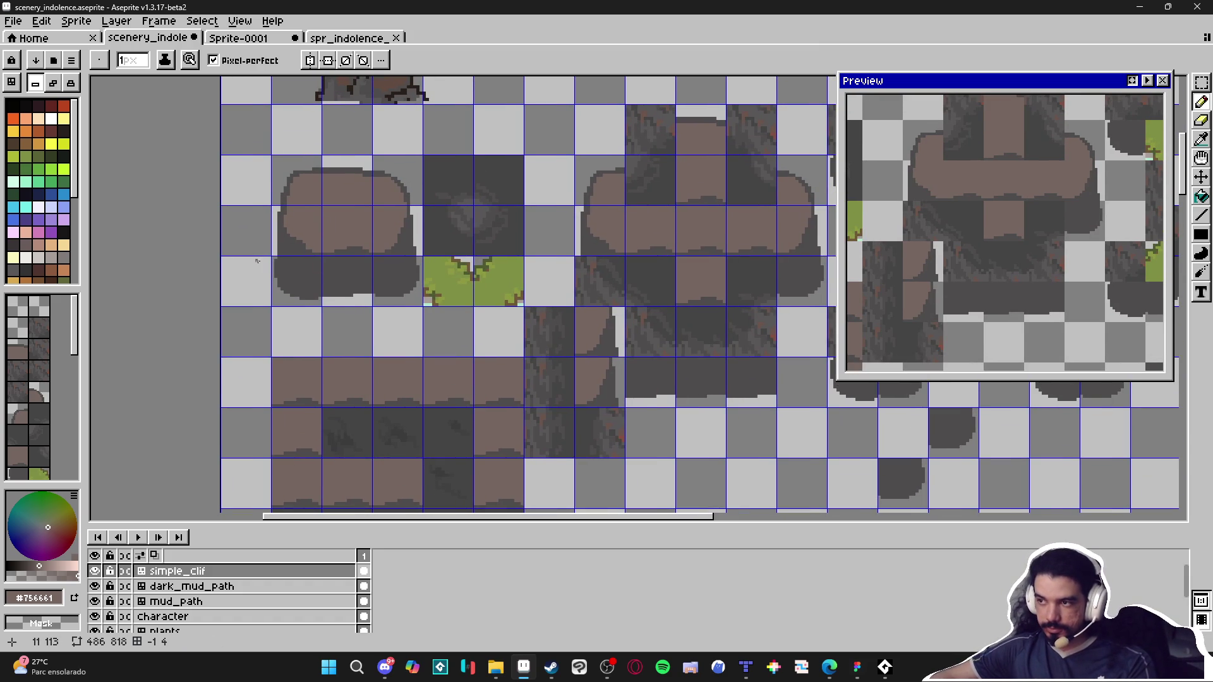
scroll(314, 258, "up", 4)
key("m")
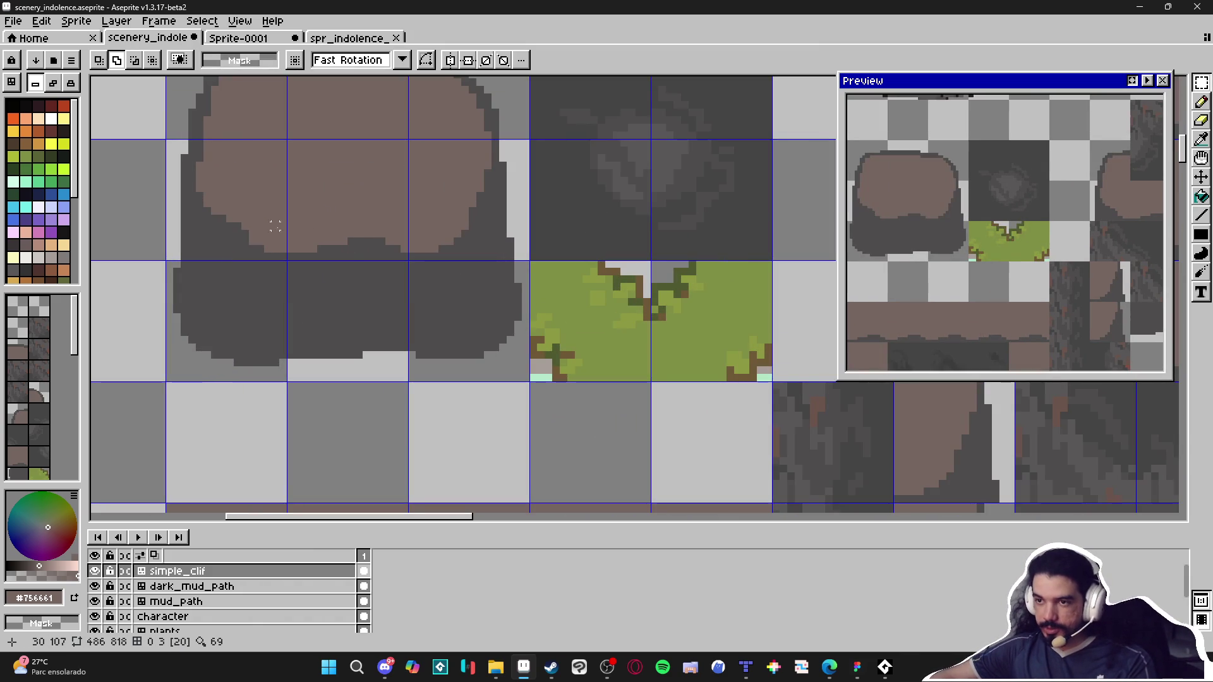
scroll(276, 226, "down", 4)
scroll(241, 204, "up", 4)
key("b")
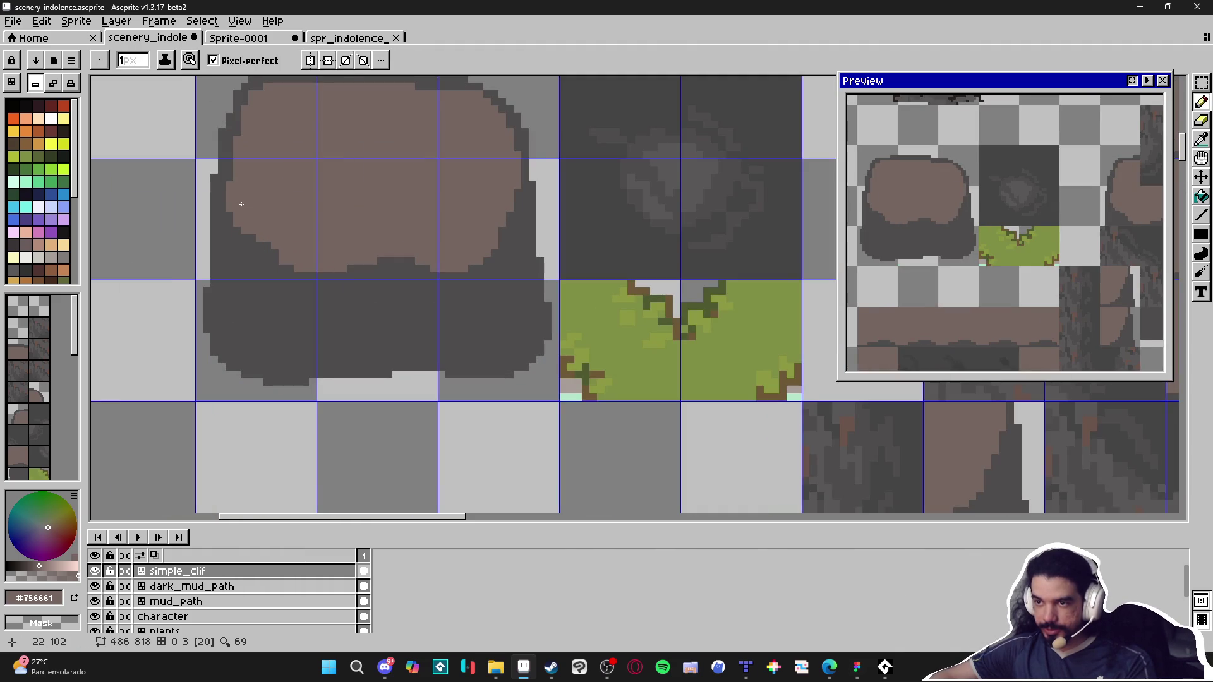
scroll(242, 204, "down", 2)
scroll(241, 204, "up", 2)
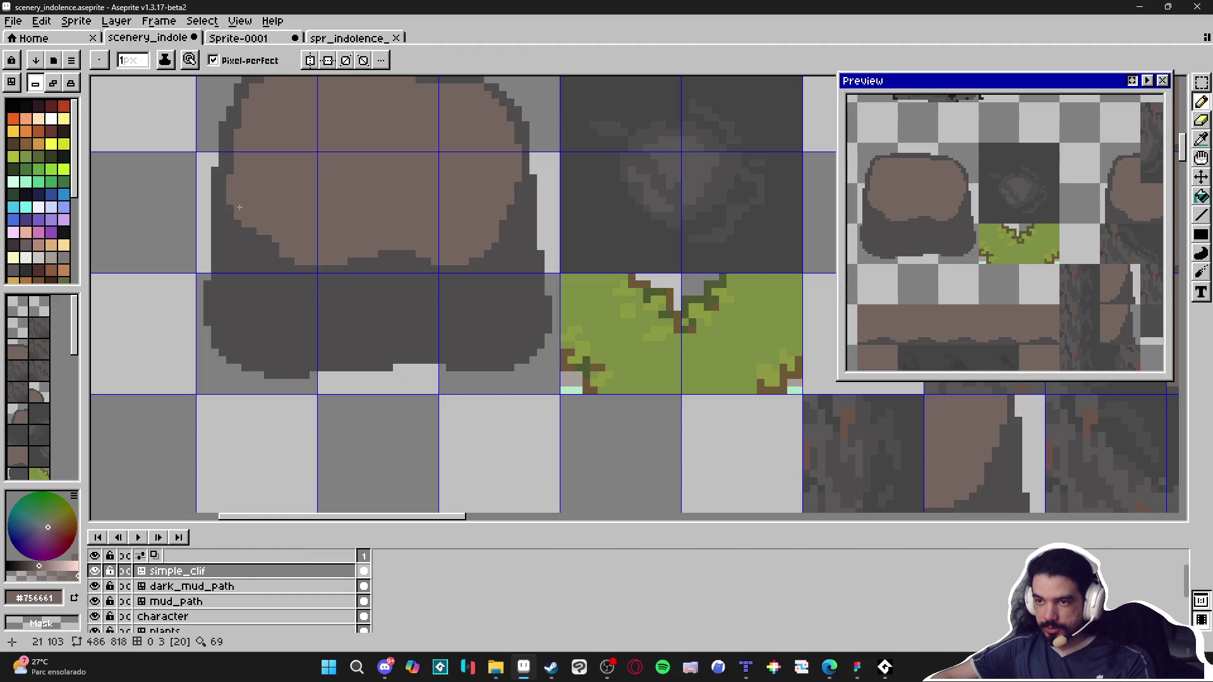
Step: Redraw the left edge, draw a straight line across the block, and fill the band below with brown
left_click_drag(230, 209, 242, 279)
left_click(365, 287, "shift")
left_click(510, 276, "shift")
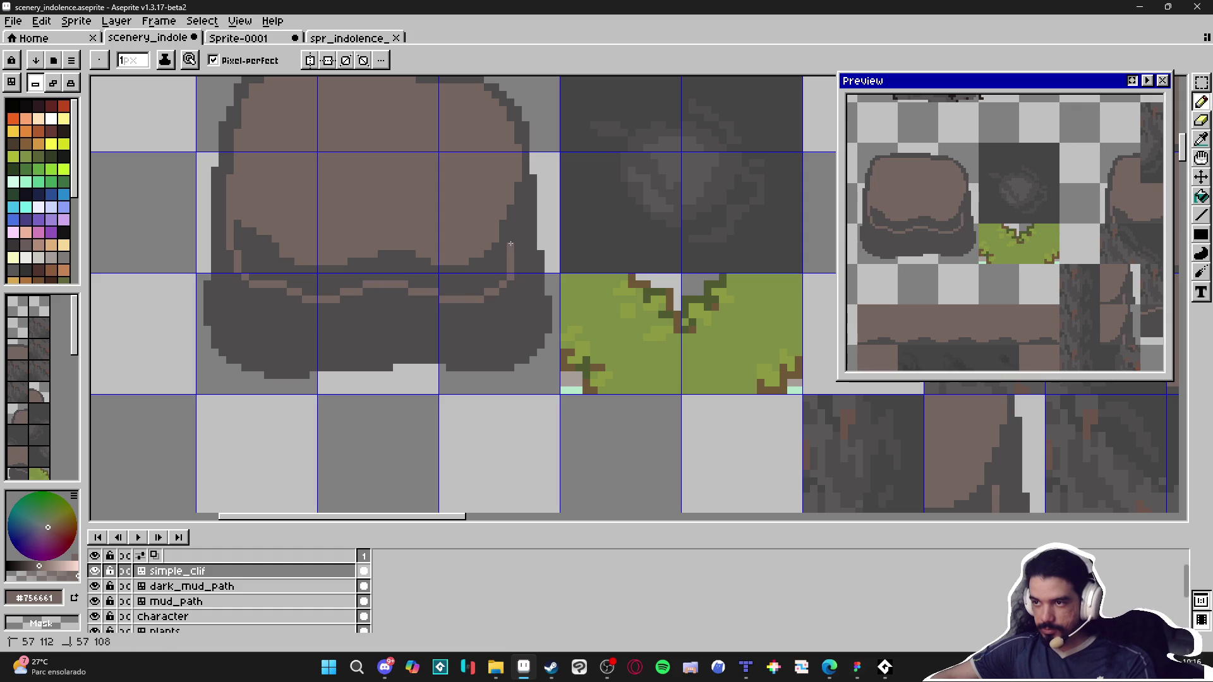
key("g")
left_click(506, 224)
Step: Test-fill the cliff blob with dark grey, then undo it and return to the pencil
key("i")
key("g")
scroll(522, 225, "down", 1)
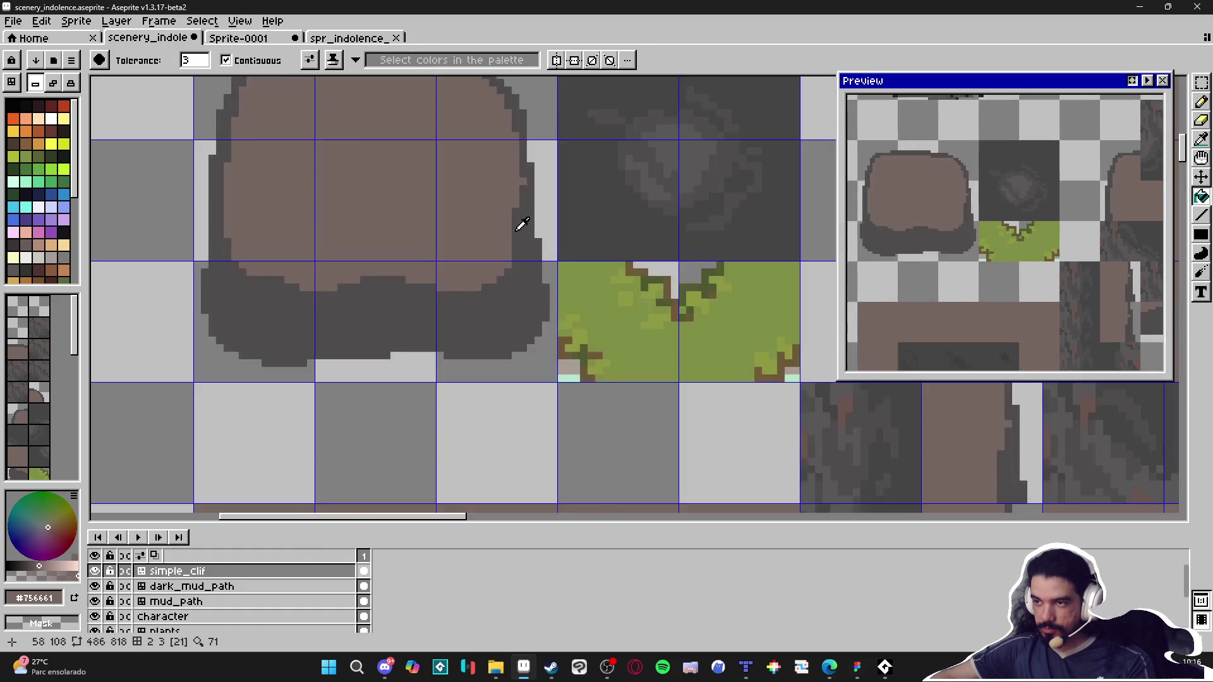
left_click(522, 186, "alt")
scroll(522, 186, "down", 2)
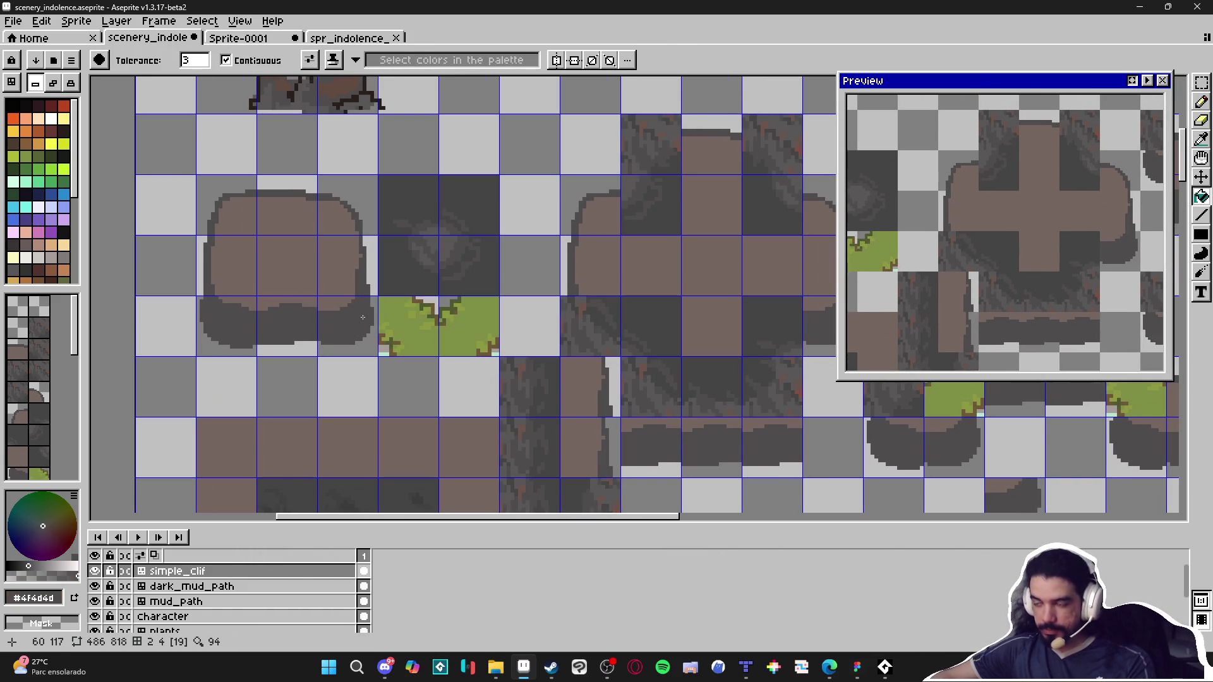
scroll(364, 317, "up", 2)
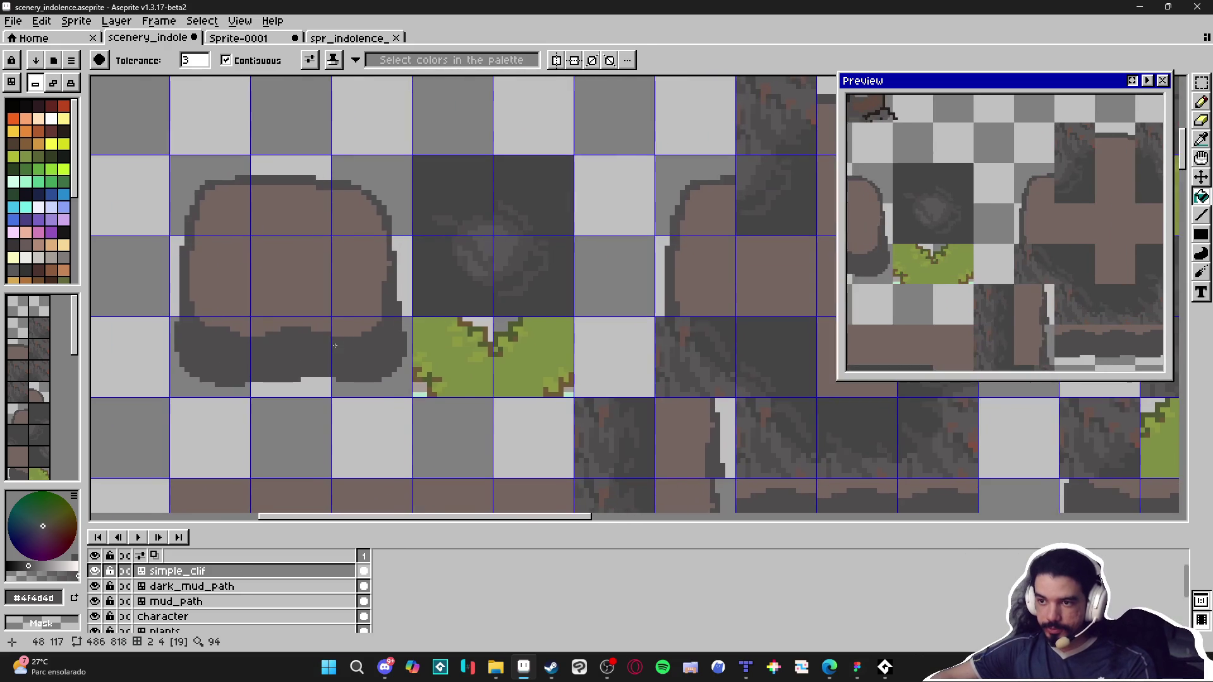
scroll(335, 345, "up", 1)
left_click(403, 229)
key("ctrl+z")
key("b")
scroll(297, 352, "down", 2)
scroll(550, 291, "up", 2)
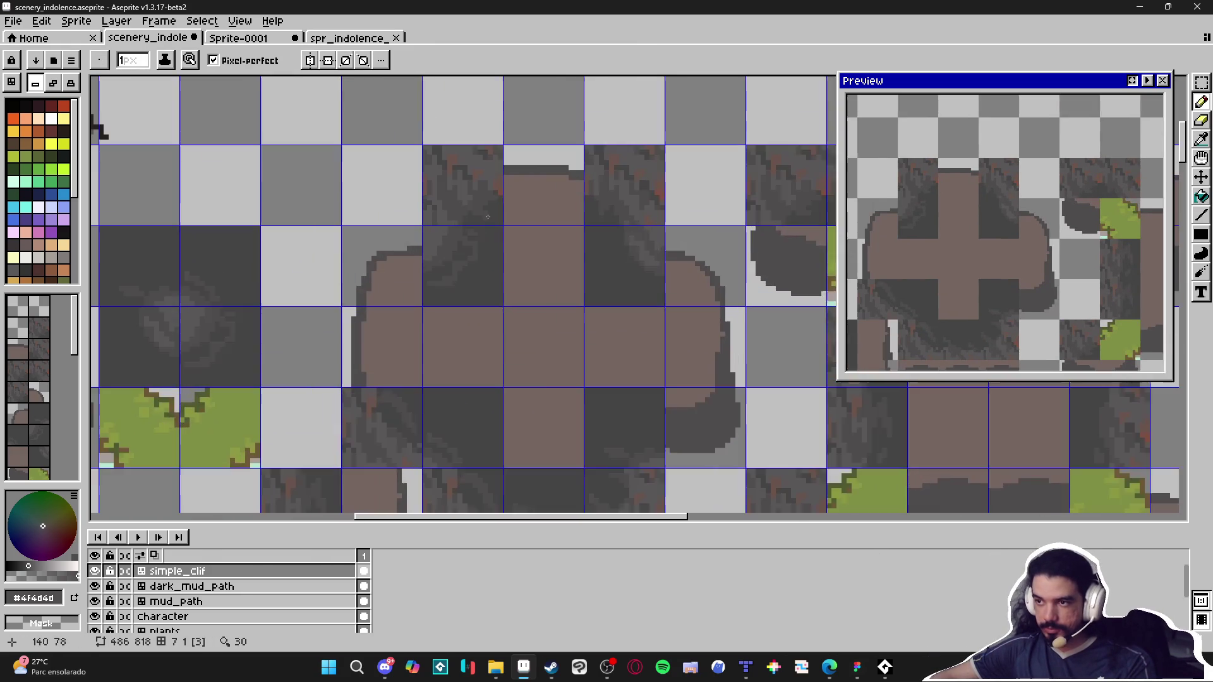
Step: Select the two-tile column with the Rectangular Marquee and delete it
left_click(550, 292, "alt")
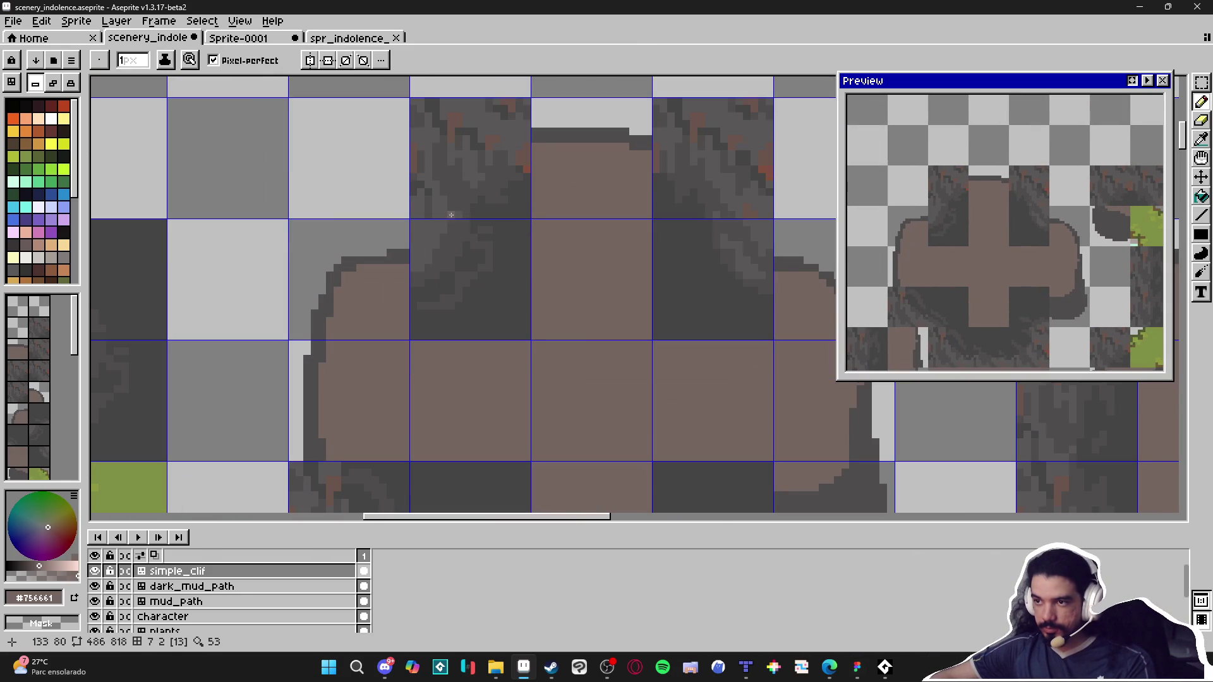
left_click(529, 141, "alt")
key("m")
left_click_drag(476, 171, 476, 278)
key("Delete")
Step: Move the selected two-tile piece two tiles to the right and commit its position
left_click(747, 154)
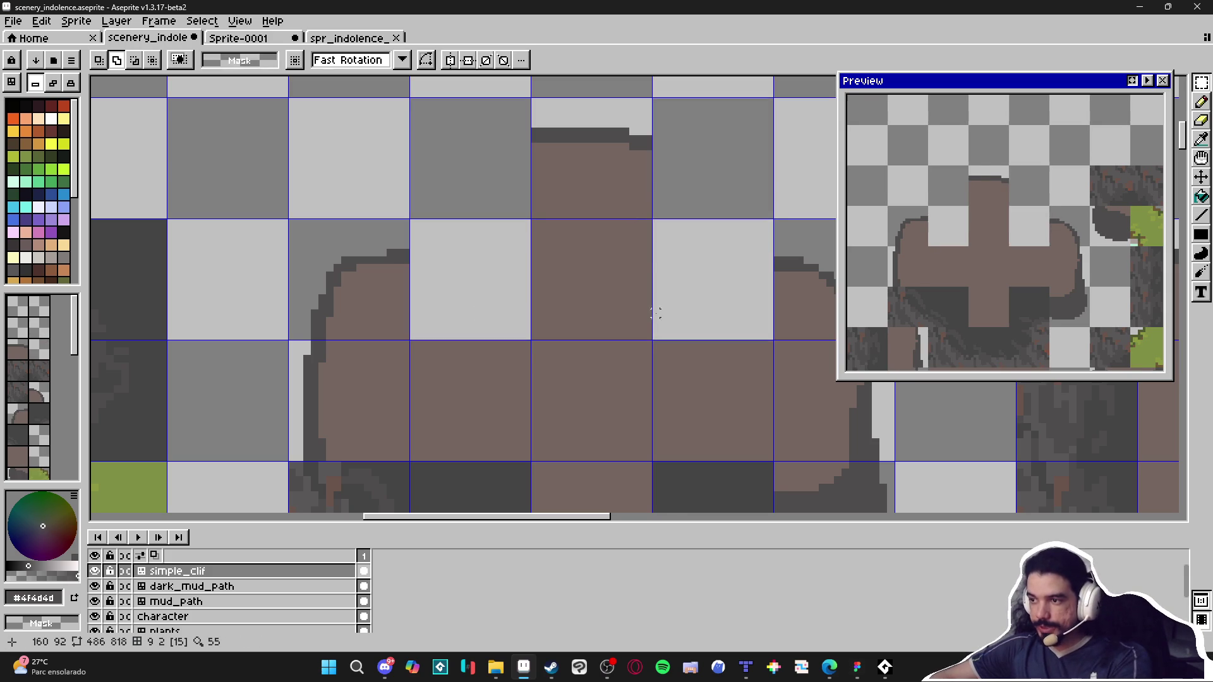
scroll(509, 336, "down", 2)
mouse_move(509, 336)
left_mouse_down()
mouse_move(525, 425)
mouse_move(522, 388)
mouse_move(496, 343)
mouse_move(655, 337)
left_mouse_up()
key("Return")
key("Return")
Step: Draw a short dark outline stroke, then check the neighbouring cliff blocks' tile numbers
scroll(587, 330, "down", 2)
key("b")
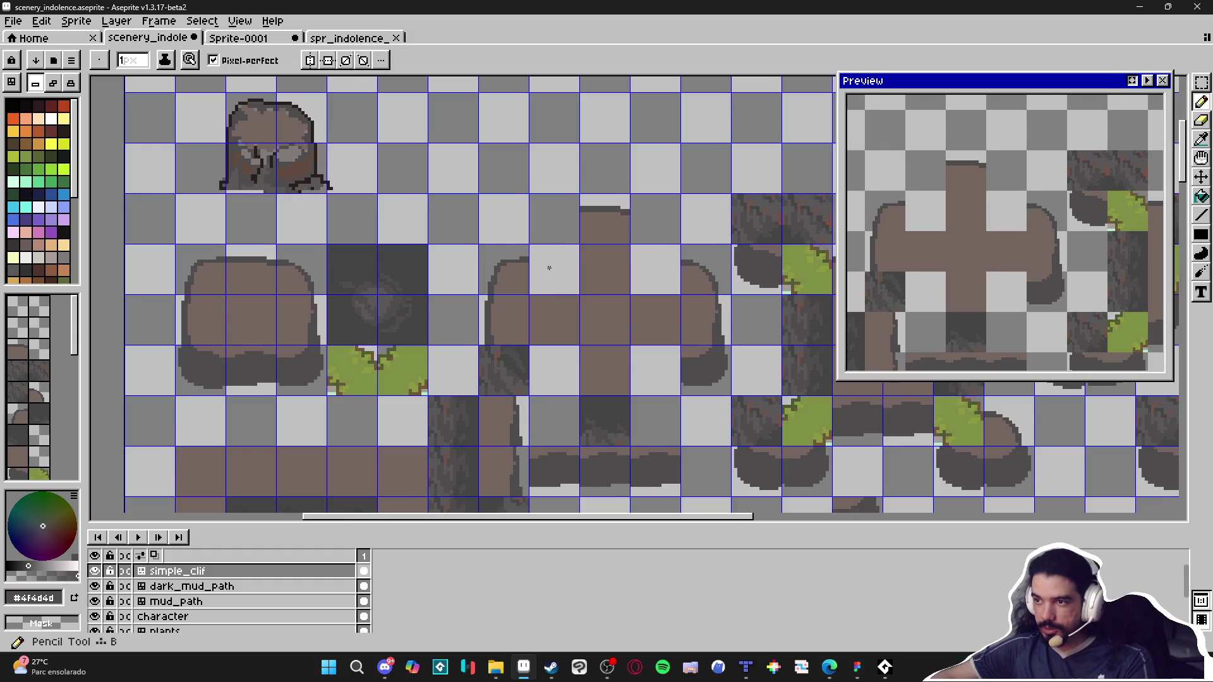
scroll(547, 263, "up", 3)
left_click_drag(496, 265, 537, 255)
scroll(537, 254, "down", 3)
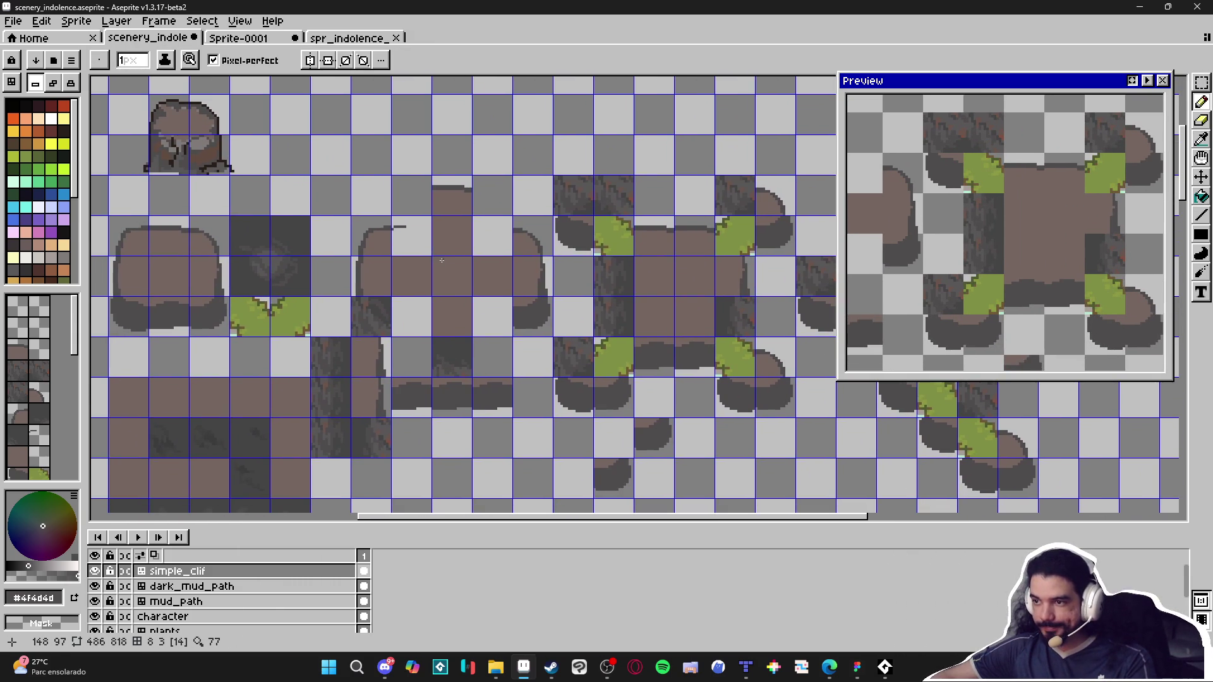
left_click_drag(472, 232, 280, 203)
key("Tab")
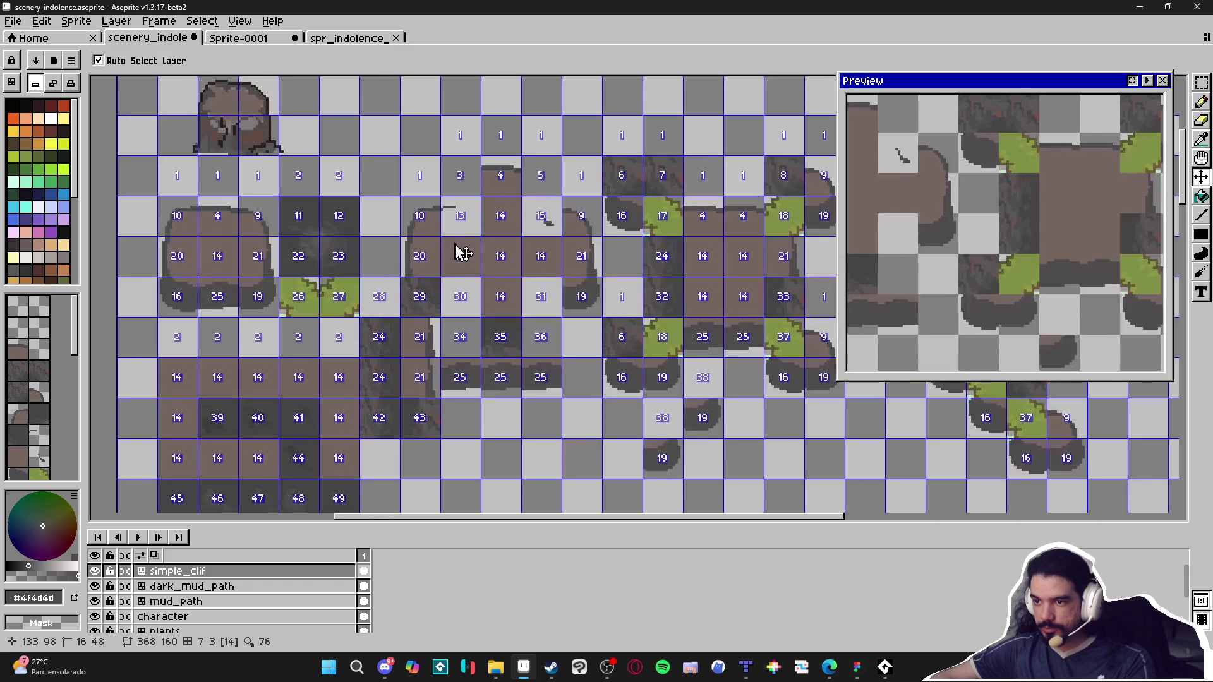
key("Tab")
scroll(463, 193, "up", 3)
scroll(524, 110, "down", 1)
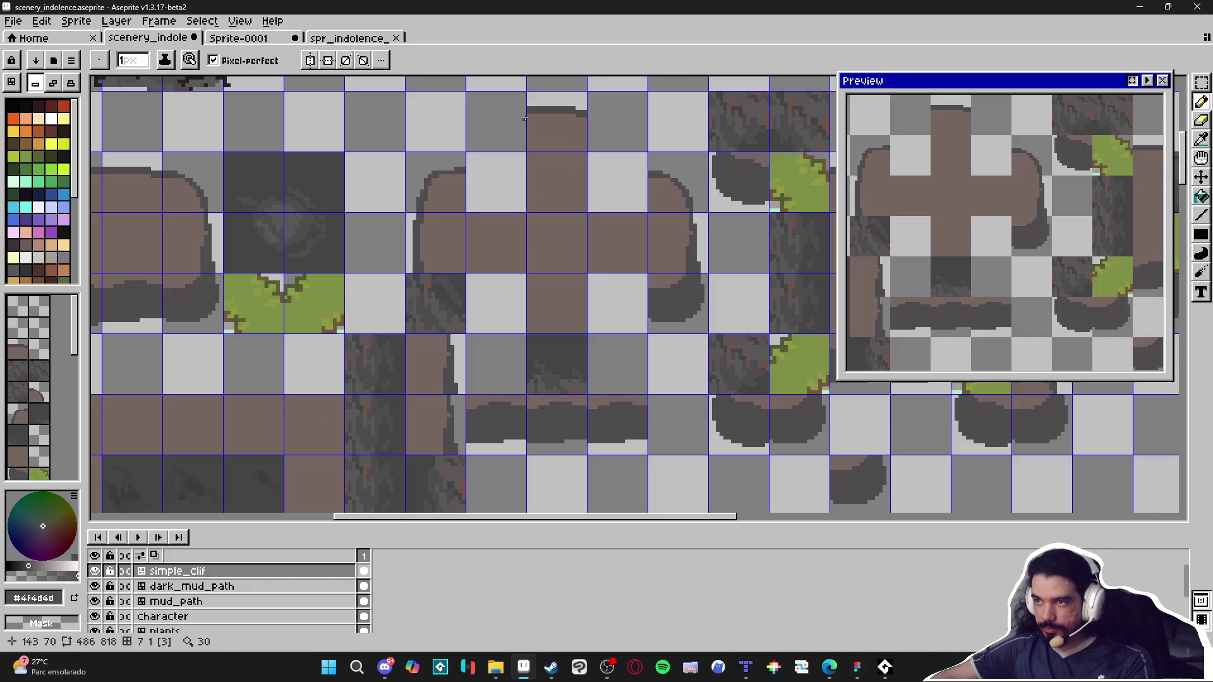
scroll(352, 243, "down", 2)
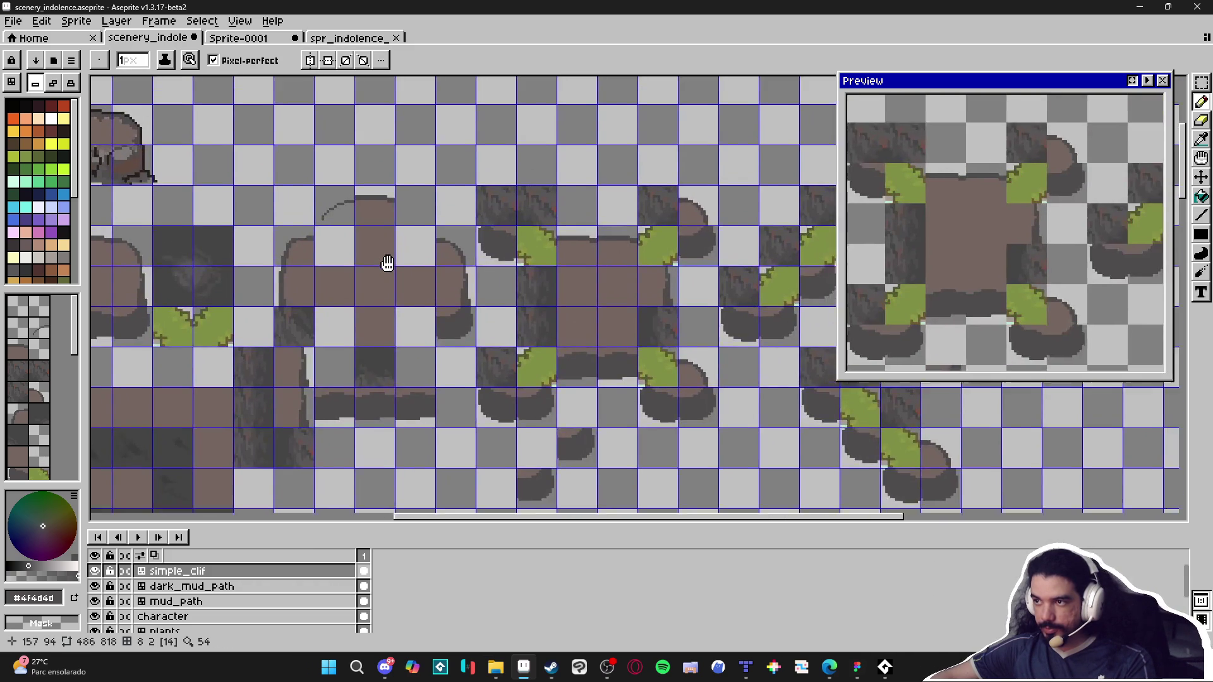
Step: Try test strokes on the cliff tiles in brown and purple, undoing each one
key("v")
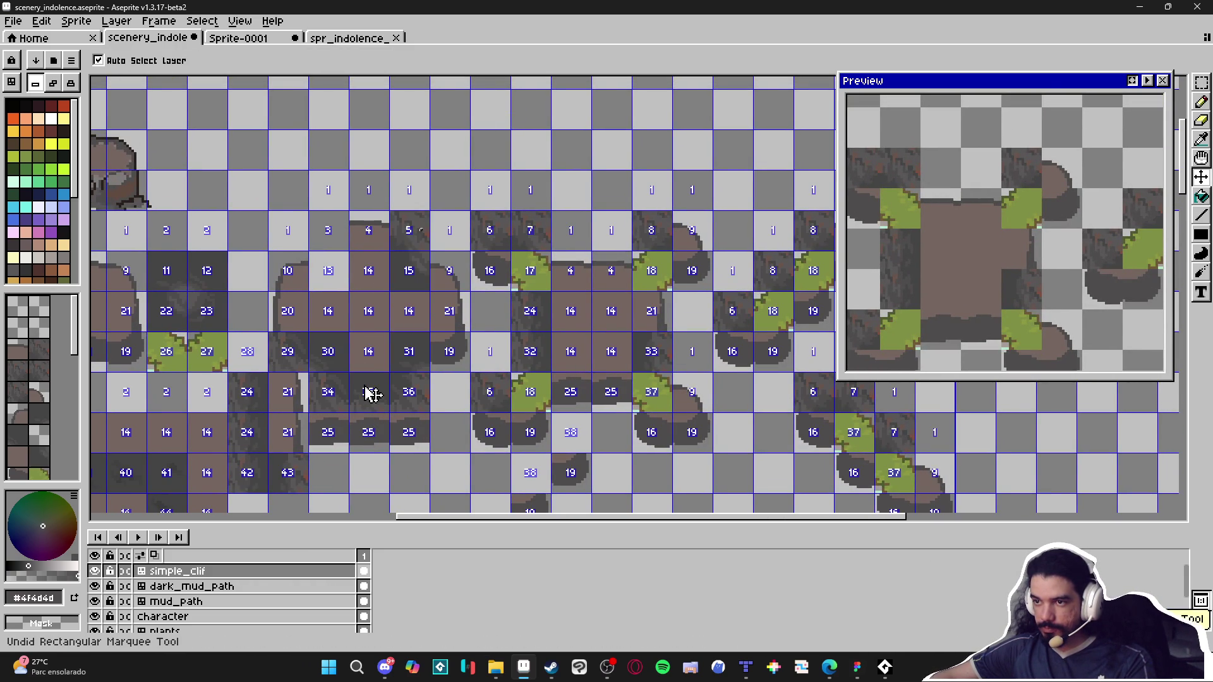
key("b")
left_click_drag(329, 209, 322, 191)
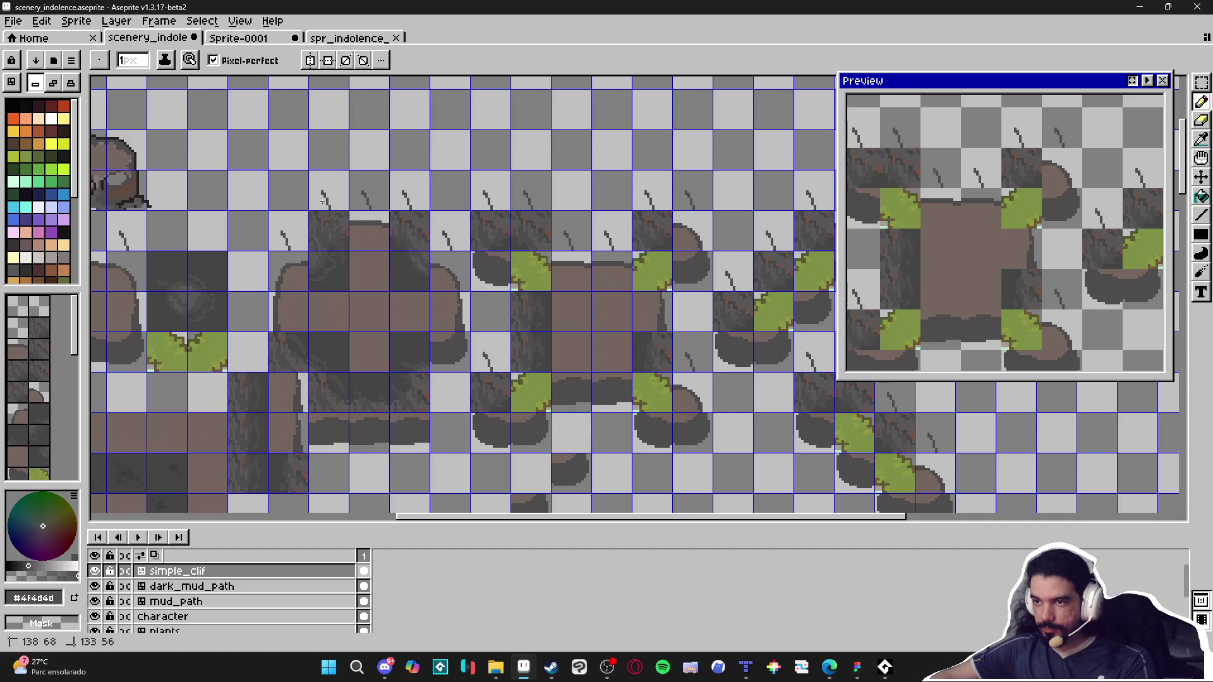
key("ctrl+z")
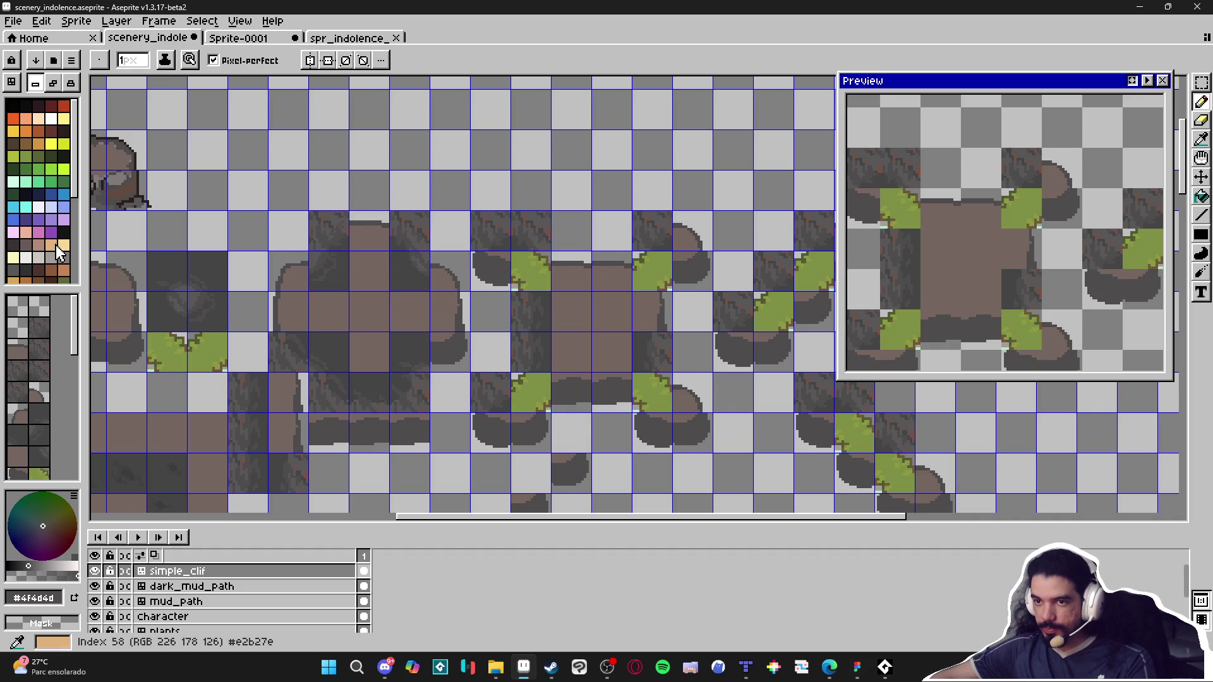
left_click(36, 217)
left_click_drag(323, 238, 328, 248)
key("ctrl+z")
left_click_drag(496, 232, 531, 248)
key("ctrl+z")
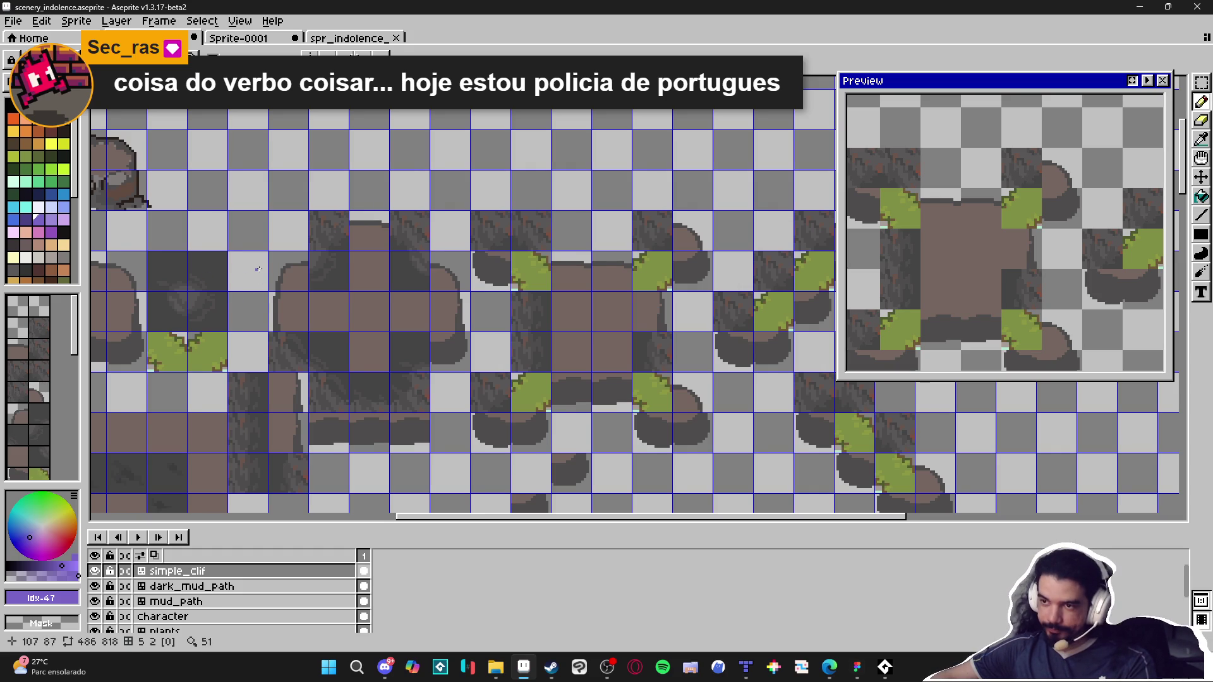
Step: Erase a diagonal arc of pixels across the tile near the block's top
scroll(257, 269, "up", 7)
key("e")
mouse_move(417, 205)
left_mouse_down()
mouse_move(357, 205)
mouse_move(281, 251)
mouse_move(220, 313)
mouse_move(190, 388)
mouse_move(205, 235)
mouse_move(418, 160)
mouse_move(244, 184)
mouse_move(259, 189)
mouse_move(279, 173)
left_mouse_up()
mouse_move(276, 255)
left_mouse_down()
mouse_move(490, 187)
mouse_move(505, 154)
mouse_move(486, 152)
mouse_move(449, 180)
mouse_move(382, 261)
mouse_move(389, 271)
left_mouse_up()
scroll(490, 187, "up", 1)
scroll(514, 169, "down", 2)
Step: Paint brown over the dark pixel columns inside the block
mouse_move(386, 326)
left_mouse_down()
mouse_move(370, 338)
mouse_move(372, 414)
left_mouse_up()
mouse_move(516, 403)
left_mouse_down()
mouse_move(517, 414)
mouse_move(386, 408)
mouse_move(513, 190)
mouse_move(506, 170)
mouse_move(480, 398)
mouse_move(480, 227)
mouse_move(467, 256)
mouse_move(469, 402)
mouse_move(458, 202)
mouse_move(449, 386)
mouse_move(435, 218)
mouse_move(412, 389)
mouse_move(421, 345)
left_mouse_up()
left_click_drag(429, 390, 403, 333)
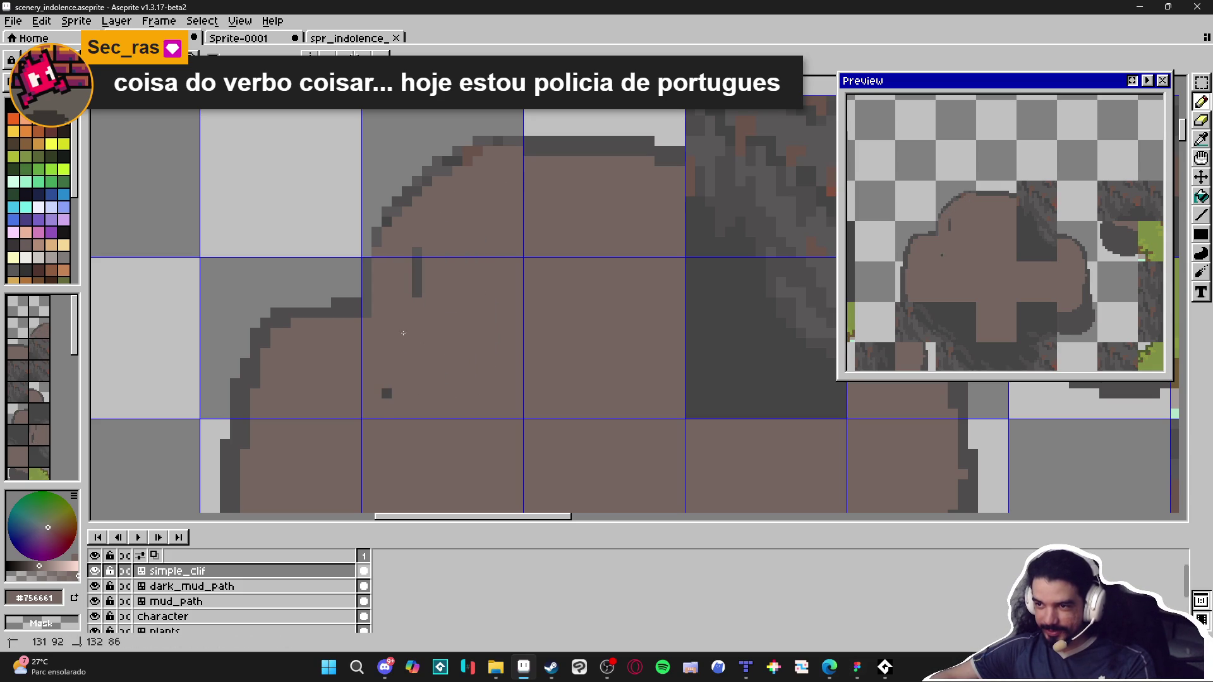
left_click_drag(421, 289, 420, 256)
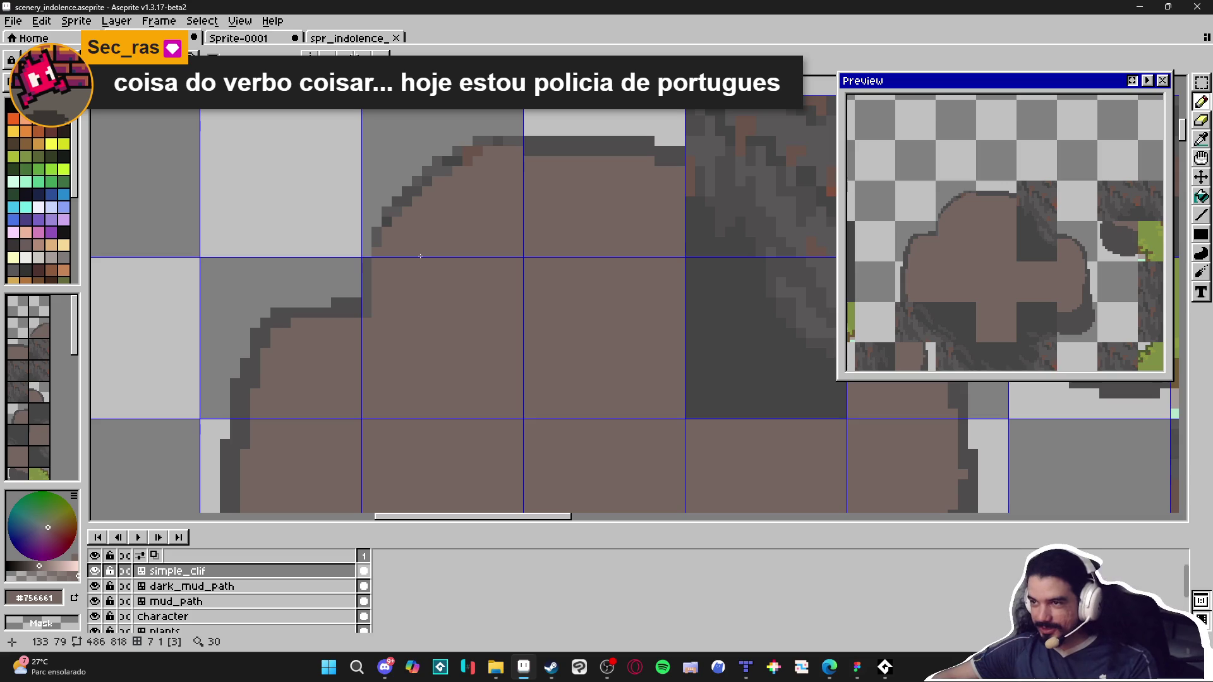
Step: Darken the shape's top edge in dark grey, erase stray outline pixels and fill two gaps
left_click(517, 150, "alt")
left_click(517, 151)
mouse_move(517, 150)
left_mouse_down()
mouse_move(477, 146)
mouse_move(396, 229)
left_mouse_up()
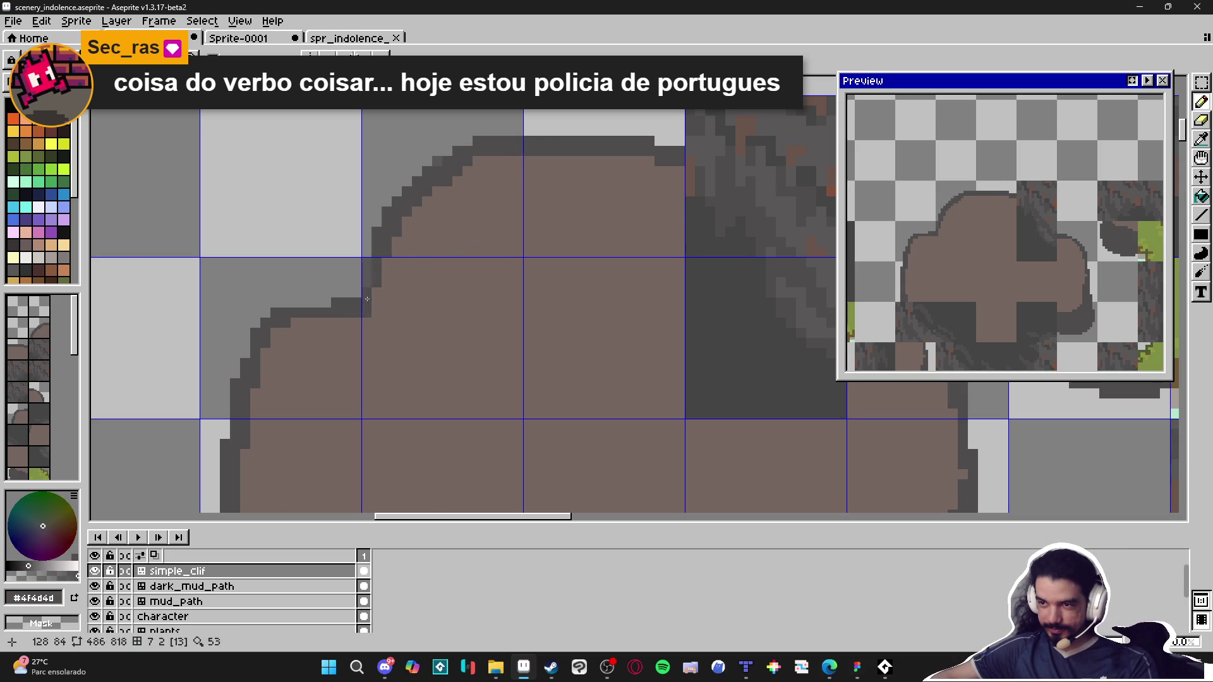
key("e")
left_click_drag(363, 278, 372, 247)
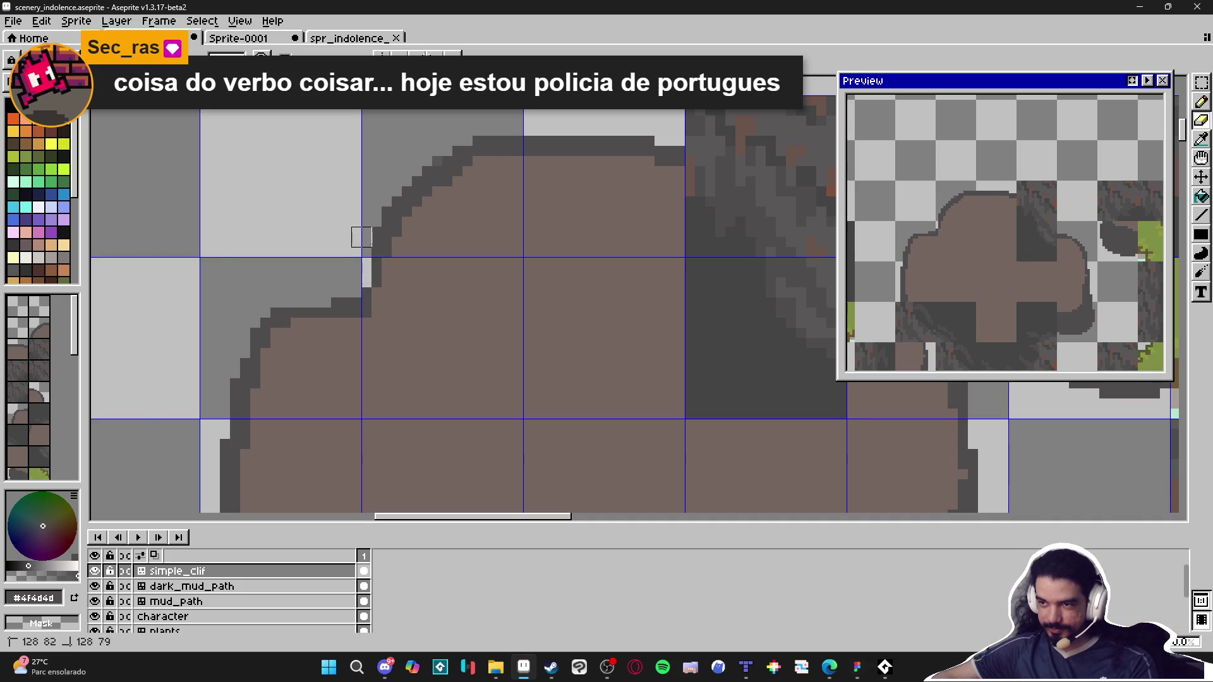
scroll(363, 240, "down", 2)
scroll(383, 254, "up", 2)
key("alt")
left_click_drag(361, 258, 362, 269)
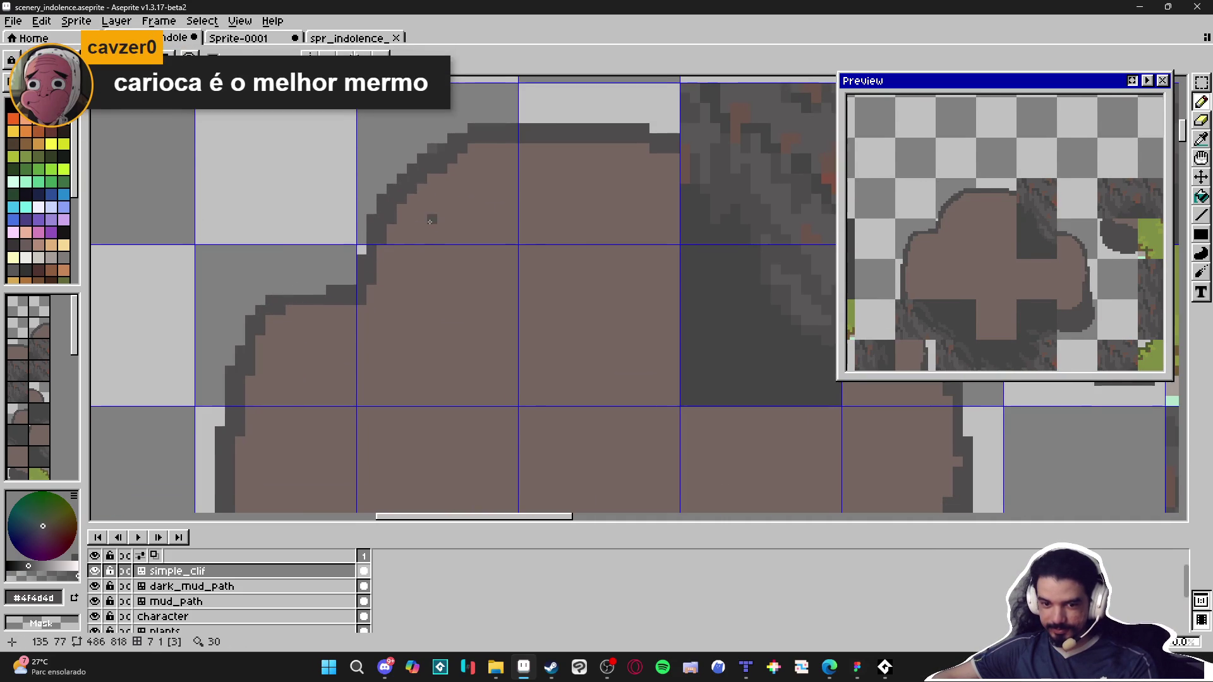
Step: Clear the dark rock's top edge and rightmost pixel column to background
left_click_drag(447, 134, 431, 170)
key("e")
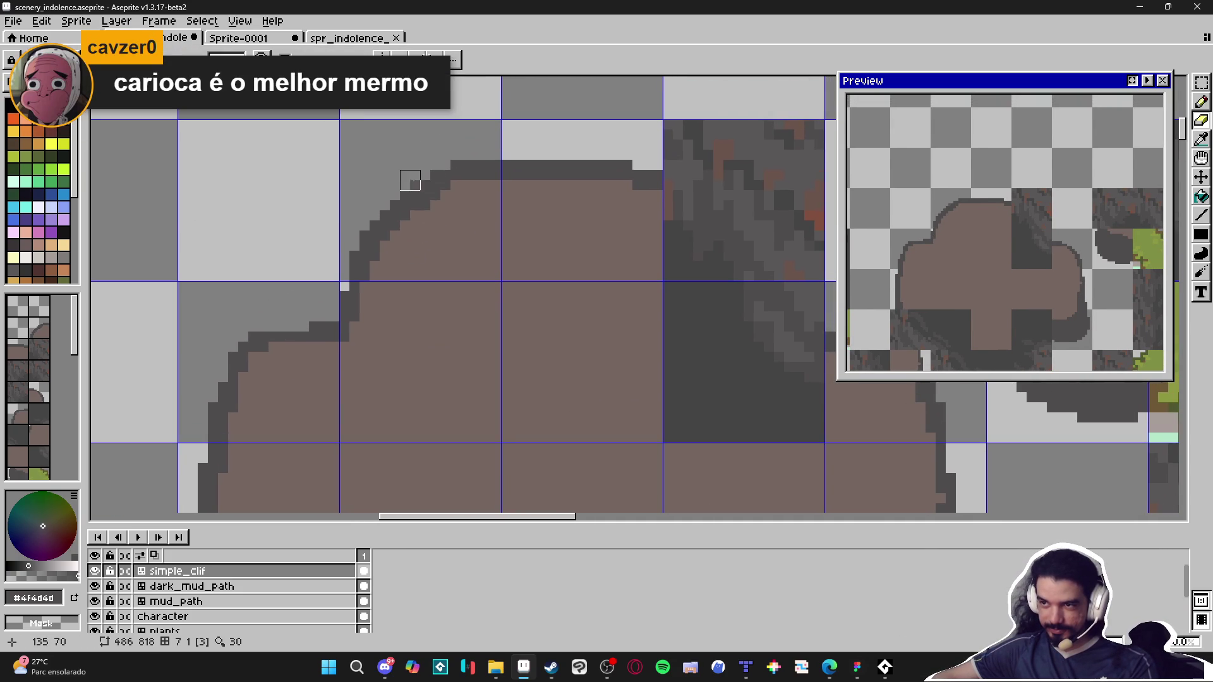
key("b")
left_click(474, 244, "alt")
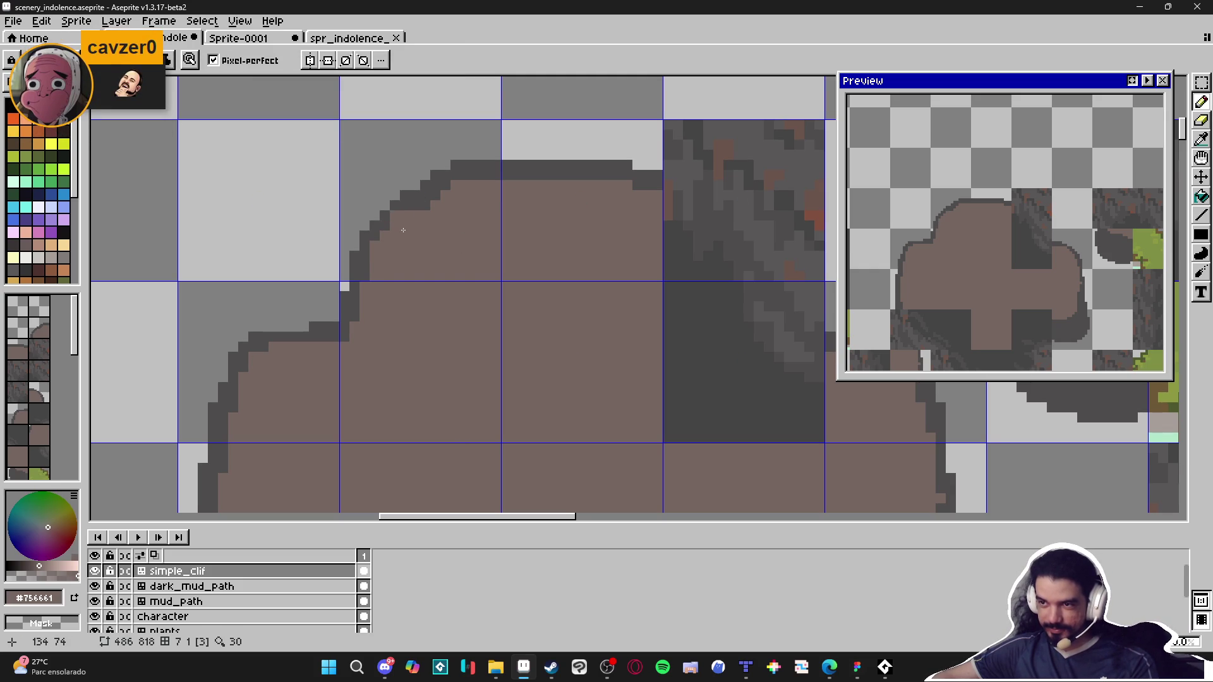
key("shift")
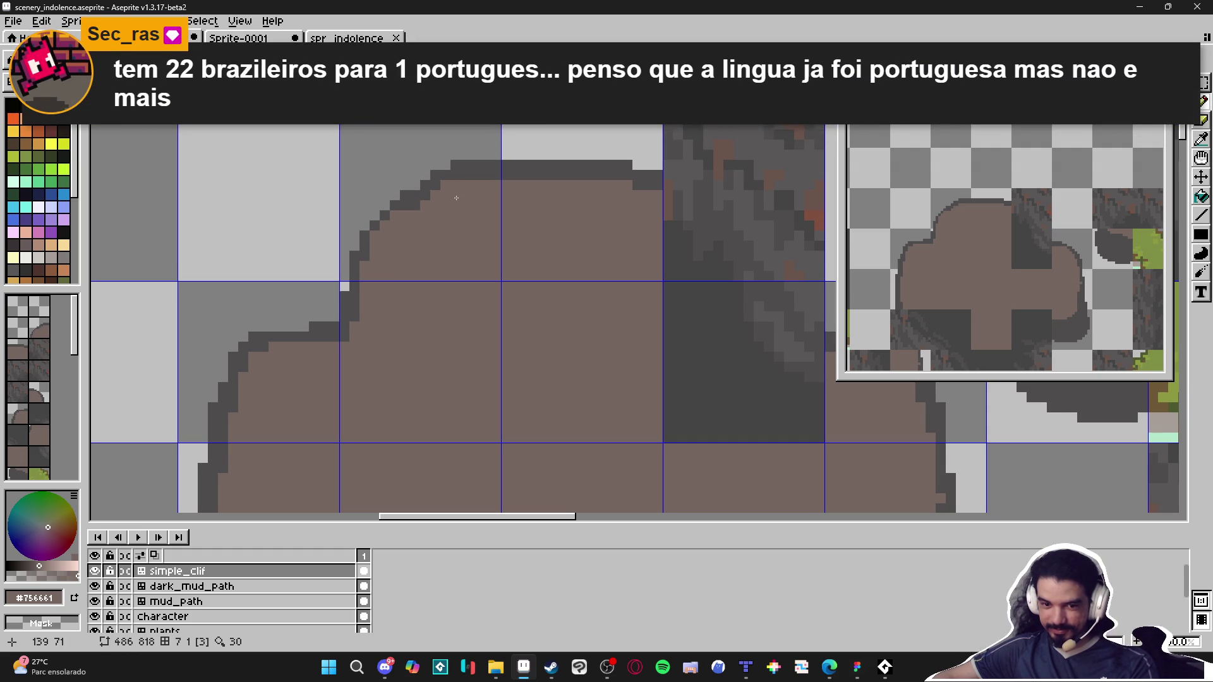
scroll(457, 197, "down", 3)
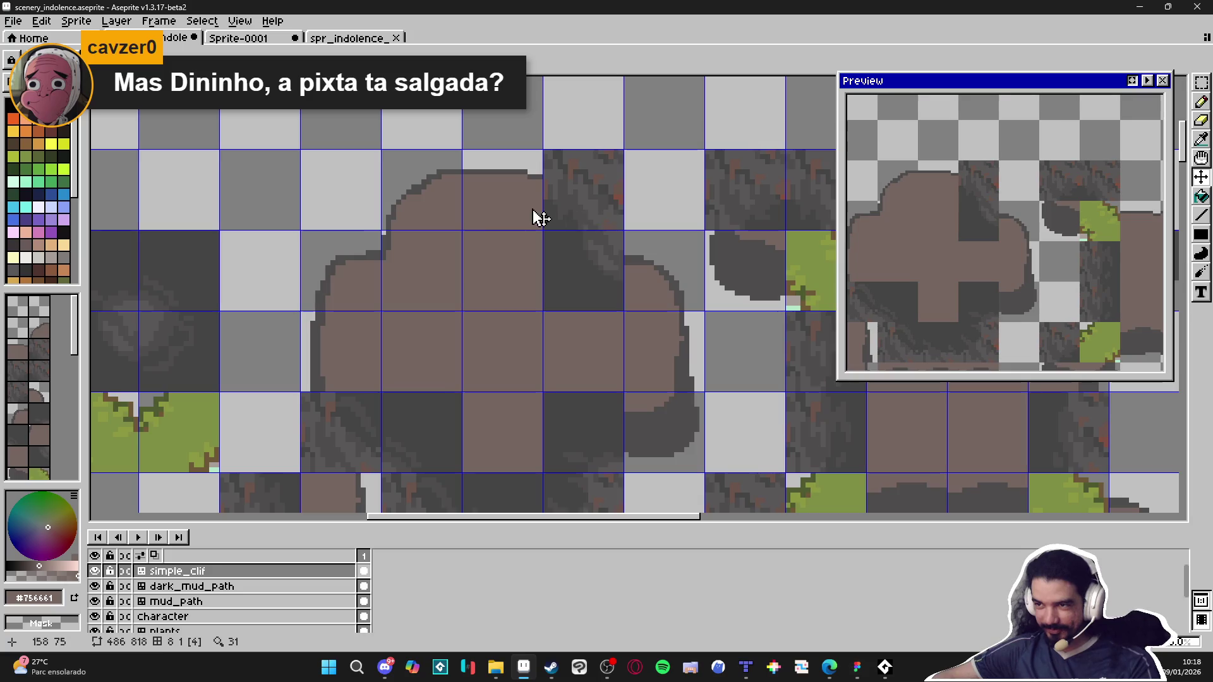
scroll(495, 252, "down", 1)
scroll(528, 225, "up", 3)
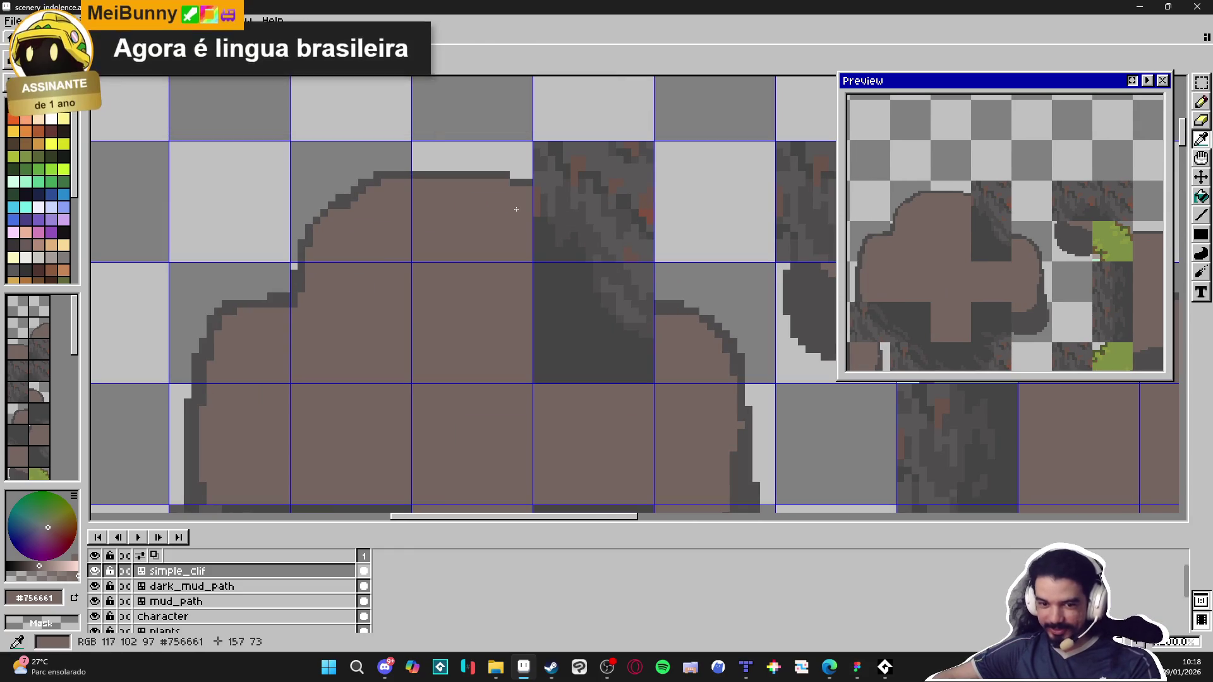
mouse_move(548, 171)
left_mouse_down()
mouse_move(650, 189)
mouse_move(540, 152)
mouse_move(594, 141)
mouse_move(631, 156)
left_mouse_up()
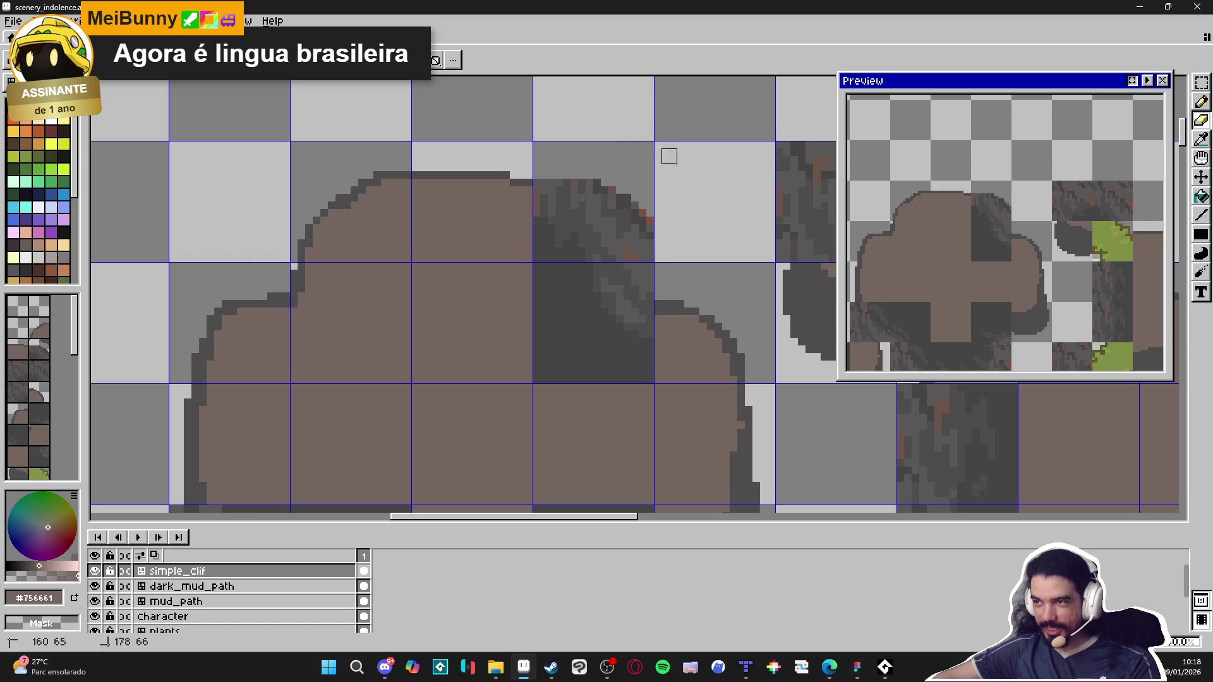
left_click(667, 310, "alt")
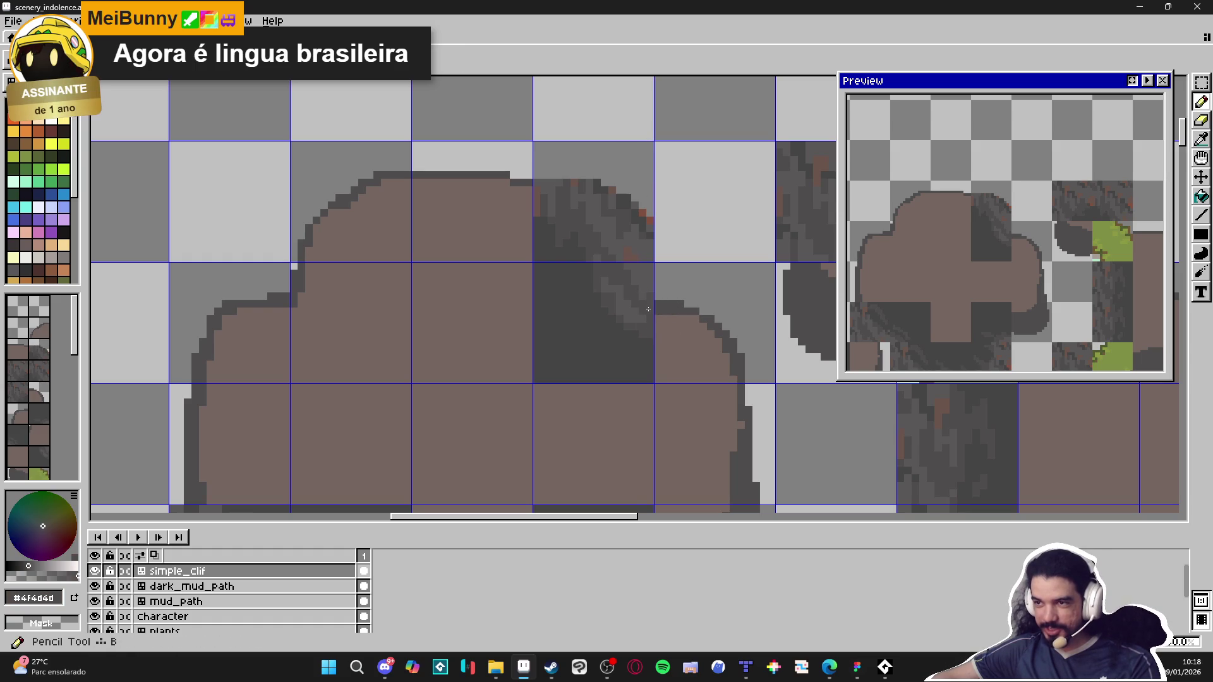
left_click_drag(650, 215, 650, 273)
left_click(650, 284)
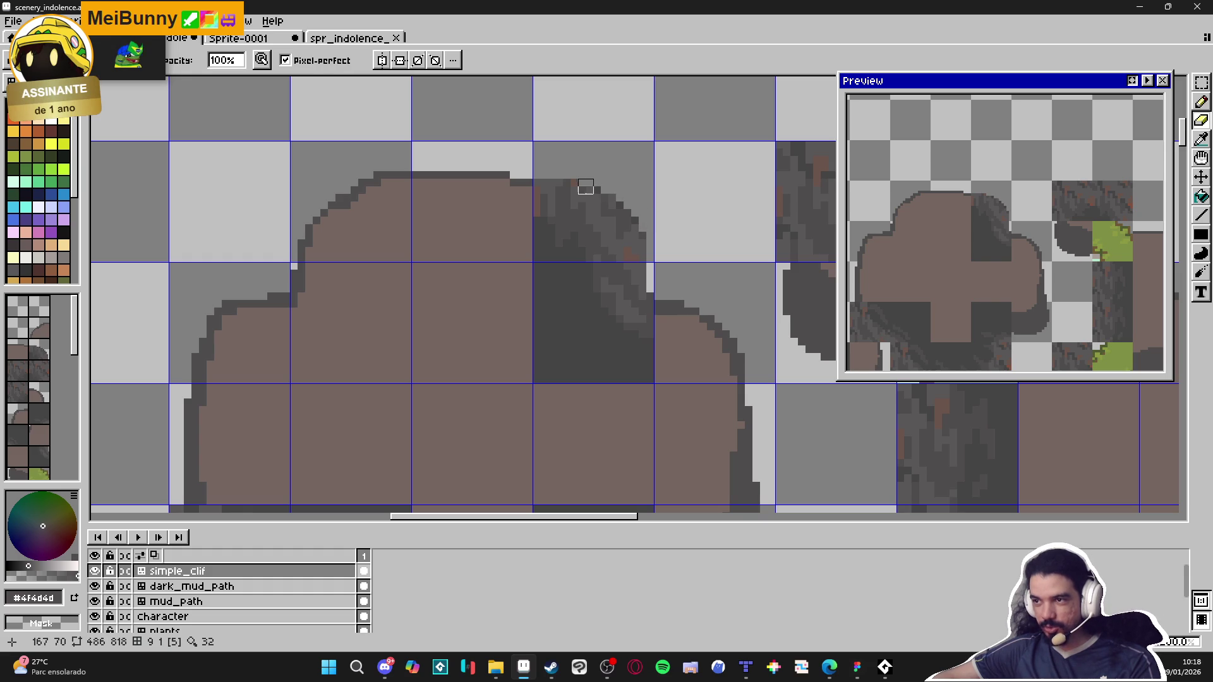
Step: Paint the dark pixels at the block's top brown and add dark grey outline dots
left_click(503, 209, "alt")
mouse_move(540, 197)
left_mouse_down()
mouse_move(565, 199)
mouse_move(628, 238)
mouse_move(649, 323)
left_mouse_up()
left_click(629, 280)
left_click(647, 311, "alt")
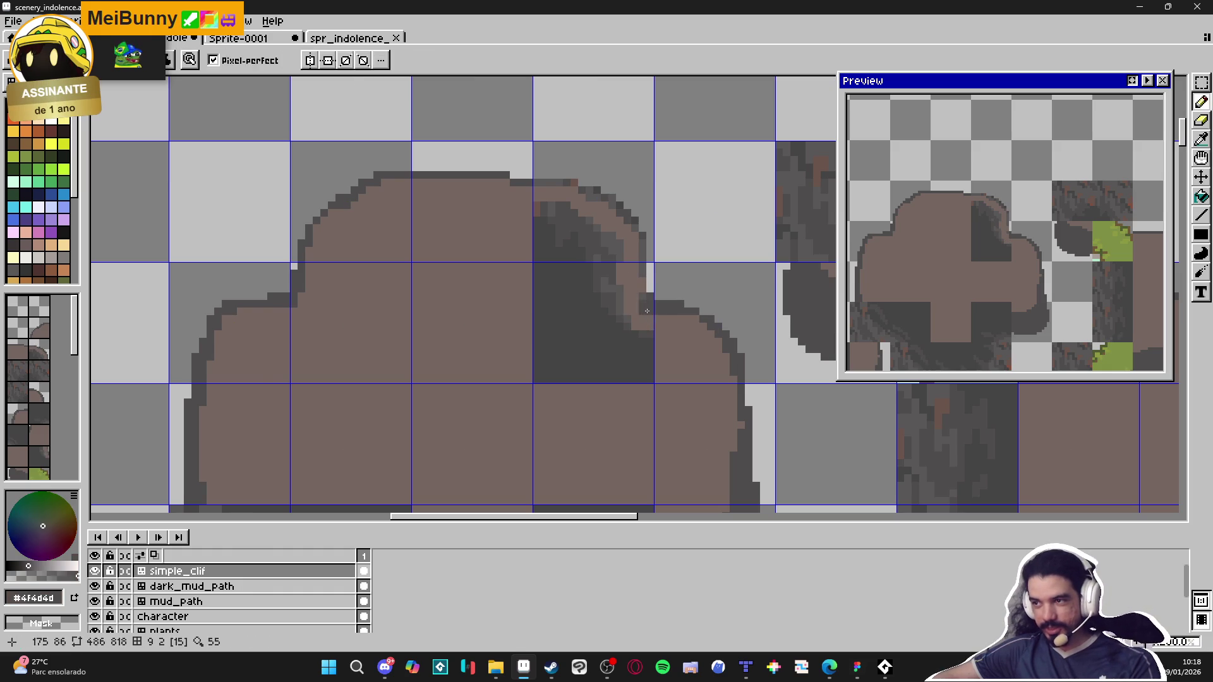
left_click(640, 292, "alt")
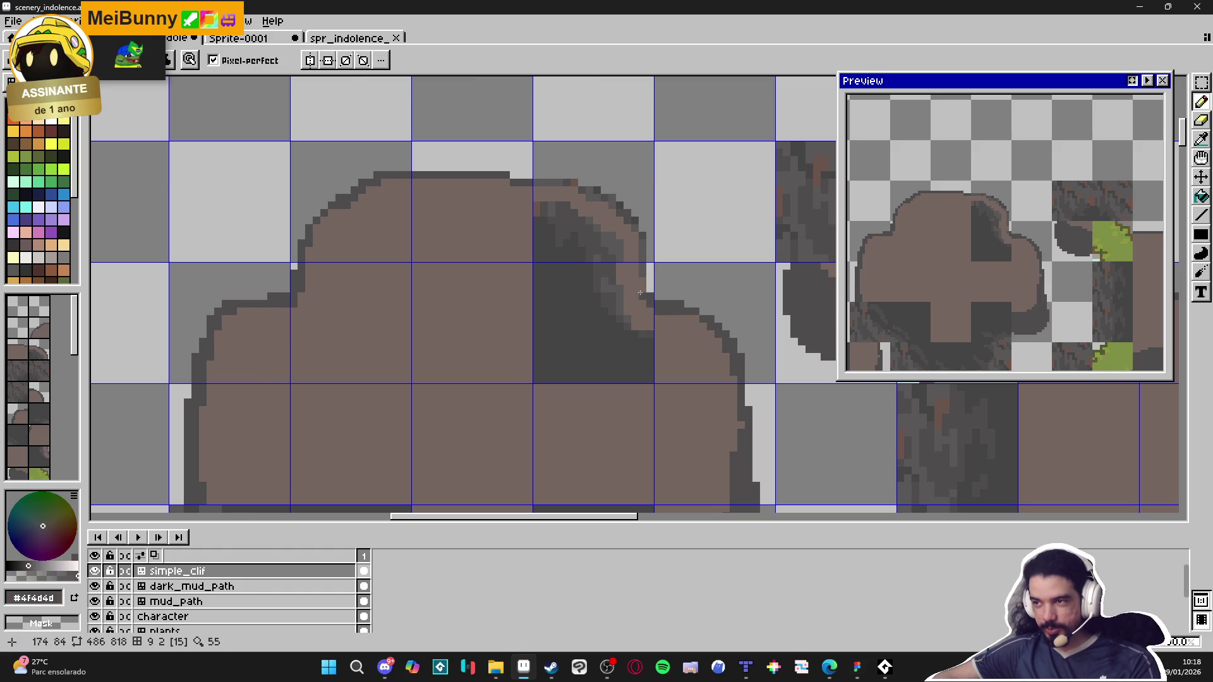
left_click(621, 208)
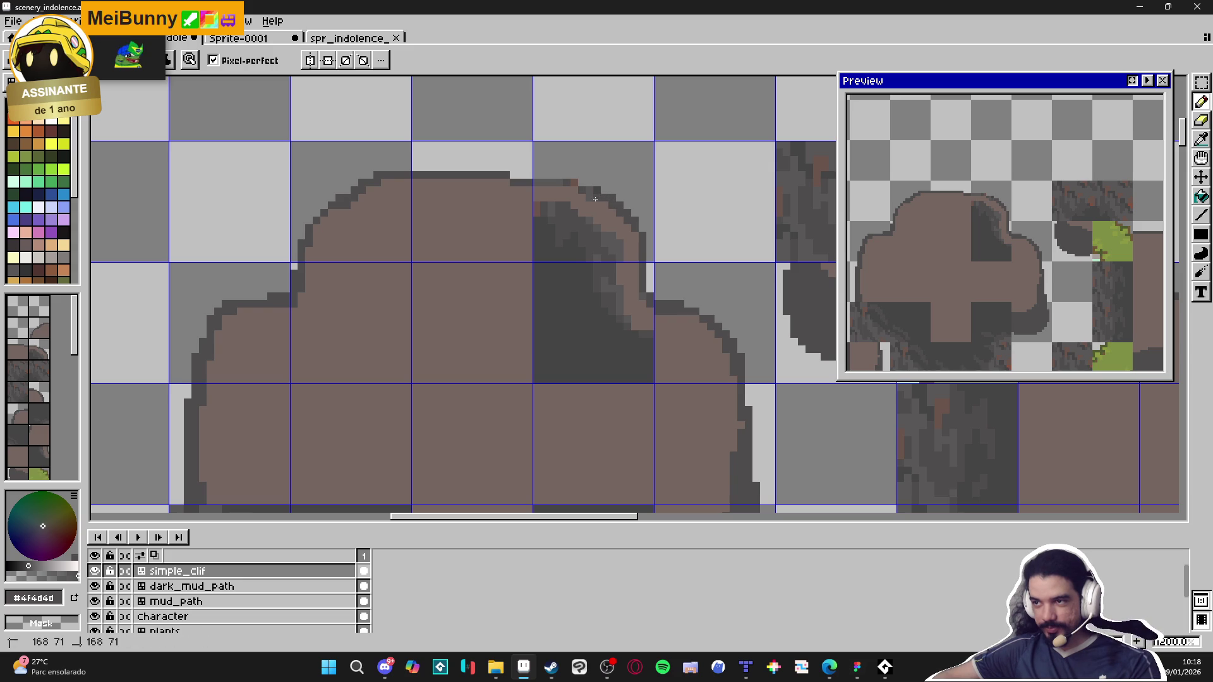
left_click(594, 195, "alt")
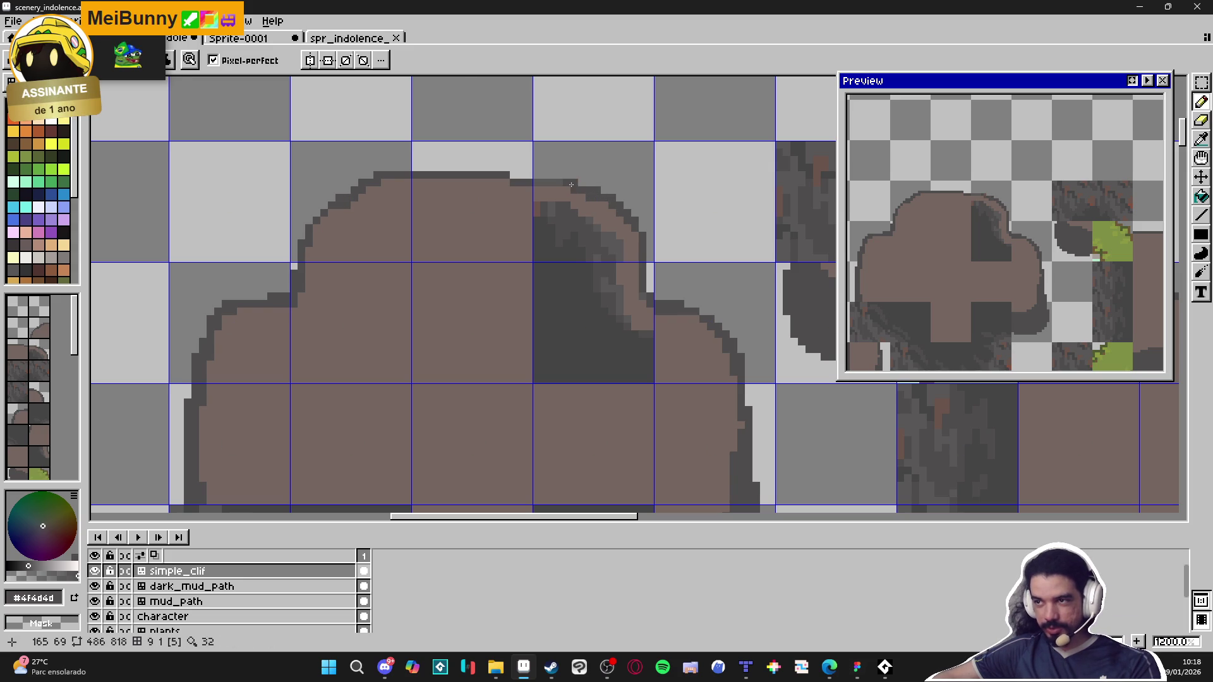
Step: Cover the dark patch inside the block with the brown #756661
key("e")
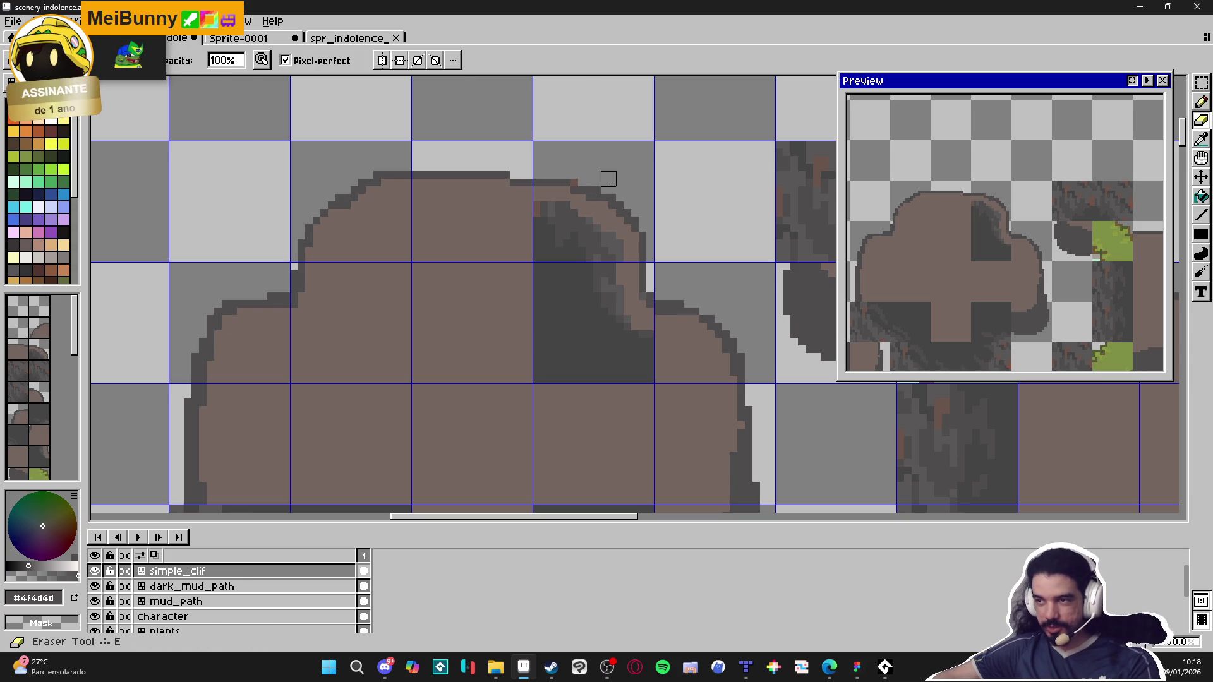
key("v")
left_click(640, 343, "alt")
key("b")
mouse_move(645, 342)
left_mouse_down()
mouse_move(635, 377)
mouse_move(578, 362)
mouse_move(594, 361)
mouse_move(628, 316)
mouse_move(618, 245)
mouse_move(543, 212)
mouse_move(569, 354)
mouse_move(549, 366)
mouse_move(537, 329)
left_mouse_up()
left_click_drag(537, 328, 528, 367)
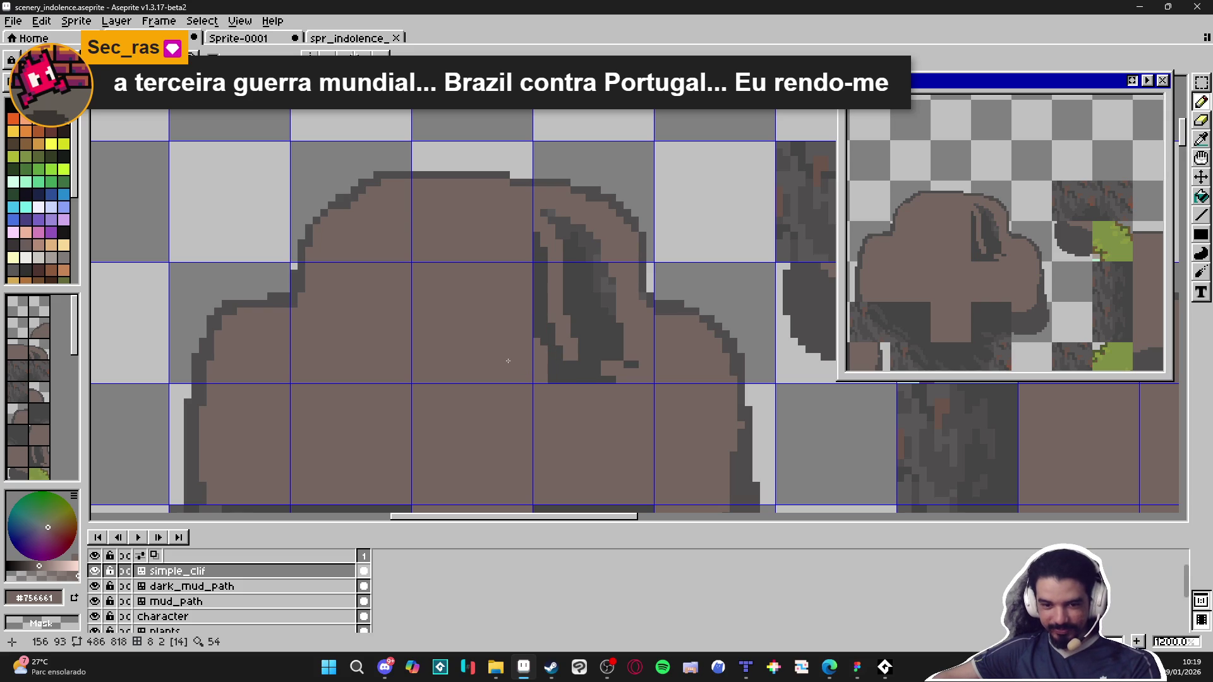
mouse_move(537, 379)
left_mouse_down()
mouse_move(540, 253)
mouse_move(588, 214)
mouse_move(579, 313)
mouse_move(594, 364)
left_mouse_up()
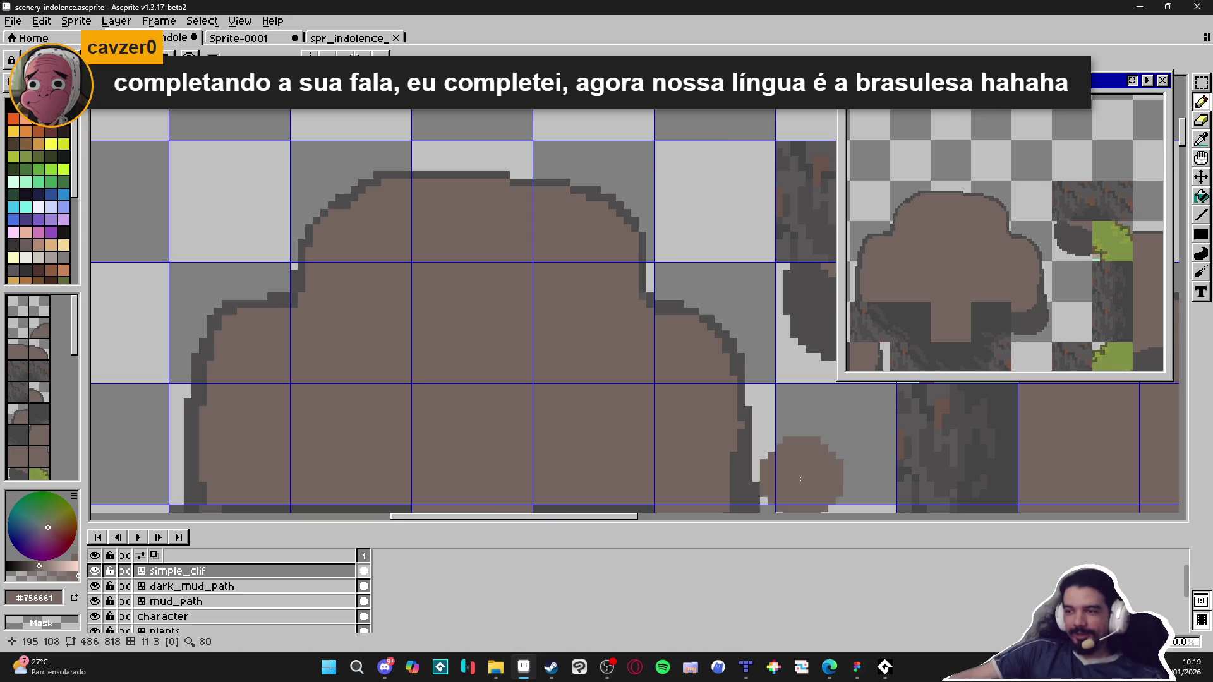
Step: Stamp tiles 16 and 19 into the empty cells along the block's base
scroll(651, 209, "down", 3)
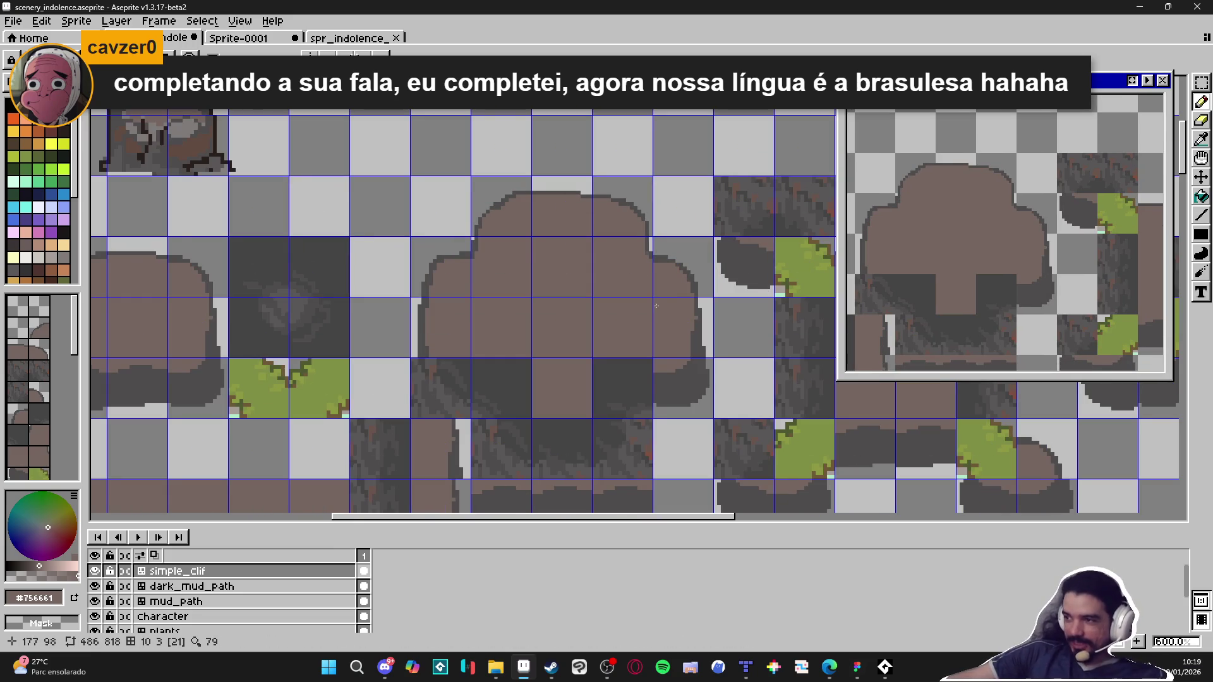
scroll(638, 312, "down", 3)
left_click_drag(561, 306, 640, 303)
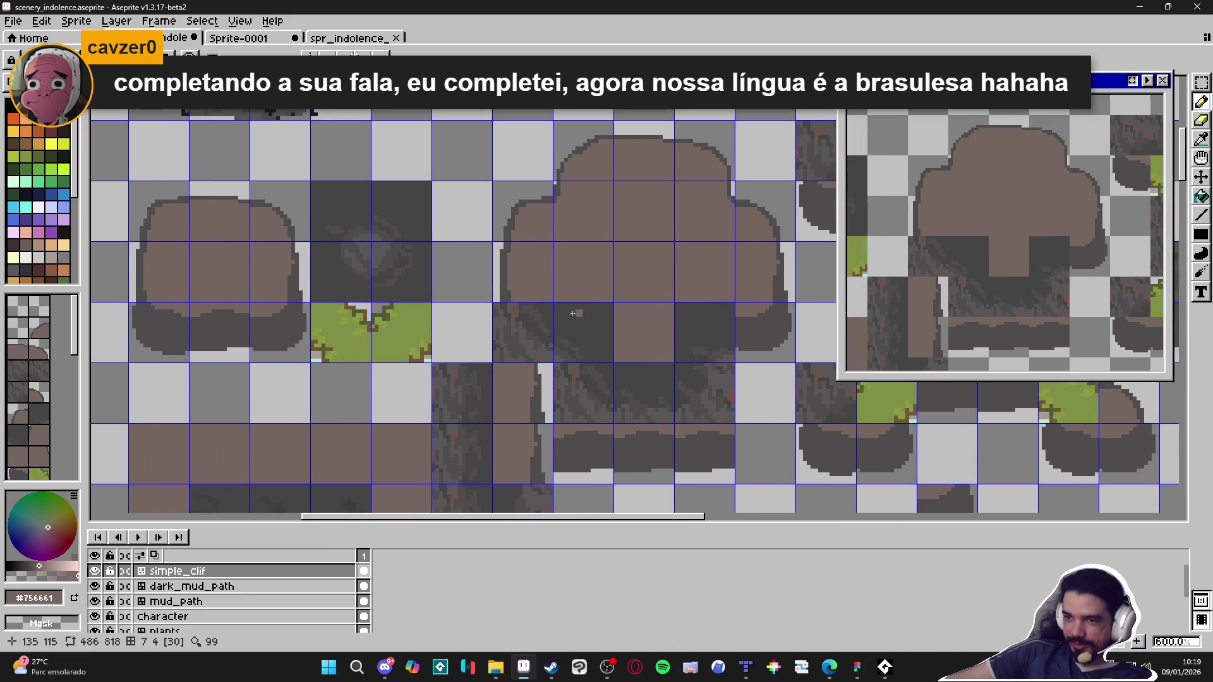
key("ctrl")
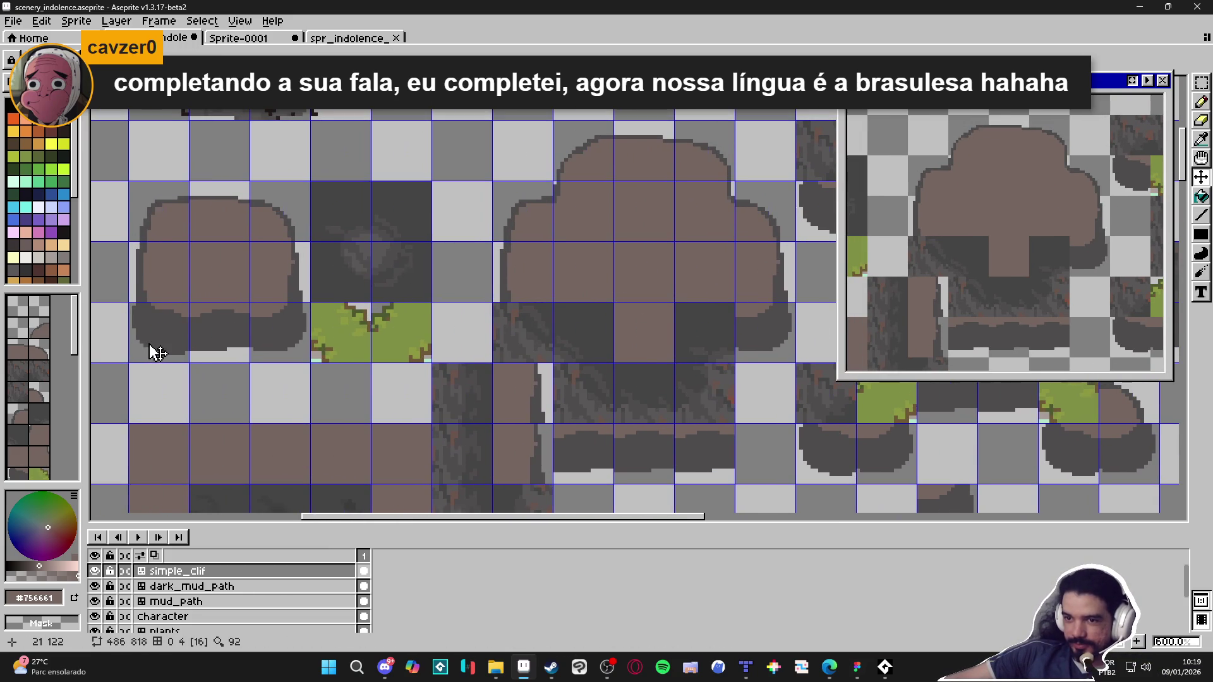
left_click(158, 347, "alt")
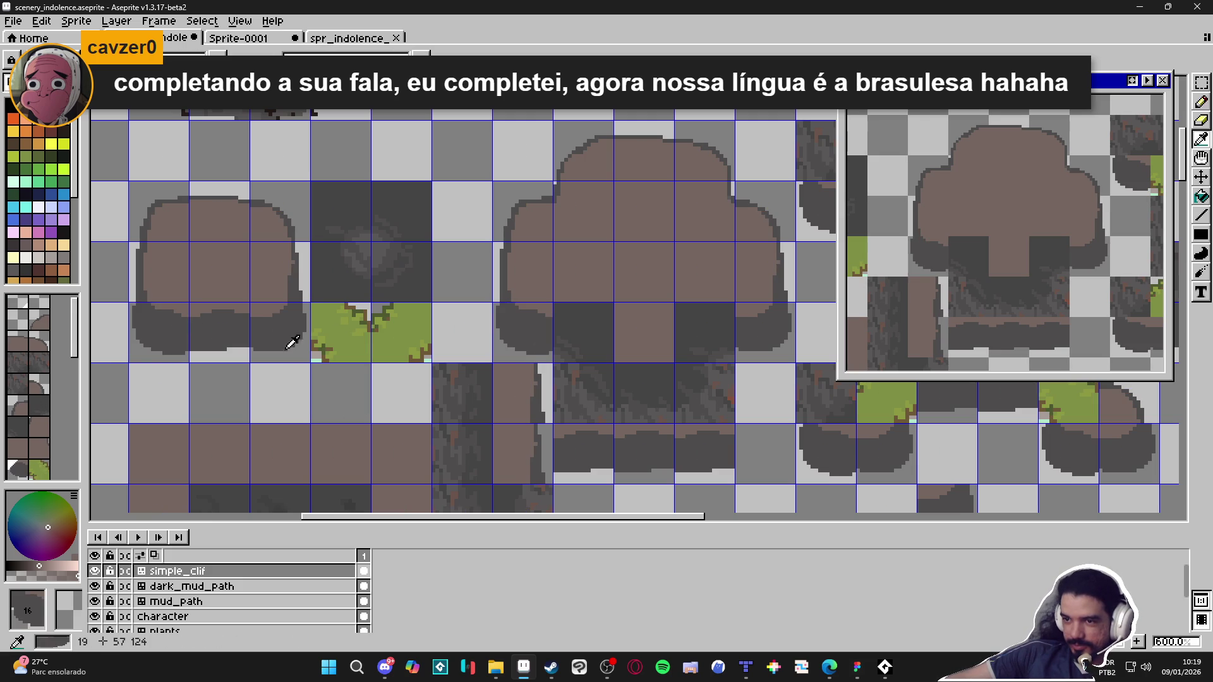
left_click(289, 338, "alt")
left_click(163, 333, "alt")
left_click(581, 391)
left_click(308, 338, "alt")
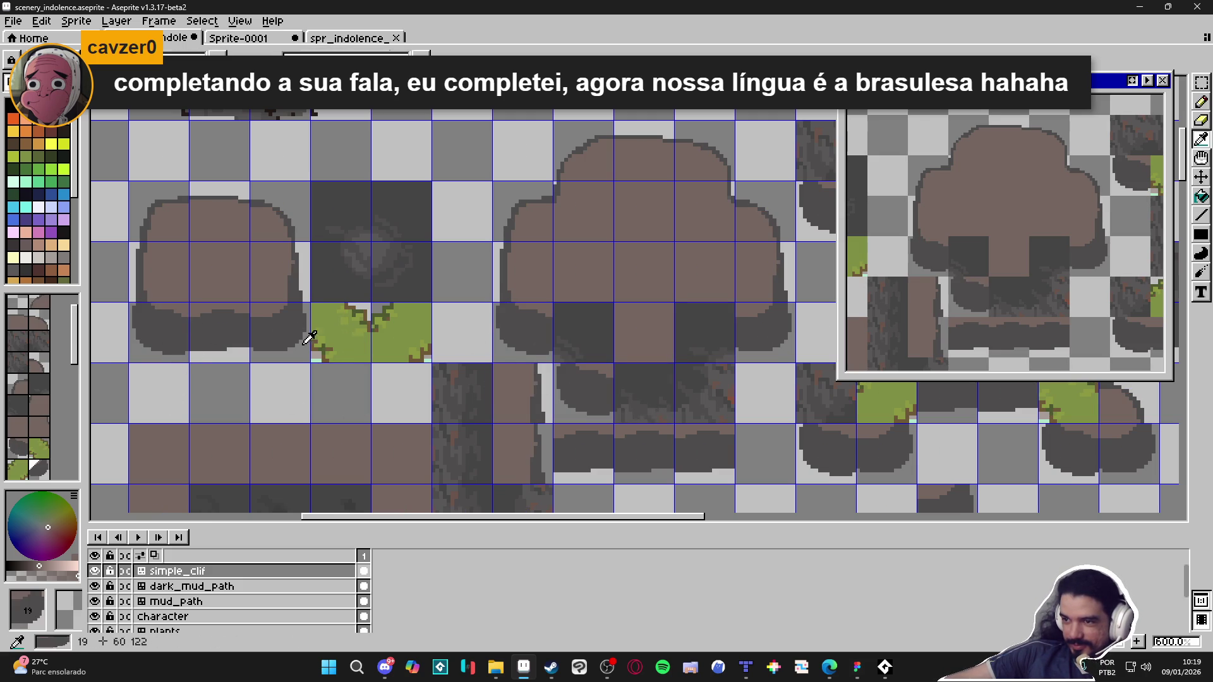
left_click(701, 402)
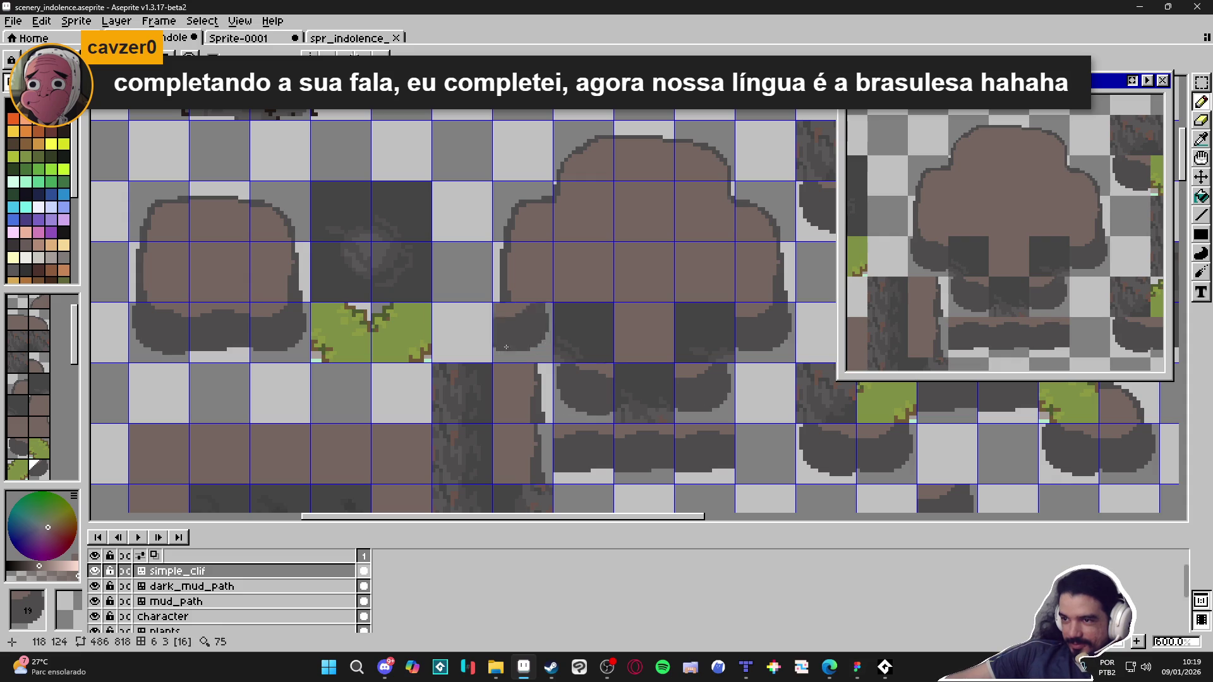
left_click(38, 232)
scroll(597, 337, "up", 3)
left_click(552, 300, "alt")
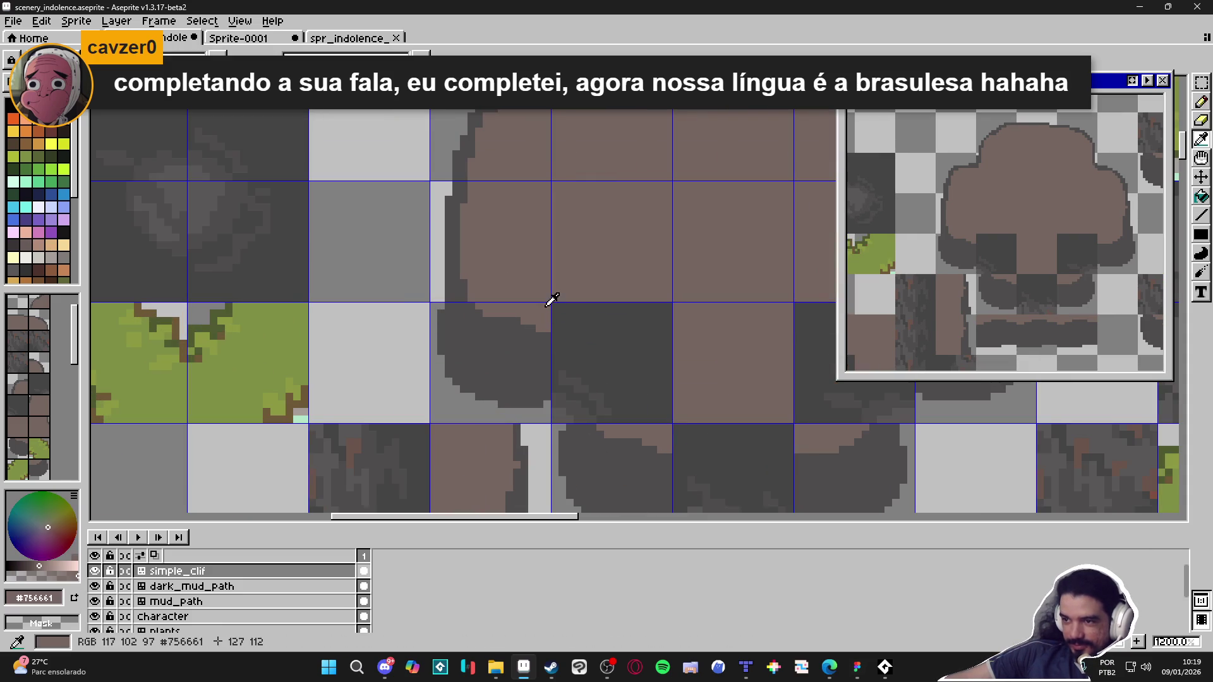
Step: Try two curved brown lines down the shadow and undo both
left_click_drag(562, 337, 605, 417)
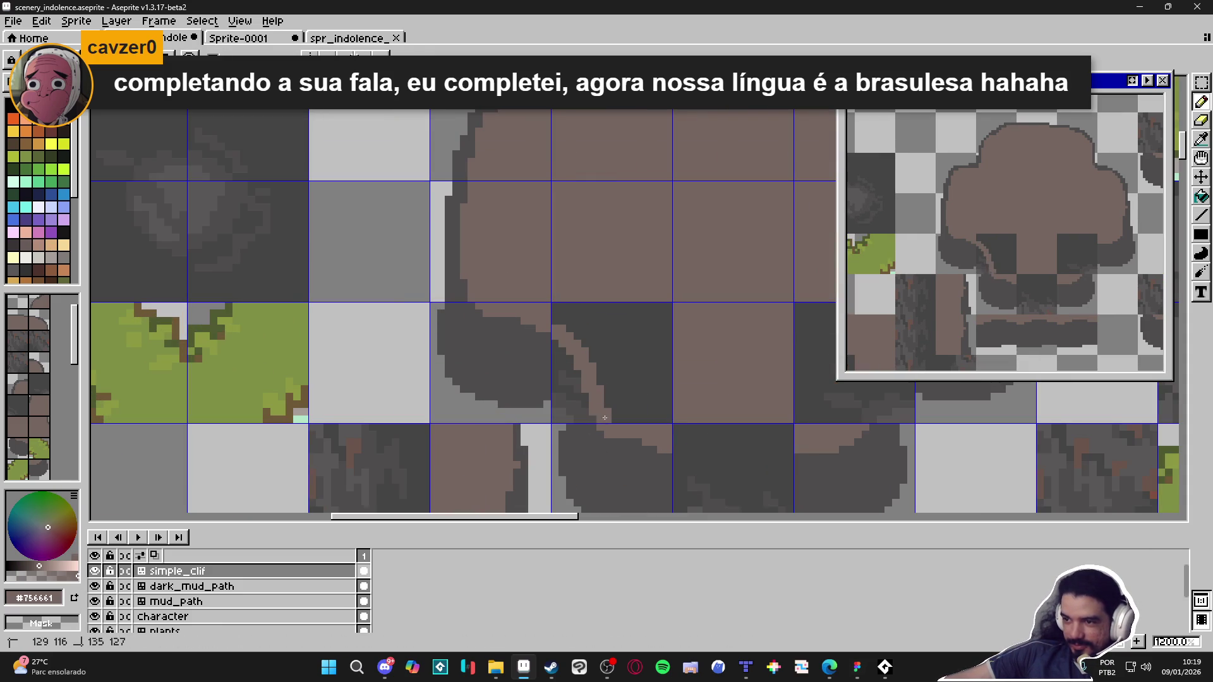
key("ctrl+z")
scroll(636, 404, "right", 5)
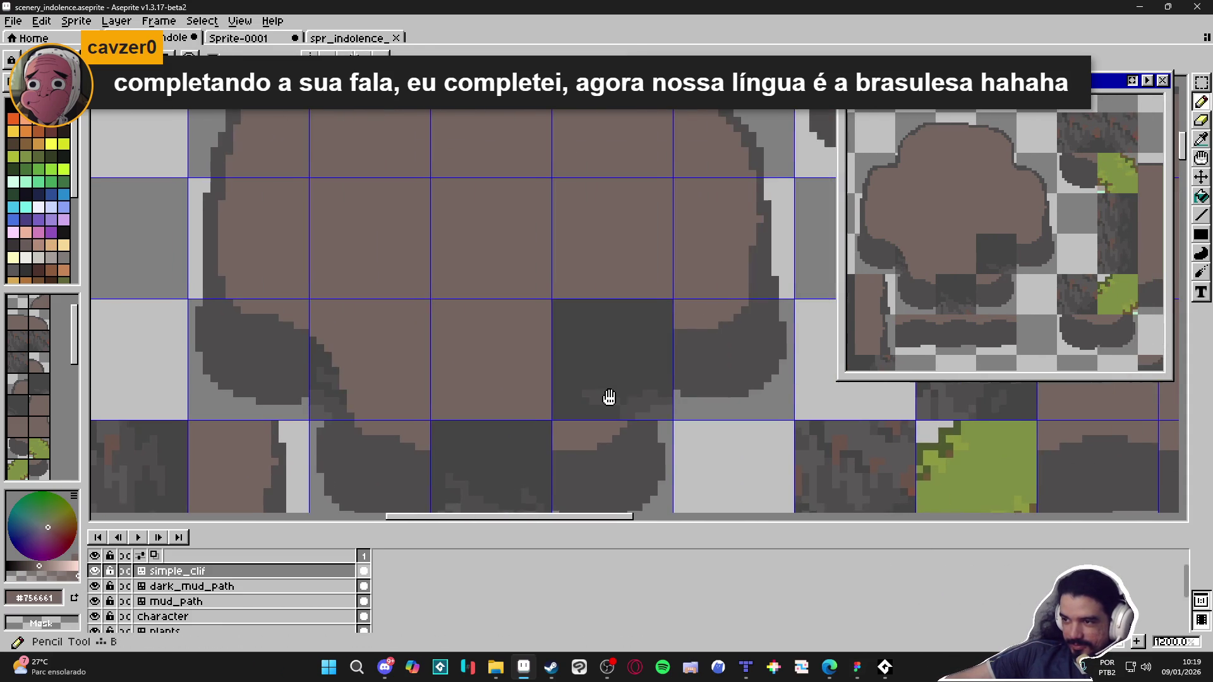
mouse_move(670, 326)
left_mouse_down()
mouse_move(622, 374)
mouse_move(626, 418)
left_mouse_up()
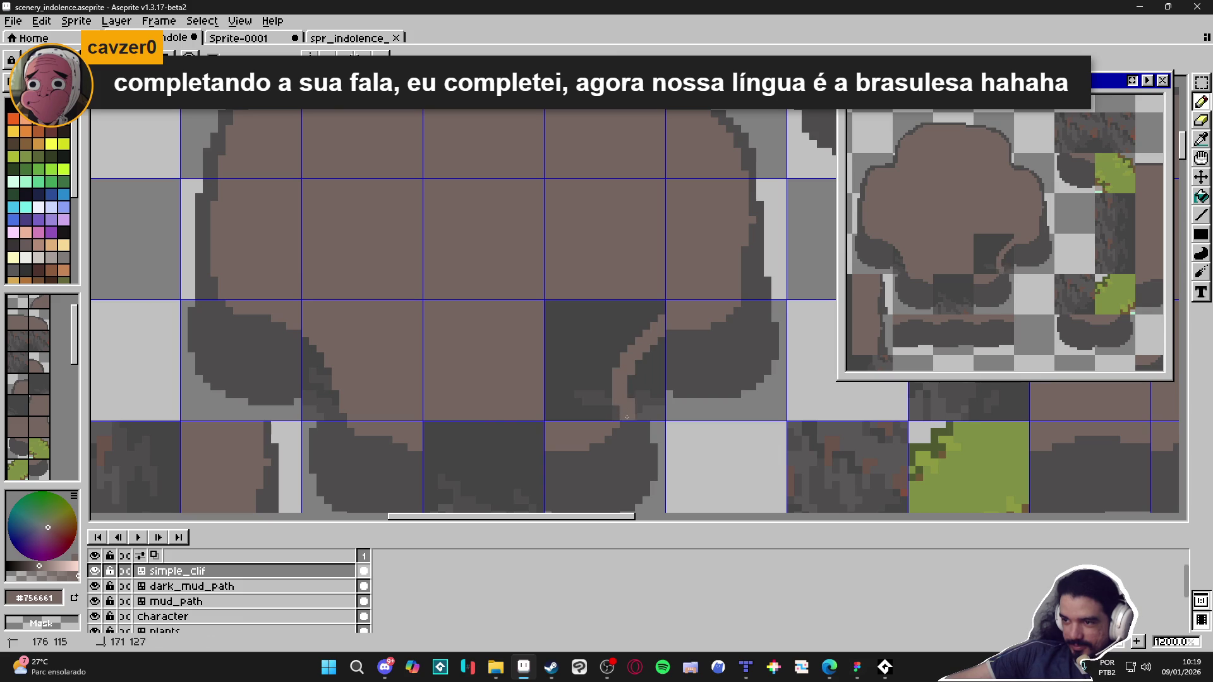
key("ctrl+z")
key("i")
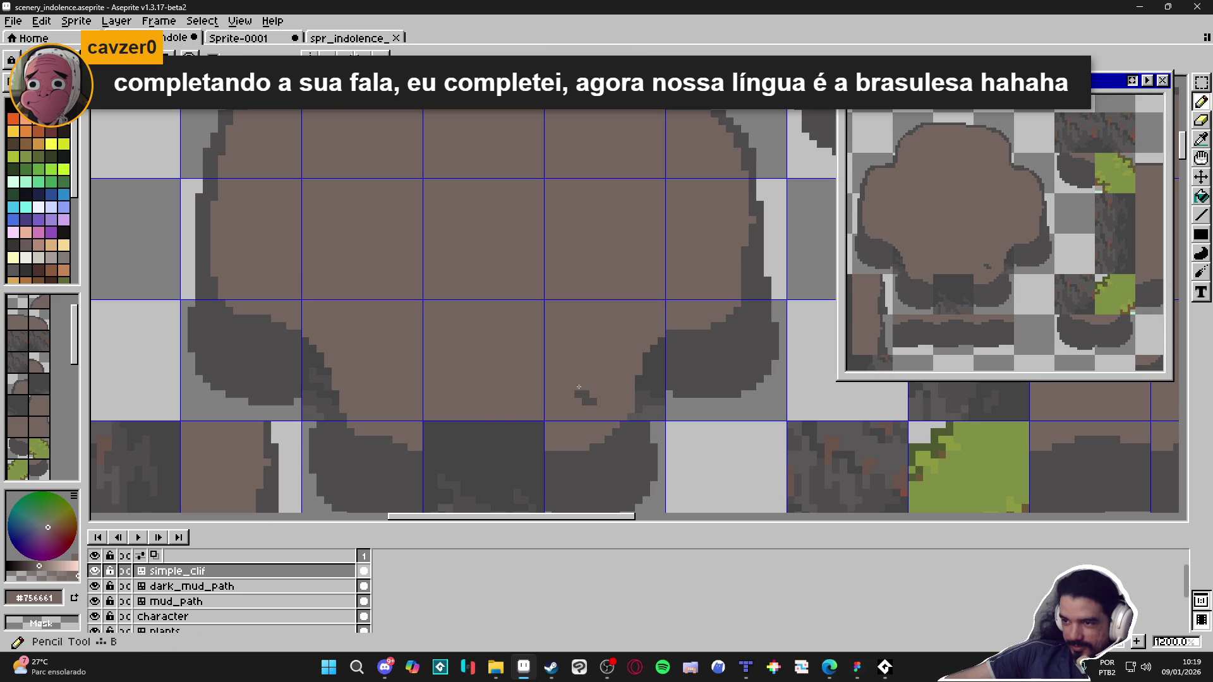
key("b")
left_click_drag(564, 430, 585, 415)
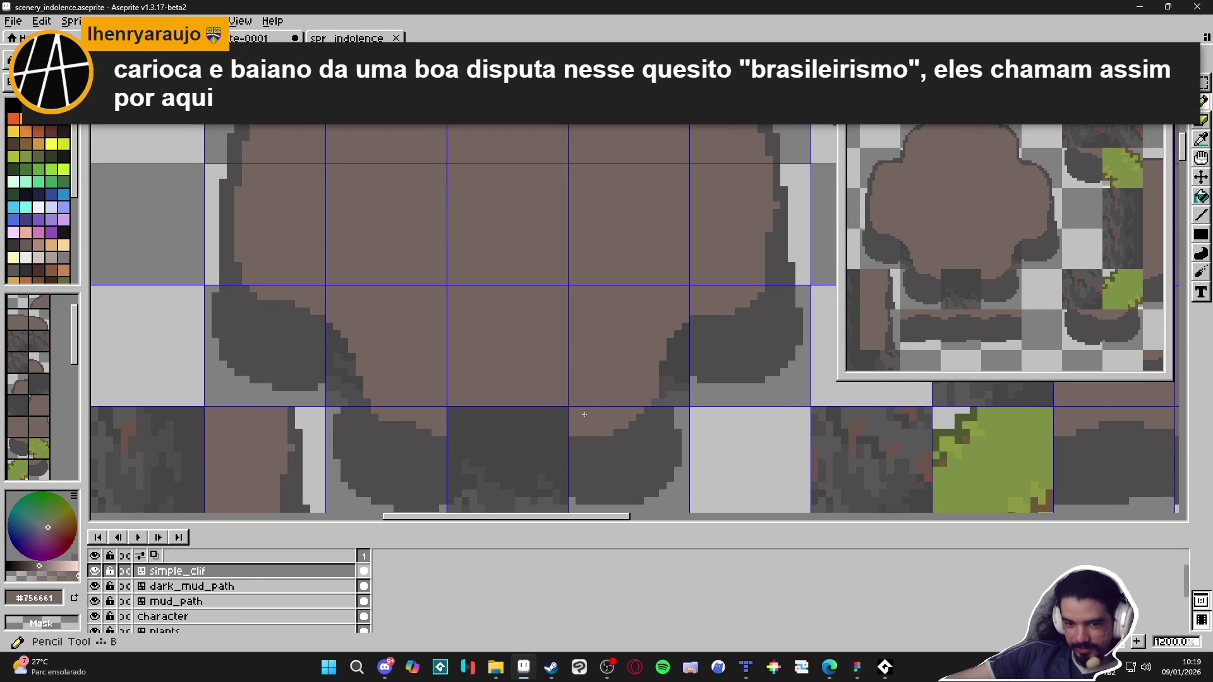
Step: Draw a brown strip across the block's base, try bucket fills, and undo the grey fill
left_click_drag(561, 429, 445, 433)
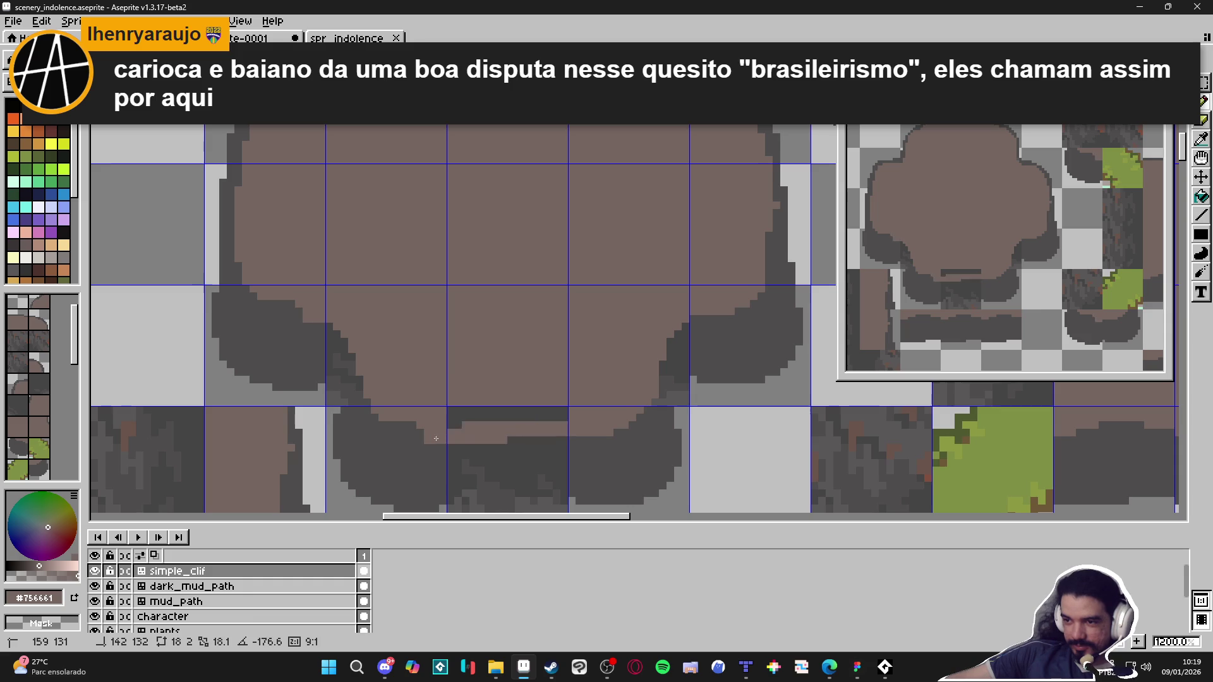
key("g")
left_click(455, 414)
left_click(537, 480, "alt")
left_click(562, 500)
key("ctrl+z")
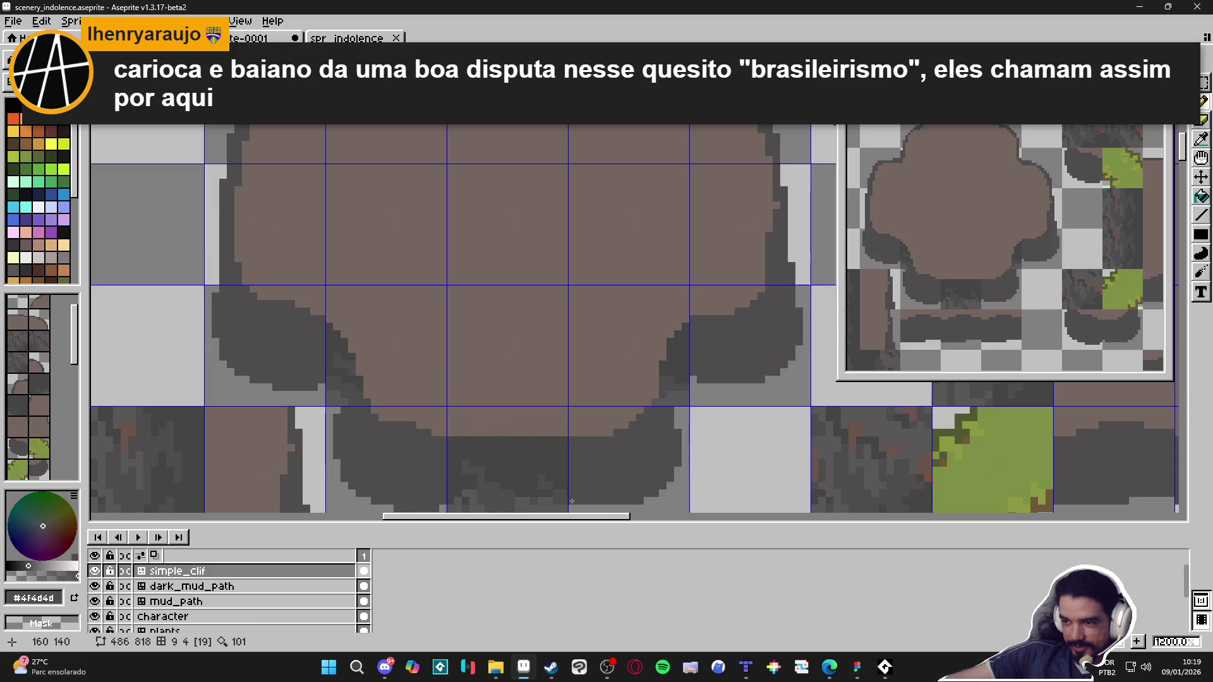
scroll(455, 503, "right", 1)
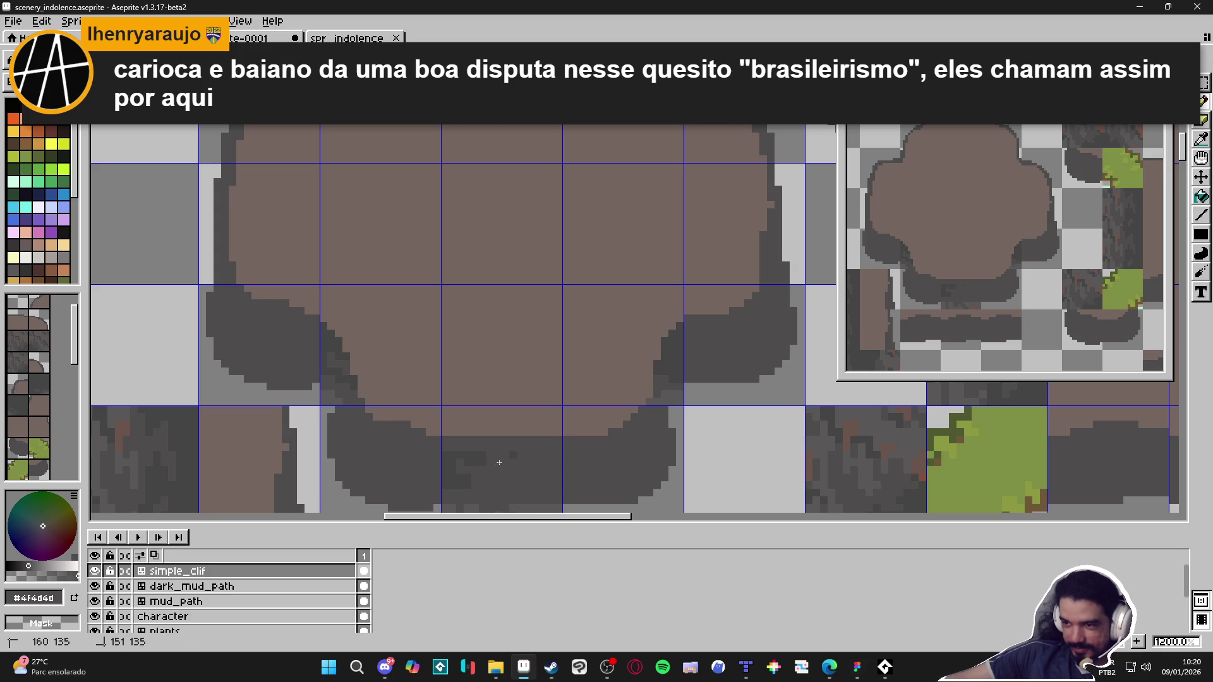
mouse_move(452, 477)
left_mouse_down()
mouse_move(447, 387)
mouse_move(438, 425)
mouse_move(570, 433)
mouse_move(528, 425)
mouse_move(543, 426)
left_mouse_up()
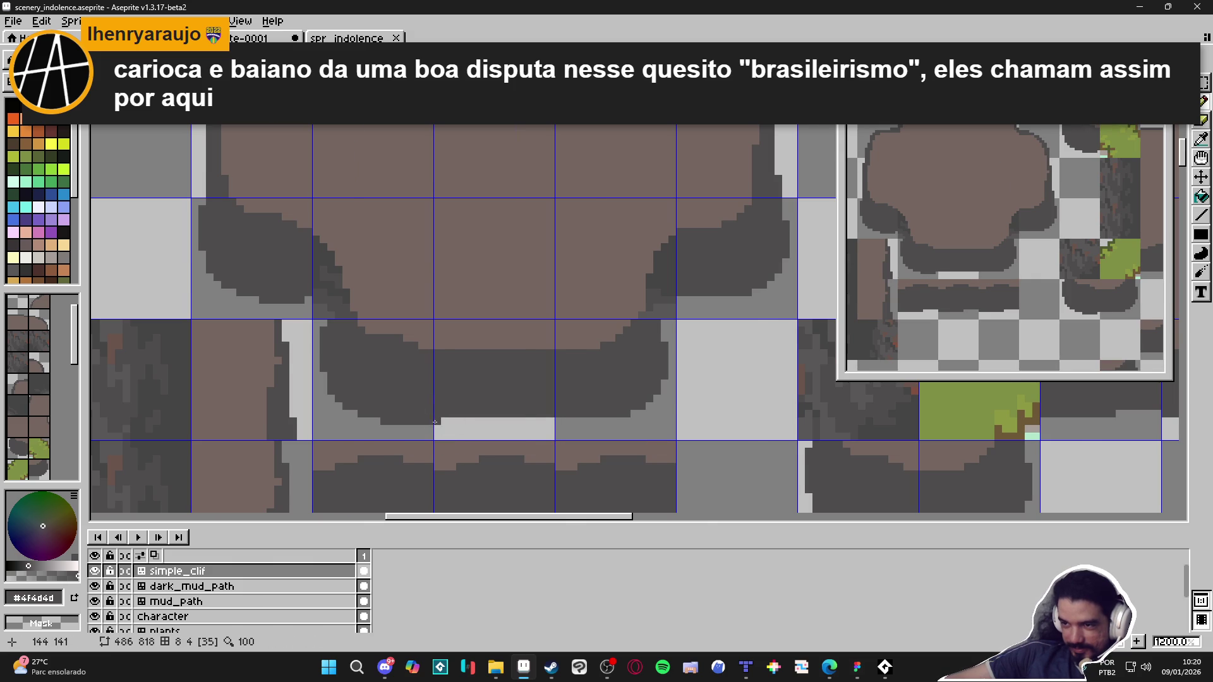
scroll(477, 449, "down", 4)
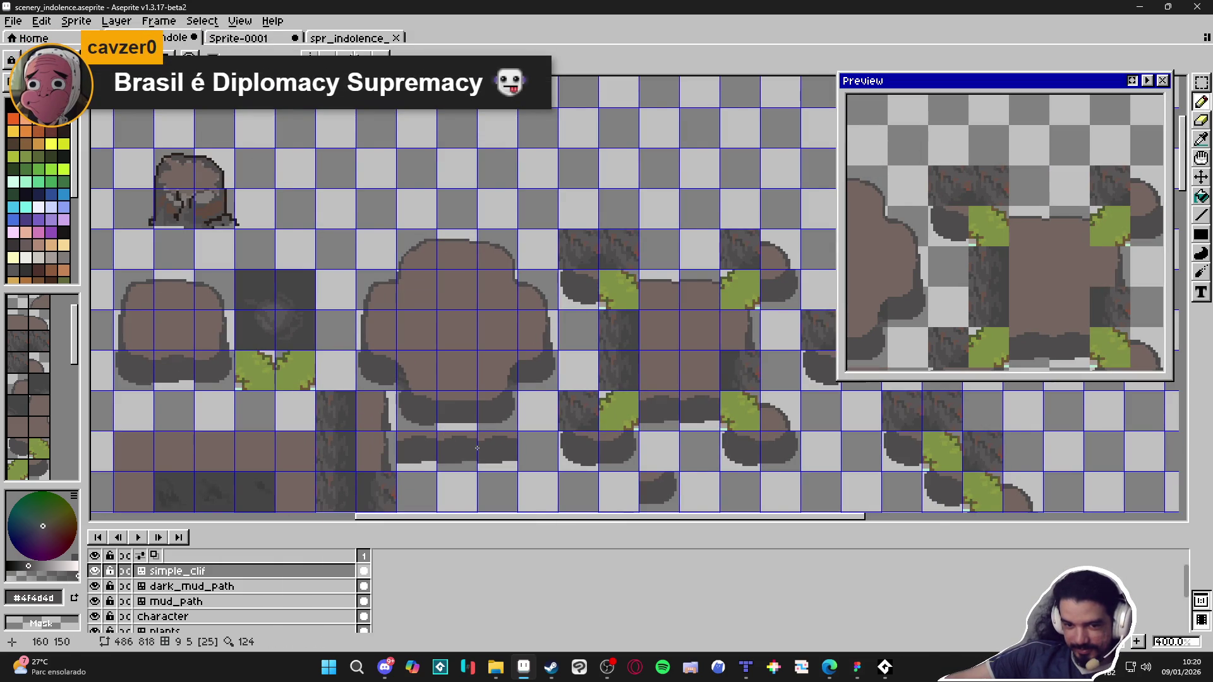
Step: Sample the dark shade #454444 and erase a stray pixel on the shadow edge
key("alt")
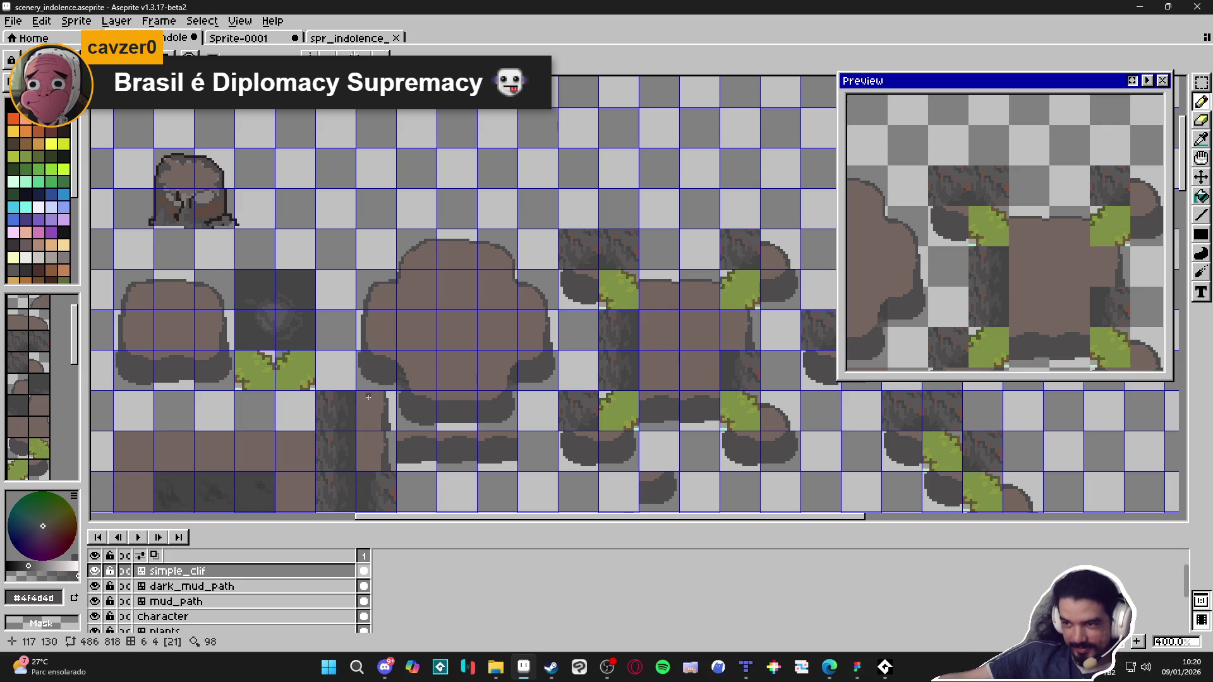
scroll(514, 378, "up", 5)
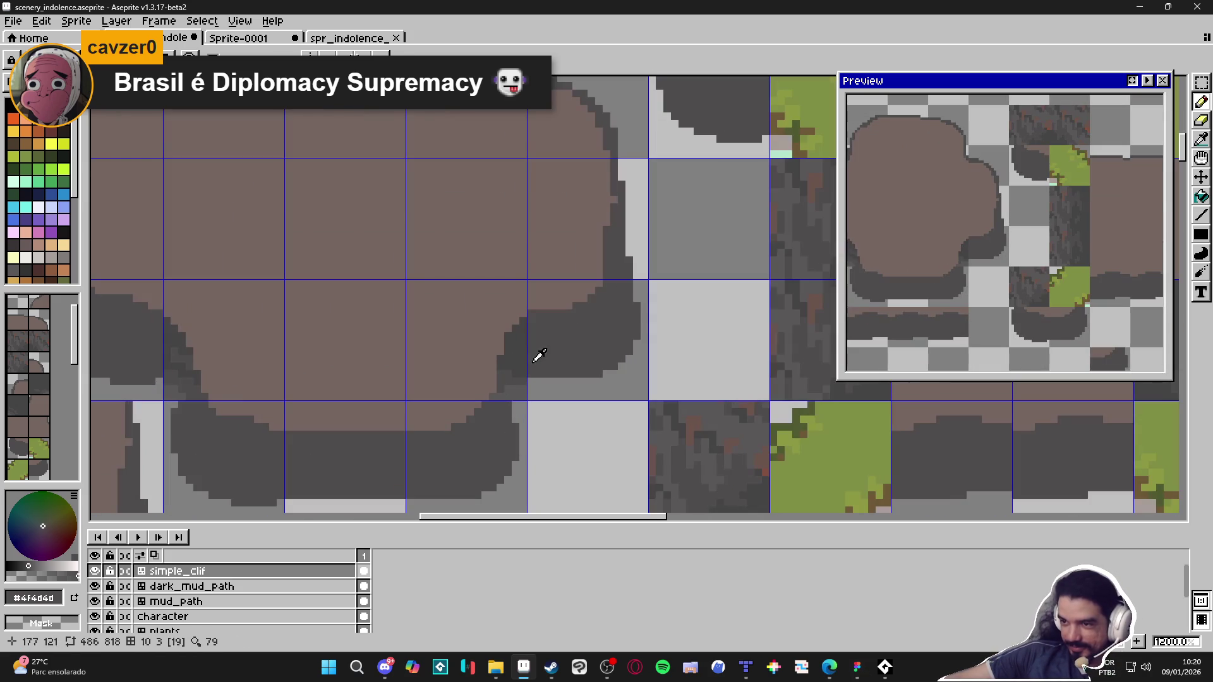
scroll(515, 416, "up", 1)
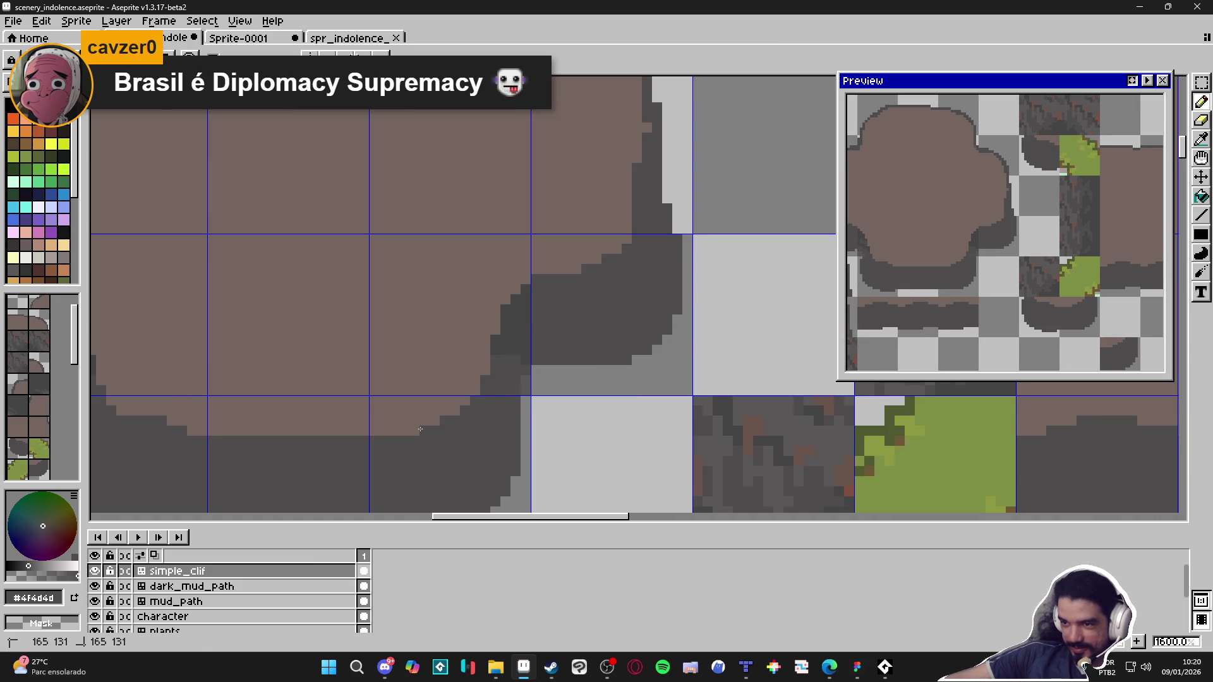
scroll(522, 373, "up", 1)
left_click(523, 331, "alt")
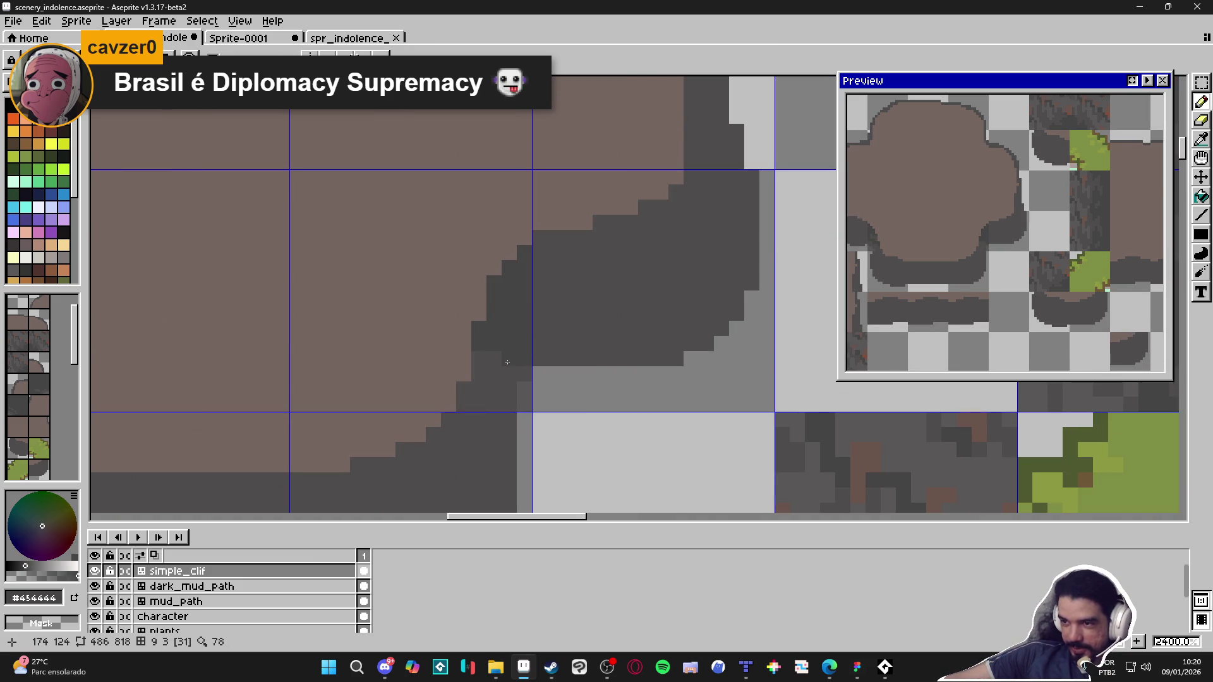
key("e")
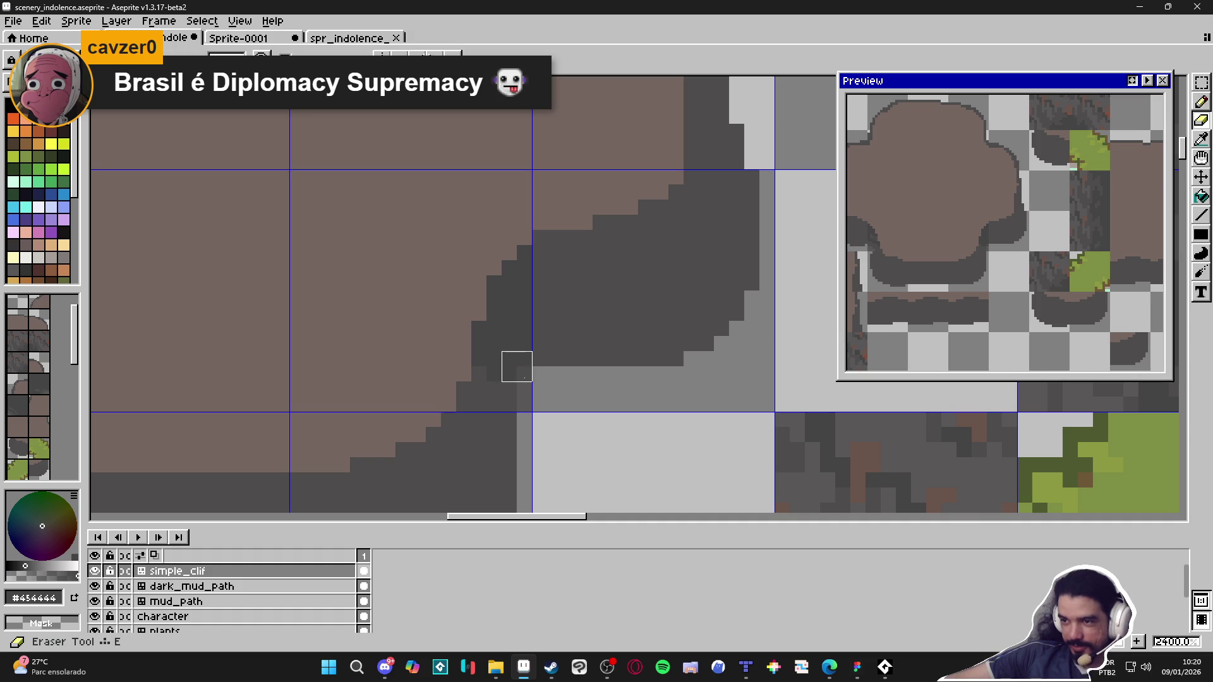
left_click(524, 374)
Step: Erase three more pixels down the shadow edge and darken one grey pixel
key("b")
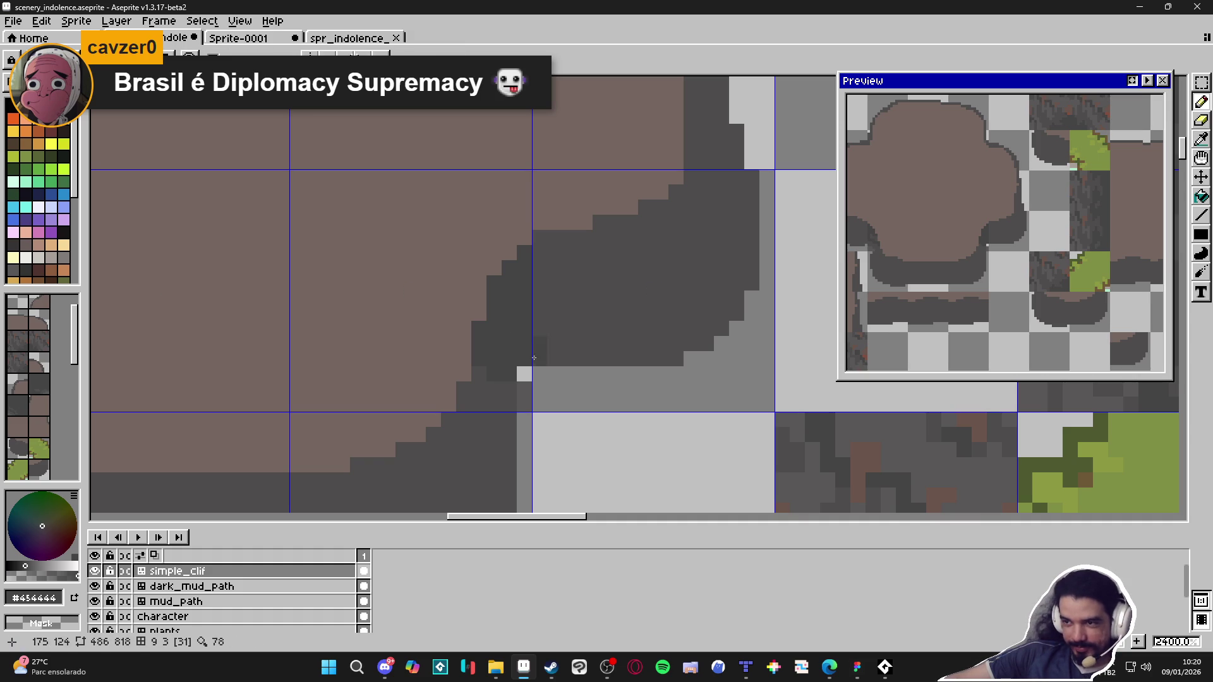
key("e")
left_click_drag(524, 374, 525, 405)
key("b")
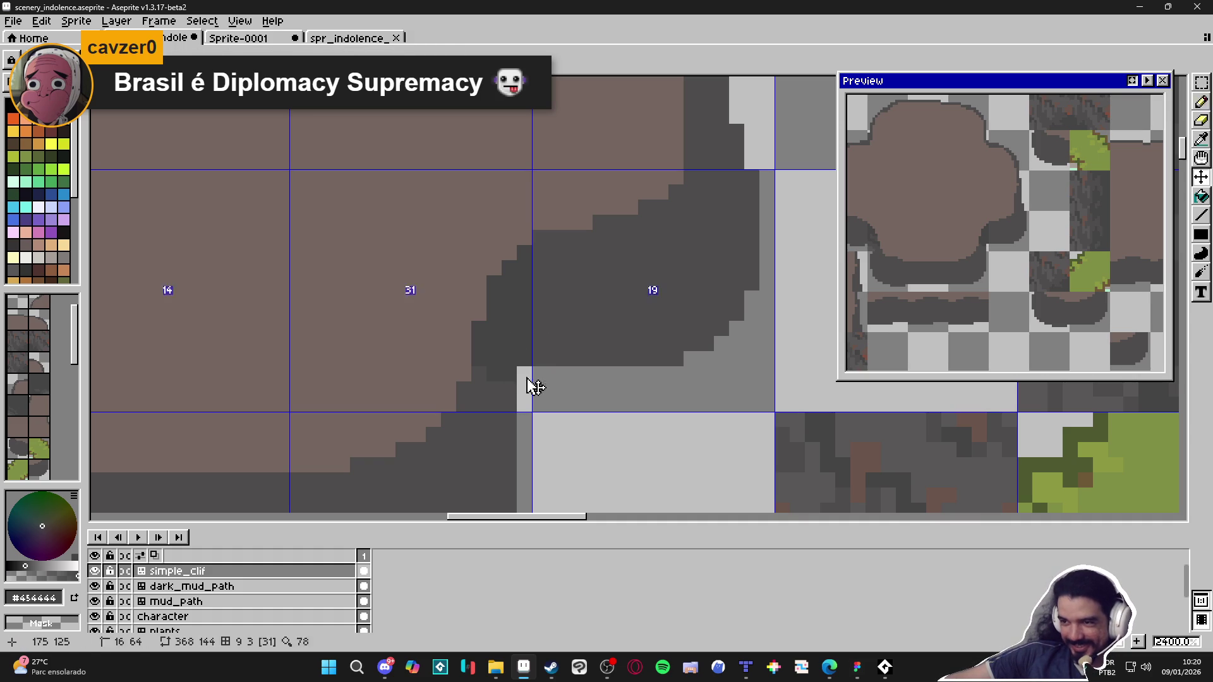
scroll(521, 371, "down", 3)
scroll(542, 338, "up", 3)
left_click(524, 365)
scroll(561, 358, "down", 5)
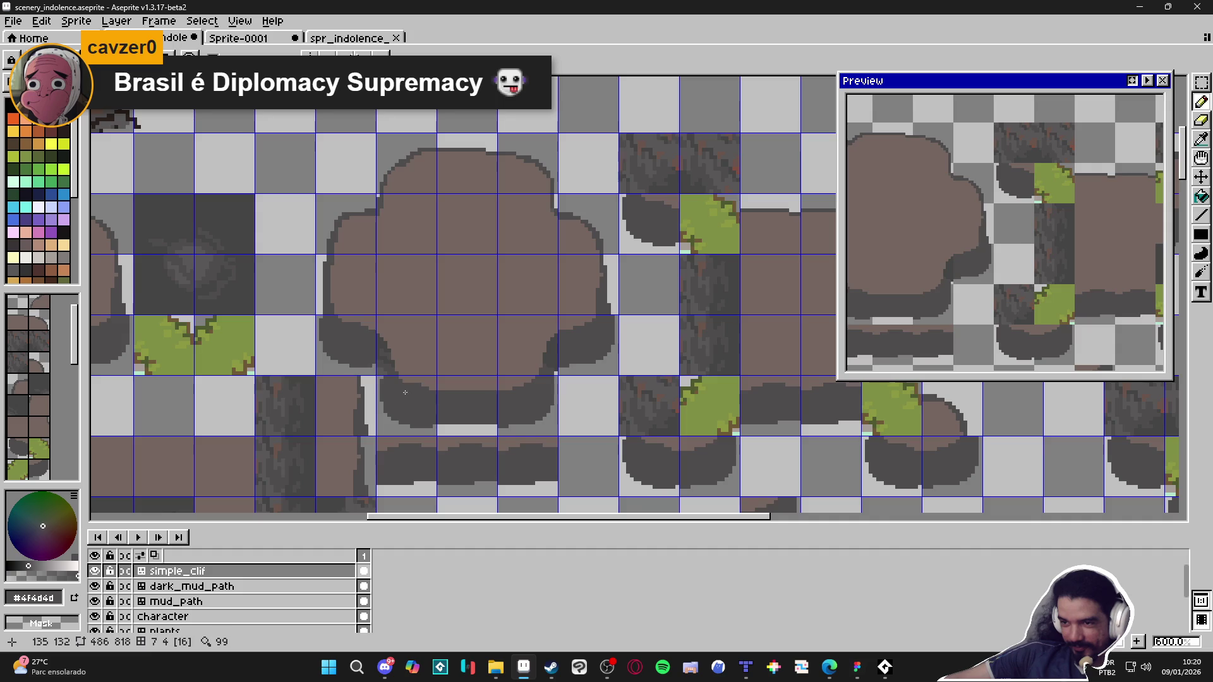
Step: Repaint the pixels along the shadow's left edge and save the tileset
scroll(405, 393, "up", 5)
scroll(422, 393, "down", 5)
scroll(403, 391, "up", 5)
left_click(402, 391)
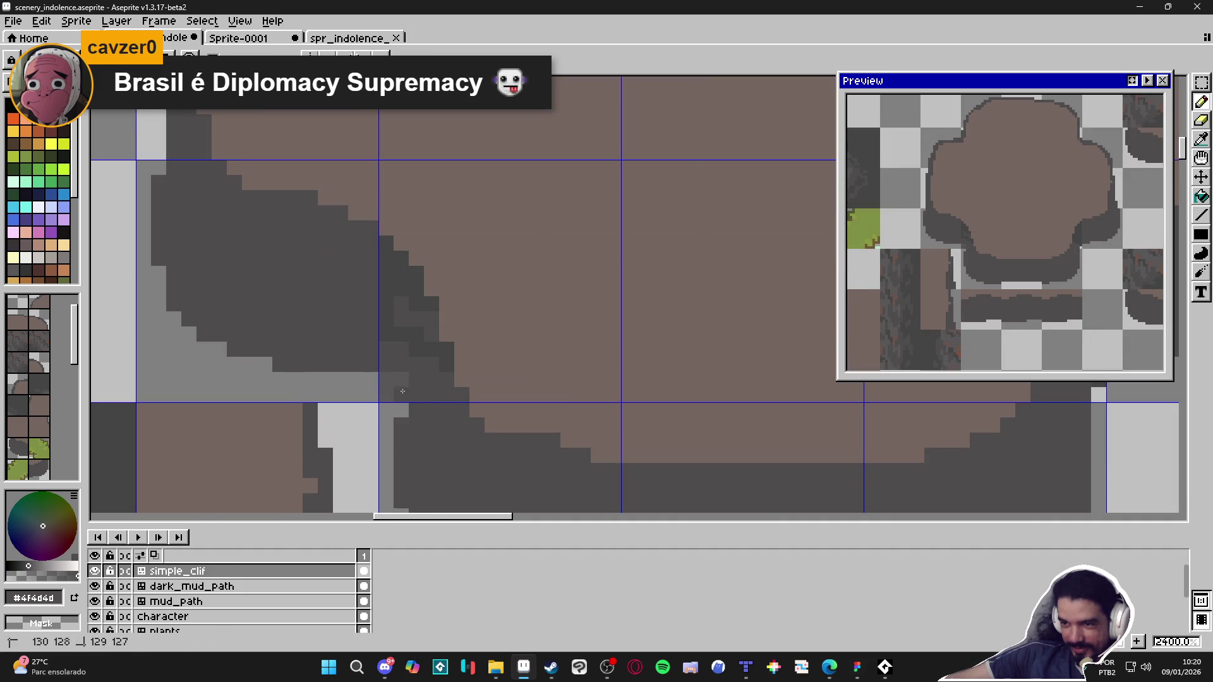
left_click(389, 380)
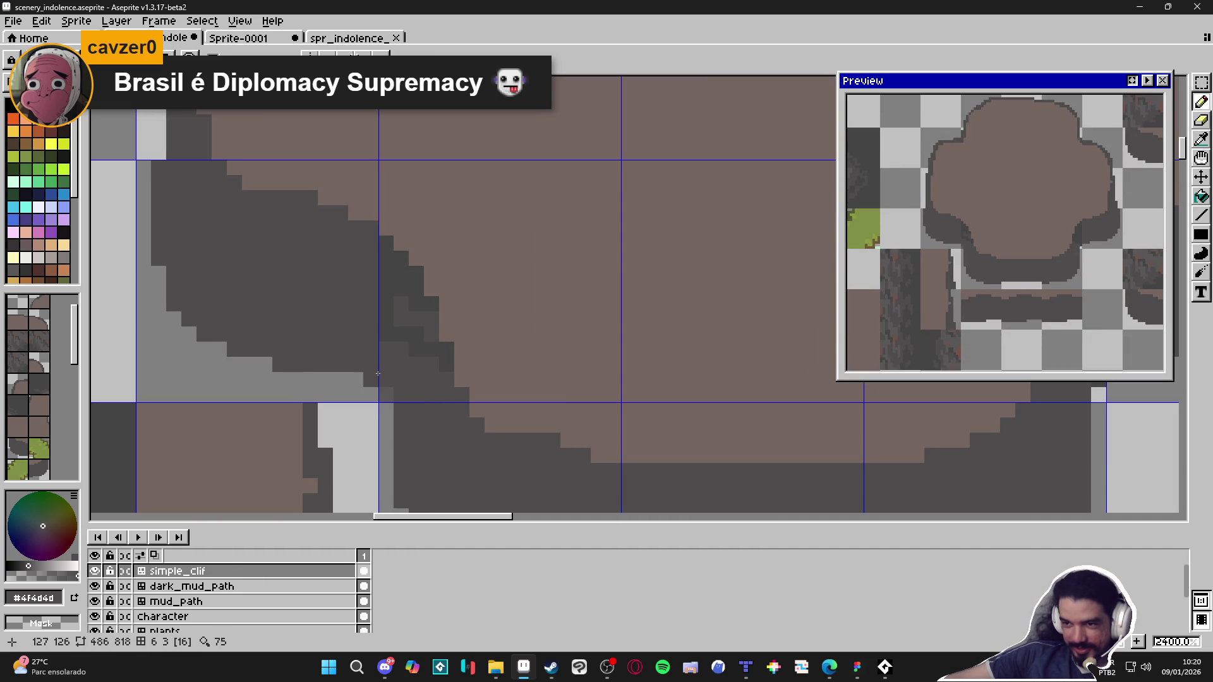
scroll(378, 373, "down", 5)
scroll(407, 376, "up", 5)
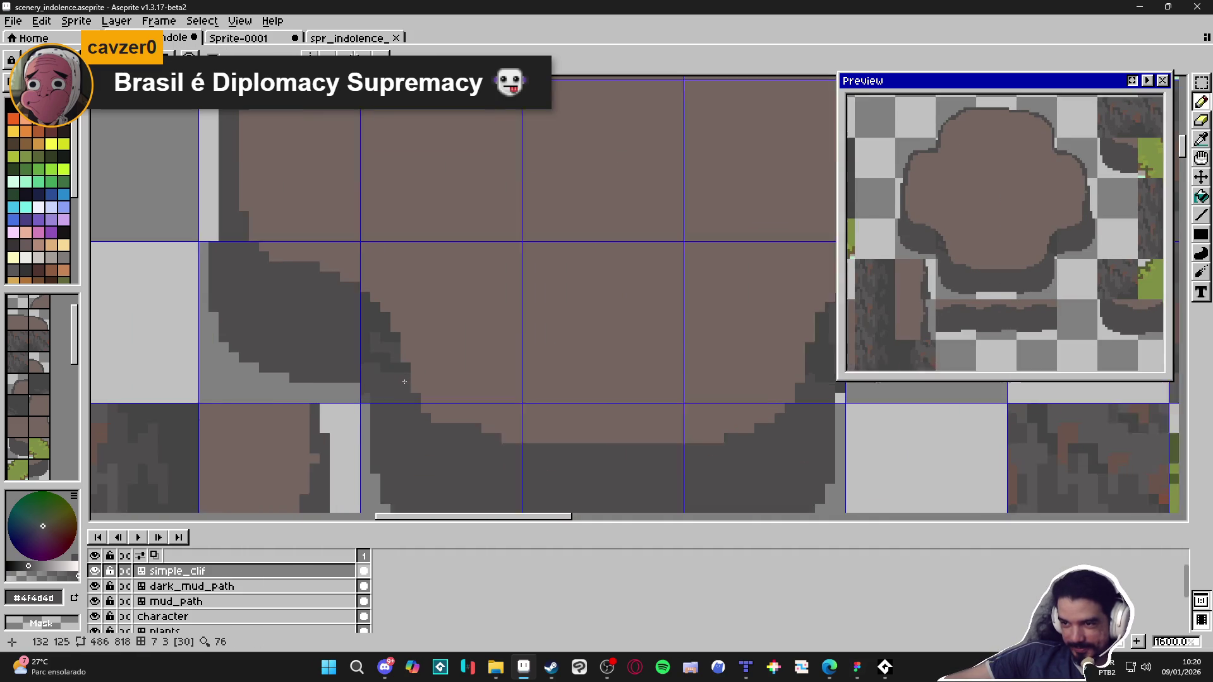
left_click_drag(385, 337, 372, 300)
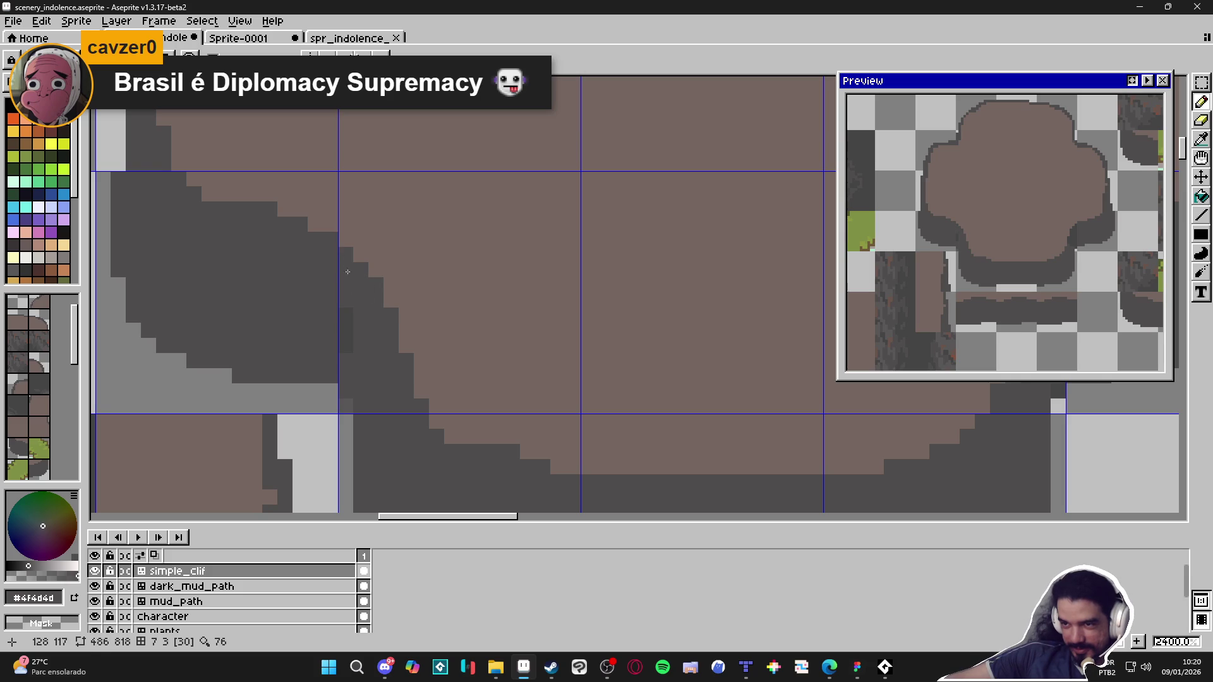
scroll(349, 316, "down", 4)
key("ctrl+s")
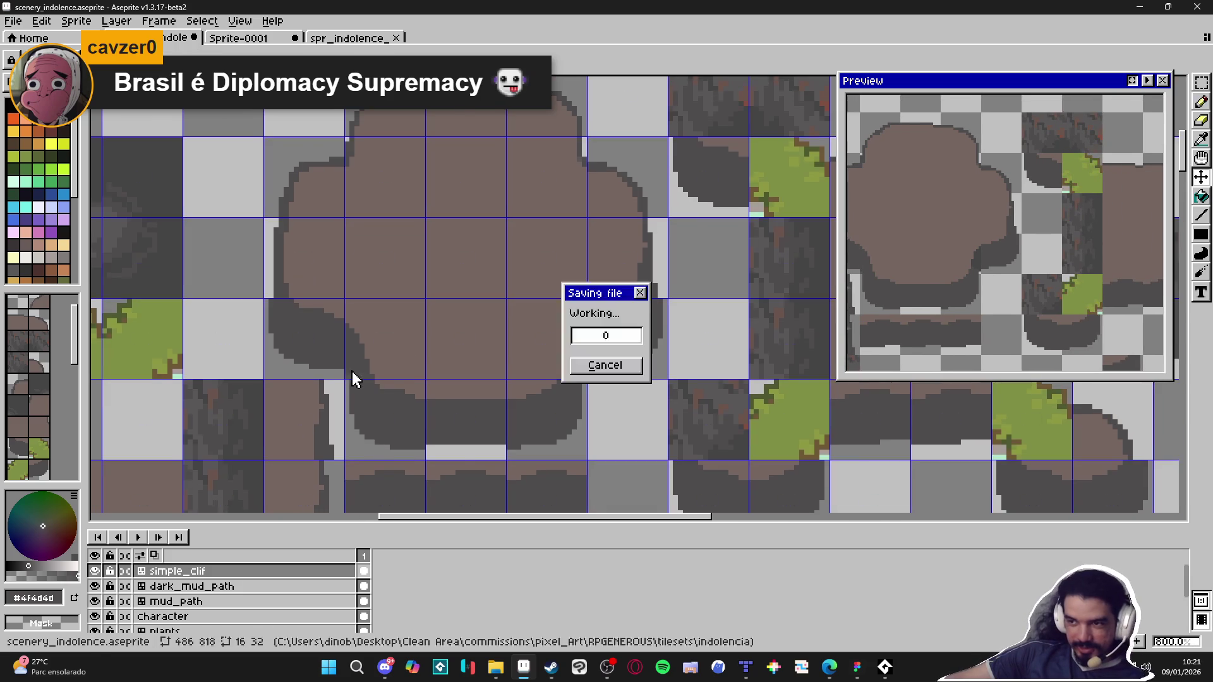
Step: Repaint the shadow pixels along the block's right edge in grey
scroll(352, 379, "down", 1)
scroll(422, 420, "up", 6)
left_click_drag(558, 389, 558, 389)
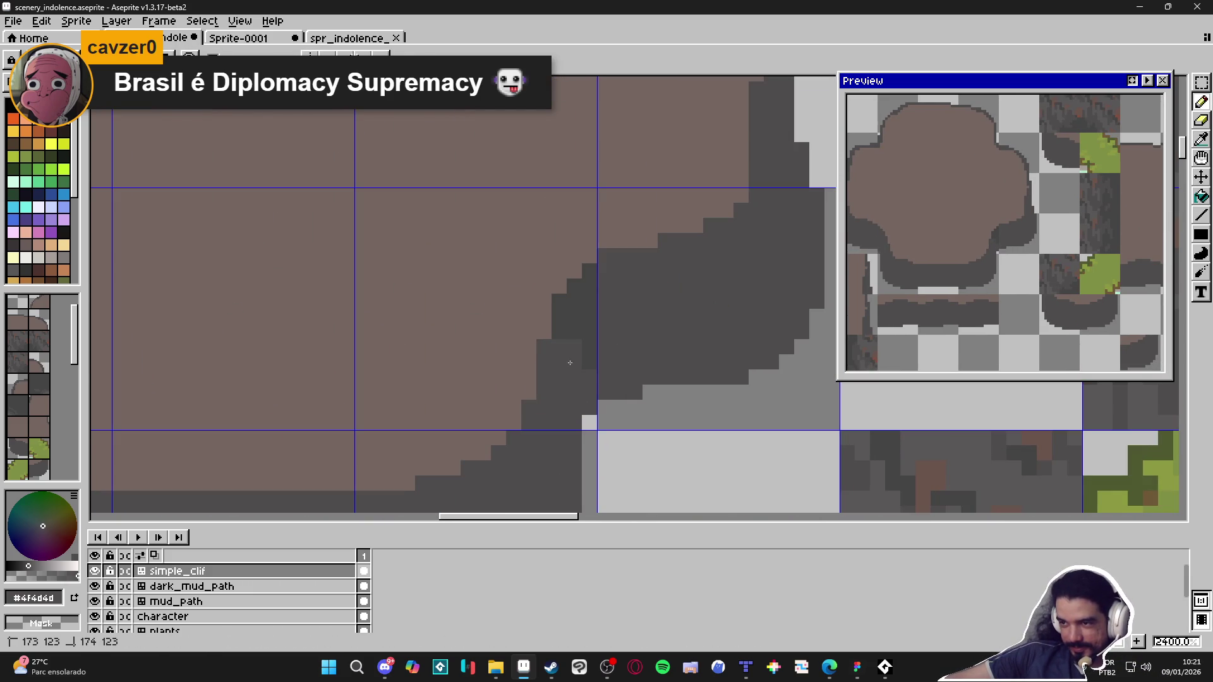
left_click_drag(589, 332, 589, 286)
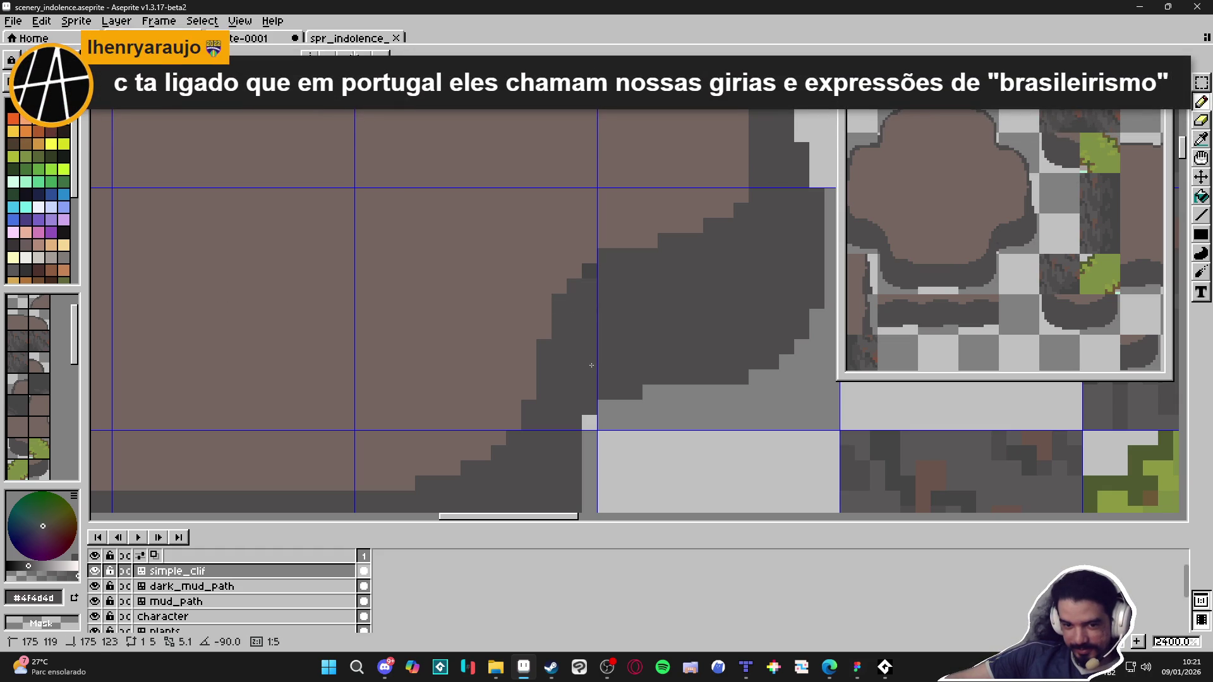
left_click_drag(591, 364, 591, 361)
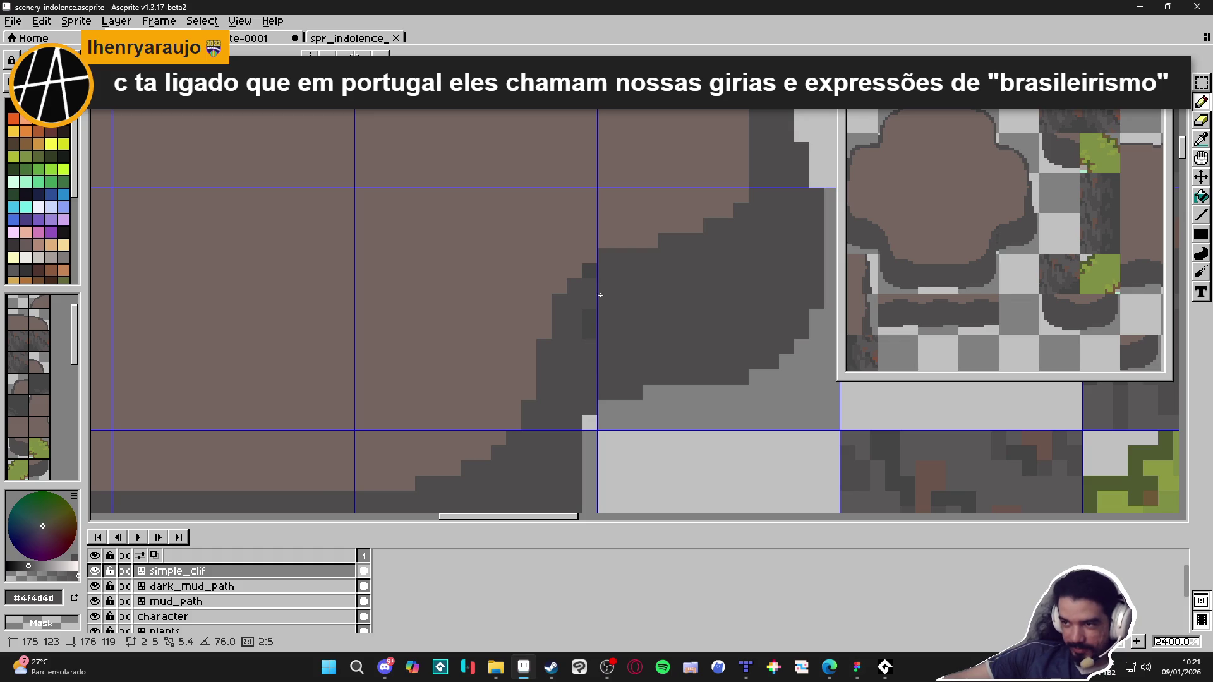
scroll(632, 366, "down", 3)
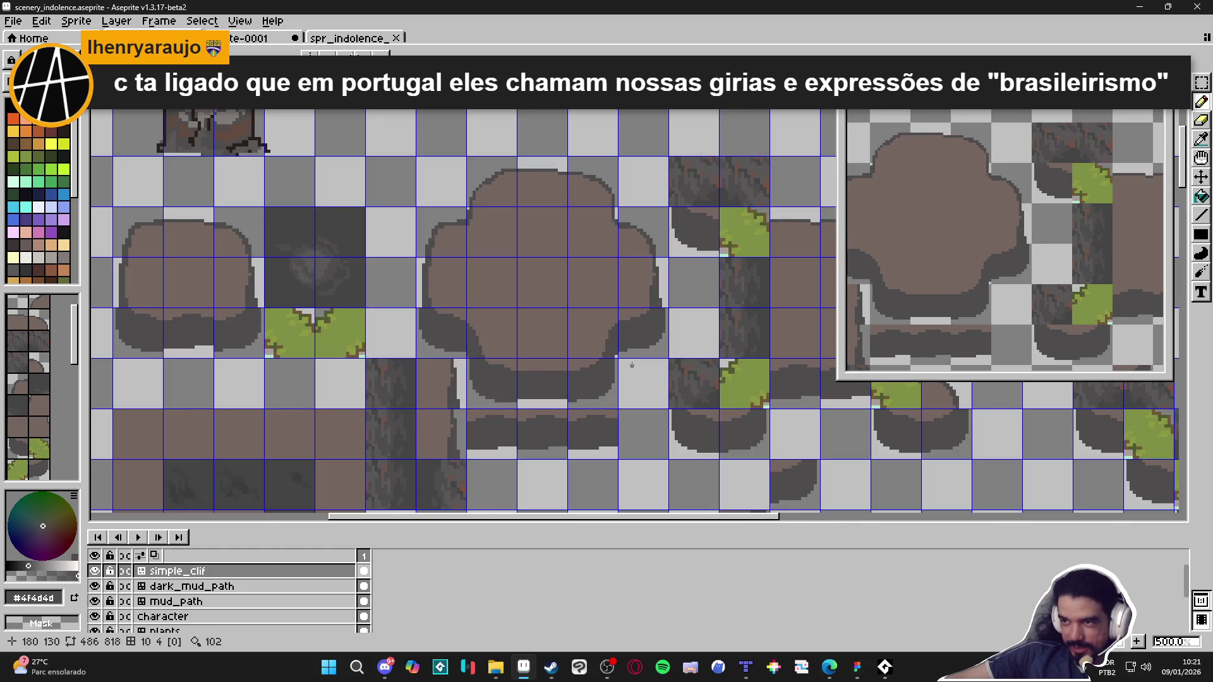
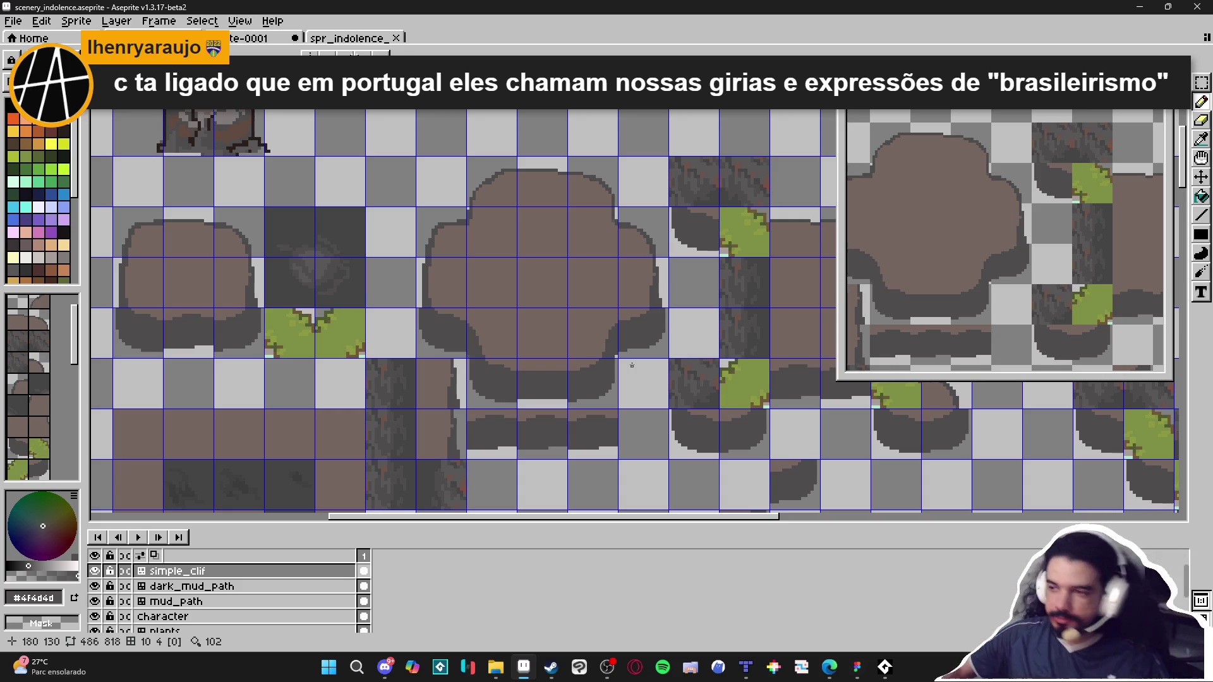
Step: Zoom around the cliff-top blob, sampling its brown top and dark outline grey
scroll(500, 376, "up", 4)
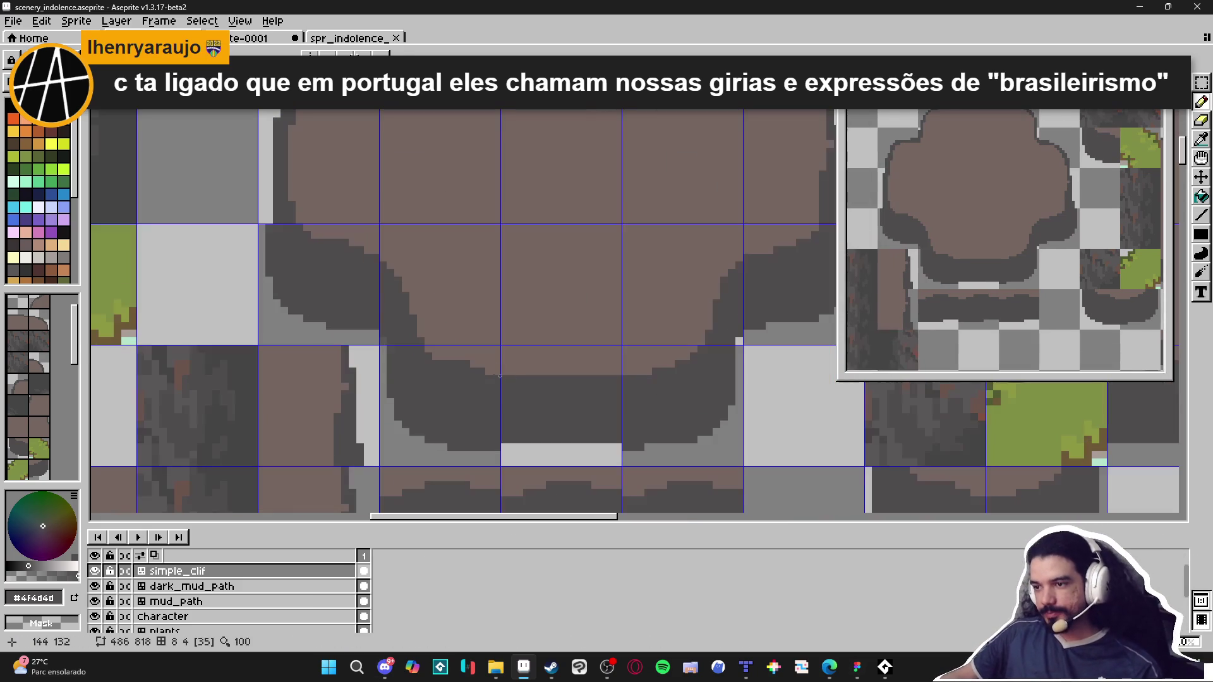
left_click(499, 376, "alt")
scroll(474, 360, "up", 2)
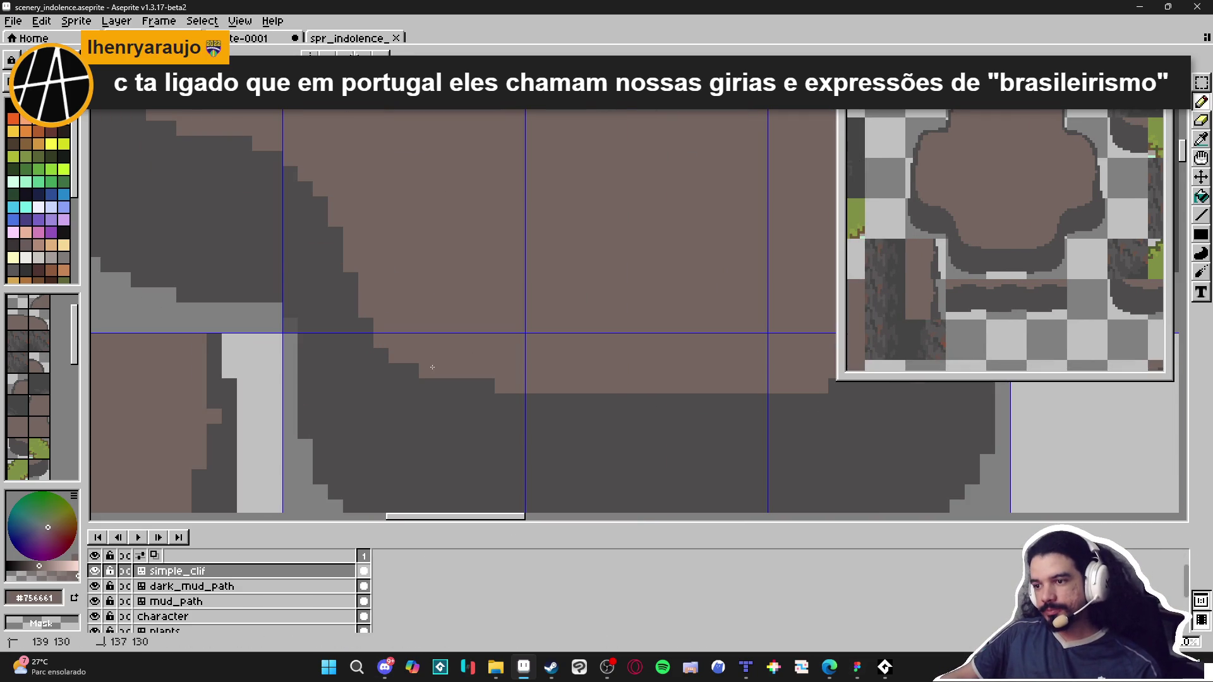
scroll(431, 388, "down", 1)
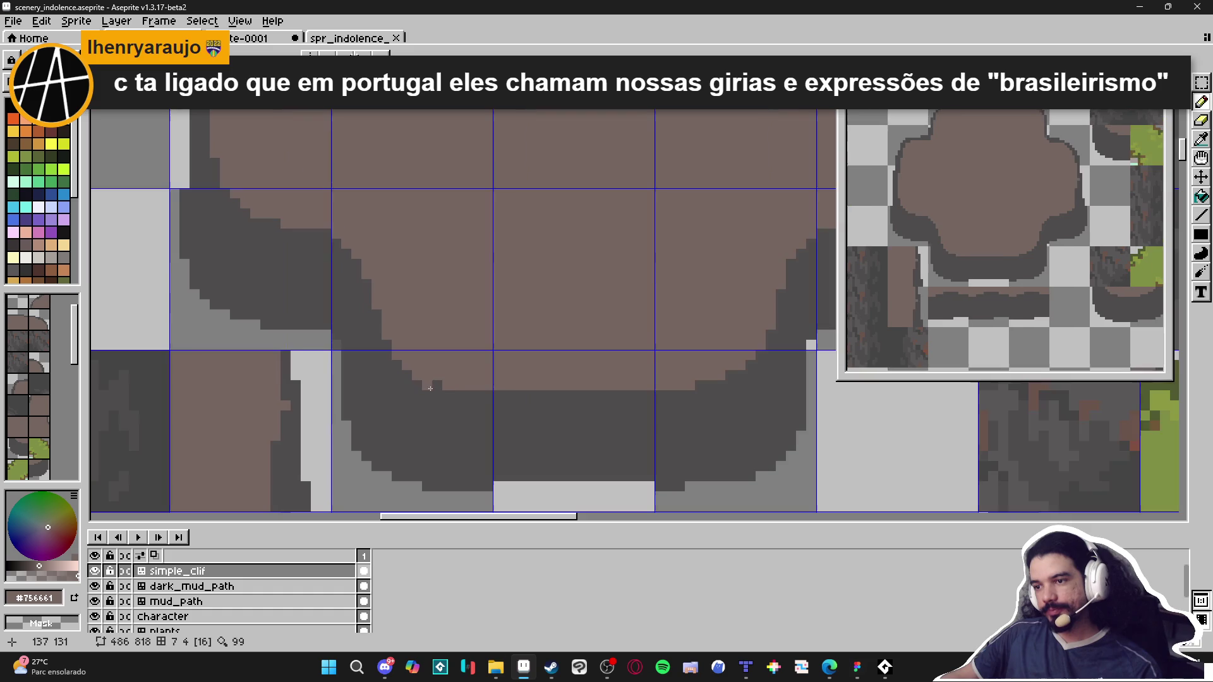
scroll(439, 387, "down", 1)
scroll(437, 378, "up", 2)
left_click(437, 373, "alt")
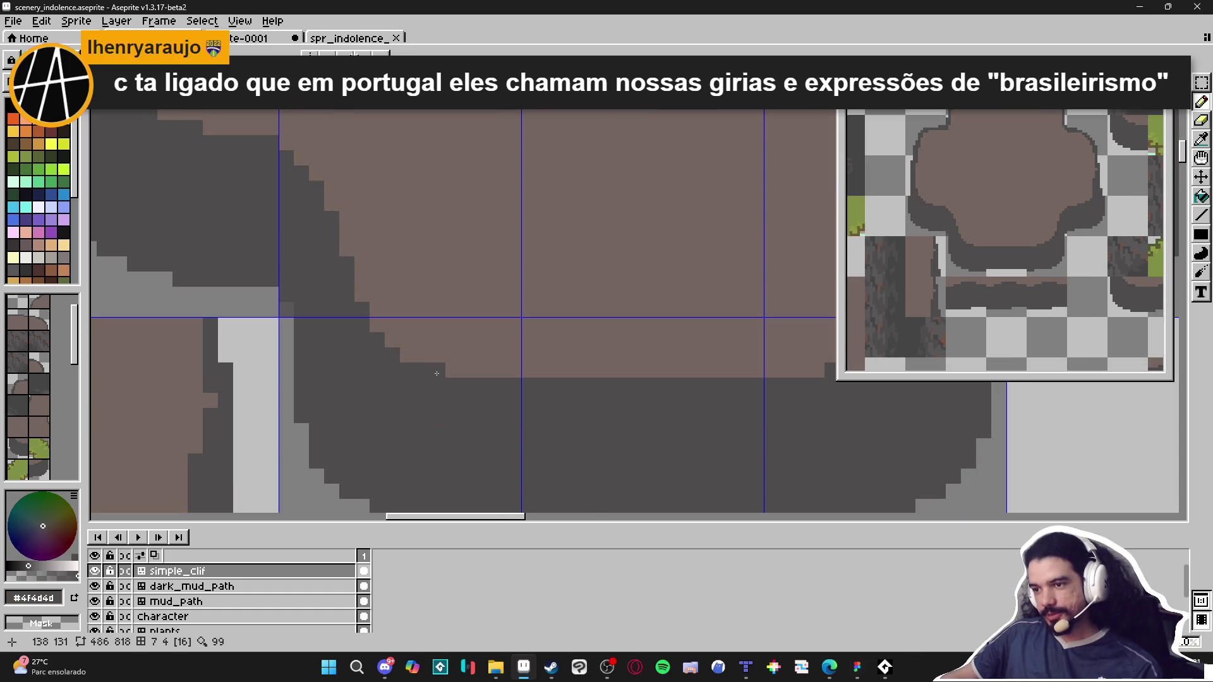
scroll(444, 378, "down", 3)
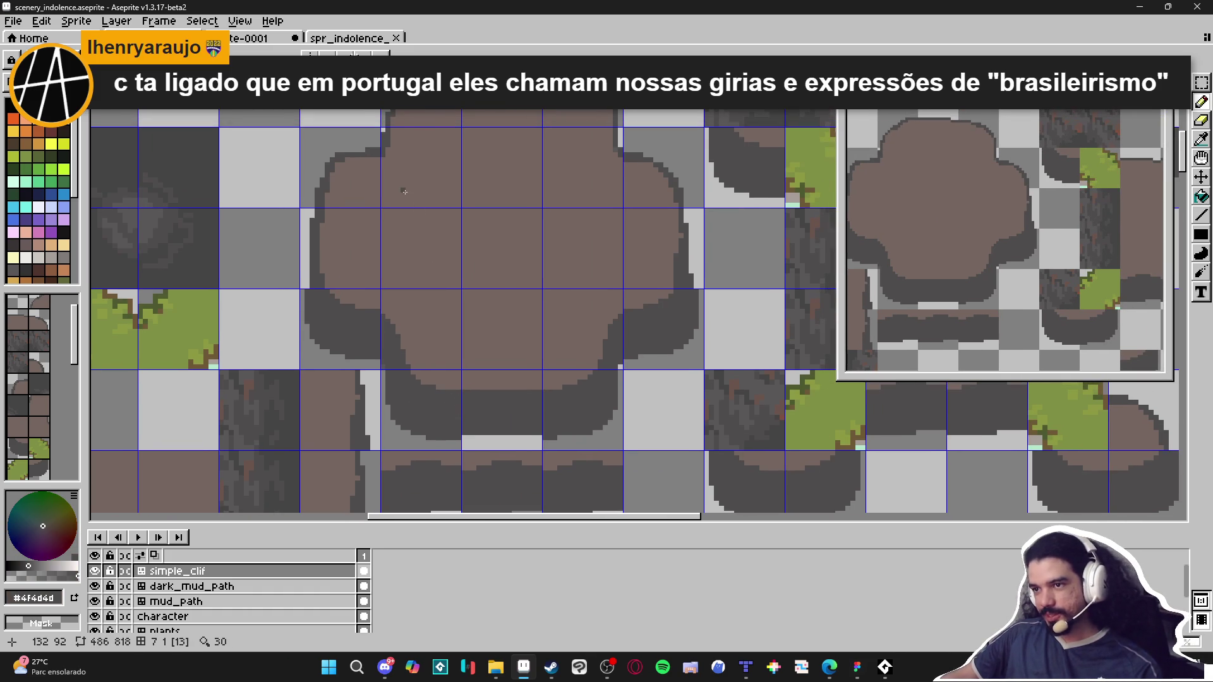
scroll(467, 281, "up", 2)
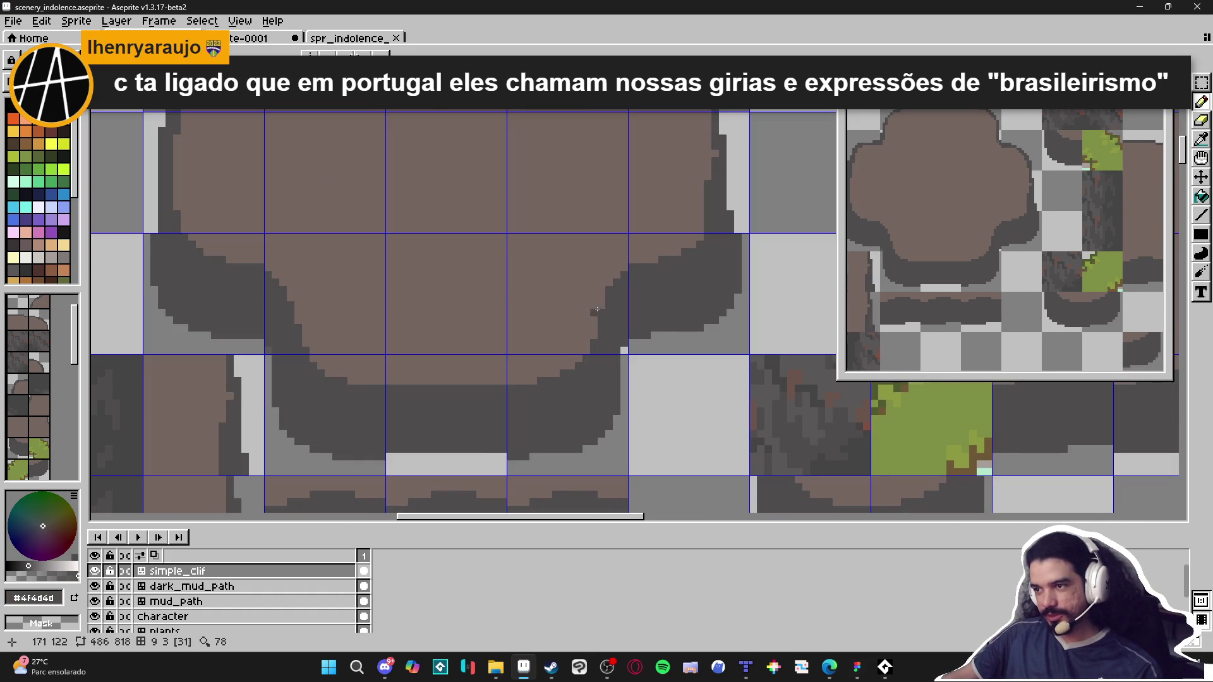
scroll(390, 315, "down", 2)
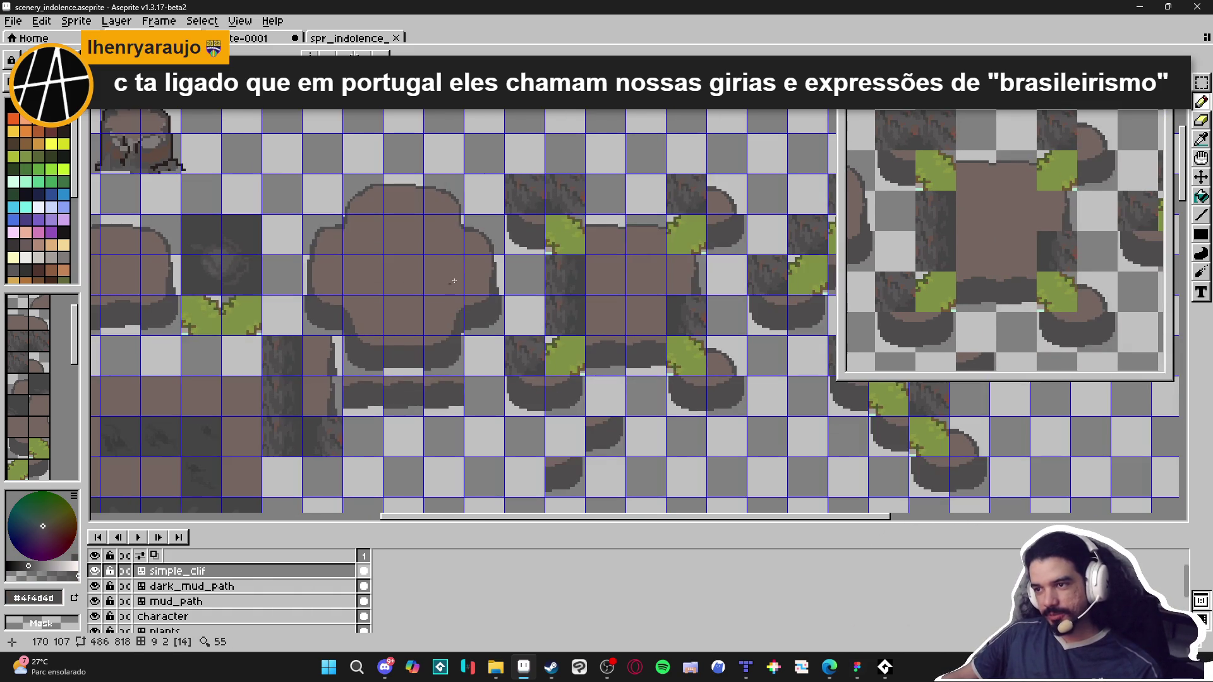
scroll(503, 306, "up", 4)
scroll(503, 306, "down", 4)
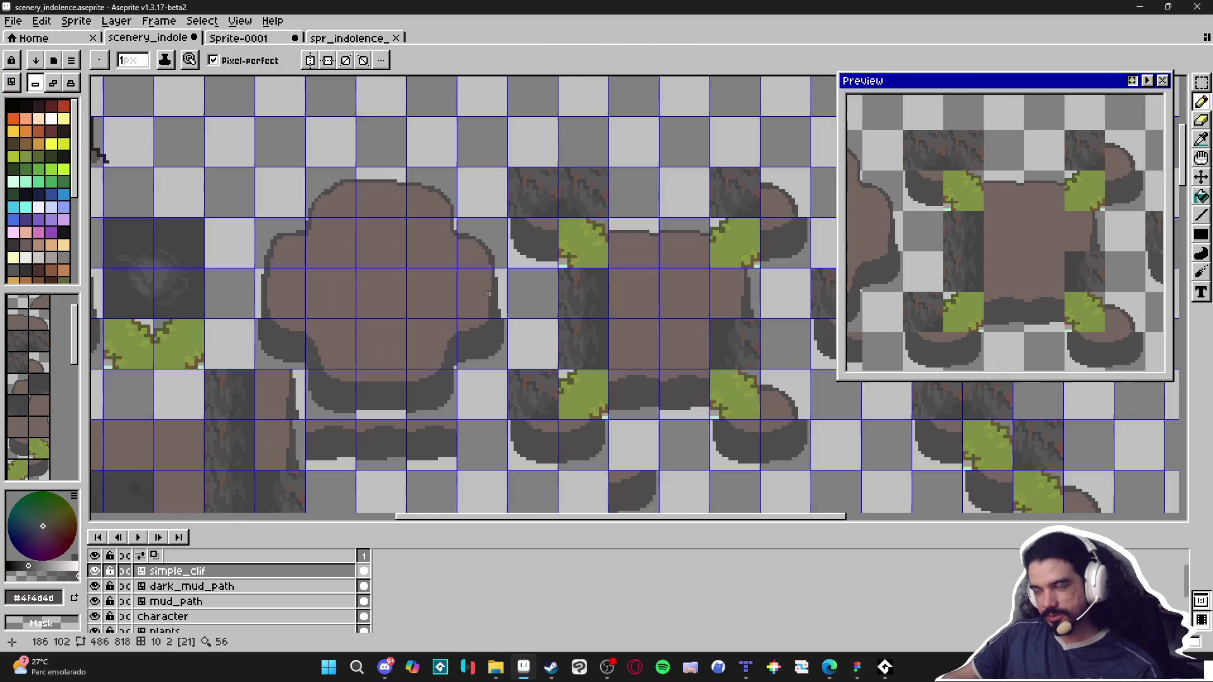
scroll(452, 283, "down", 1)
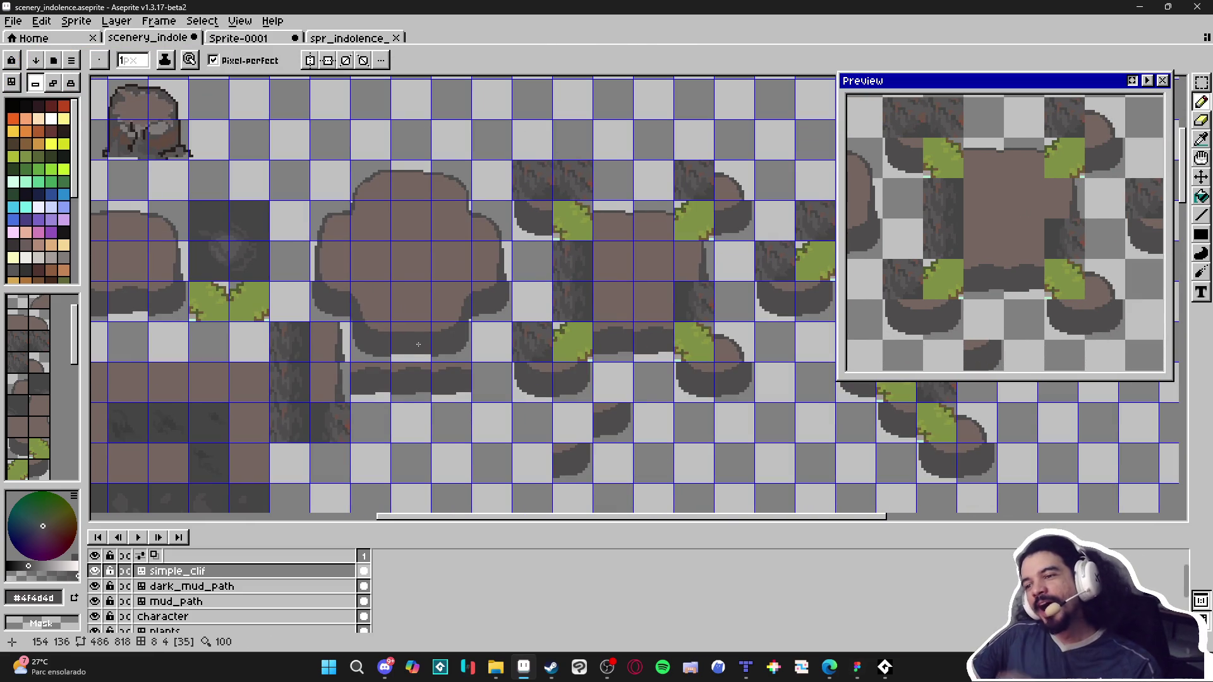
scroll(419, 344, "up", 3)
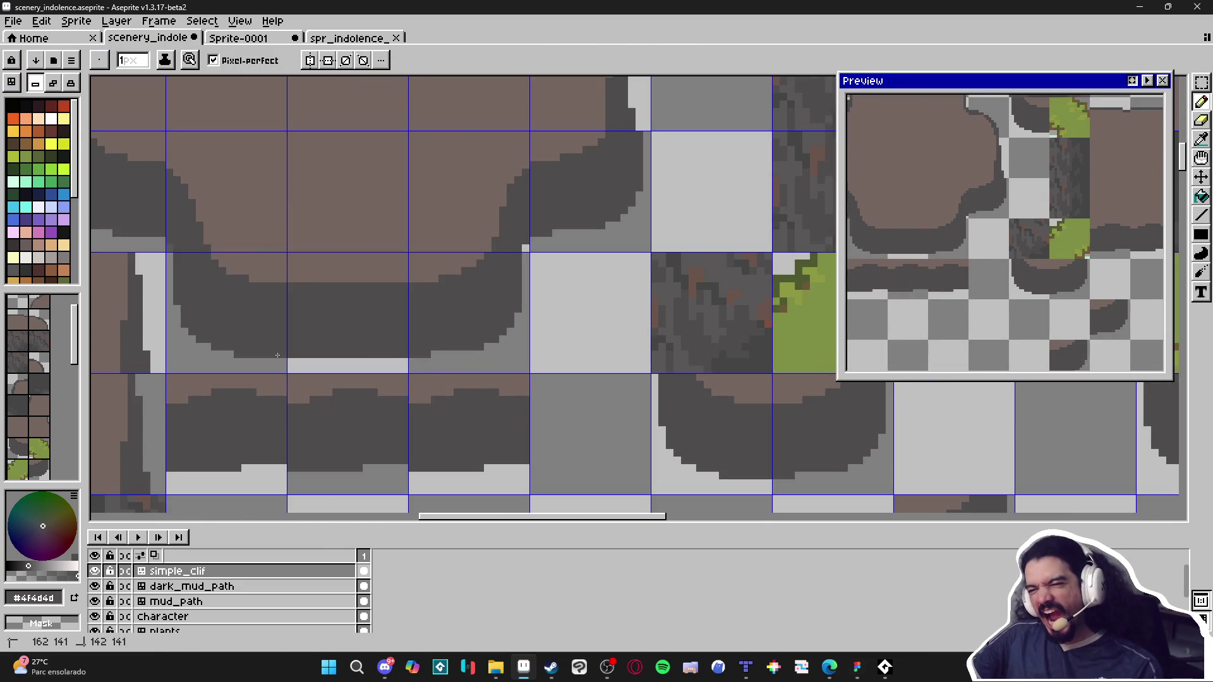
scroll(297, 357, "down", 3)
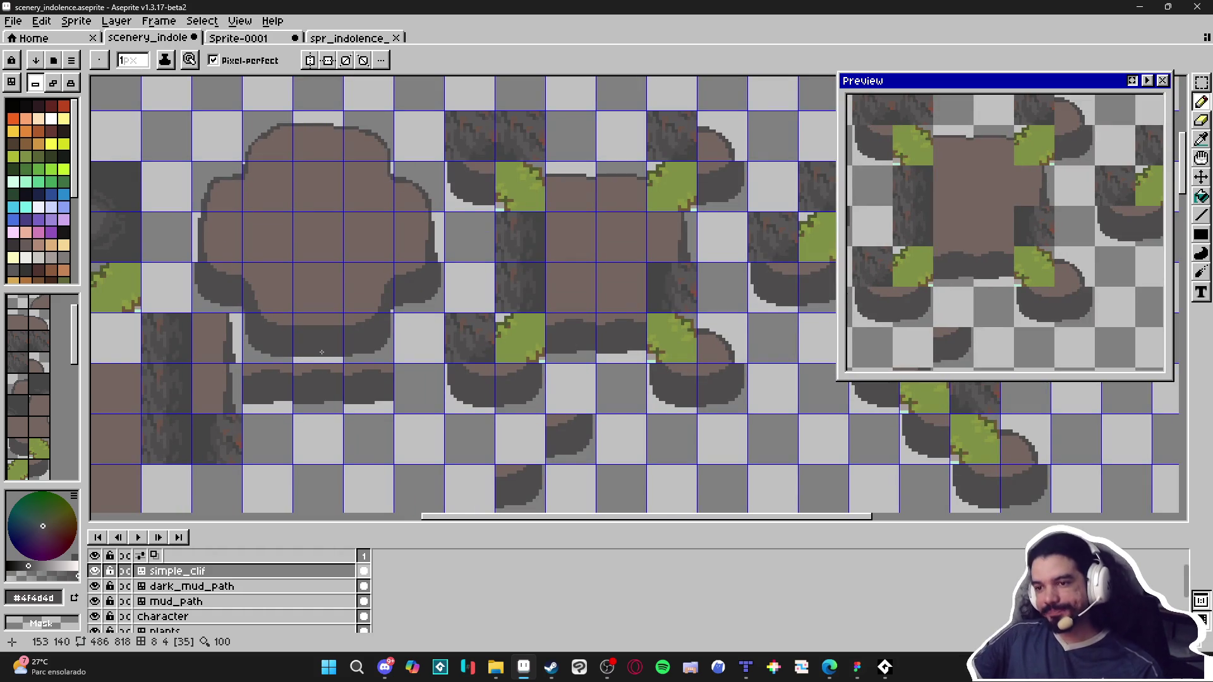
scroll(253, 315, "up", 5)
Step: Compare the brown mud #756661 and cliff-top colours, then settle on dark outline #4f4d4d
left_click(358, 348, "alt")
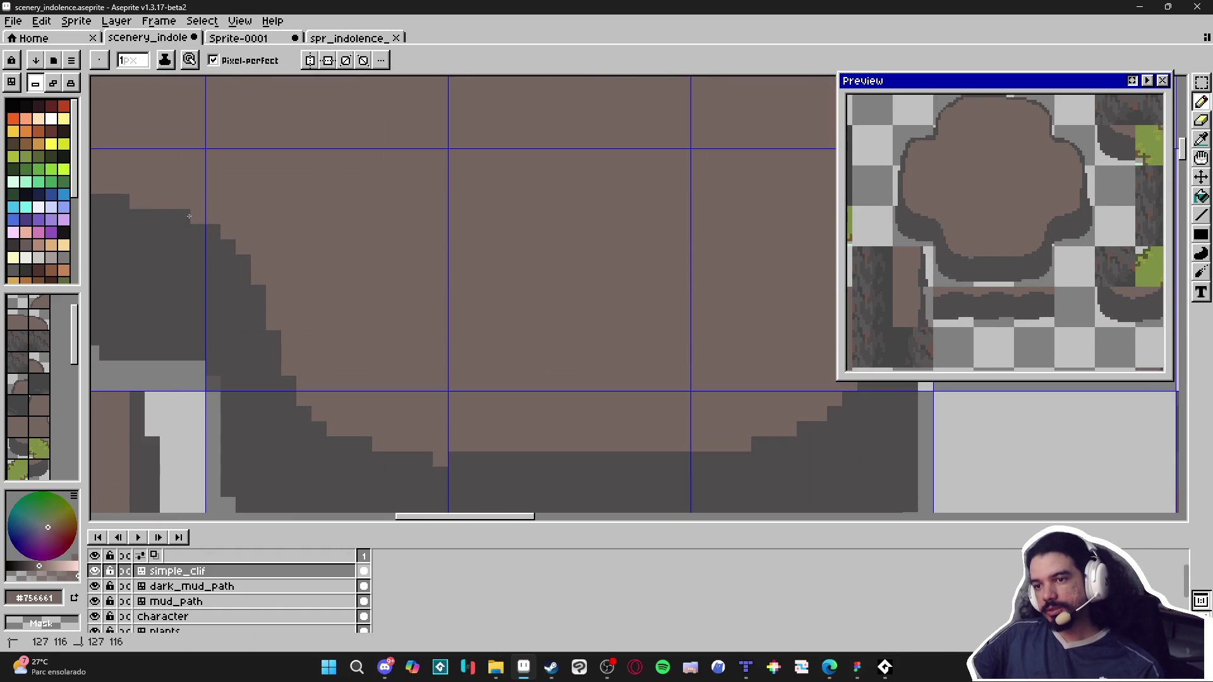
left_click(464, 461, "alt")
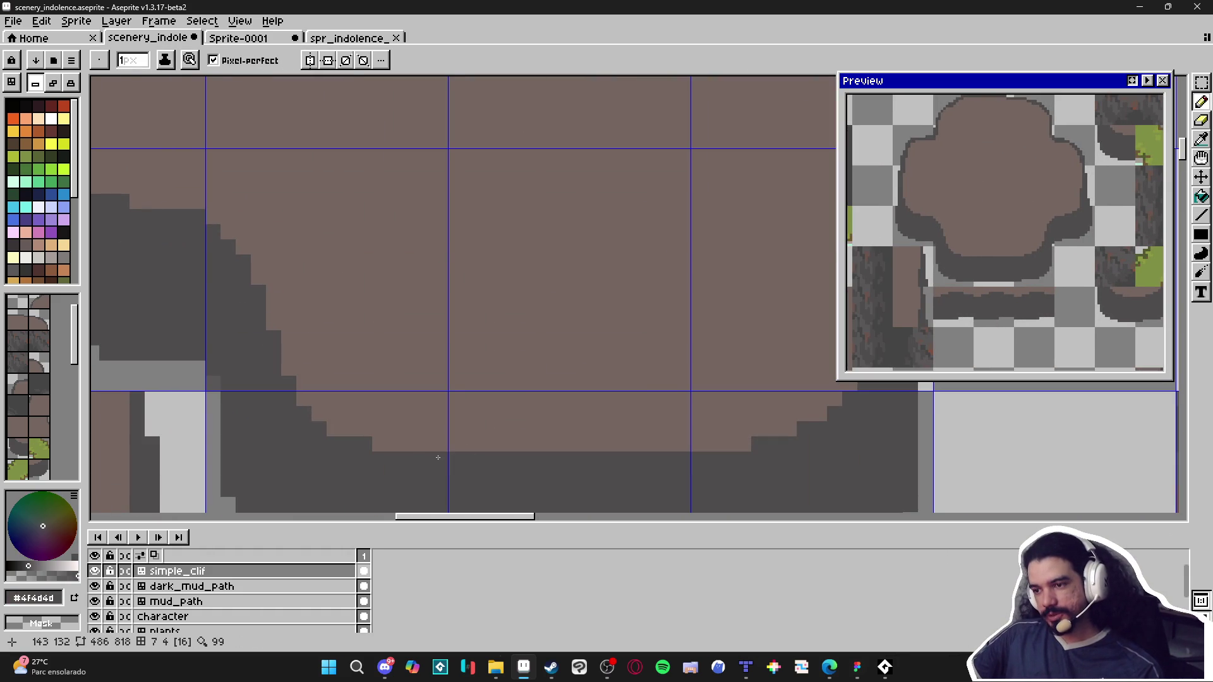
scroll(440, 457, "down", 2)
scroll(440, 456, "down", 2)
scroll(468, 457, "up", 2)
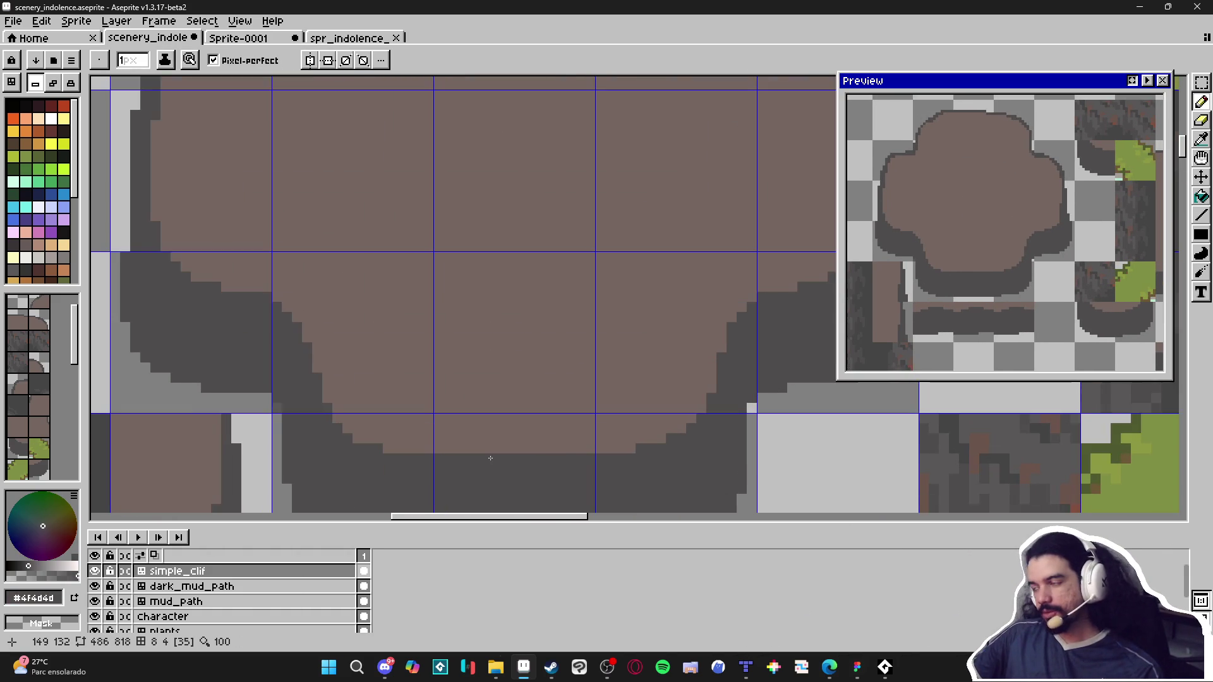
scroll(493, 457, "down", 2)
scroll(669, 328, "up", 2)
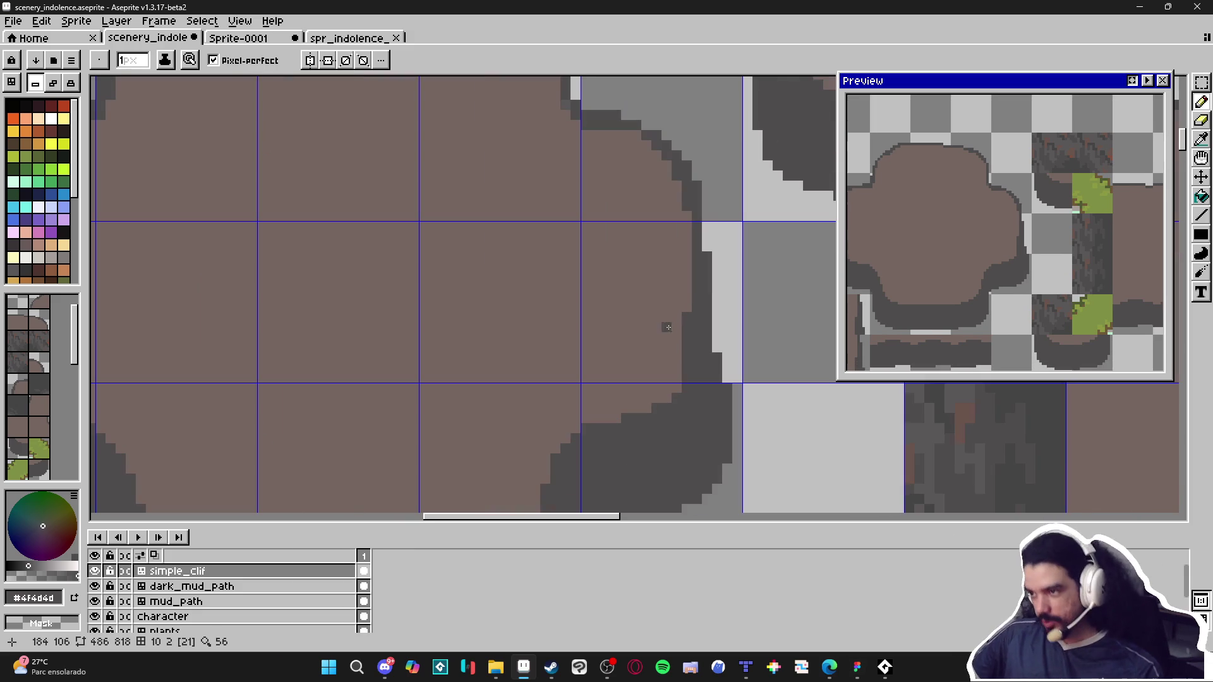
left_click(669, 327, "alt")
scroll(676, 360, "down", 2)
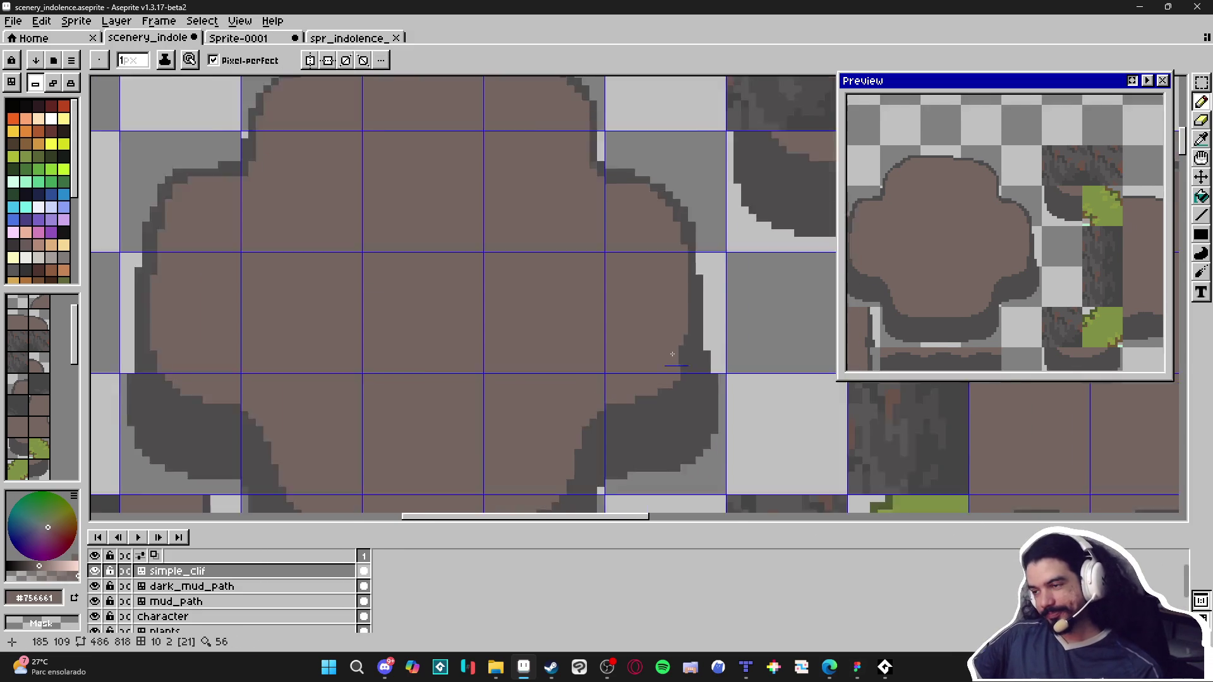
scroll(671, 376, "up", 1)
scroll(671, 376, "down", 4)
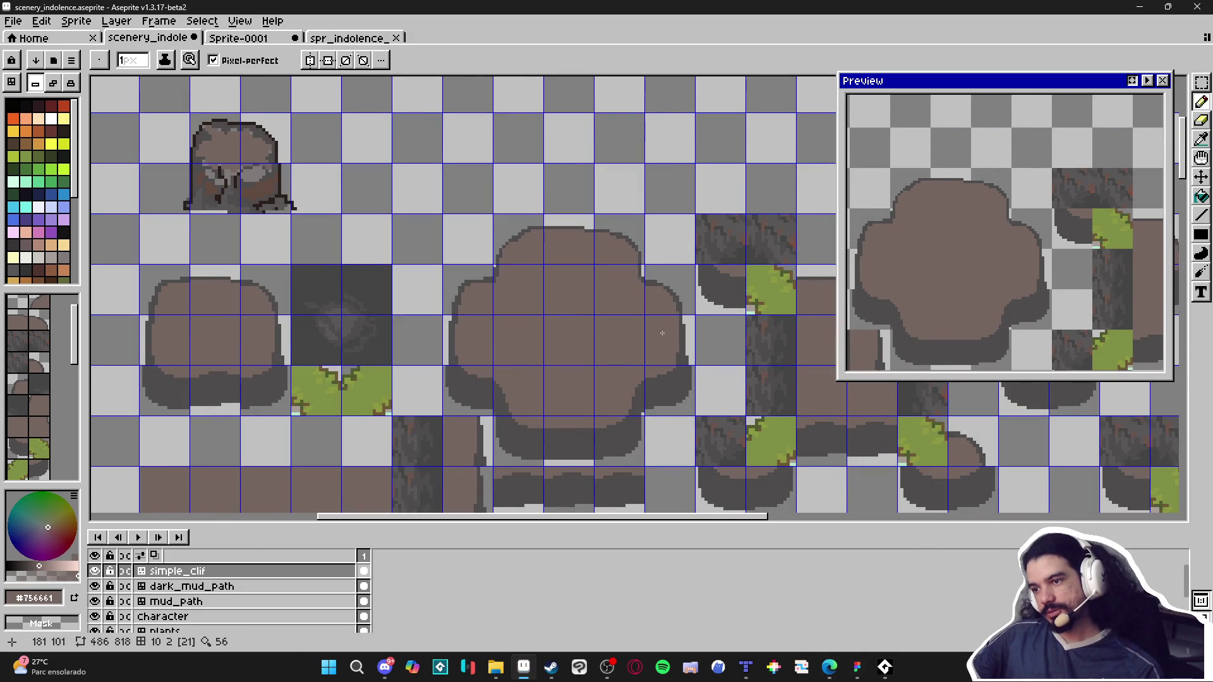
scroll(459, 271, "up", 5)
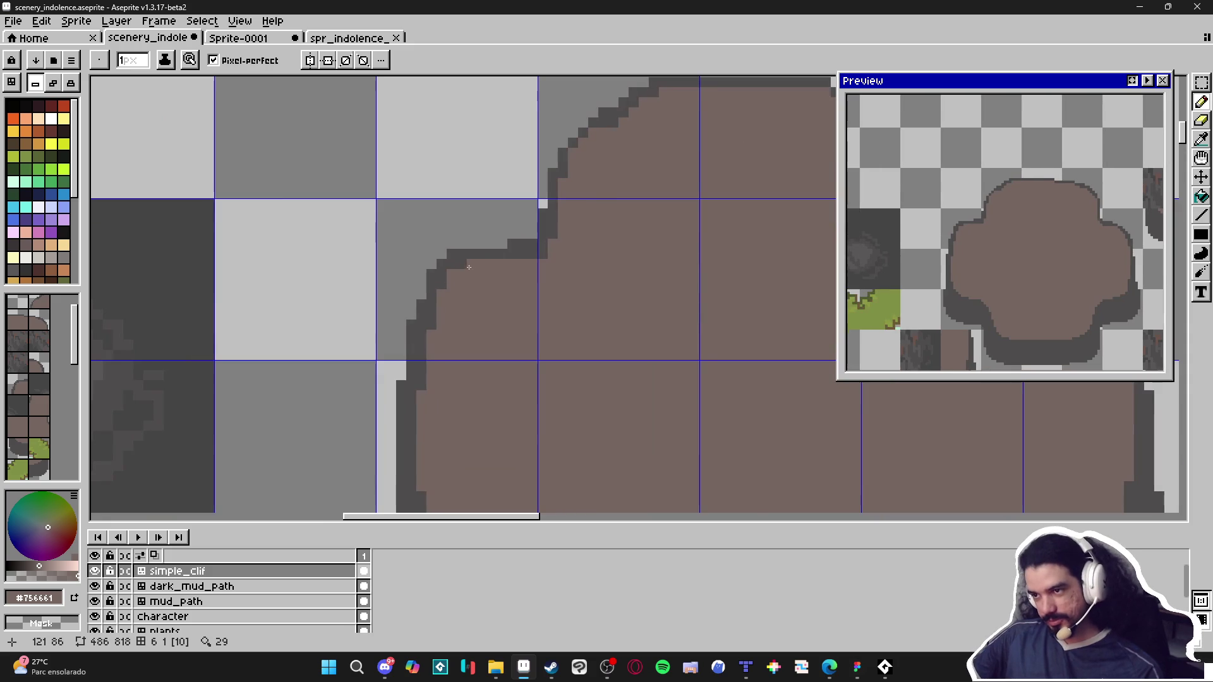
left_click(458, 271, "alt")
Step: Add and erase (2px eraser) dark outline pixels along the blob's upper-left staircase edge
left_click(452, 281)
left_click(470, 271)
key("e")
left_click(457, 260)
mouse_move(456, 259)
left_mouse_down()
mouse_move(434, 265)
mouse_move(434, 284)
left_mouse_up()
key("b")
left_click(479, 265)
key("e")
left_click_drag(476, 247, 416, 289)
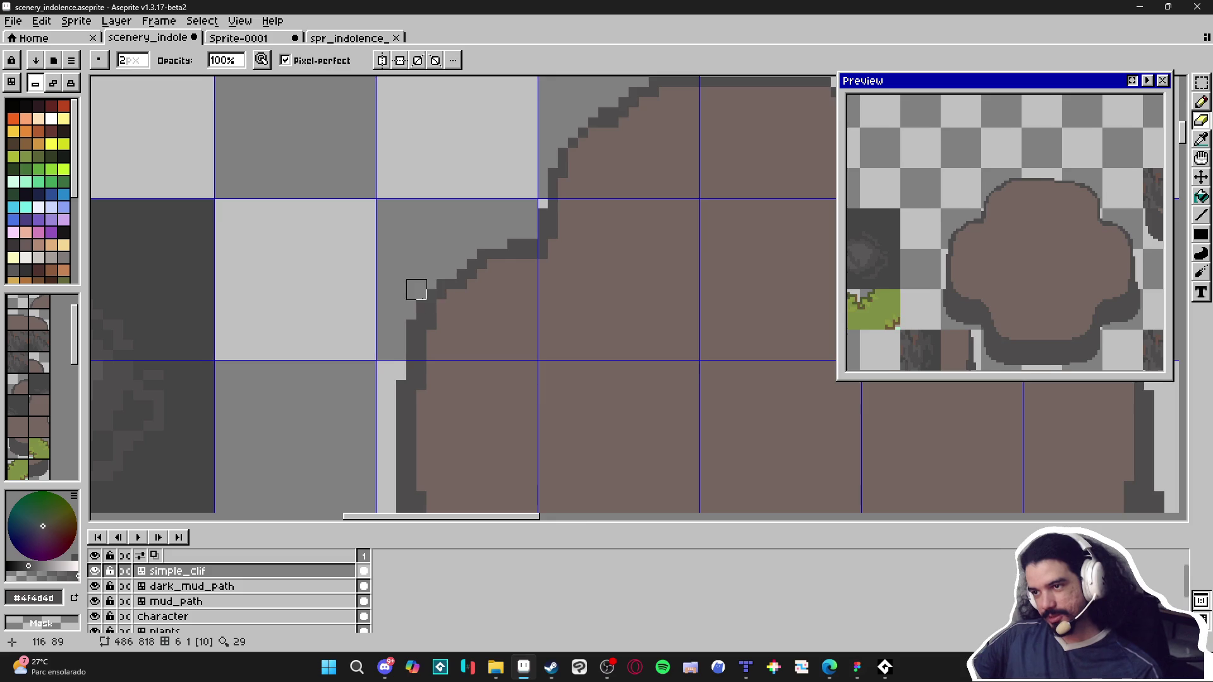
scroll(429, 294, "down", 4)
key("b")
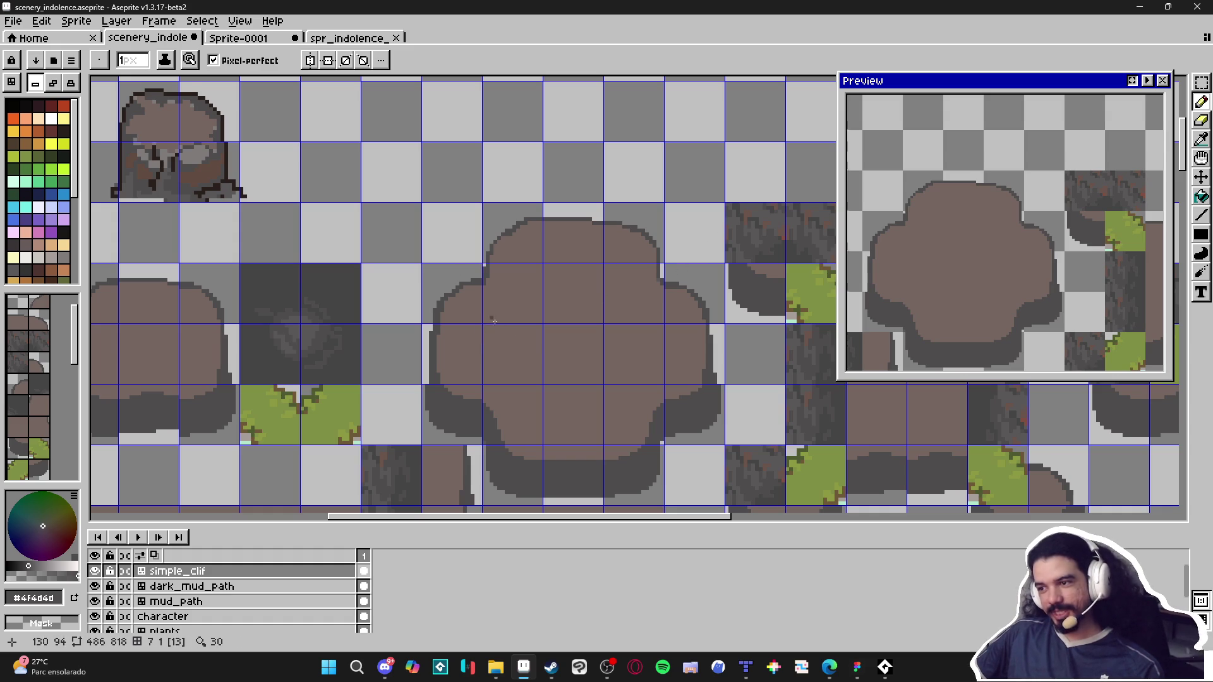
Step: Thin the rock's upper-left outline into one-pixel steps, undoing the last erase
scroll(494, 321, "down", 3)
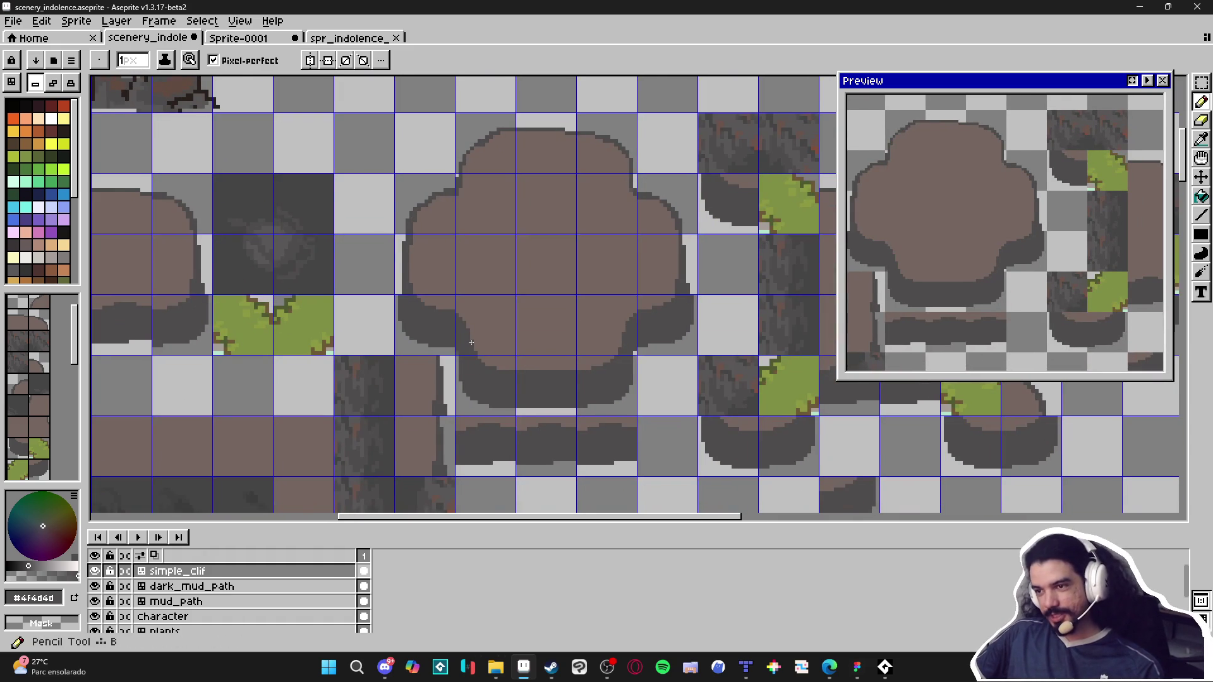
scroll(471, 342, "down", 1)
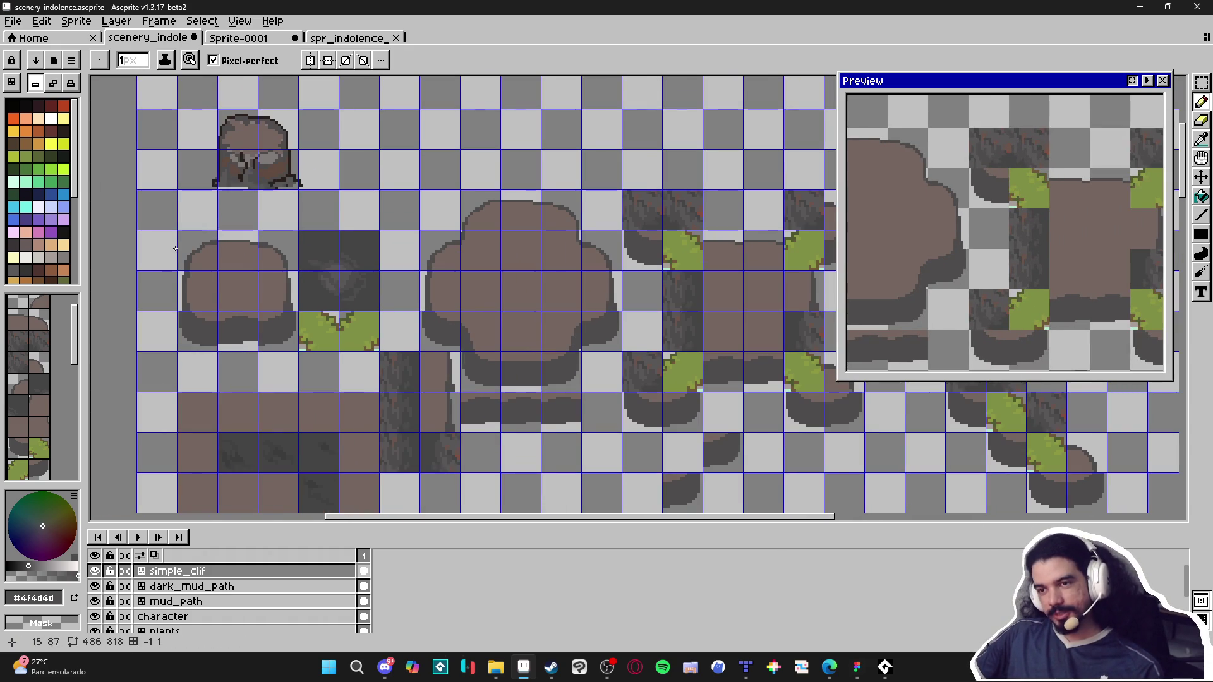
scroll(192, 248, "up", 6)
key("e")
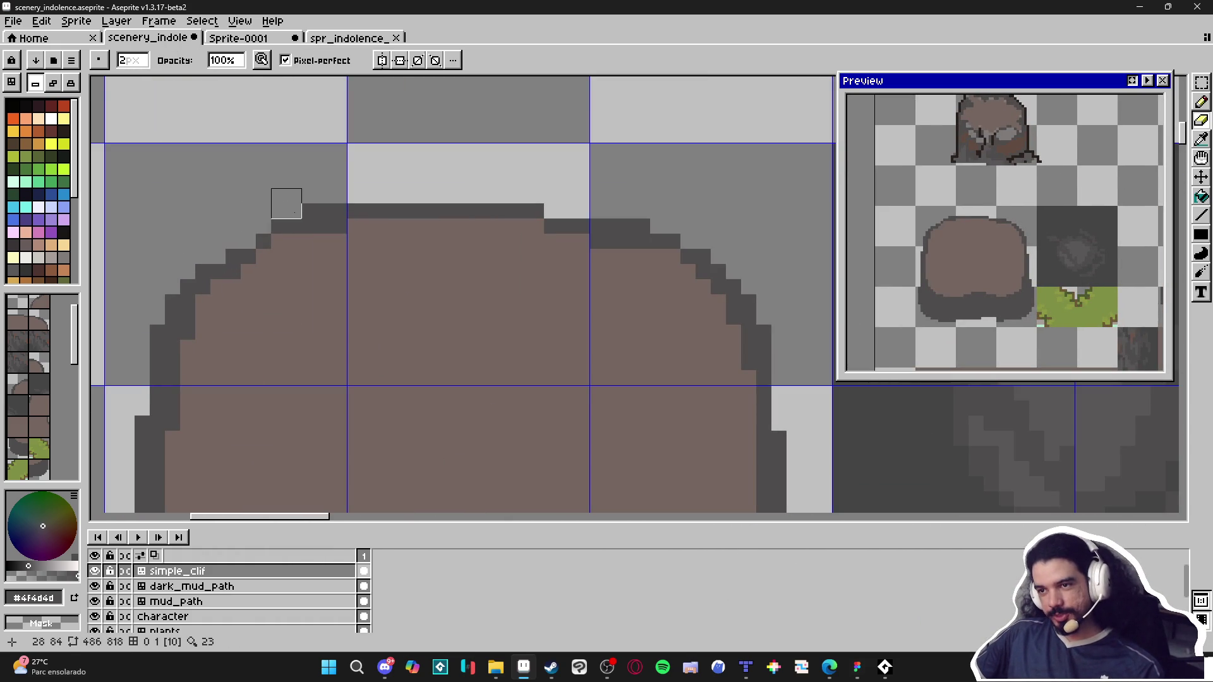
mouse_move(210, 249)
left_mouse_down()
mouse_move(225, 249)
mouse_move(165, 276)
mouse_move(165, 295)
left_mouse_up()
left_click(173, 302)
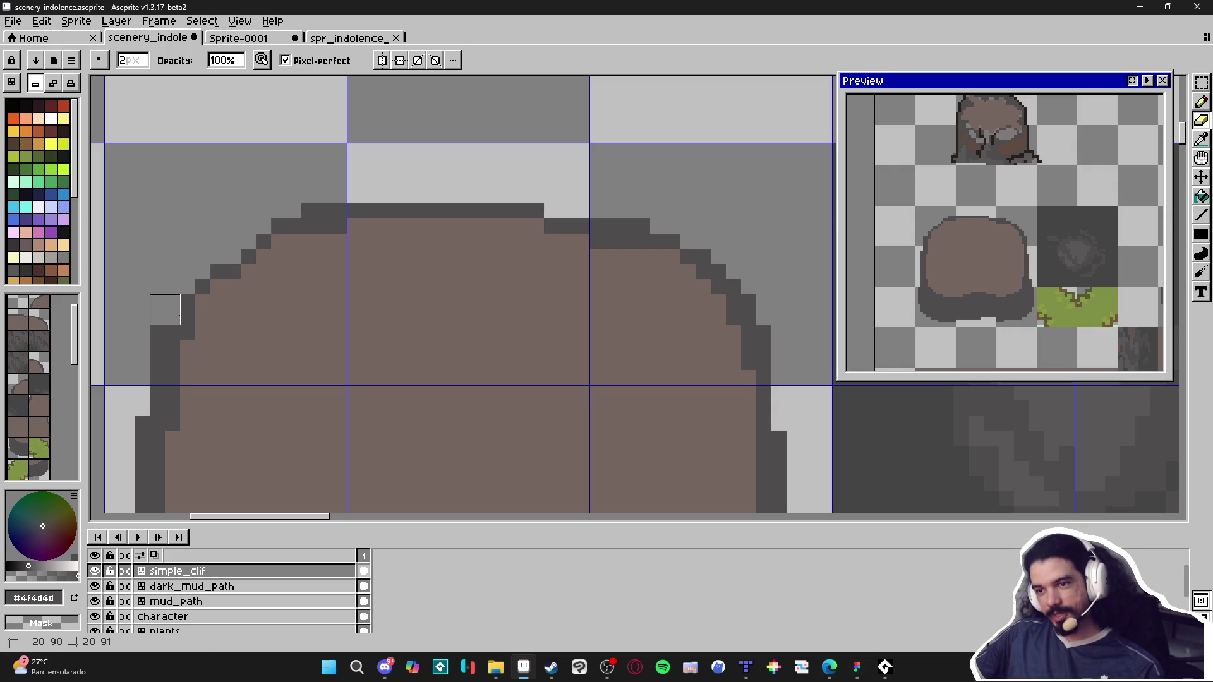
left_click(165, 318)
left_click(158, 333)
key("ctrl+z")
Step: Erase the rock's dark left outline column downward
key("v")
key("e")
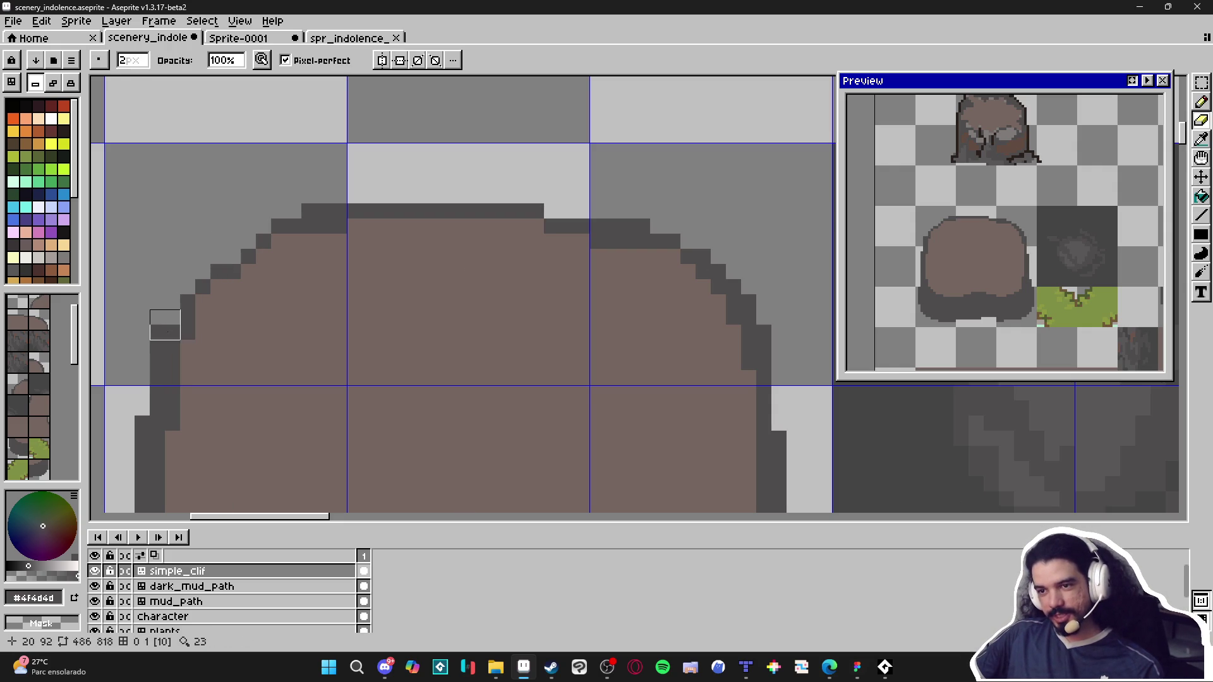
left_click_drag(150, 326, 150, 401)
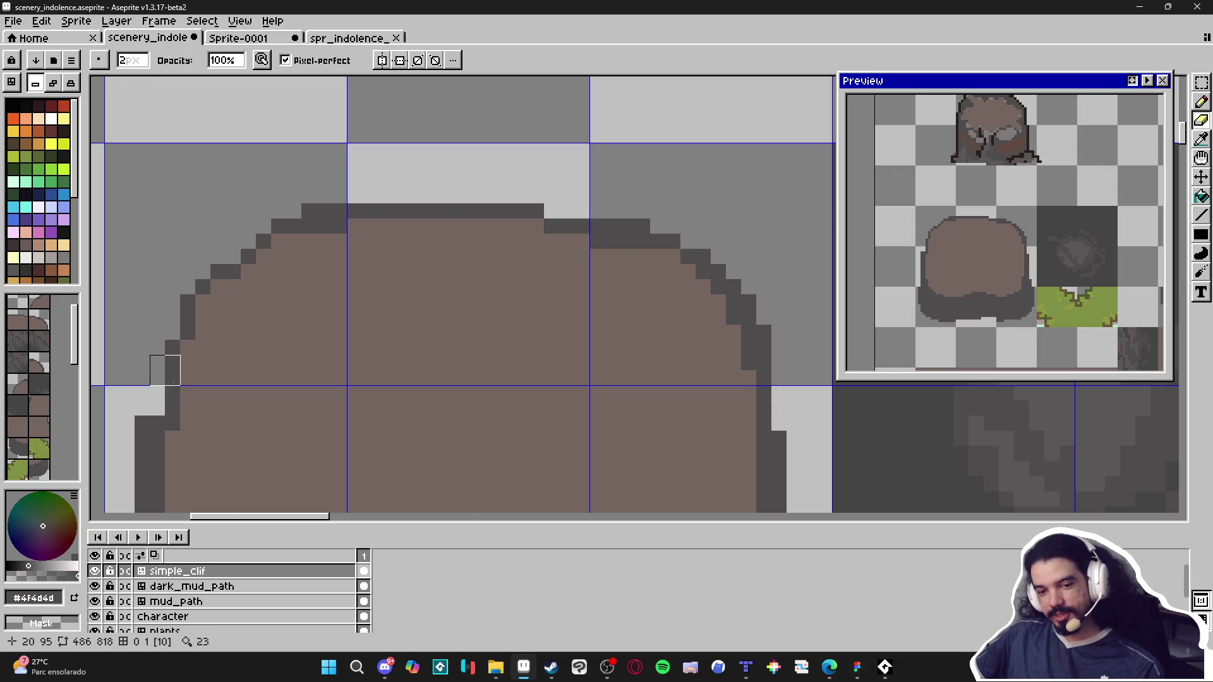
scroll(181, 313, "down", 2)
scroll(182, 312, "left", 1)
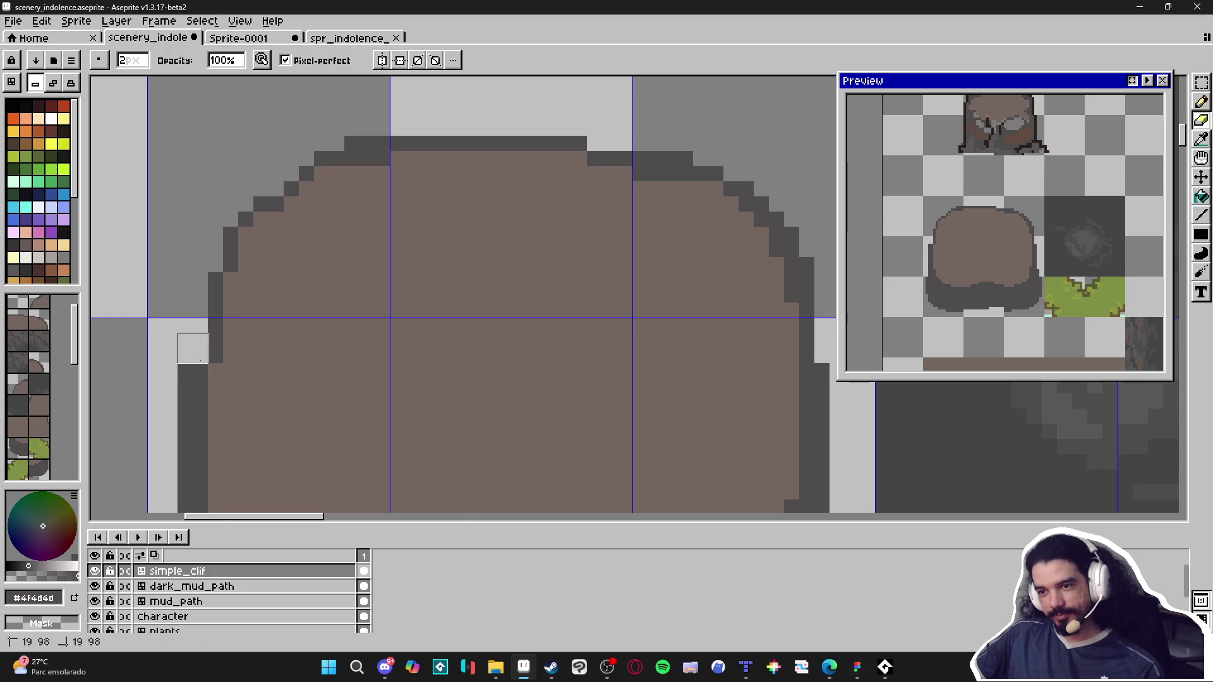
scroll(189, 345, "down", 2)
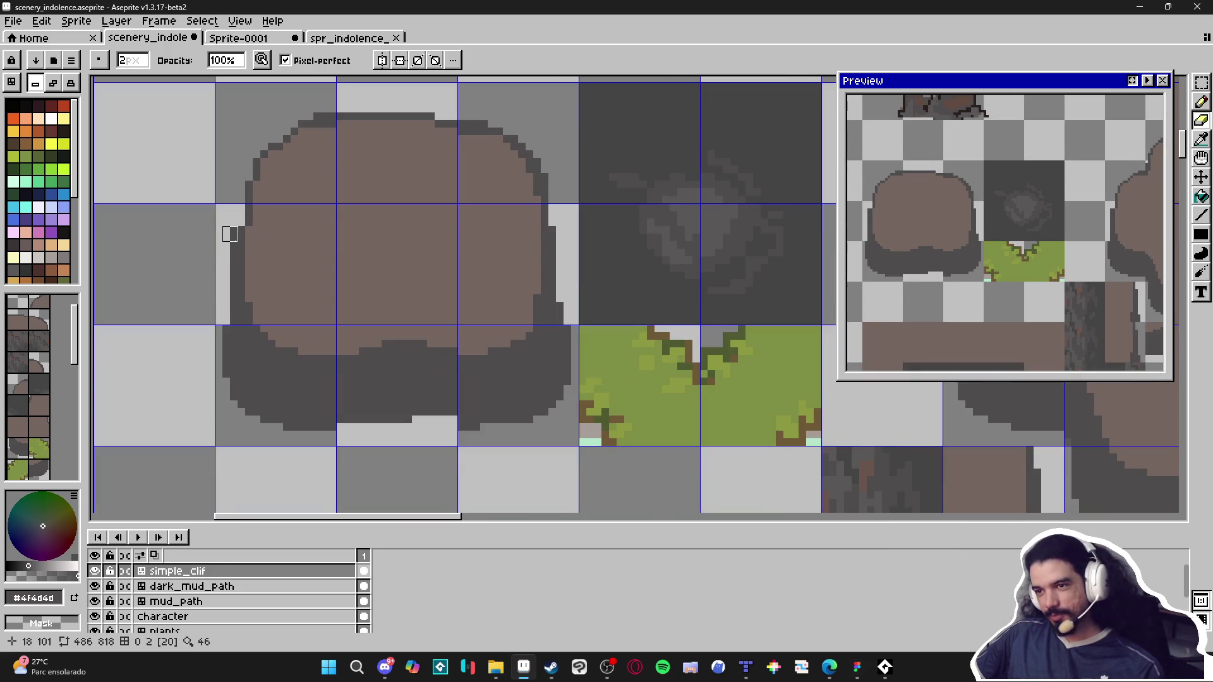
Step: Draw a straight dark outline line along the rock's left edge
key("b")
scroll(247, 211, "up", 2)
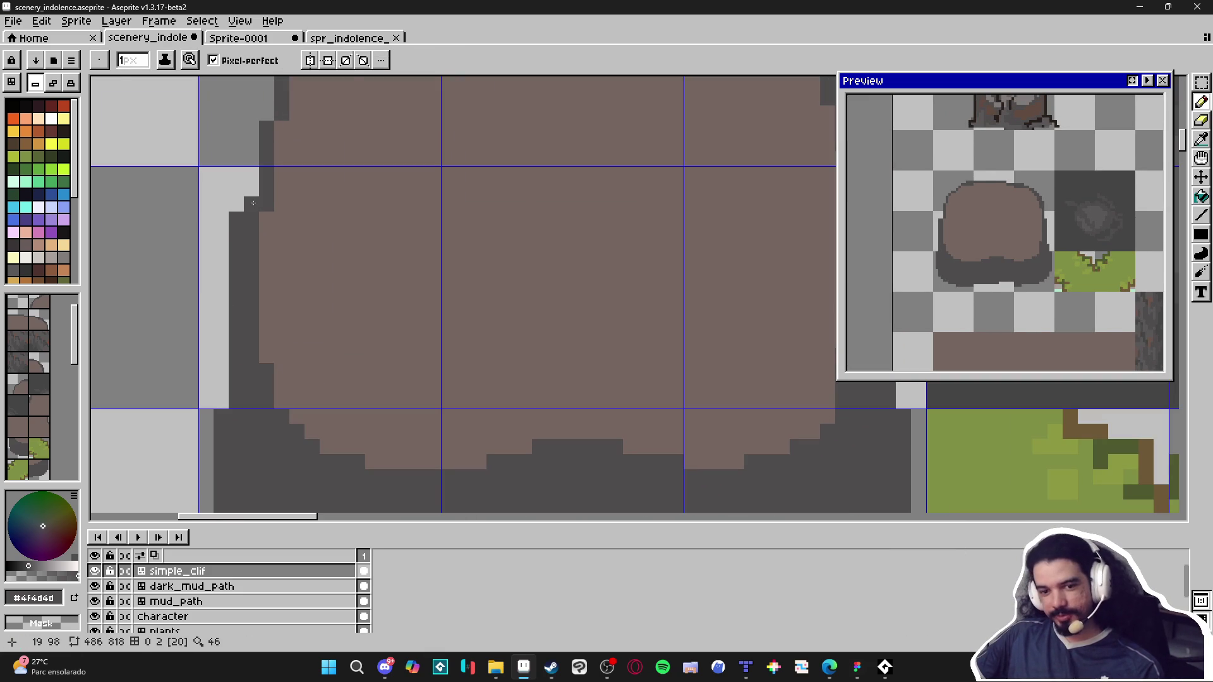
mouse_move(266, 114)
left_mouse_down()
mouse_move(277, 201)
mouse_move(278, 171)
mouse_move(331, 122)
left_mouse_up()
scroll(425, 211, "down", 3)
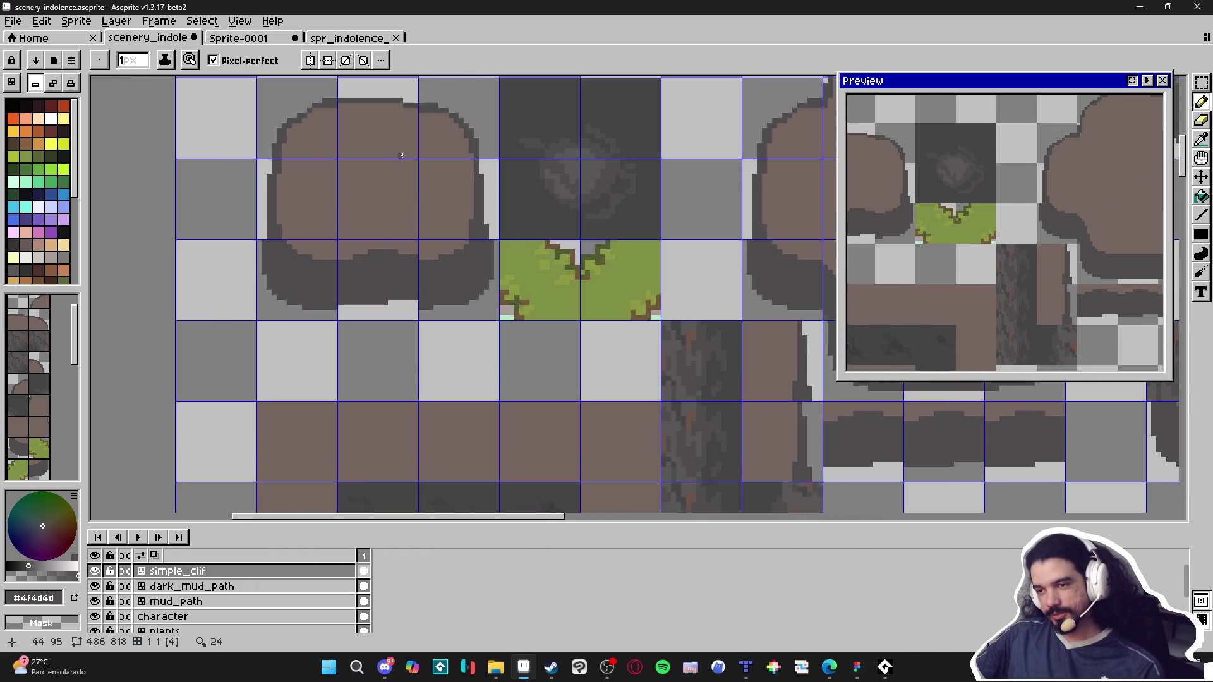
scroll(387, 221, "up", 4)
Step: Zoom out to view the whole cliff tileset
key("alt")
scroll(379, 391, "down", 3)
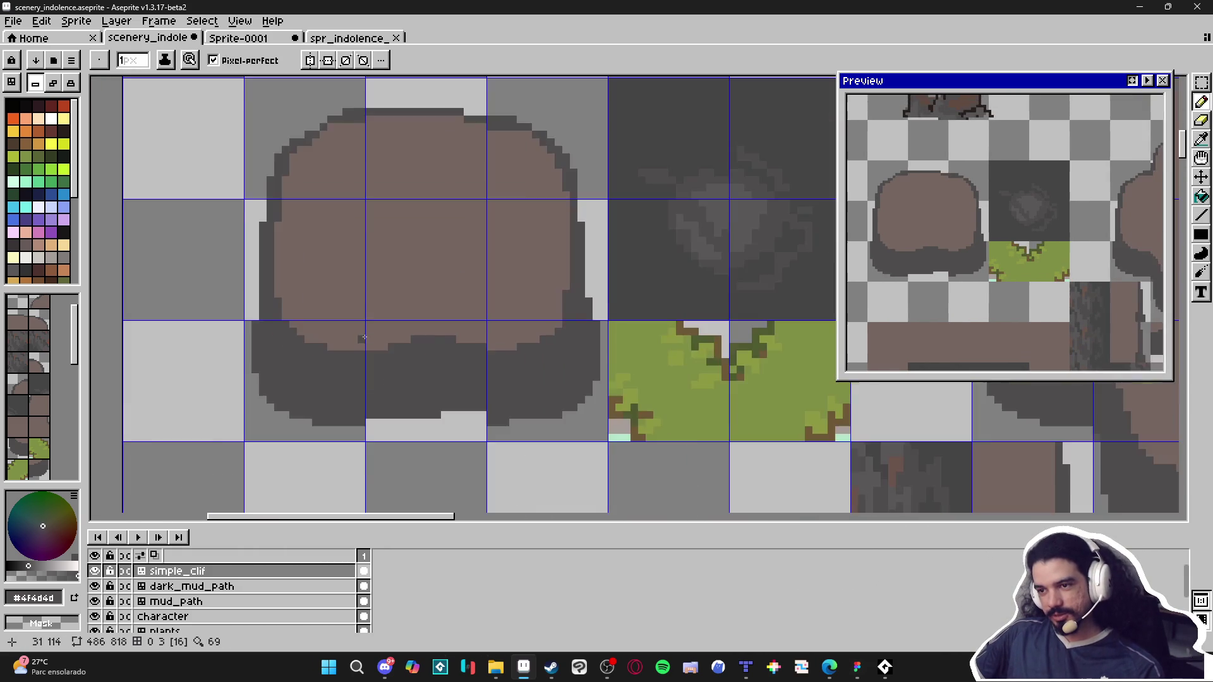
scroll(341, 339, "up", 3)
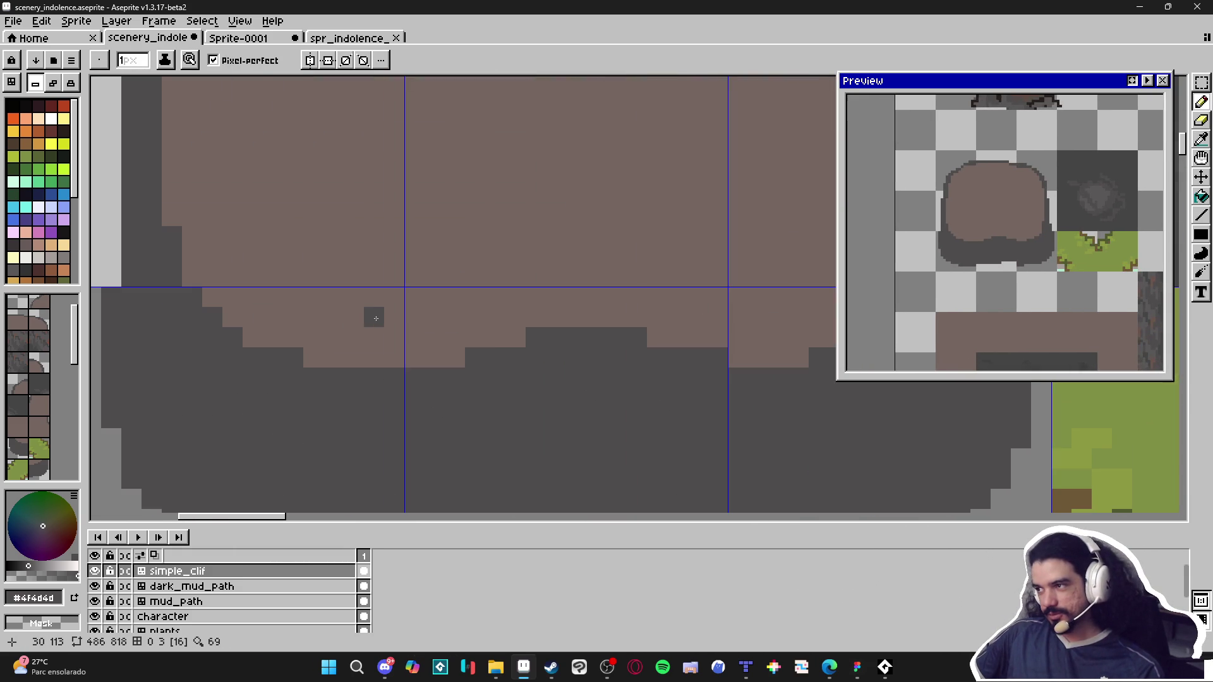
scroll(375, 318, "down", 5)
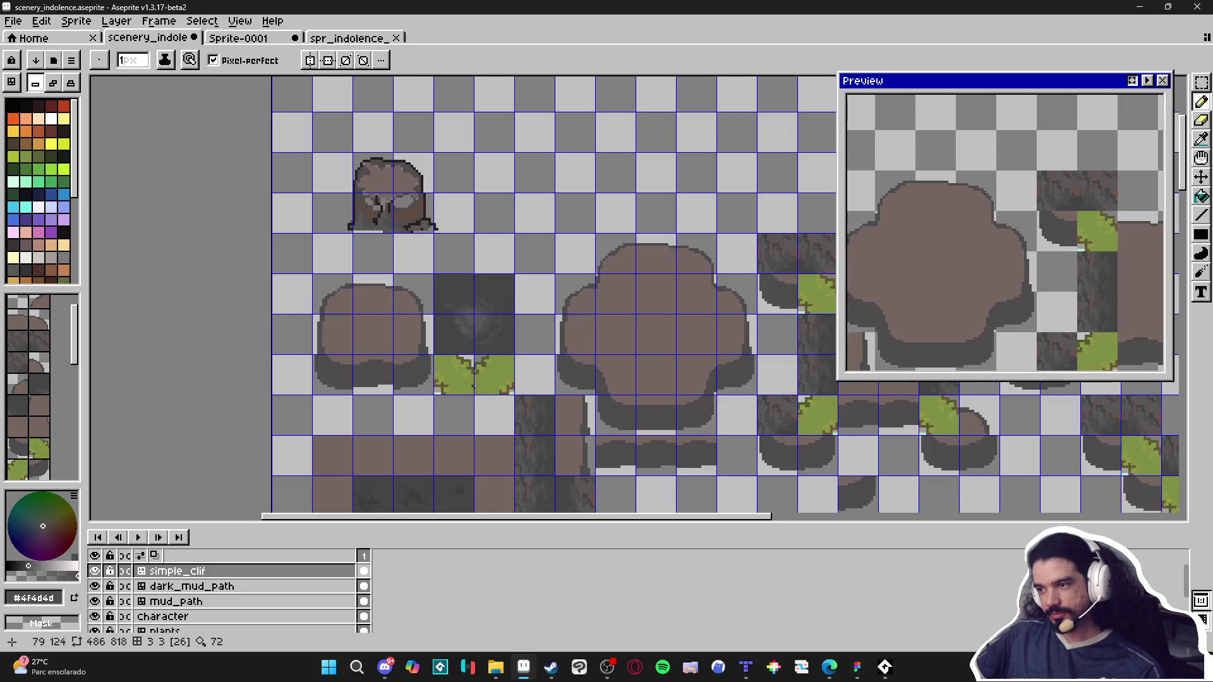
scroll(473, 386, "down", 2)
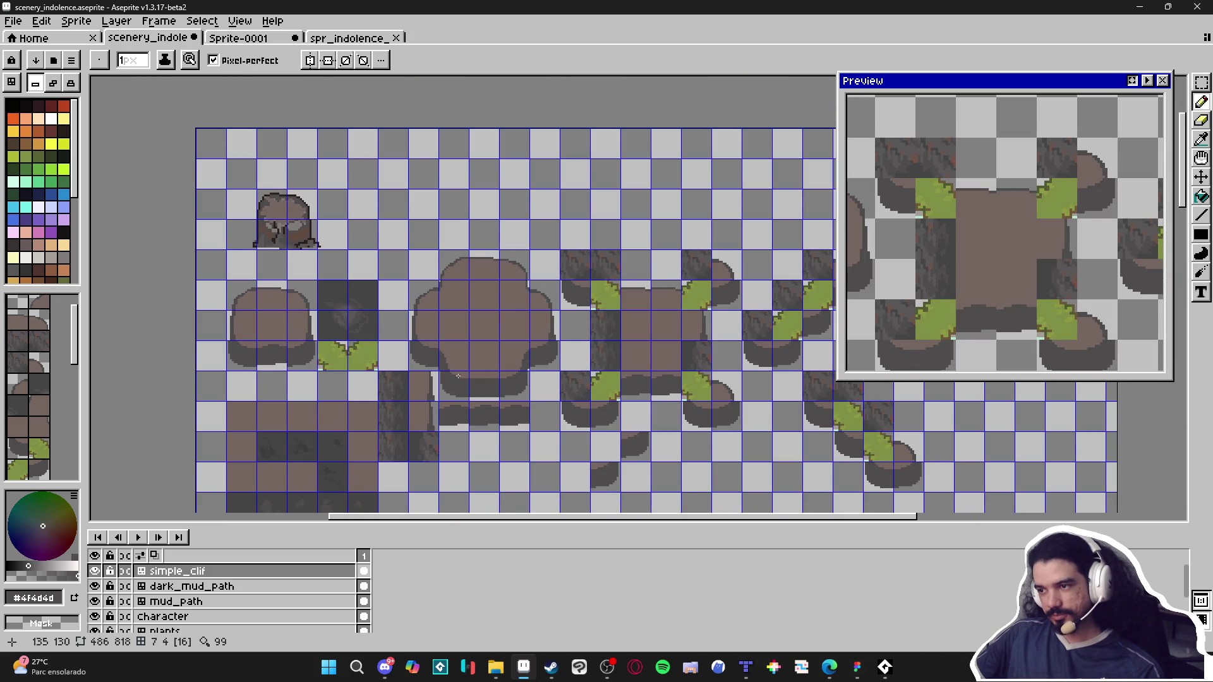
scroll(479, 402, "right", 2)
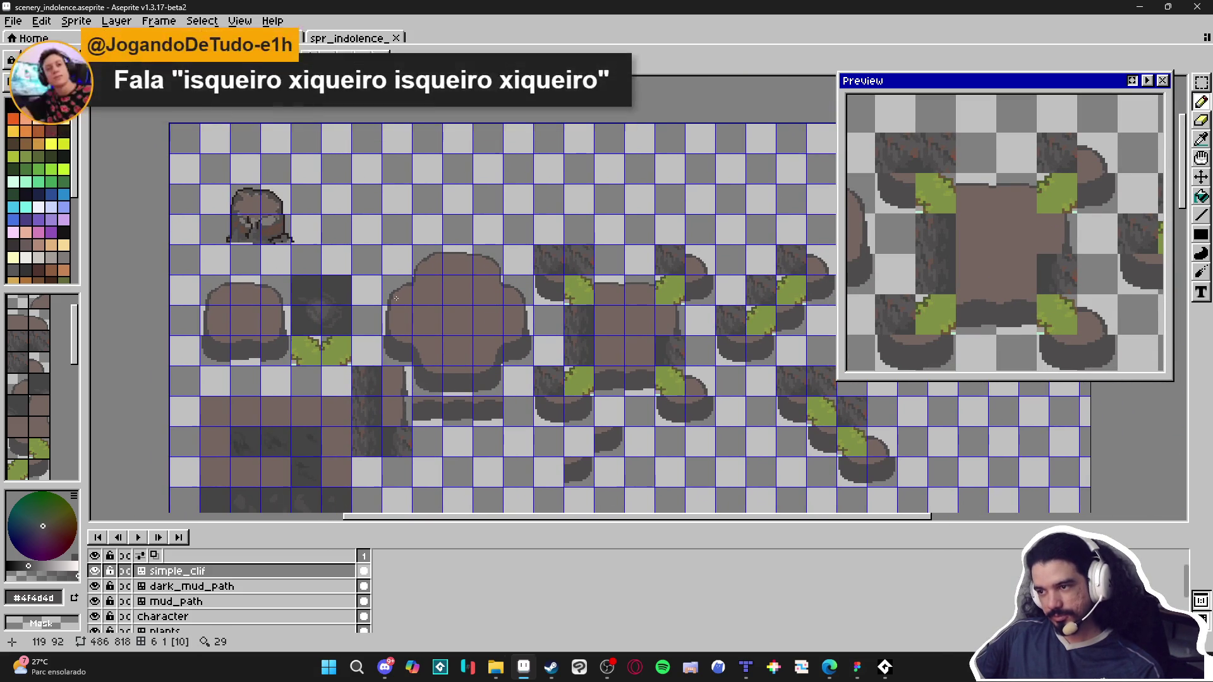
Step: Pick the rounded mud tile from the tileset and place it on the map
key("ctrl")
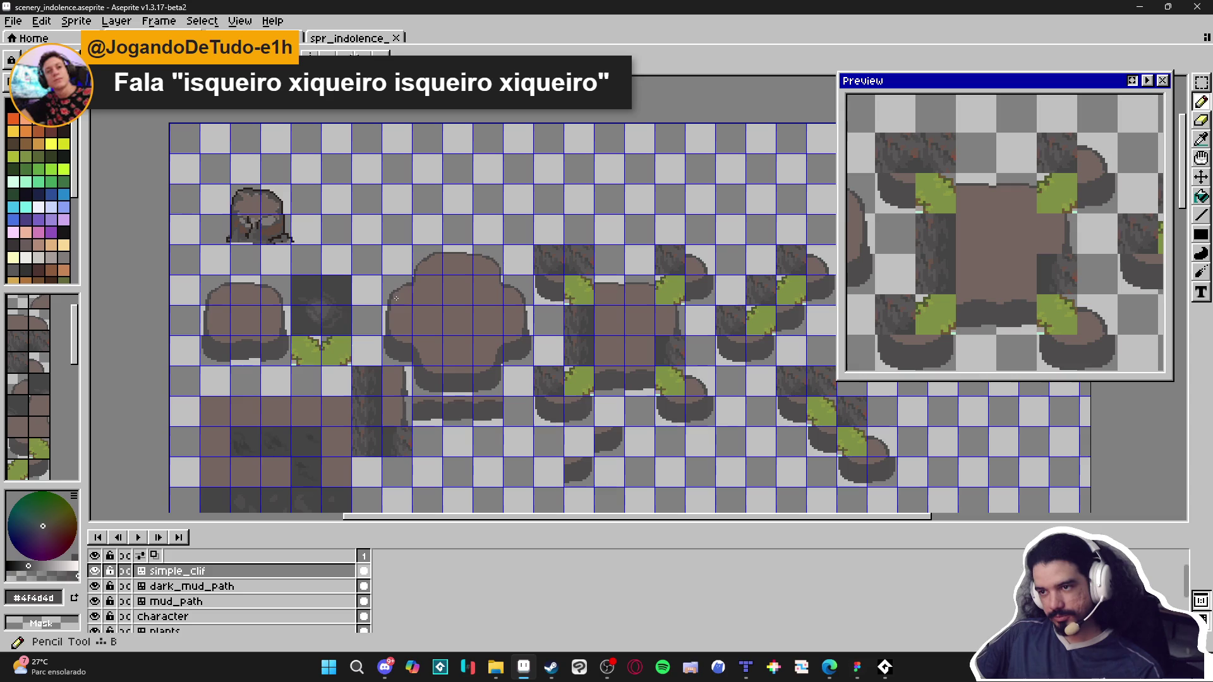
left_click(22, 411)
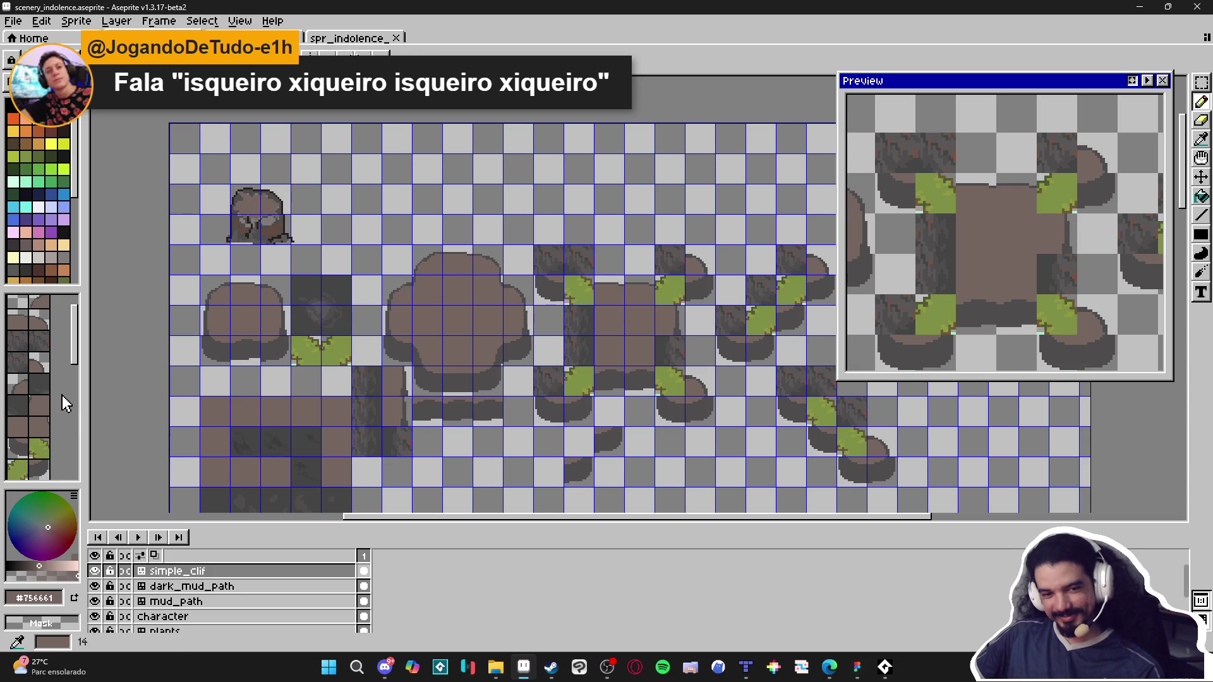
left_click(14, 383)
left_click(38, 363)
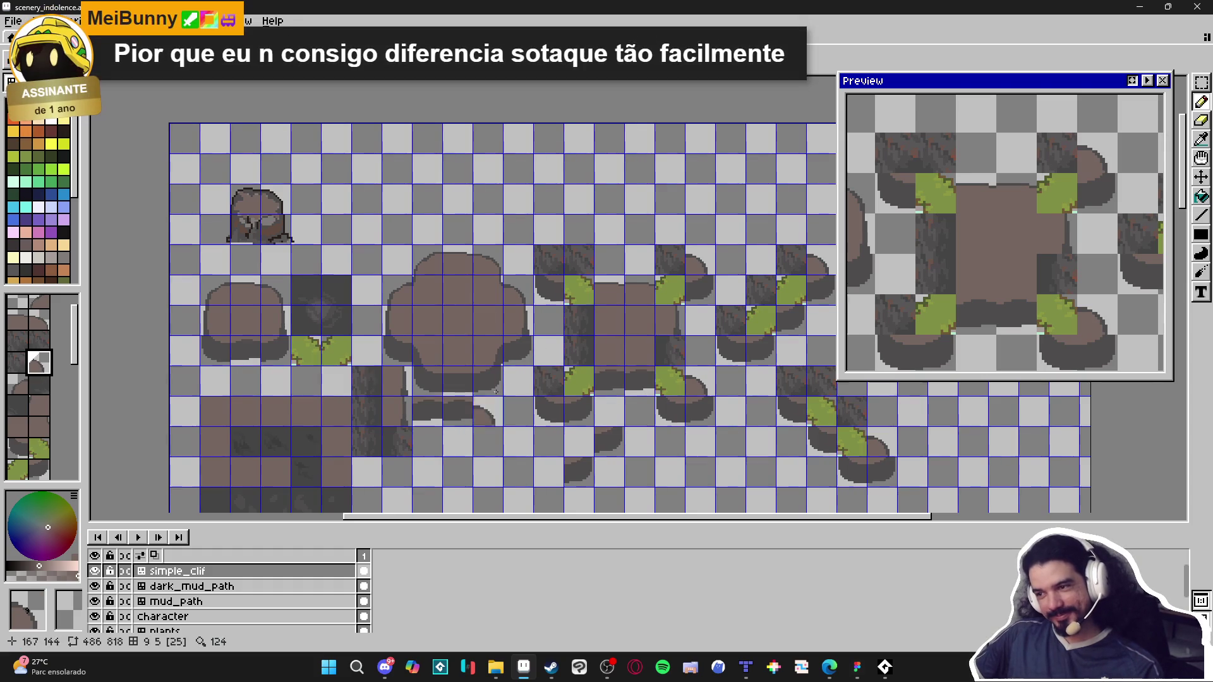
left_click(18, 384)
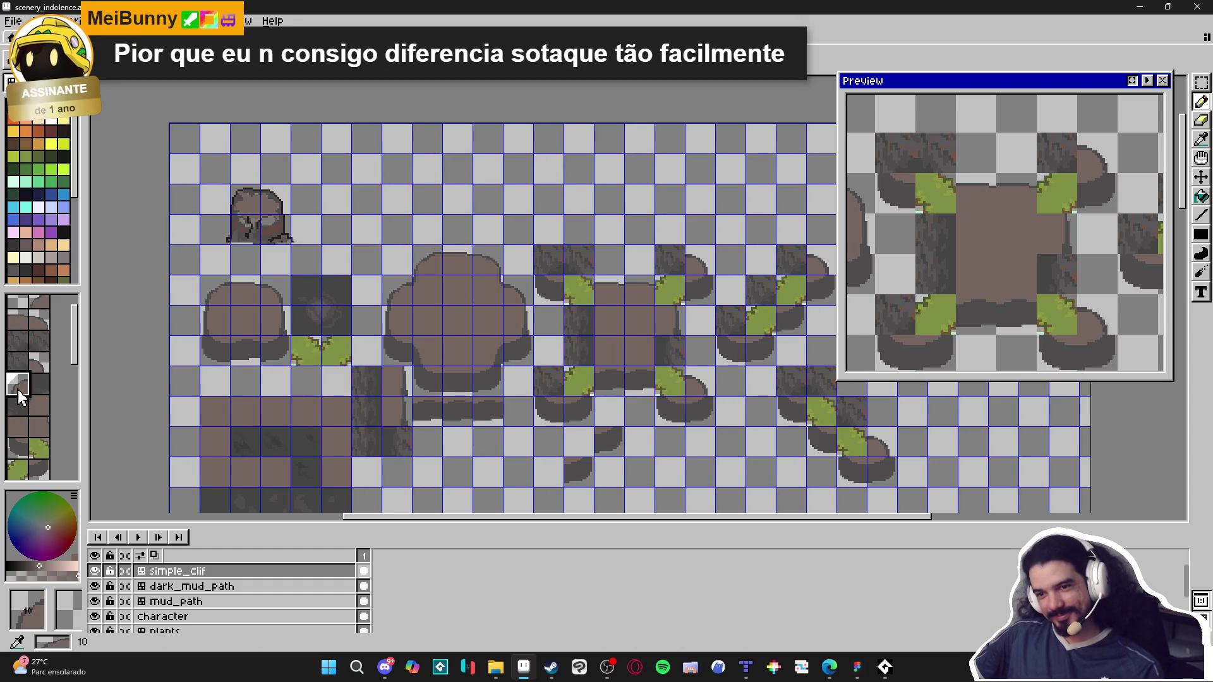
left_click(542, 379)
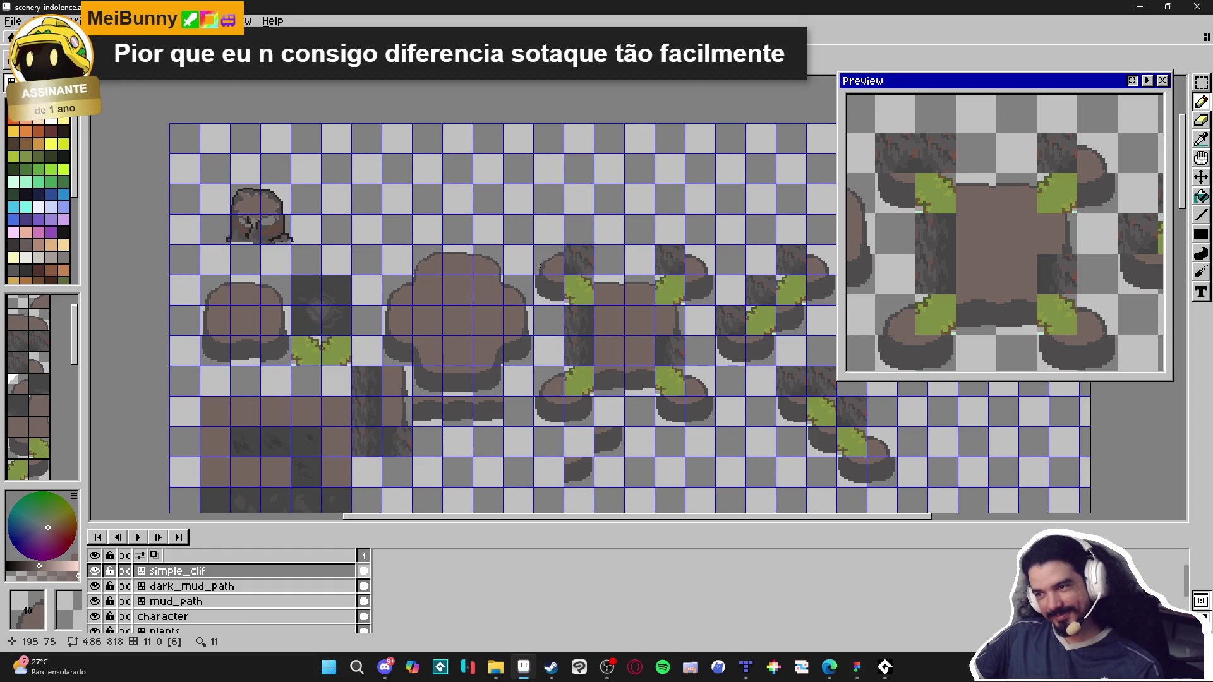
Step: Replace the dark bark cells beside the square plateau with rounded mud tiles
left_click(46, 324)
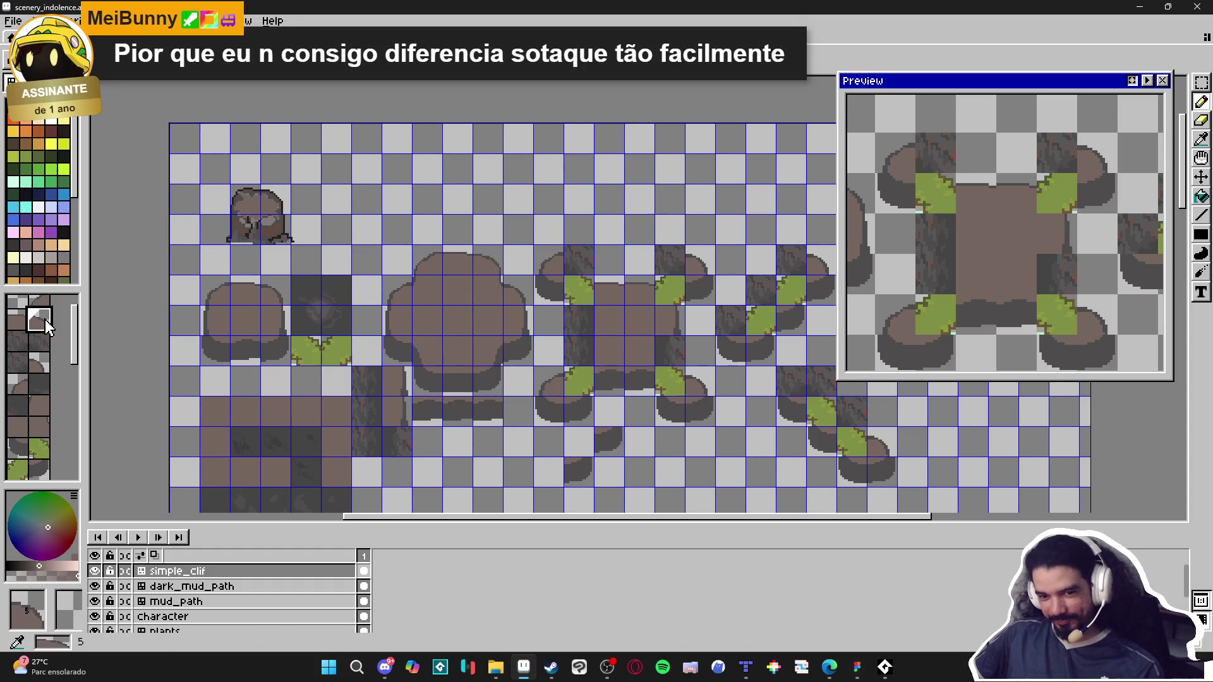
left_click(592, 260)
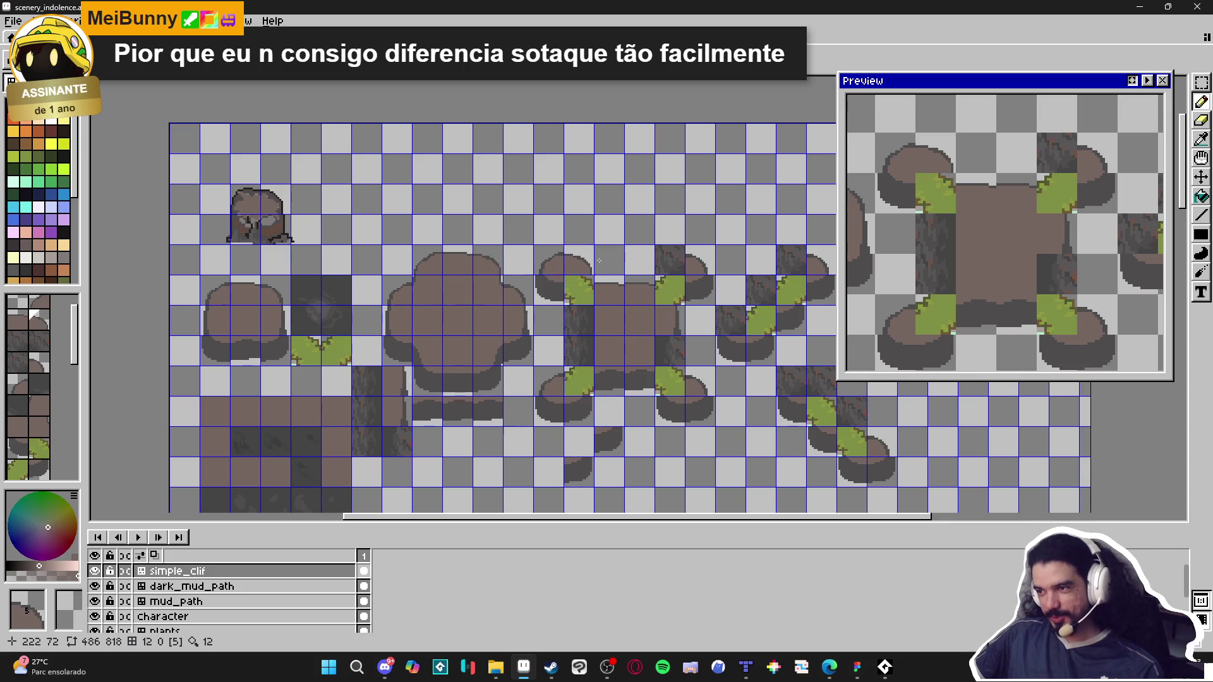
left_click(18, 383)
left_click(614, 223)
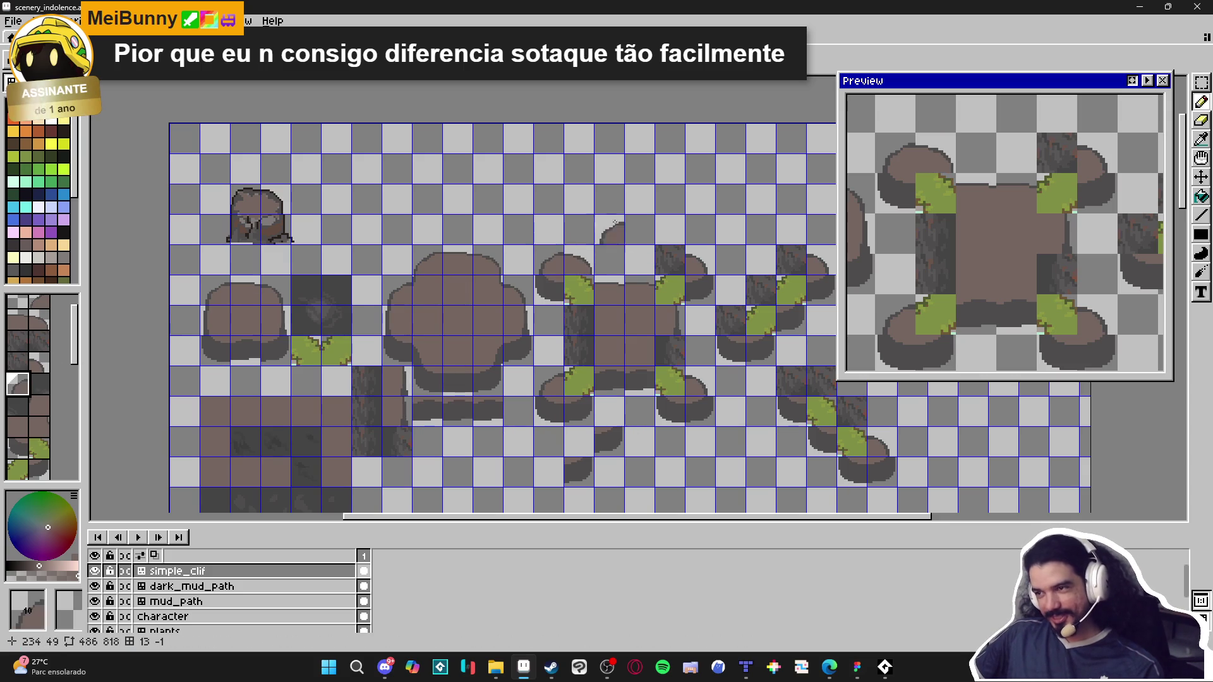
left_click(669, 260)
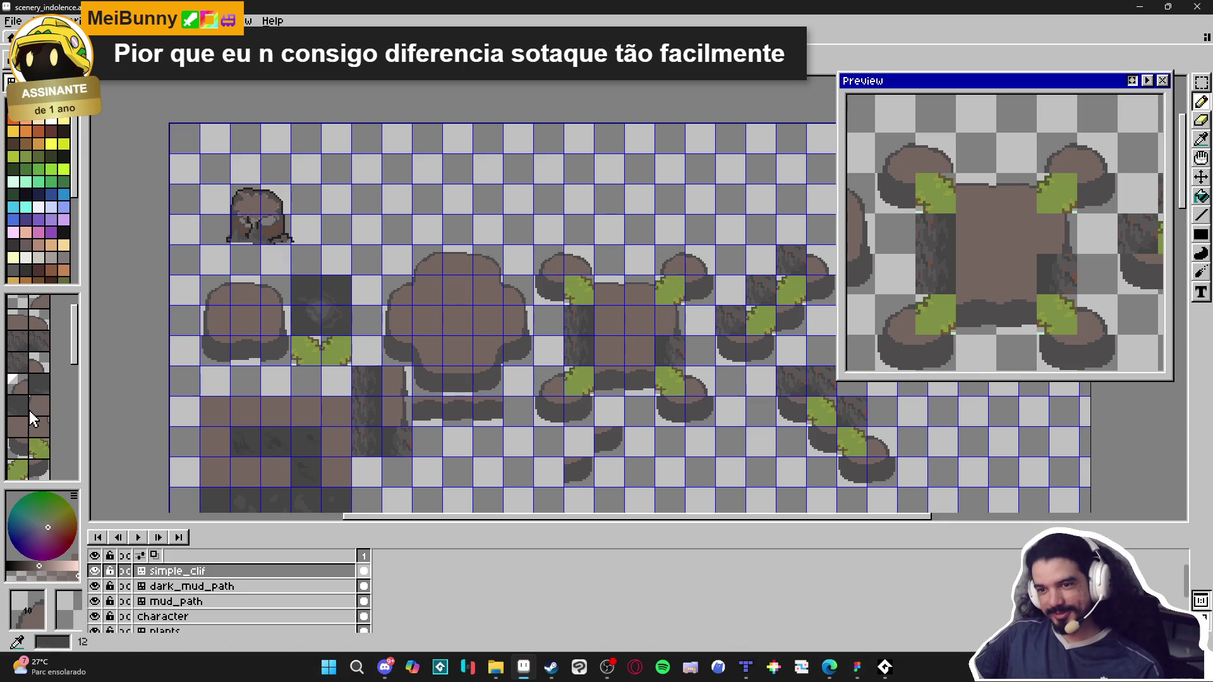
scroll(33, 419, "down", 2)
Step: Sample tile 21 and swap two more dark cliff tiles for brown mud
left_click(39, 362)
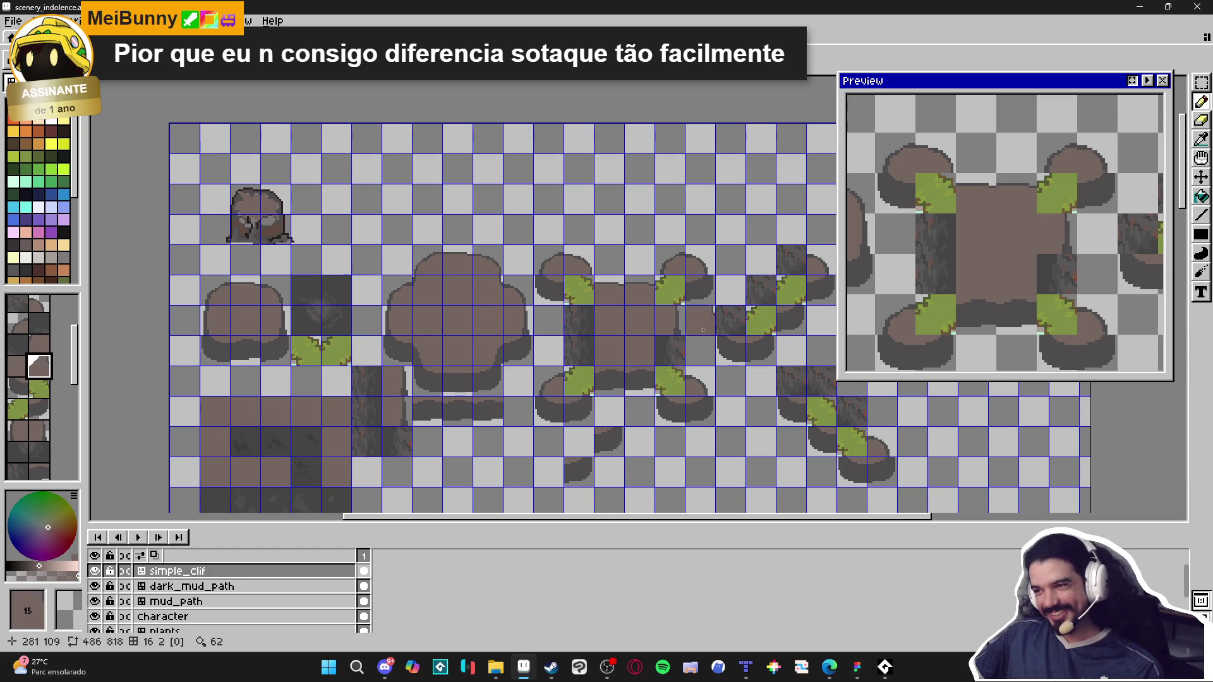
left_click(547, 349, "alt")
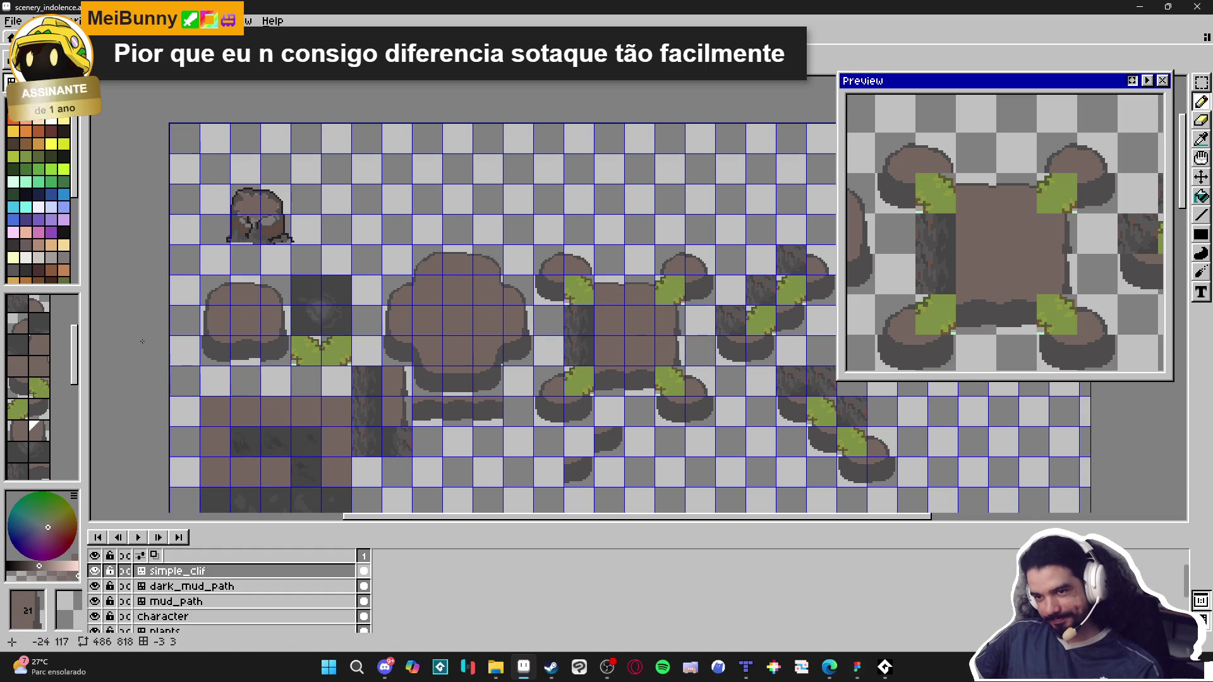
left_click(393, 320, "alt")
left_click(584, 347)
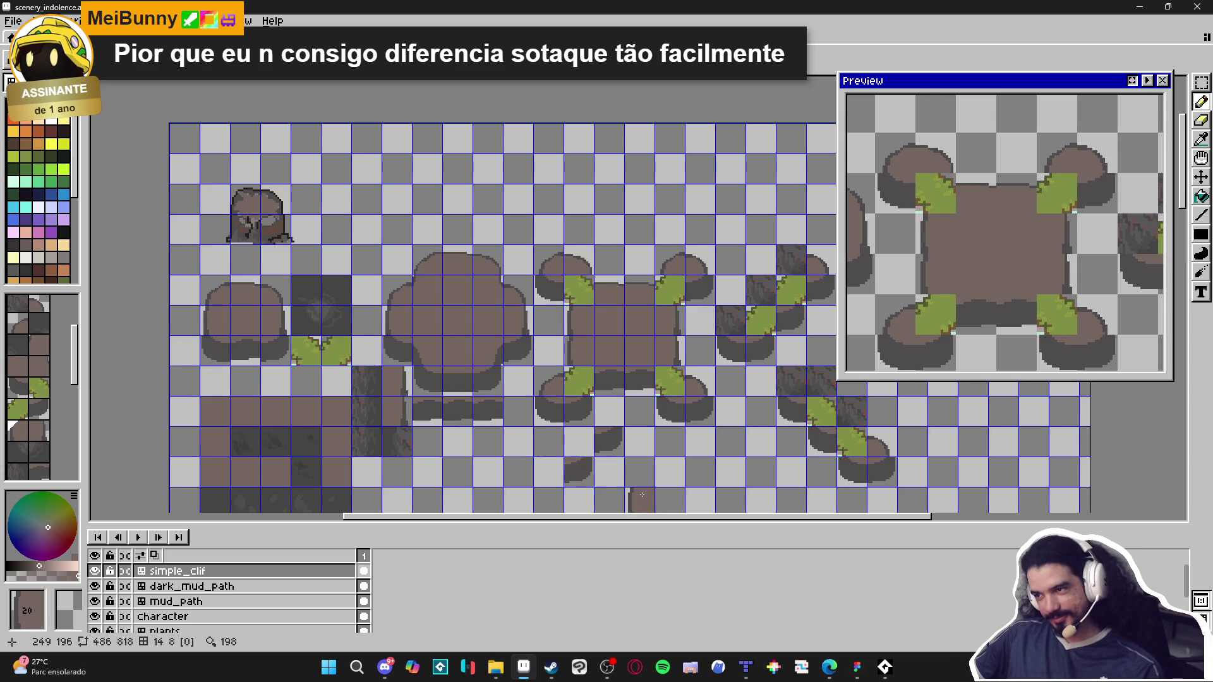
left_click_drag(631, 476, 529, 455)
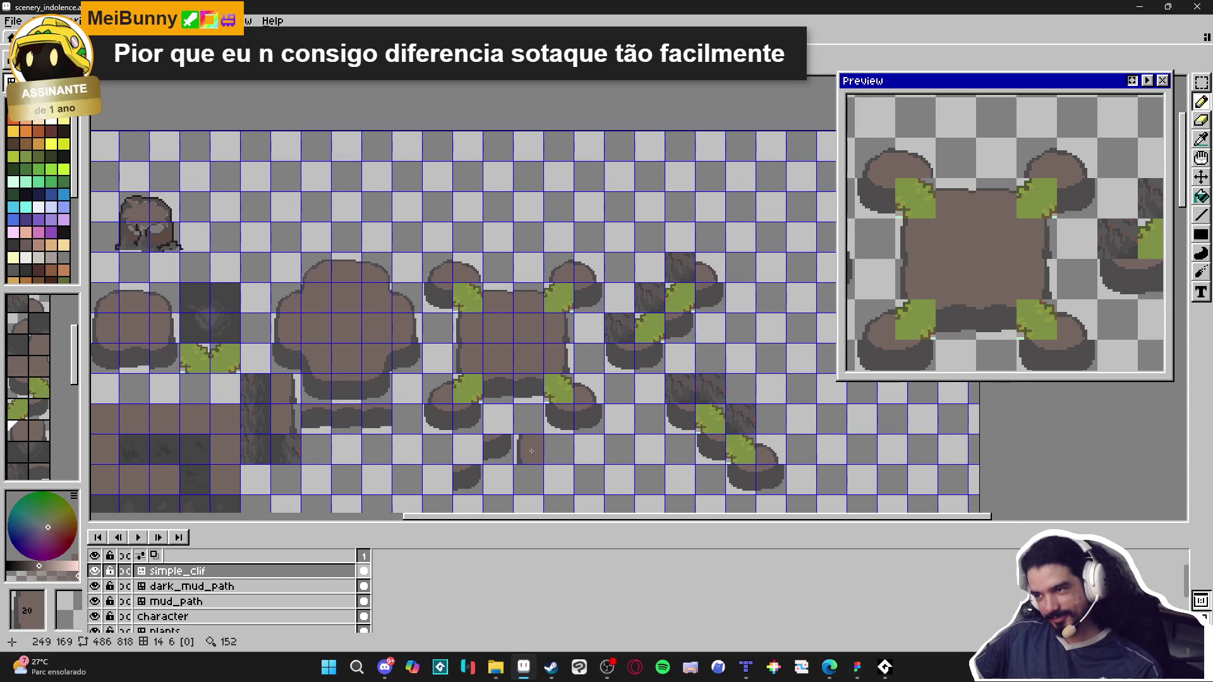
Step: Turn the diagonal strip's cliff tiles into rounded rock tops, adding a small rock tile
left_click(435, 387, "alt")
left_click(621, 328)
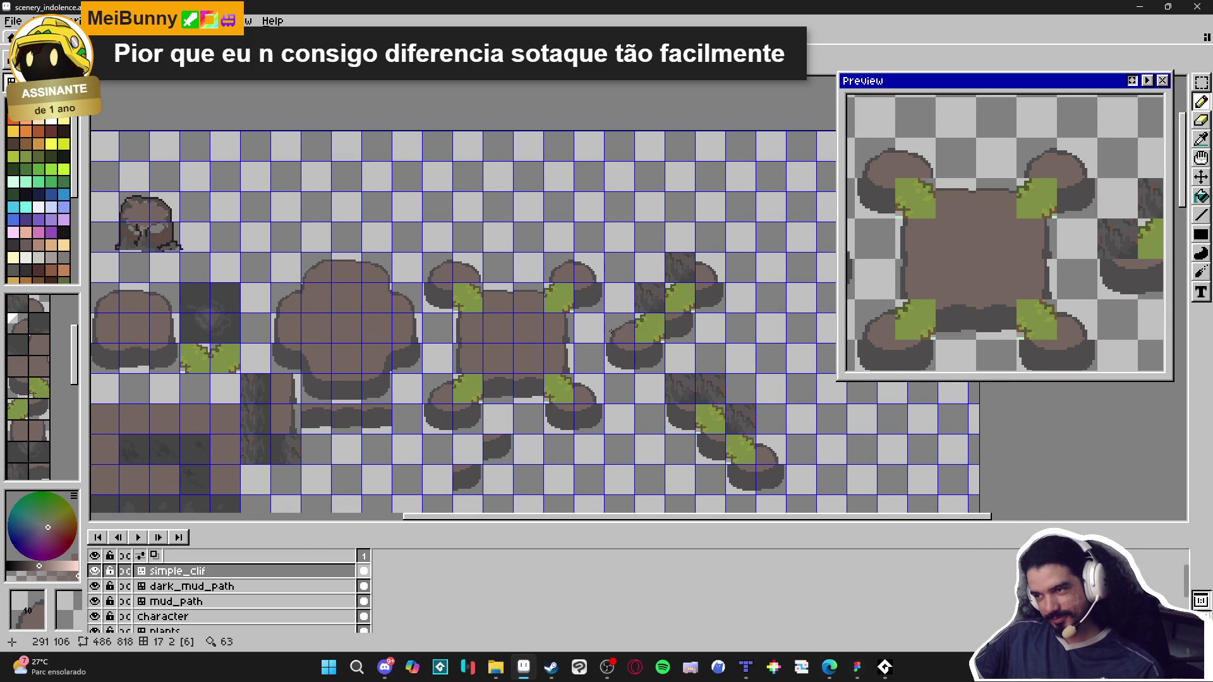
left_click(650, 297)
left_click(672, 279)
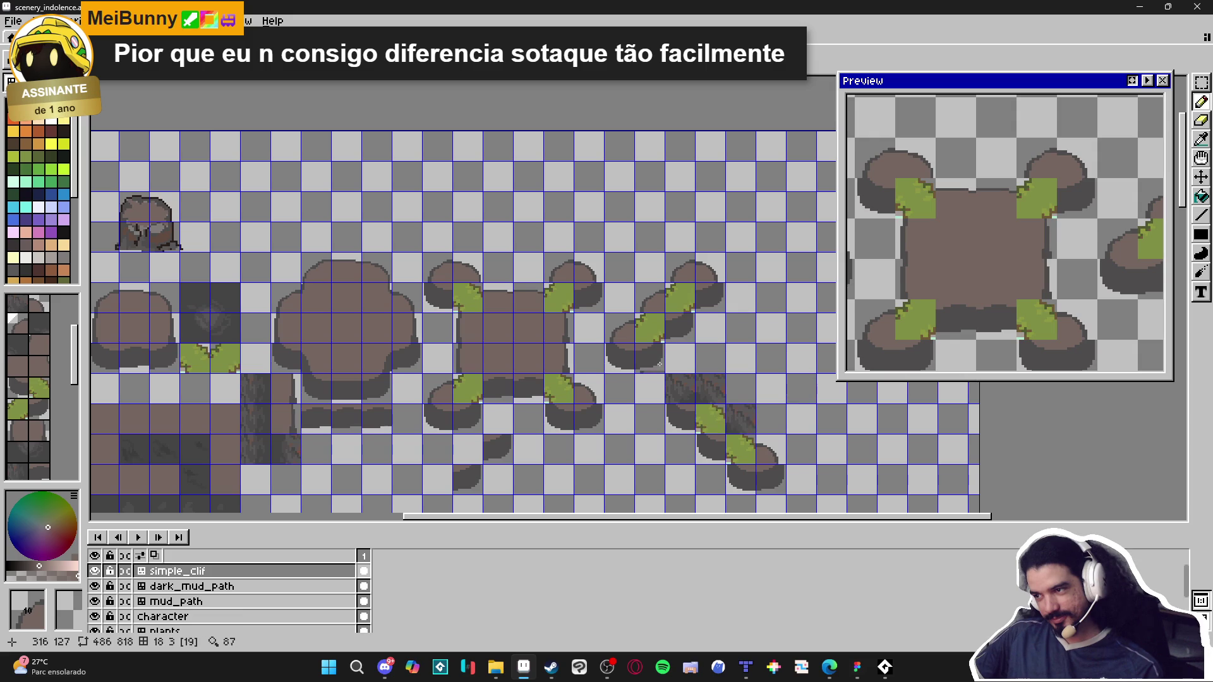
left_click(728, 263)
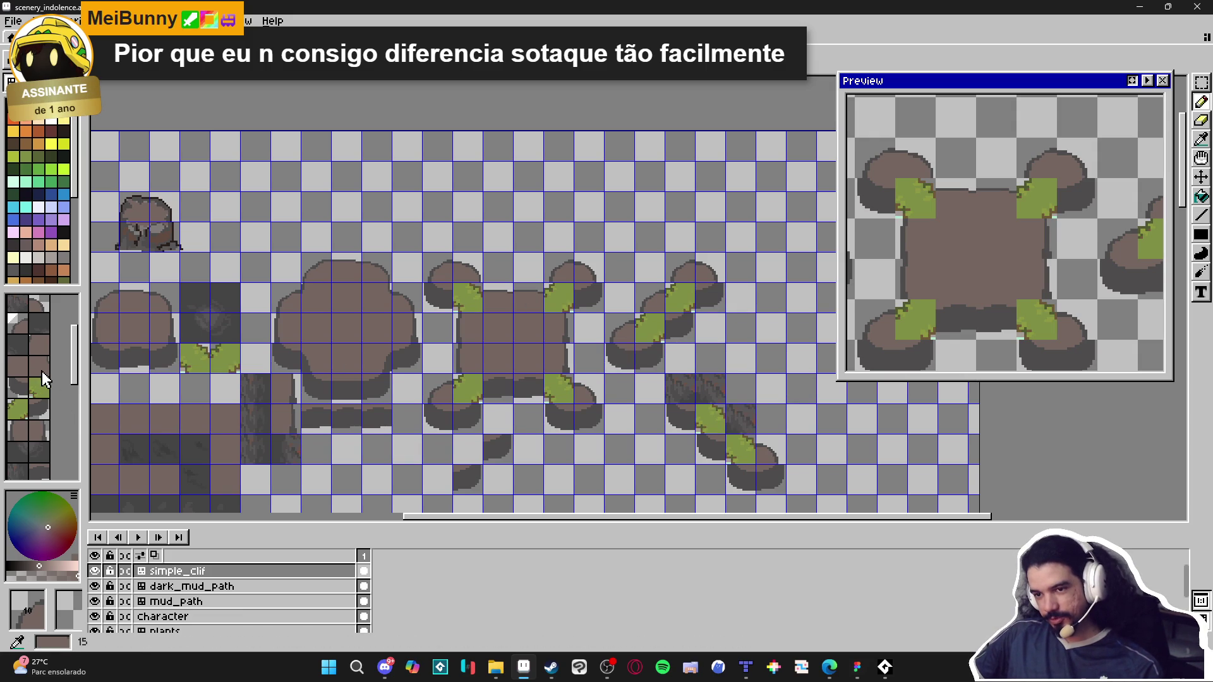
Step: Place a brown cliff tile near the bottom and stamp a rock top over the grass corner
left_click(37, 305)
left_click(680, 388)
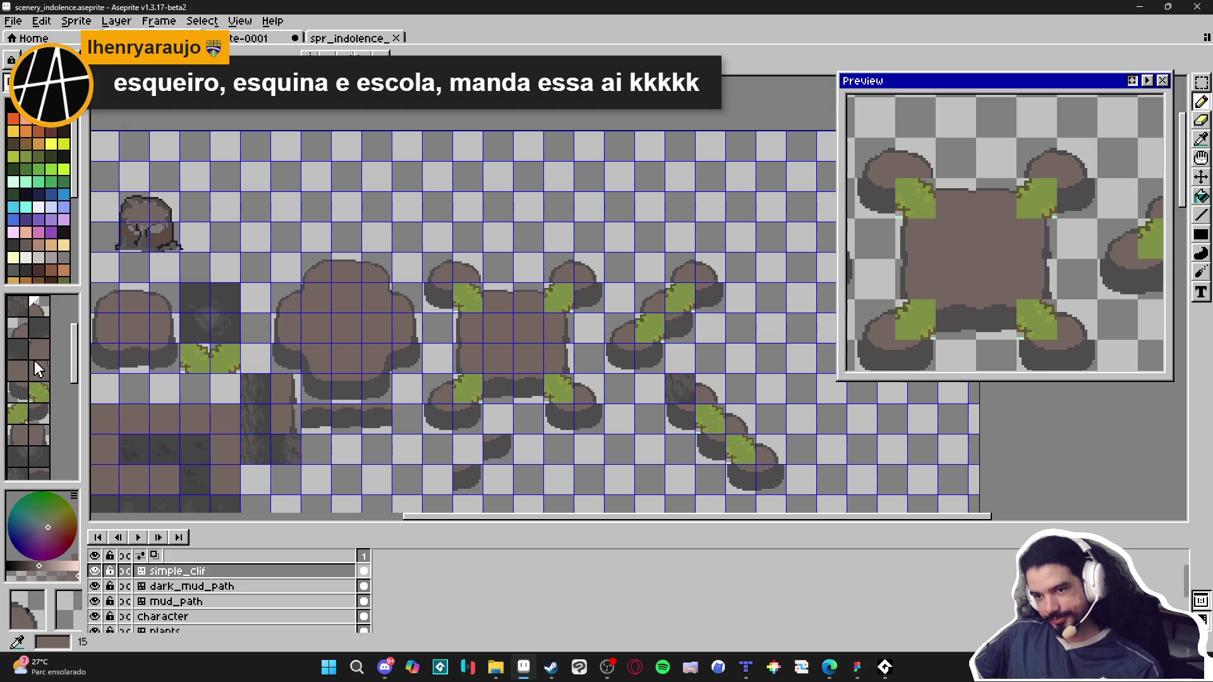
left_click(22, 328)
scroll(675, 388, "down", 1)
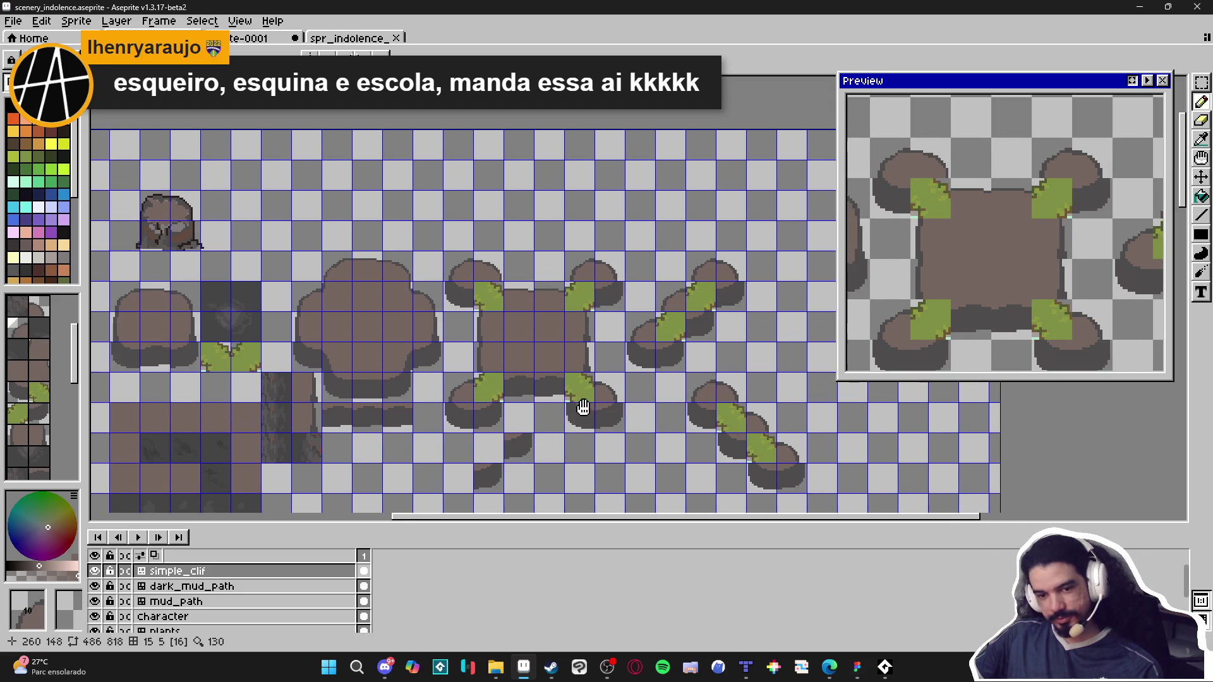
scroll(626, 387, "up", 1)
left_click(629, 385)
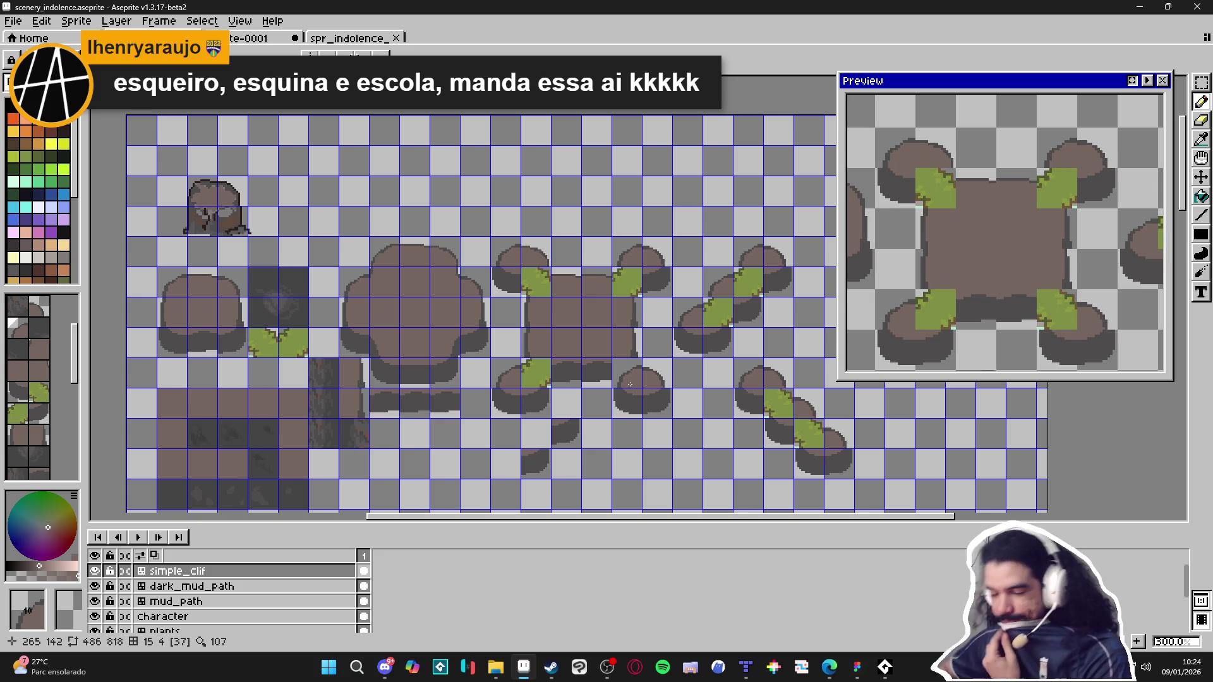
Step: Put a grass corner on the lower-right rock and sample rock-corner tile 40
left_click(630, 384)
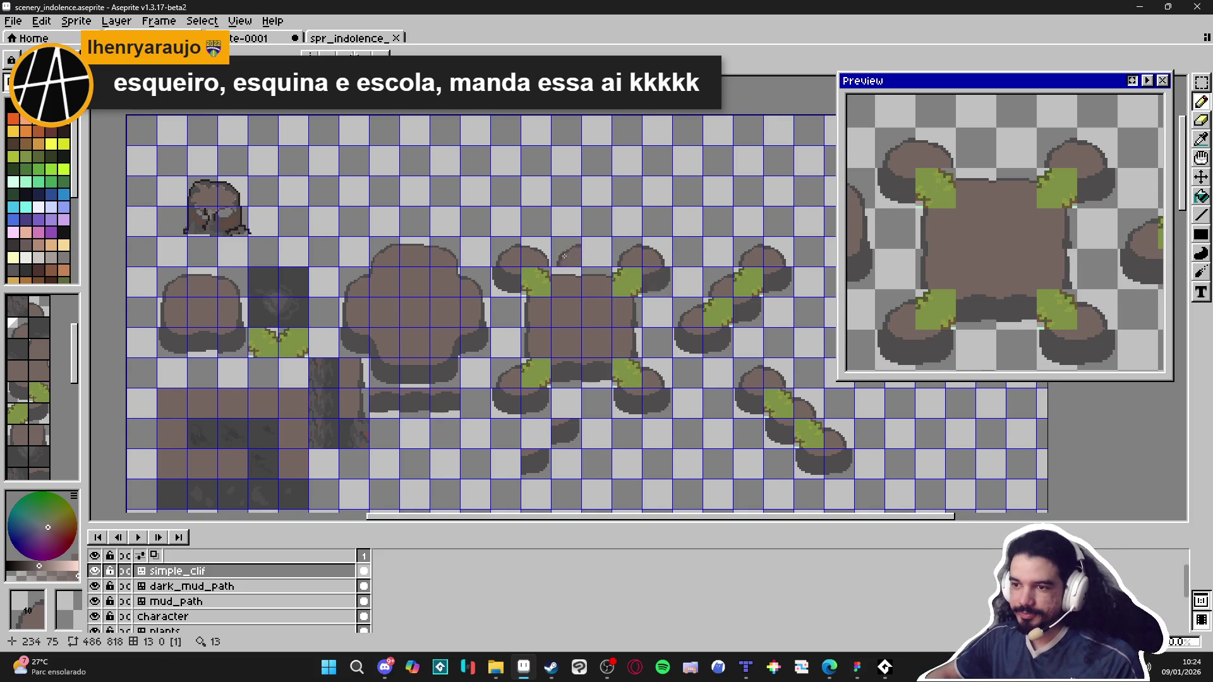
scroll(564, 256, "down", 2)
key("v")
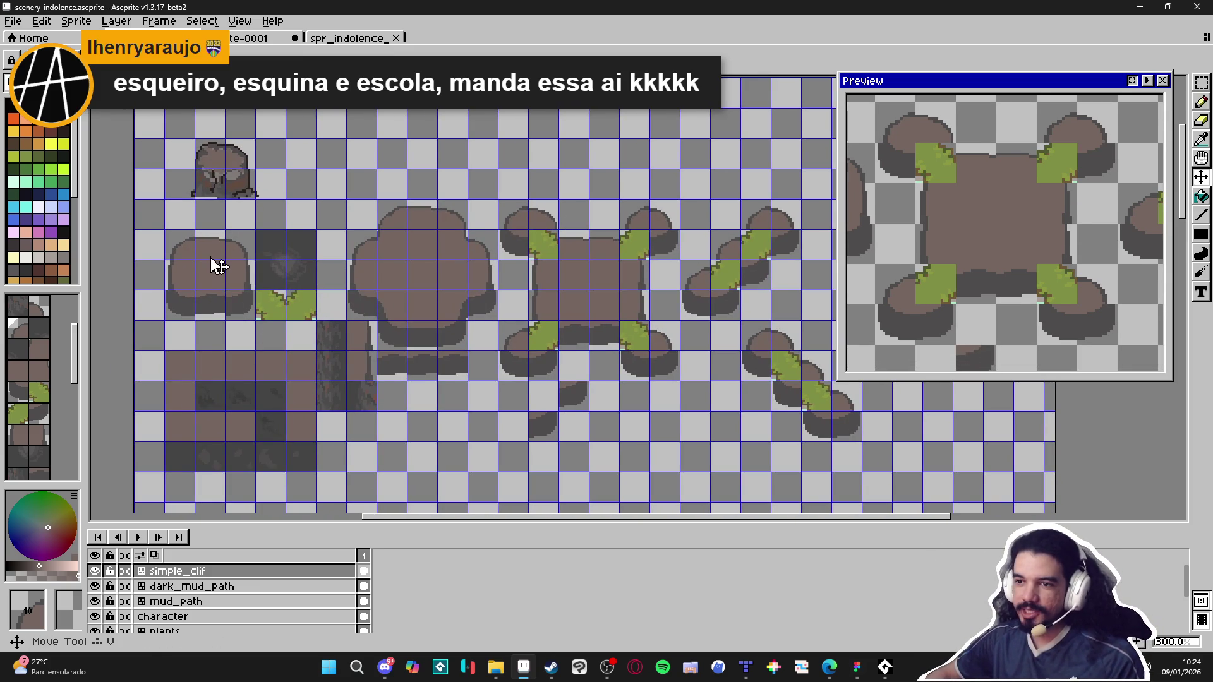
key("i")
left_click(176, 246)
left_click(177, 246)
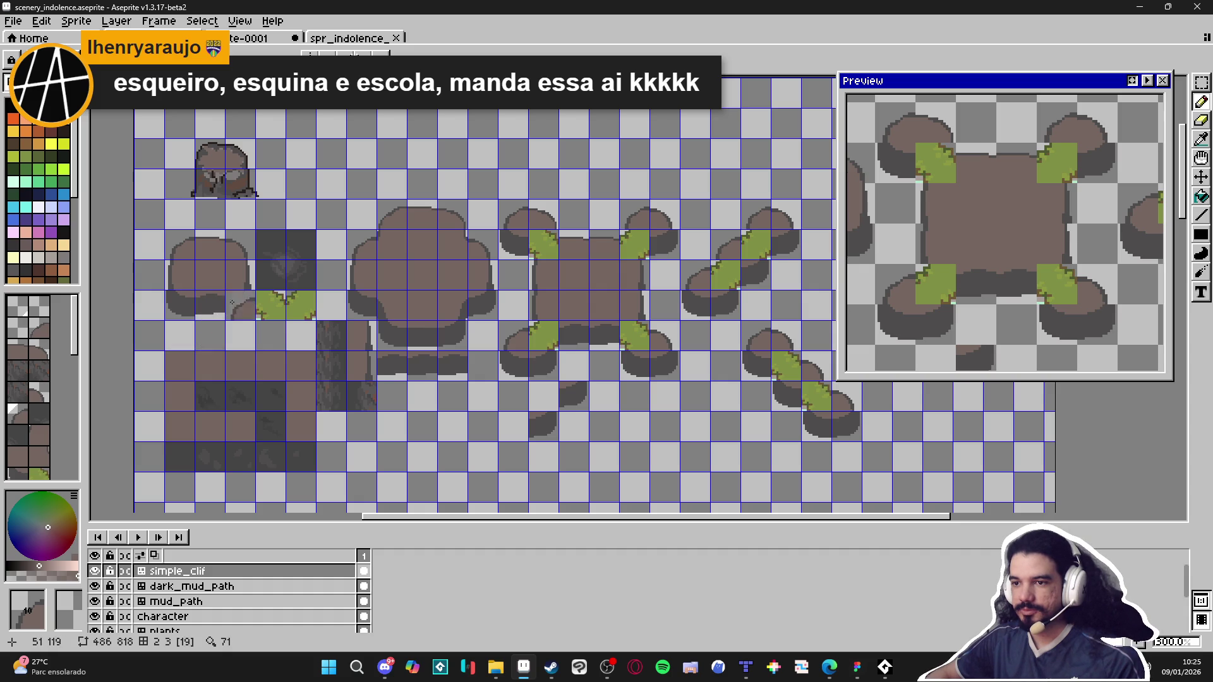
Step: Paint dark crack pixels along the strip's left edge and down the light strip
scroll(253, 272, "up", 7)
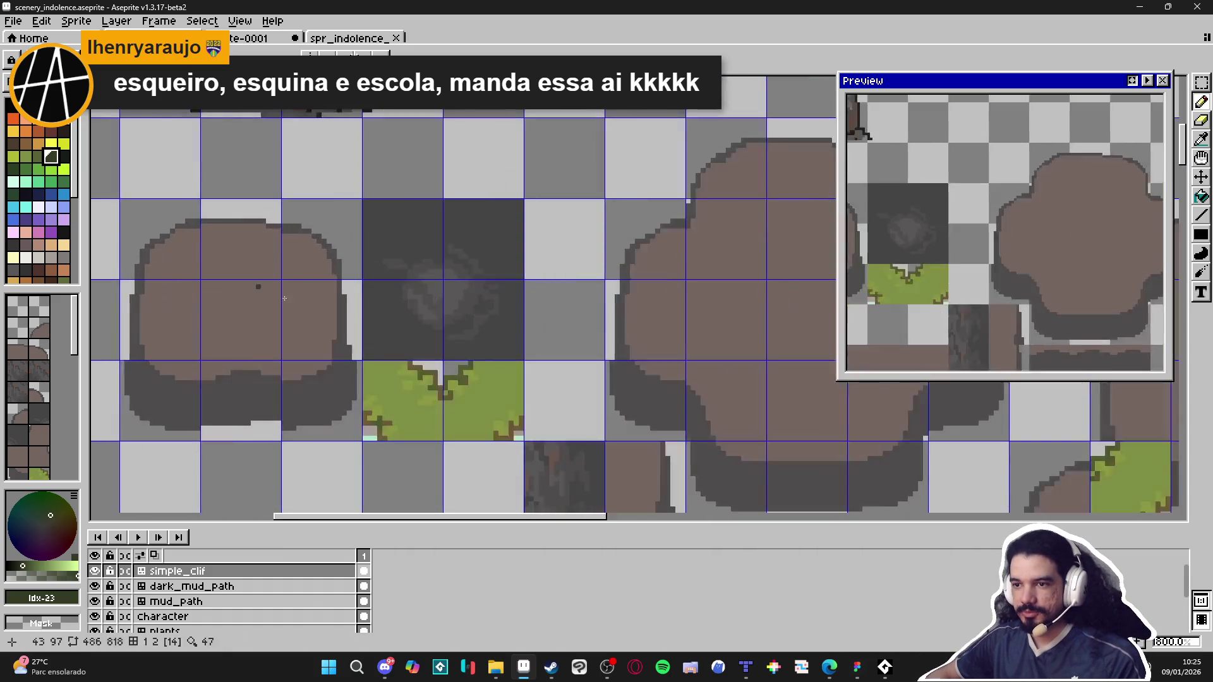
mouse_move(368, 316)
left_mouse_down()
mouse_move(370, 360)
mouse_move(366, 284)
mouse_move(379, 298)
mouse_move(360, 246)
mouse_move(381, 278)
mouse_move(368, 258)
left_mouse_up()
left_click(381, 338)
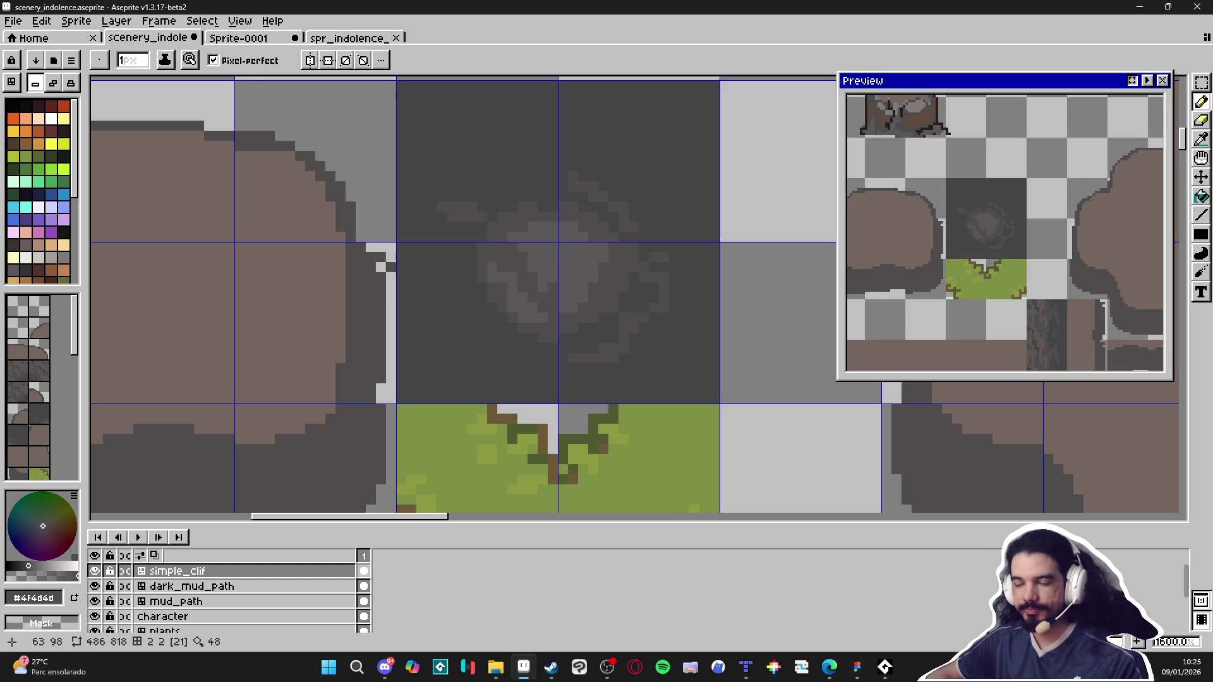
key("e")
key("b")
left_click_drag(387, 297, 393, 366)
scroll(392, 365, "down", 3)
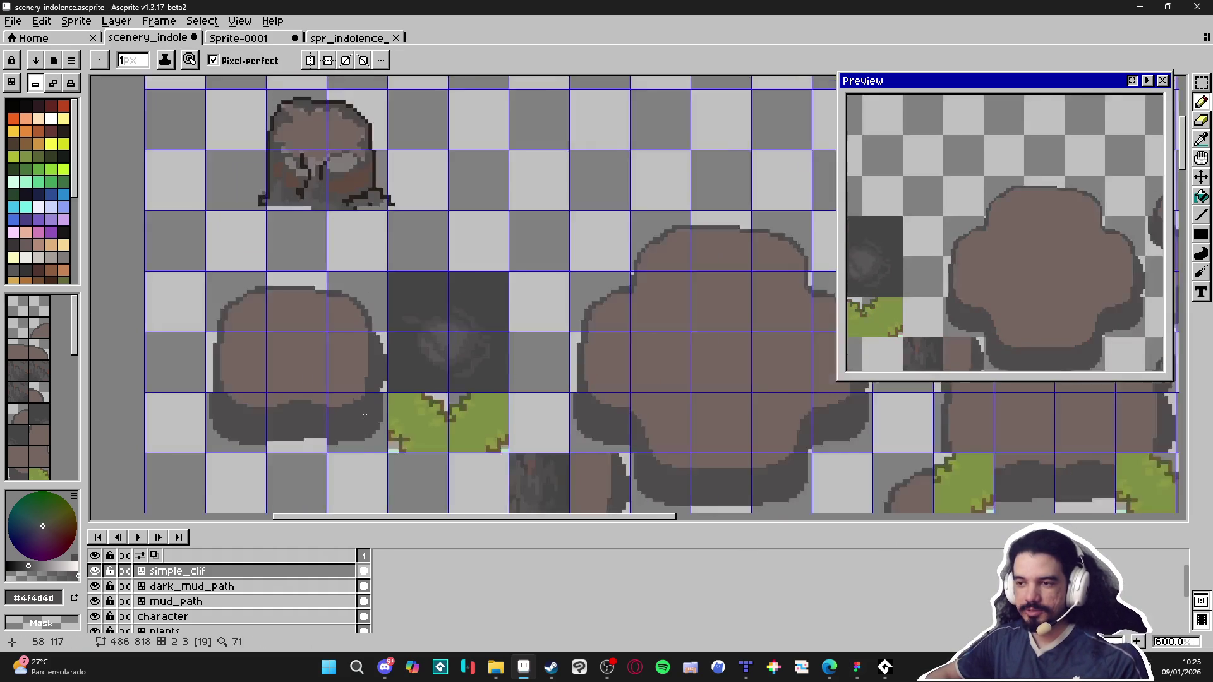
scroll(217, 280, "up", 4)
Step: Paint two dark outline columns down the rock's left edge, erasing the stray pixels
left_click_drag(196, 265, 195, 405)
left_click_drag(180, 296, 180, 403)
key("e")
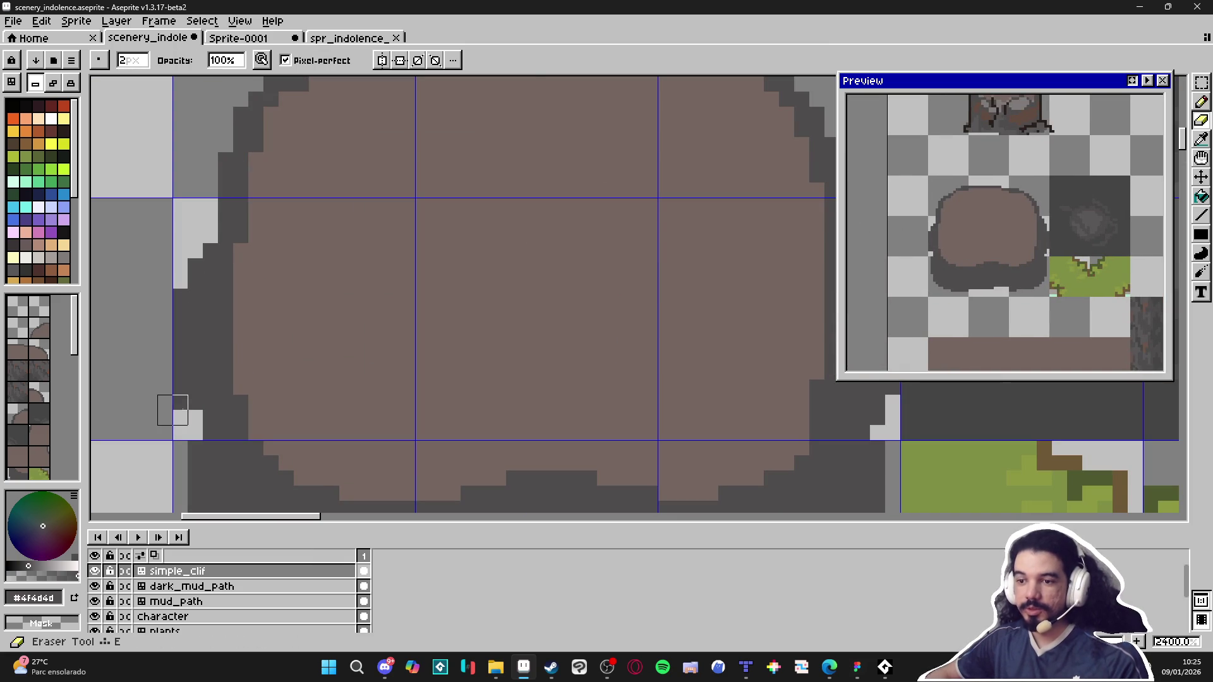
left_click(180, 403)
left_click(180, 387)
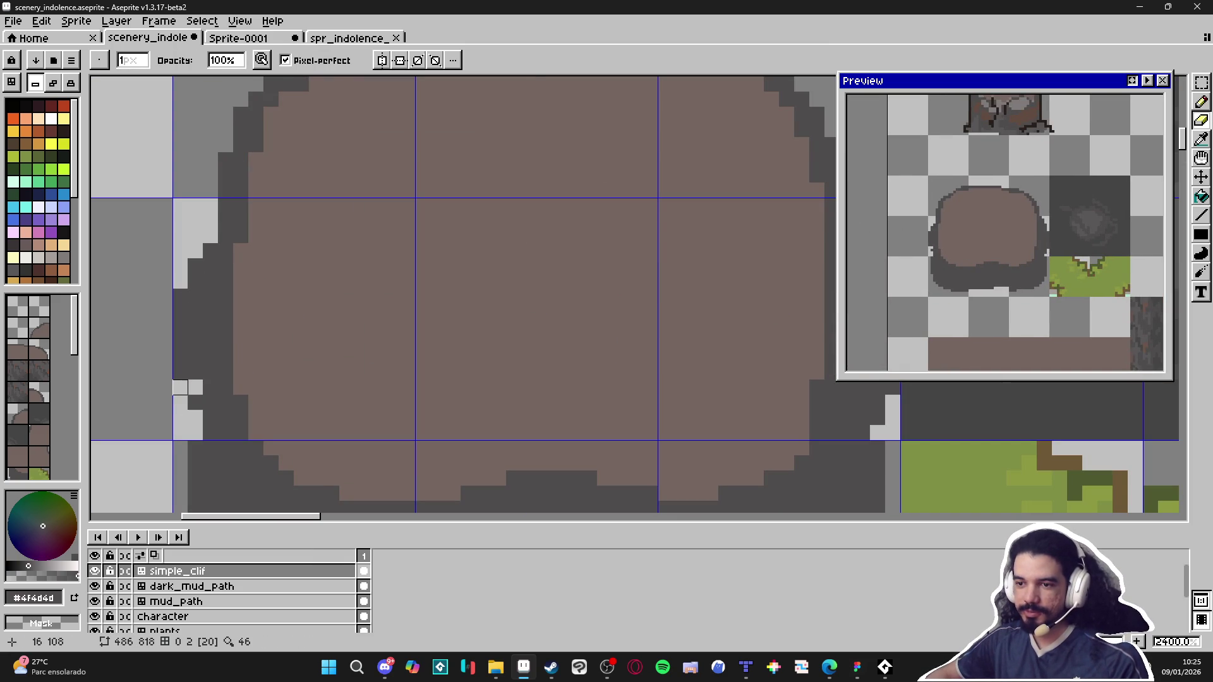
key("b")
Step: Darken the rock's upper-left outline with a few dark pixels
left_click_drag(210, 235, 211, 220)
left_click(195, 251)
scroll(206, 247, "down", 7)
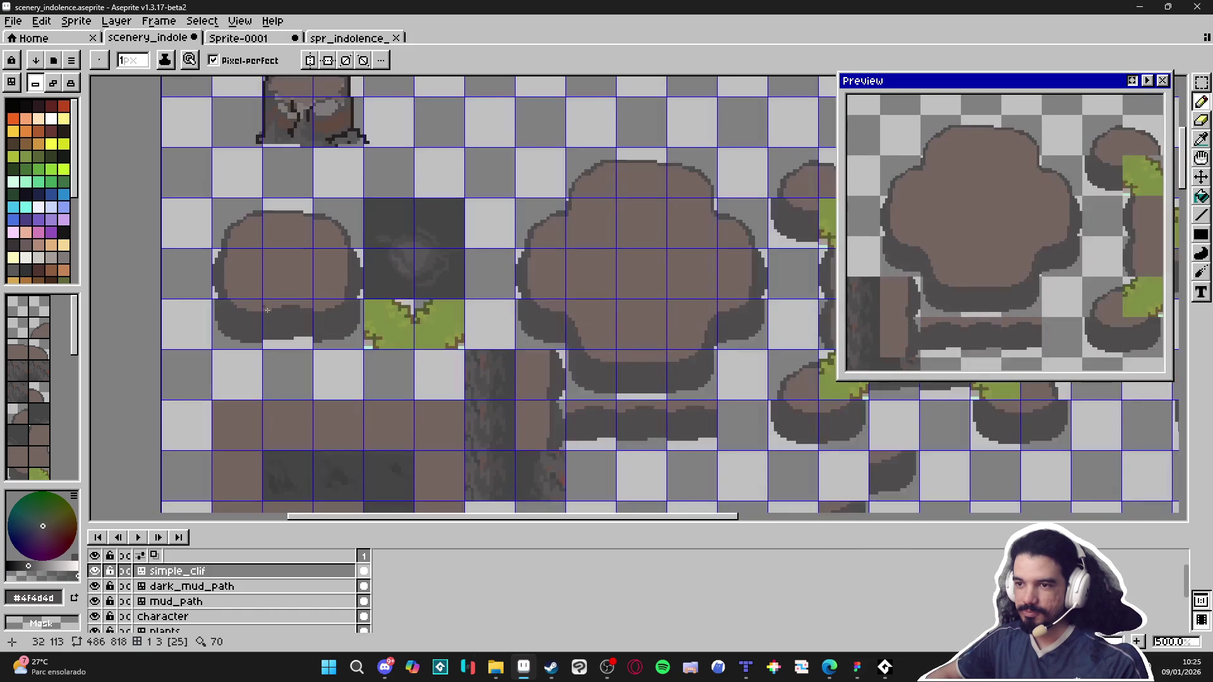
scroll(305, 348, "right", 5)
scroll(284, 379, "down", 1)
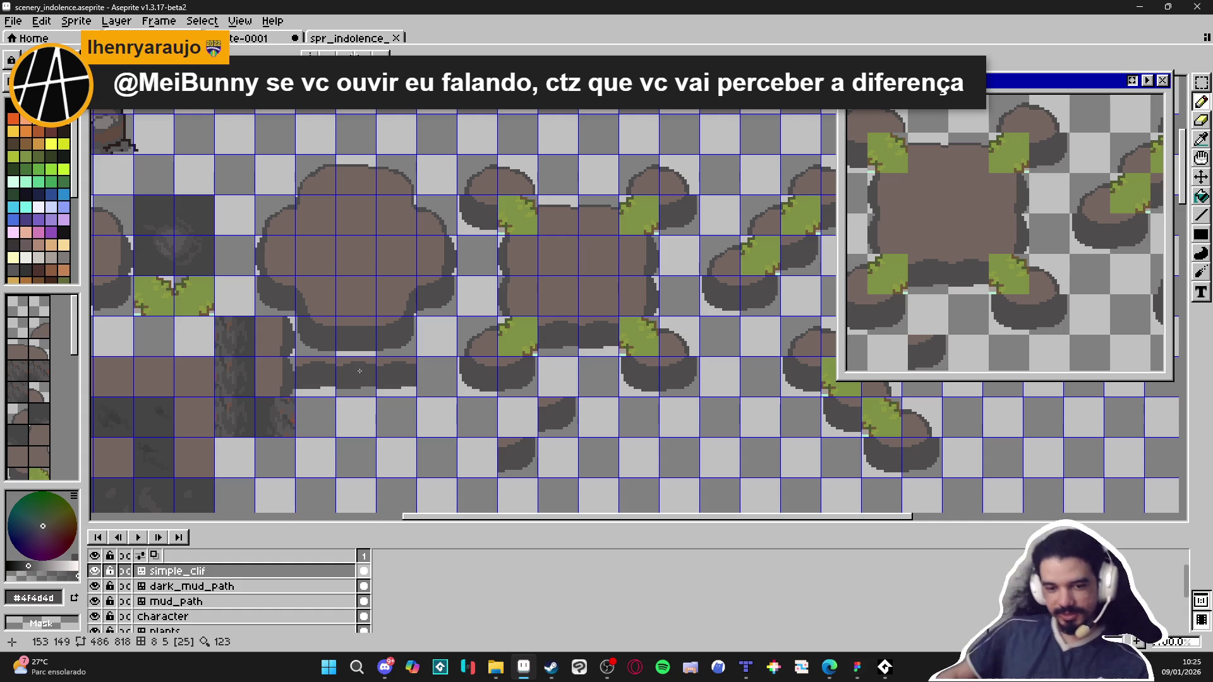
Step: Toggle the tile grid off and back on to show the tile numbers
scroll(343, 389, "down", 1)
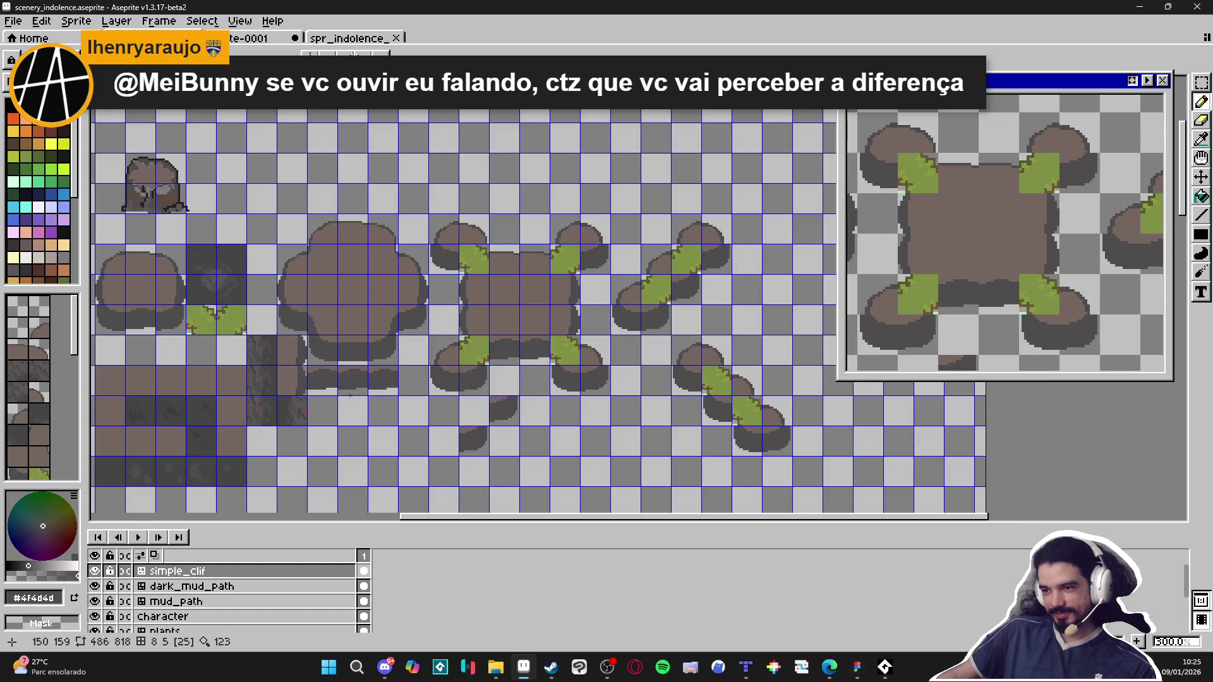
scroll(308, 367, "down", 1)
scroll(233, 322, "up", 1)
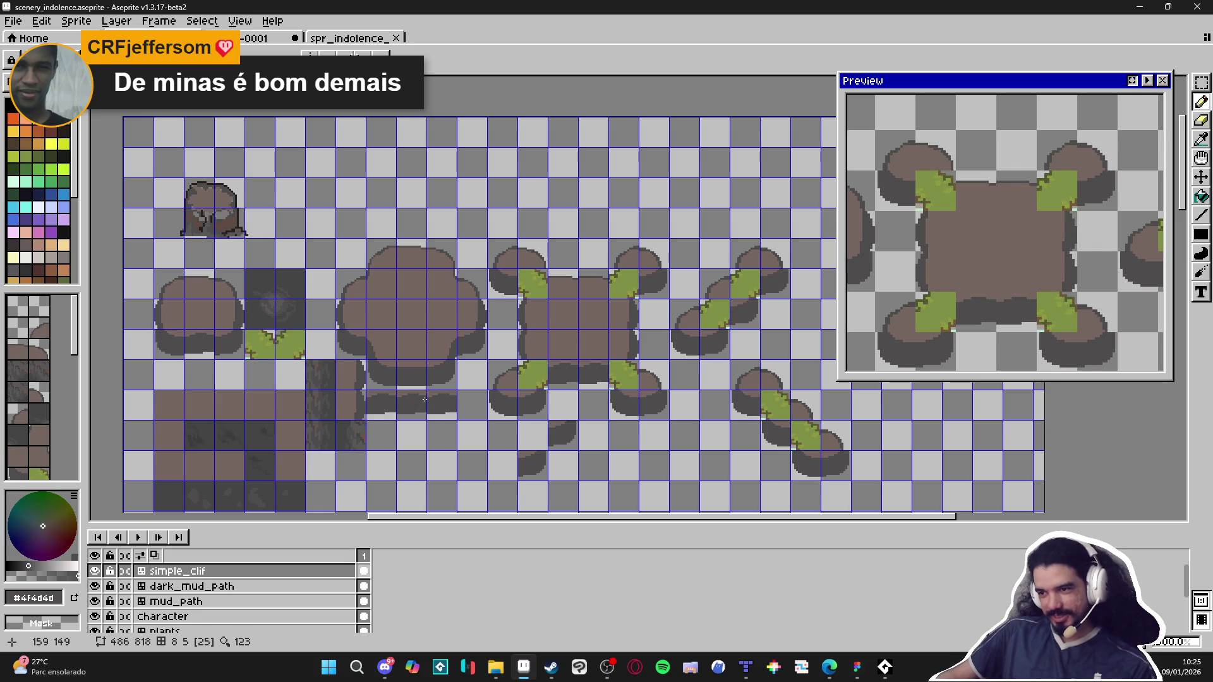
key("ctrl+apostrophe")
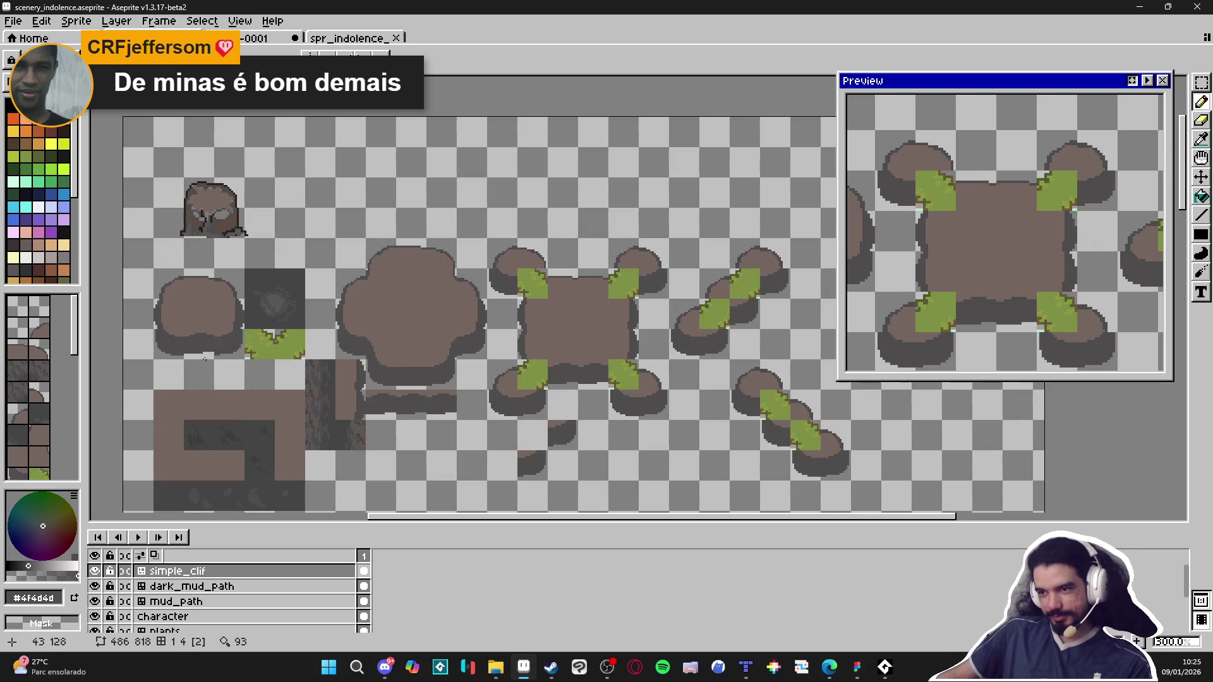
scroll(206, 351, "up", 1)
key("ctrl+apostrophe")
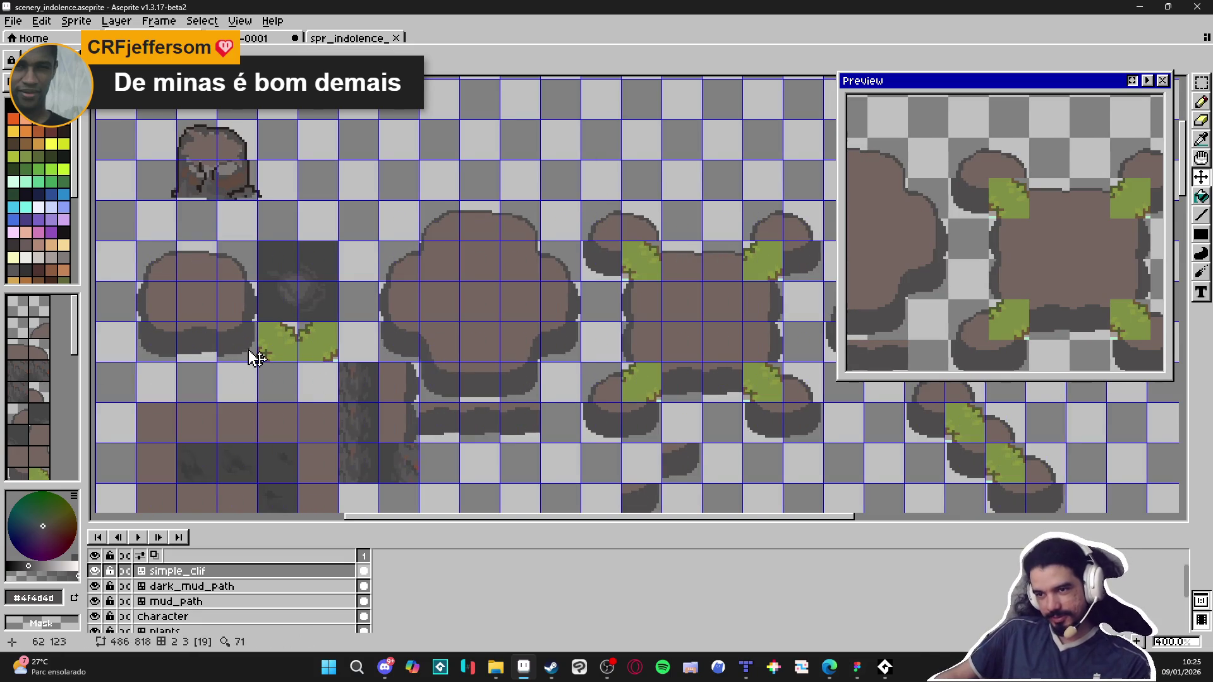
Step: Enter tile mode with the Pencil, trying tiles 25 and 16 before choosing 19
key("b")
key("Tab")
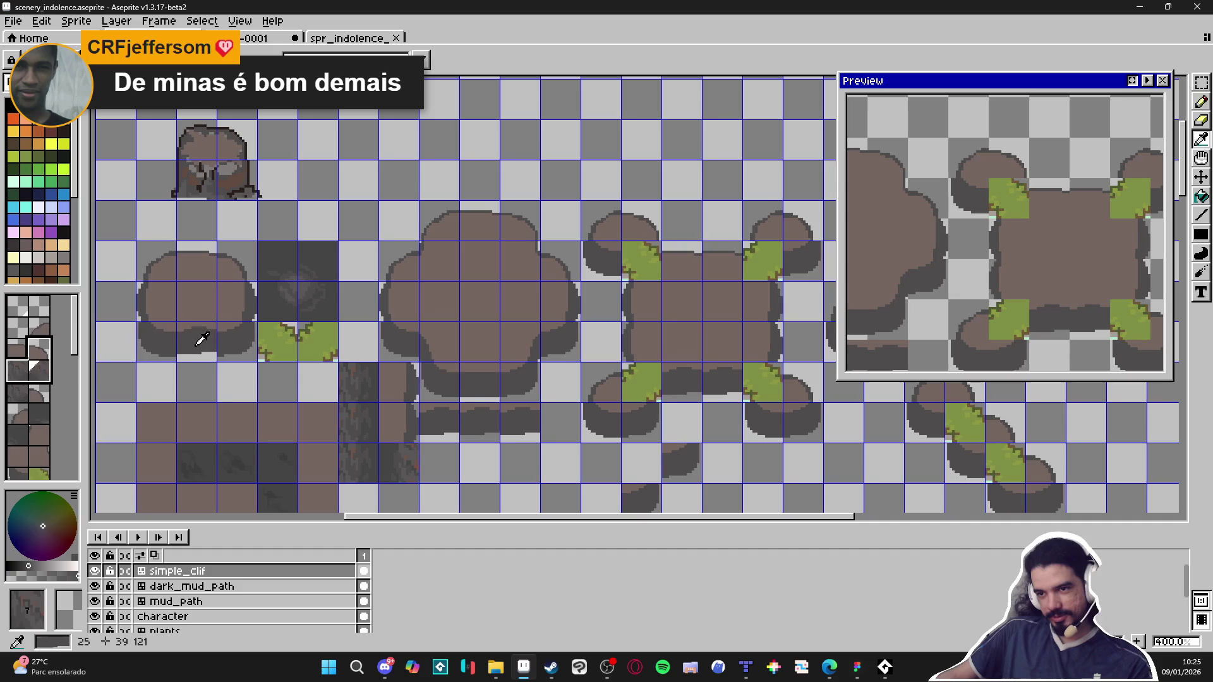
left_click(198, 341, "alt")
left_click(14, 381)
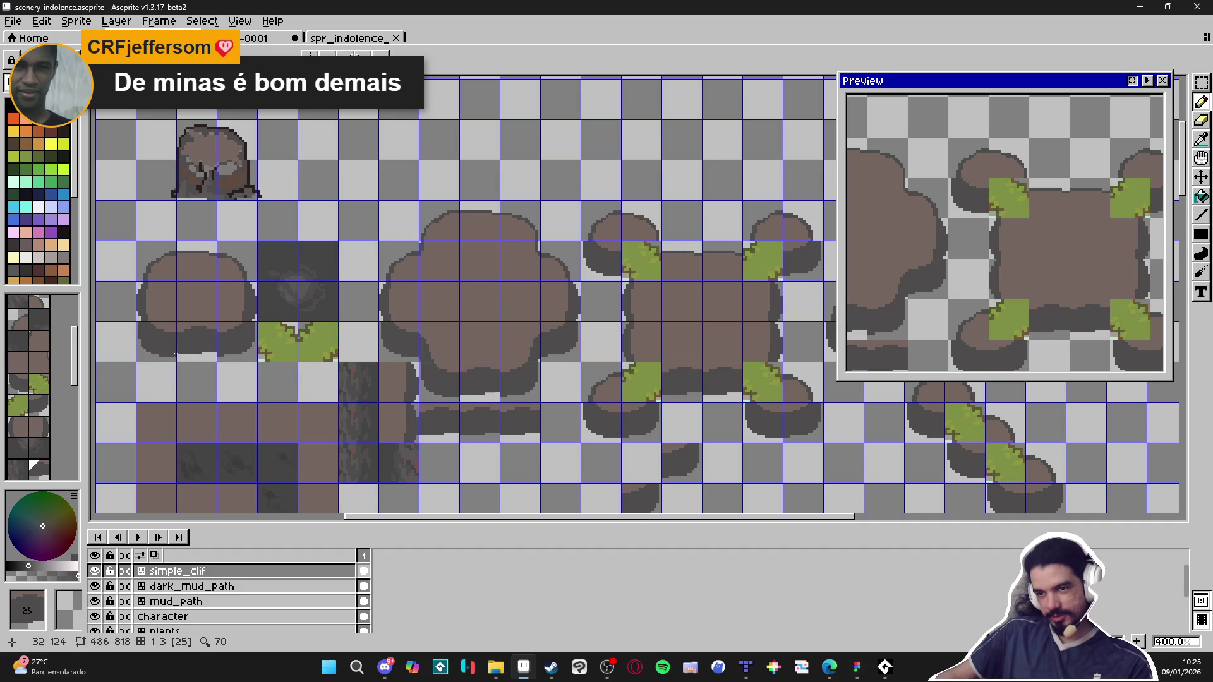
left_click(244, 341, "alt")
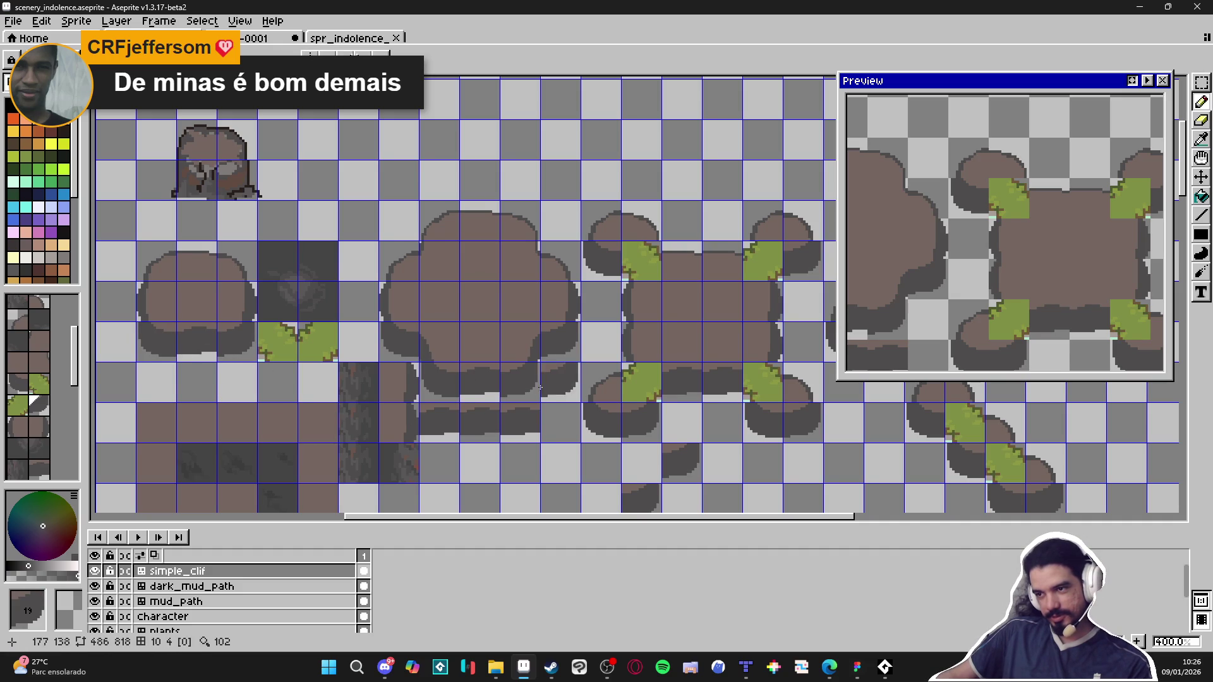
scroll(333, 347, "down", 2)
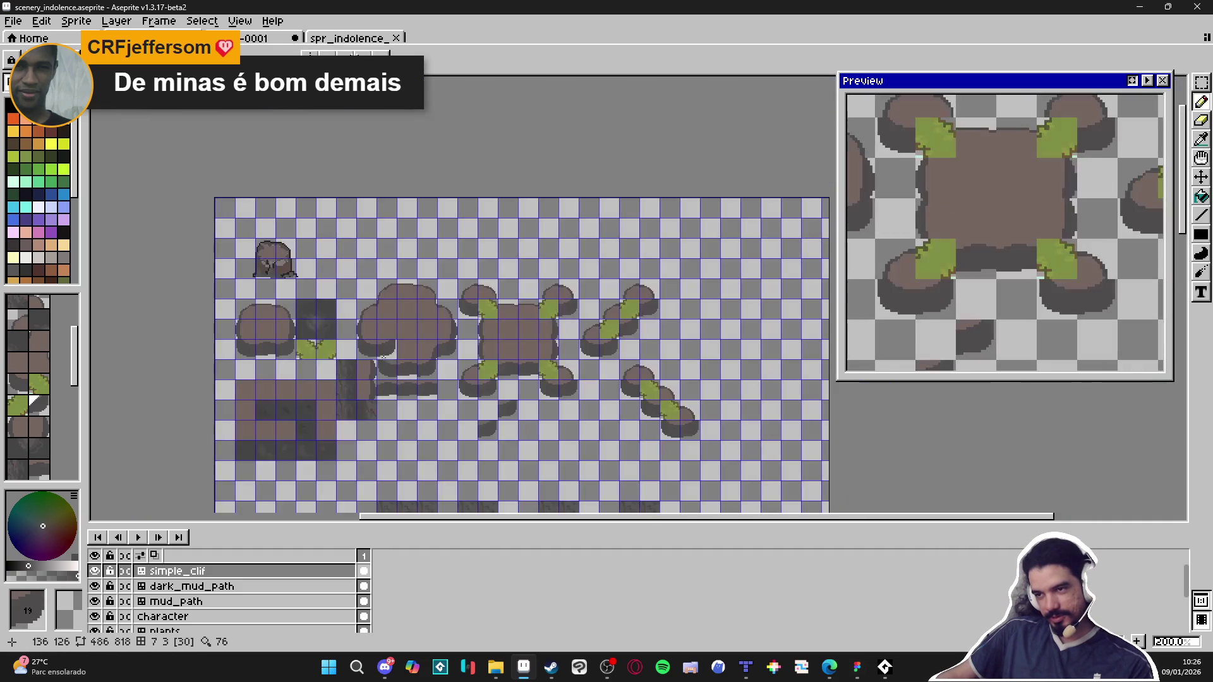
Step: Return to pixel mode and save scenery_indolence.aseprite
key("Tab")
left_click_drag(454, 349, 533, 241)
key("ctrl+s")
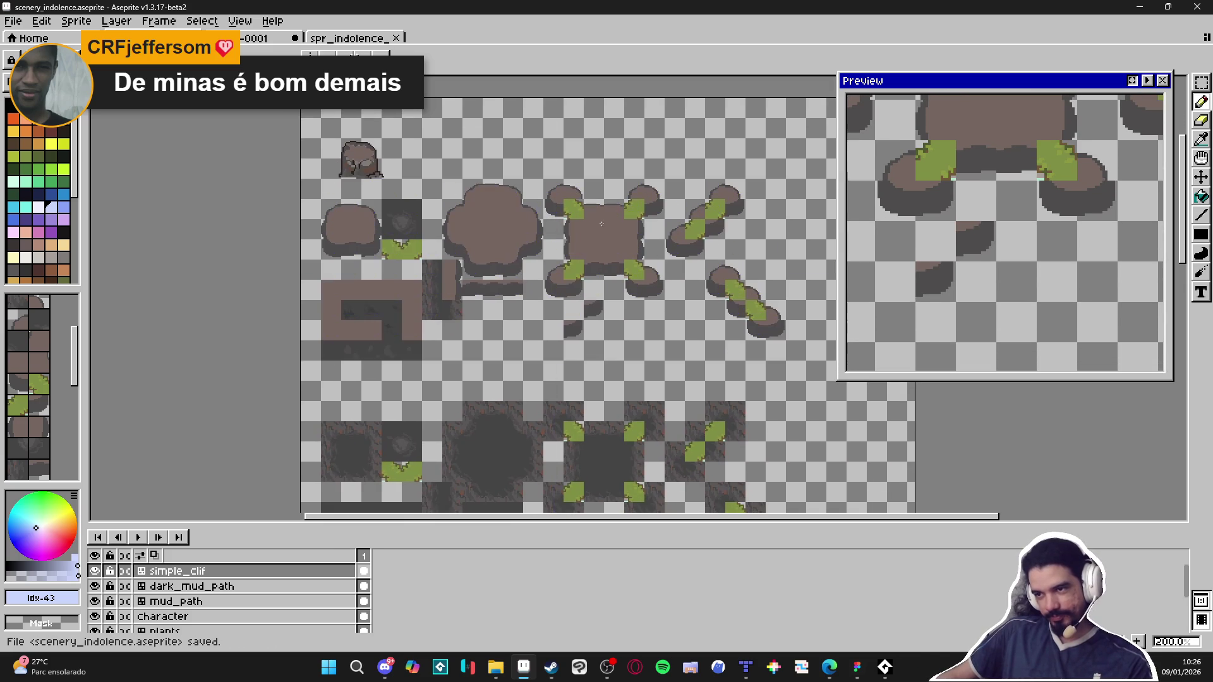
Step: Zoom in on the left rock and sample the rock brown, then dark grey #4f4d4d
scroll(433, 233, "up", 1)
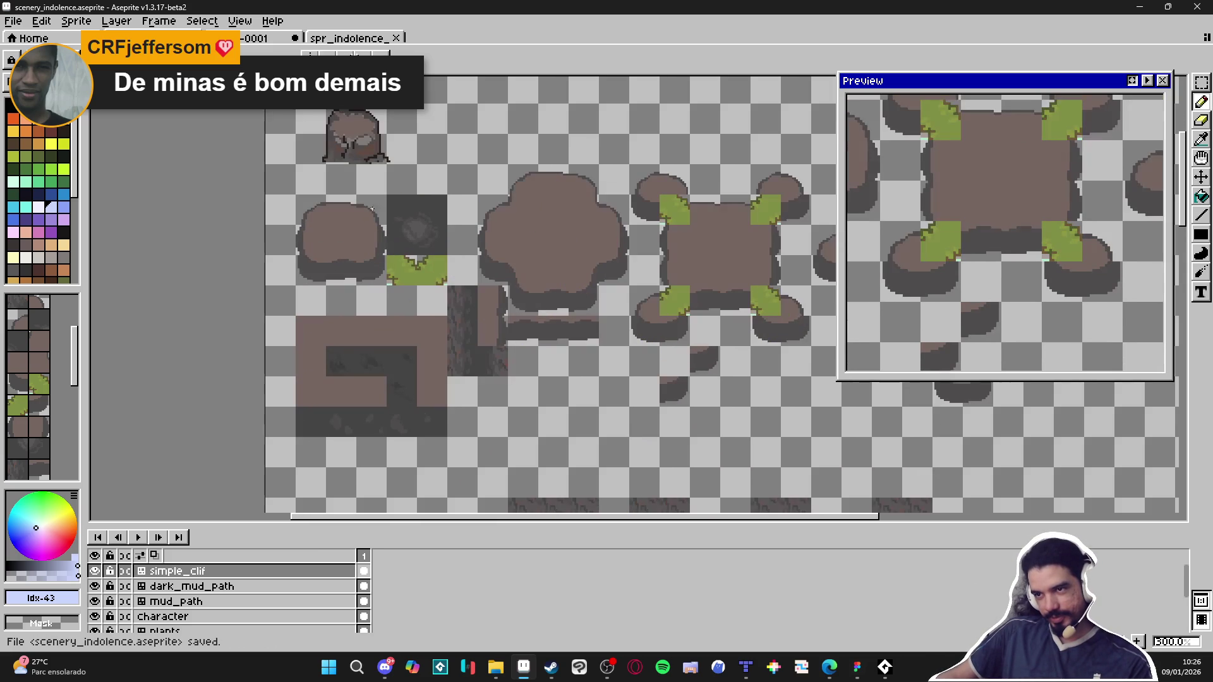
left_click_drag(405, 294, 374, 310)
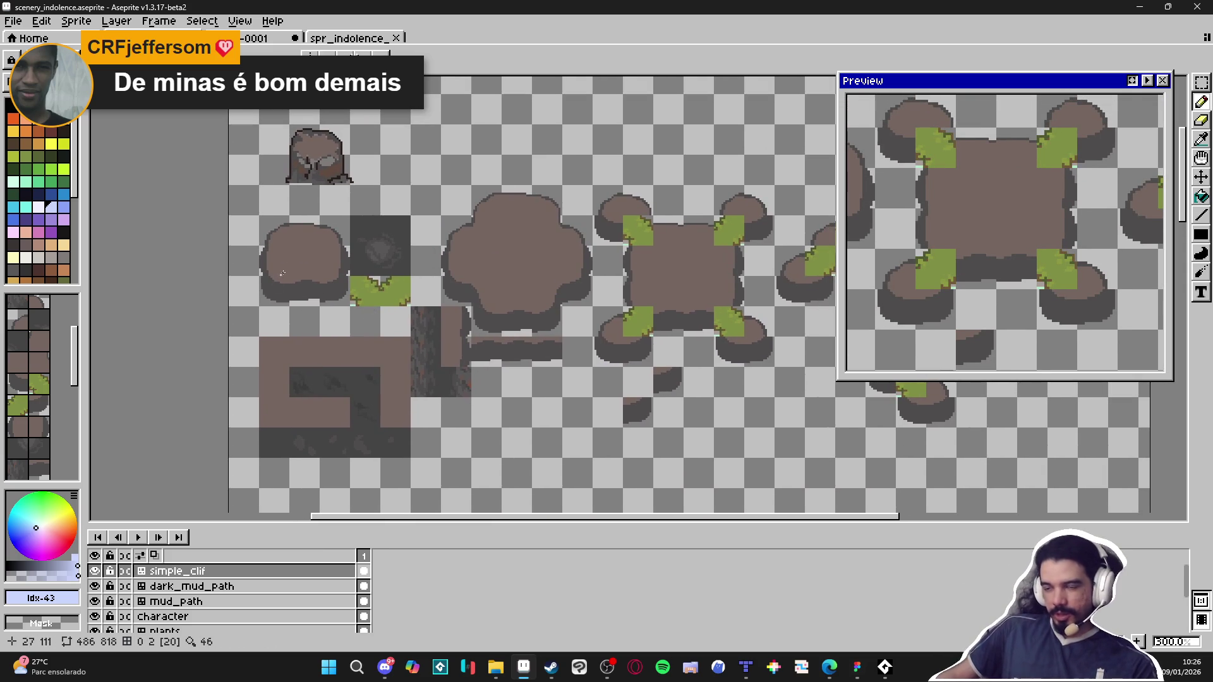
scroll(201, 275, "up", 1)
scroll(201, 275, "up", 3)
scroll(201, 276, "up", 1)
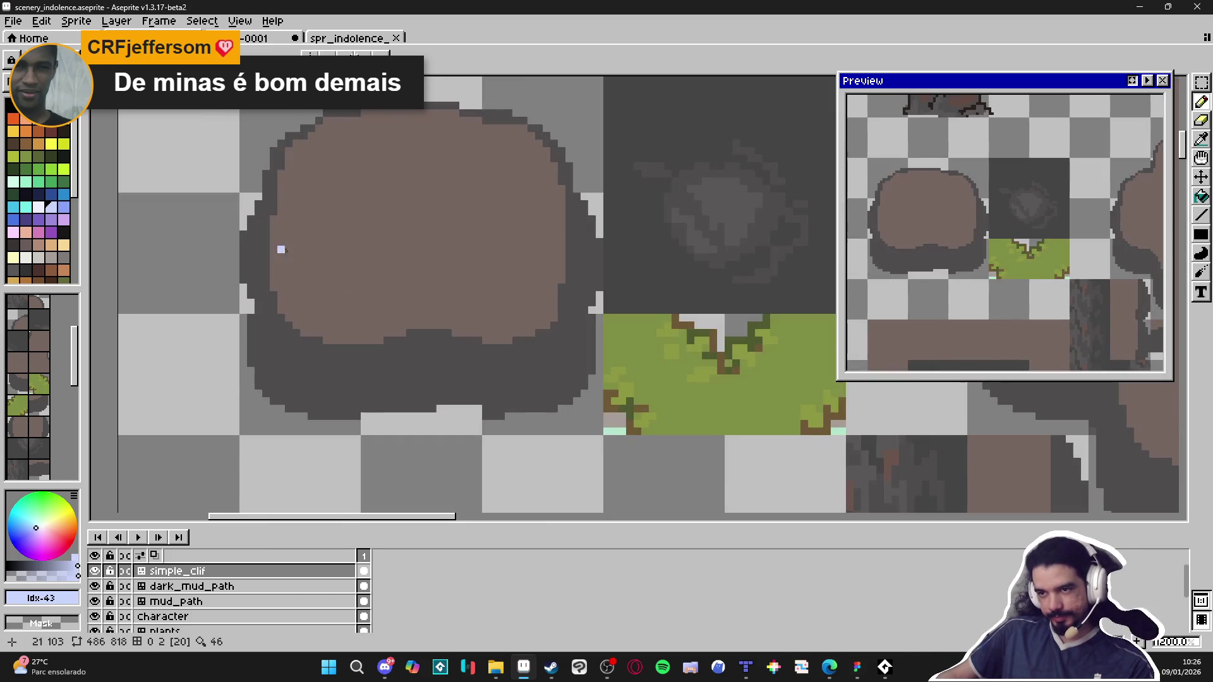
left_click(278, 247, "alt")
scroll(278, 247, "up", 2)
left_click(295, 405, "alt")
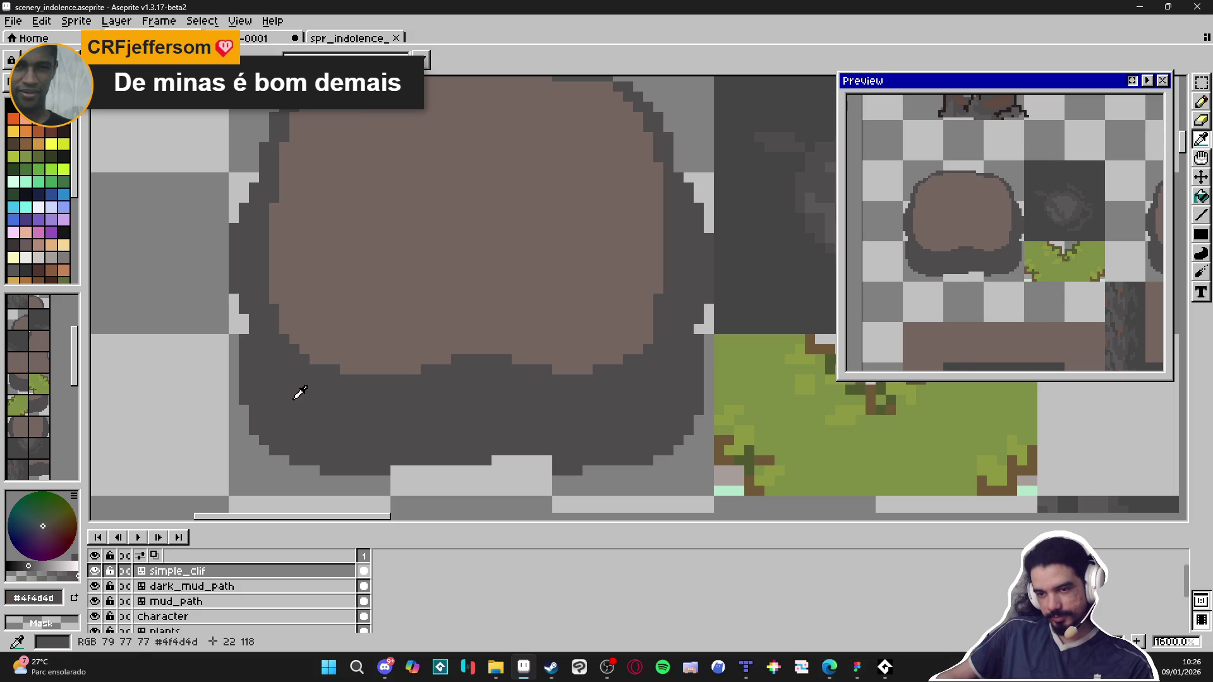
scroll(328, 336, "down", 4)
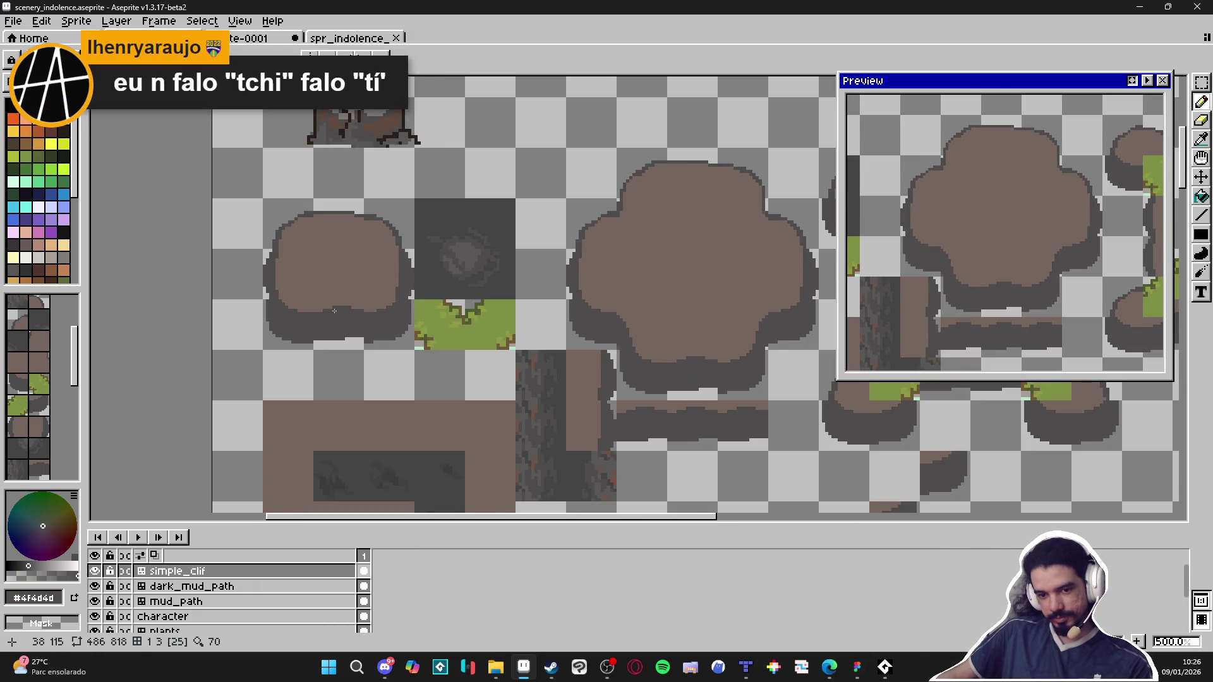
Step: Show the tile grid and make Layer 1 the active layer
key("ctrl+apostrophe")
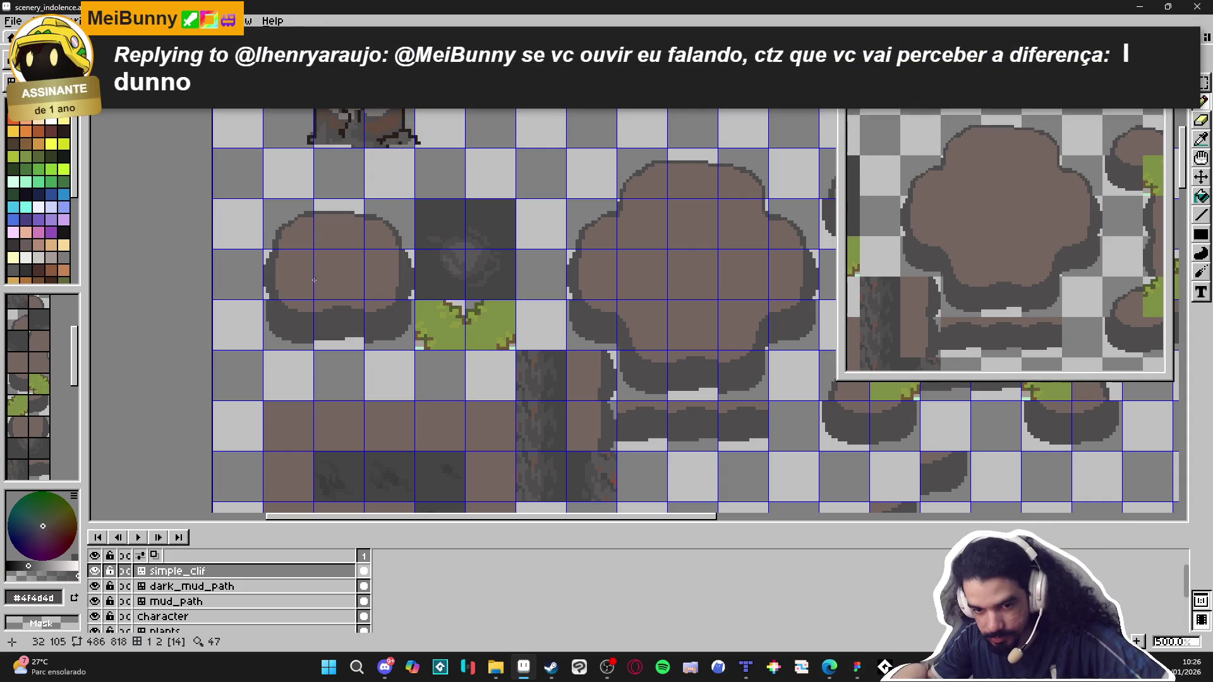
scroll(314, 280, "down", 4)
left_click(314, 280, "ctrl")
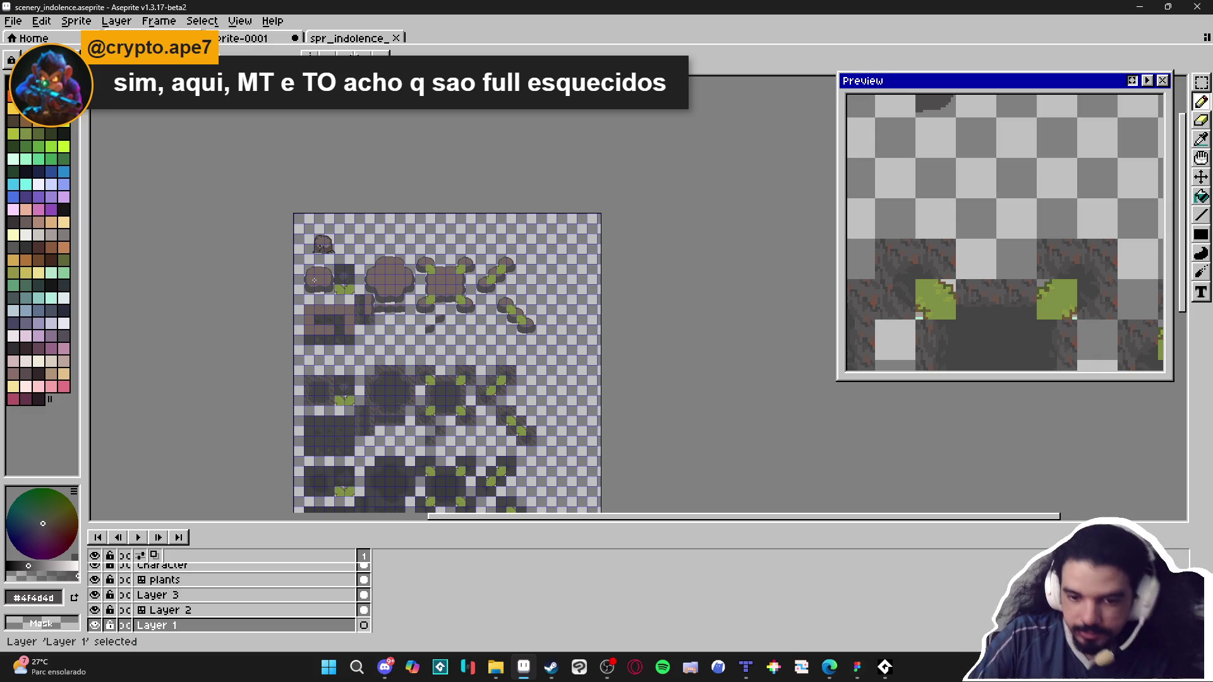
Step: Save scenery_indolence.aseprite
scroll(356, 260, "up", 4)
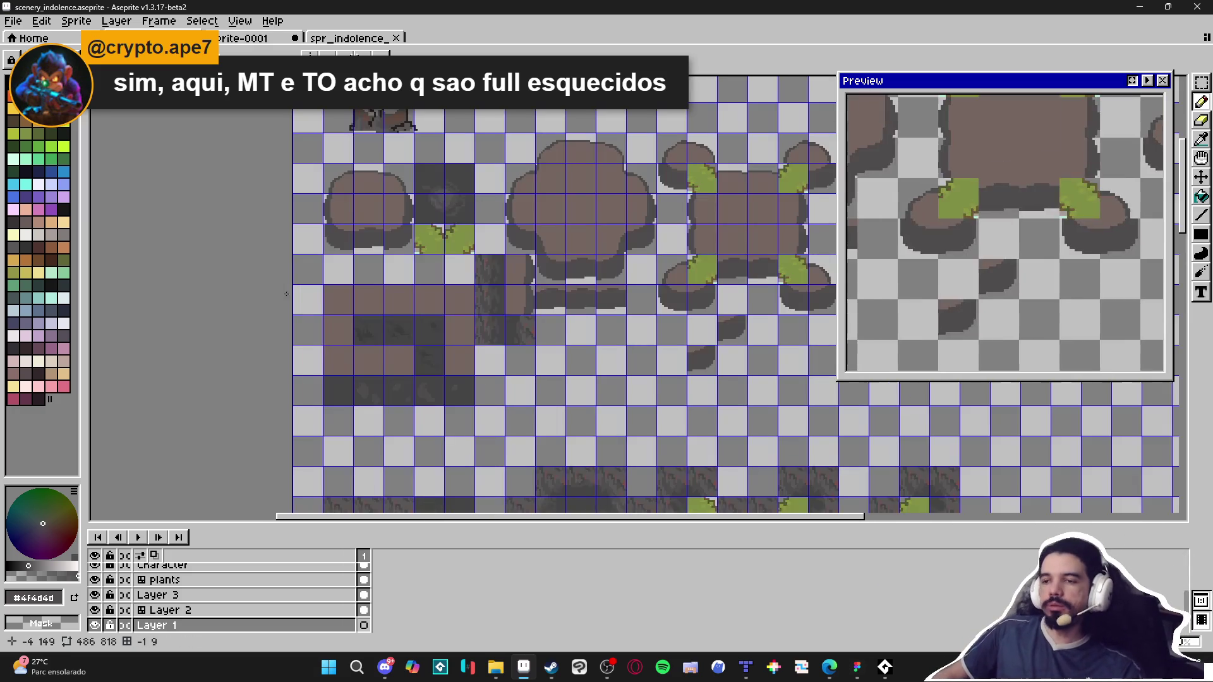
scroll(412, 361, "down", 3)
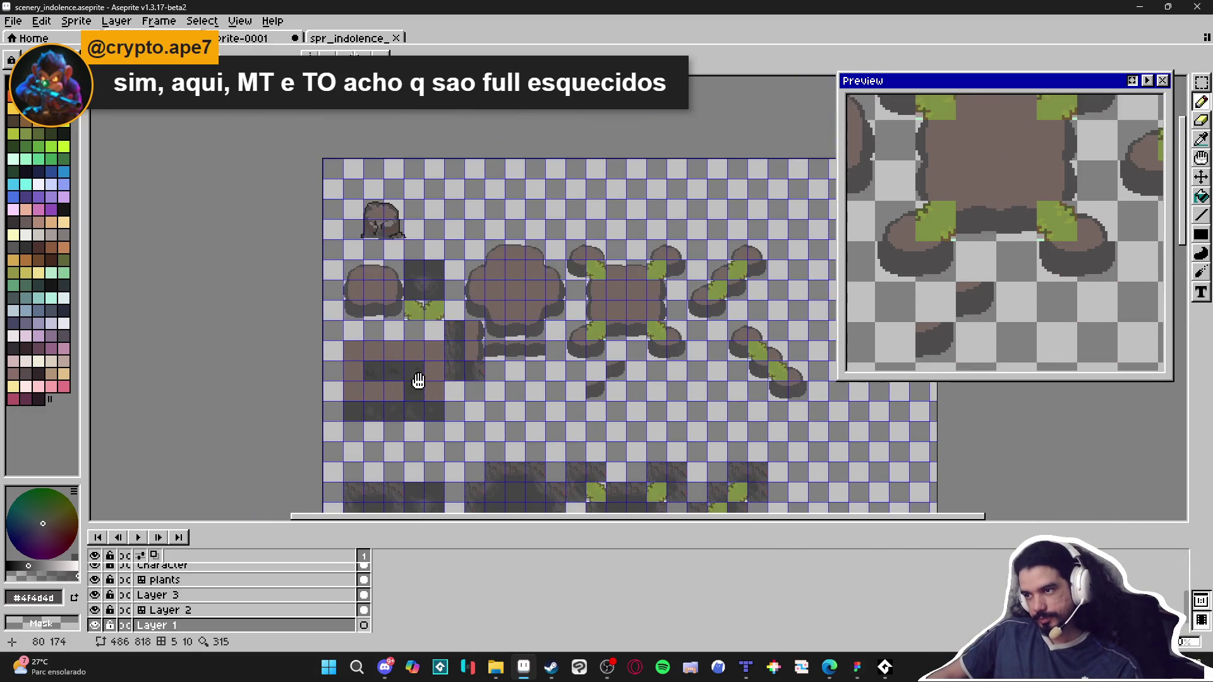
key("ctrl+s")
scroll(408, 289, "up", 3)
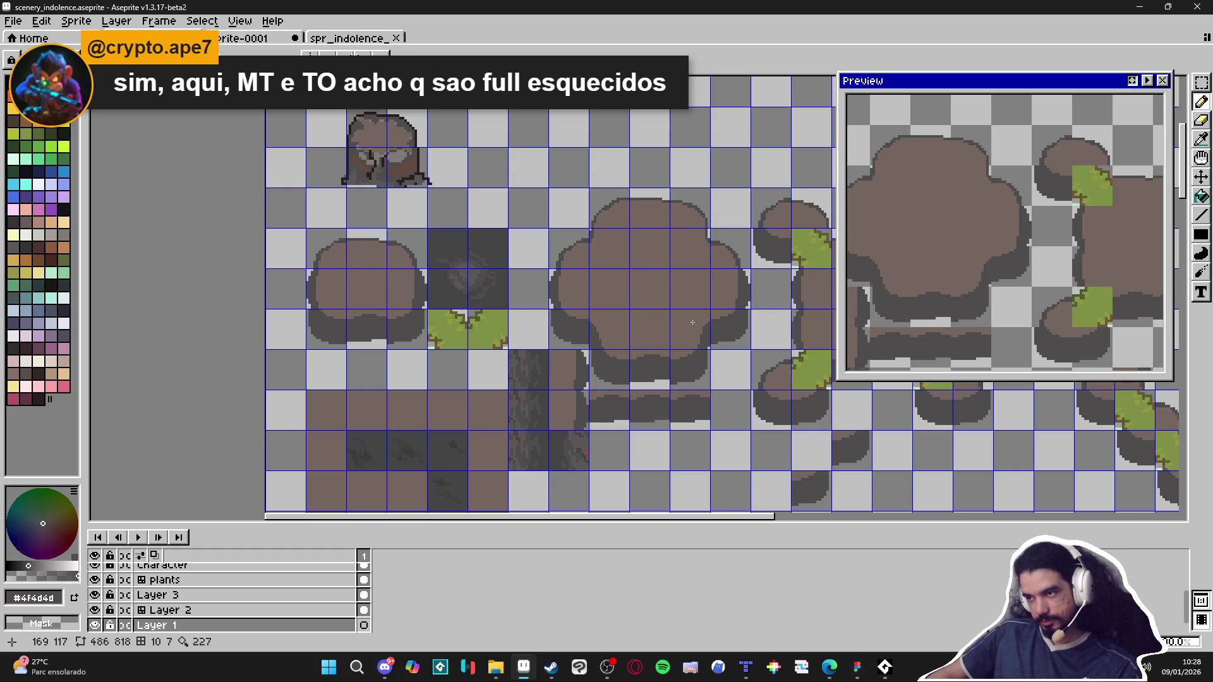
Step: On the simple_clif layer, place rock tile 15 over two dark tiles, then sample tile 13
key("v")
left_click(685, 344)
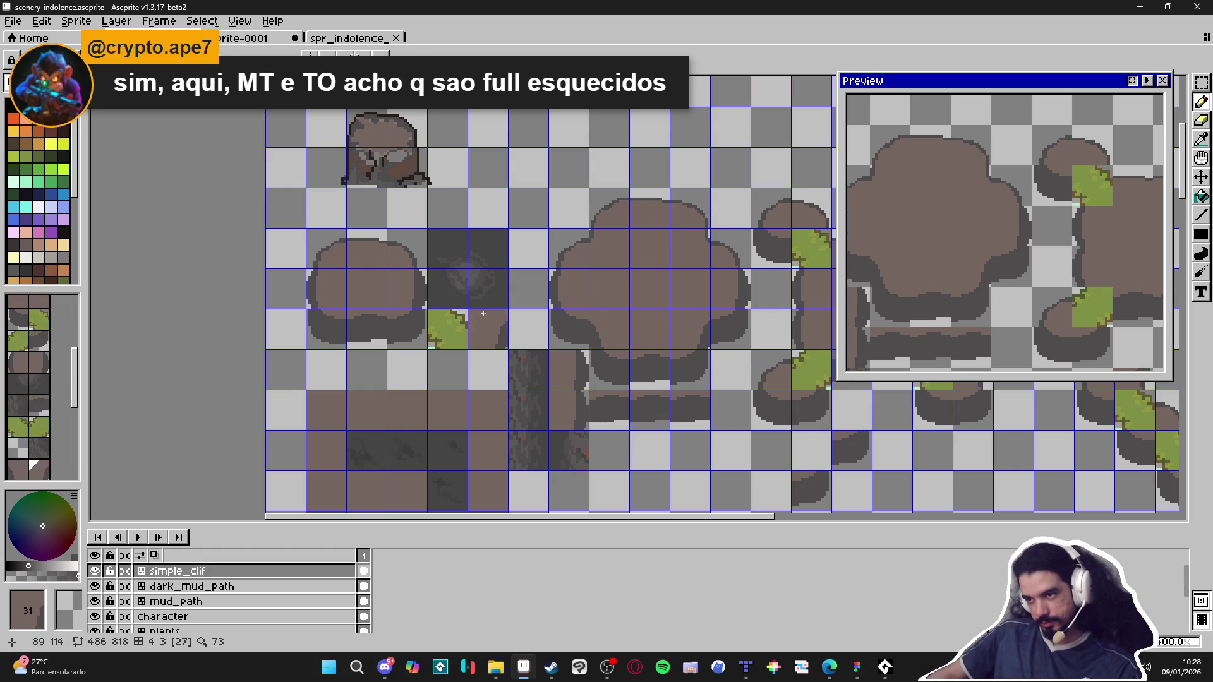
scroll(39, 375, "down", 2)
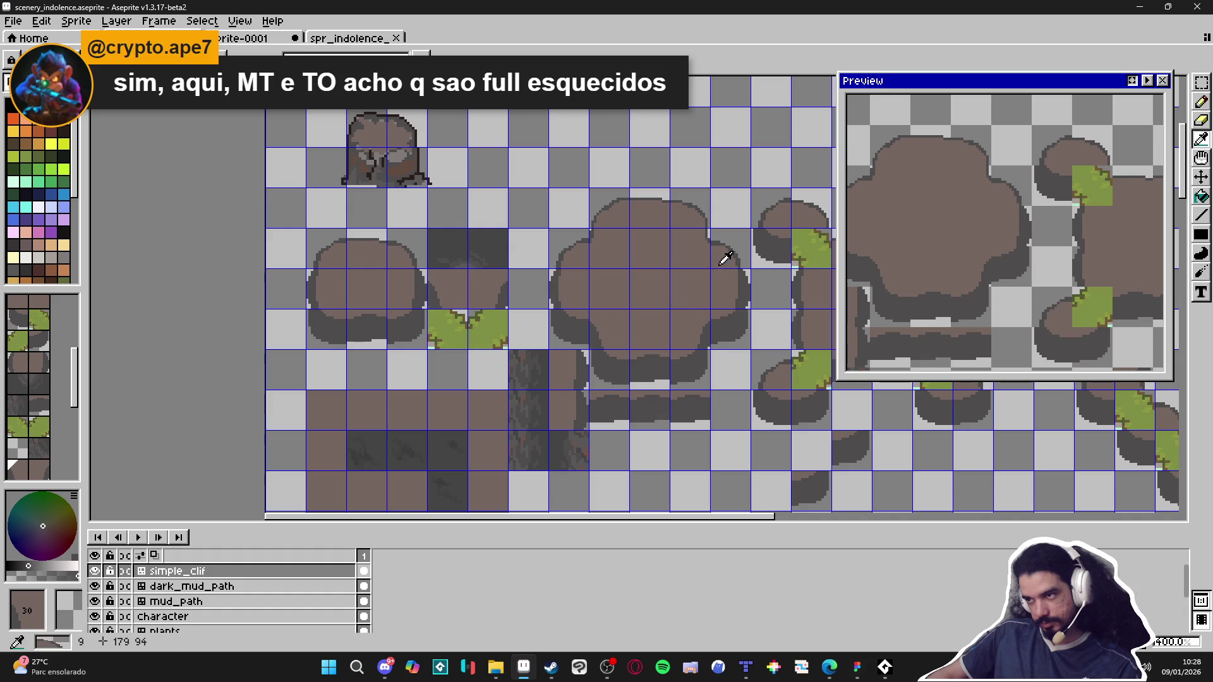
left_click(701, 251)
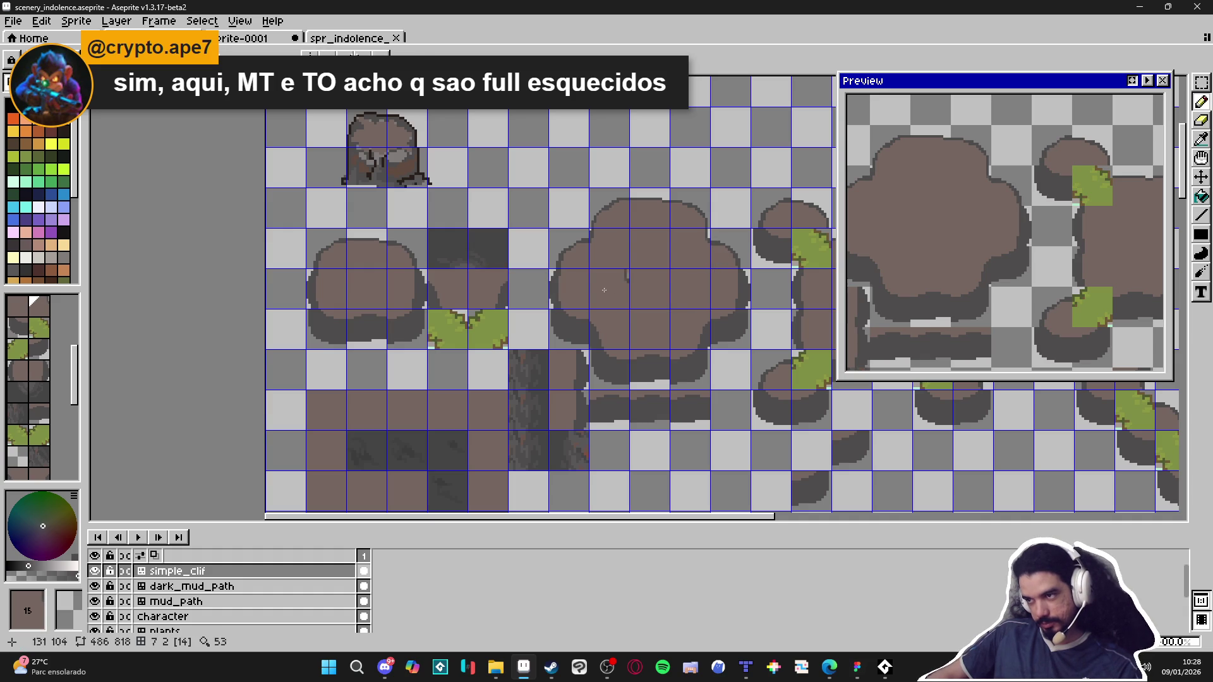
left_click(444, 253)
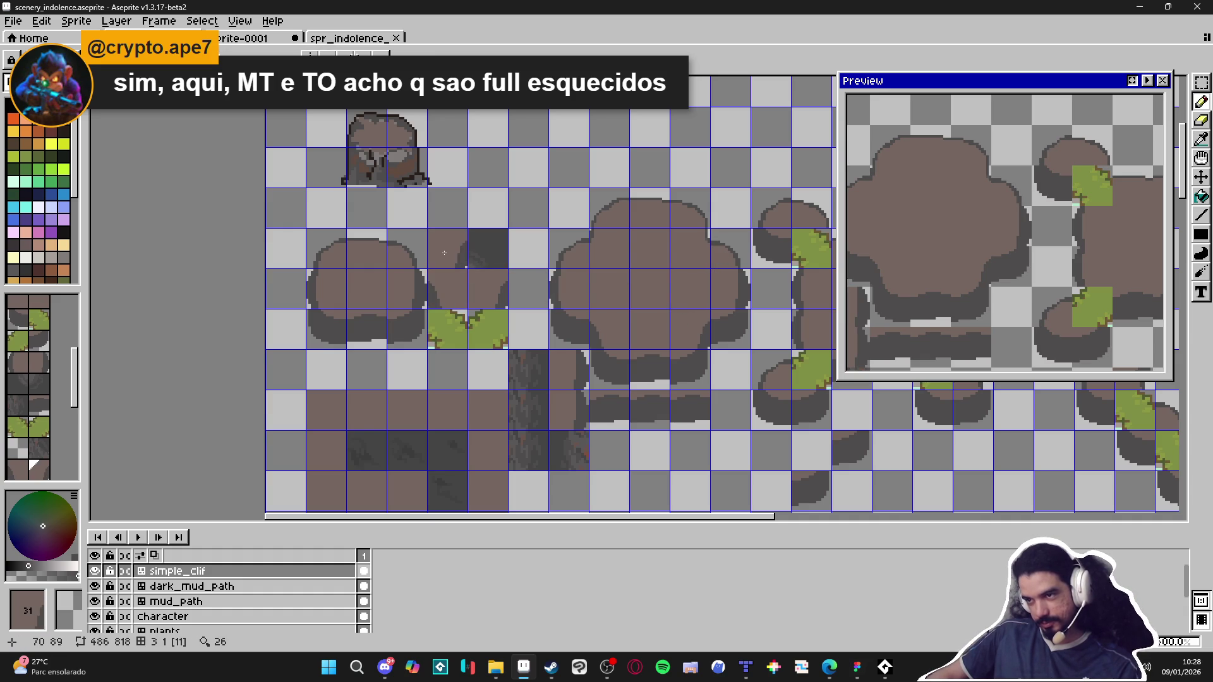
key("bracketleft")
left_click(488, 248)
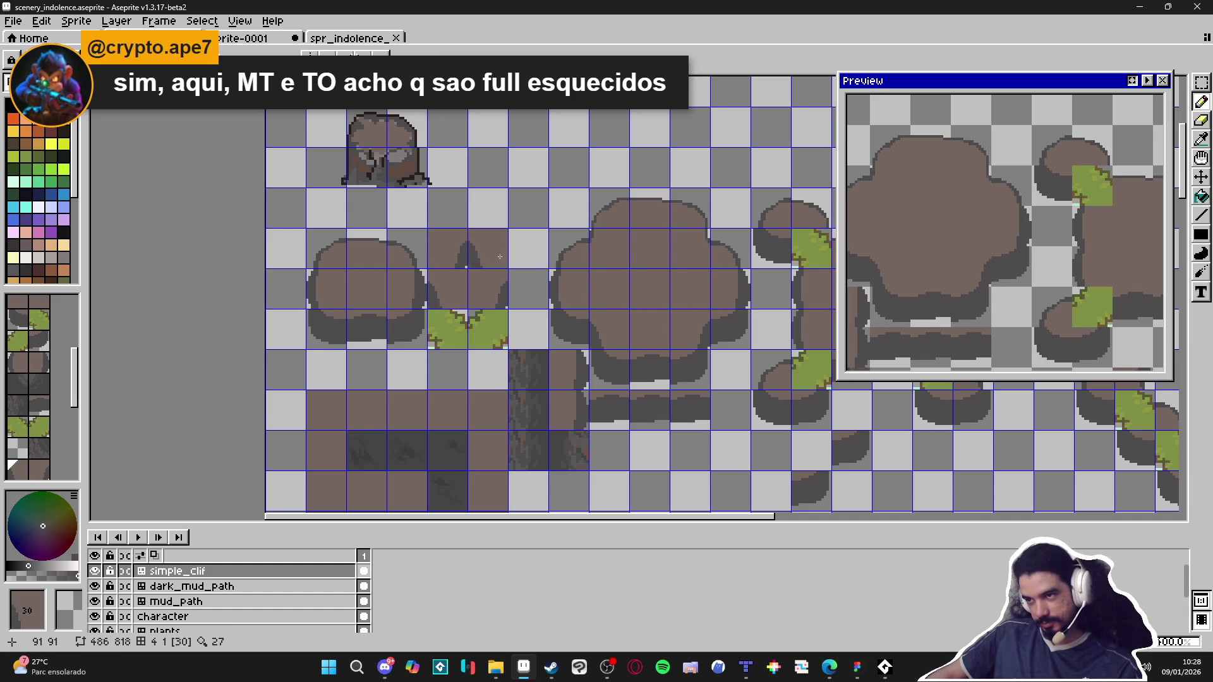
left_click(701, 244)
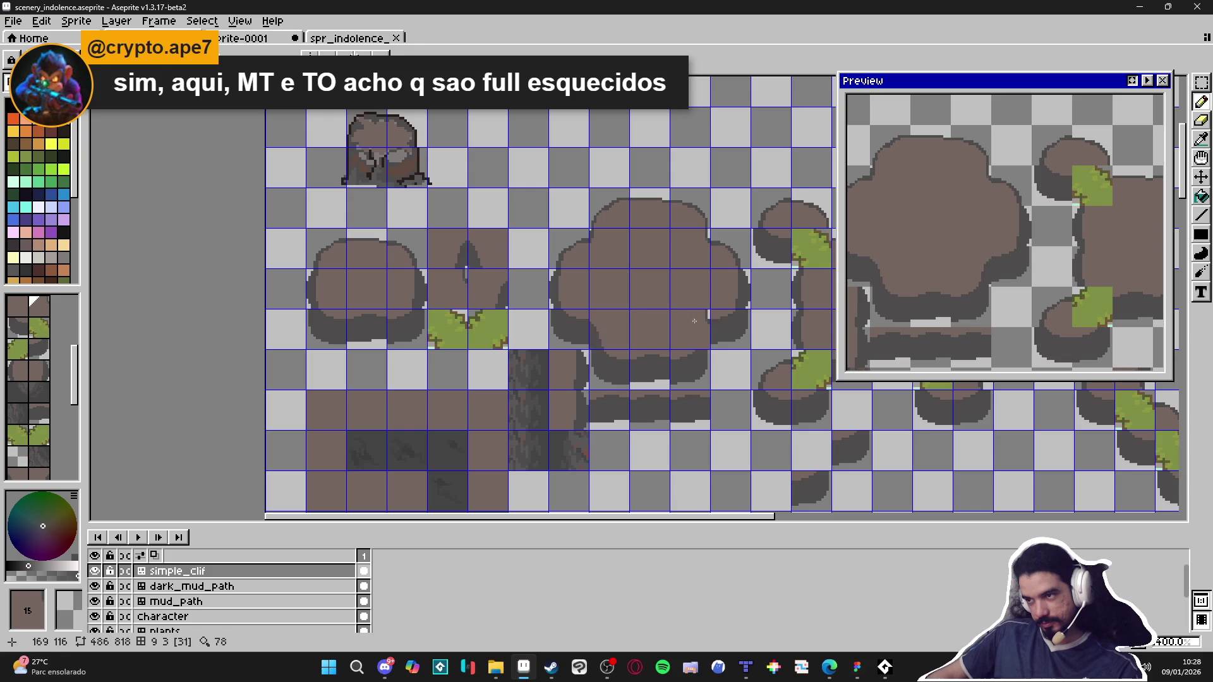
left_click(619, 232, "alt")
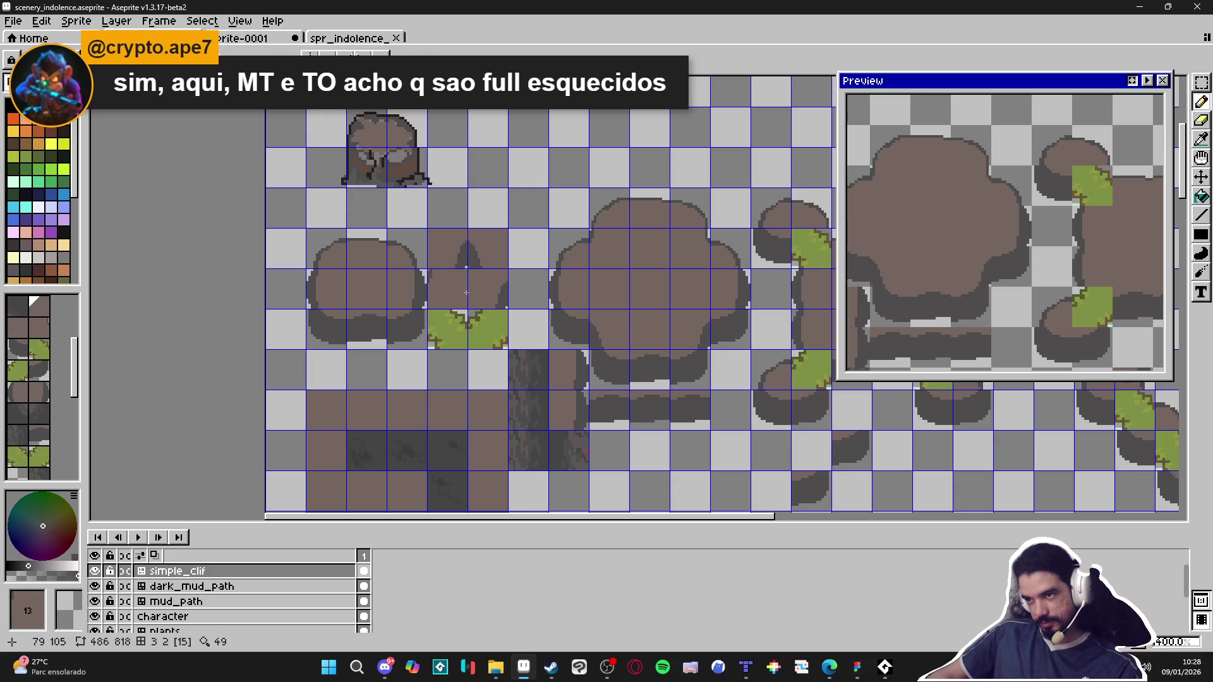
Step: Save again, return to pixel mode and sample the cliff's brown and dark grey colours
key("ctrl+s")
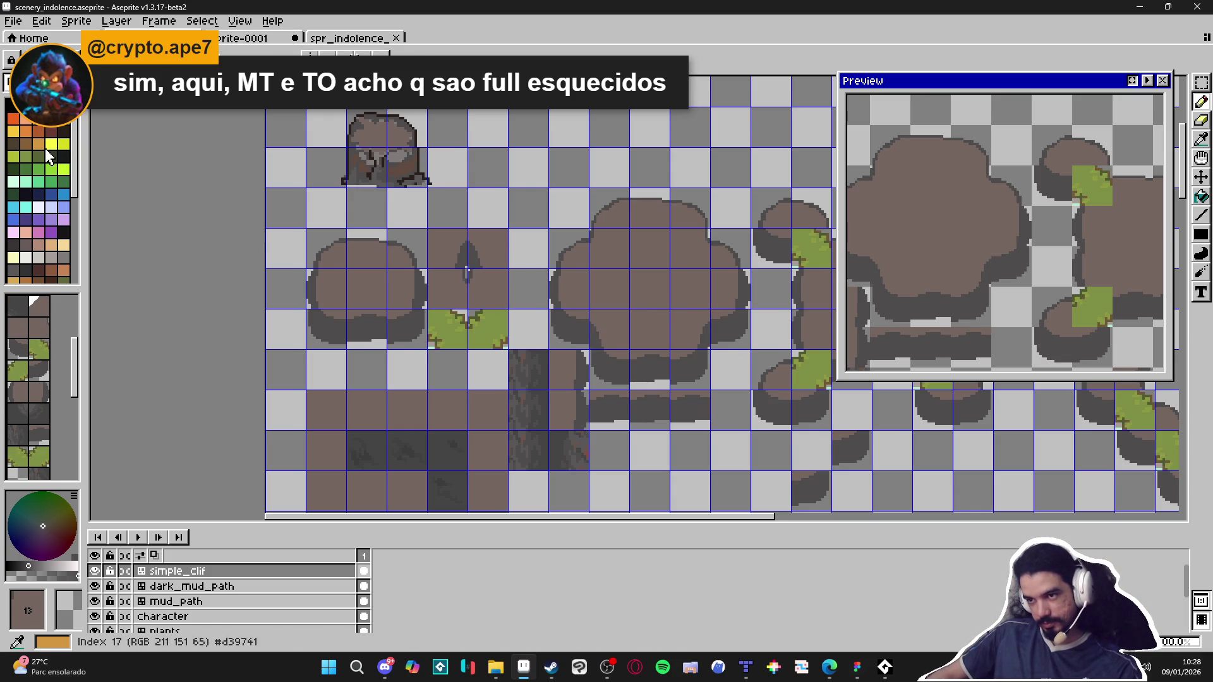
key("Tab")
left_click_drag(509, 279, 524, 260)
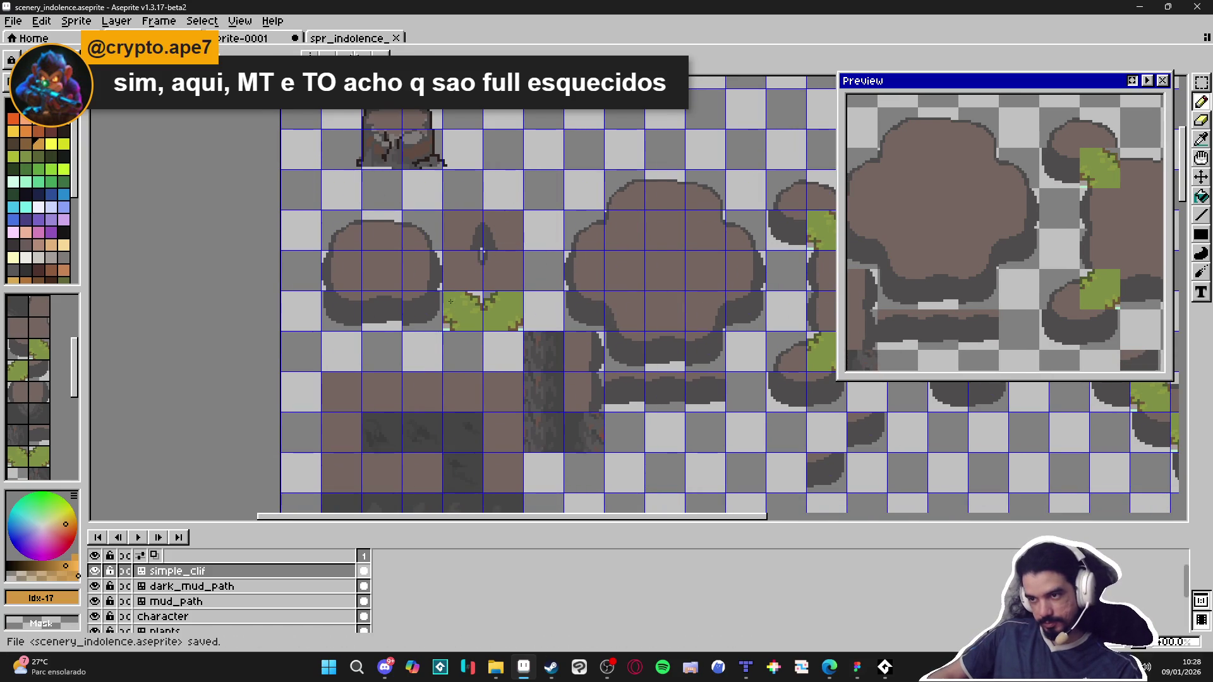
scroll(373, 322, "up", 1)
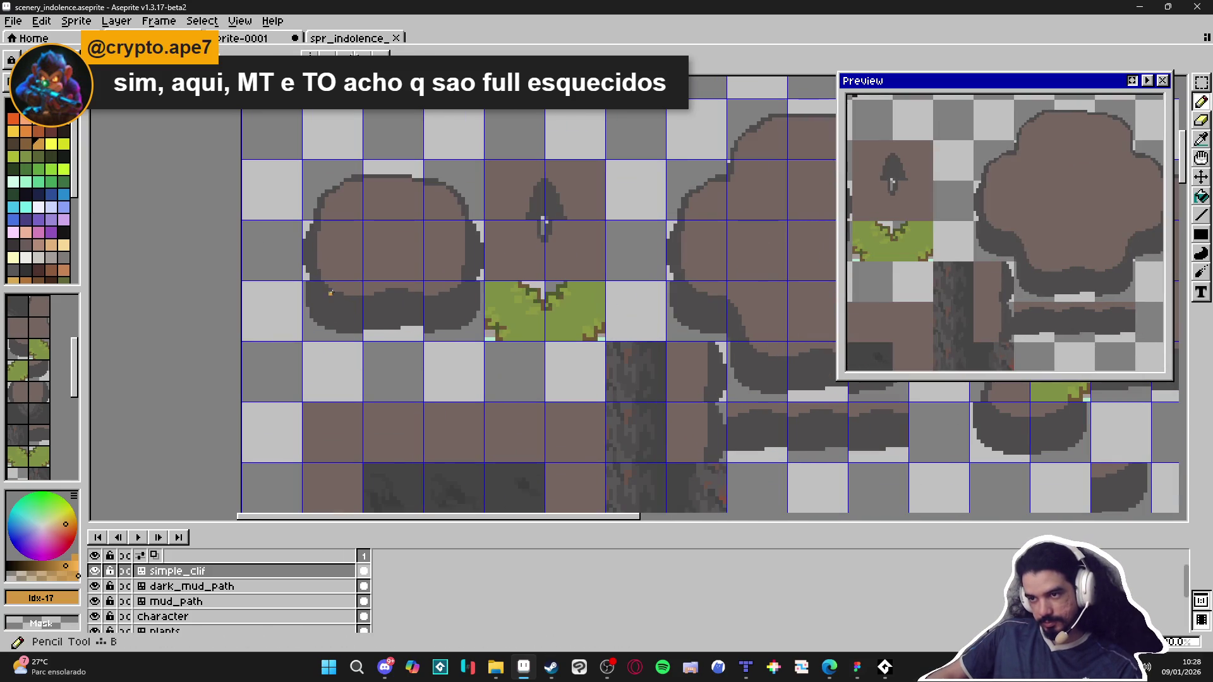
scroll(335, 295, "up", 4)
left_click(336, 294, "alt")
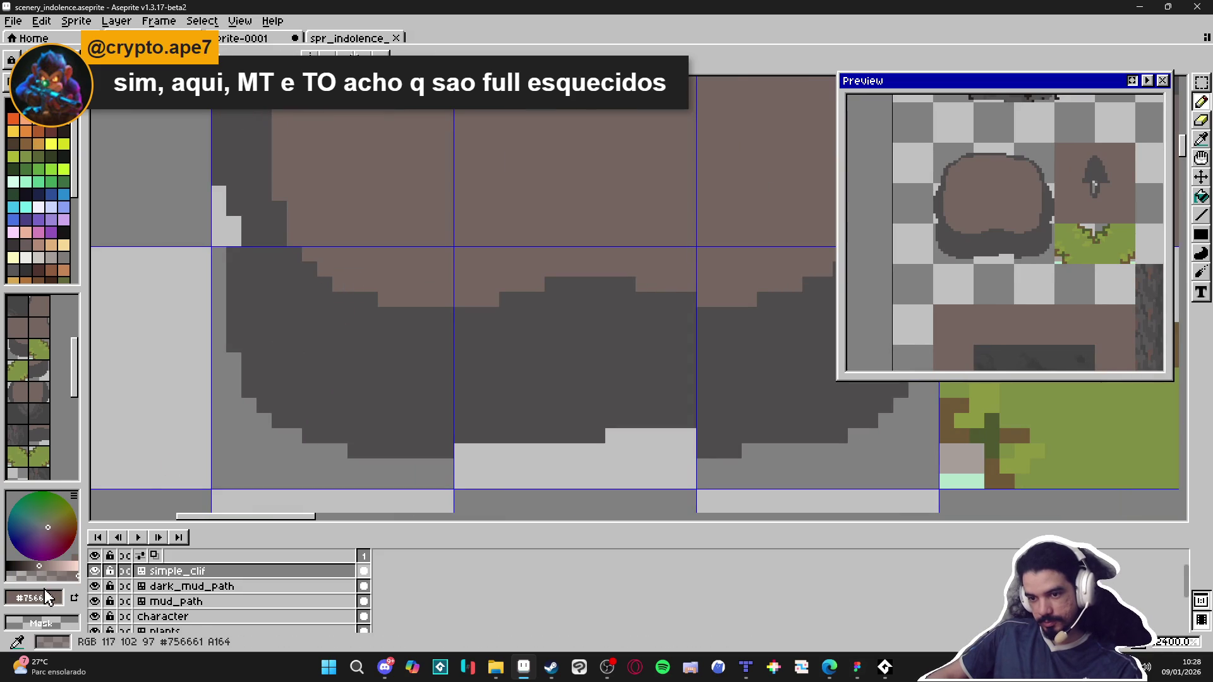
key("i")
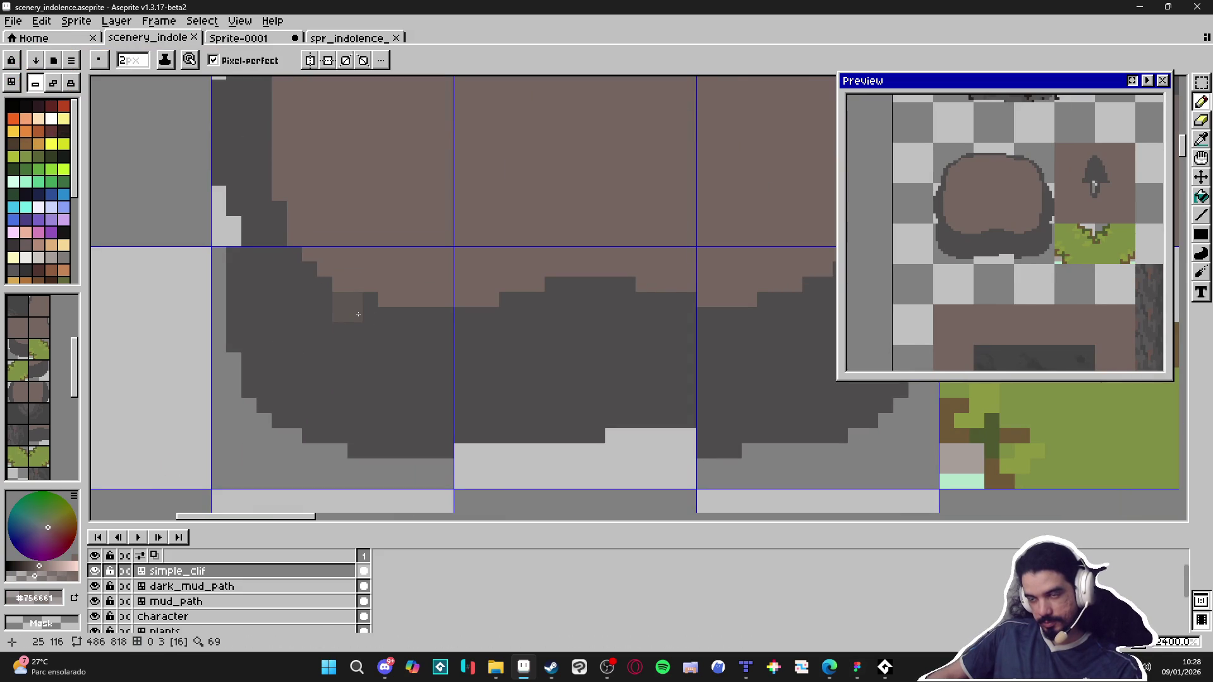
left_click(404, 312)
scroll(392, 323, "down", 3)
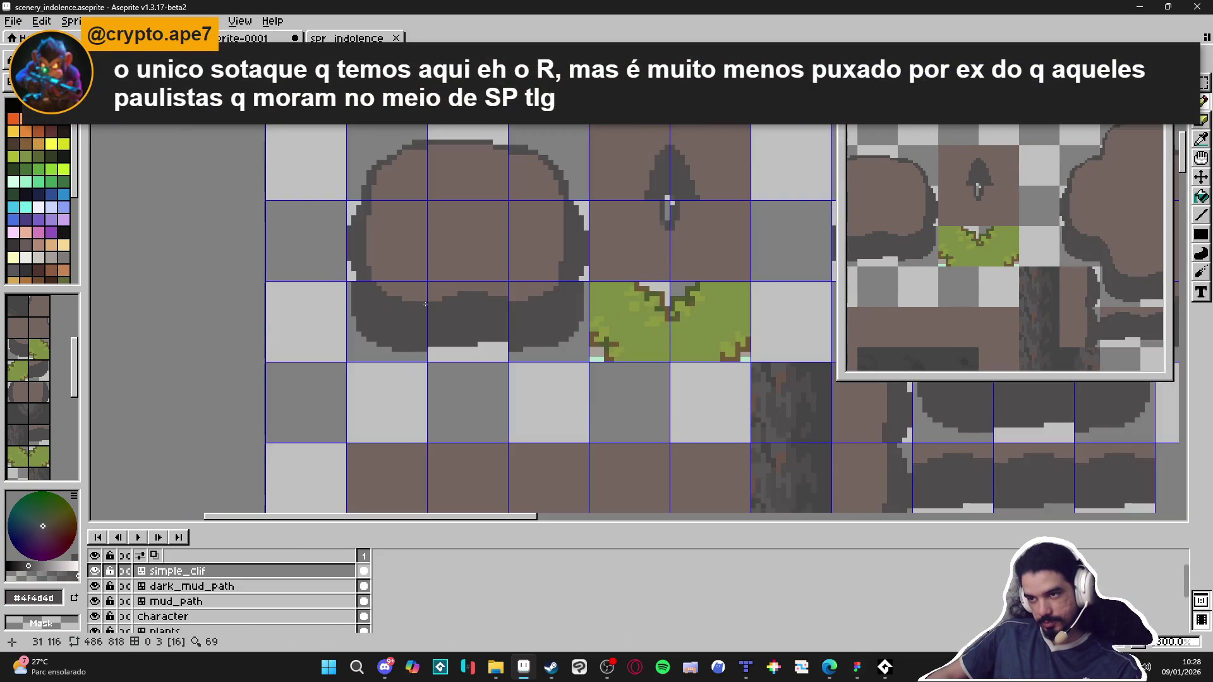
Step: Swap back to rock brown and dab a small brown block on the rounded cliff's underside
scroll(392, 323, "down", 2)
scroll(481, 309, "up", 1)
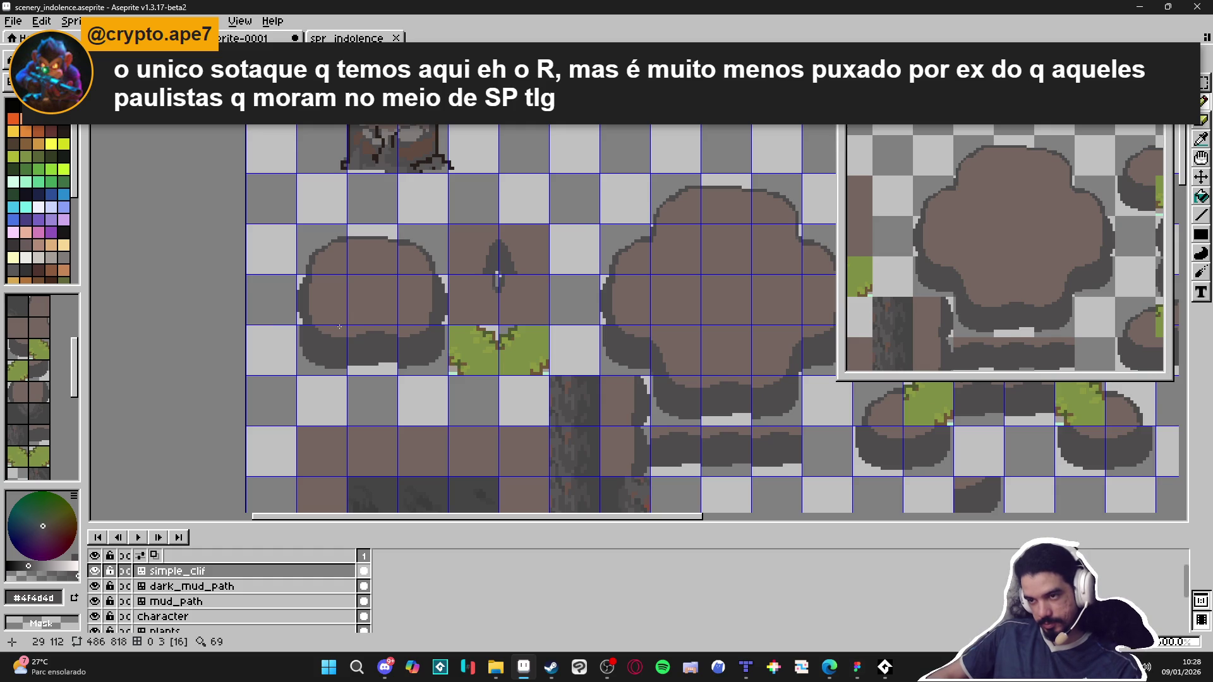
scroll(327, 344, "up", 4)
key("x")
scroll(331, 322, "up", 1)
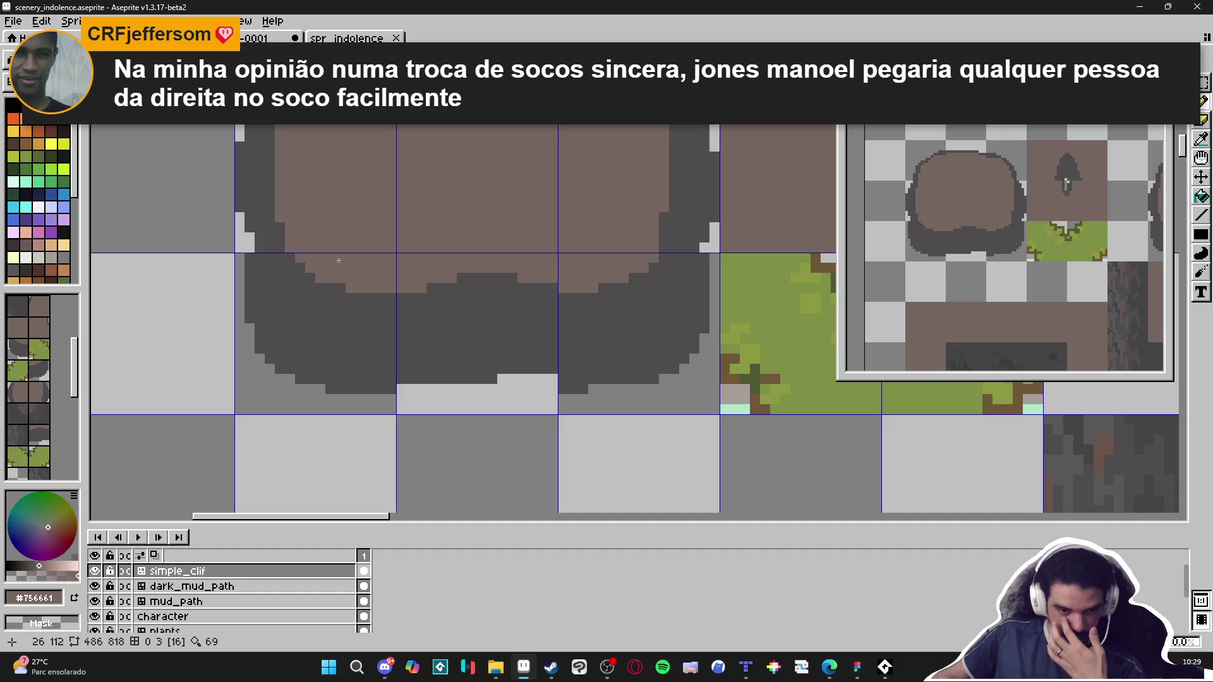
scroll(333, 288, "up", 1)
left_click(297, 278)
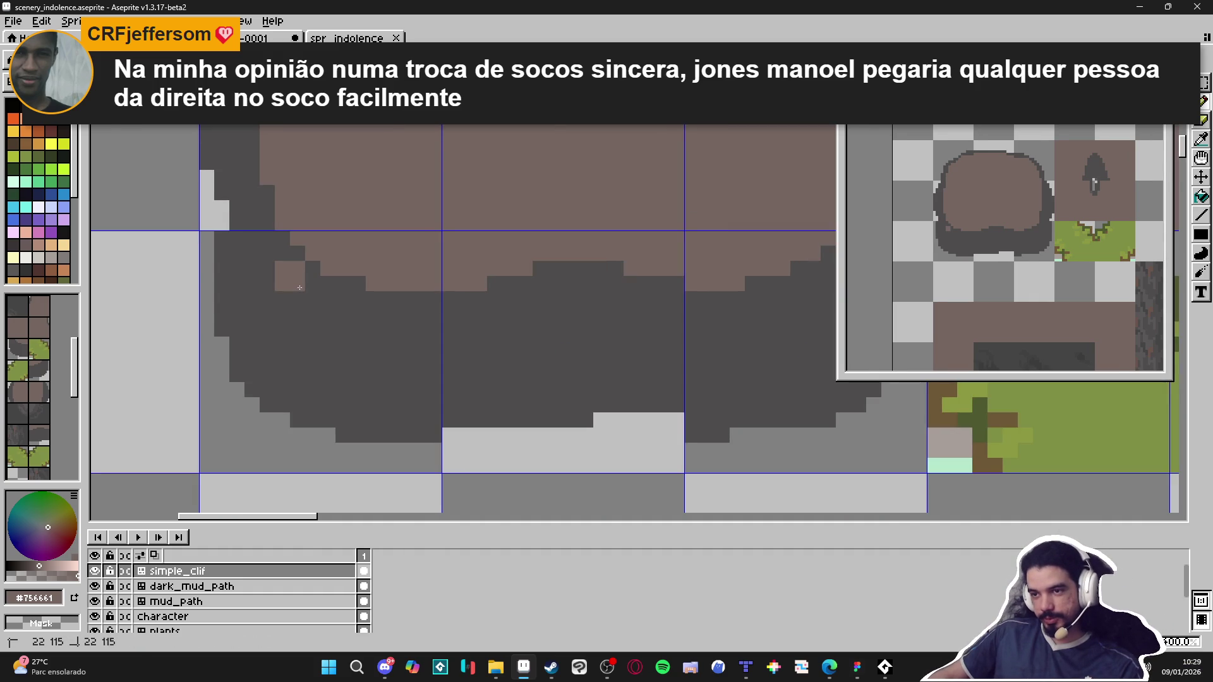
Step: Shape the first brown stone with dark grey trims and paint two more stones beside it
mouse_move(343, 312)
left_mouse_down()
mouse_move(357, 307)
mouse_move(319, 329)
mouse_move(279, 301)
mouse_move(306, 344)
mouse_move(373, 322)
mouse_move(352, 315)
mouse_move(357, 344)
mouse_move(373, 345)
mouse_move(388, 313)
mouse_move(396, 388)
mouse_move(366, 385)
mouse_move(401, 379)
mouse_move(395, 360)
mouse_move(414, 352)
mouse_move(366, 339)
mouse_move(368, 364)
left_mouse_up()
left_click(404, 389, "alt")
left_click(343, 345)
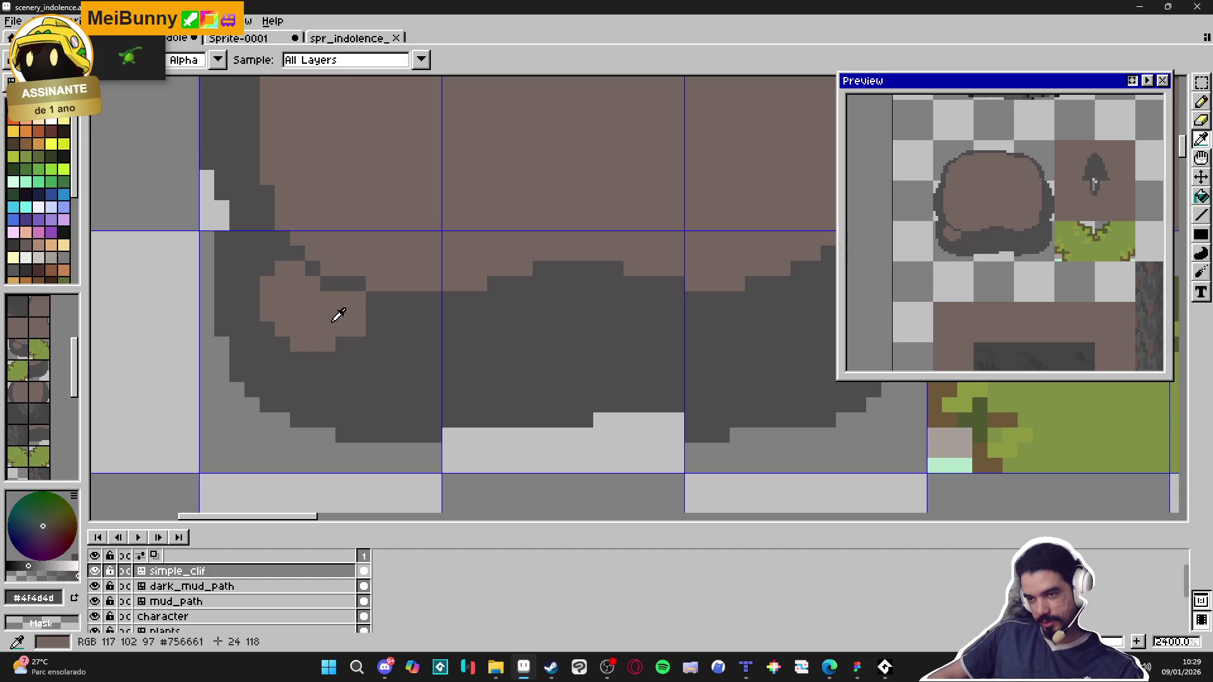
left_click(335, 314, "alt")
mouse_move(387, 311)
left_mouse_down()
mouse_move(417, 352)
mouse_move(379, 373)
mouse_move(373, 345)
mouse_move(330, 357)
mouse_move(385, 385)
left_mouse_up()
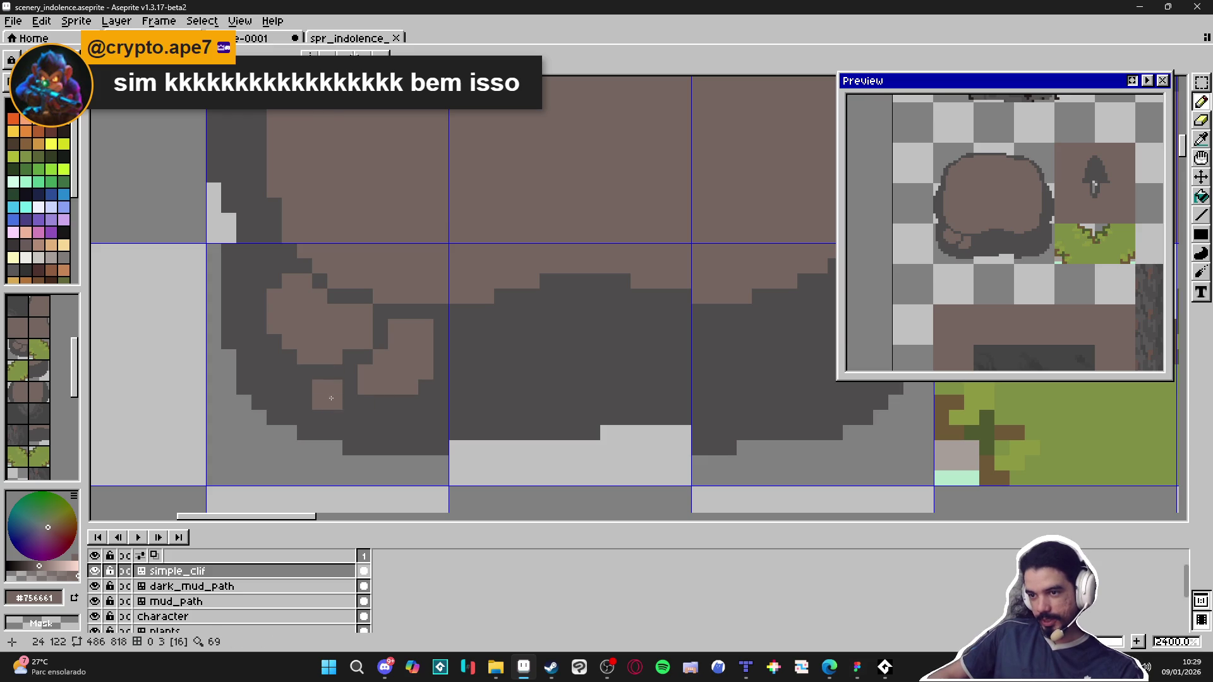
left_click_drag(331, 399, 304, 373)
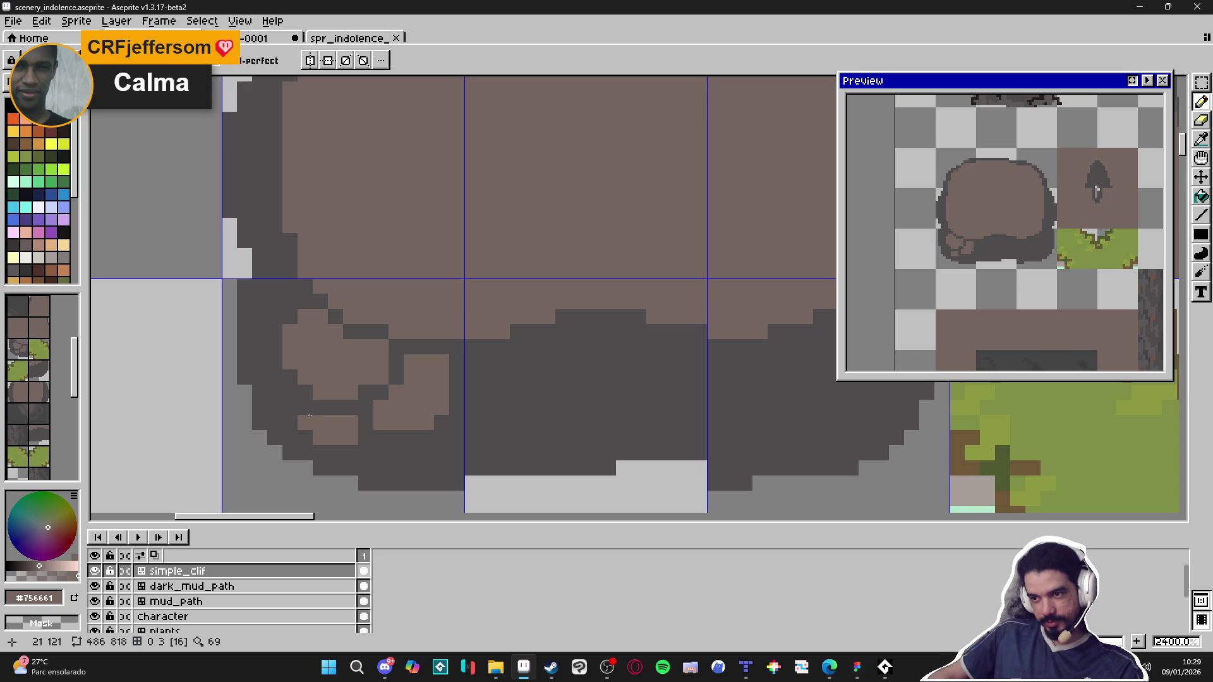
Step: Enlarge the brush to 2 px and paint a wider brown stone further right
scroll(309, 416, "down", 2)
scroll(399, 407, "up", 2)
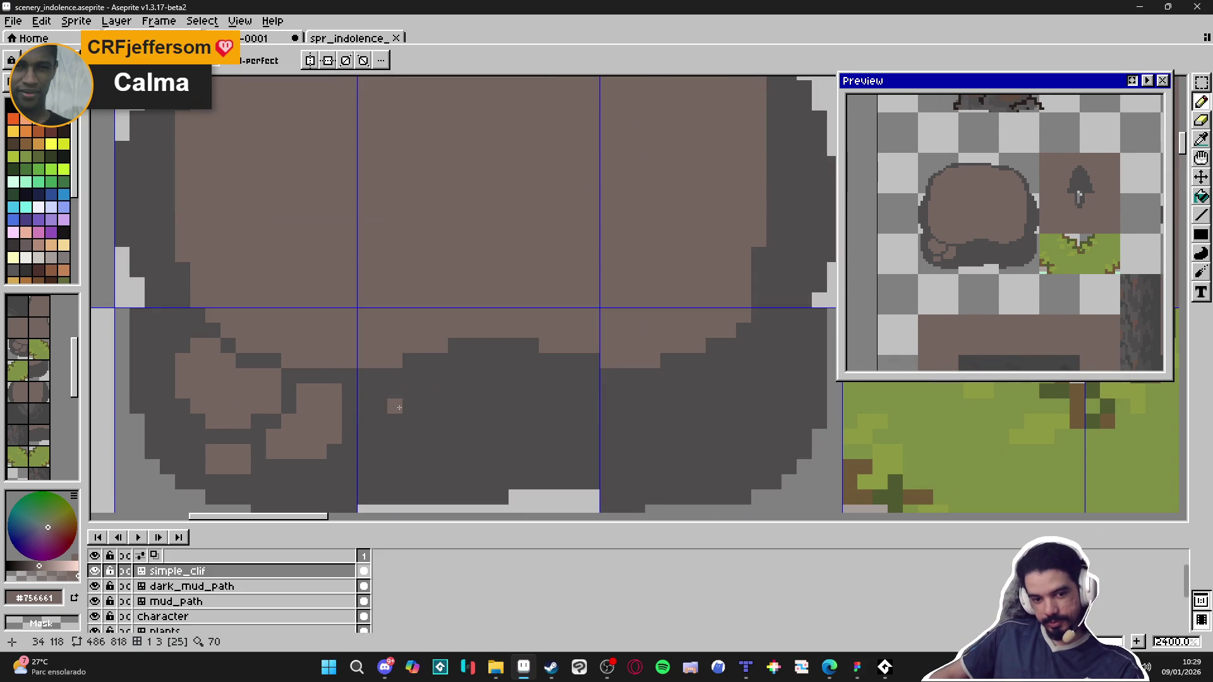
scroll(412, 425, "down", 1)
scroll(412, 425, "up", 1)
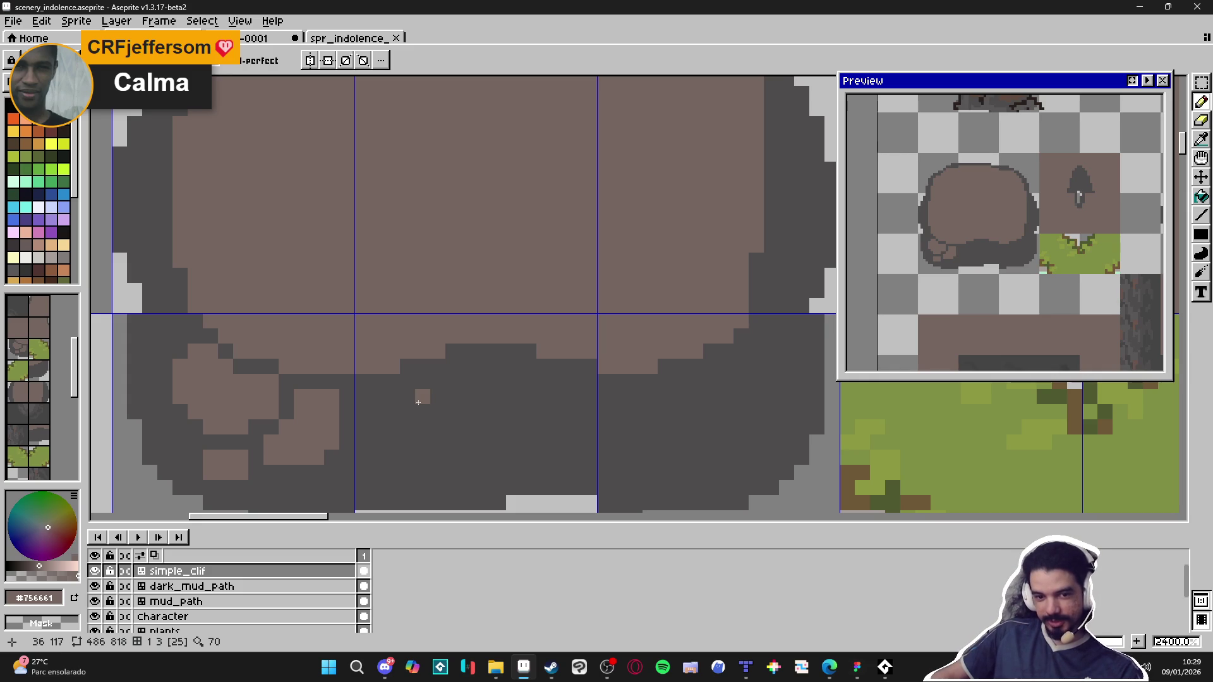
key("ctrl+plus")
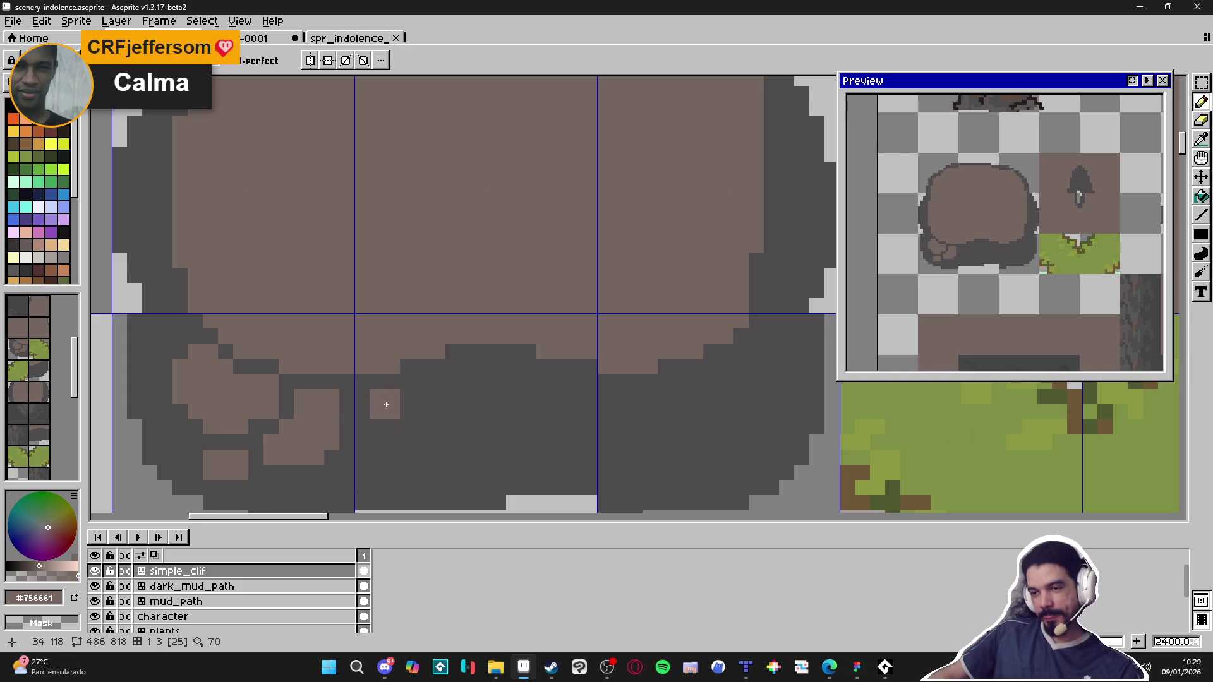
mouse_move(386, 404)
left_mouse_down()
mouse_move(433, 404)
mouse_move(423, 429)
mouse_move(392, 430)
mouse_move(424, 432)
mouse_move(376, 443)
mouse_move(468, 423)
mouse_move(469, 396)
mouse_move(552, 389)
mouse_move(556, 409)
mouse_move(531, 412)
mouse_move(574, 412)
left_mouse_up()
left_click(453, 412)
left_click(559, 412)
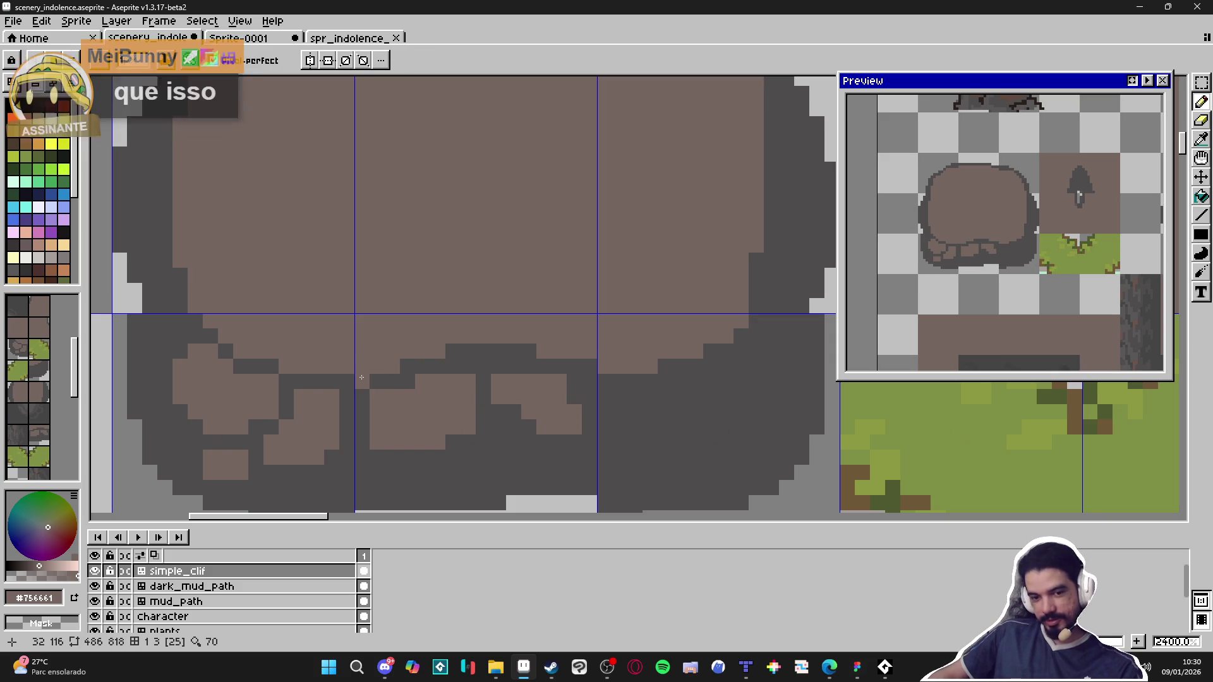
Step: Paint brown pixels leftward along the dark edge and a small brown block on the underside
left_click_drag(500, 361, 452, 361)
left_click(460, 364, "alt")
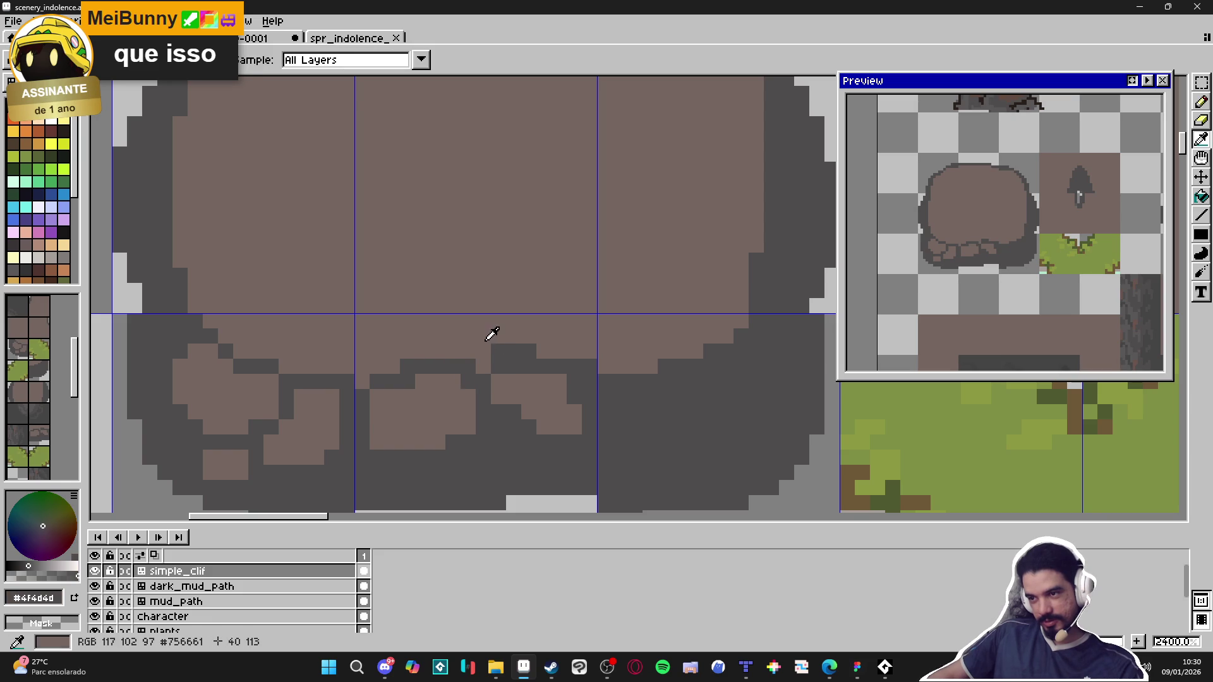
left_click(491, 333, "alt")
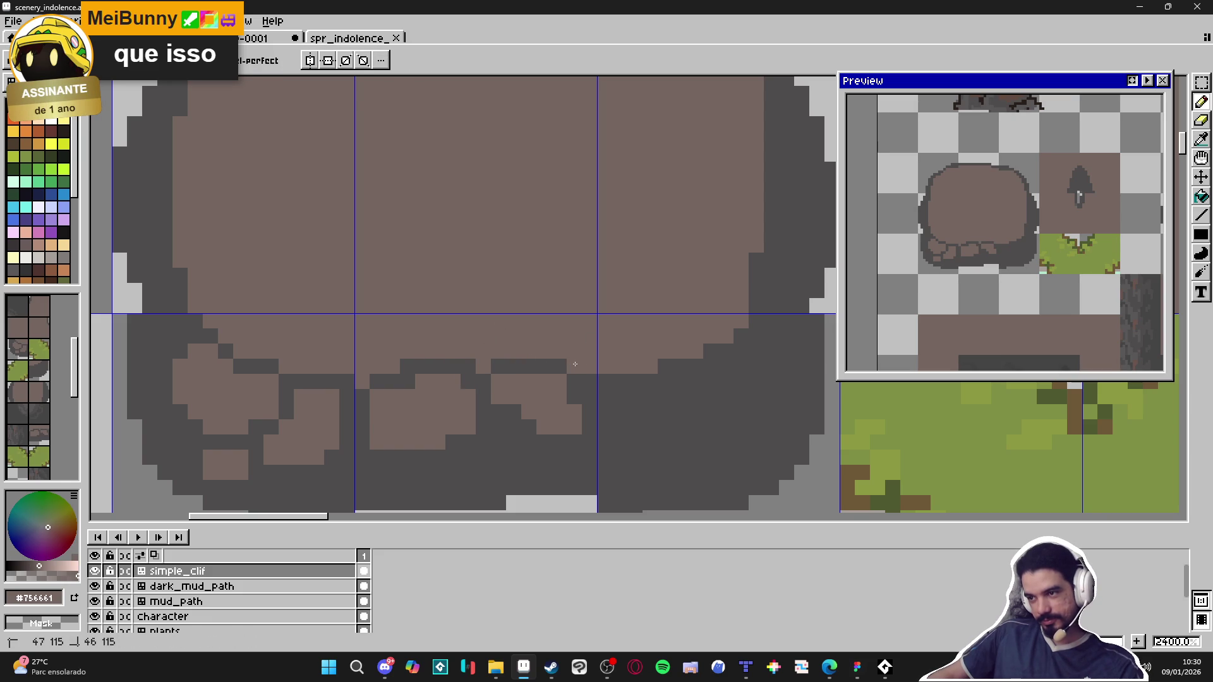
scroll(554, 412, "down", 5)
scroll(555, 412, "up", 3)
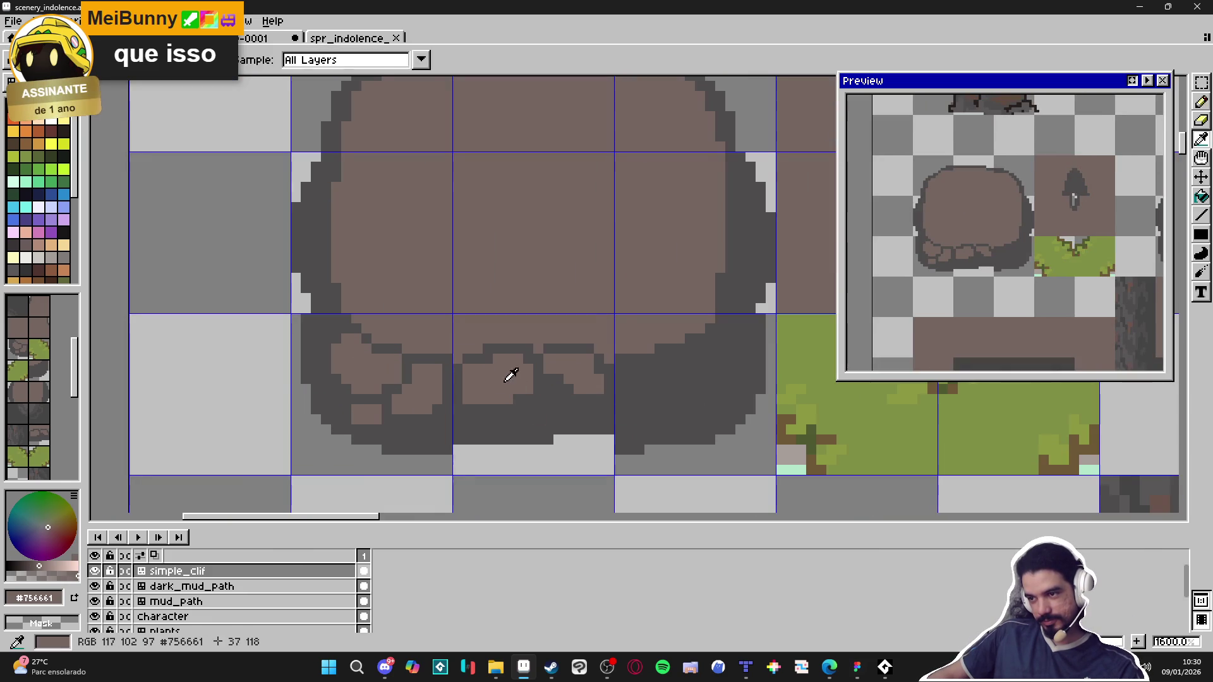
key("ctrl")
left_click(551, 409)
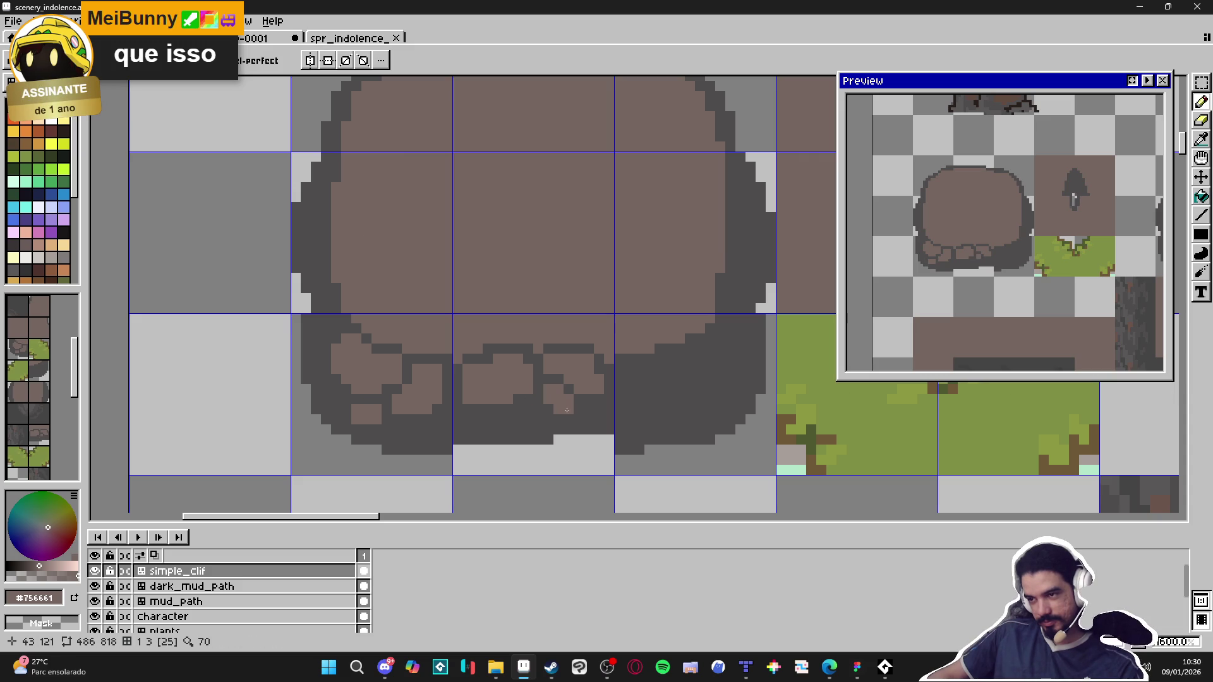
Step: Pan right across the rock and paint a brown stone below the stone row
scroll(551, 409, "down", 3)
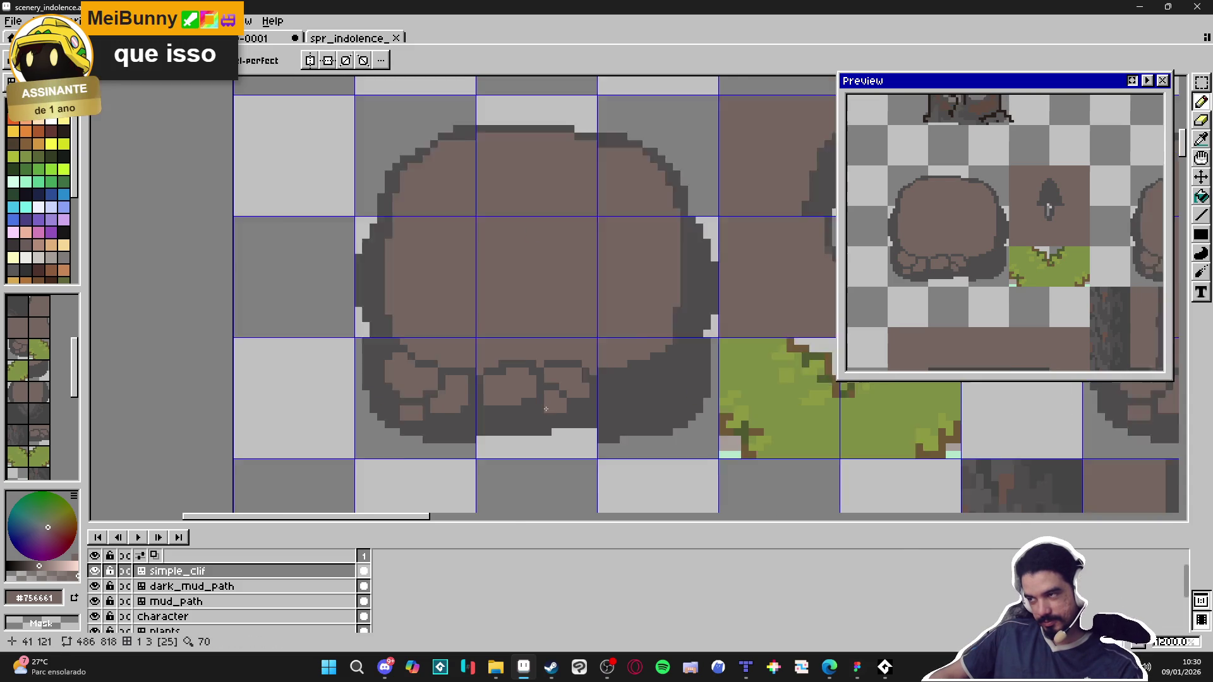
left_click_drag(477, 388, 483, 396)
scroll(458, 390, "up", 5)
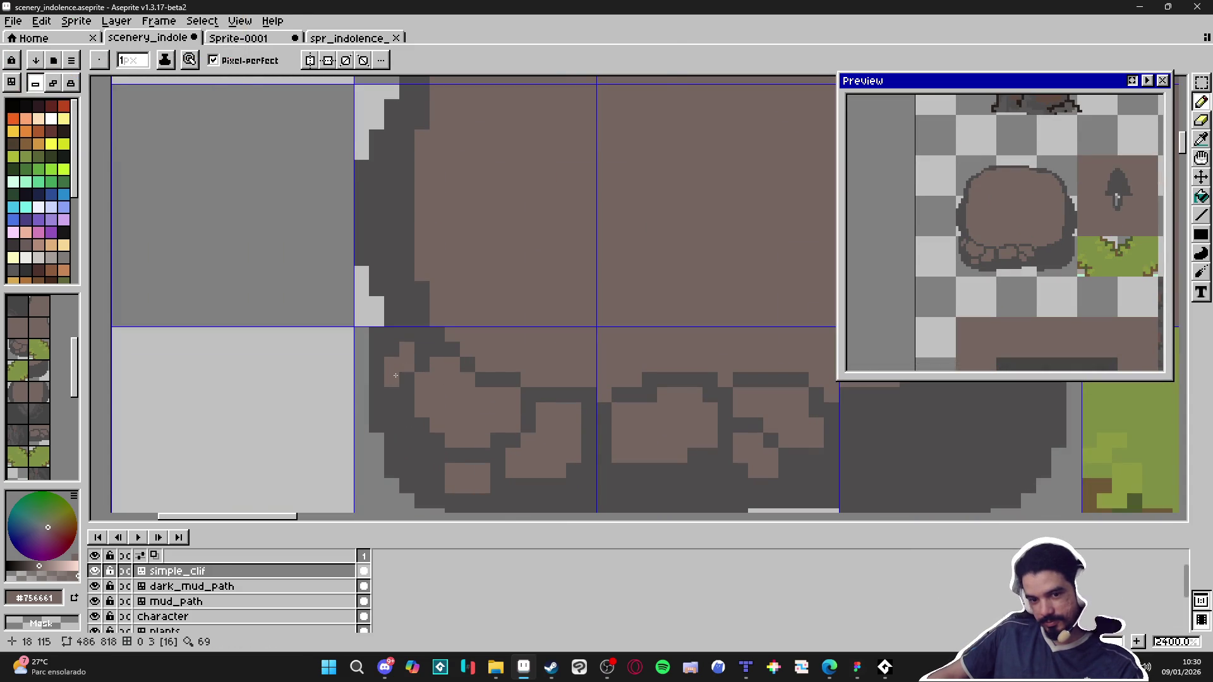
scroll(436, 376, "down", 1)
scroll(487, 386, "right", 3)
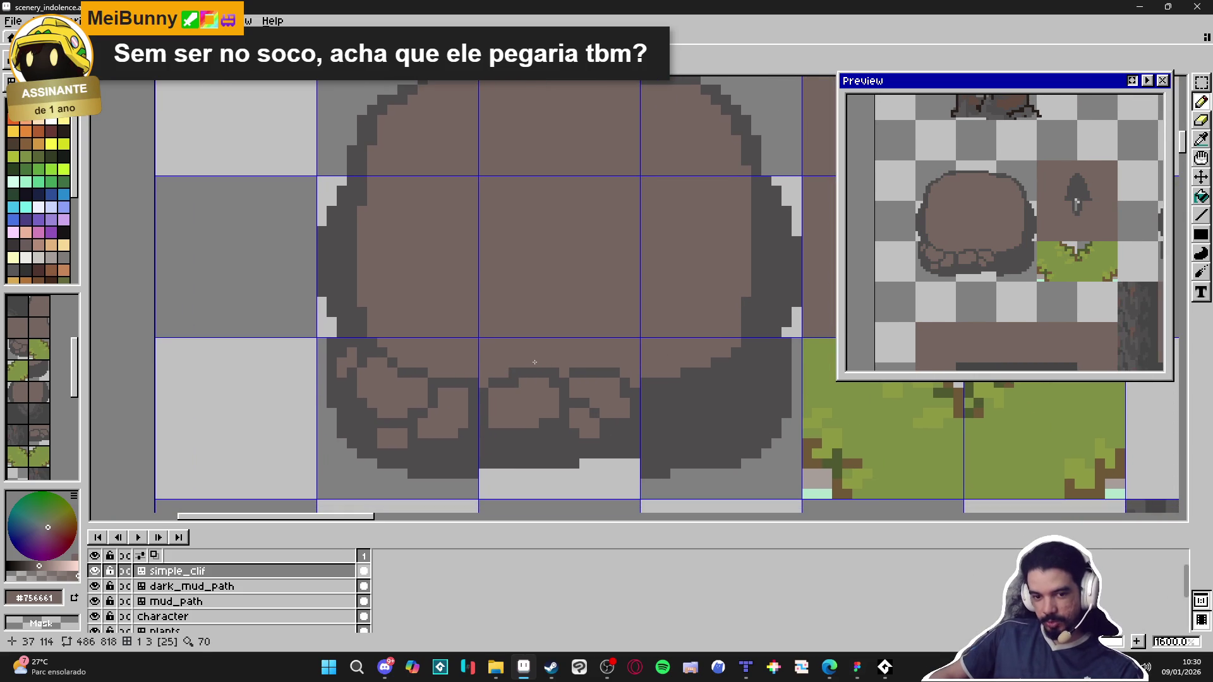
scroll(532, 379, "down", 1)
scroll(529, 395, "right", 2)
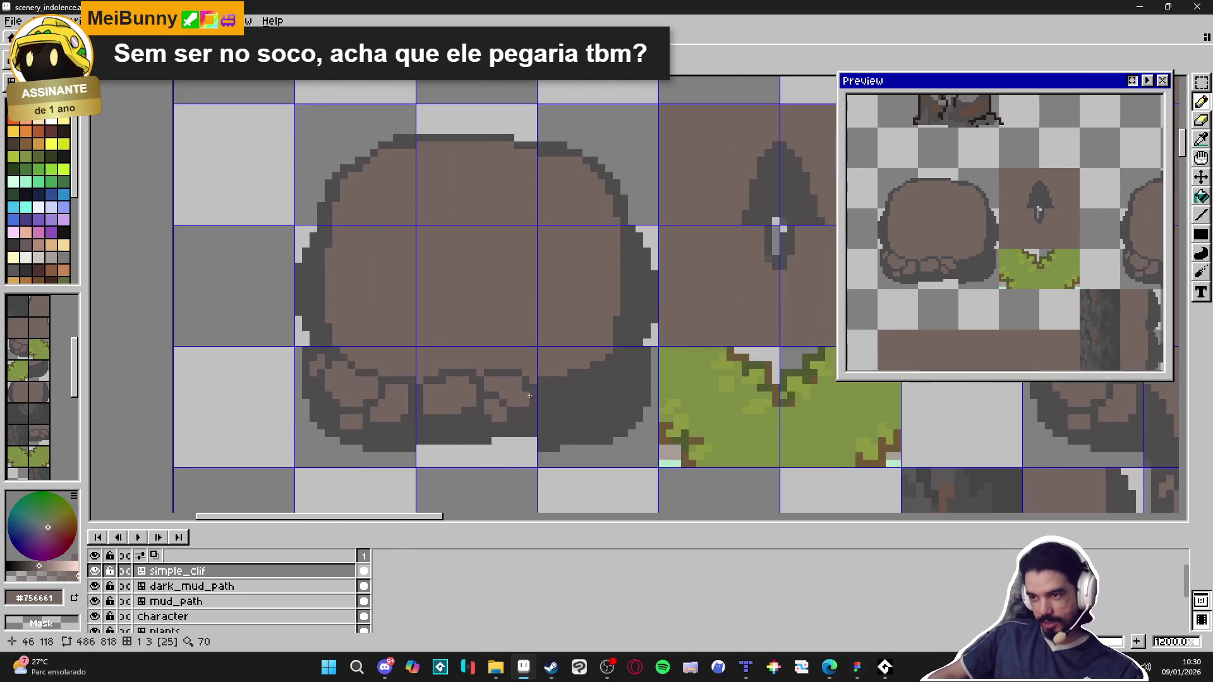
scroll(530, 395, "up", 2)
mouse_move(518, 441)
left_mouse_down()
mouse_move(496, 429)
mouse_move(479, 459)
left_mouse_up()
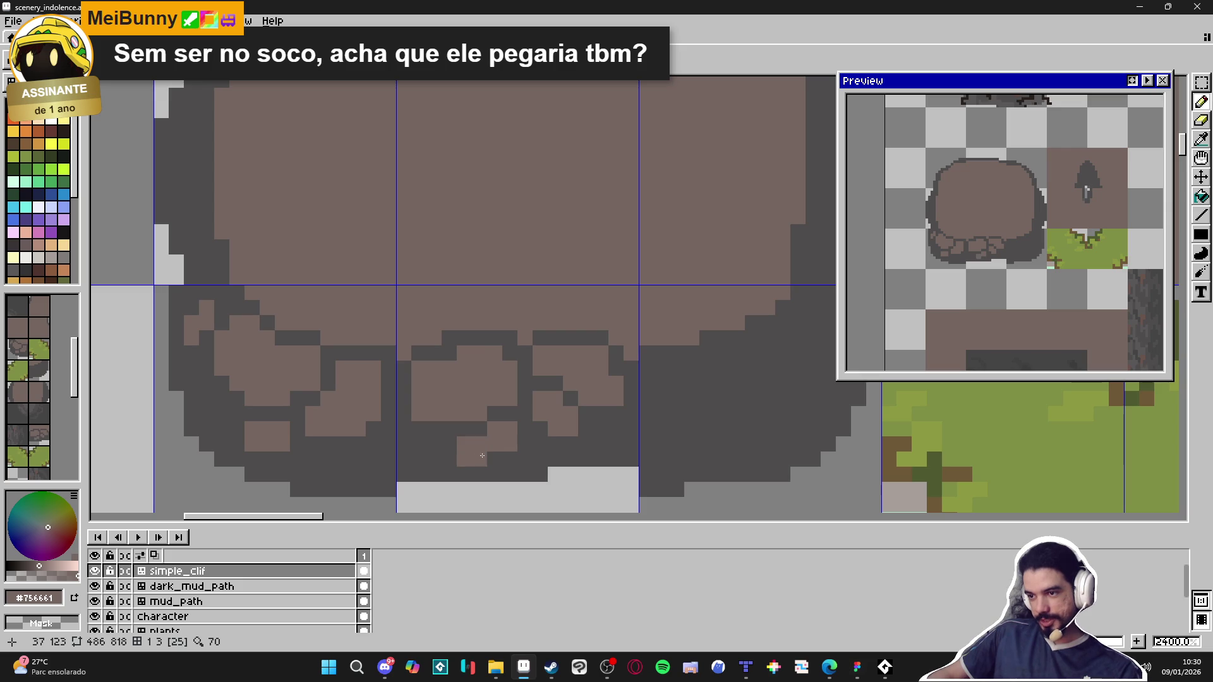
Step: Bring the rock's right side into view and pick the dark grey from its outline
scroll(482, 455, "down", 2)
scroll(454, 438, "up", 1)
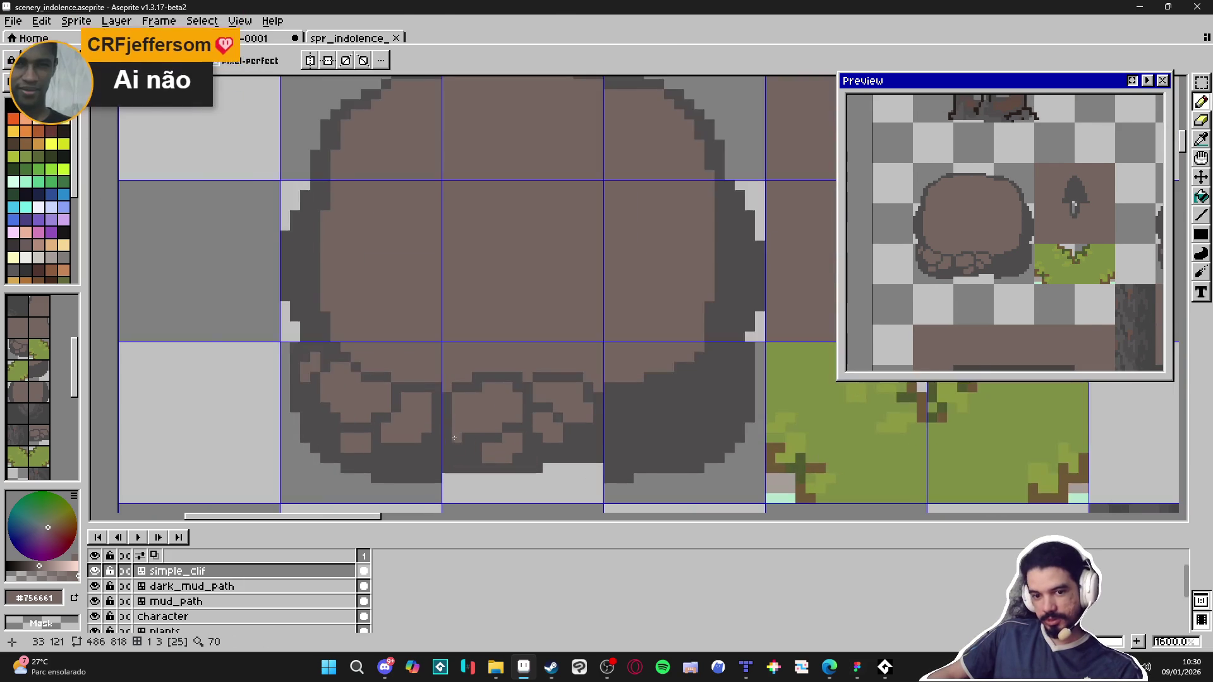
scroll(455, 438, "up", 2)
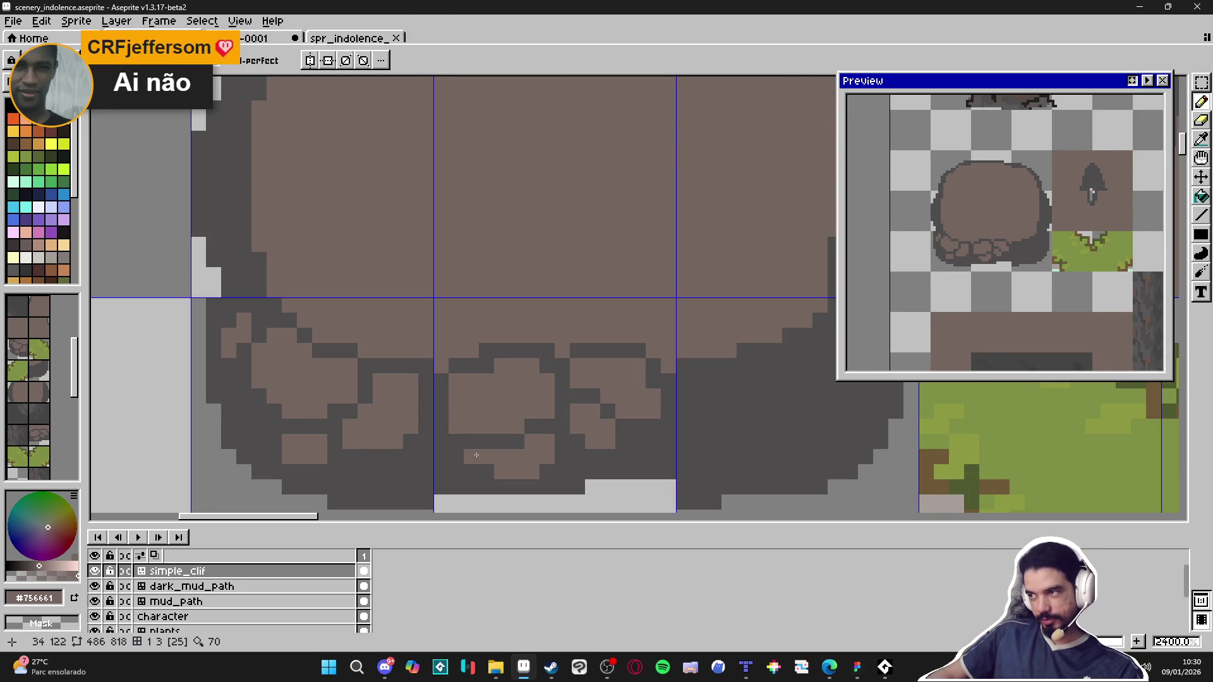
left_click_drag(477, 455, 410, 425)
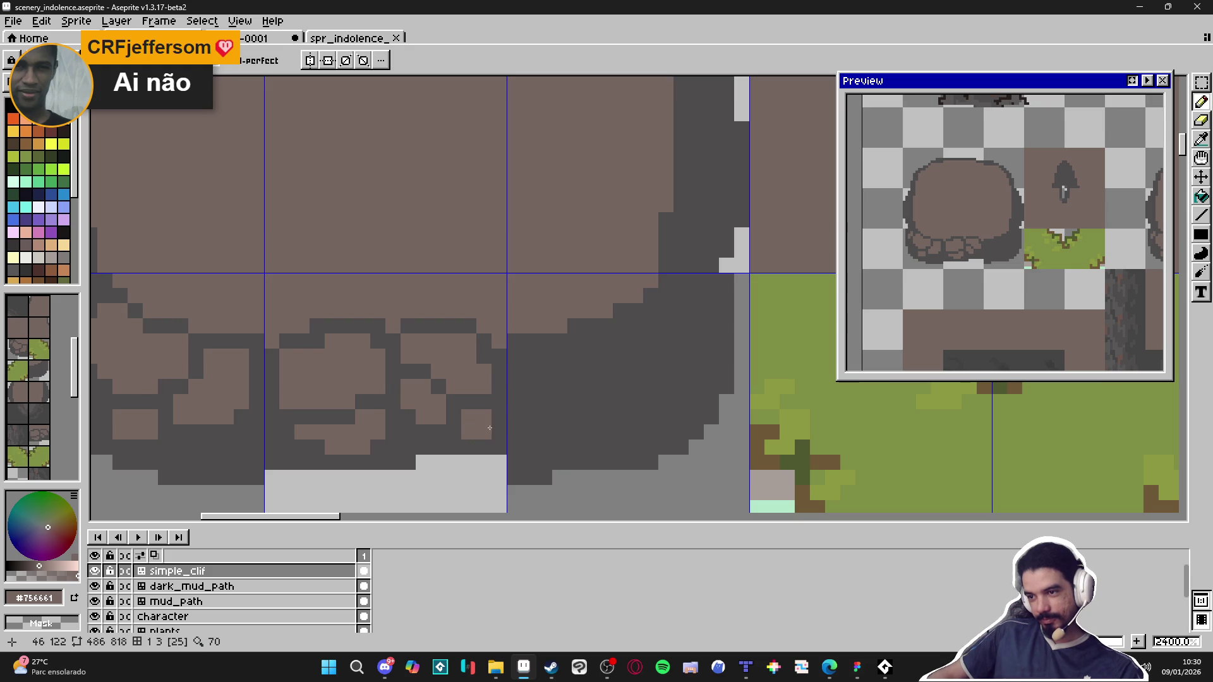
left_click_drag(488, 437, 424, 437)
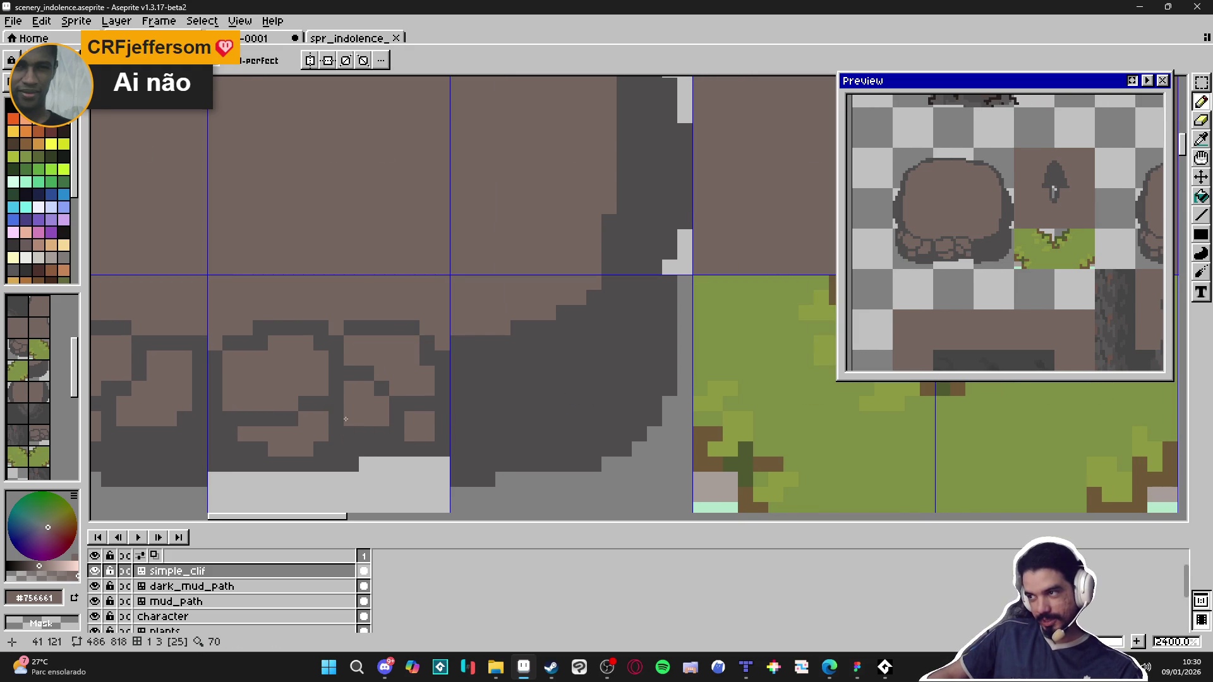
scroll(346, 429, "up", 2)
left_click(397, 435, "alt")
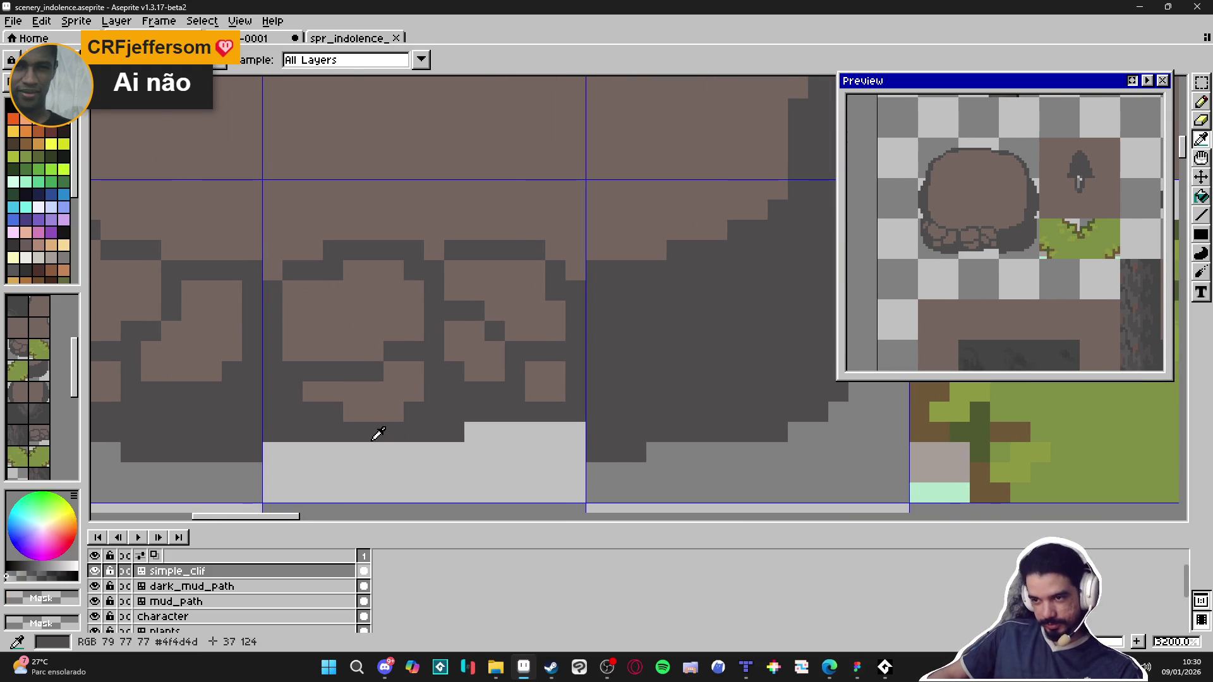
Step: Notch the strip's bottom edge with dark grey pixels and add a small brown stone at lower left
mouse_move(348, 452)
left_mouse_down()
mouse_move(485, 435)
mouse_move(514, 453)
mouse_move(515, 433)
mouse_move(549, 451)
mouse_move(555, 439)
left_mouse_up()
key("ctrl+z")
left_click(474, 452)
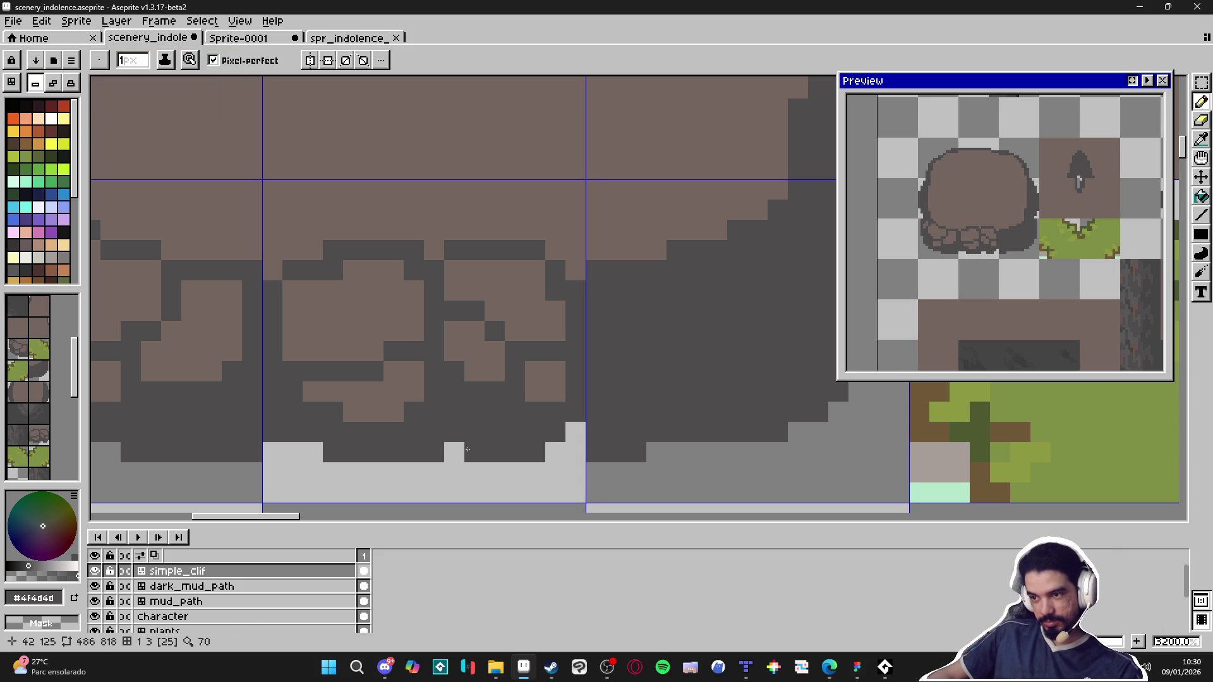
key("ctrl+z")
left_click(571, 434)
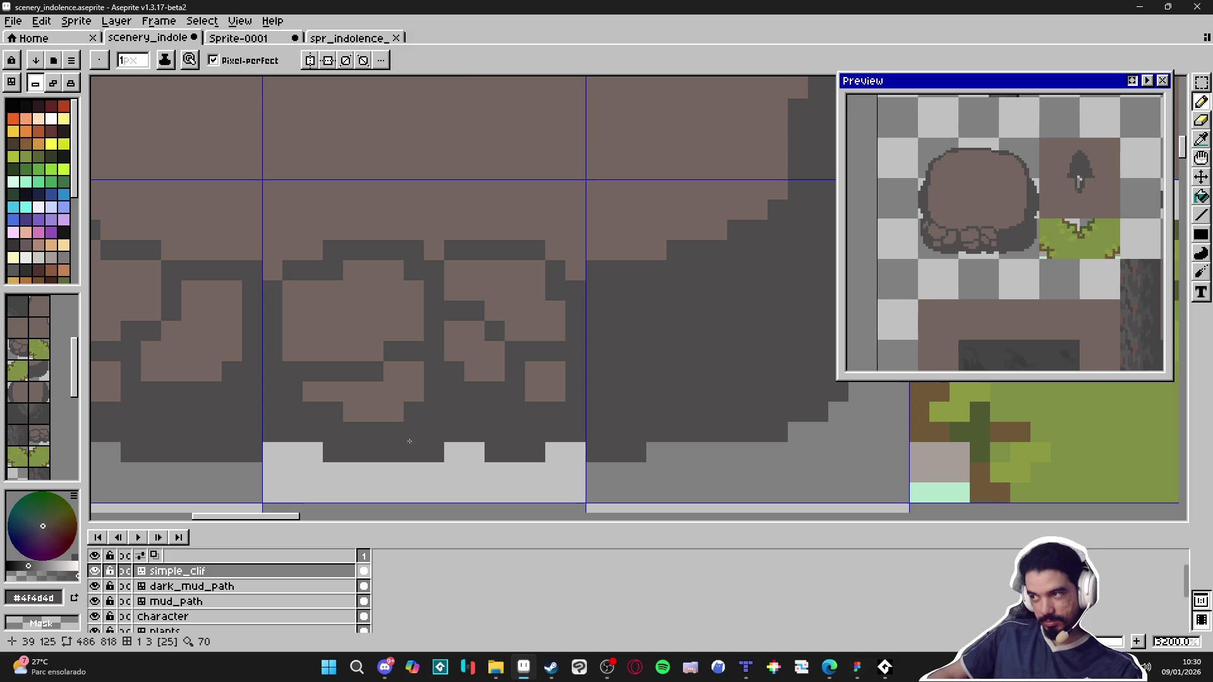
left_click_drag(415, 421, 462, 426)
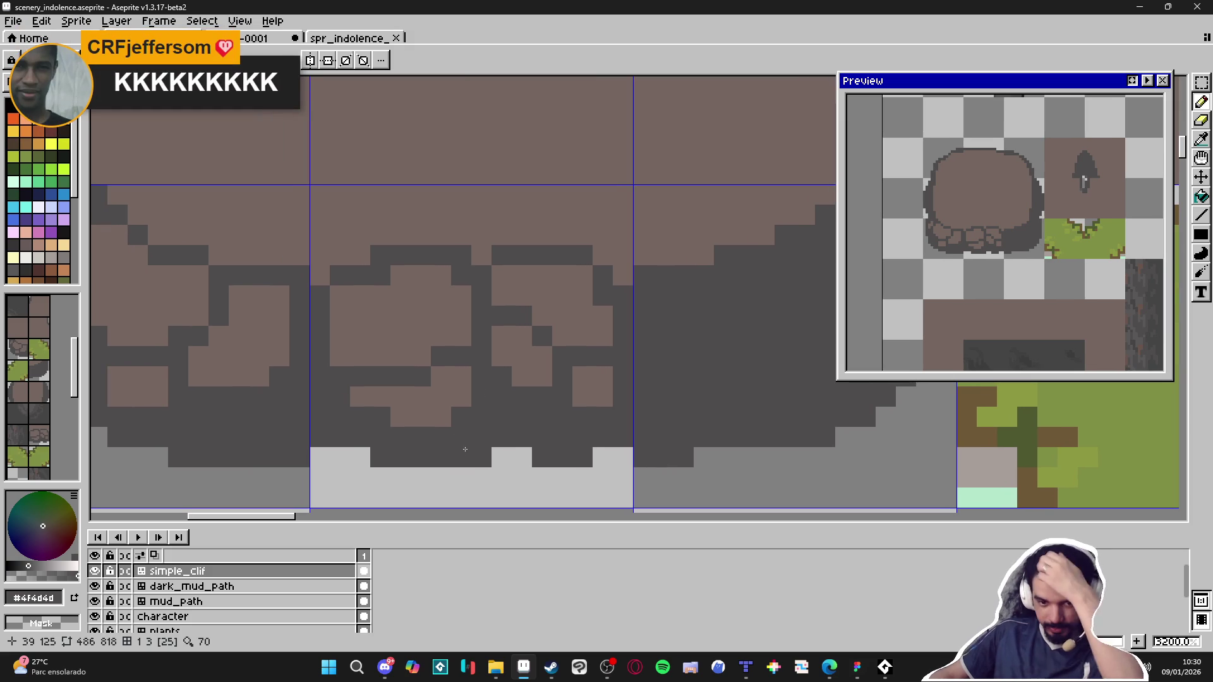
left_click(360, 458)
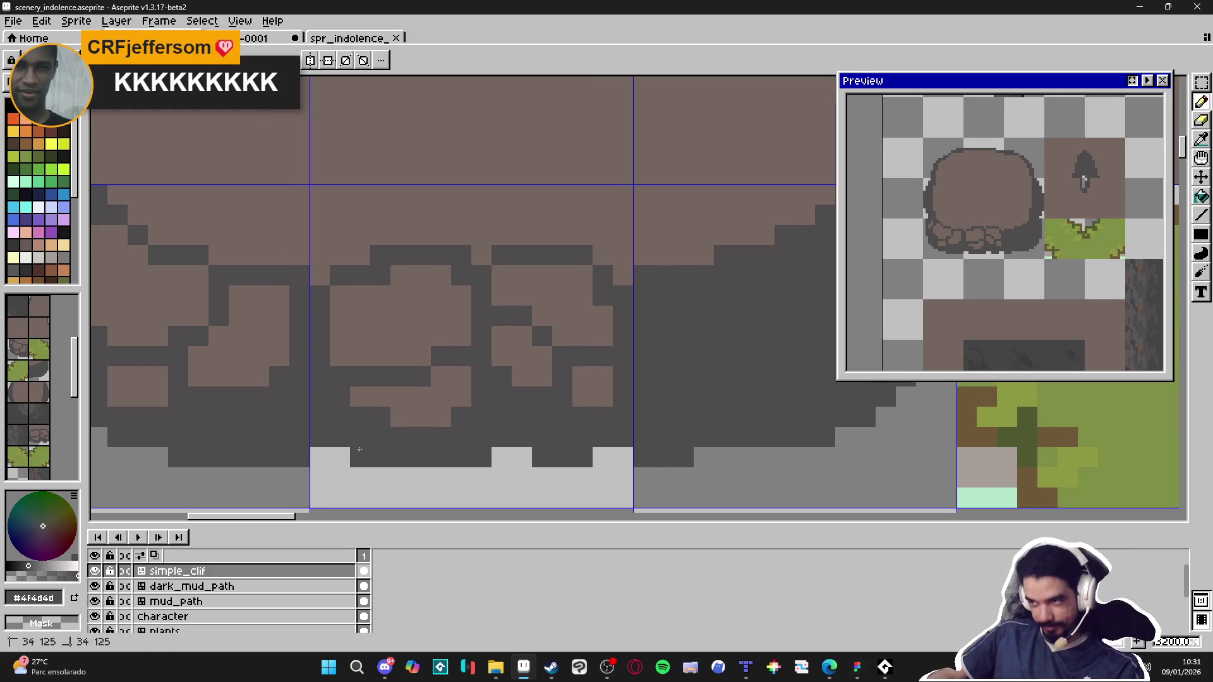
left_click_drag(292, 453, 373, 459)
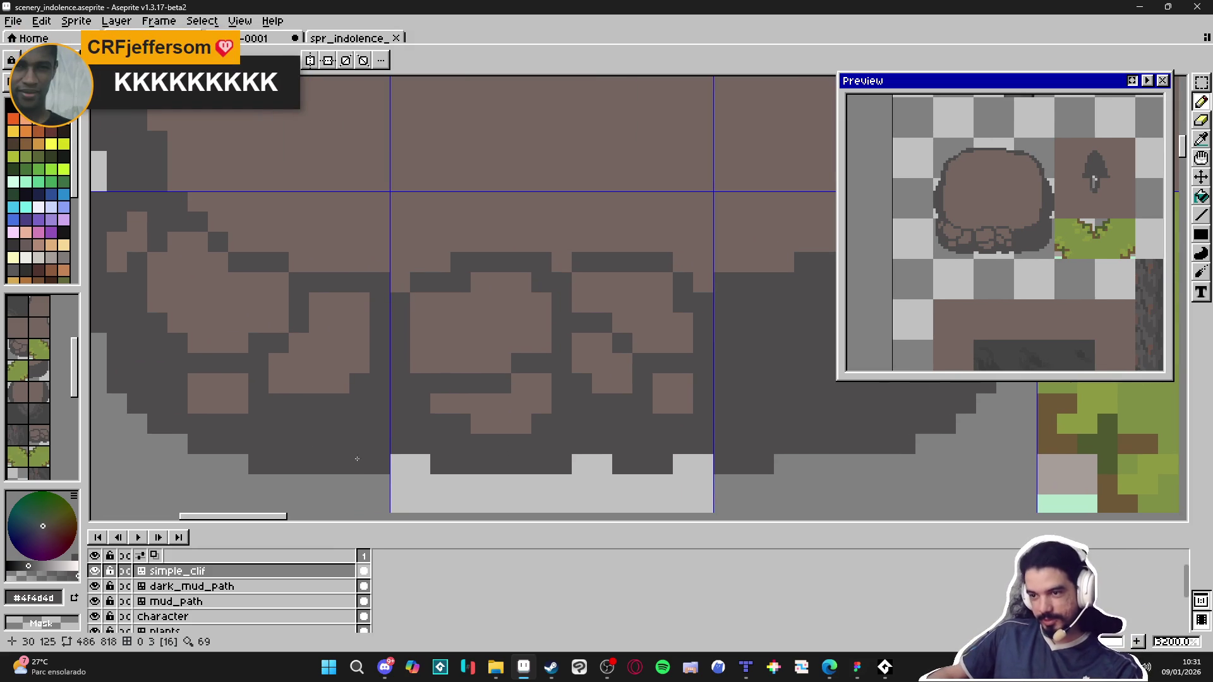
left_click(306, 374, "alt")
mouse_move(319, 423)
left_mouse_down()
mouse_move(367, 417)
mouse_move(358, 403)
mouse_move(344, 412)
left_mouse_up()
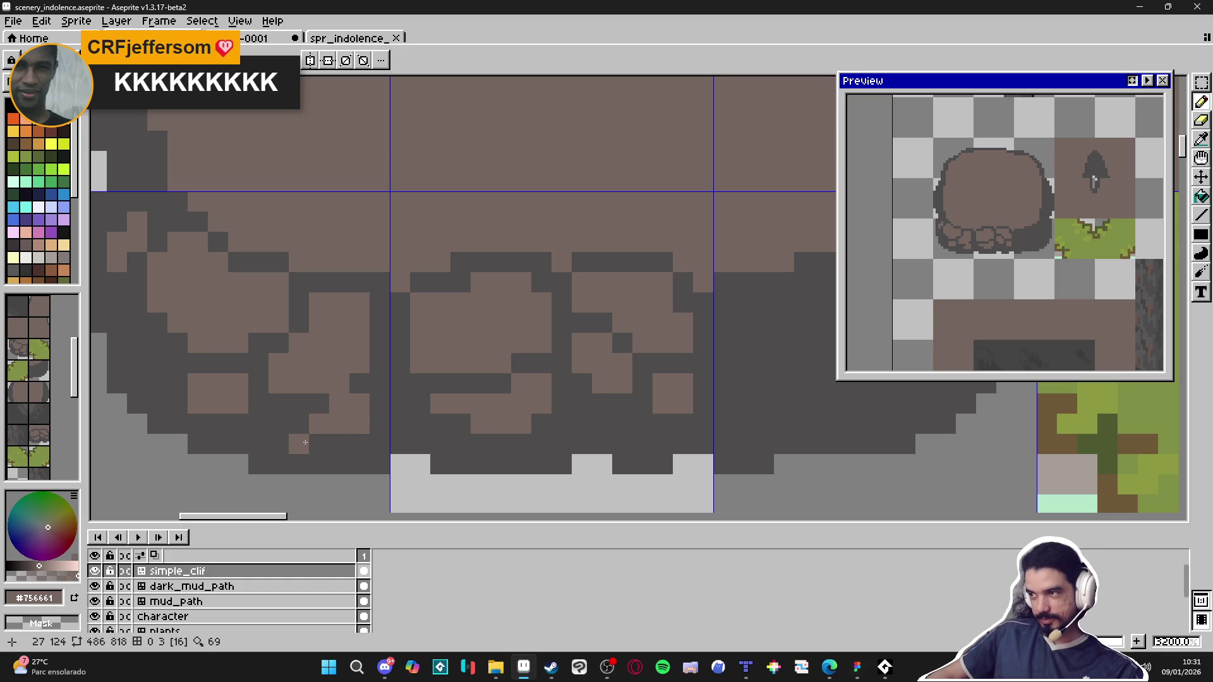
Step: Fill a dark gap with brown, then add dark crack pixels along the left of the seam
left_click(380, 344)
scroll(380, 348, "down", 3)
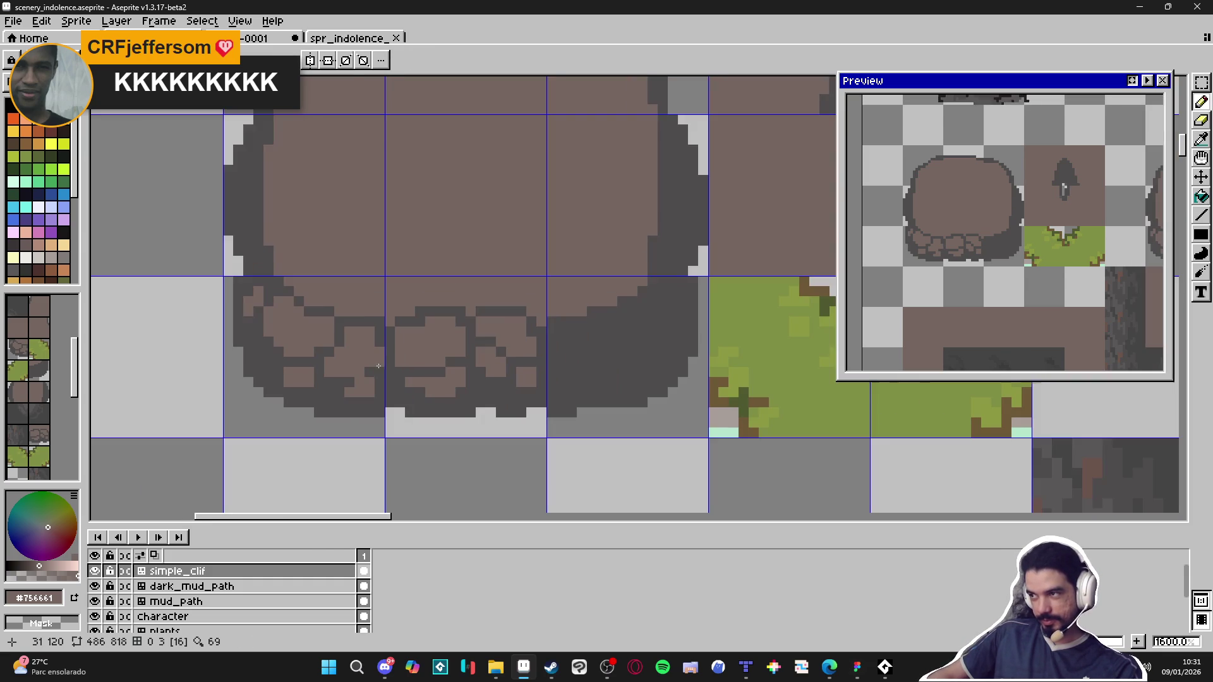
scroll(382, 384, "up", 2)
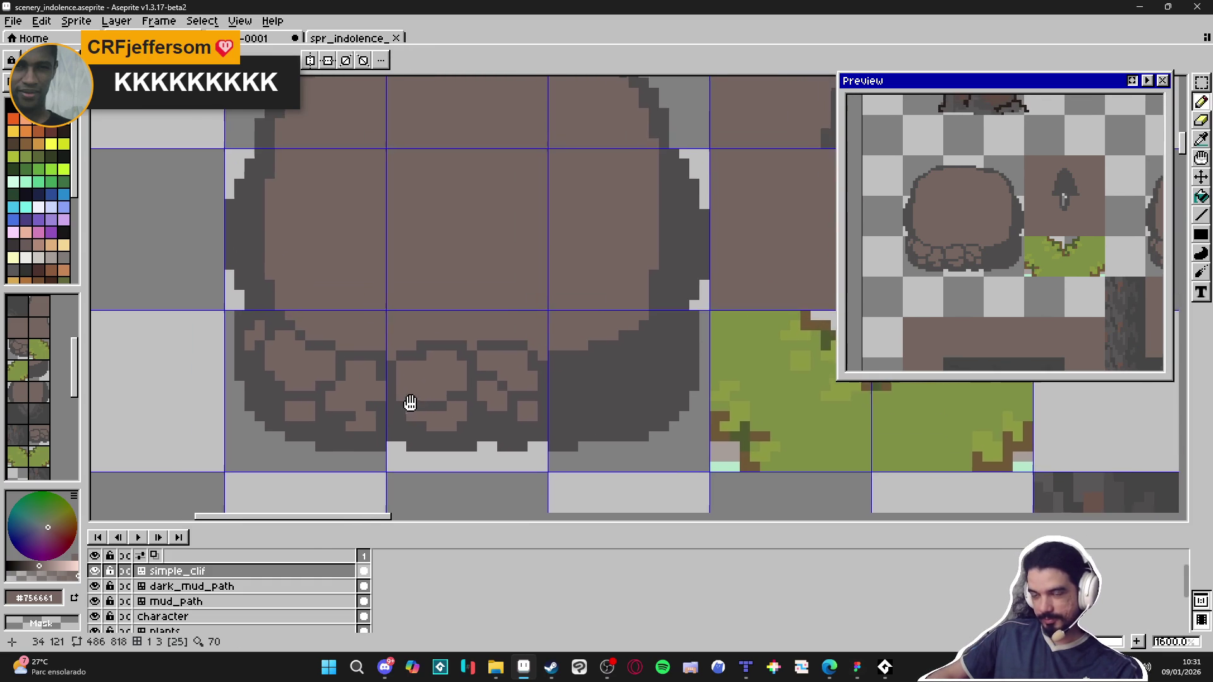
left_click(341, 346, "alt")
left_click(336, 320)
left_click(309, 321)
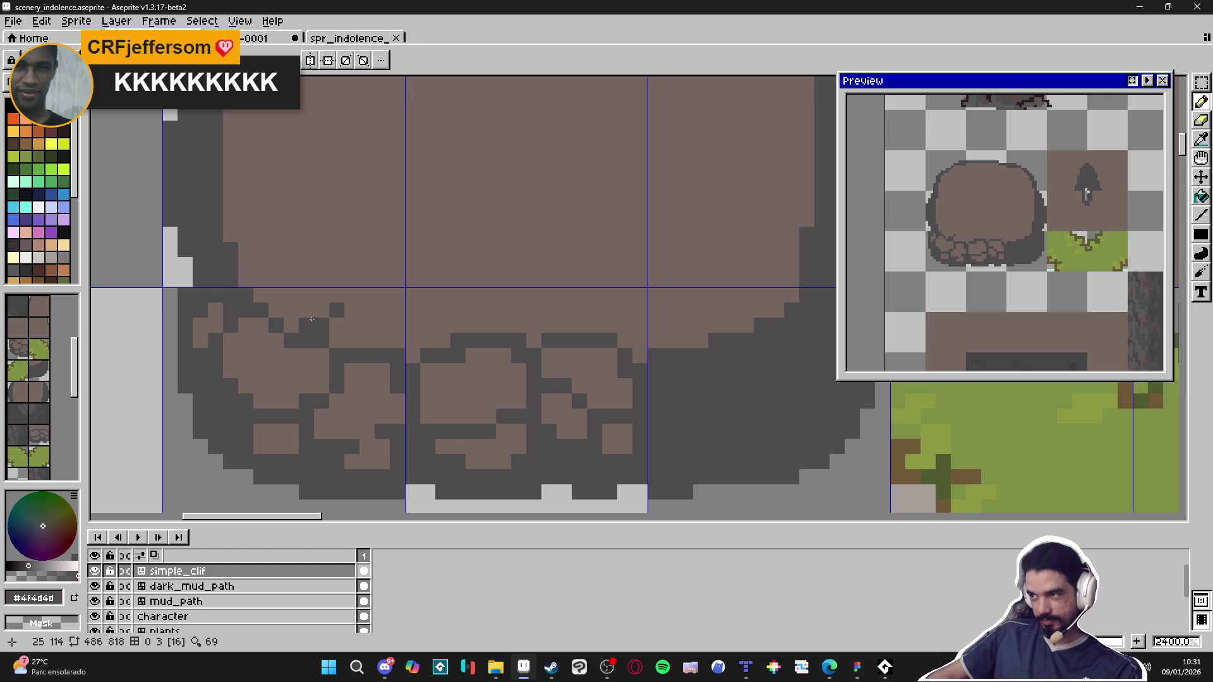
scroll(339, 347, "down", 3)
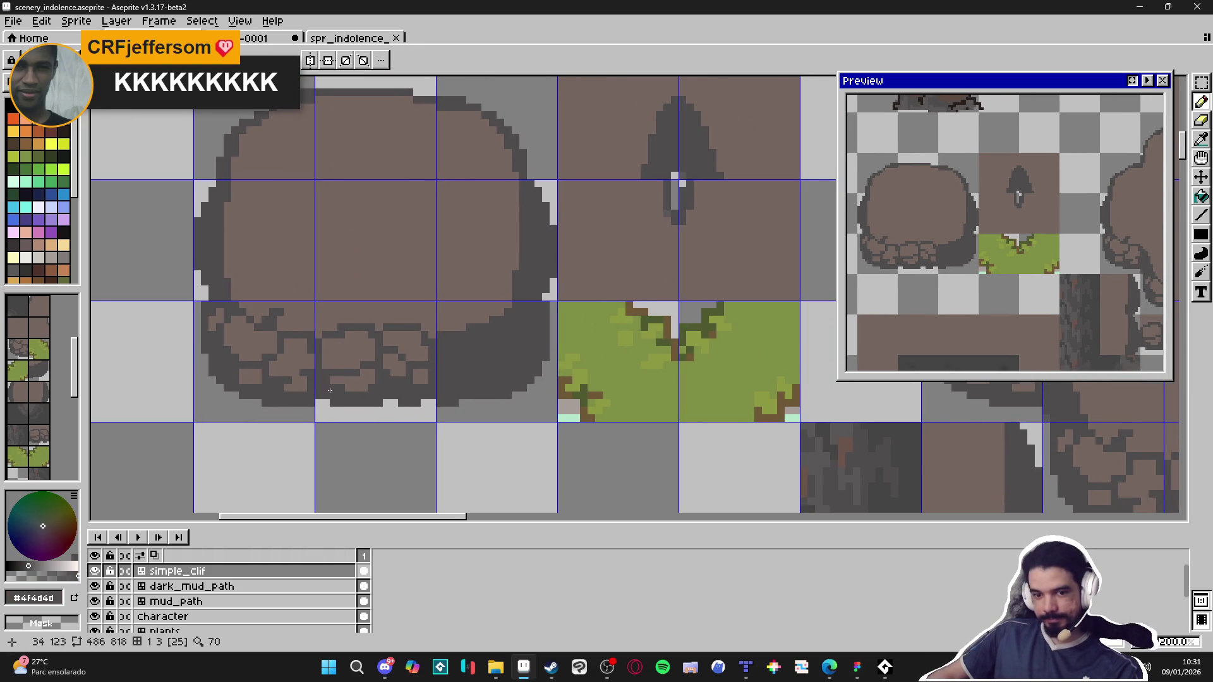
left_click_drag(330, 390, 339, 379)
scroll(342, 311, "up", 3)
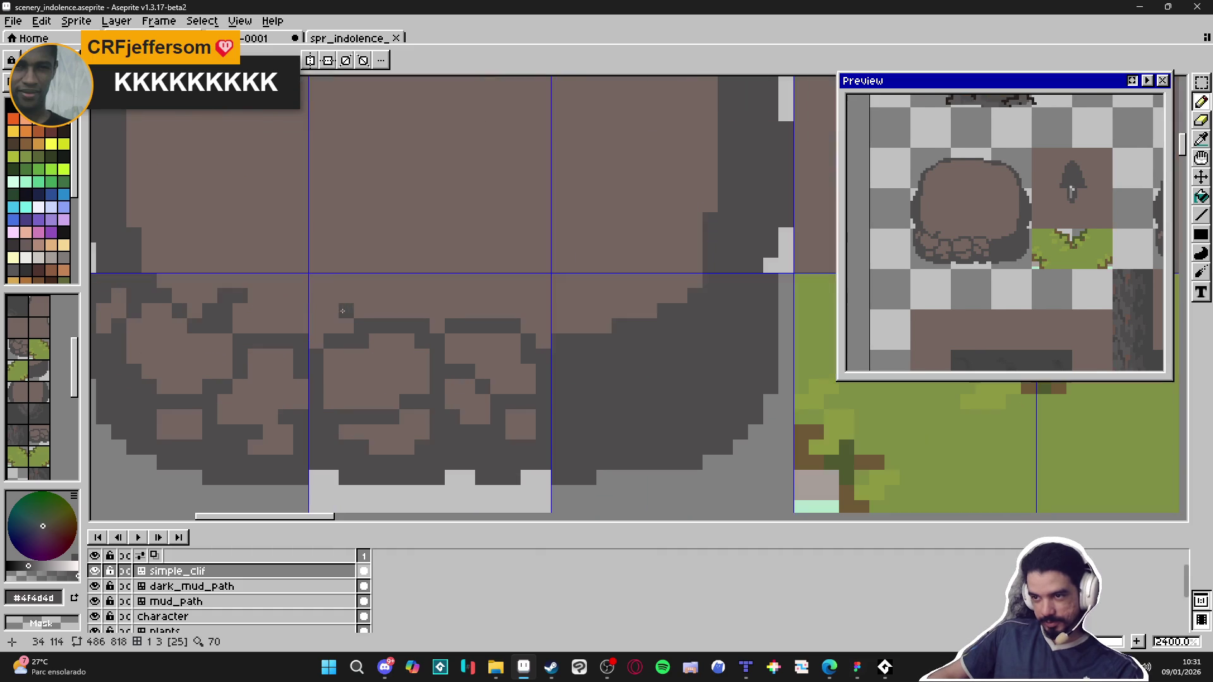
Step: Add crack pixels and a short diagonal crack along the middle and right of the seam
left_click(348, 325)
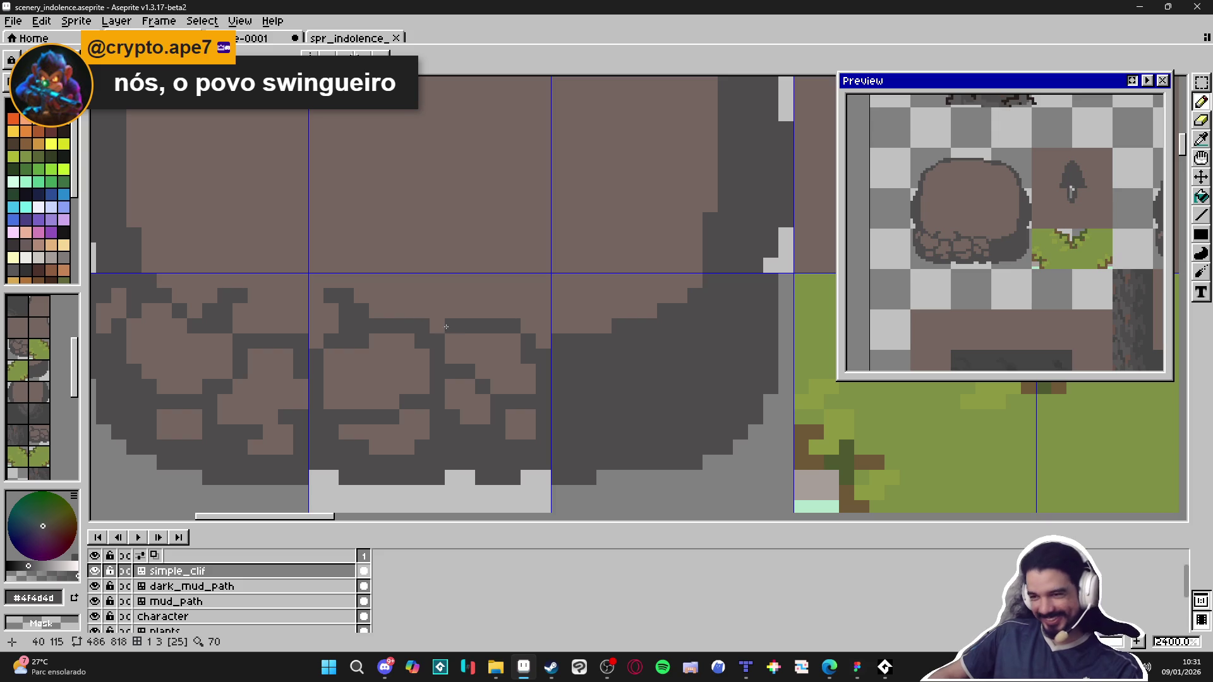
left_click(483, 296)
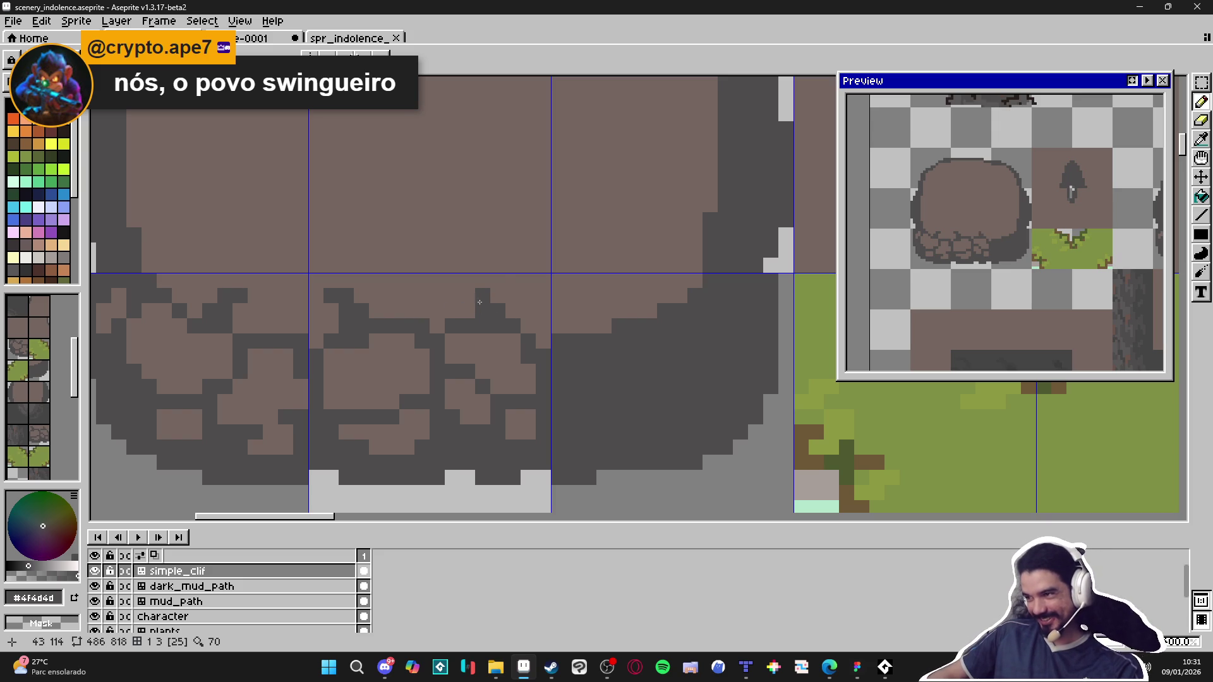
left_click_drag(484, 281, 462, 305)
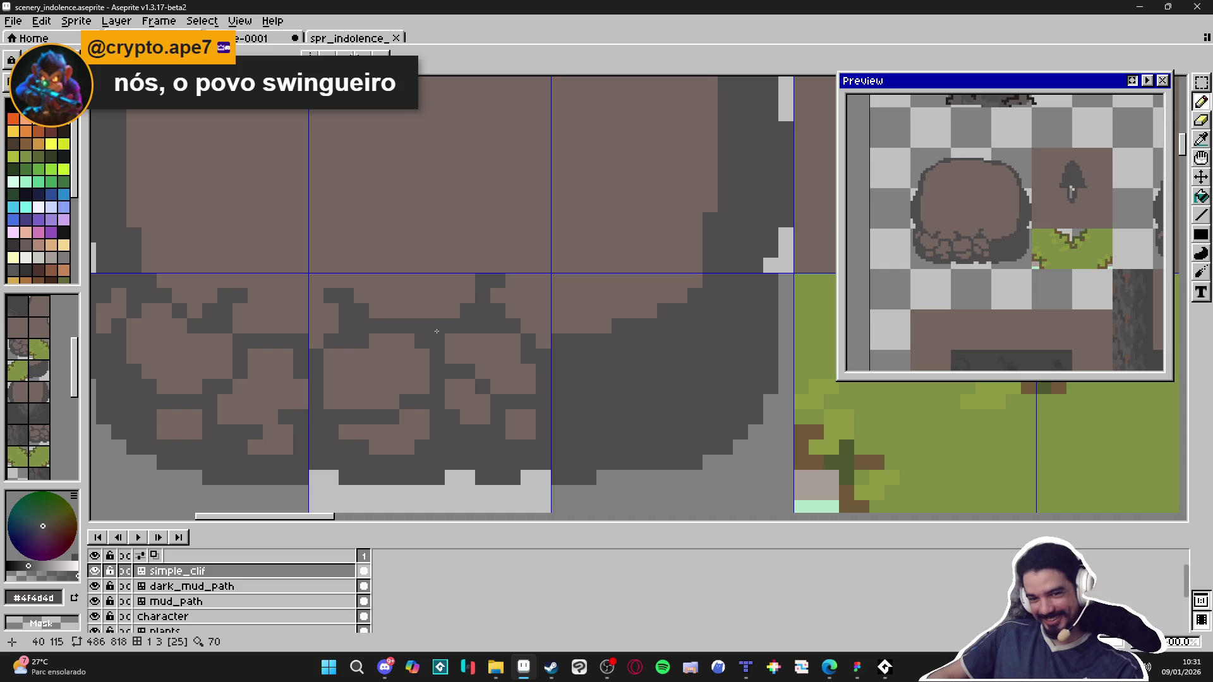
left_click(542, 312)
scroll(556, 322, "right", 1)
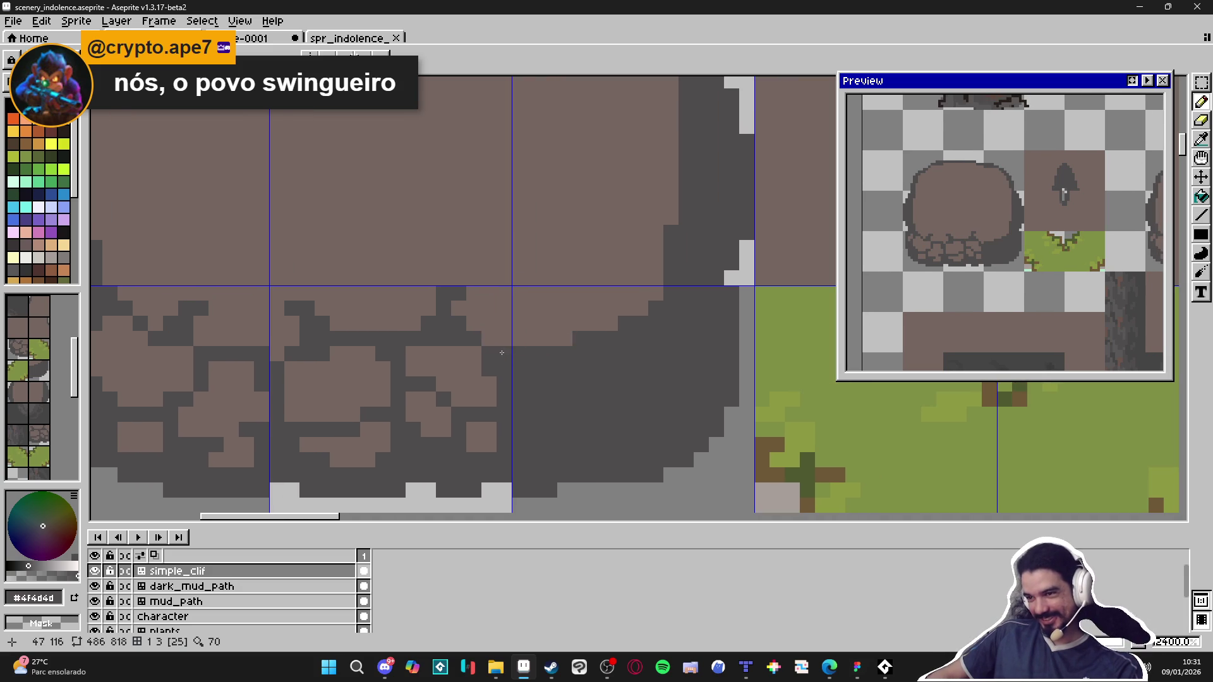
left_click(455, 376, "alt")
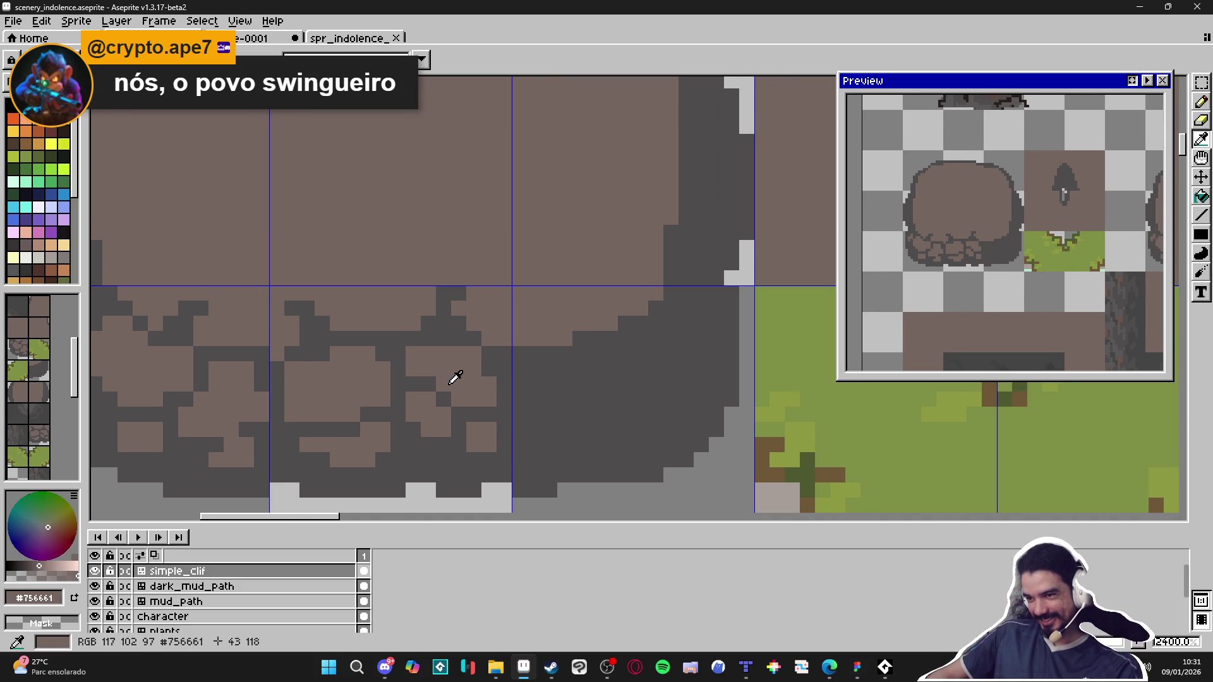
Step: Paint two brown stone blocks and a small 2x2 stone on the dark base, then save
left_click(538, 383)
mouse_move(537, 383)
left_mouse_down()
mouse_move(586, 382)
mouse_move(587, 398)
mouse_move(597, 354)
mouse_move(588, 422)
mouse_move(640, 422)
mouse_move(637, 404)
mouse_move(596, 430)
left_mouse_up()
key("ctrl+z")
left_click(610, 400)
left_click_drag(626, 384, 640, 394)
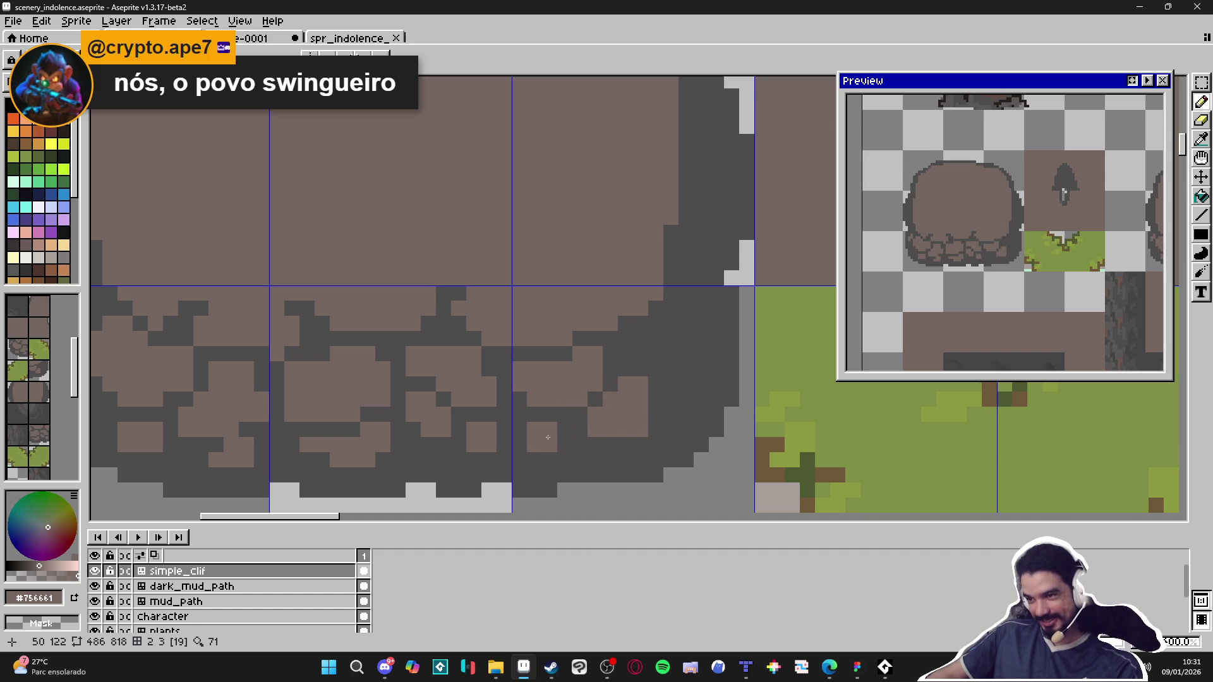
mouse_move(558, 429)
left_mouse_down()
mouse_move(564, 443)
mouse_move(535, 445)
left_mouse_up()
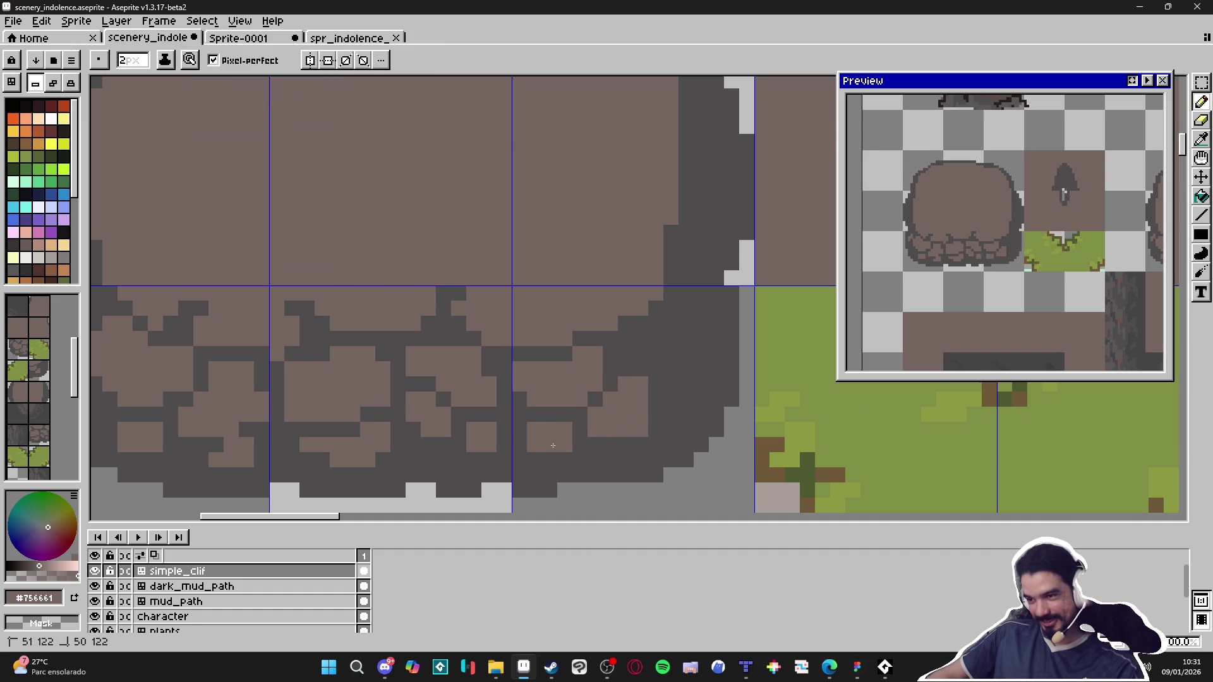
key("ctrl+s")
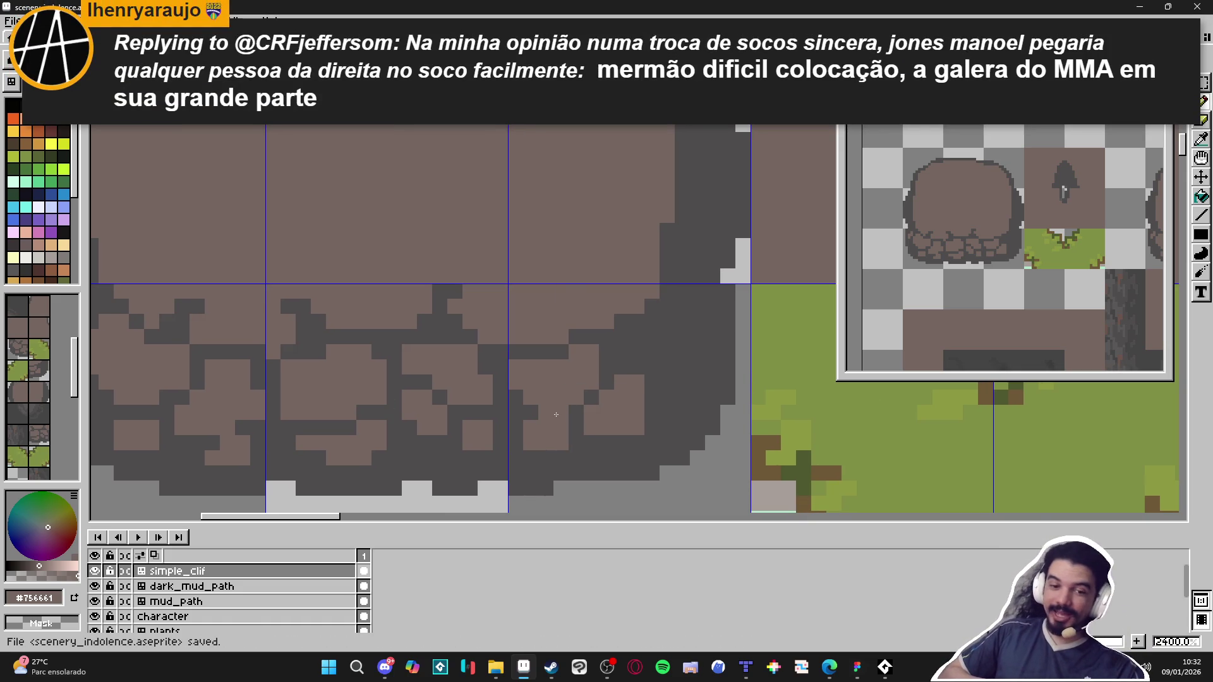
Step: Widen and reshape the brown stone and add a small 2x2 stone below it
scroll(558, 415, "down", 1)
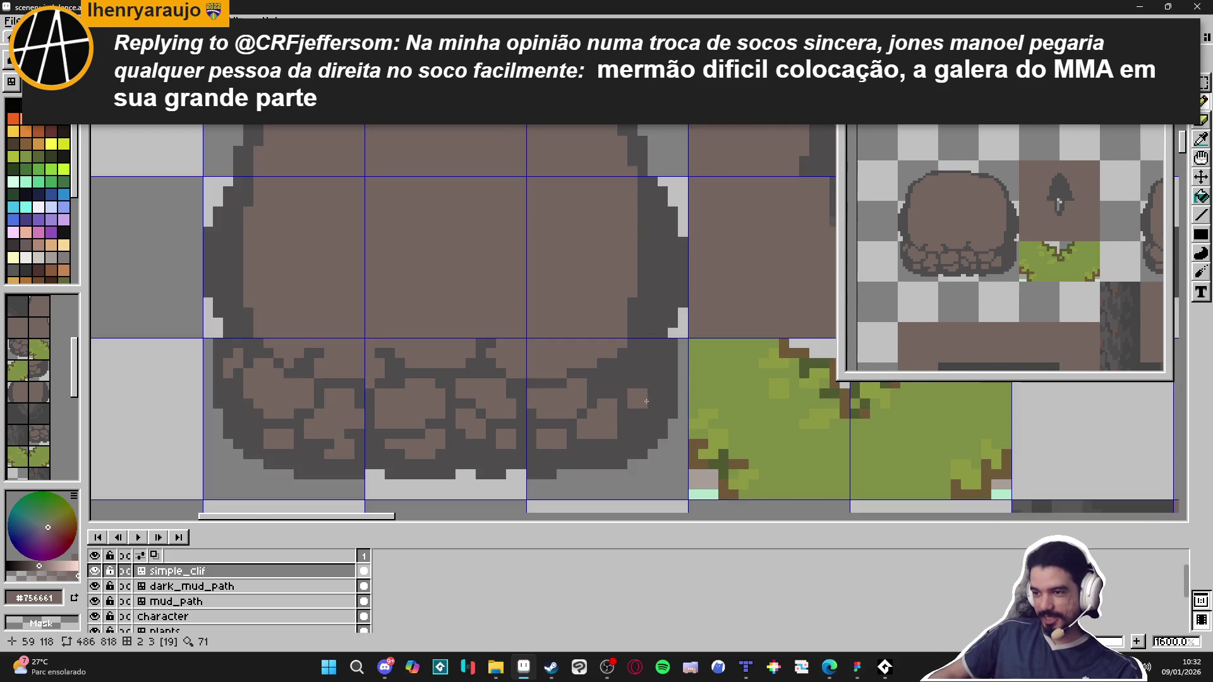
scroll(567, 361, "up", 3)
mouse_move(567, 360)
left_mouse_down()
mouse_move(641, 355)
mouse_move(620, 323)
mouse_move(666, 308)
mouse_move(650, 290)
left_mouse_up()
mouse_move(625, 379)
left_mouse_down()
mouse_move(672, 378)
mouse_move(686, 316)
left_mouse_up()
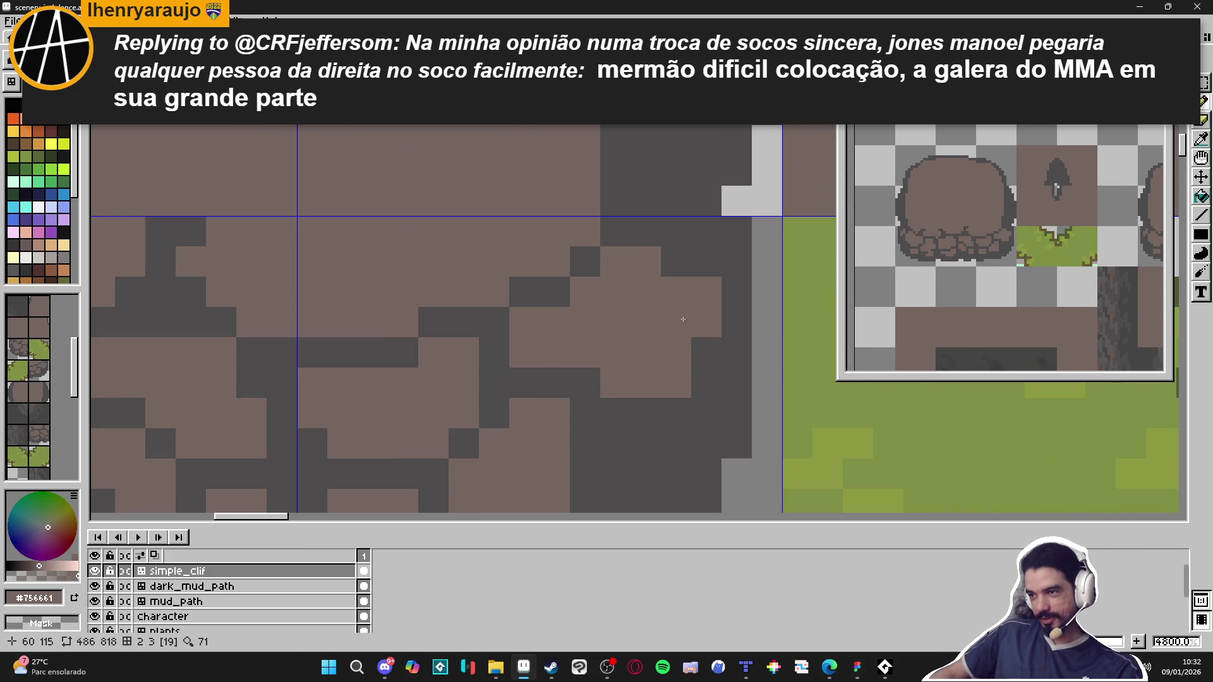
mouse_move(625, 414)
left_mouse_down()
mouse_move(658, 439)
mouse_move(669, 383)
mouse_move(589, 392)
left_mouse_up()
scroll(588, 392, "down", 1)
left_click(622, 450)
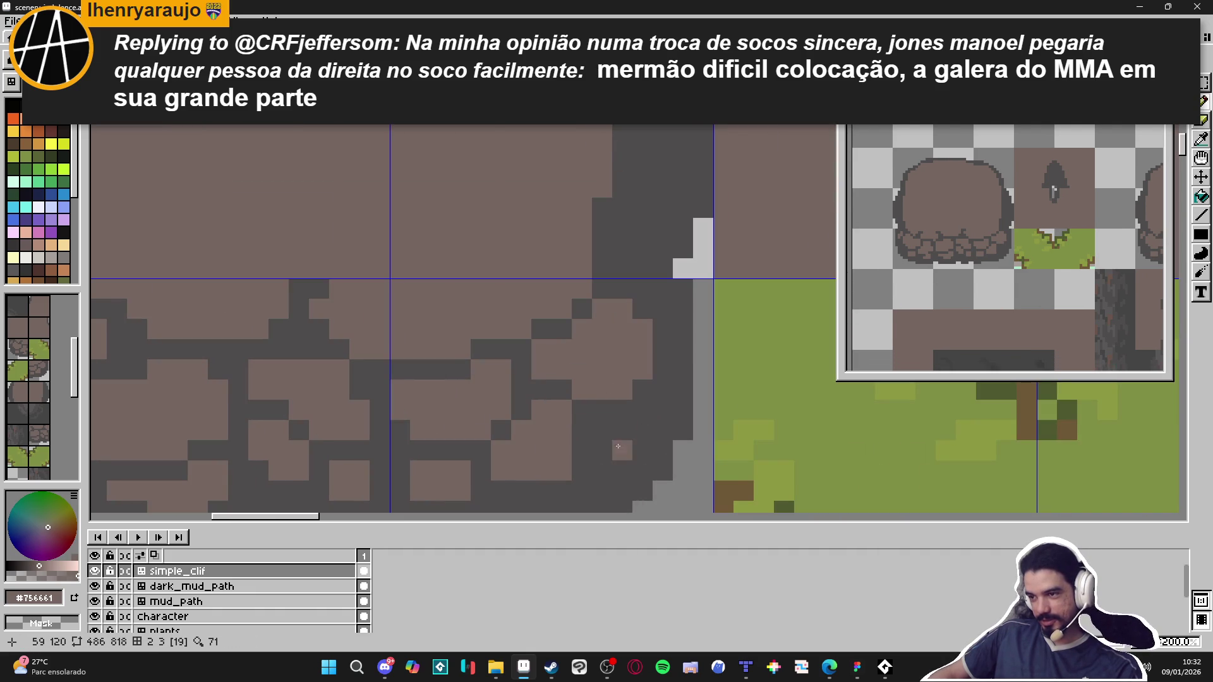
left_click_drag(622, 450, 601, 410)
Step: Extend brown patches along and up the cliff's right outline
scroll(616, 445, "down", 3)
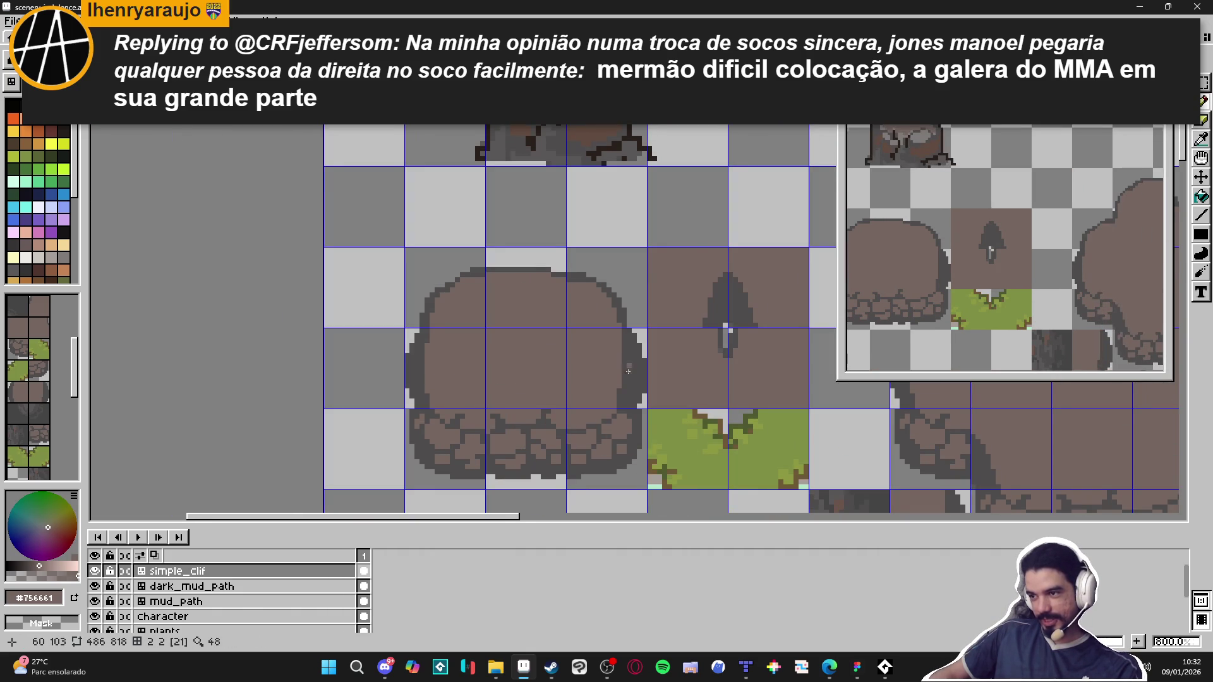
scroll(628, 371, "up", 1)
left_click(626, 419)
left_click(632, 410)
left_click(639, 408)
left_click(639, 390)
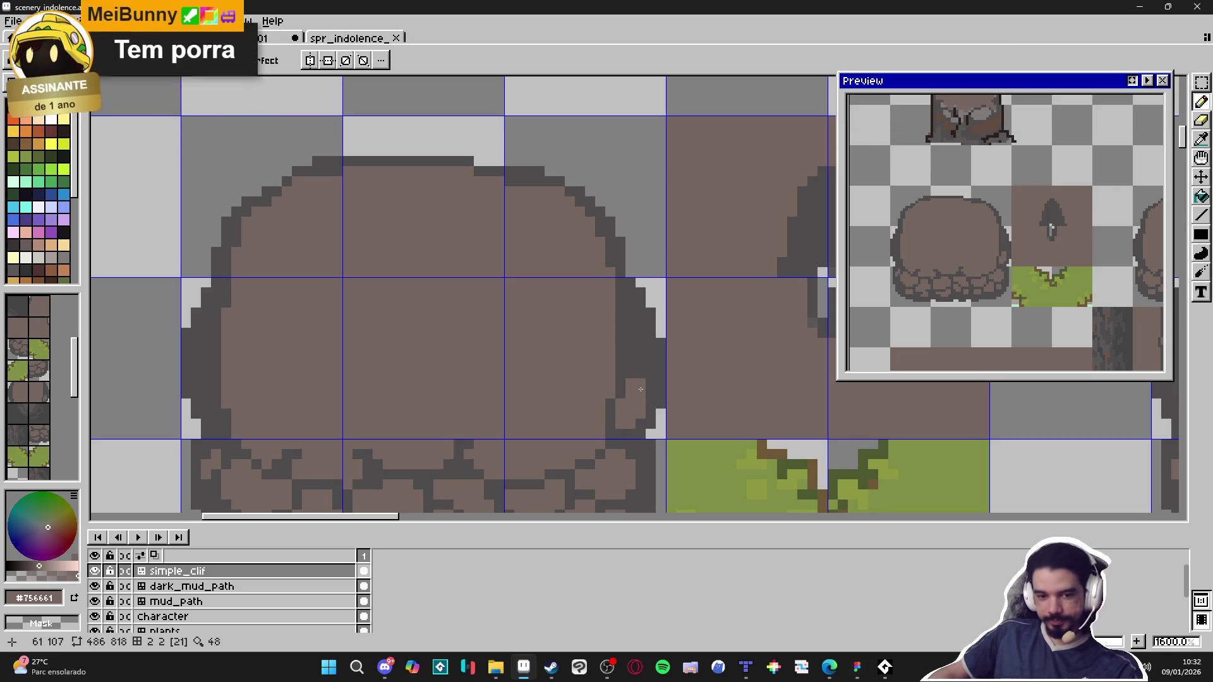
scroll(641, 389, "up", 1)
left_click(638, 362)
left_click_drag(638, 362, 636, 333)
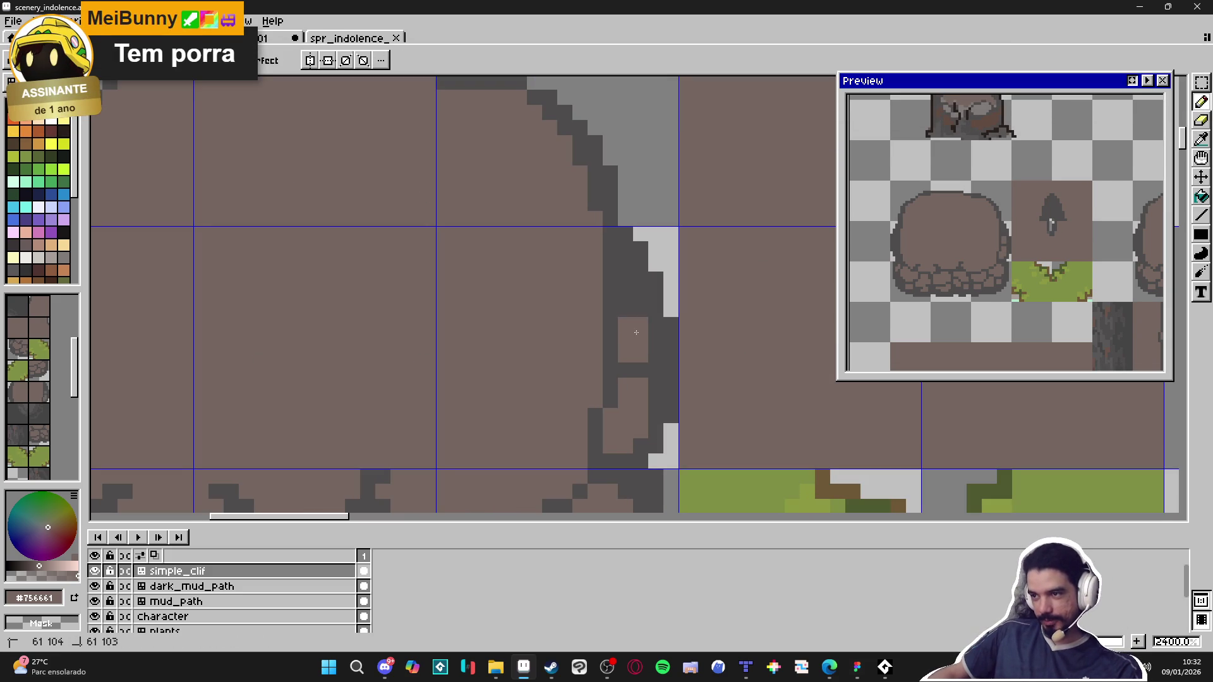
Step: Save the tileset, pan to the large cliff tile, and switch to the browser window
scroll(626, 360, "down", 3)
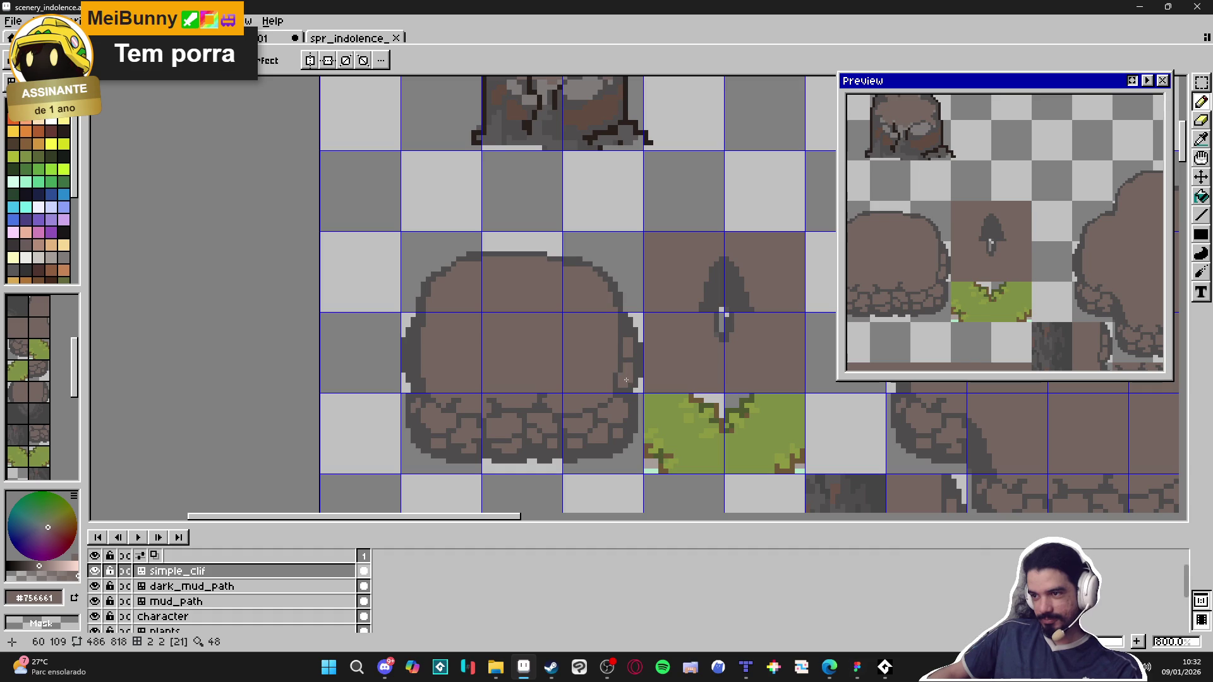
scroll(606, 398, "down", 1)
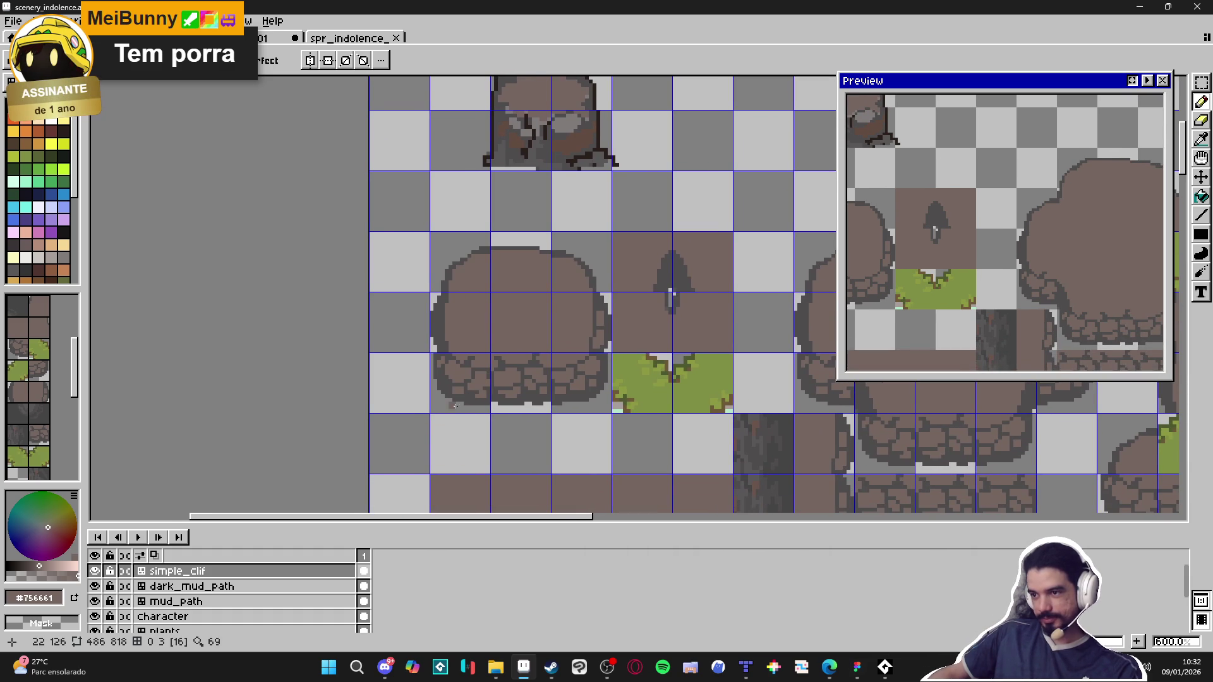
key("ctrl")
key("ctrl+s")
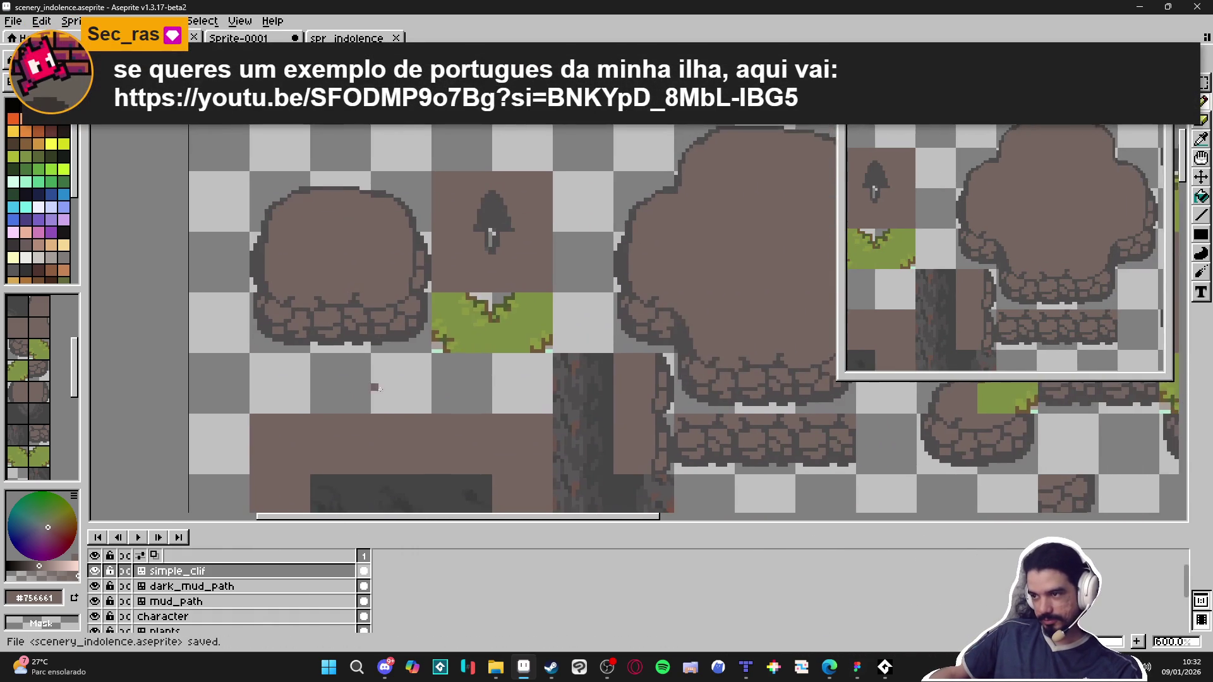
mouse_move(374, 387)
left_mouse_down()
mouse_move(257, 320)
mouse_move(195, 319)
mouse_move(275, 419)
mouse_move(397, 432)
left_mouse_up()
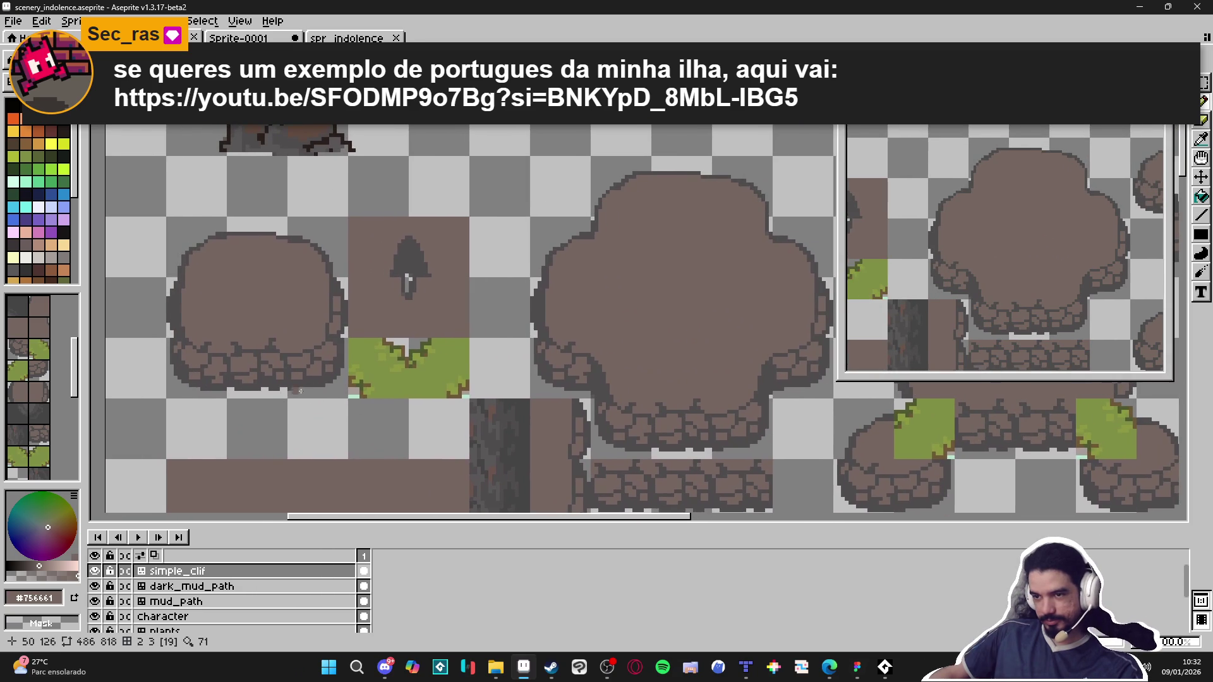
left_click_drag(198, 359, 253, 384)
scroll(253, 383, "up", 4)
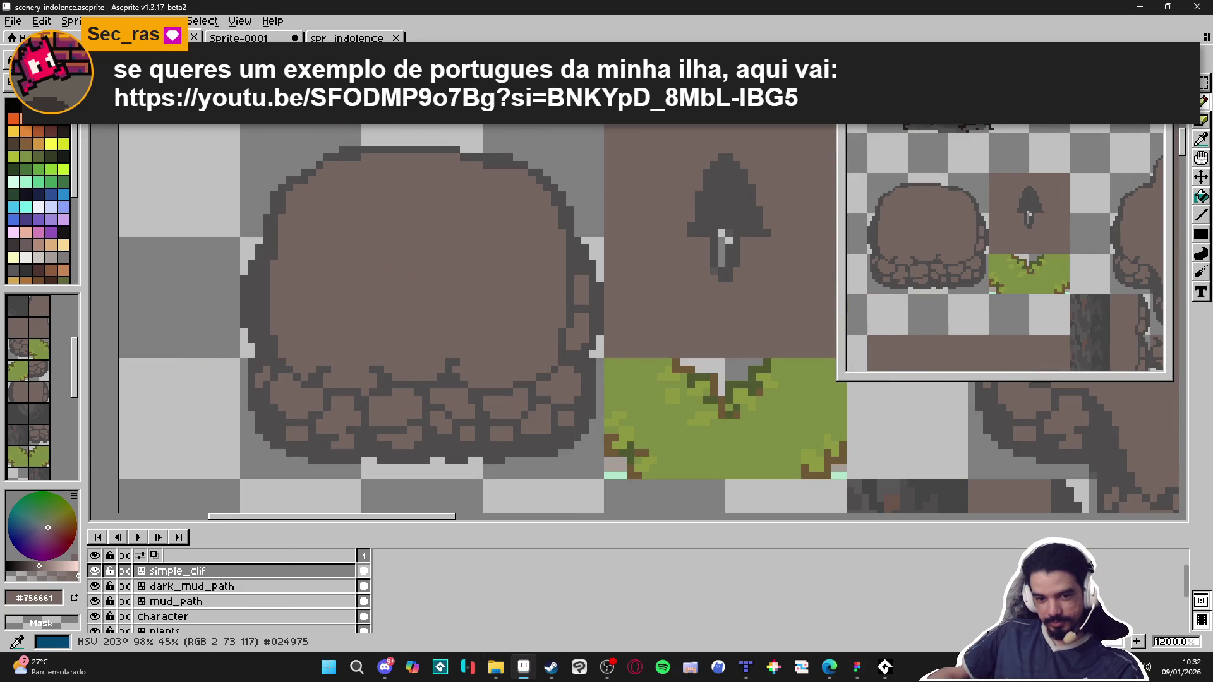
key("alt+Tab")
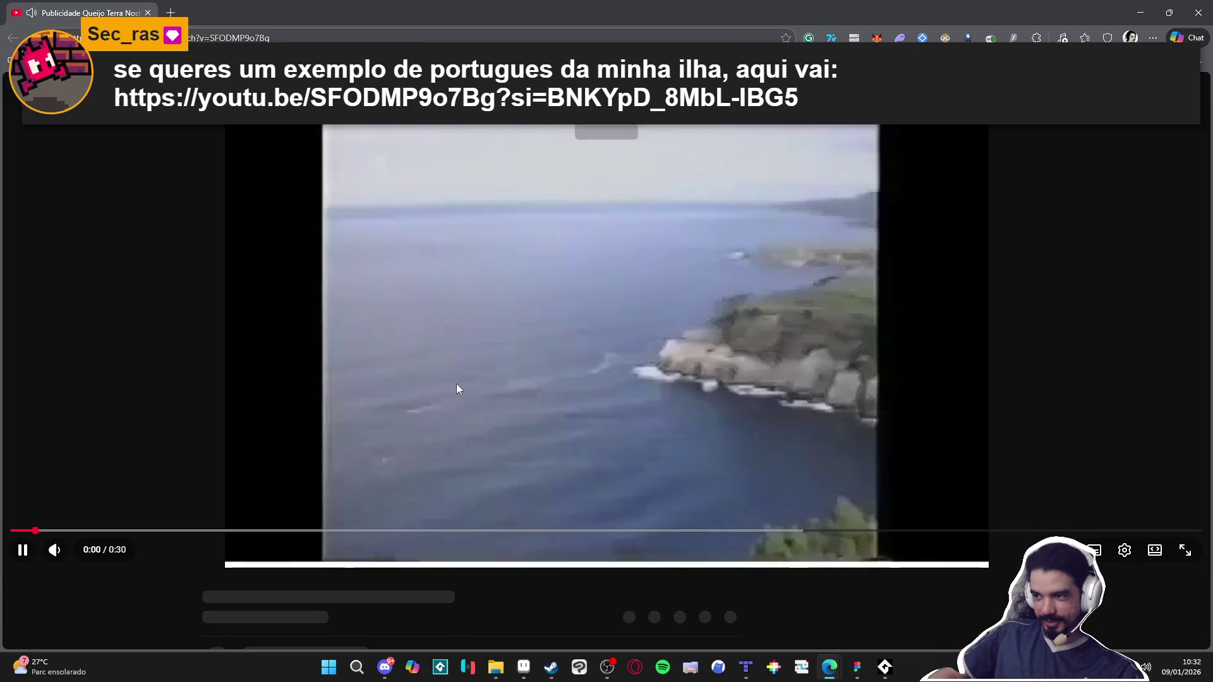
Step: Play the Terra Nostra advert, pausing at 0:17, rewinding to 0:16, then pausing at 0:23
left_click(456, 388)
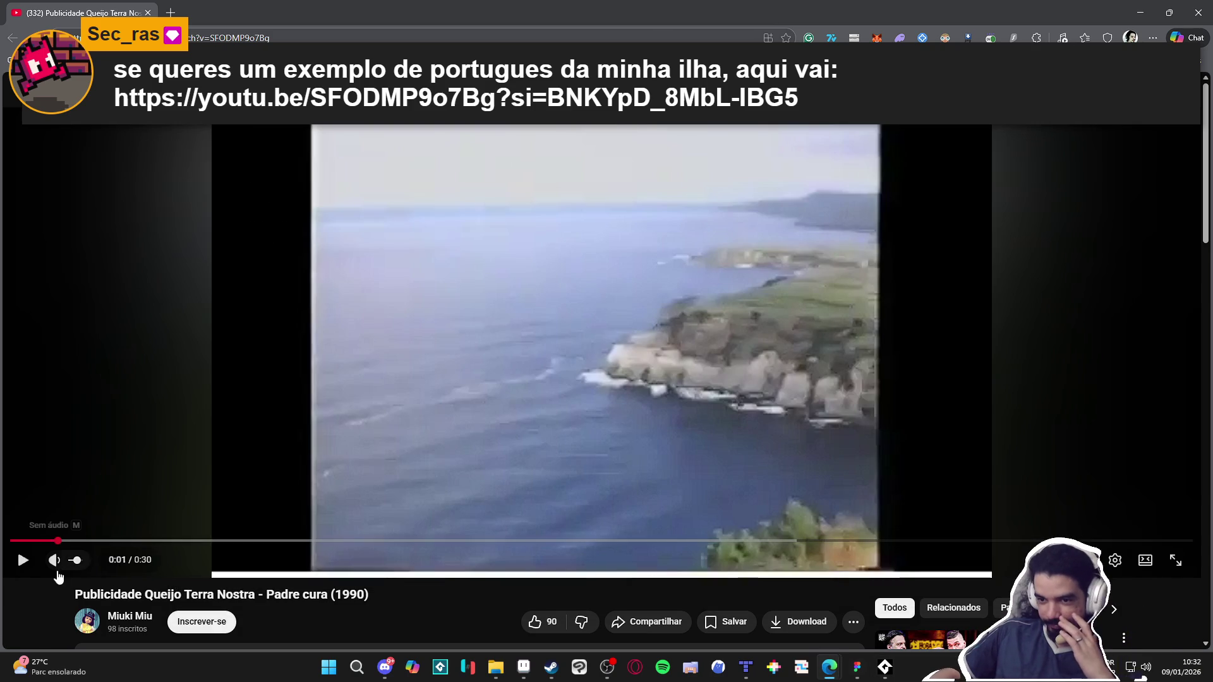
mouse_move(79, 571)
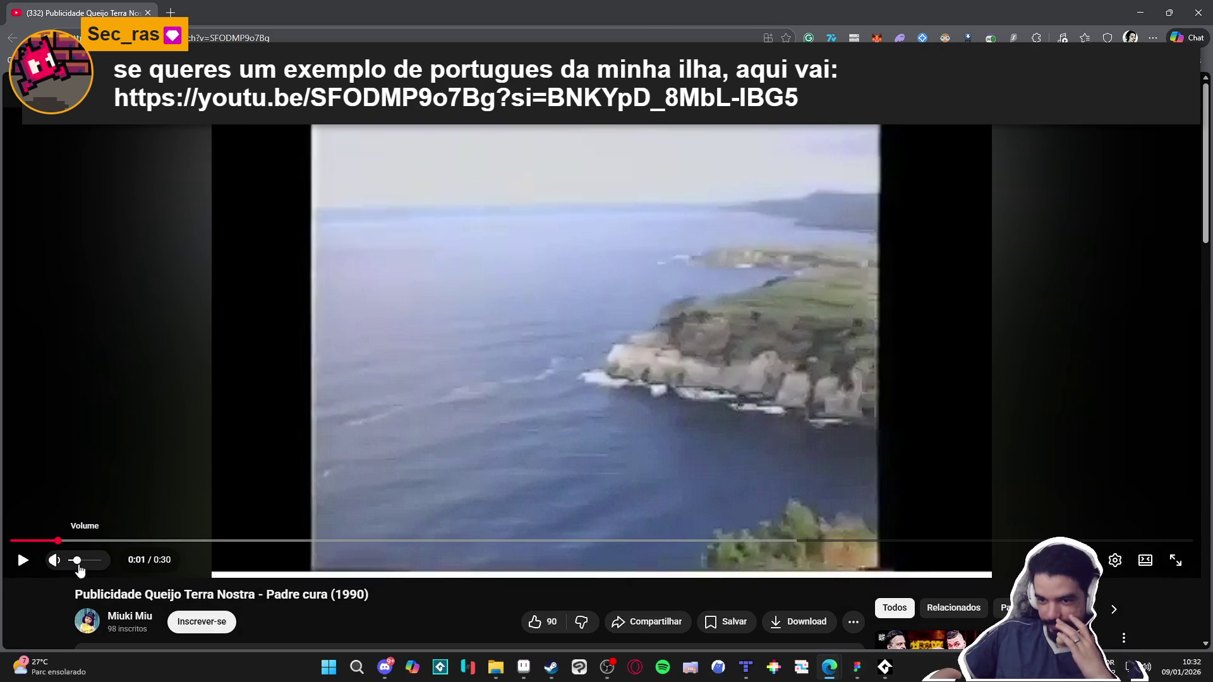
left_click(429, 274)
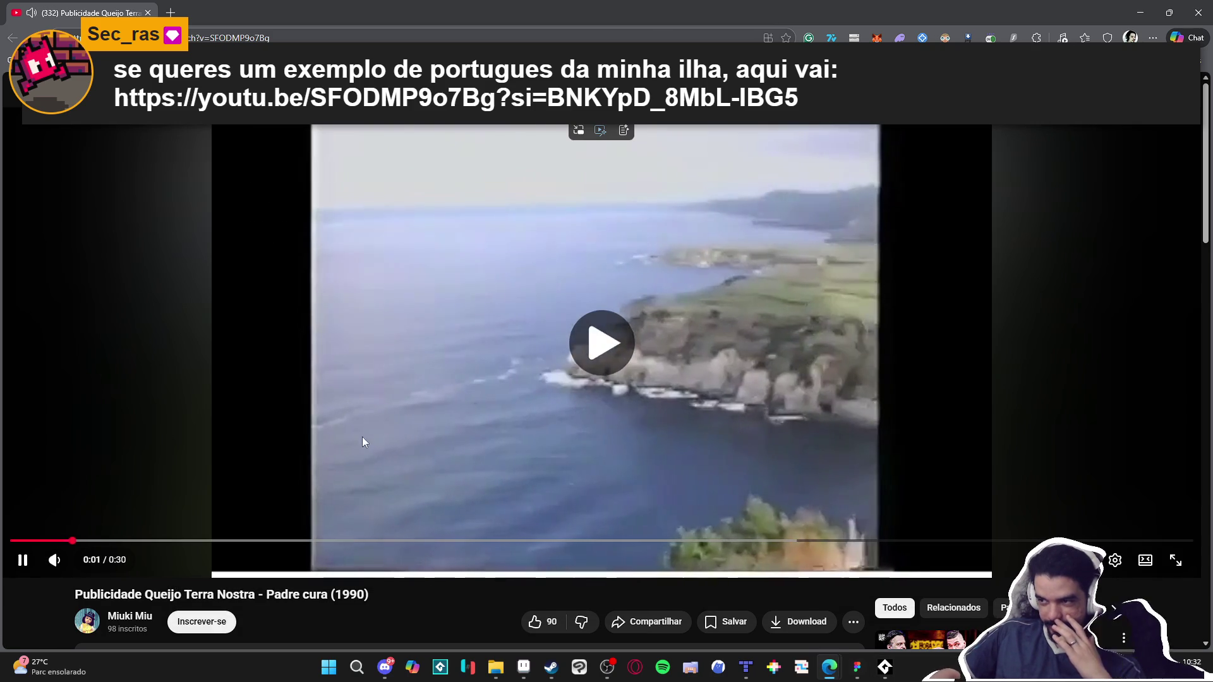
mouse_move(55, 561)
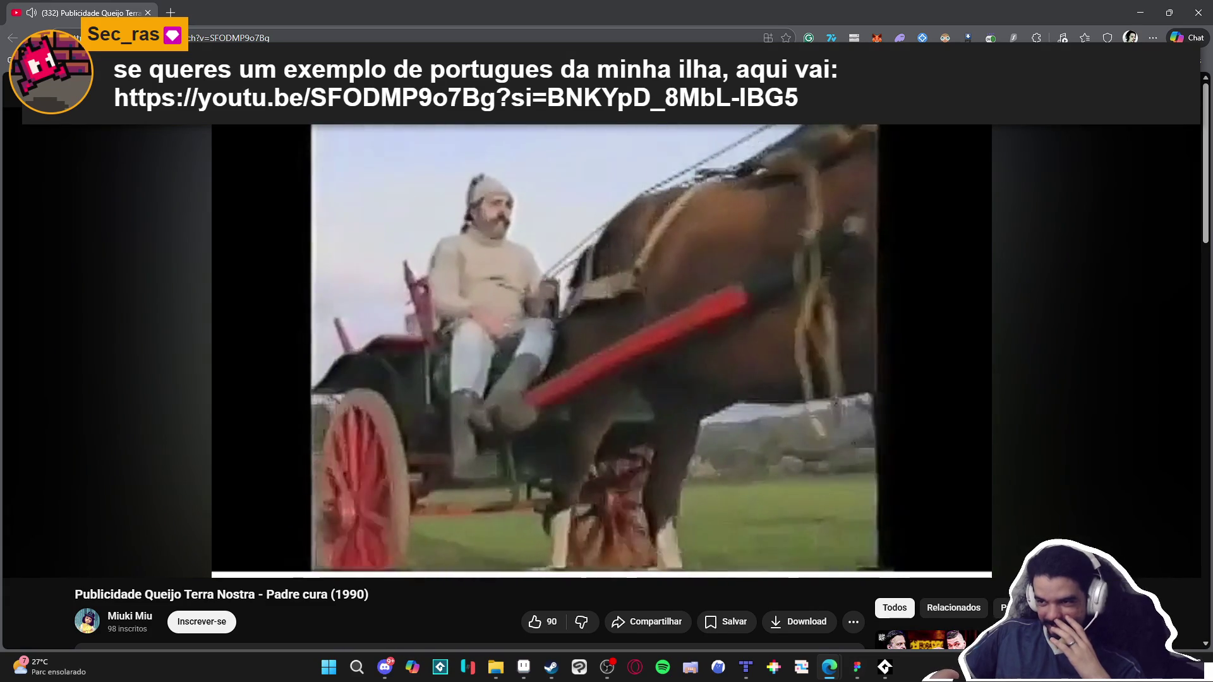
left_click(324, 381)
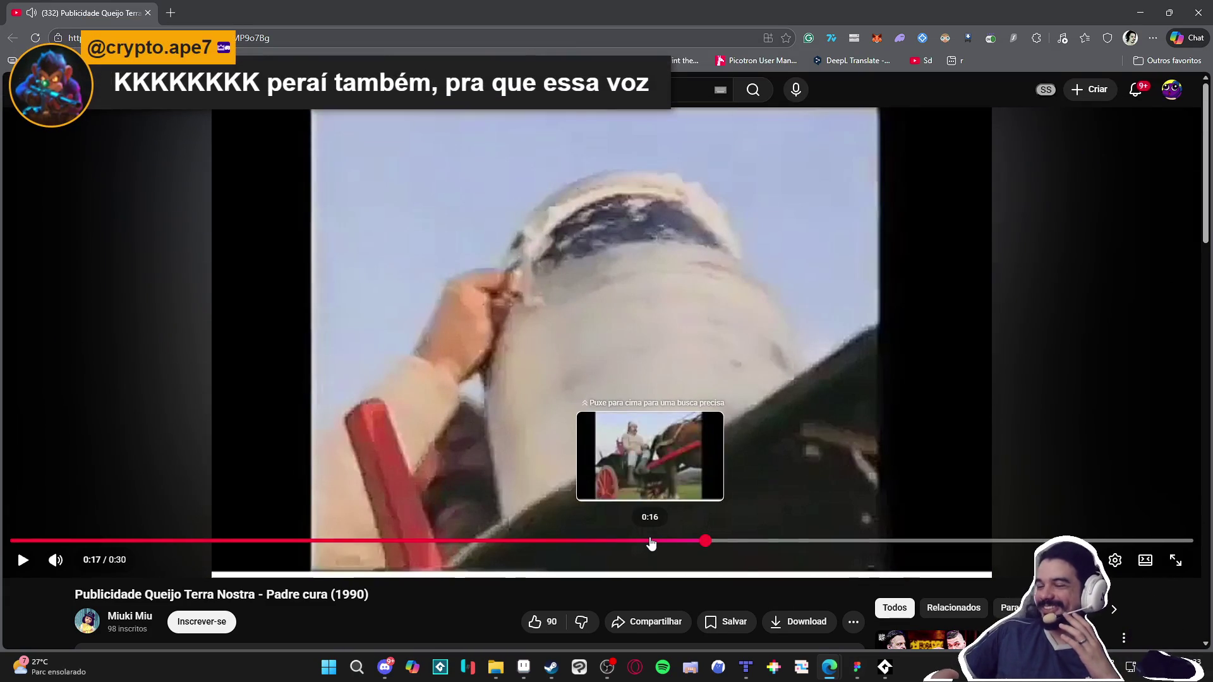
left_click(651, 541)
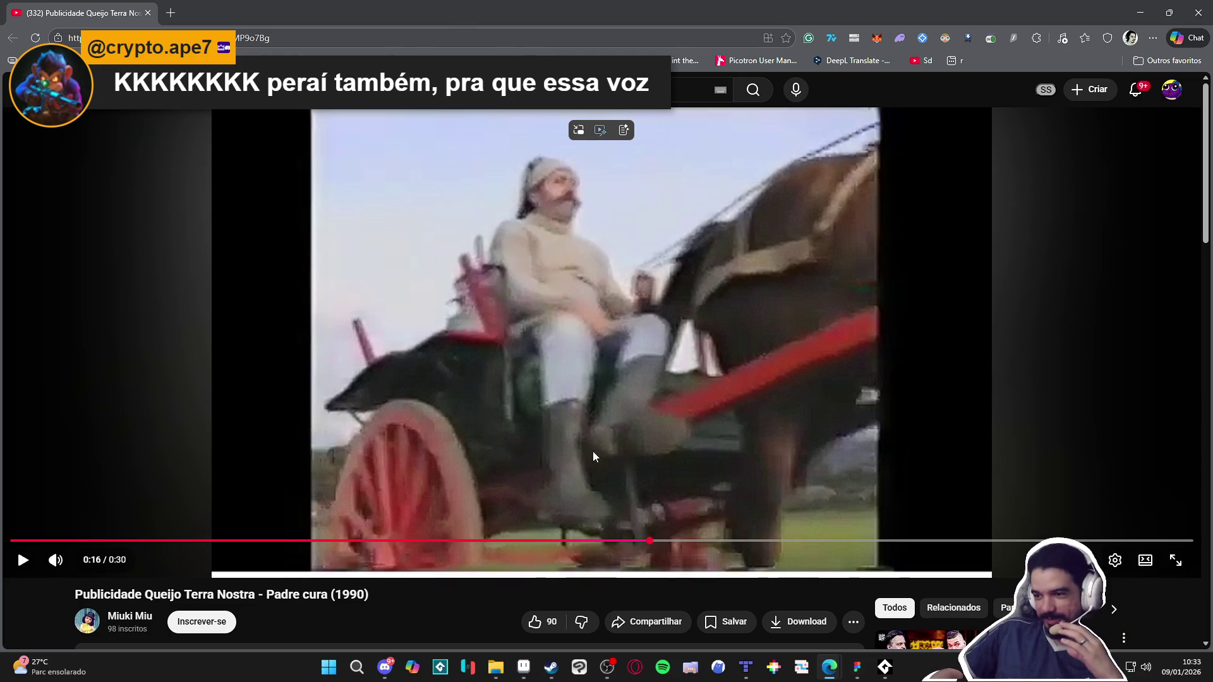
left_click(393, 404)
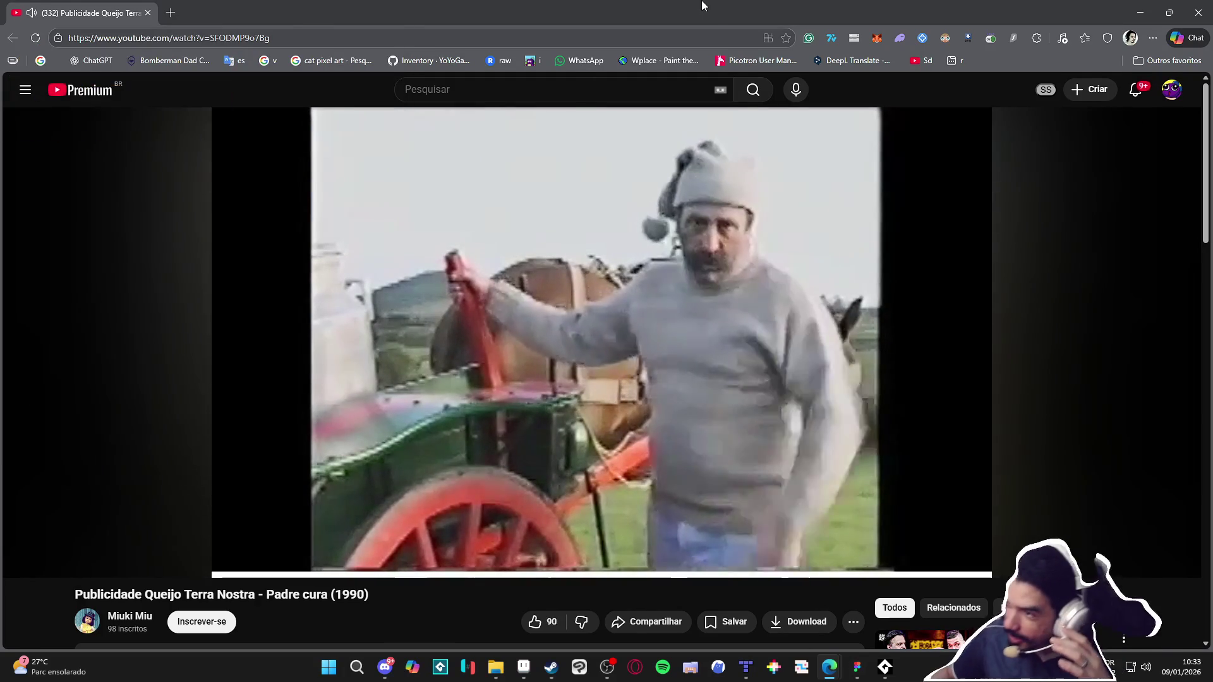
left_click(777, 240)
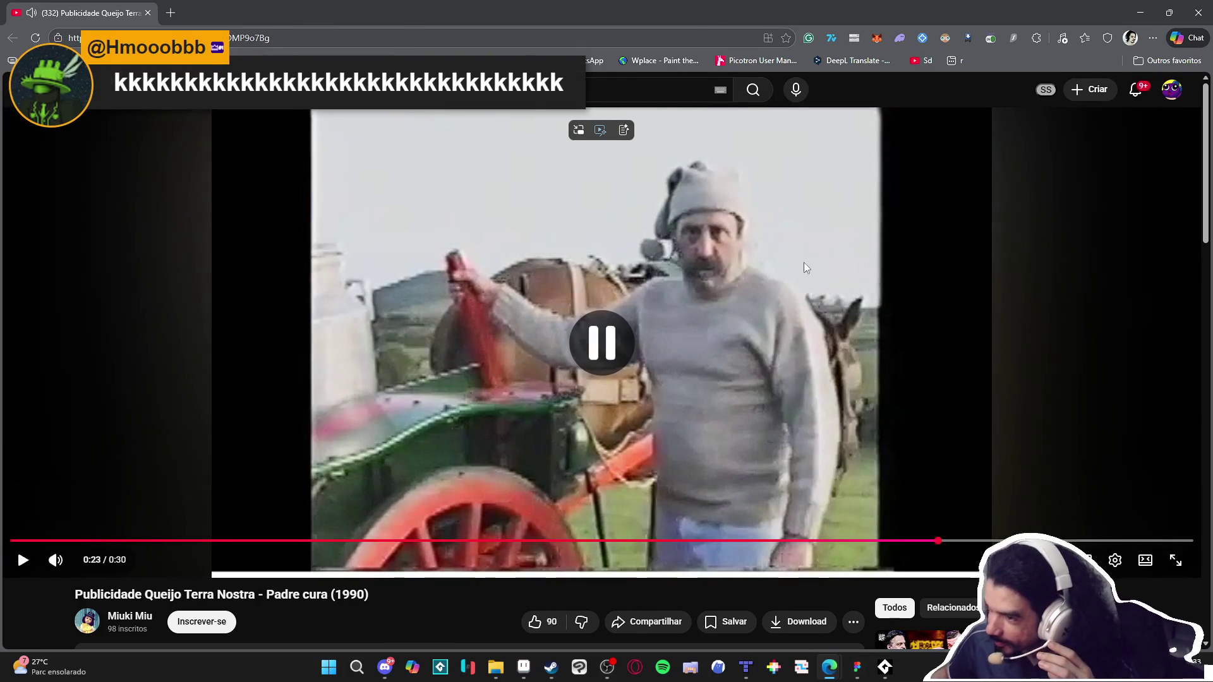
Step: Rewind to 0:17 to rewatch the cart scene and pause at 0:21
left_click(757, 542)
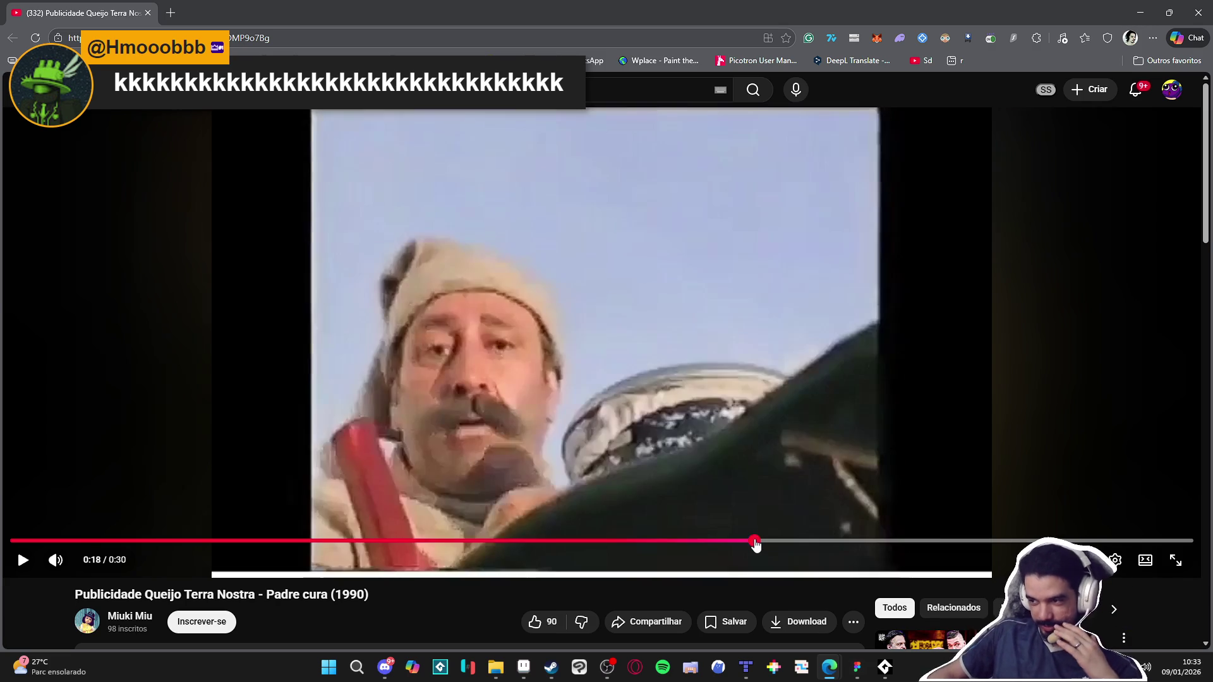
left_click_drag(750, 546, 695, 547)
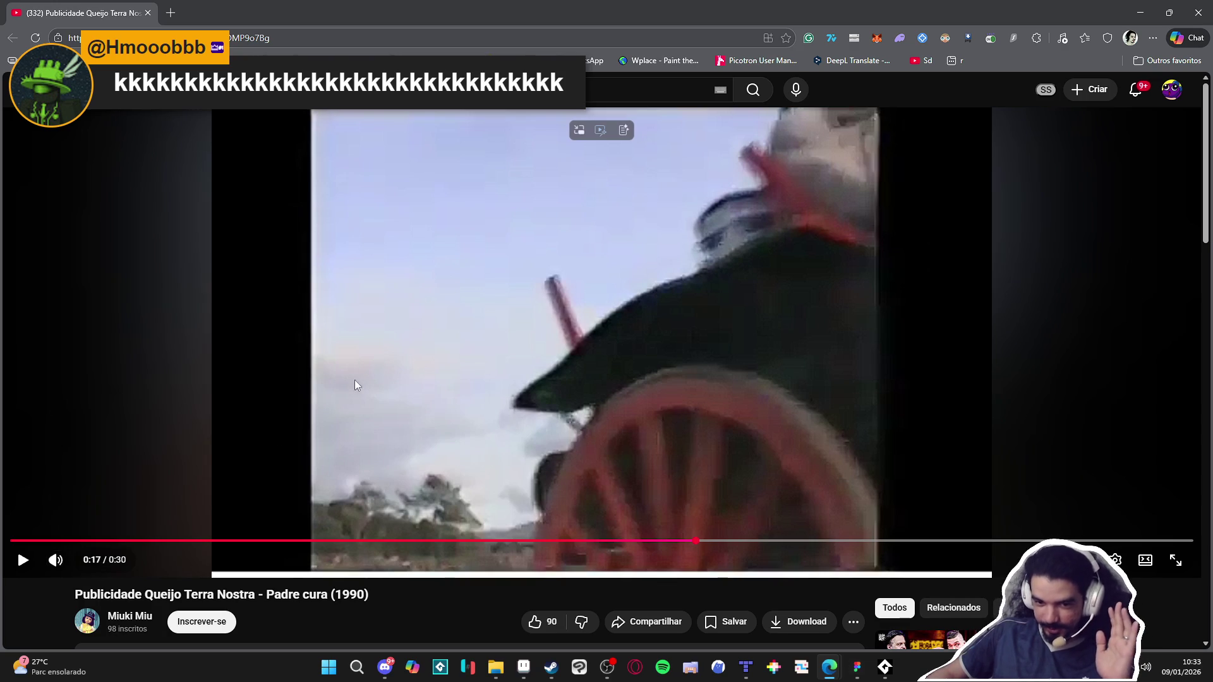
left_click(507, 283)
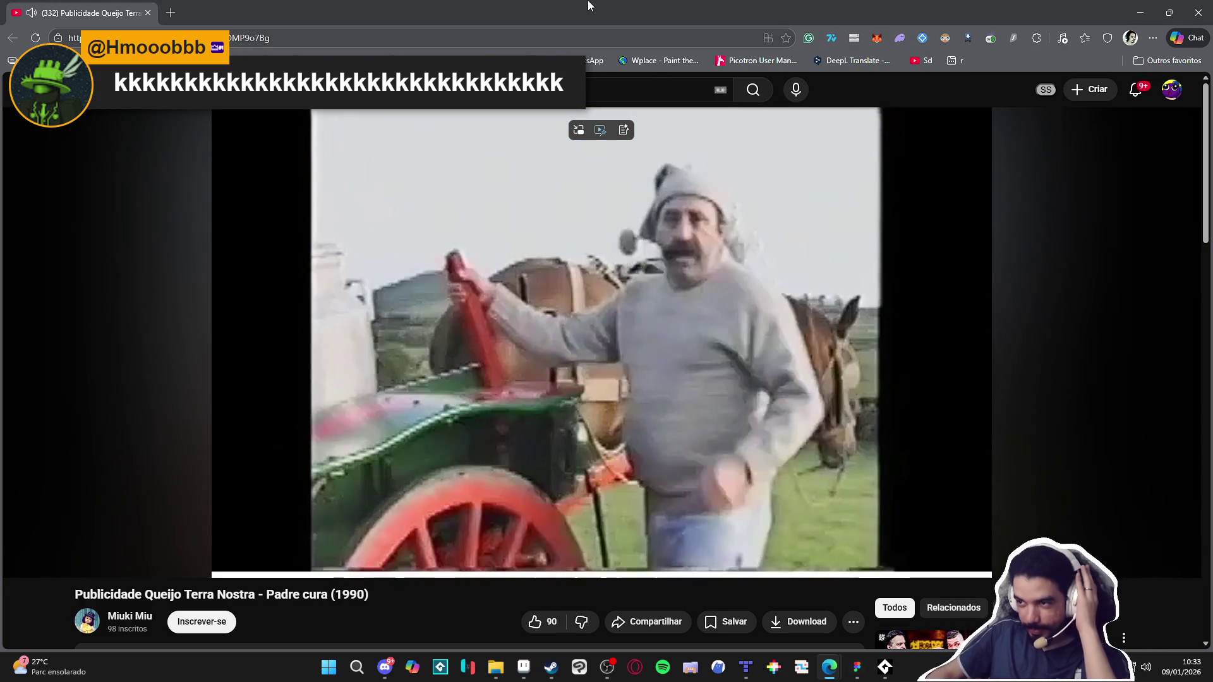
left_click(525, 182)
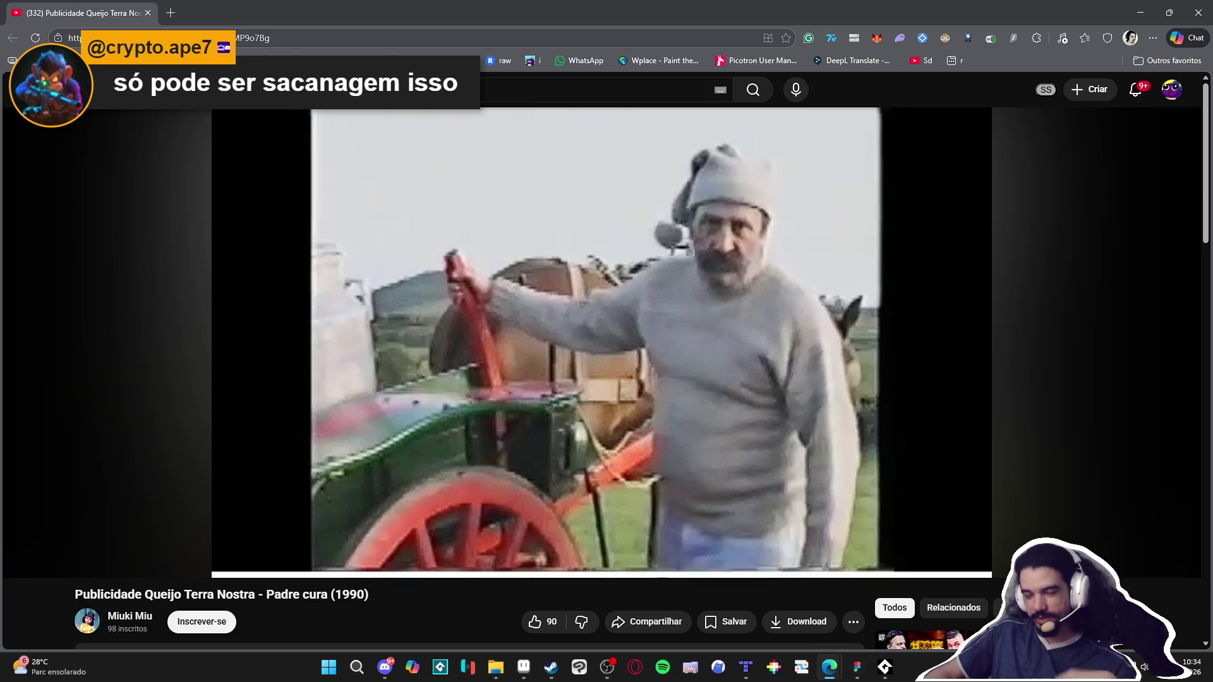
Step: Resume the advert, pause it at 0:23, then play and pause briefly again
left_click(639, 340)
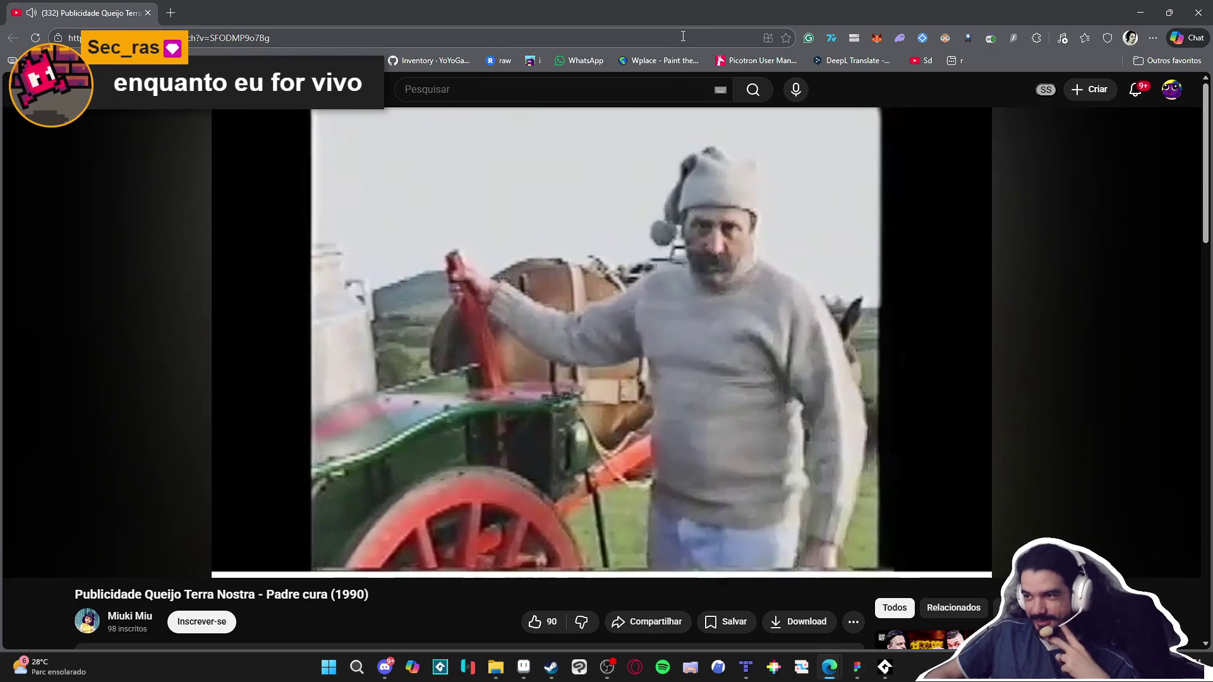
left_click(636, 247)
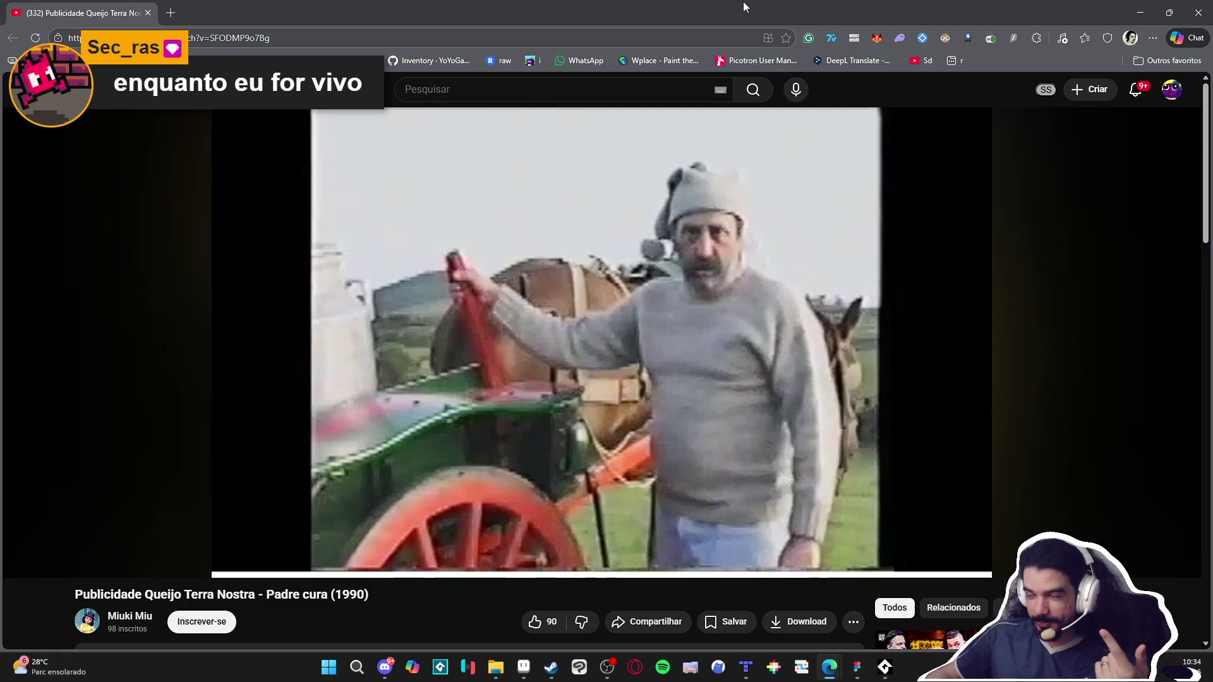
left_click(677, 261)
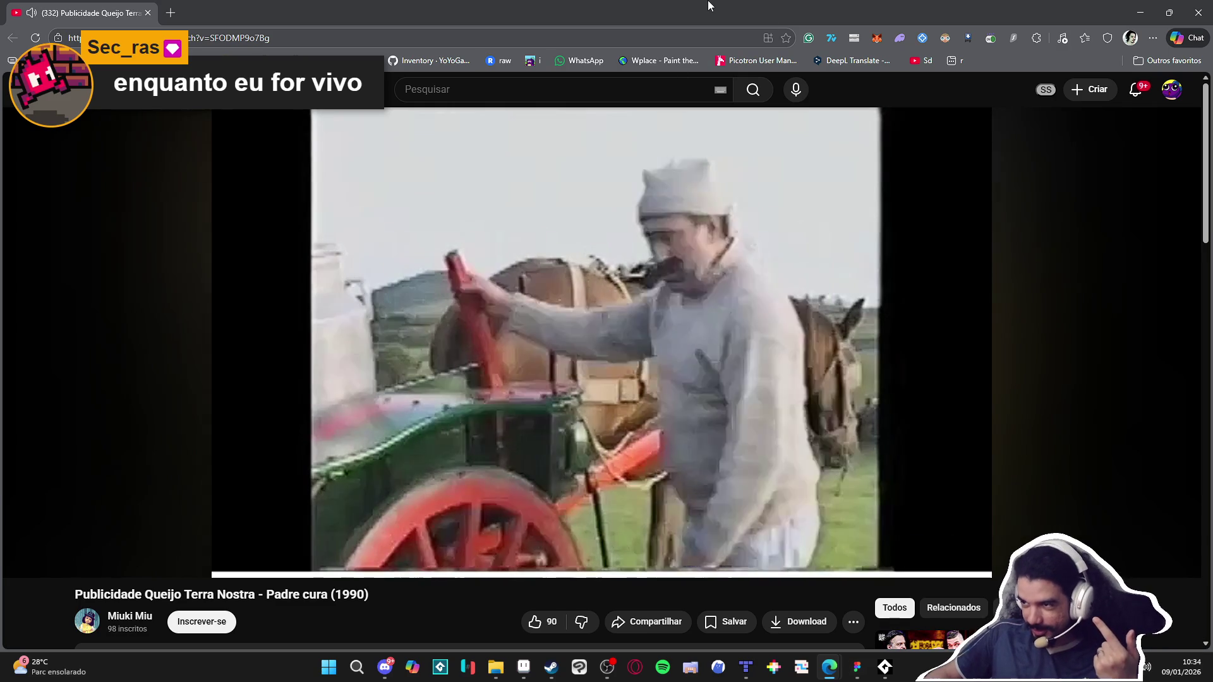
left_click(691, 239)
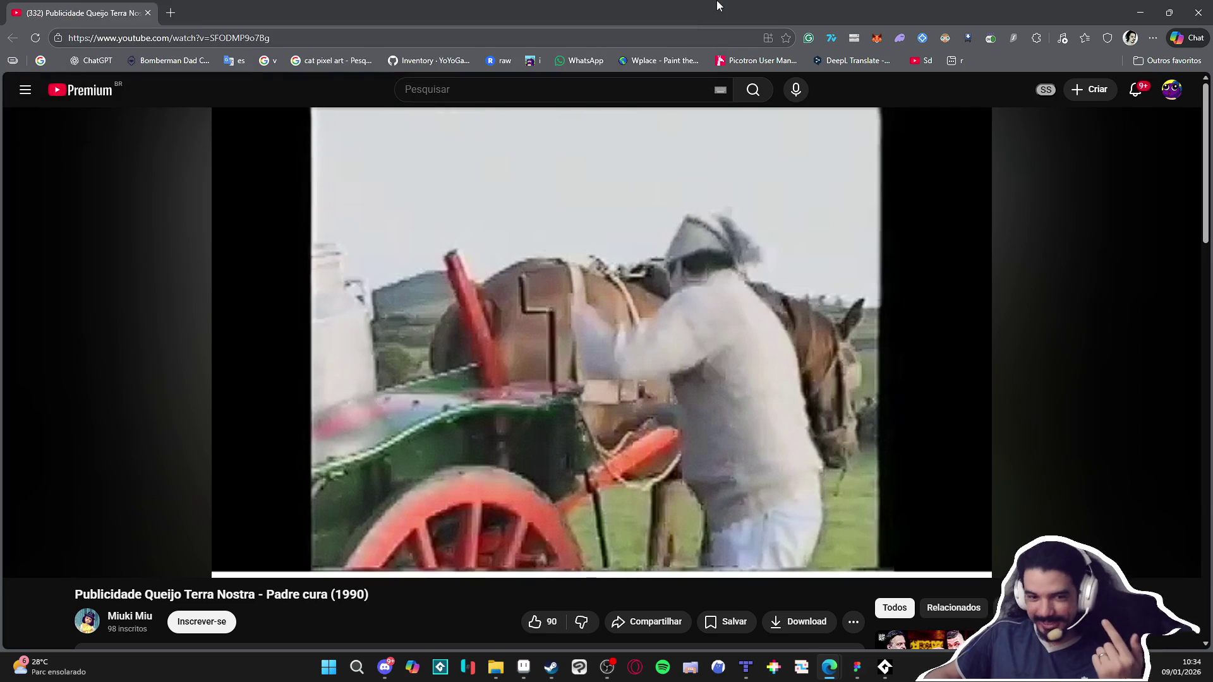
Step: Play the final cheese shot through to the end screen, then close the browser
mouse_move(735, 340)
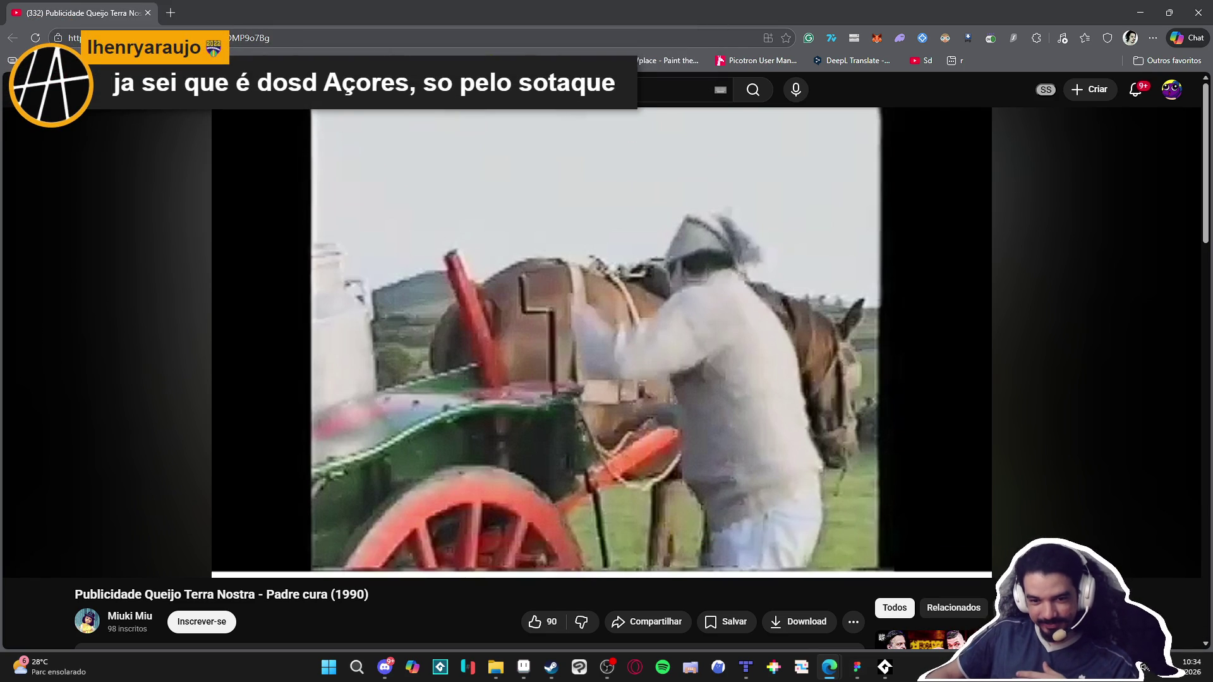
left_click(741, 362)
left_click(741, 361)
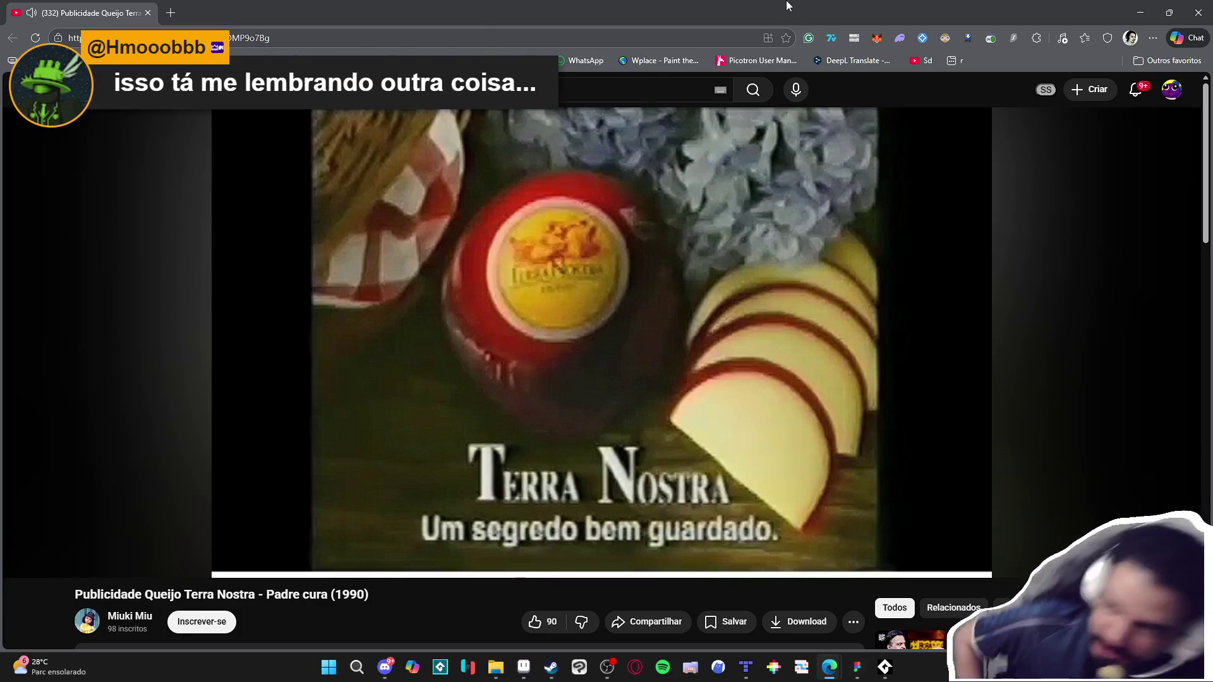
left_click(575, 314)
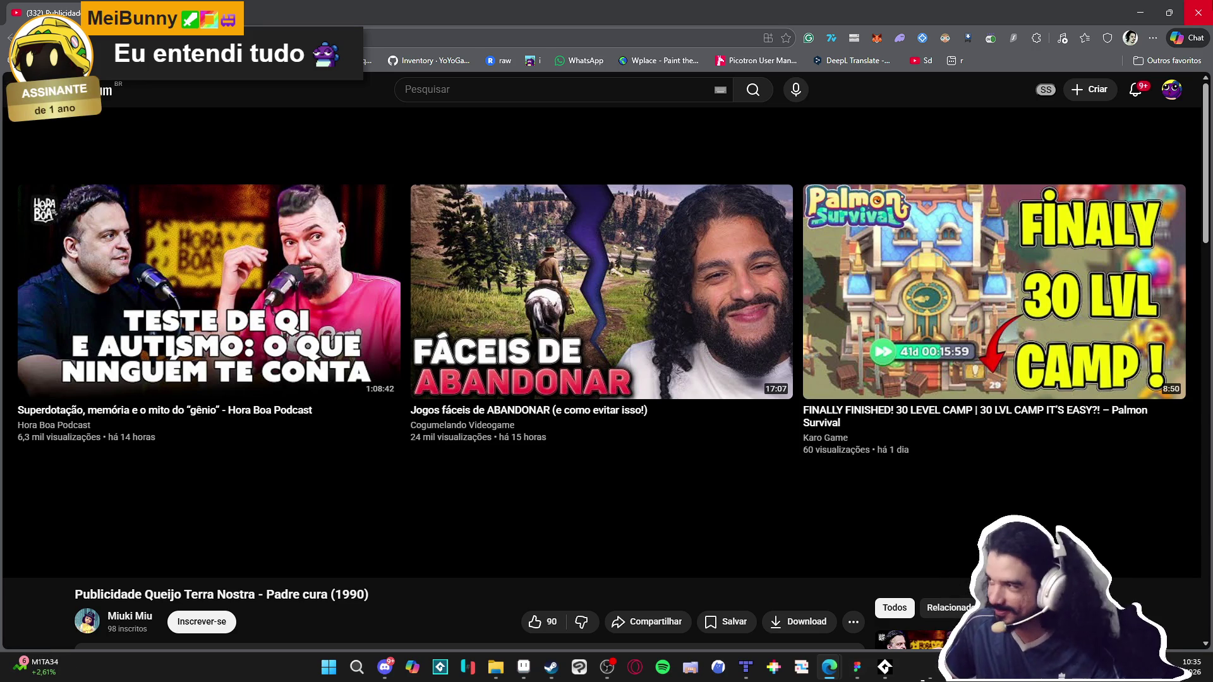
left_click(1198, 13)
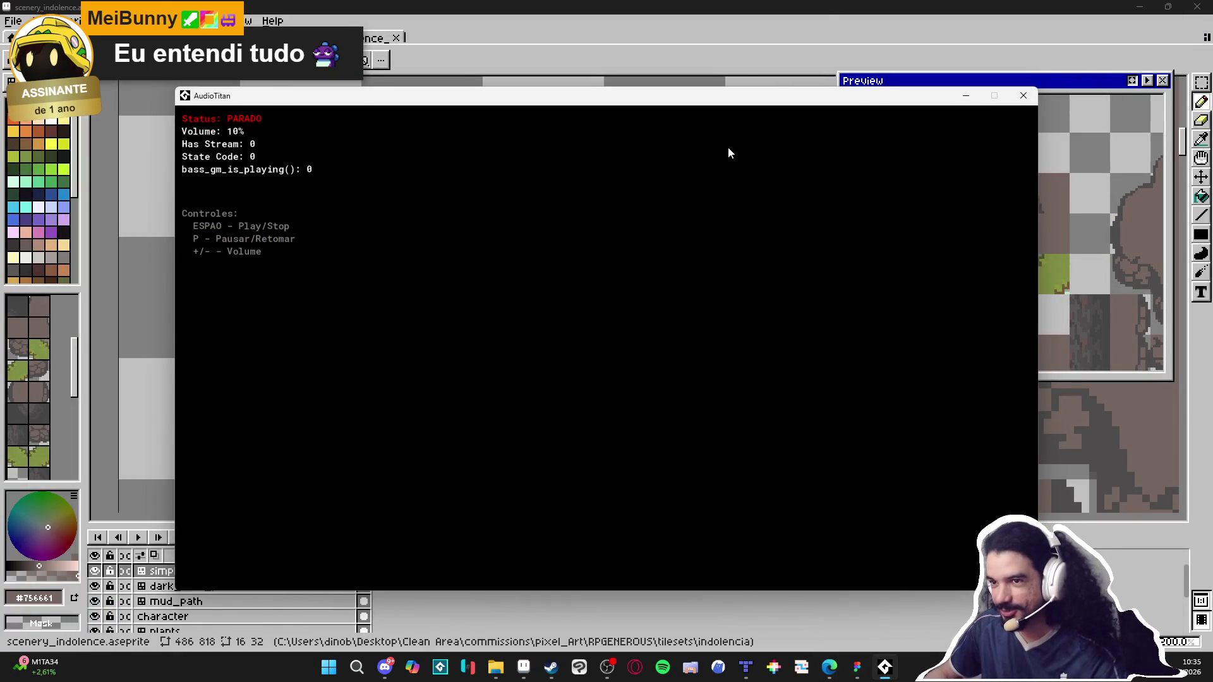
Step: Restart the AudioTitan audio stream and bring the Aseprite tileset back to front
key("space")
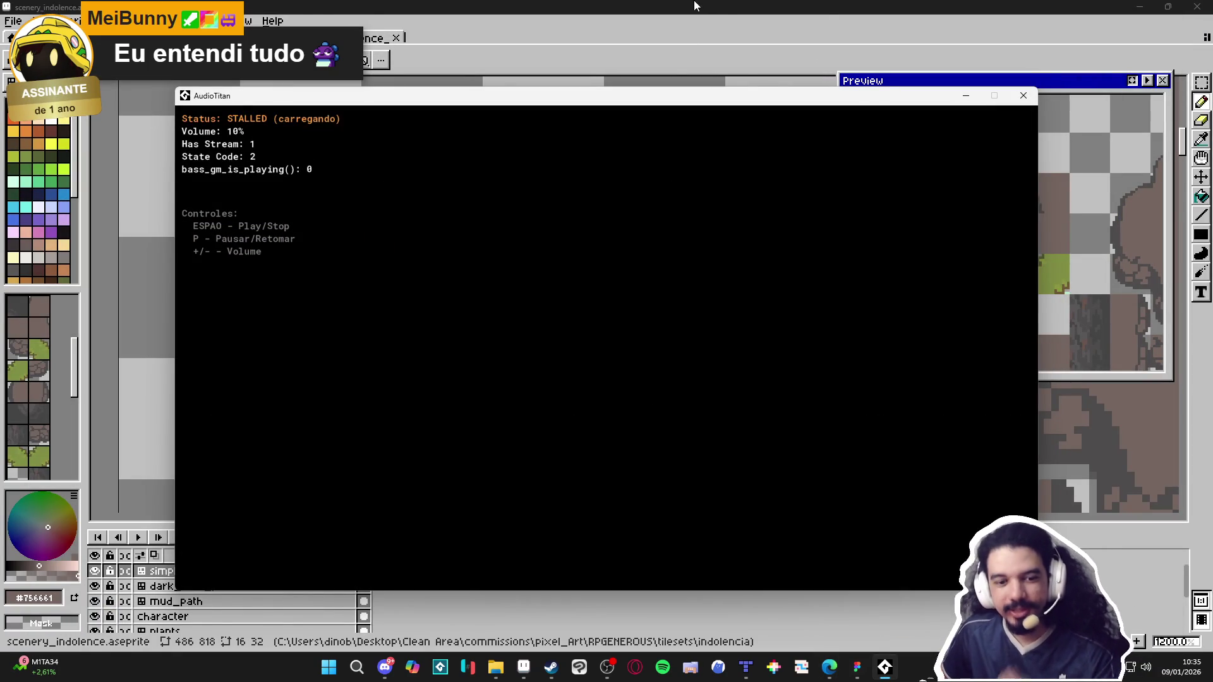
left_click(732, 4)
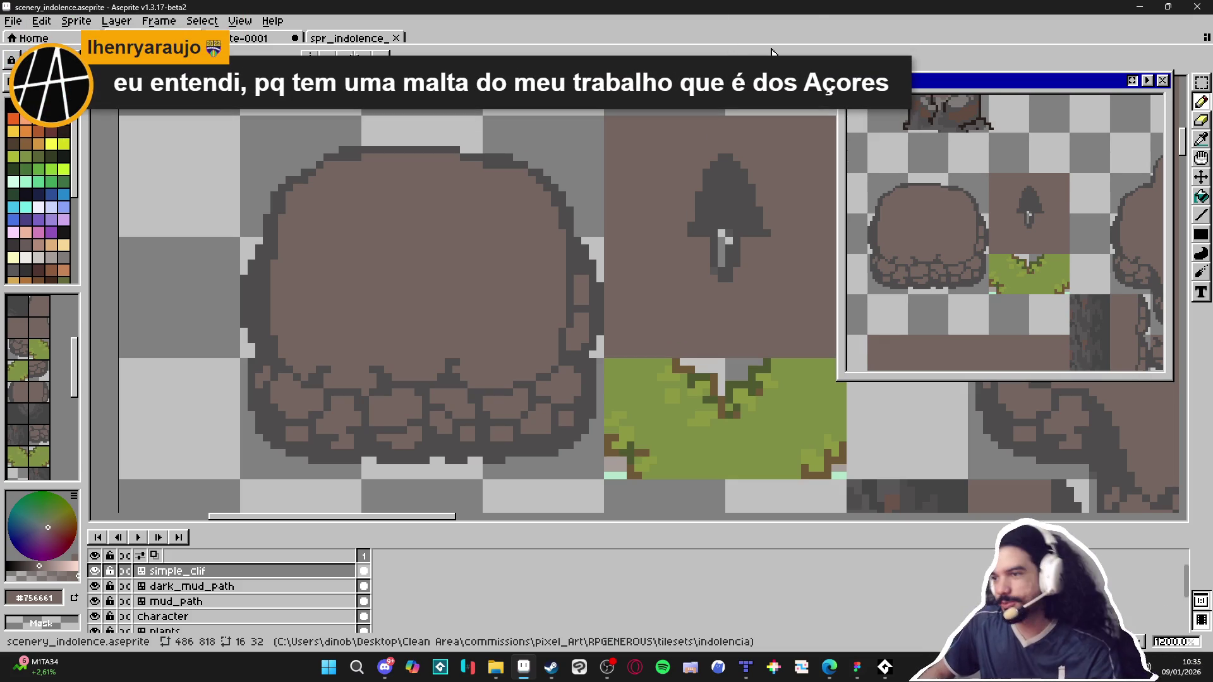
Step: Eyedrop dark grey #4f4d4d and paint a crack pixel on the rounded cliff top's edge
key("ctrl")
mouse_move(551, 286)
left_mouse_down()
mouse_move(592, 302)
mouse_move(601, 278)
left_mouse_up()
scroll(592, 302, "up", 1)
left_click(613, 278, "alt")
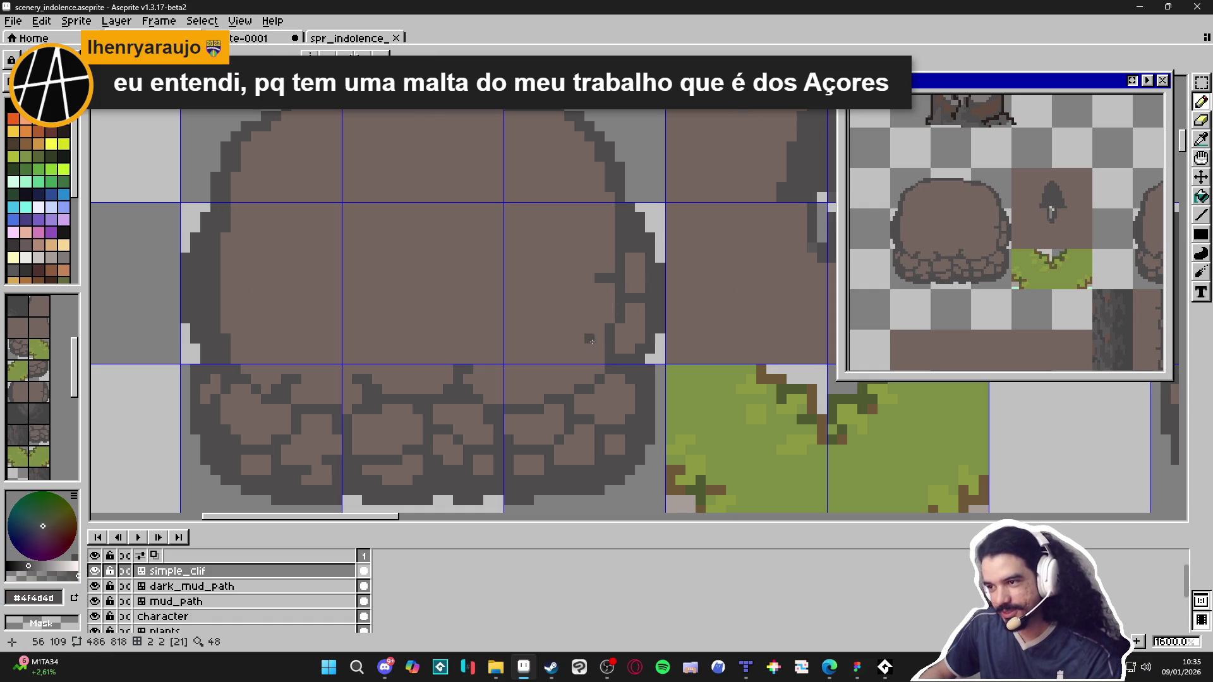
left_click_drag(596, 338, 587, 338)
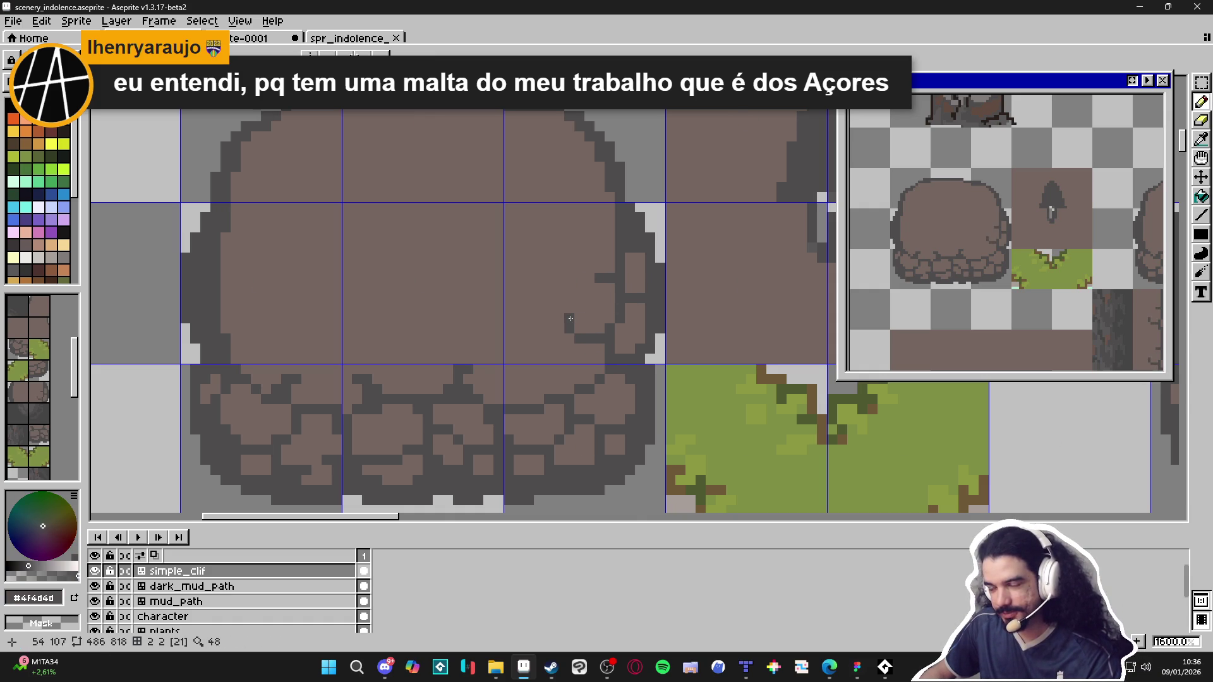
Step: Add more dark crack pixels along the small cliff tiles' left edges
scroll(567, 395, "down", 5)
left_click_drag(567, 395, 490, 357)
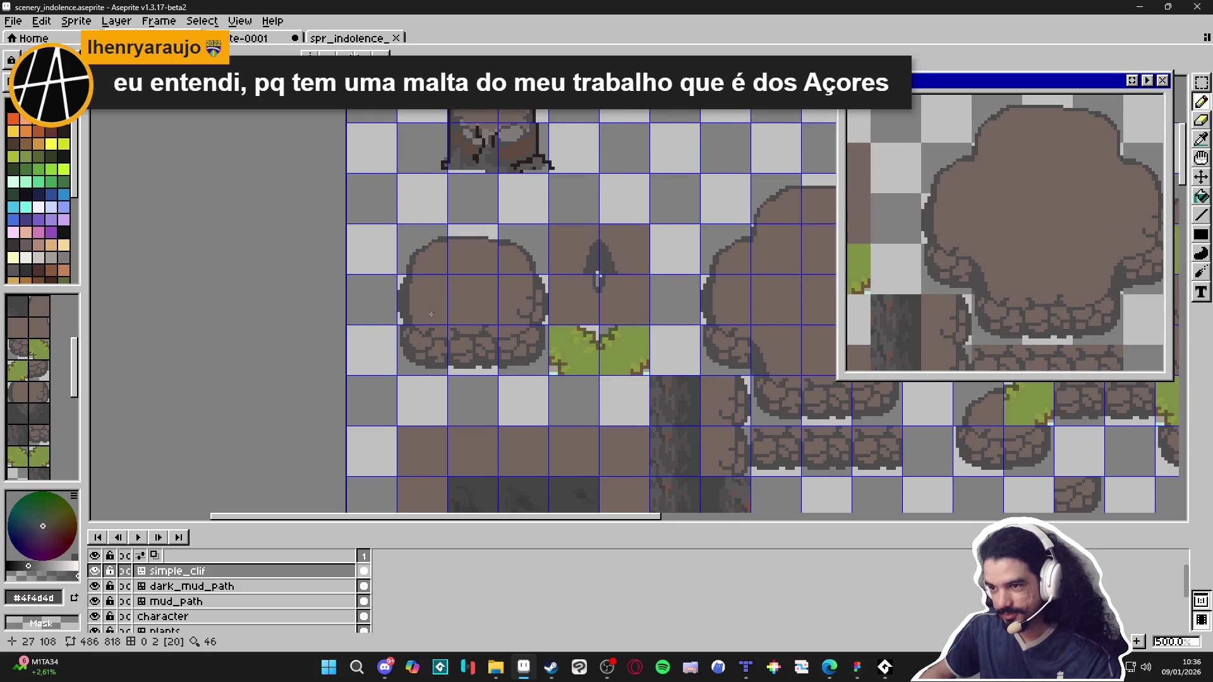
scroll(408, 311, "up", 5)
left_click_drag(408, 307, 388, 307)
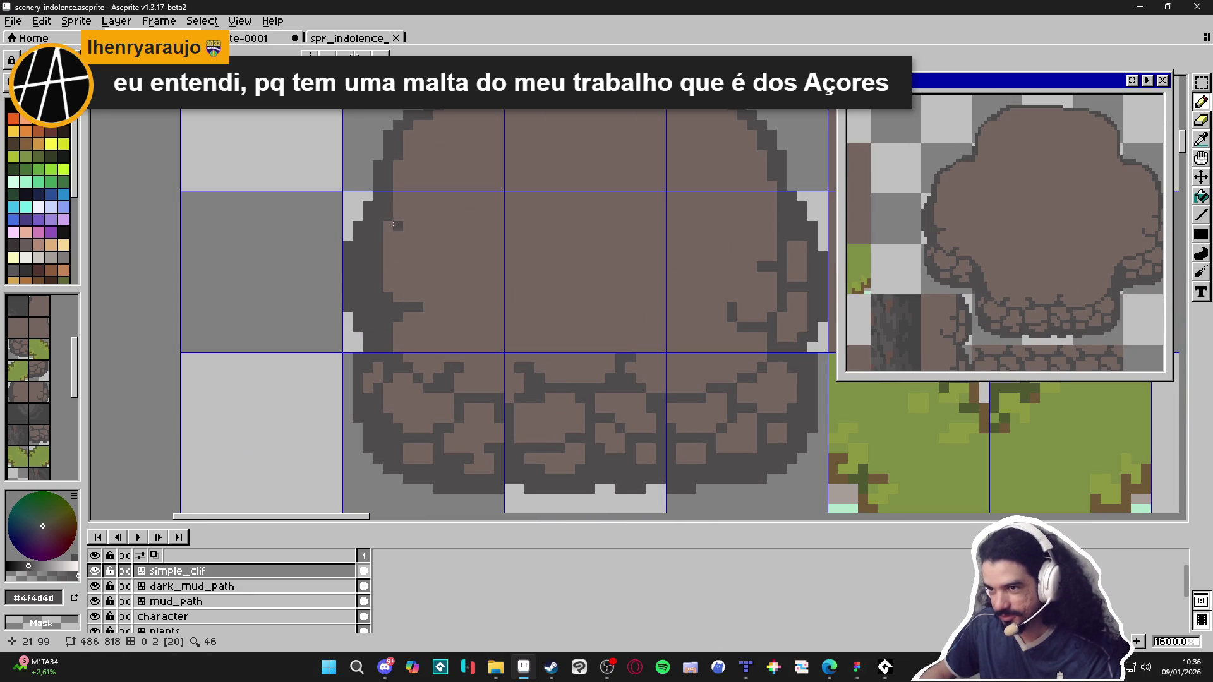
left_click_drag(398, 226, 412, 227)
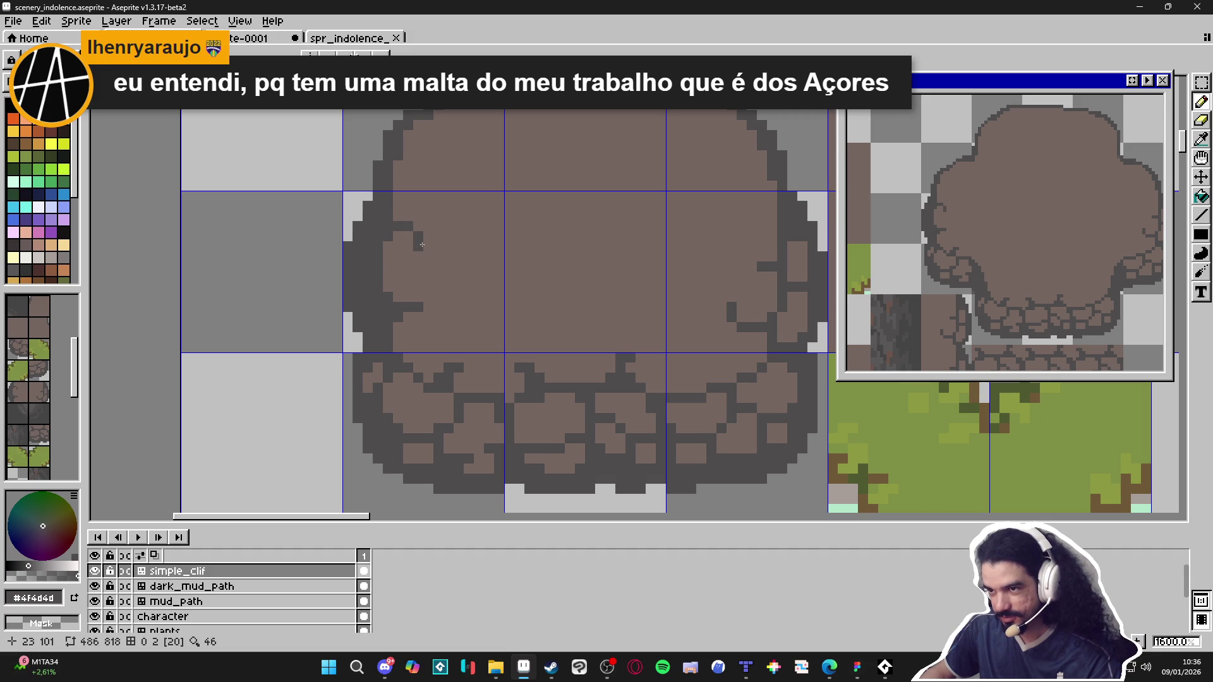
scroll(439, 284, "down", 3)
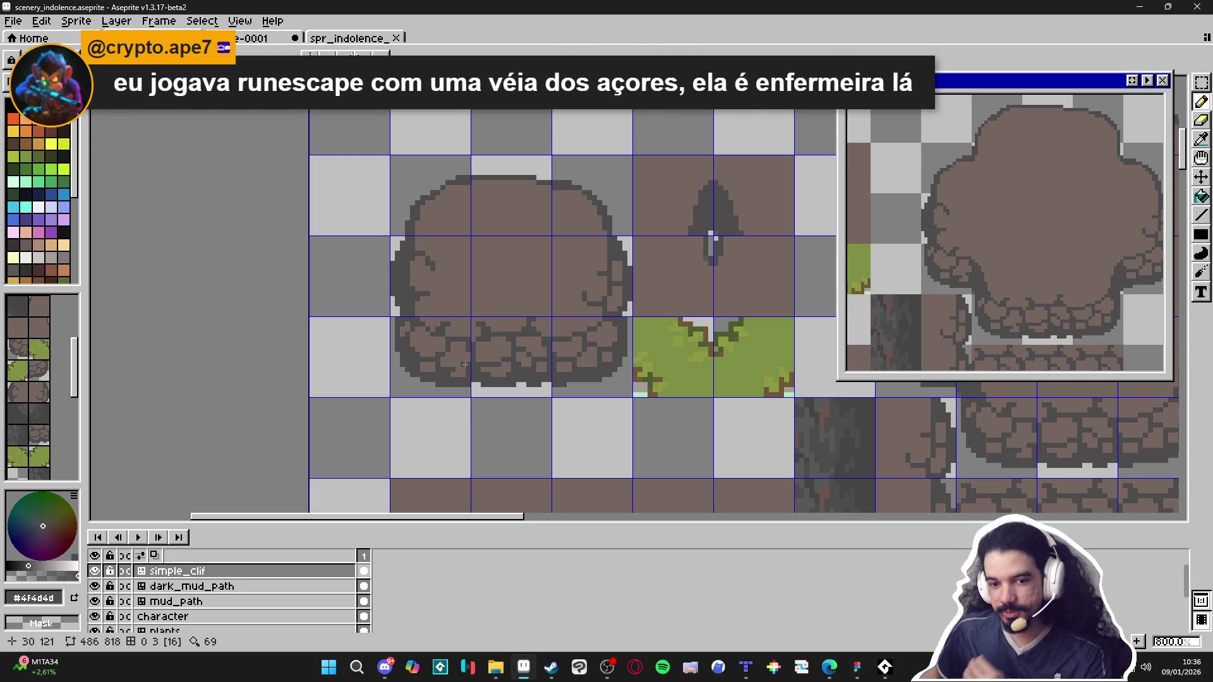
Step: Sample brown #756661 and dark #4f4d4d, then draw a short dark crack into the cliff edge
scroll(454, 323, "up", 3)
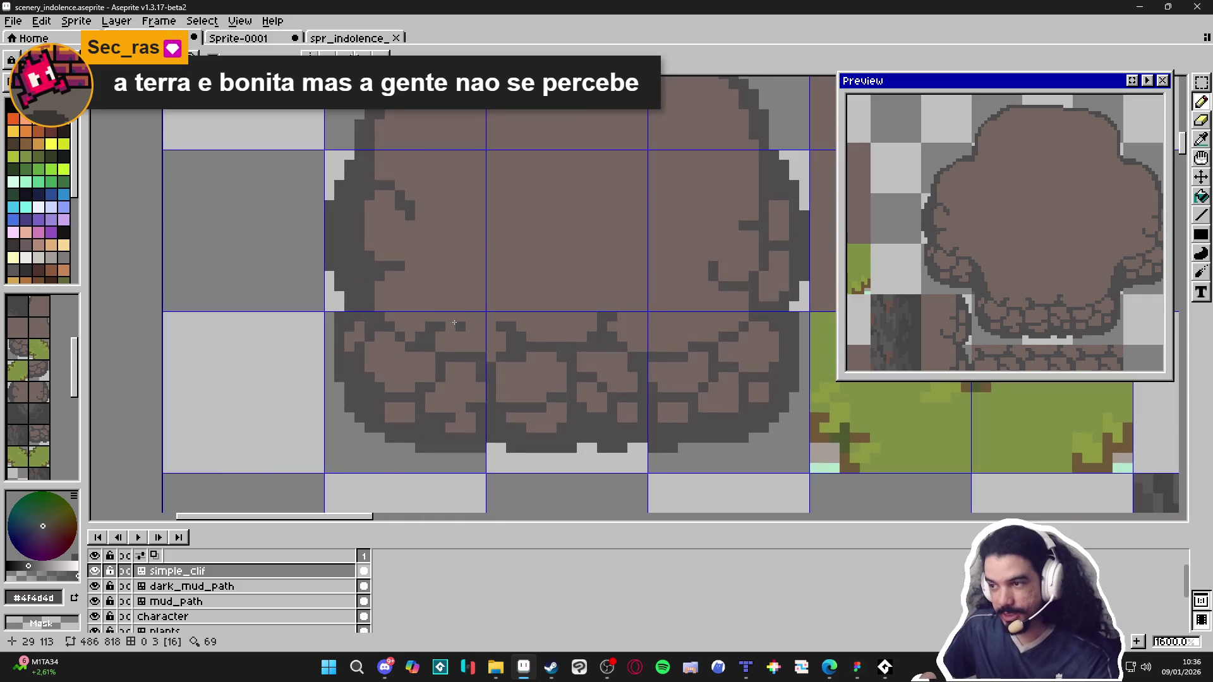
left_click(466, 347, "alt")
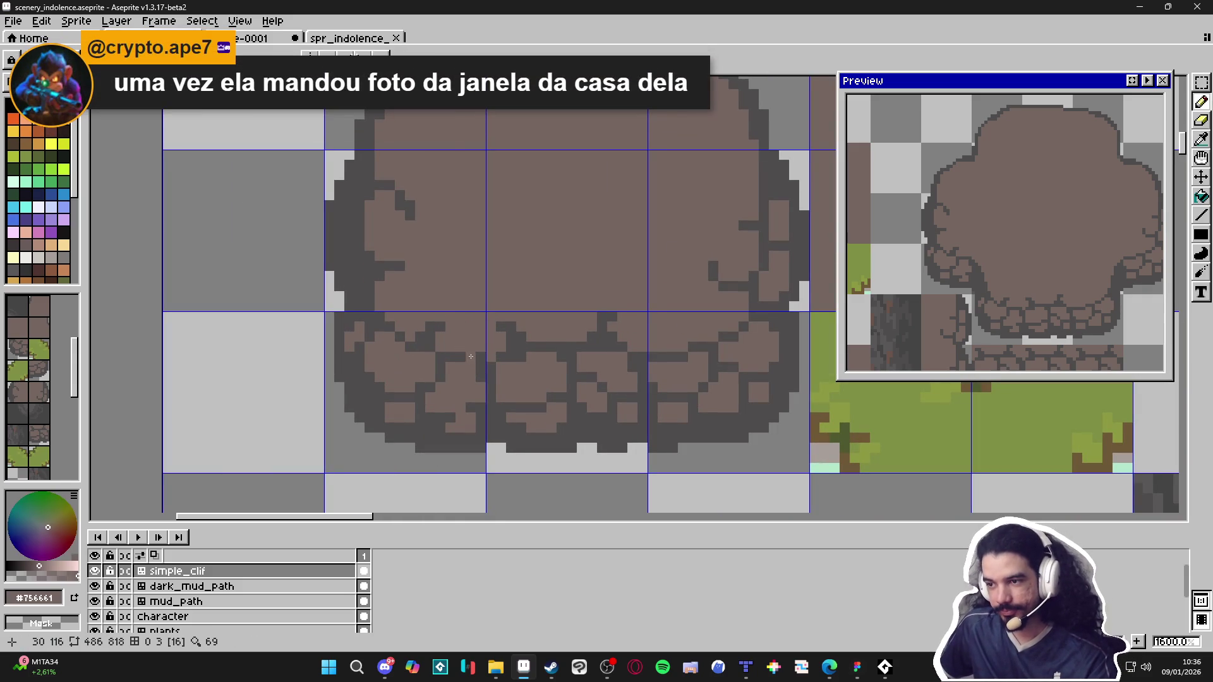
scroll(471, 357, "down", 2)
scroll(474, 354, "up", 2)
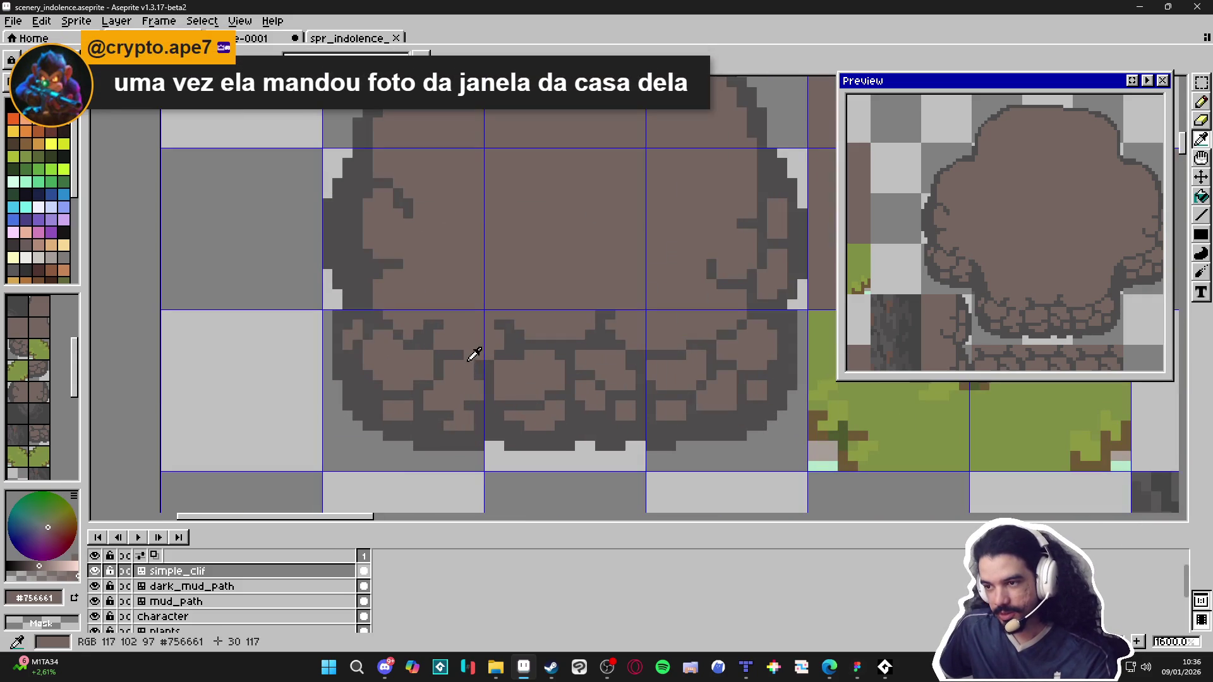
left_click(469, 360, "alt")
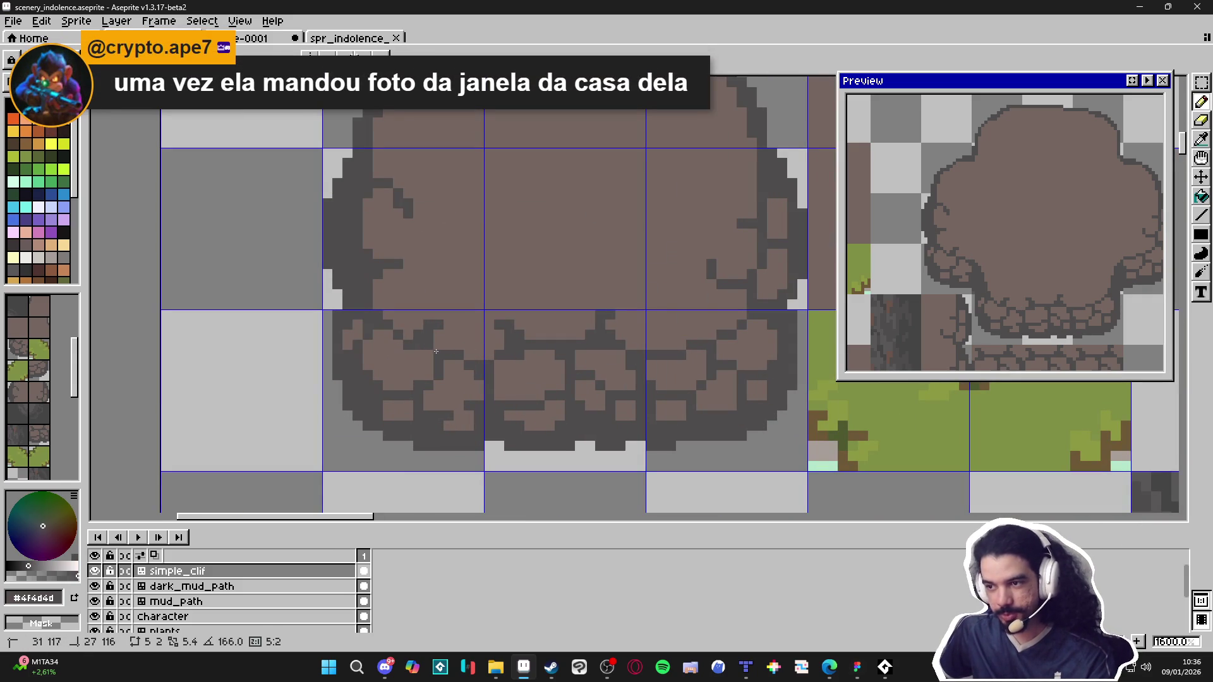
scroll(462, 344, "up", 2)
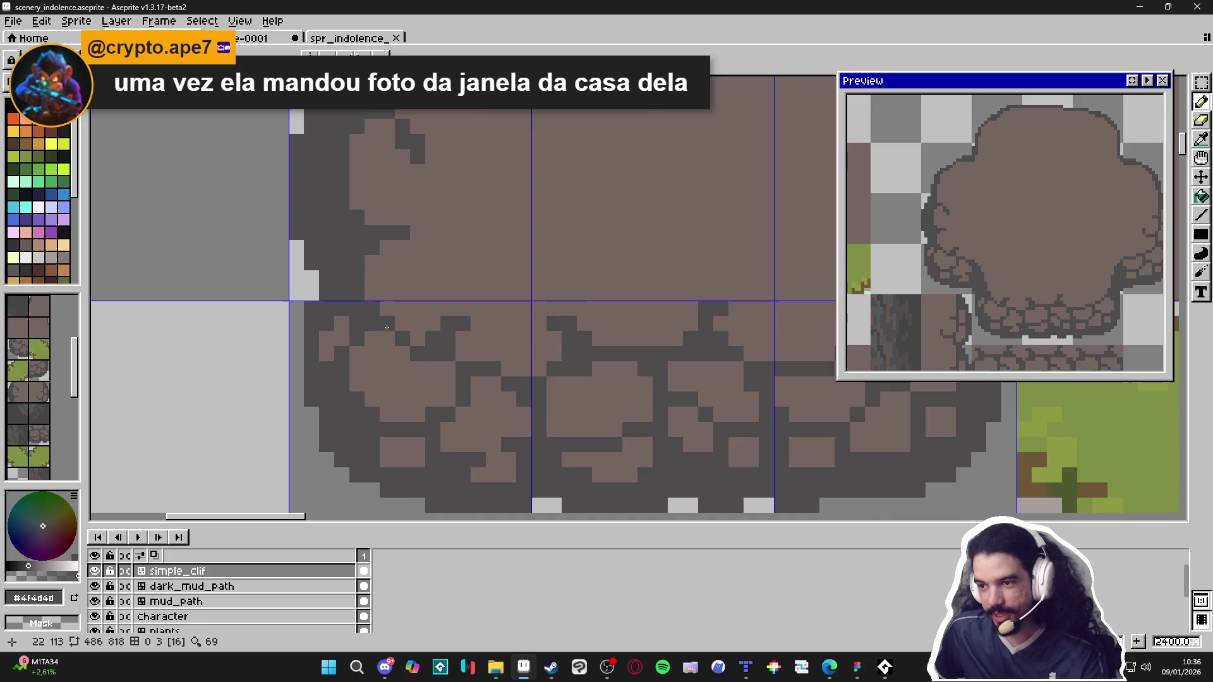
scroll(415, 326, "down", 4)
left_click(608, 307, "alt")
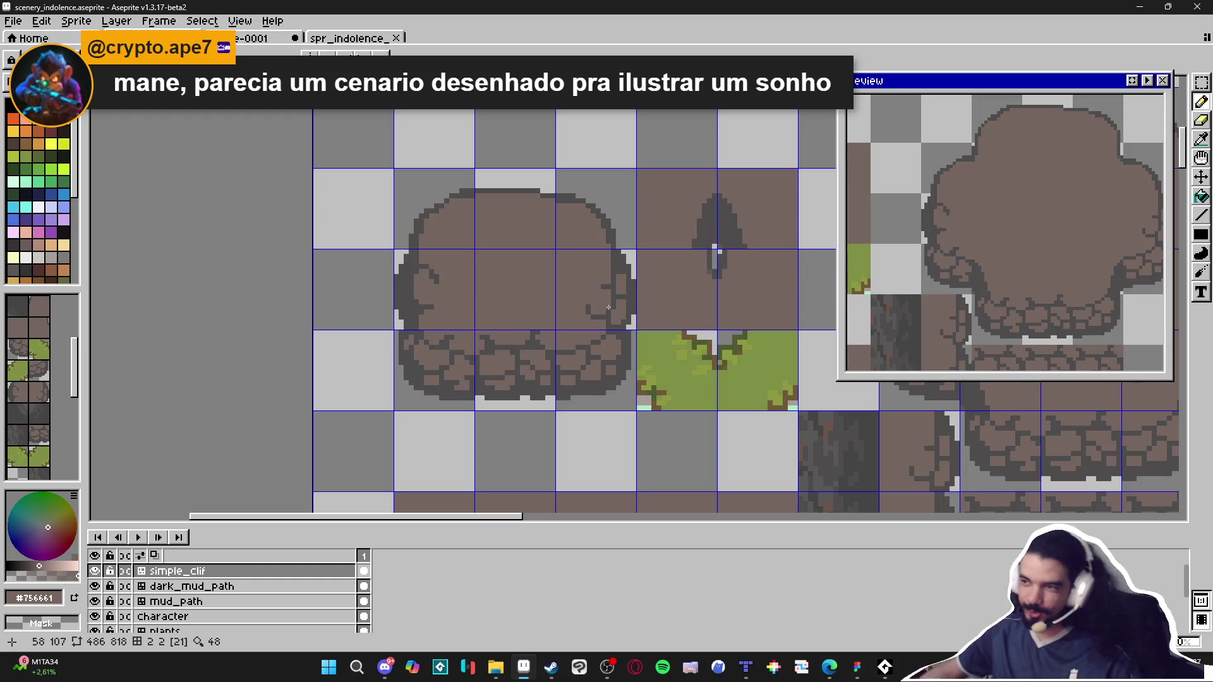
scroll(628, 280, "up", 2)
left_click(608, 278, "alt")
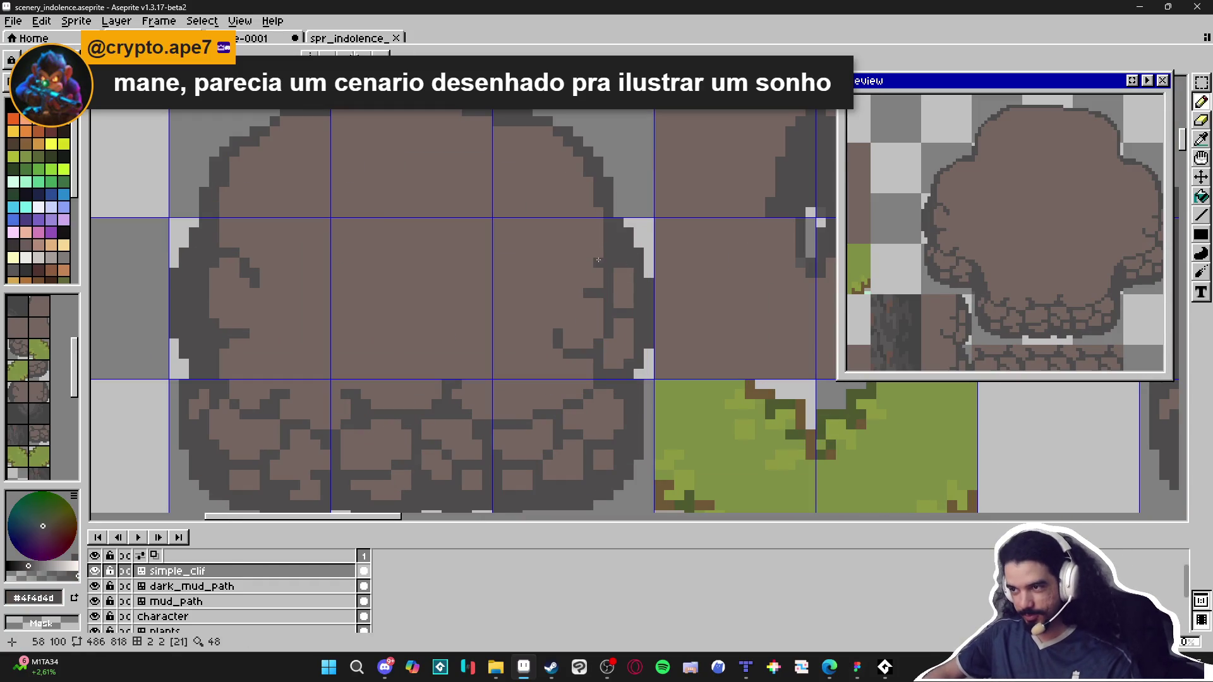
left_click_drag(596, 255, 580, 252)
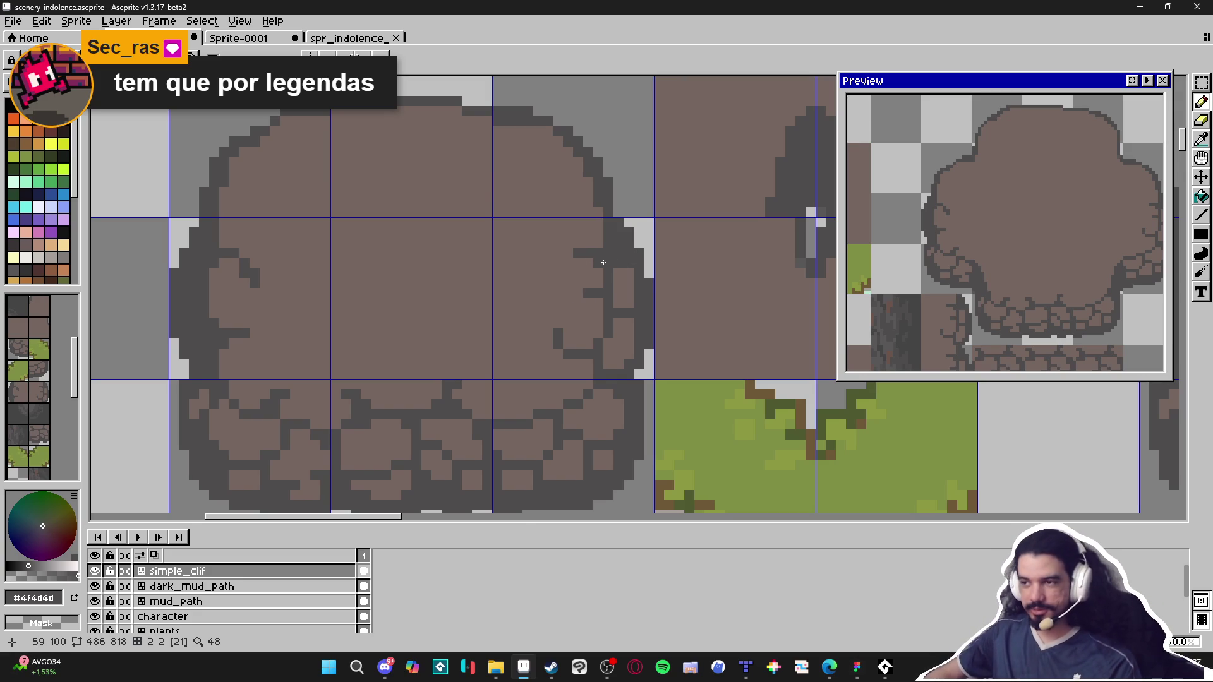
Step: Add dark outline pixels extending the cliff edge plus a crack pixel below it
scroll(603, 263, "down", 2)
scroll(589, 273, "down", 3)
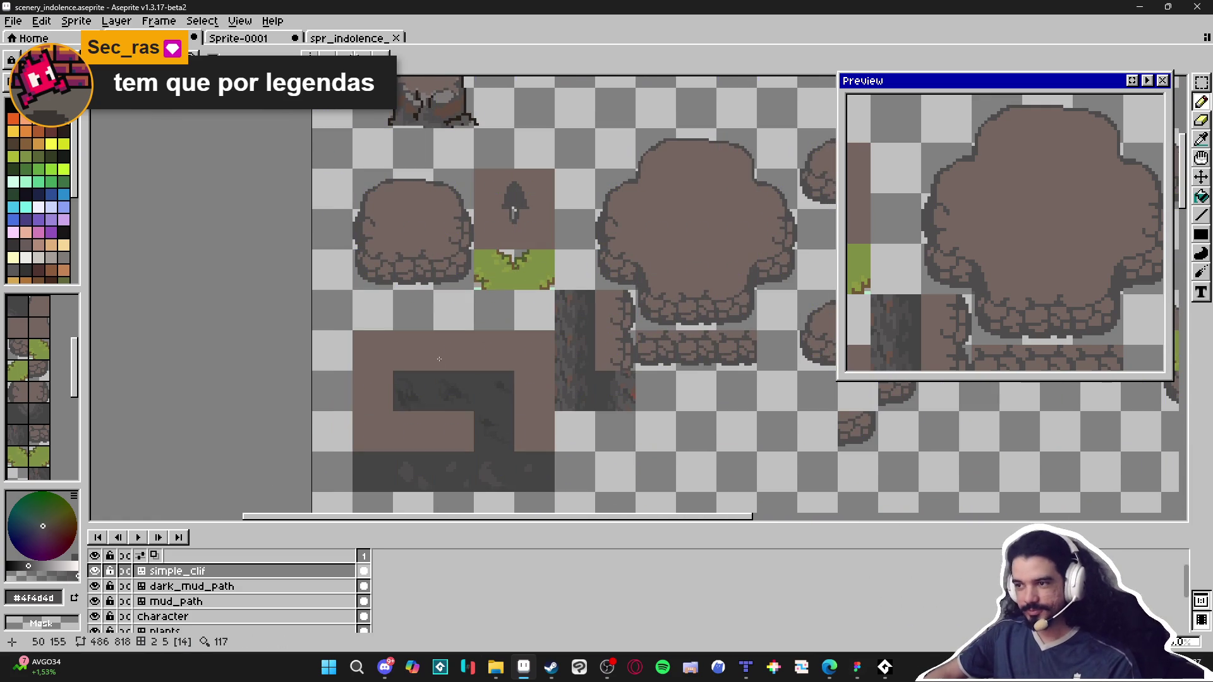
left_click_drag(441, 309, 457, 313)
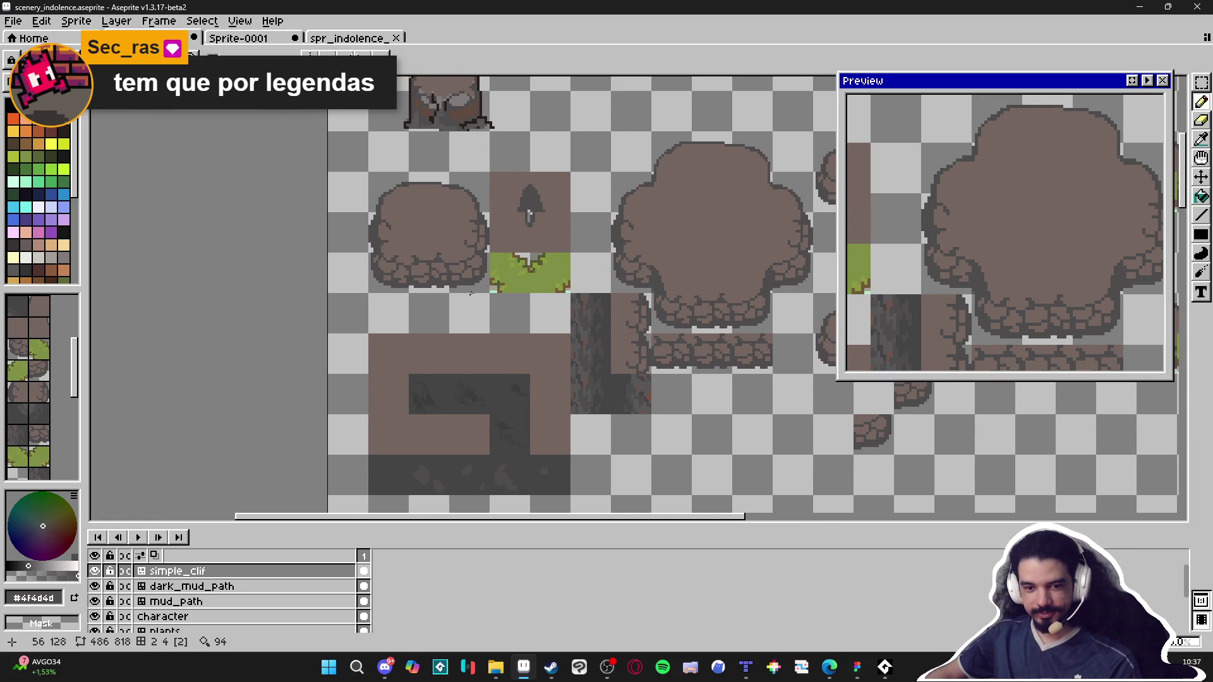
scroll(449, 198, "up", 2)
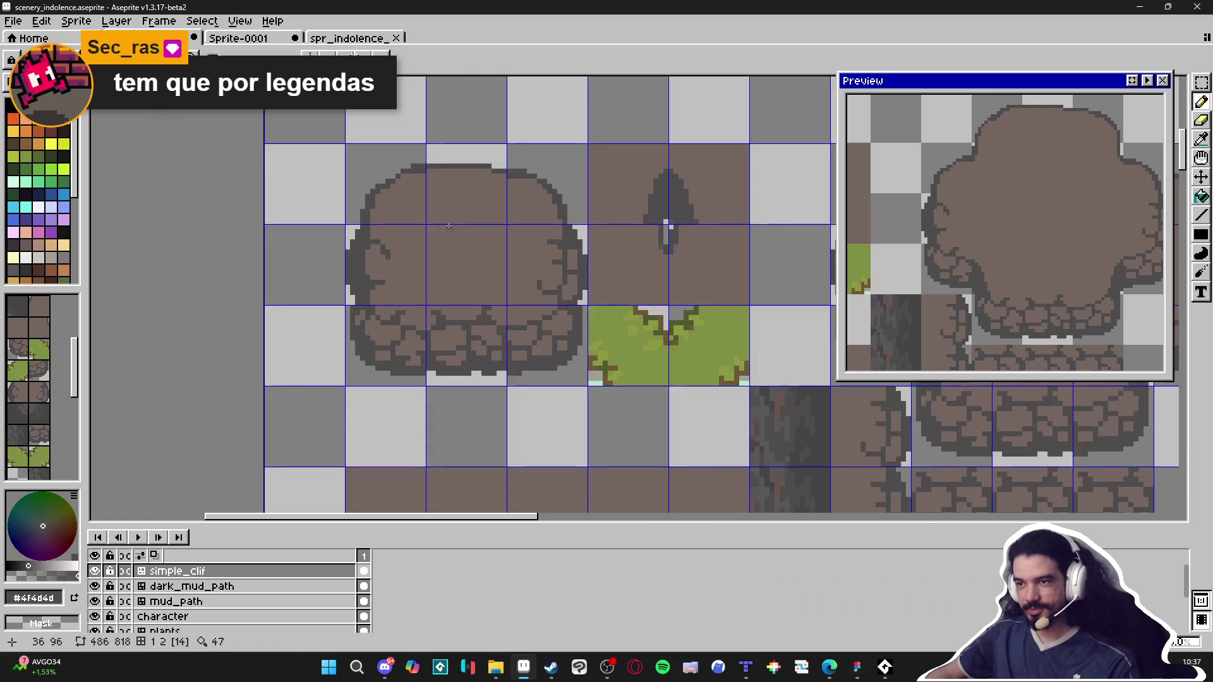
scroll(390, 200, "up", 3)
left_click(422, 207)
left_click(437, 207)
left_click(407, 222)
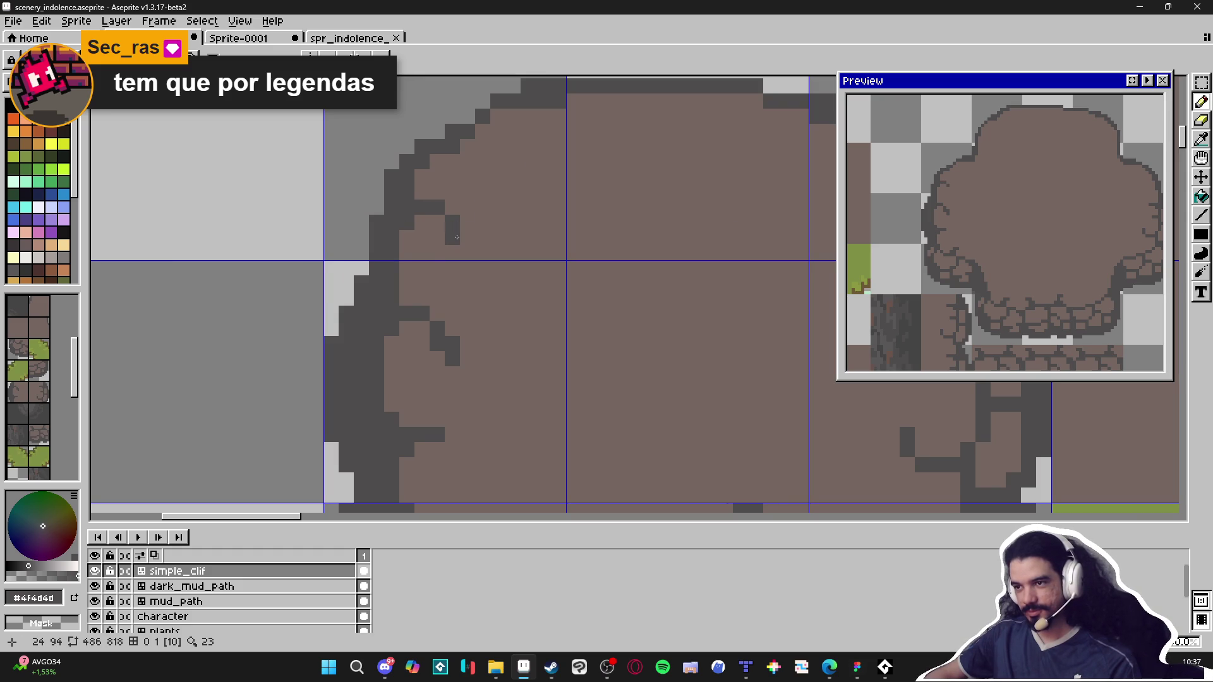
left_click(483, 162)
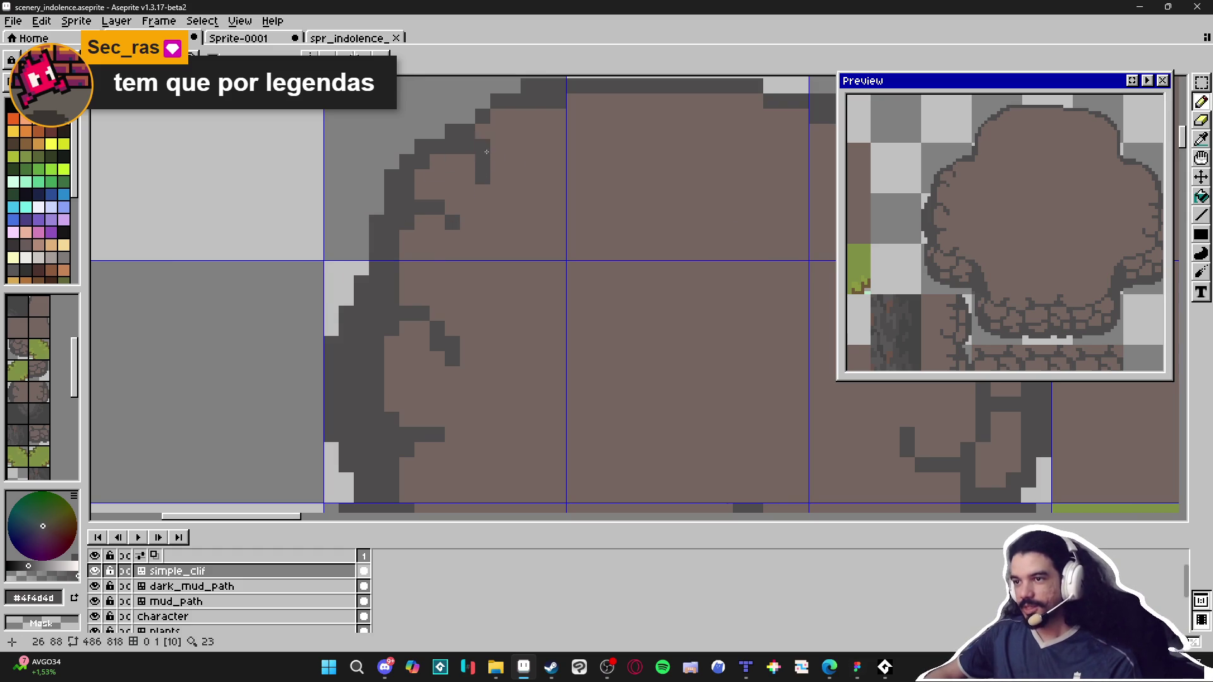
Step: Paint a vertical dark crack into the cliff top and fill the light gaps in its edge
scroll(509, 160, "down", 2)
scroll(509, 159, "up", 2)
left_click_drag(523, 123, 523, 167)
left_click(508, 152)
left_click(477, 154)
left_click(478, 138)
left_click(493, 154)
left_click(493, 139)
left_click(508, 138)
left_click_drag(493, 122, 508, 122)
Step: Paint brown pixels under the dark edge, shifting the brown notch one pixel up-right
right_click(485, 145)
left_click(498, 149, "alt")
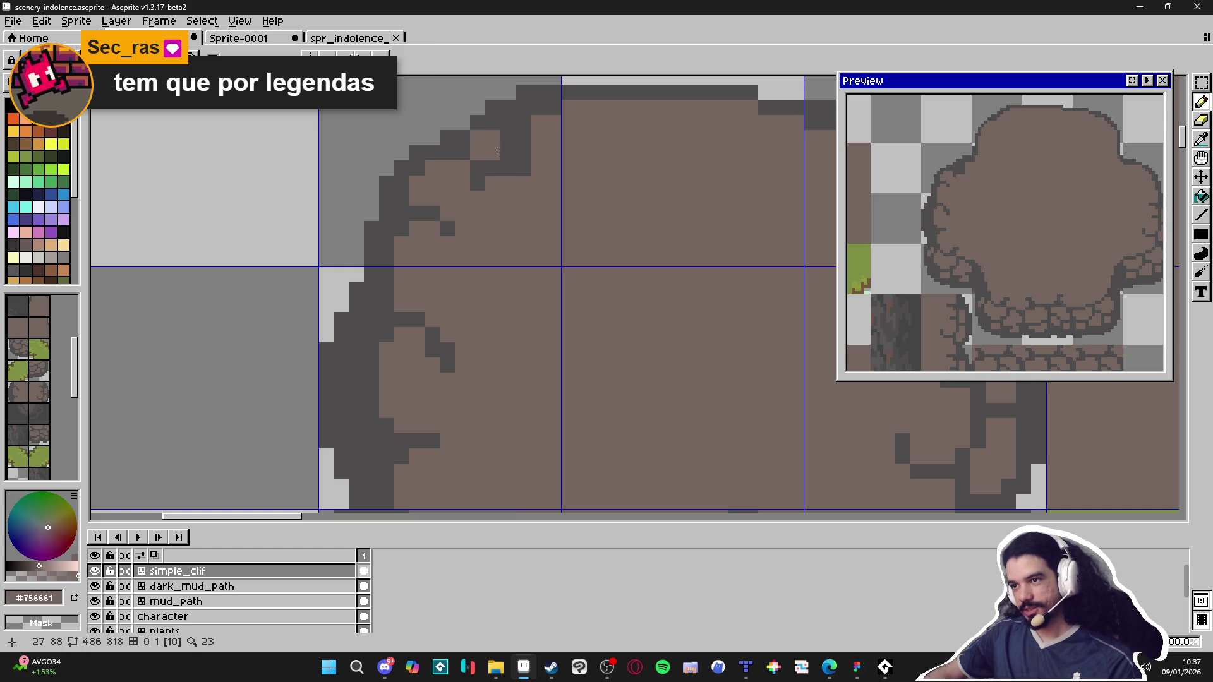
key("ctrl+z")
left_click(500, 131)
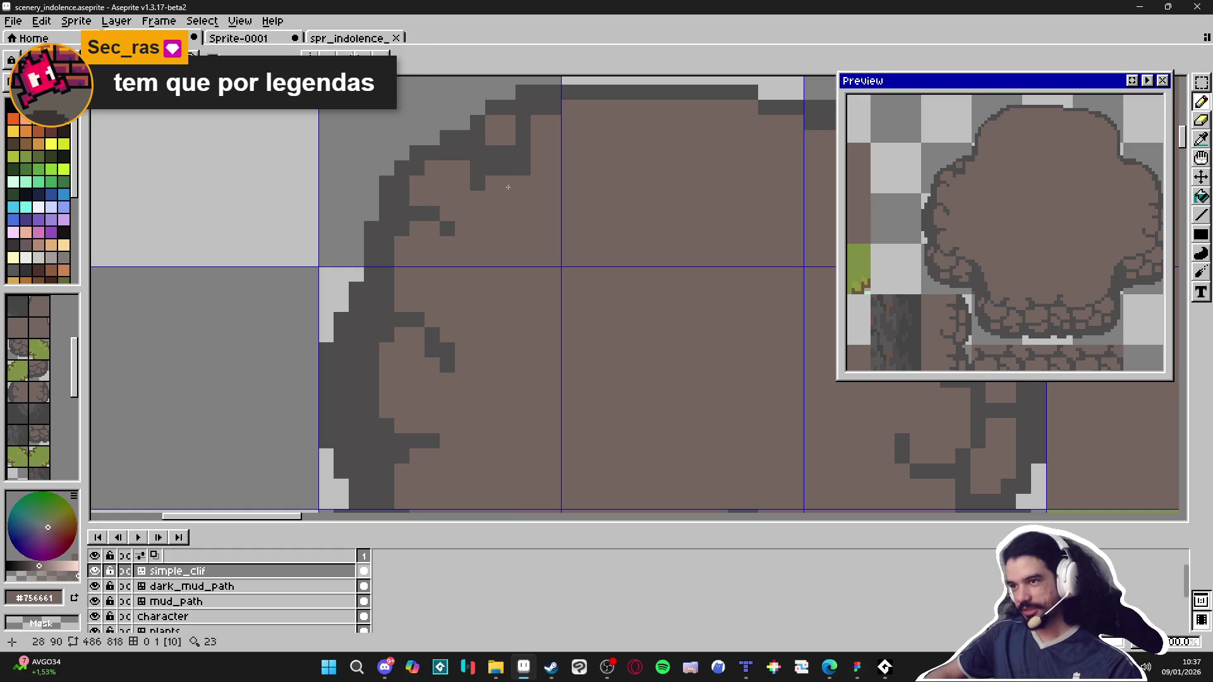
scroll(487, 159, "down", 1)
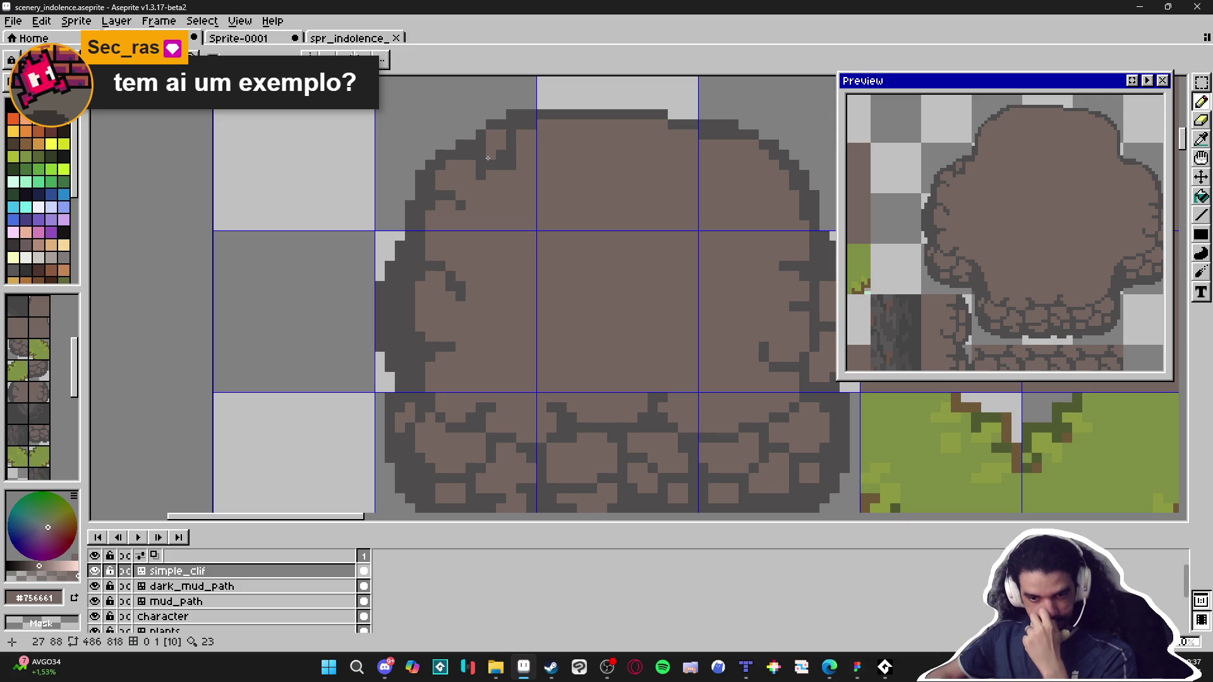
key("alt+Tab")
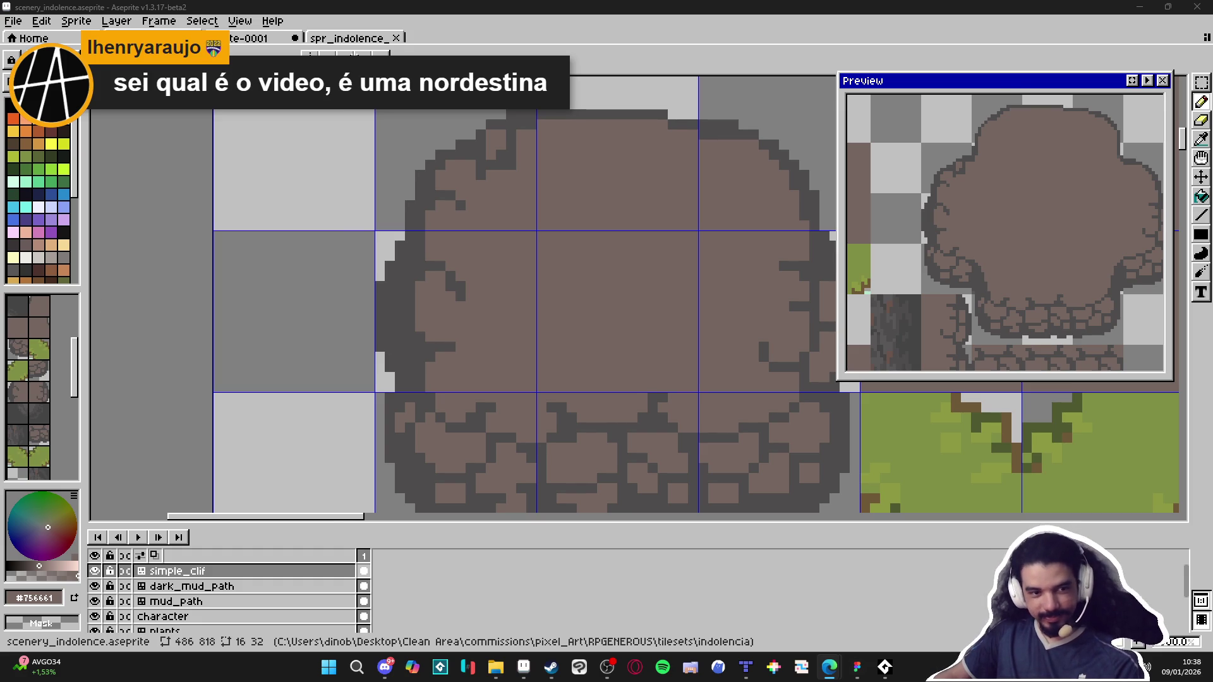
Step: Switch from Aseprite to the browser showing the TikTok video page
key("alt+Tab")
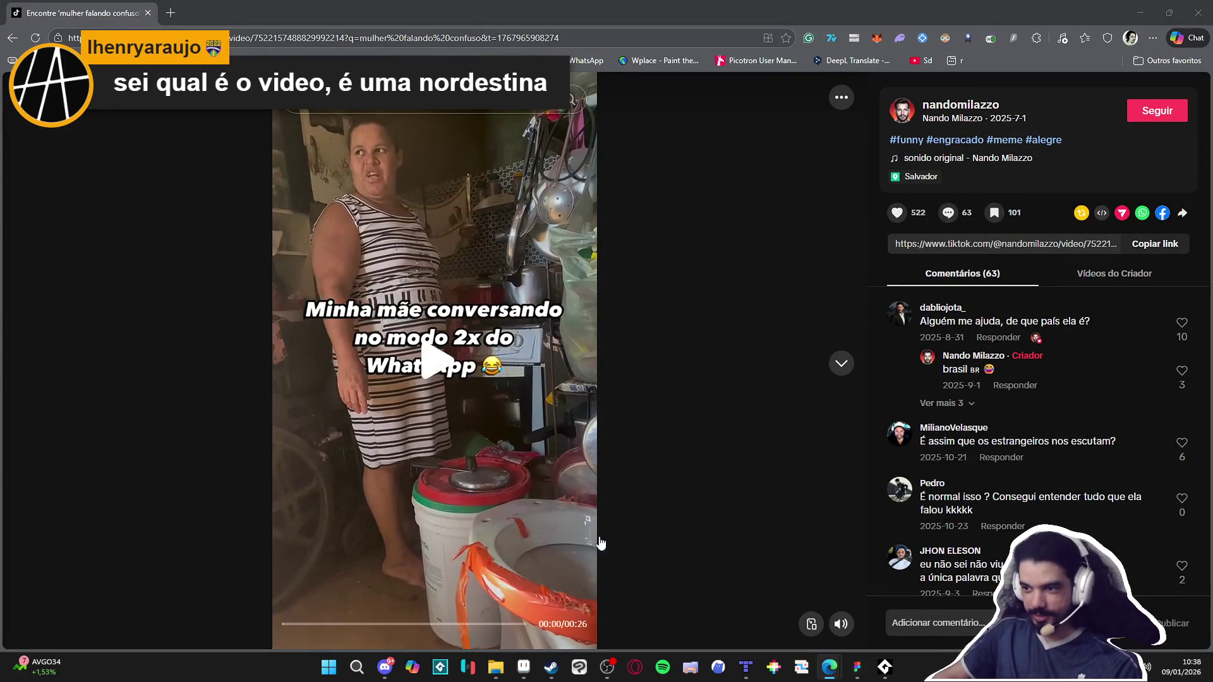
Step: Play the paused TikTok video, then return to the Aseprite cliff tileset
mouse_move(841, 625)
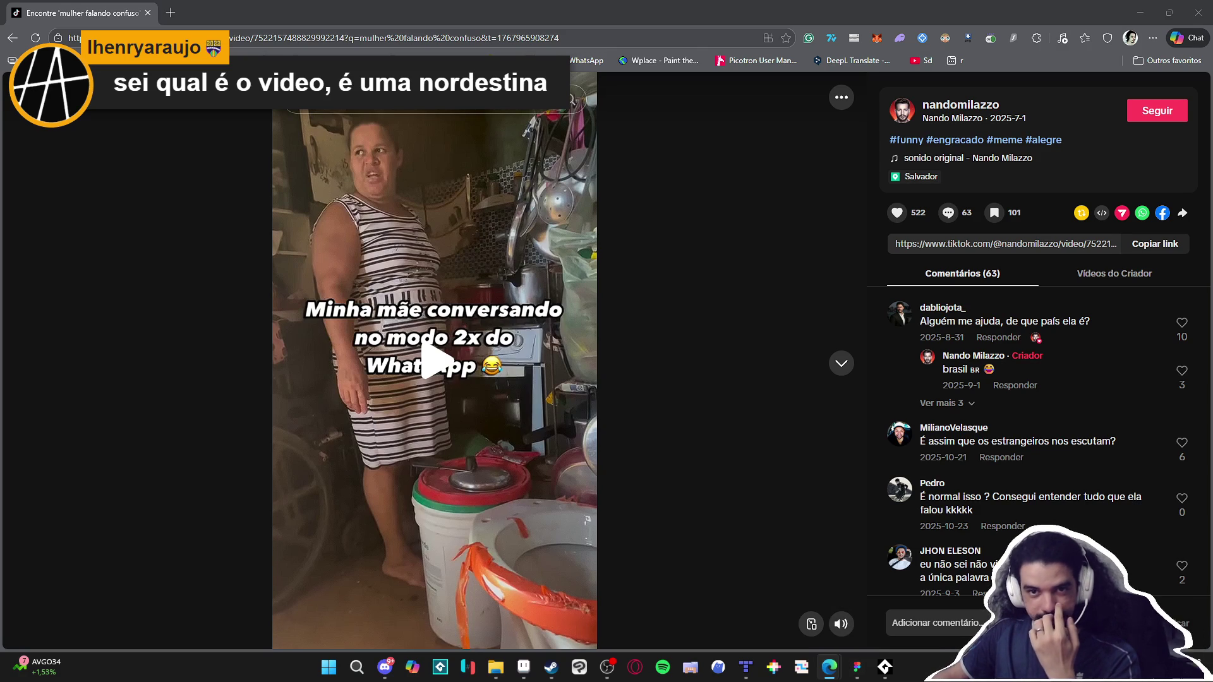
key("space")
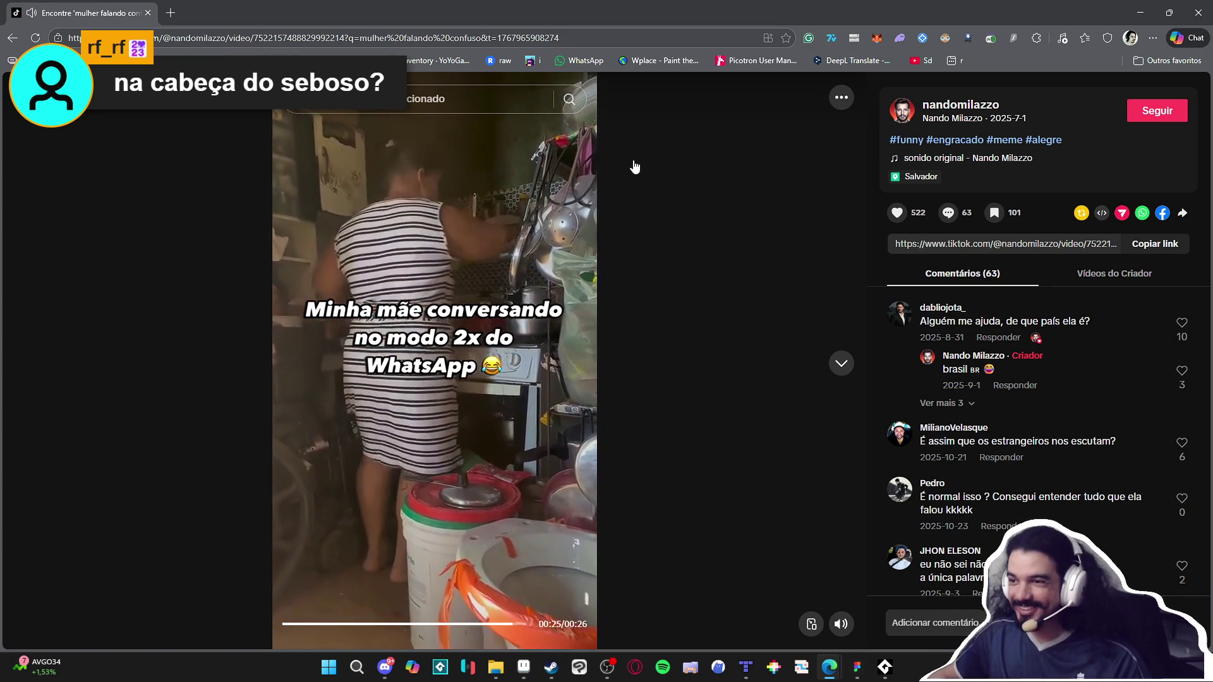
key("alt+Tab")
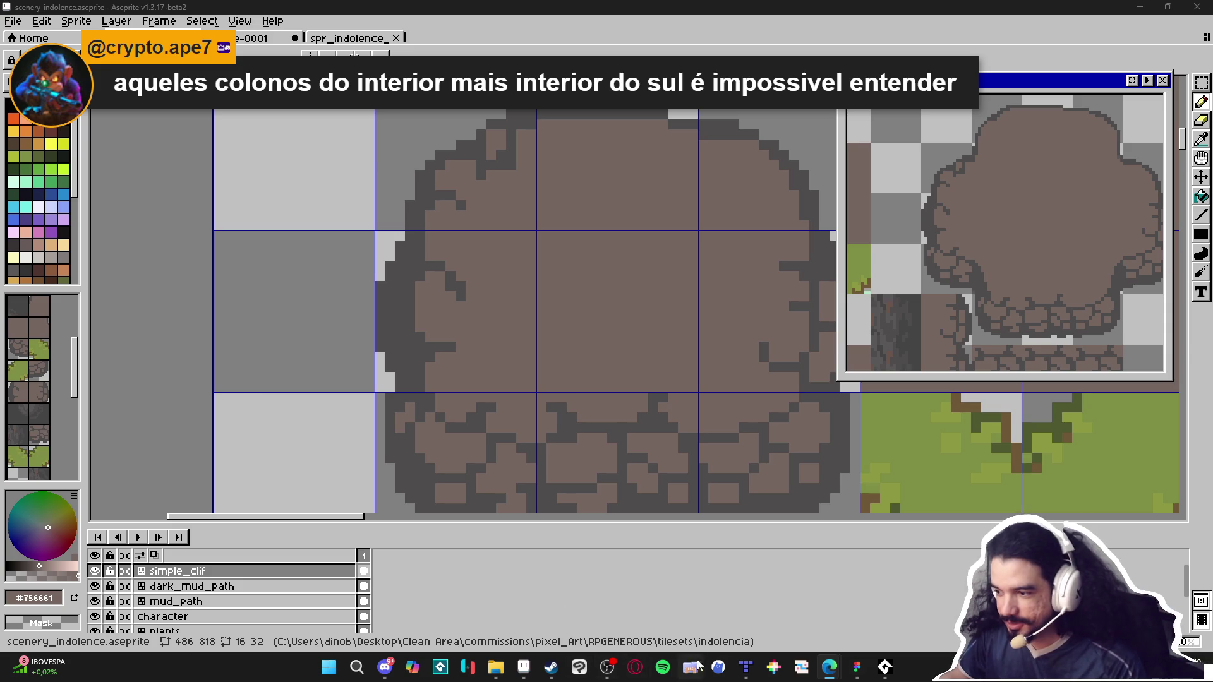
Step: Sample the dark outline colour and add a dark pixel under the cliff-top outline
mouse_move(824, 673)
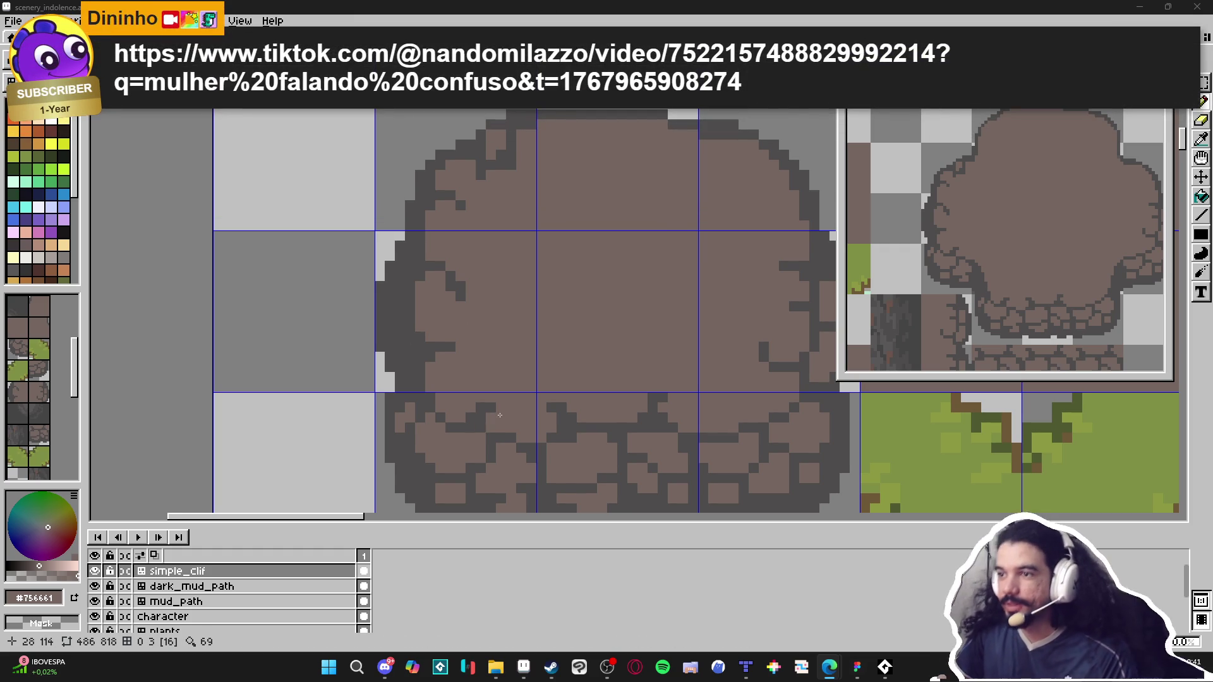
scroll(474, 358, "down", 3)
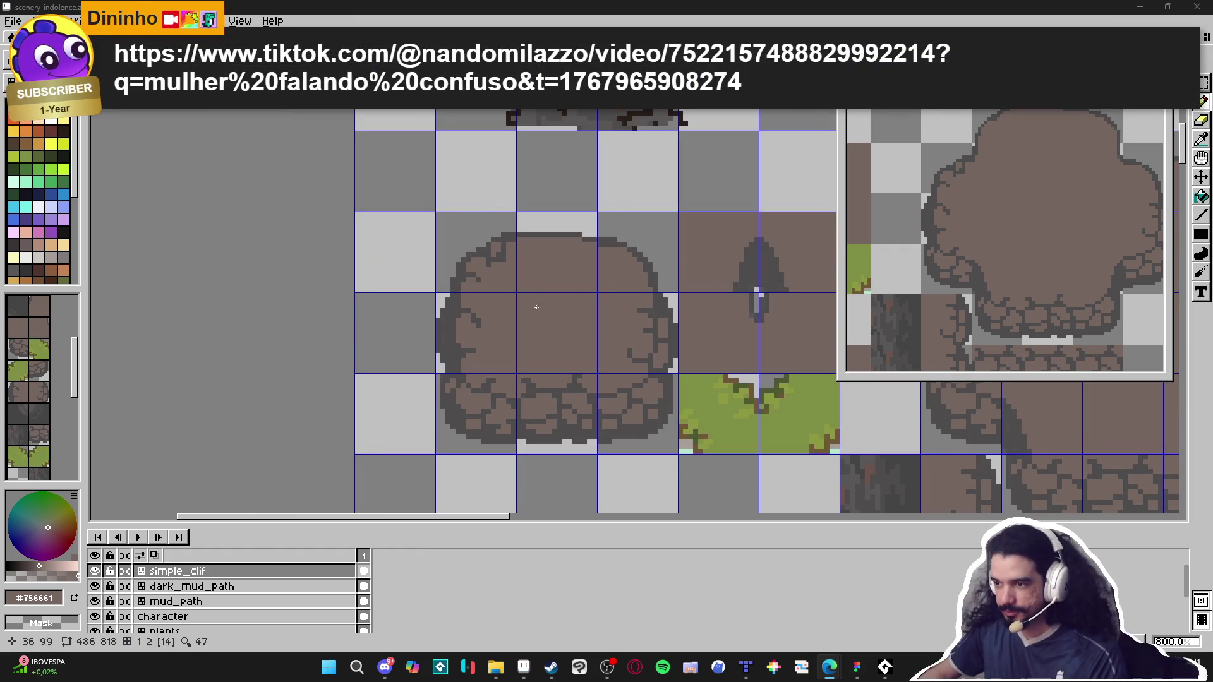
scroll(525, 246, "up", 3)
left_click(531, 220, "alt")
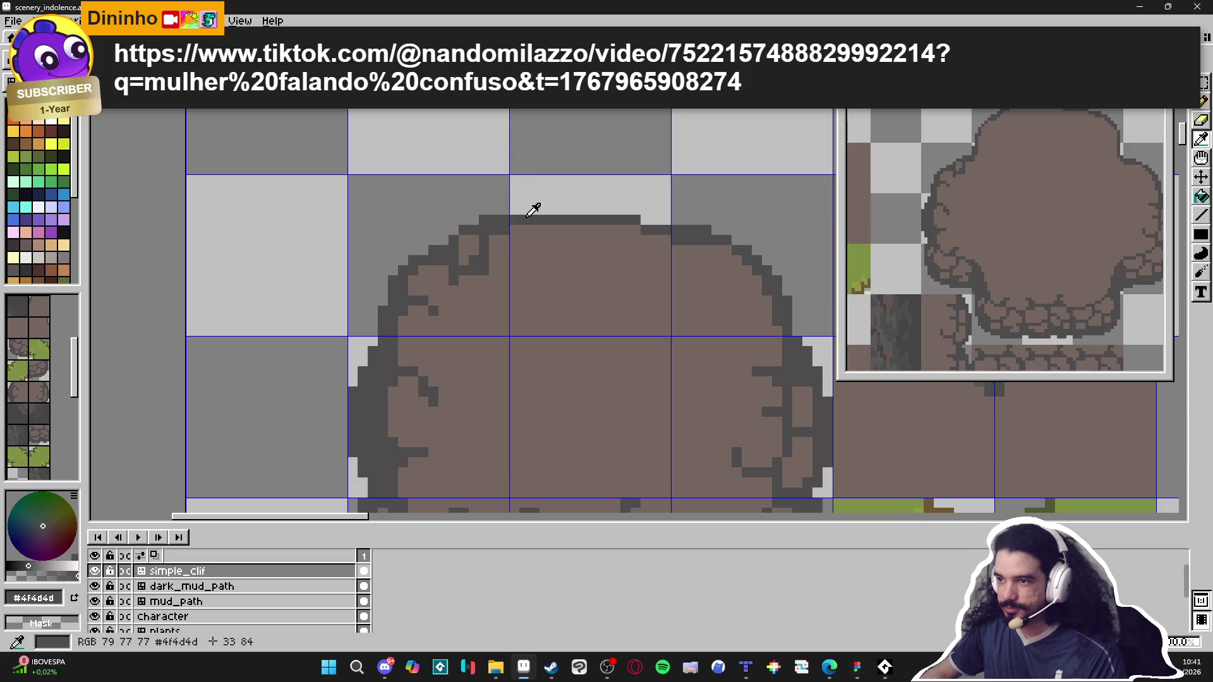
left_click(528, 230)
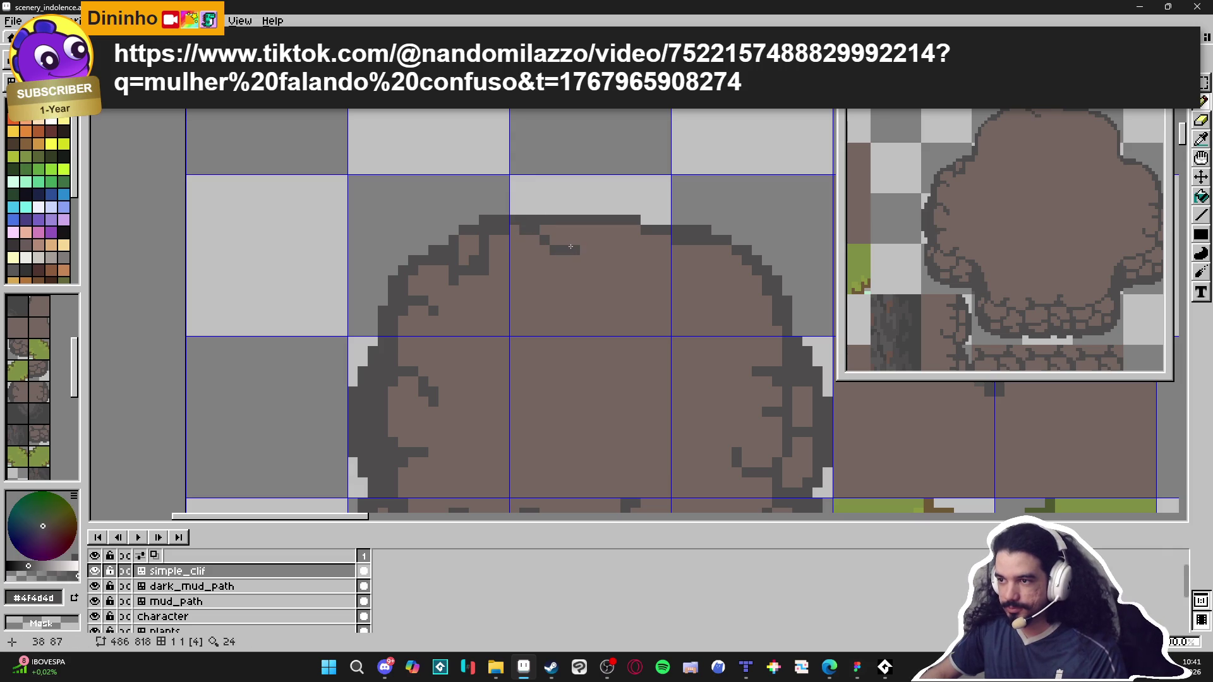
Step: Sample the brown ground and move the mud strip tile down-right below the plateau's stone row
scroll(628, 288, "down", 5)
scroll(627, 287, "down", 2)
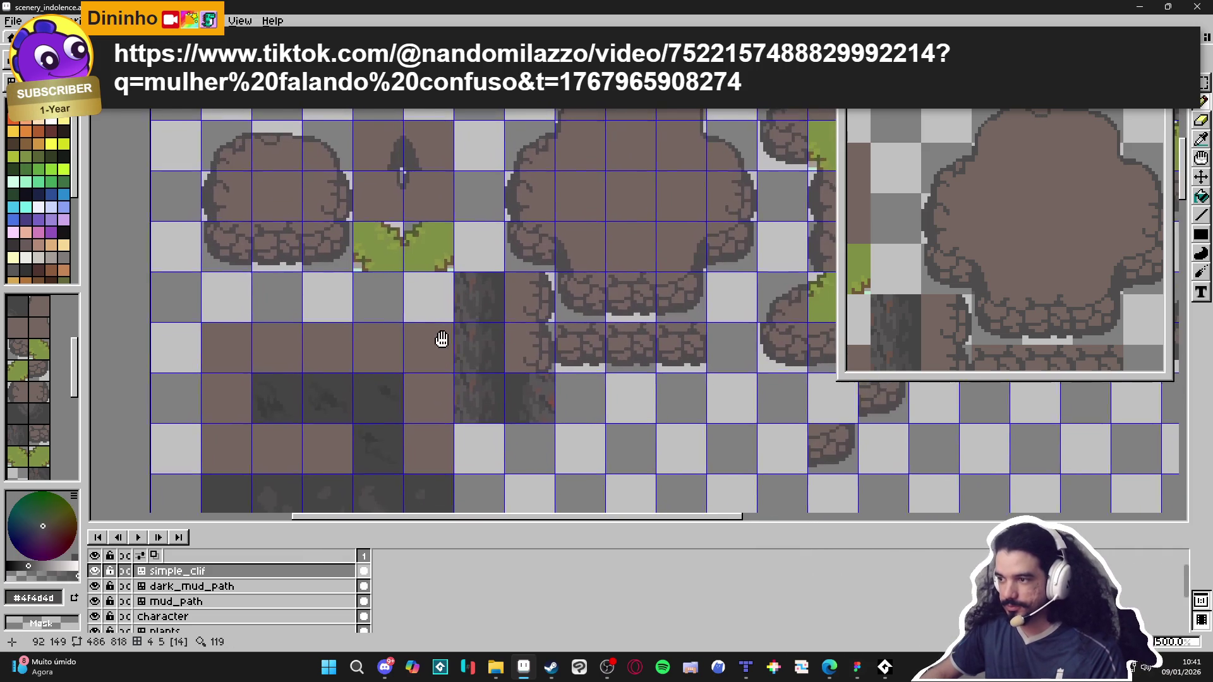
scroll(383, 413, "down", 1)
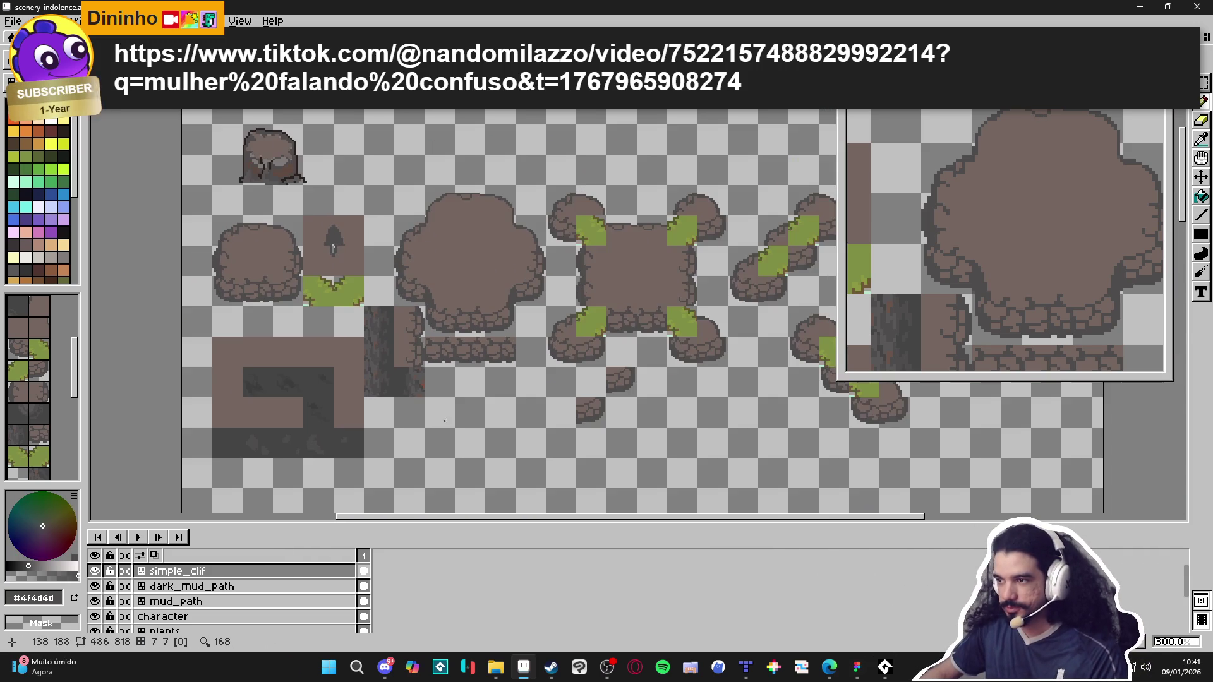
mouse_move(345, 302)
left_mouse_down()
mouse_move(320, 276)
mouse_move(243, 286)
left_mouse_up()
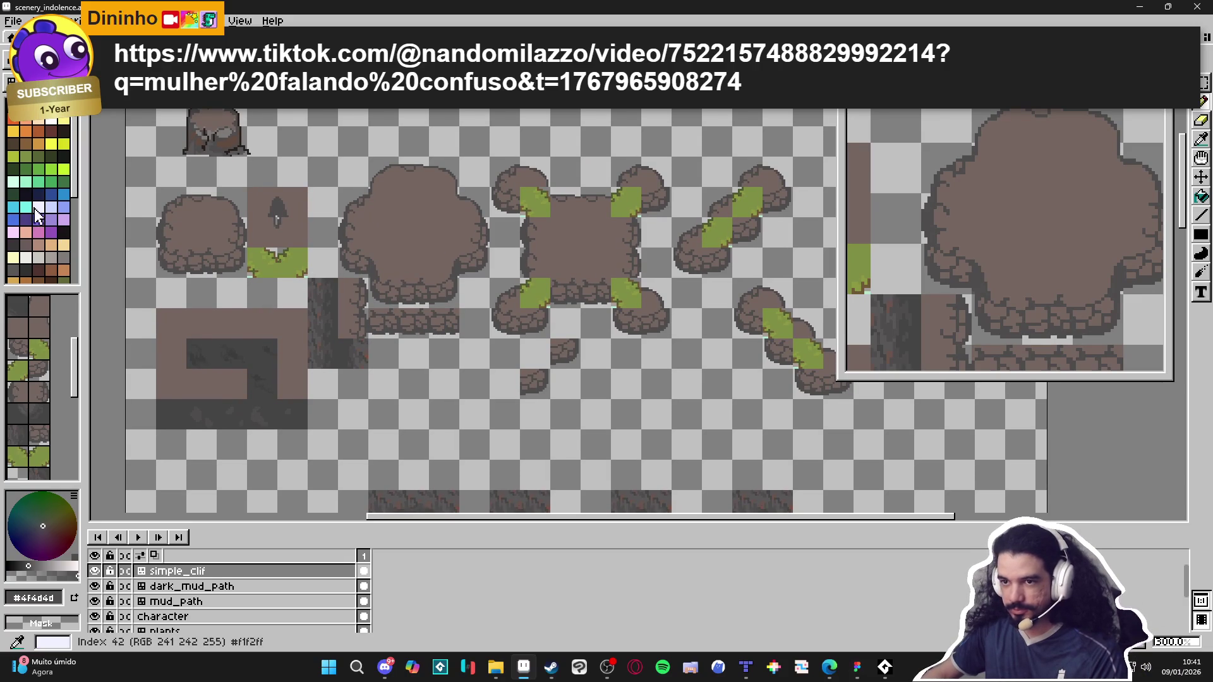
scroll(196, 206, "up", 1)
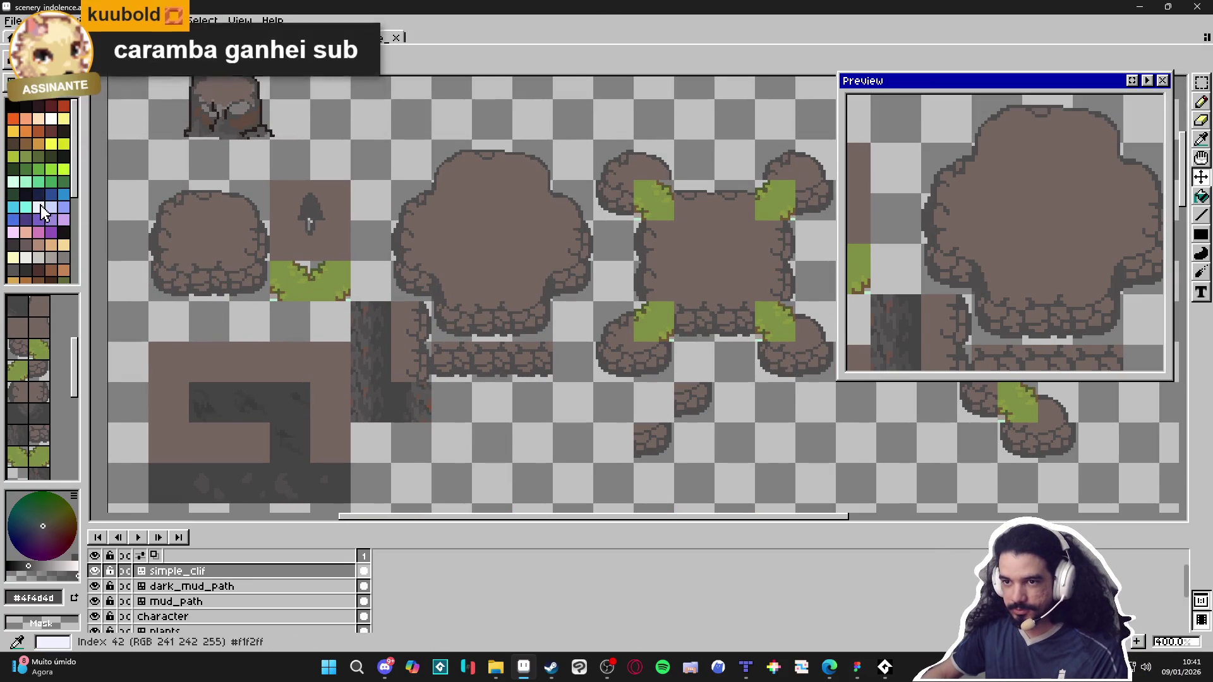
scroll(218, 201, "up", 2)
left_click(206, 182, "alt")
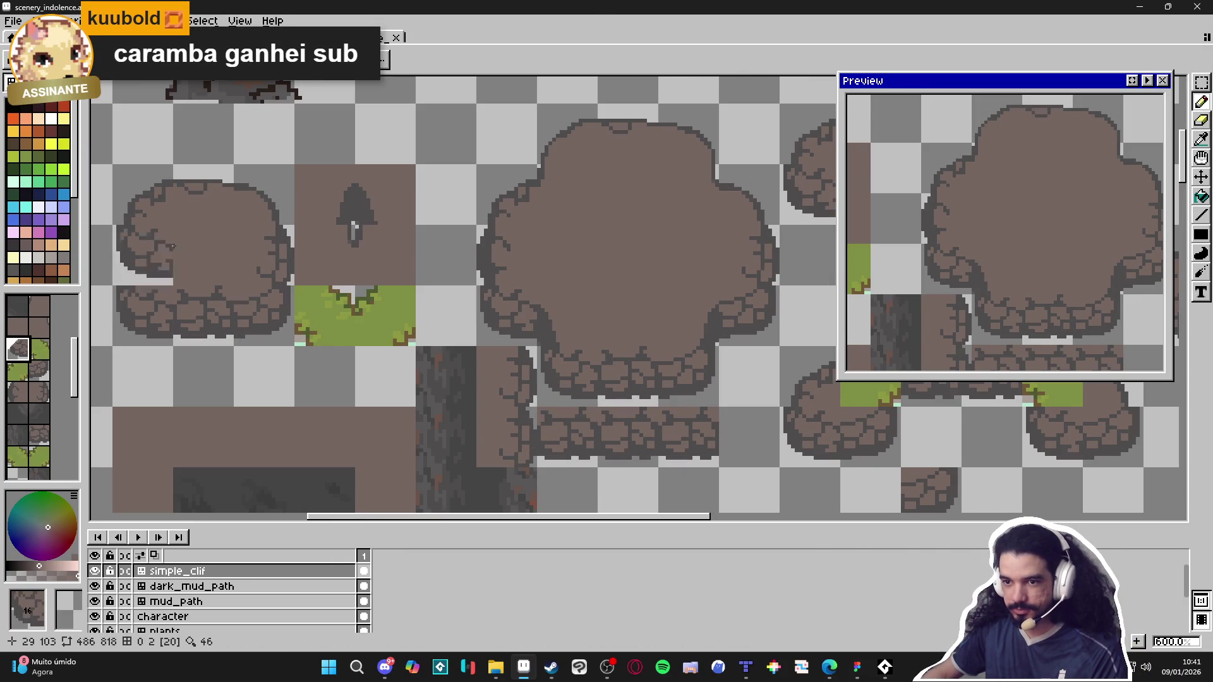
scroll(418, 199, "down", 3)
mouse_move(419, 199)
left_mouse_down()
mouse_move(556, 366)
mouse_move(674, 369)
left_mouse_up()
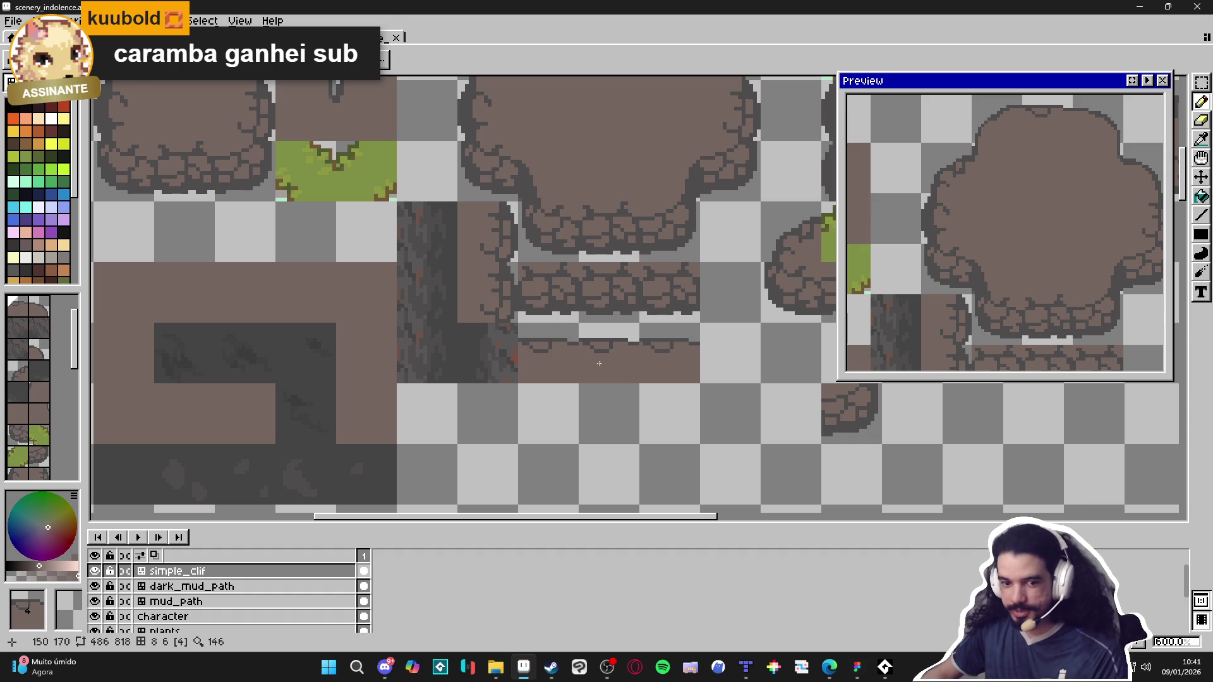
scroll(537, 344, "up", 1)
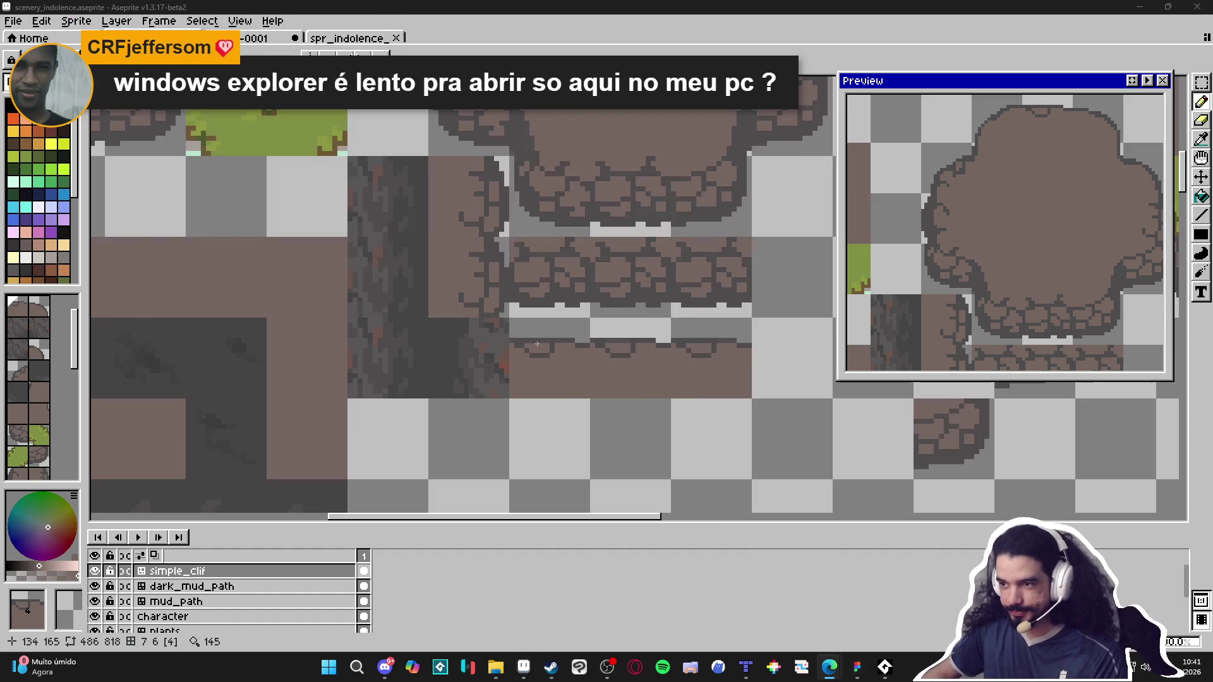
Step: Draw a dark grey crack line along the brown strip's top edge, reshaping one pixel brown
left_click(51, 168)
scroll(499, 317, "up", 3)
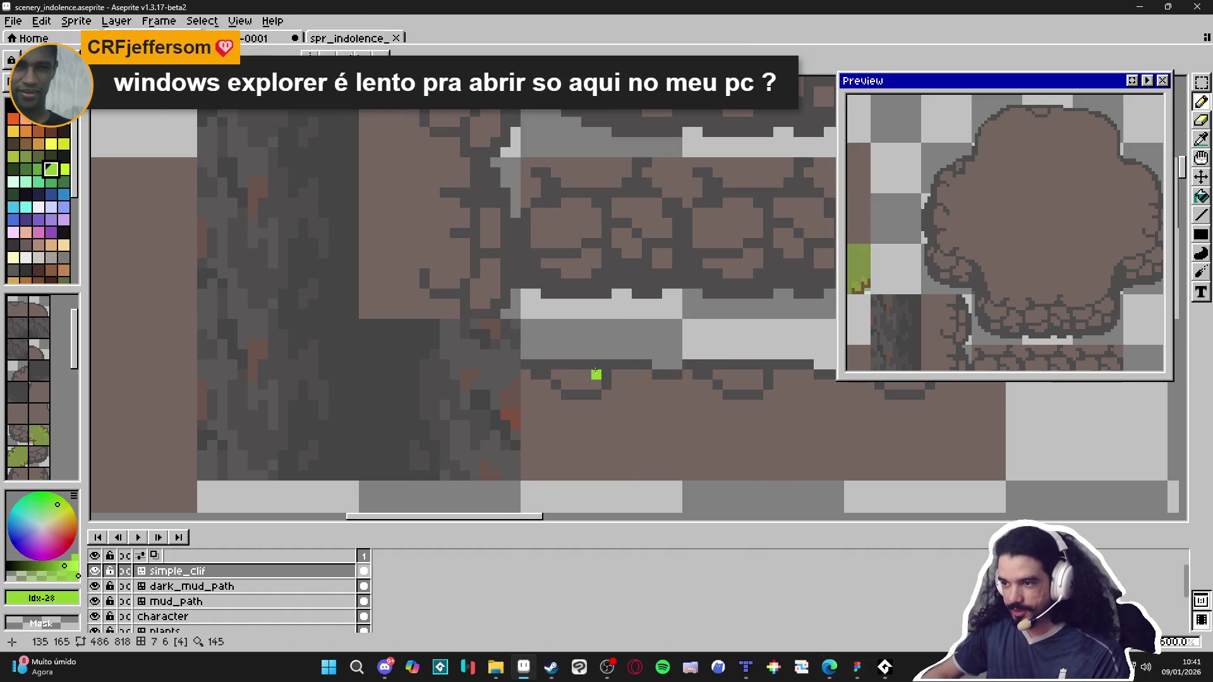
left_click(595, 370, "alt")
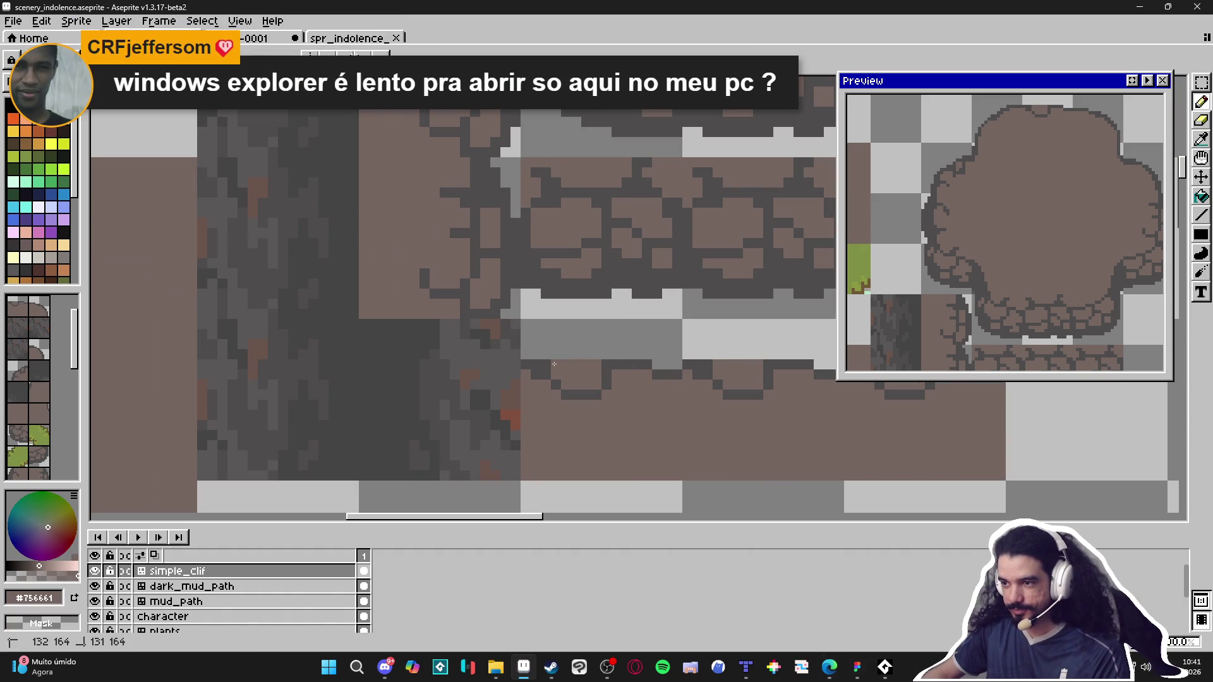
left_click(605, 372, "alt")
left_click_drag(600, 354, 560, 354)
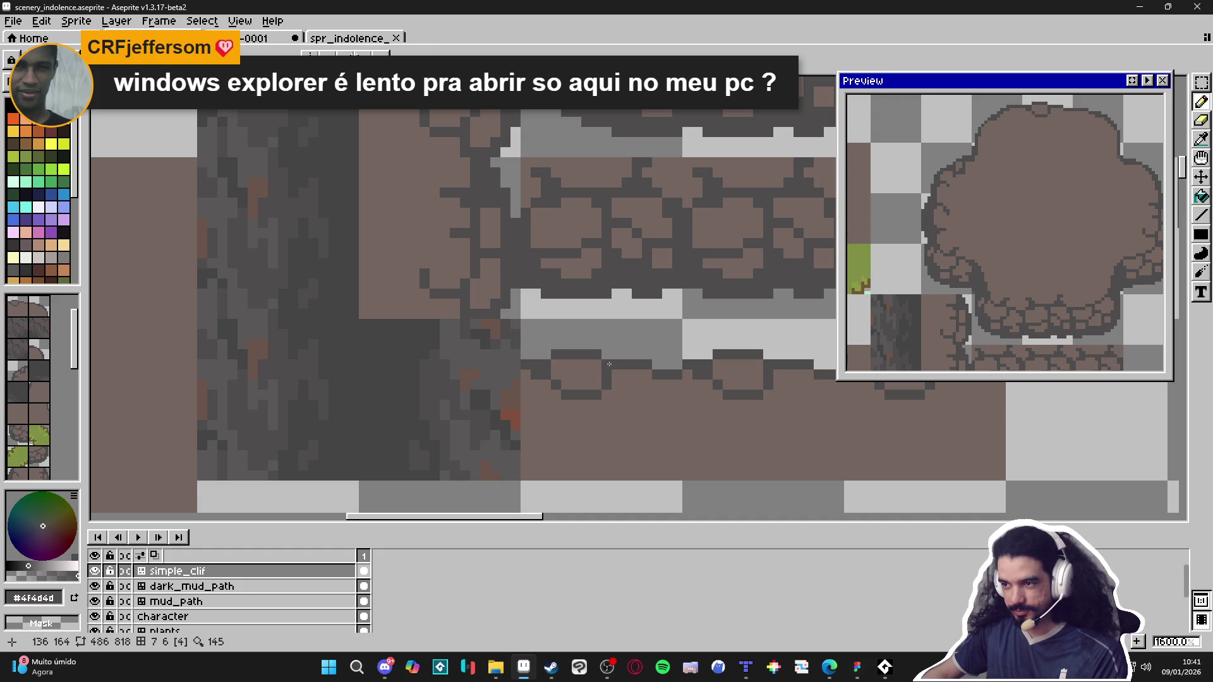
left_click_drag(617, 395, 610, 392)
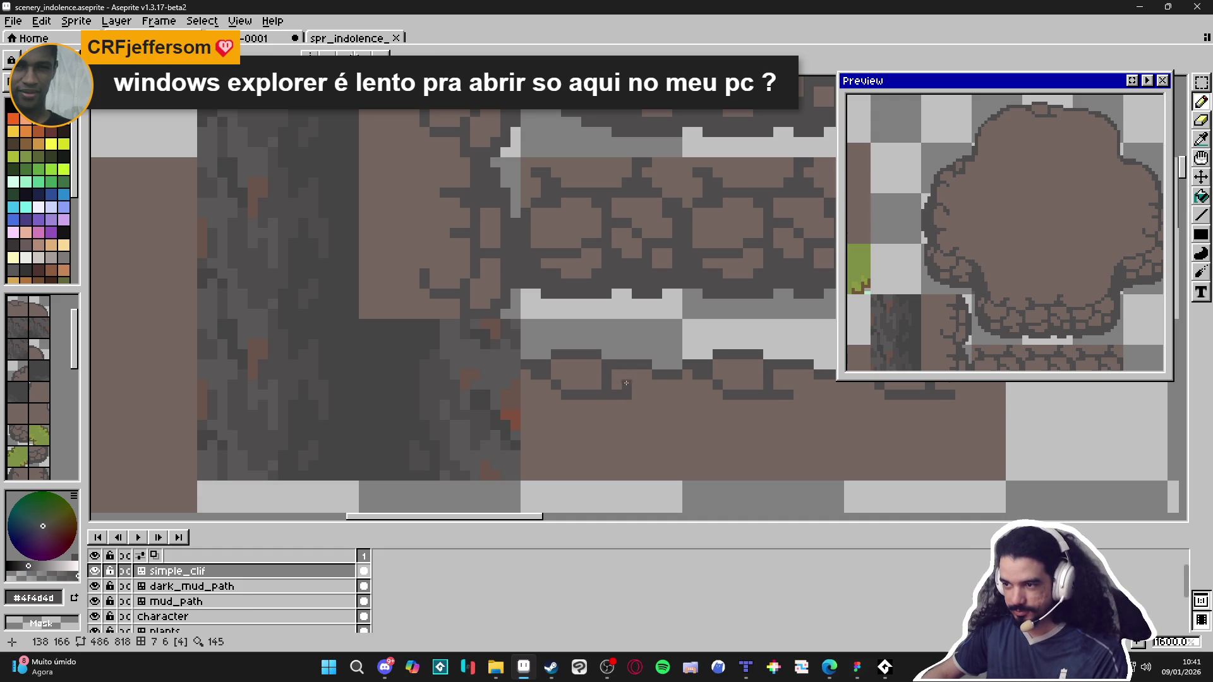
left_click(637, 393)
scroll(625, 385, "right", 2)
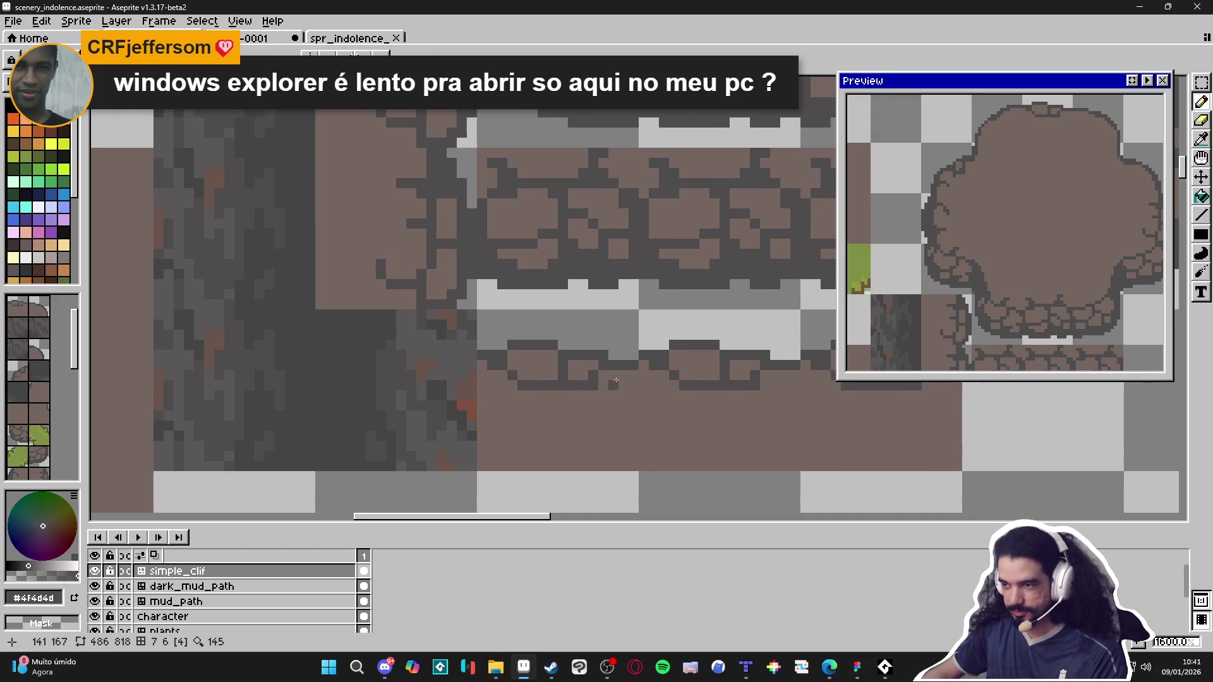
left_click(632, 355)
left_click(632, 374, "alt")
left_click(633, 366)
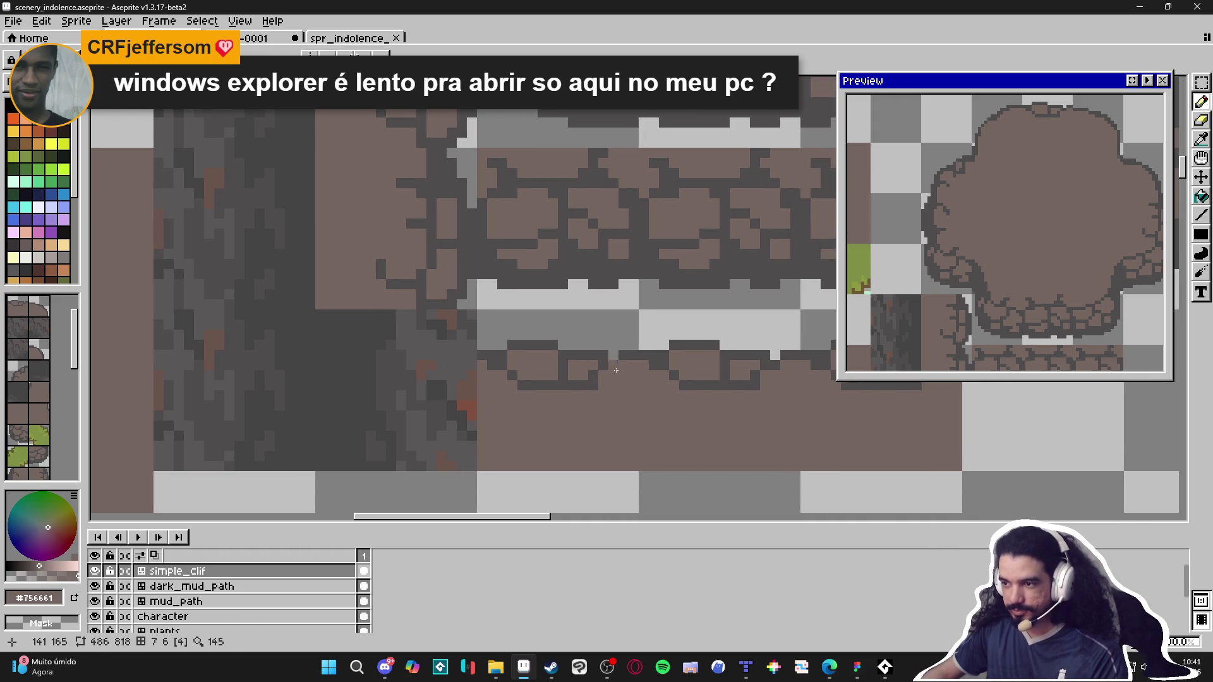
Step: Add stair-step dark crack pixels across the strip edge and below the rock edge
left_click(598, 384, "alt")
left_click(610, 394)
left_click(630, 403)
left_click(668, 391)
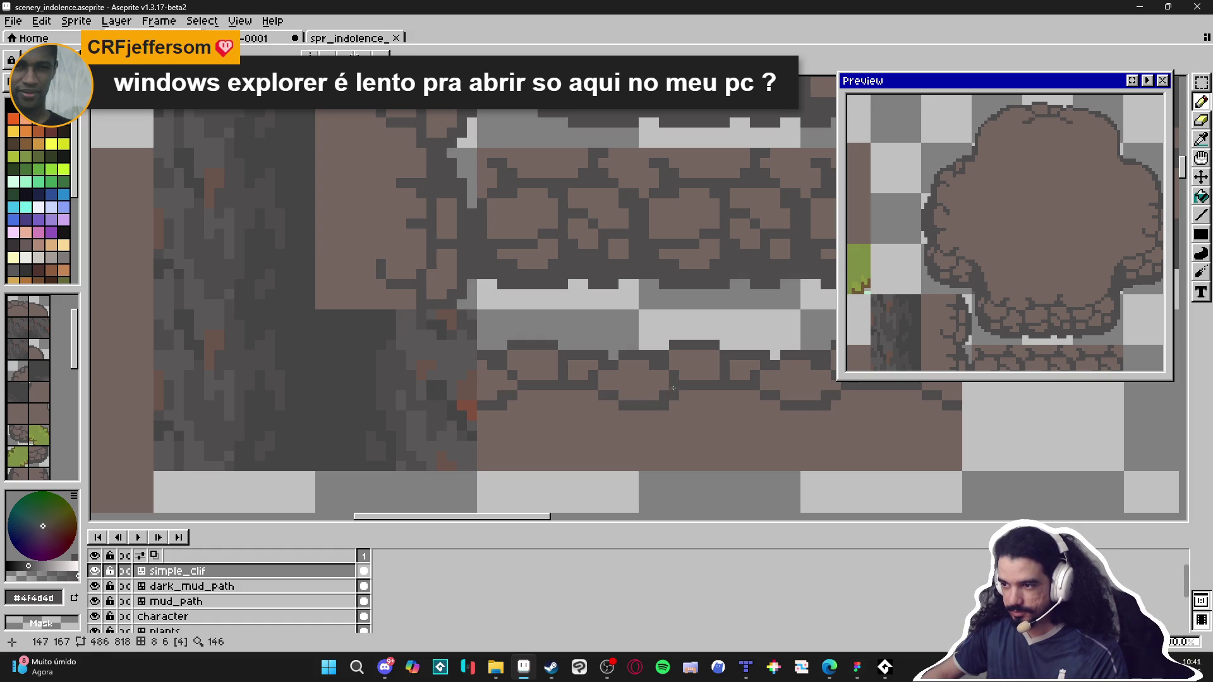
left_click(578, 366)
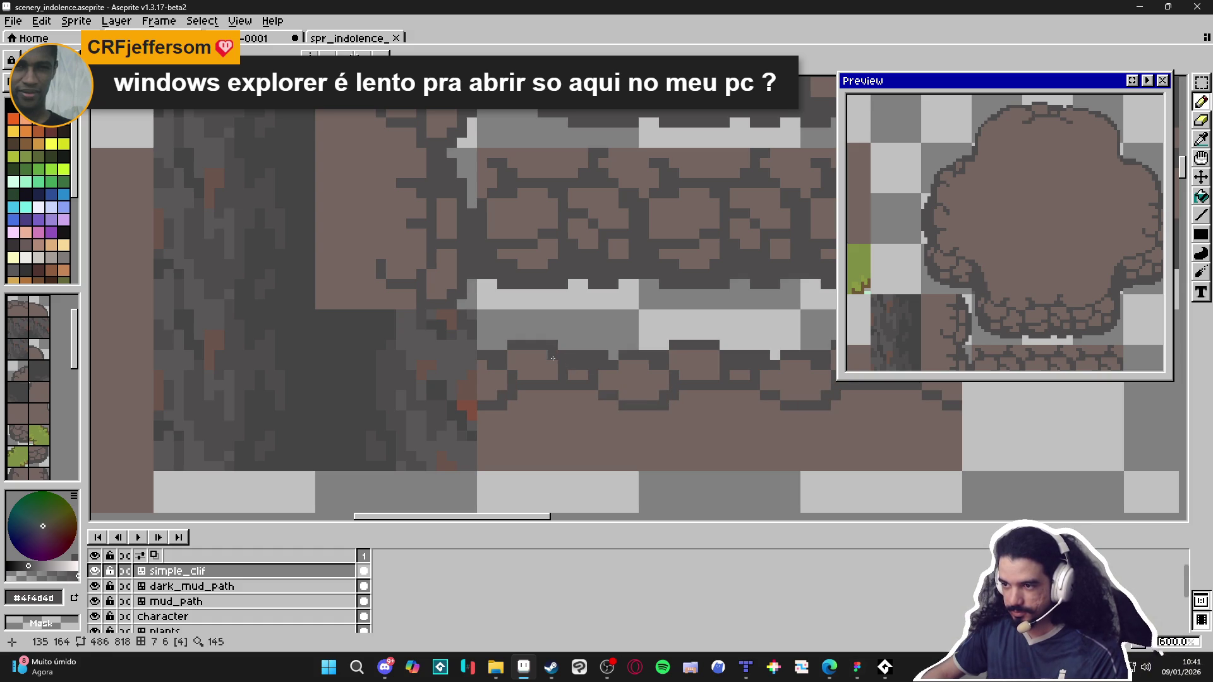
scroll(558, 363, "down", 3)
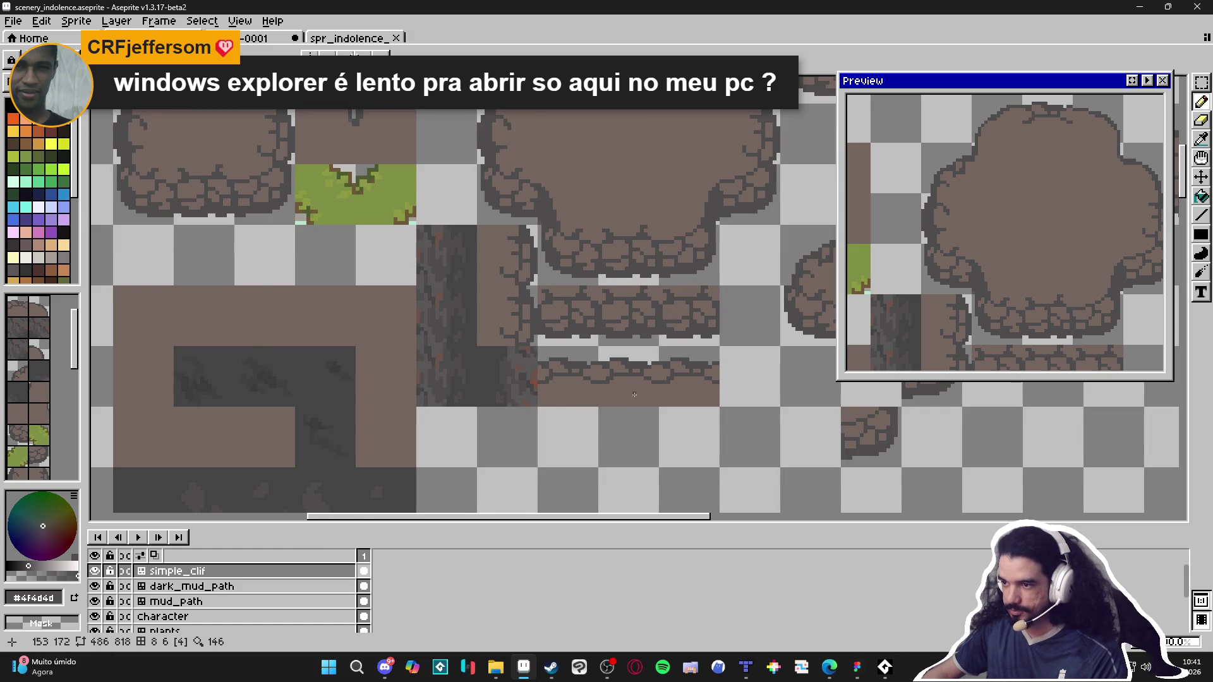
scroll(634, 394, "down", 2)
scroll(631, 394, "up", 3)
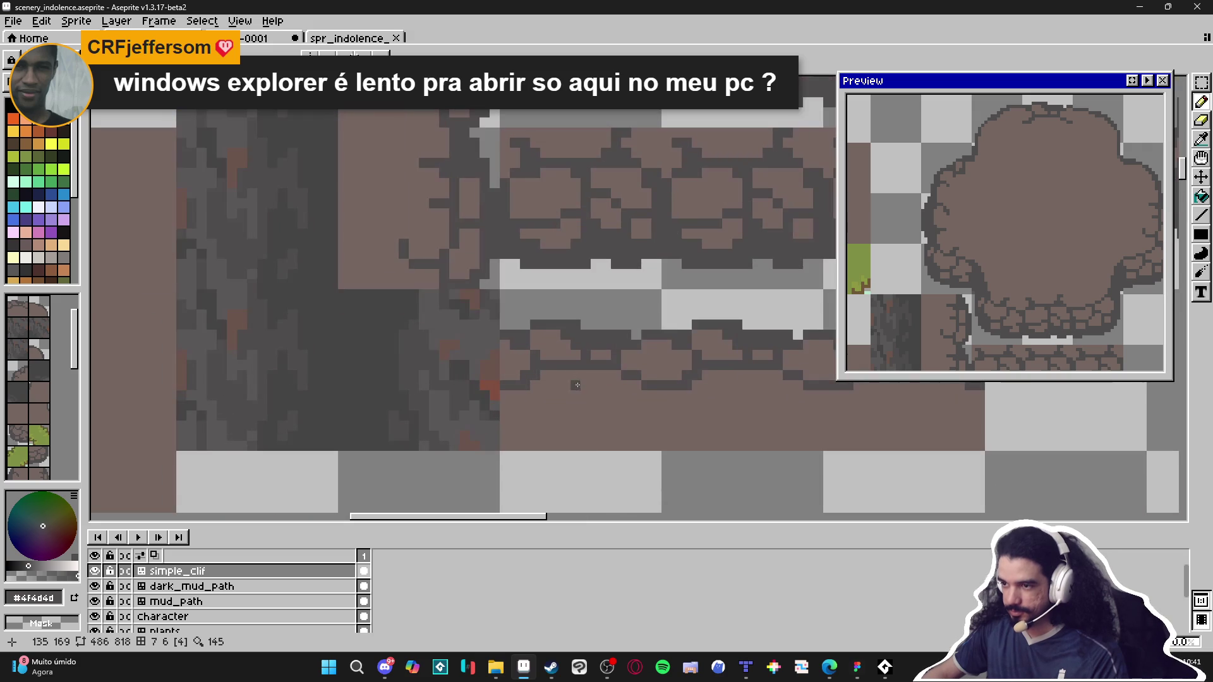
left_click(575, 363, "alt")
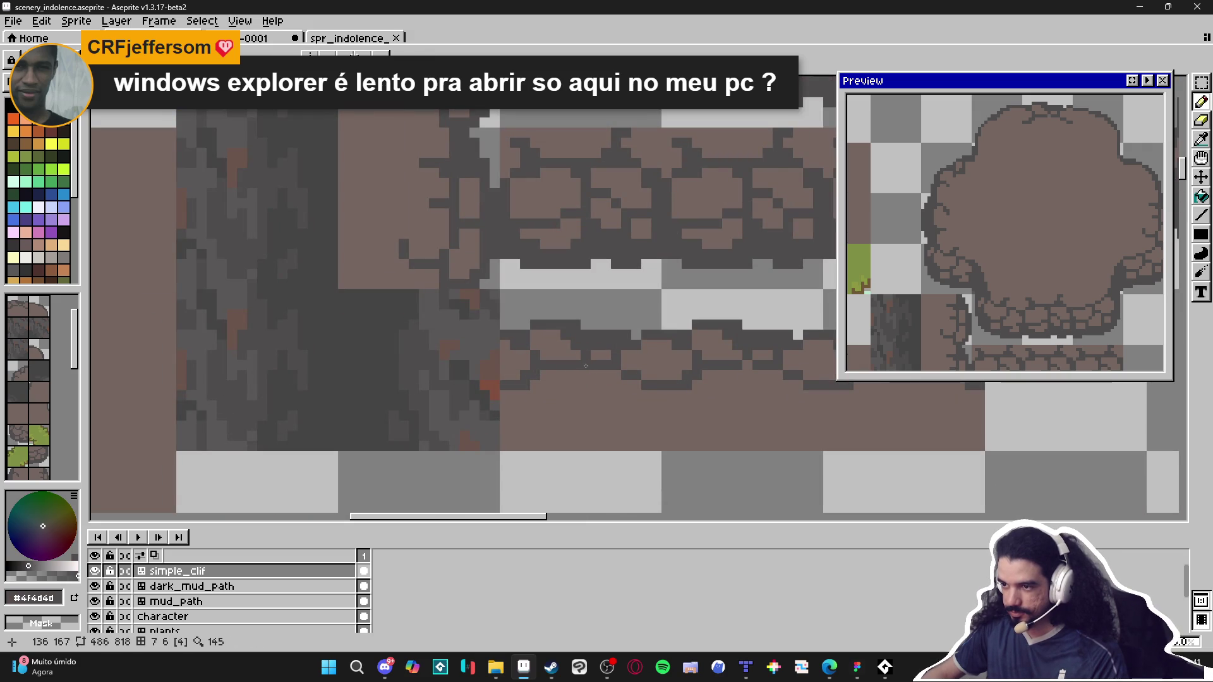
left_click(626, 395)
left_click(583, 398)
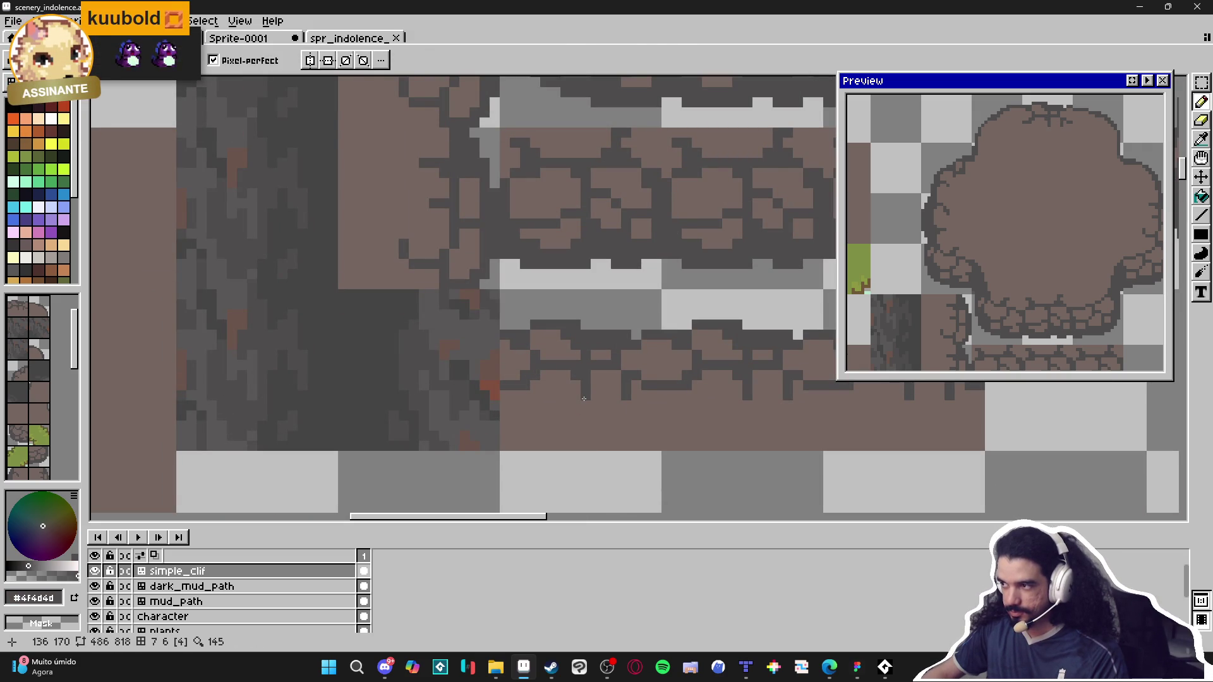
scroll(633, 422, "down", 3)
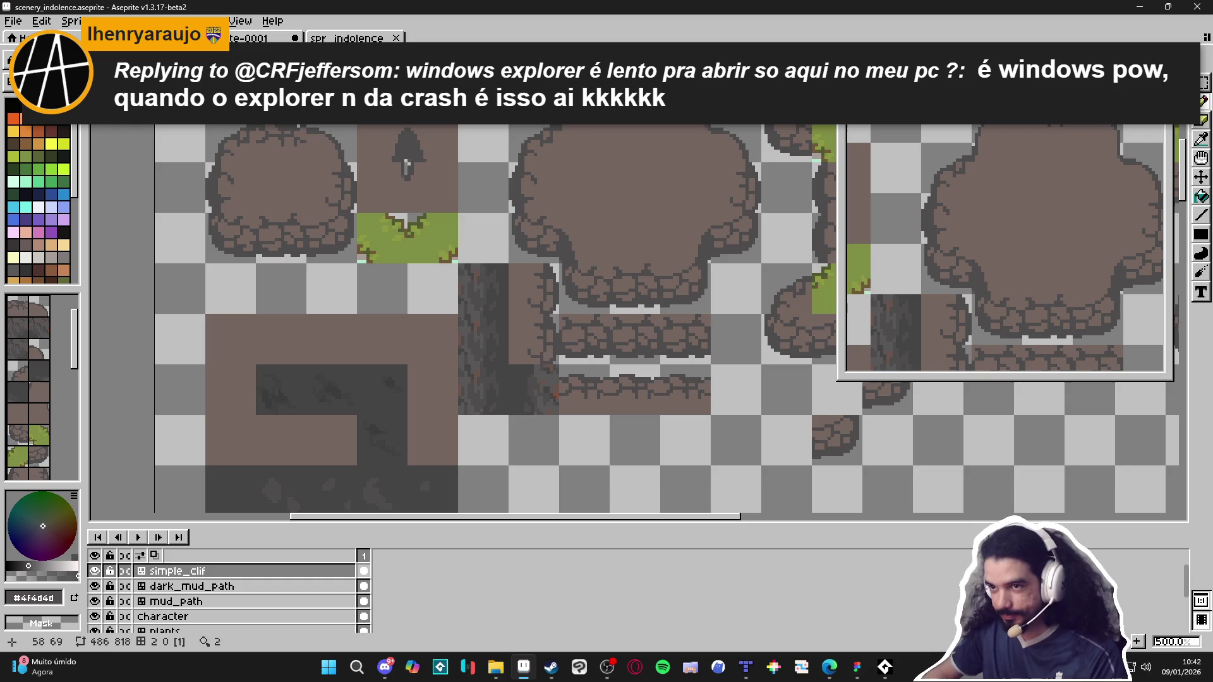
Step: Sample brown and dark grey, then add crack pixels along the large cliff top's outline
scroll(302, 168, "up", 3)
scroll(302, 168, "up", 1)
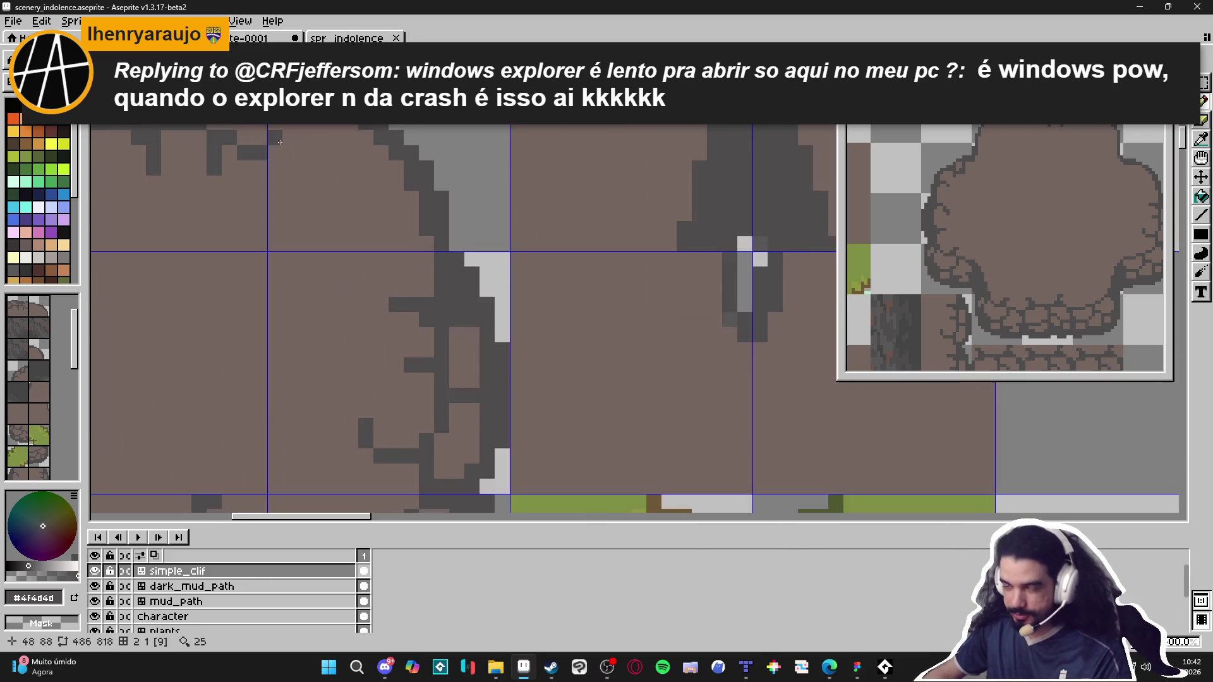
left_click(308, 127, "alt")
scroll(308, 127, "down", 2)
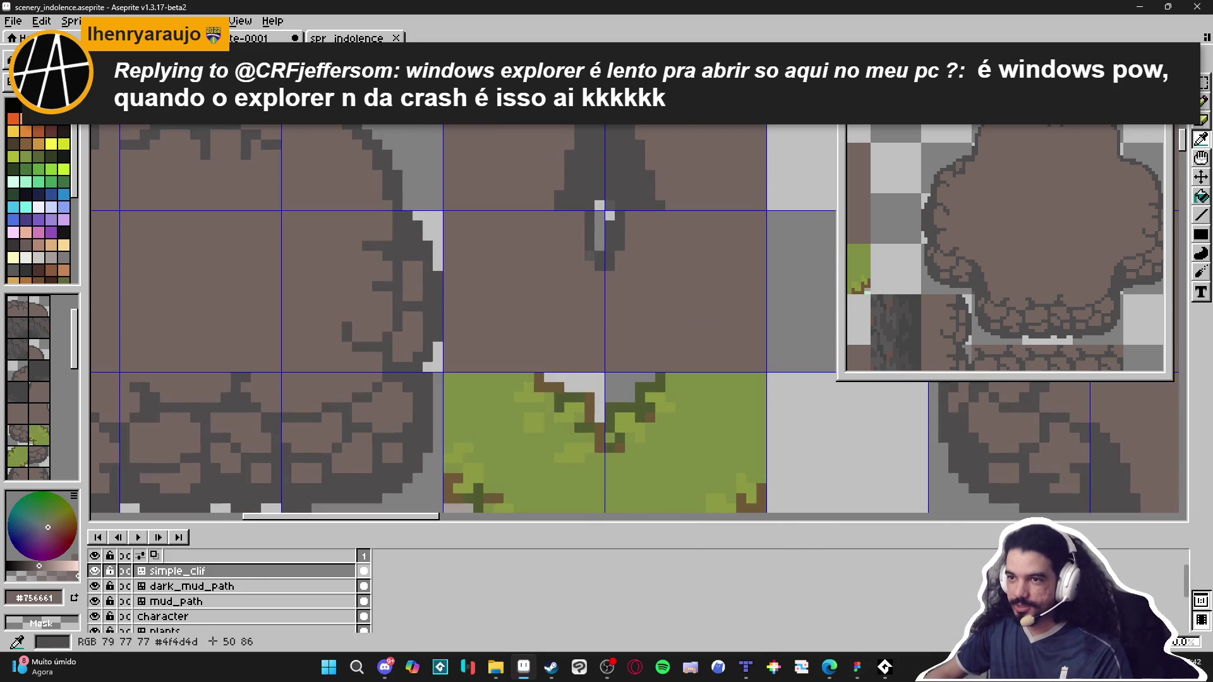
left_click(303, 125, "alt")
left_click(307, 134)
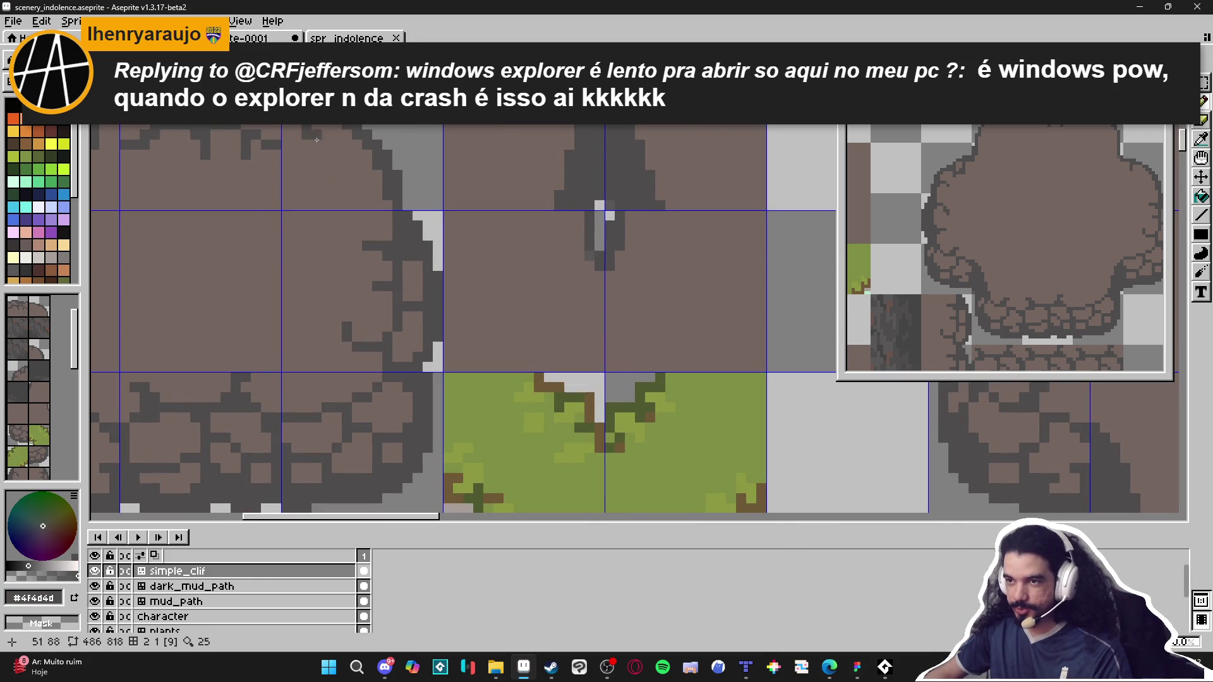
left_click(326, 144)
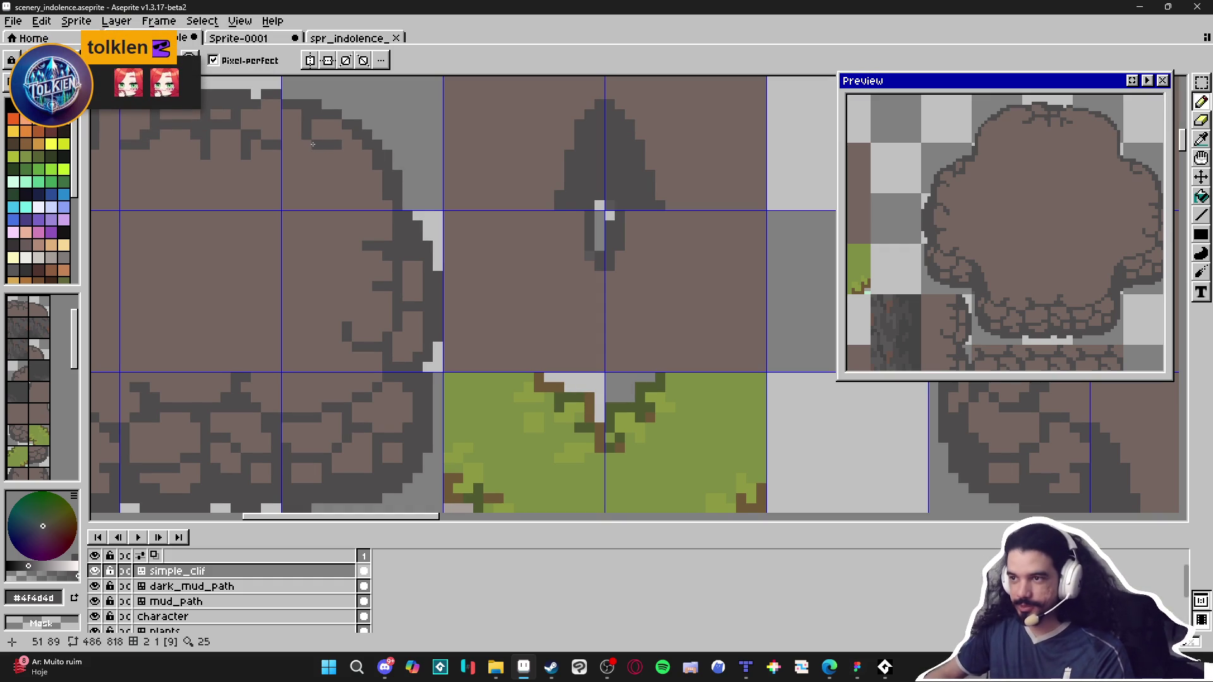
left_click(337, 153)
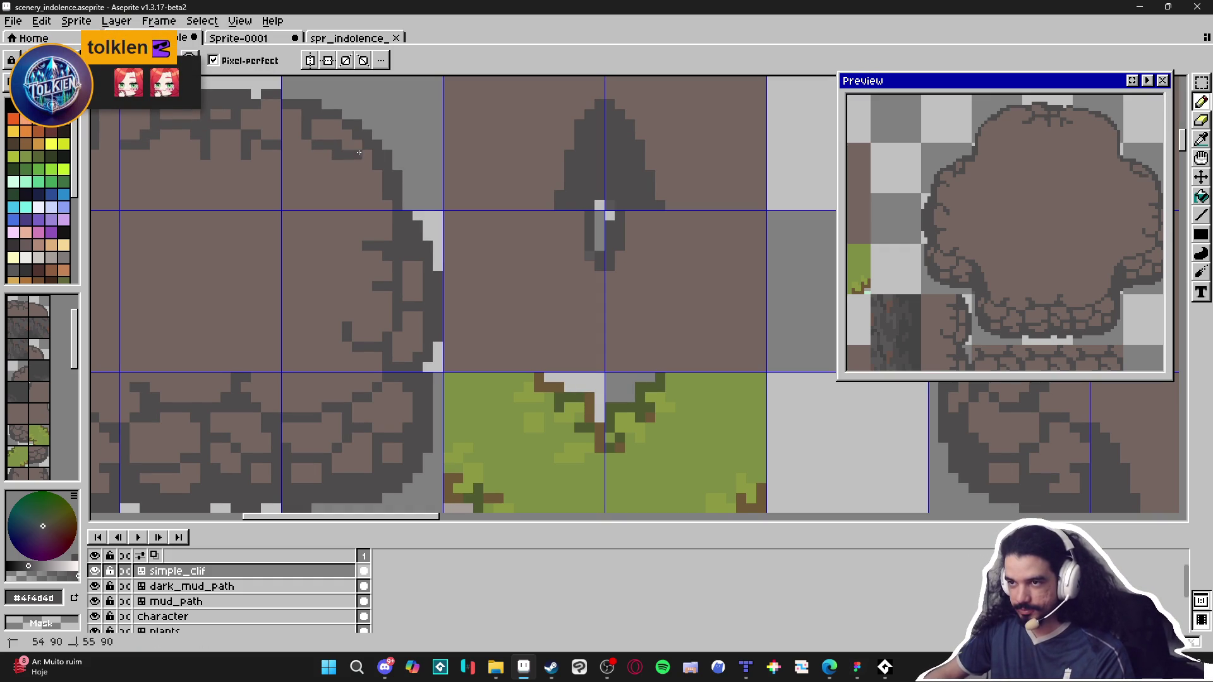
left_click(316, 155)
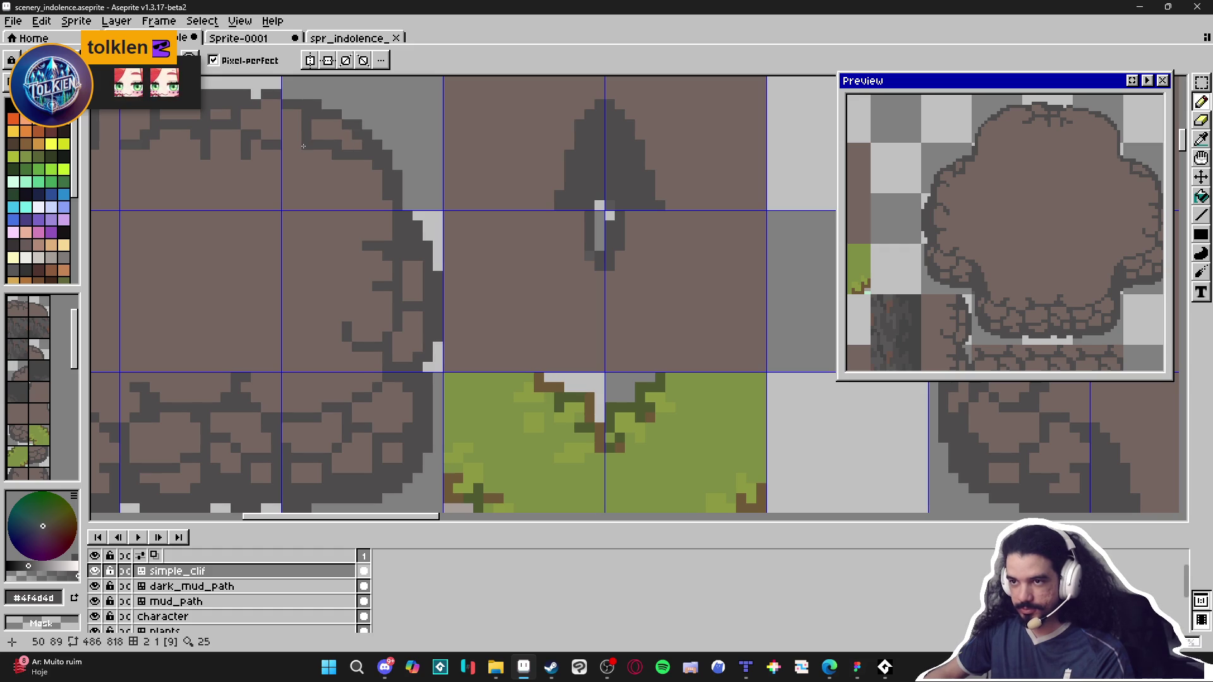
Step: Extend the dark crack along the cliff top's upper-right curve, alternating with brown
left_click(316, 156)
left_click(338, 165)
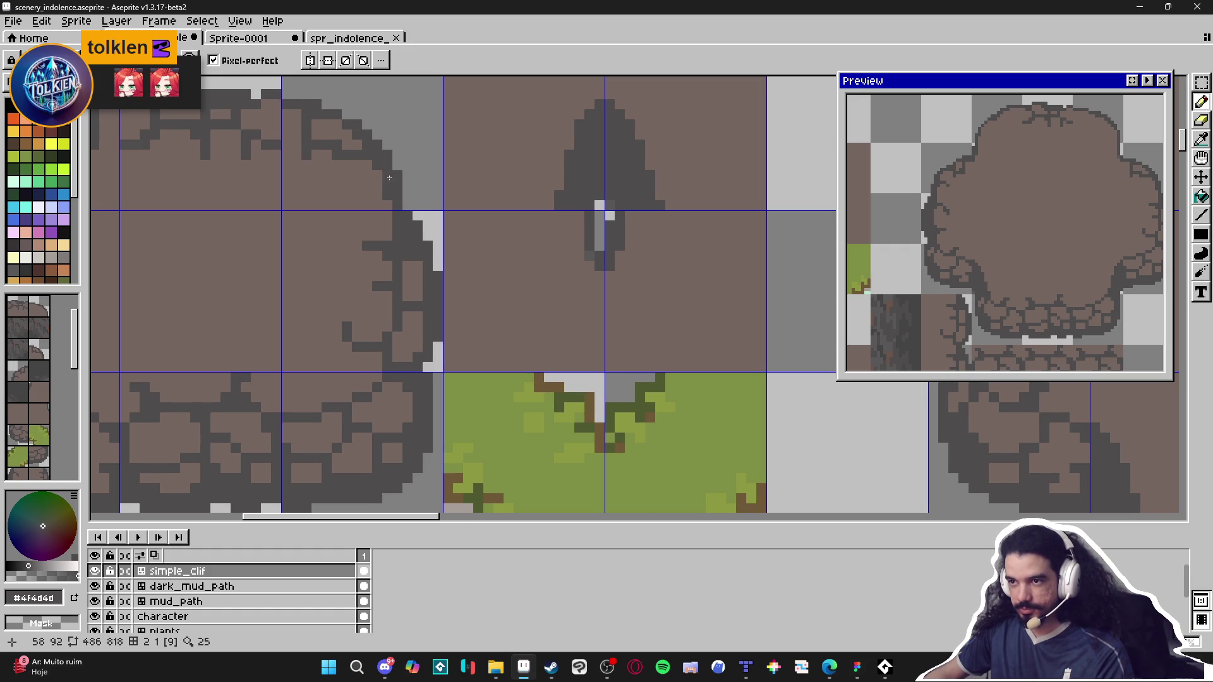
left_click_drag(358, 175, 359, 171)
left_click(371, 177, "alt")
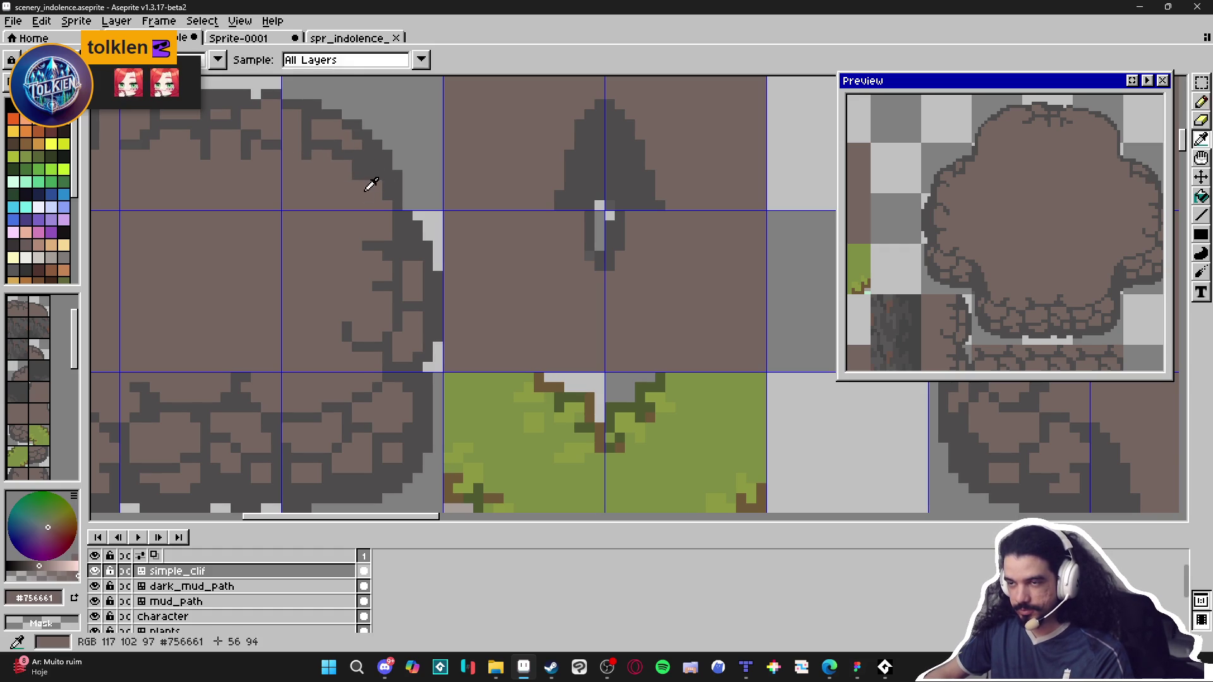
scroll(382, 169, "up", 1)
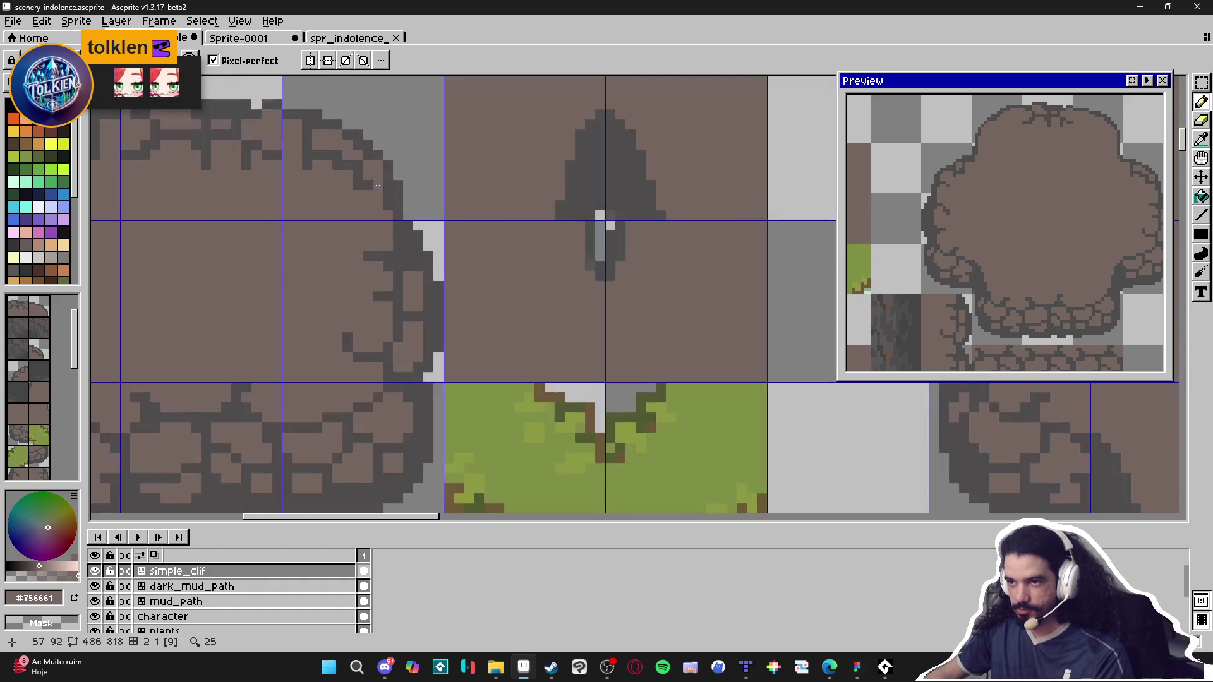
left_click(374, 166, "alt")
left_click(375, 168, "alt")
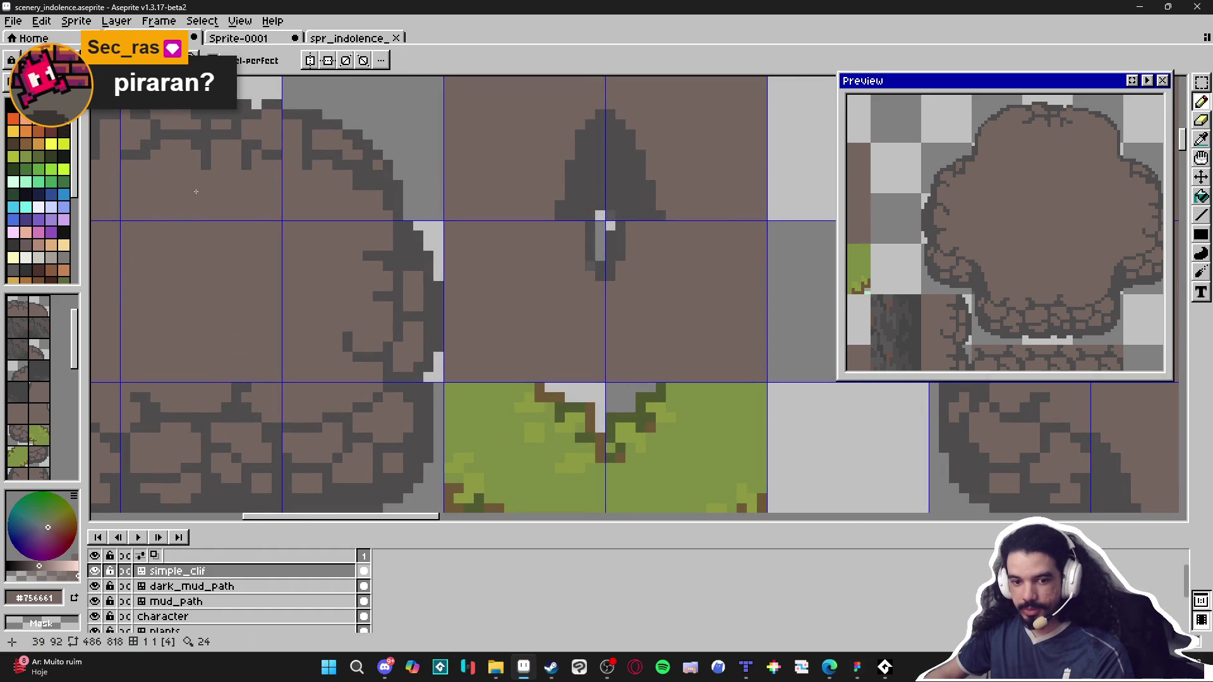
Step: Launch Notepad (Bloco de notas) from Start search, zoom to 300% and type 'PIRAHÃ' in a new tab
left_click(328, 667)
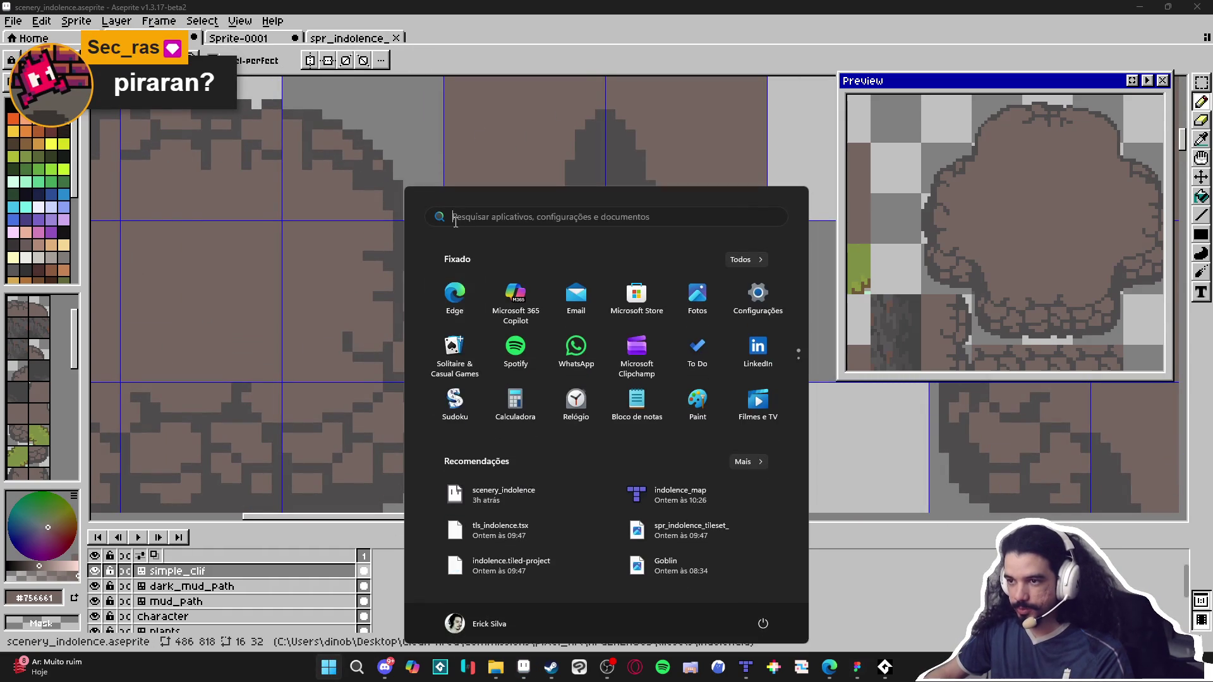
type("bloc")
key("BackSpace")
key("BackSpace")
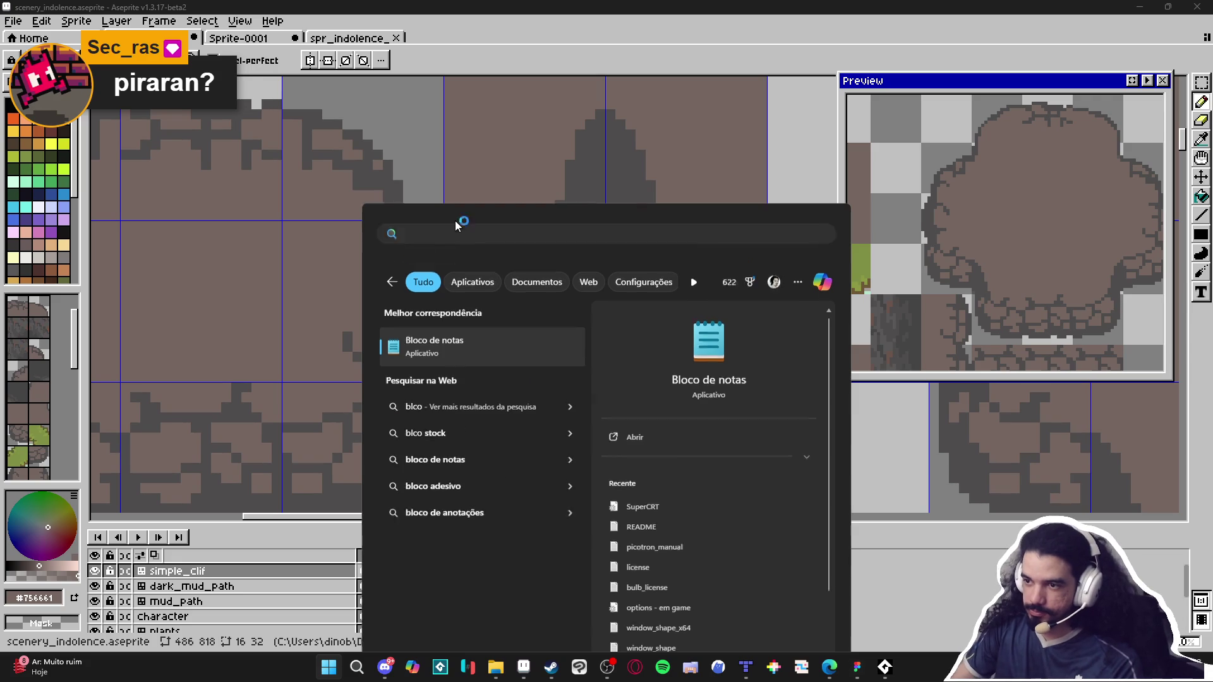
key("Escape")
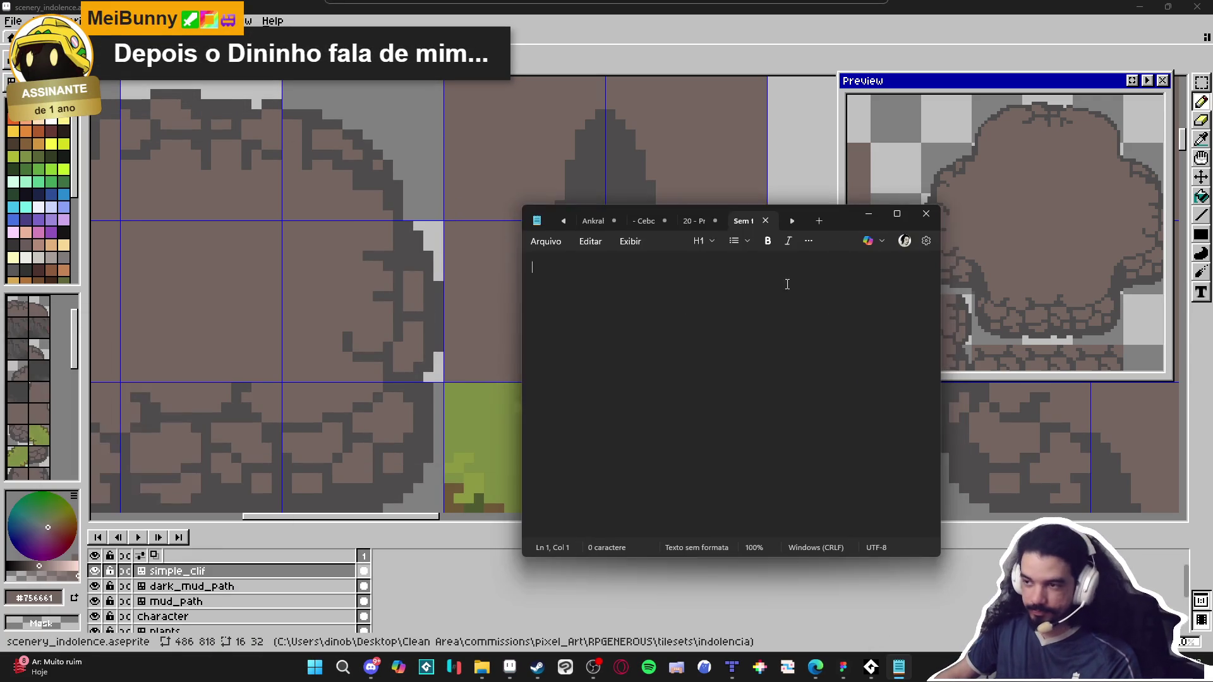
scroll(805, 292, "up", 20, "ctrl")
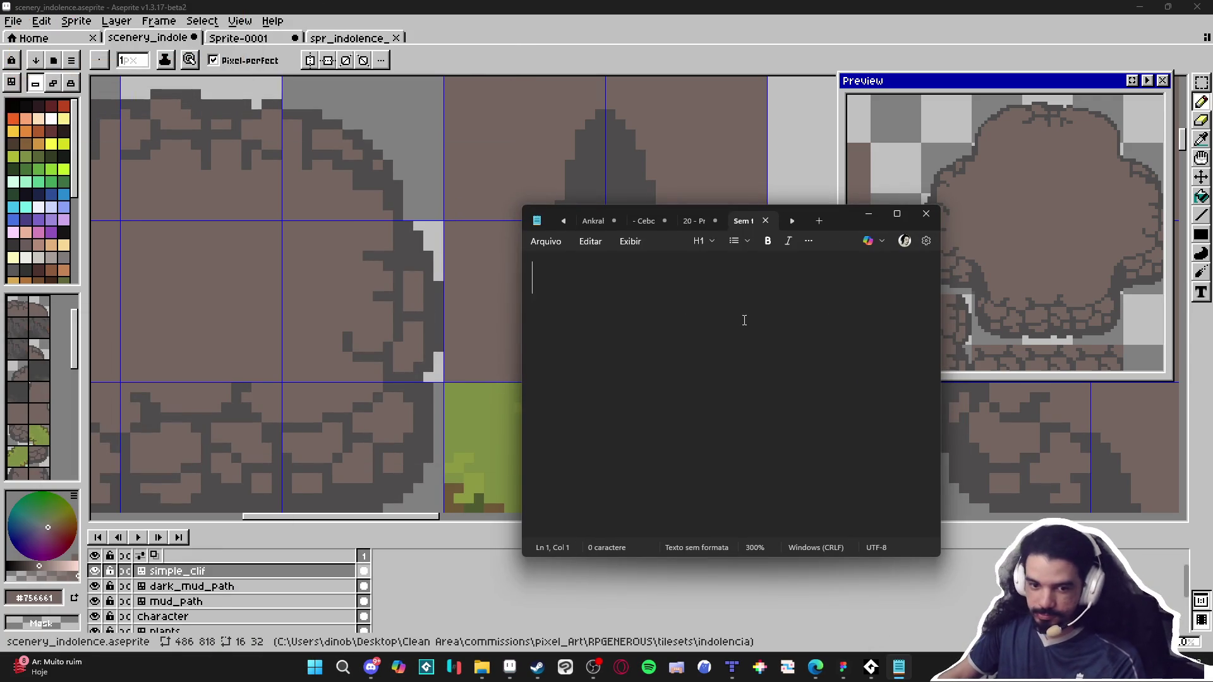
type("PIRAHÃ")
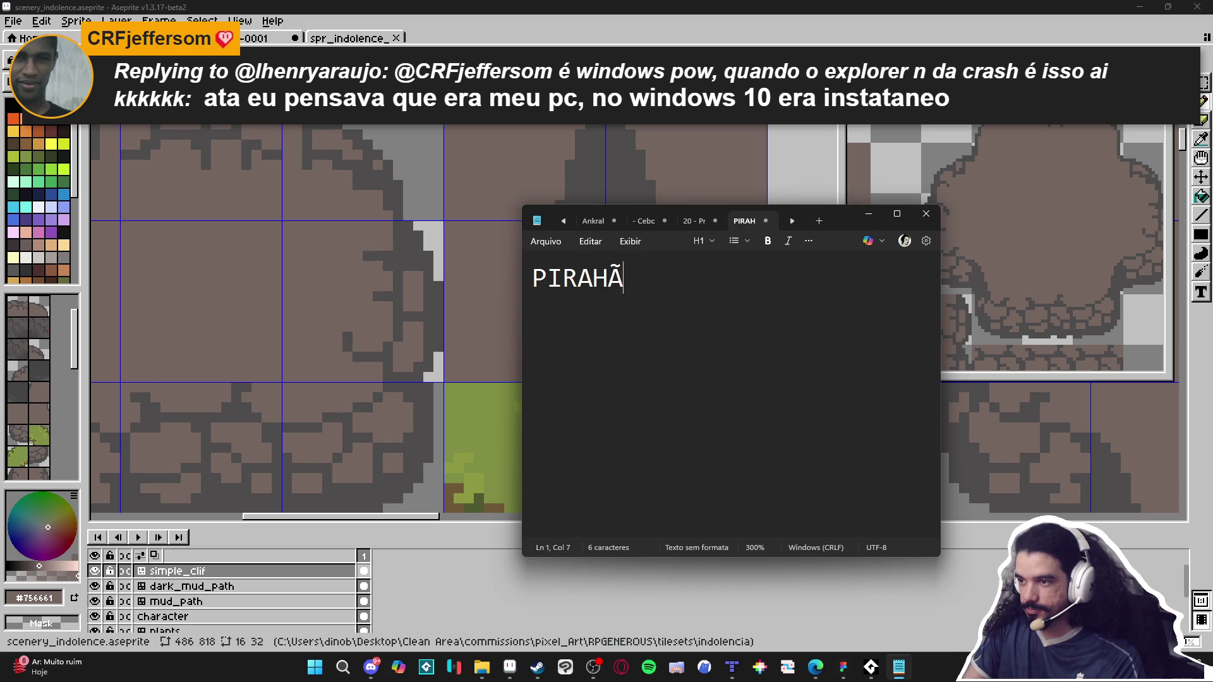
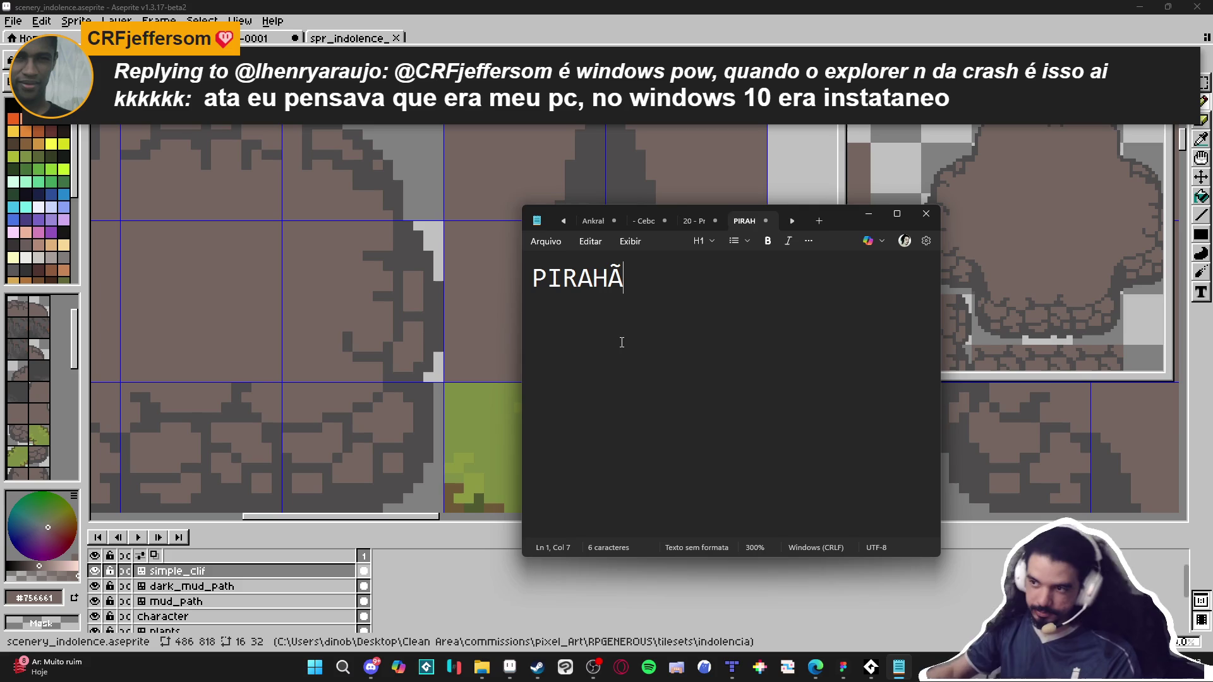
Step: Minimize the Notepad note so the Aseprite cliff tileset is back in view
left_click(869, 215)
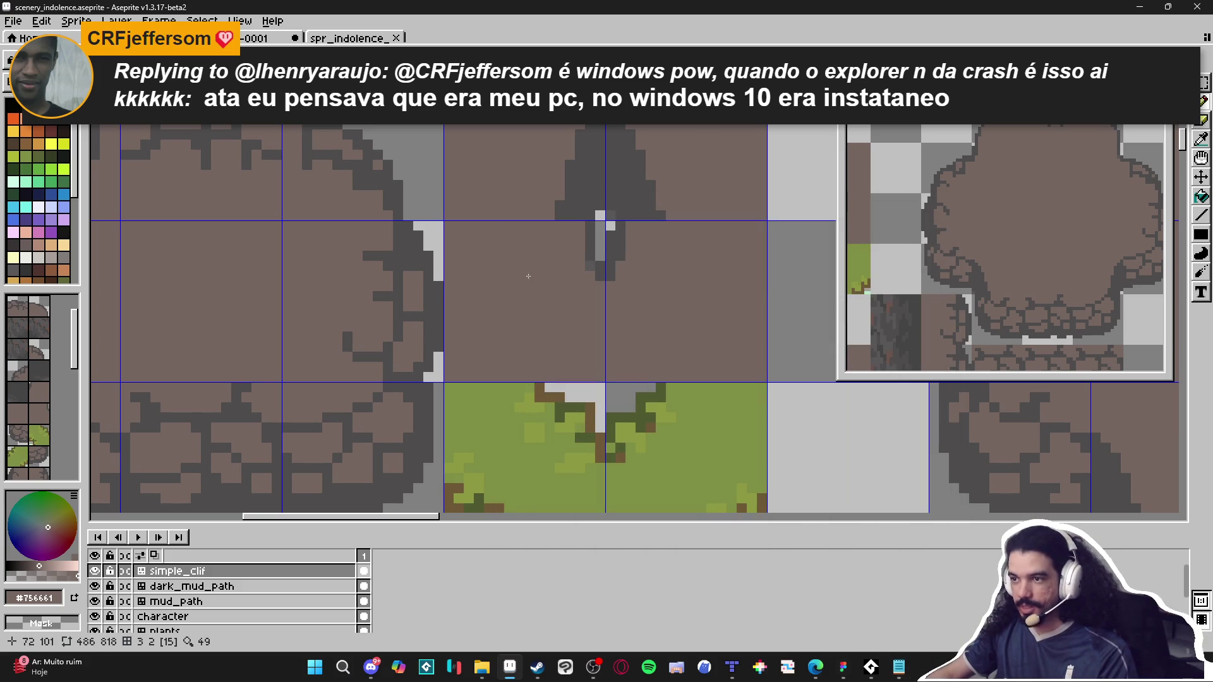
Step: Pick the dark grey outline colour and check the grid's tile index numbers
left_click(402, 247, "alt")
scroll(387, 244, "down", 1)
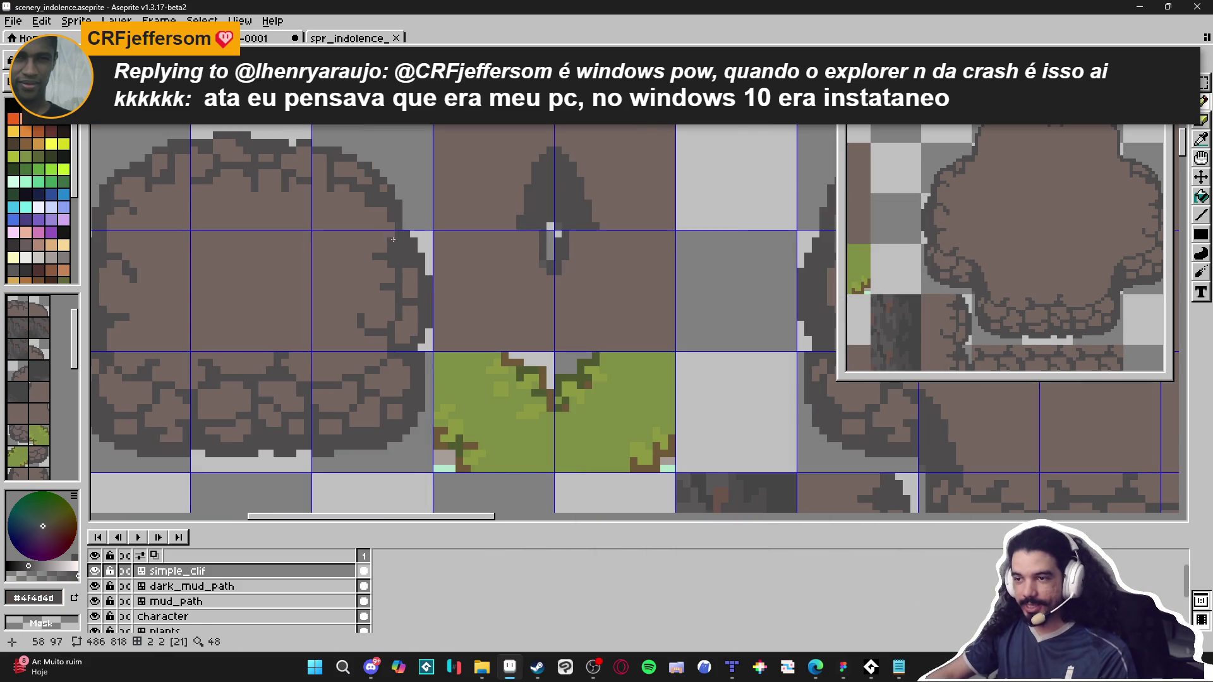
scroll(357, 213, "up", 1)
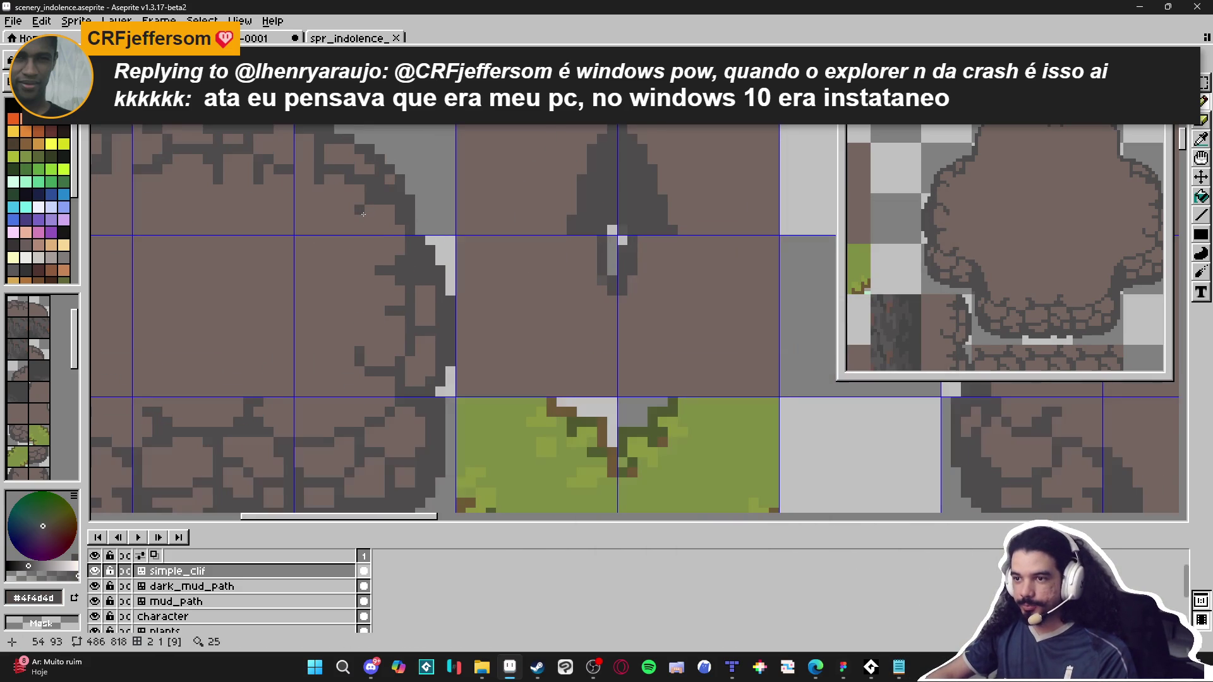
key("ctrl")
scroll(369, 222, "down", 1)
scroll(368, 221, "down", 1)
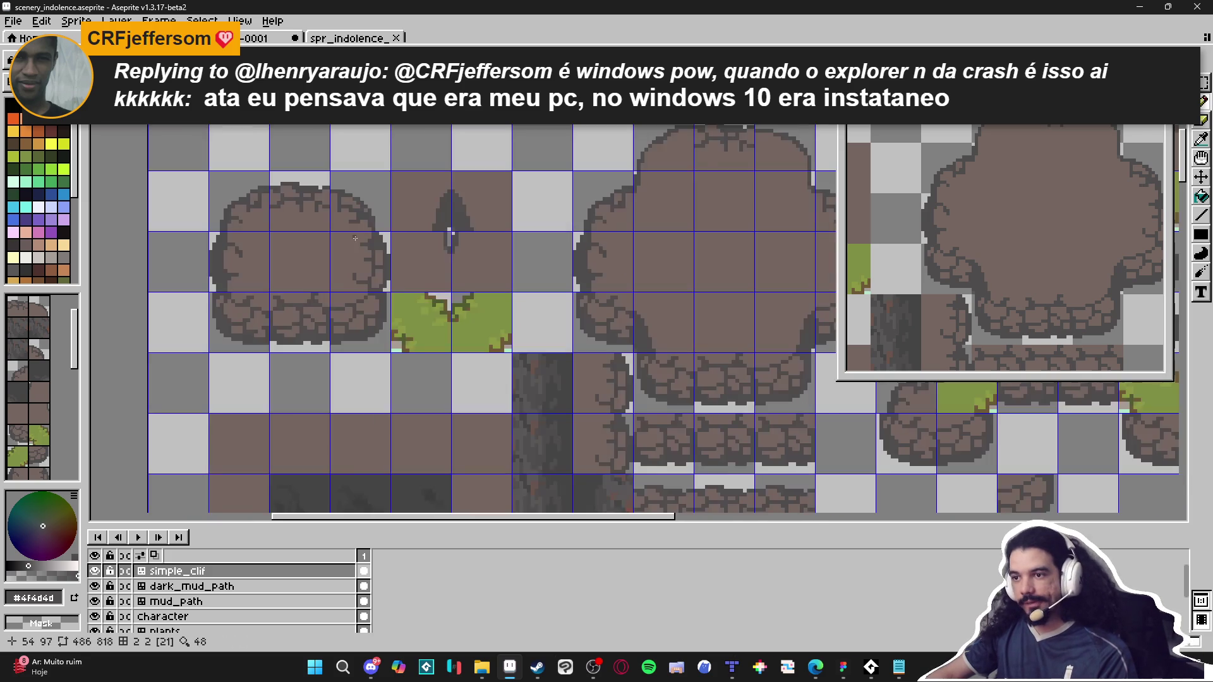
scroll(367, 220, "up", 1)
scroll(368, 220, "up", 1)
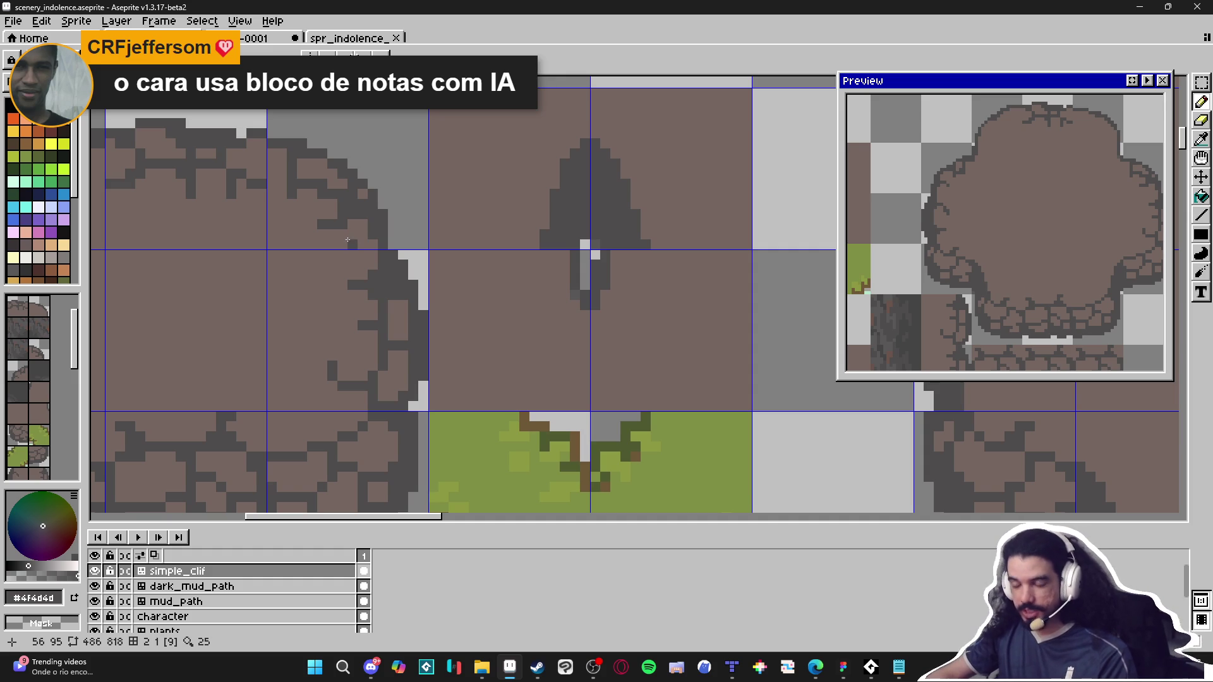
left_click(361, 209, "alt")
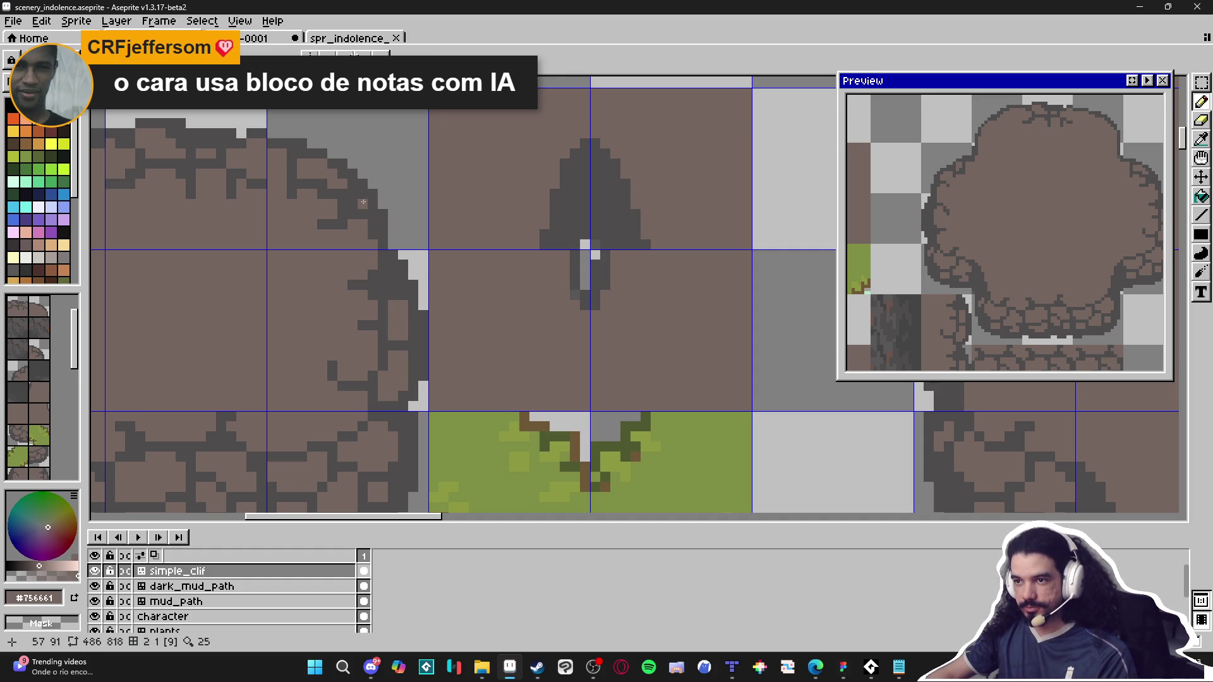
scroll(364, 202, "down", 4)
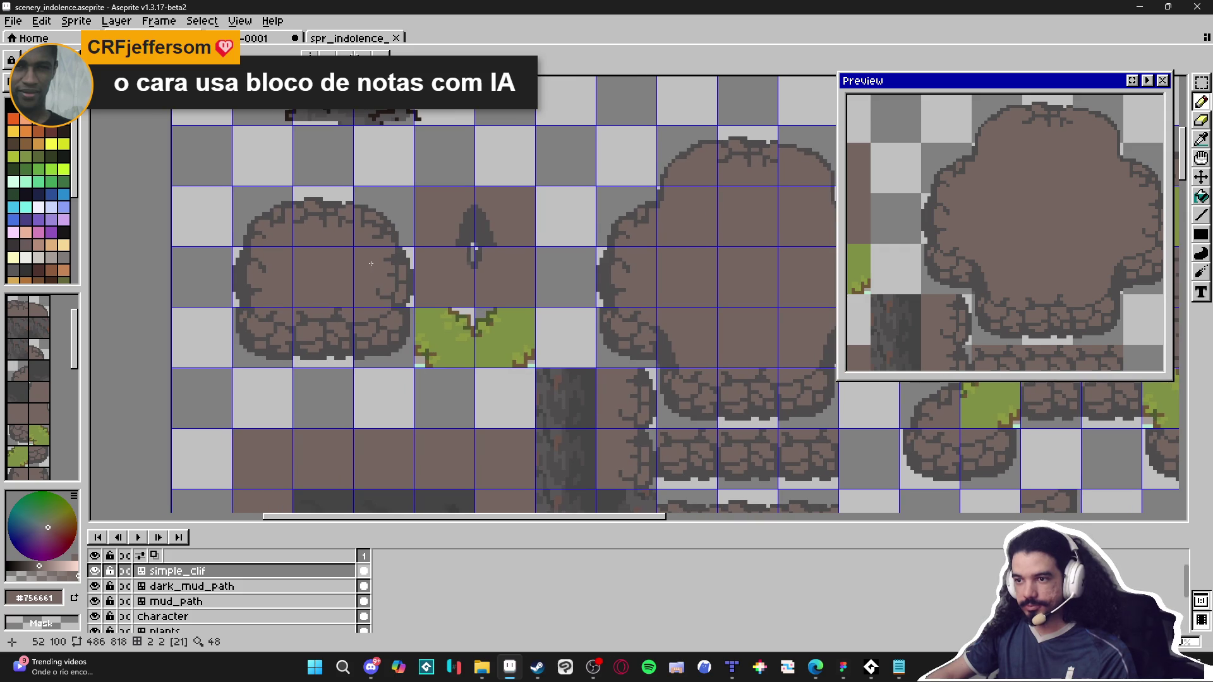
scroll(385, 362, "up", 4)
Step: Paint dark grey #4f4d4d outline pixels along the rock tile's bottom edge
left_click(388, 371, "alt")
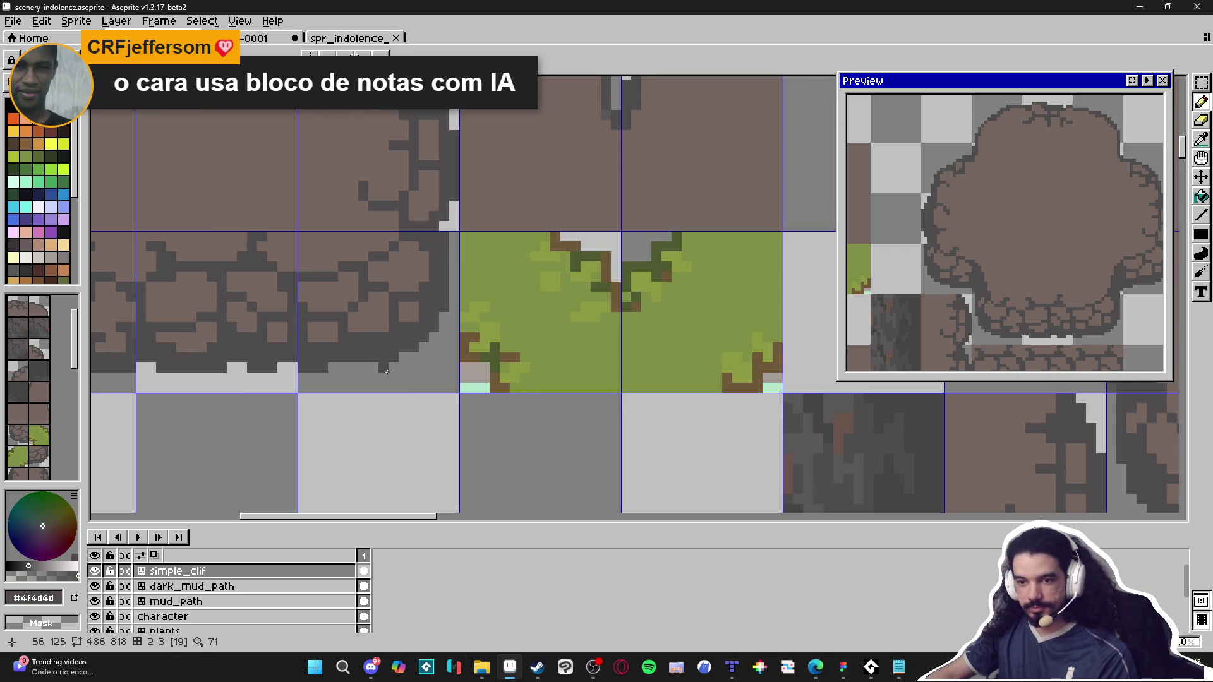
left_click(373, 368)
left_click(411, 360)
left_click(425, 359)
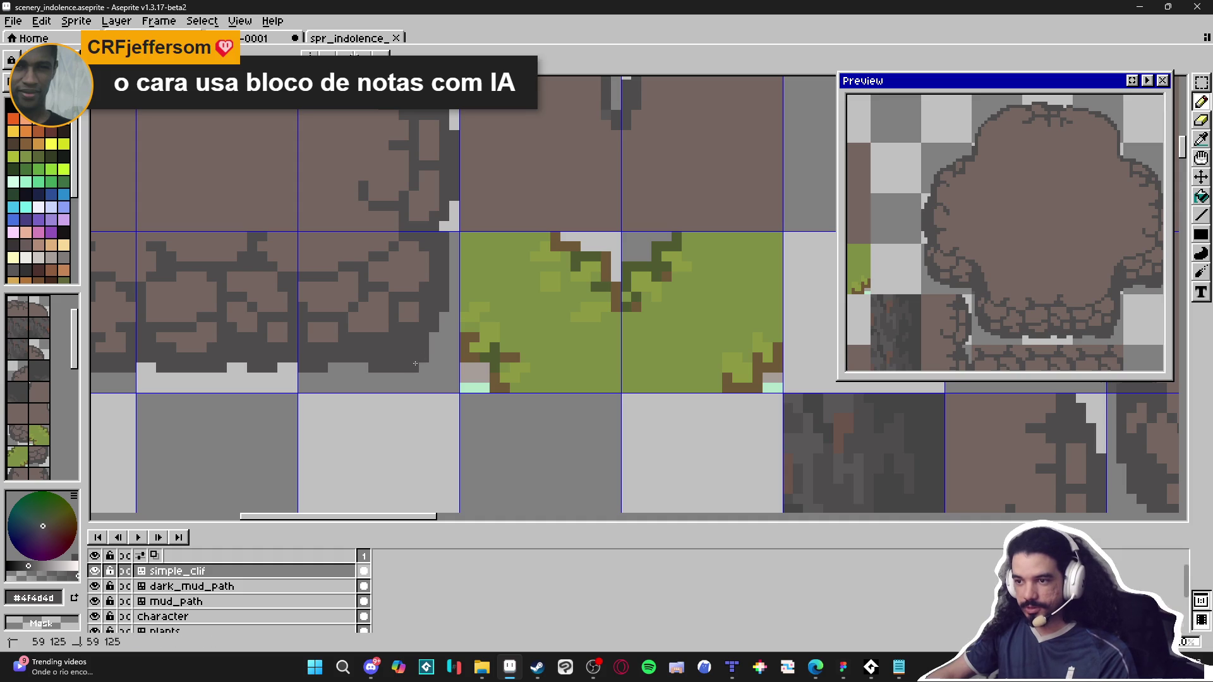
key("e")
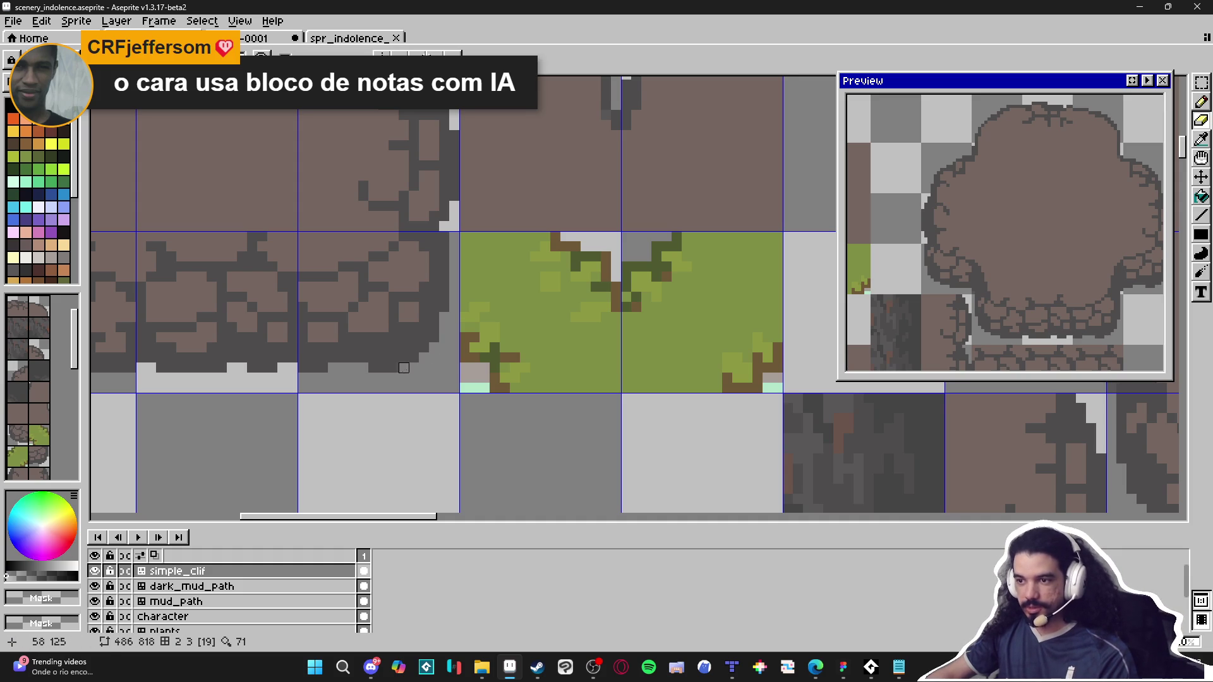
scroll(455, 368, "down", 3)
scroll(455, 368, "up", 3)
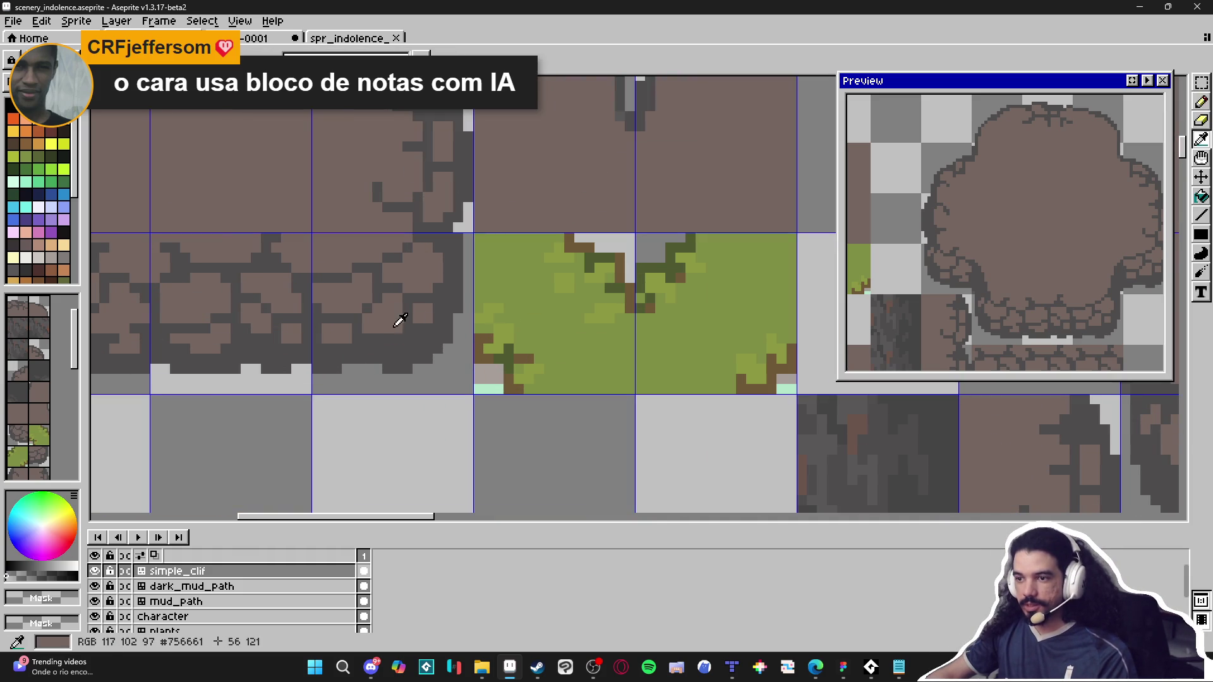
left_click(398, 357, "alt")
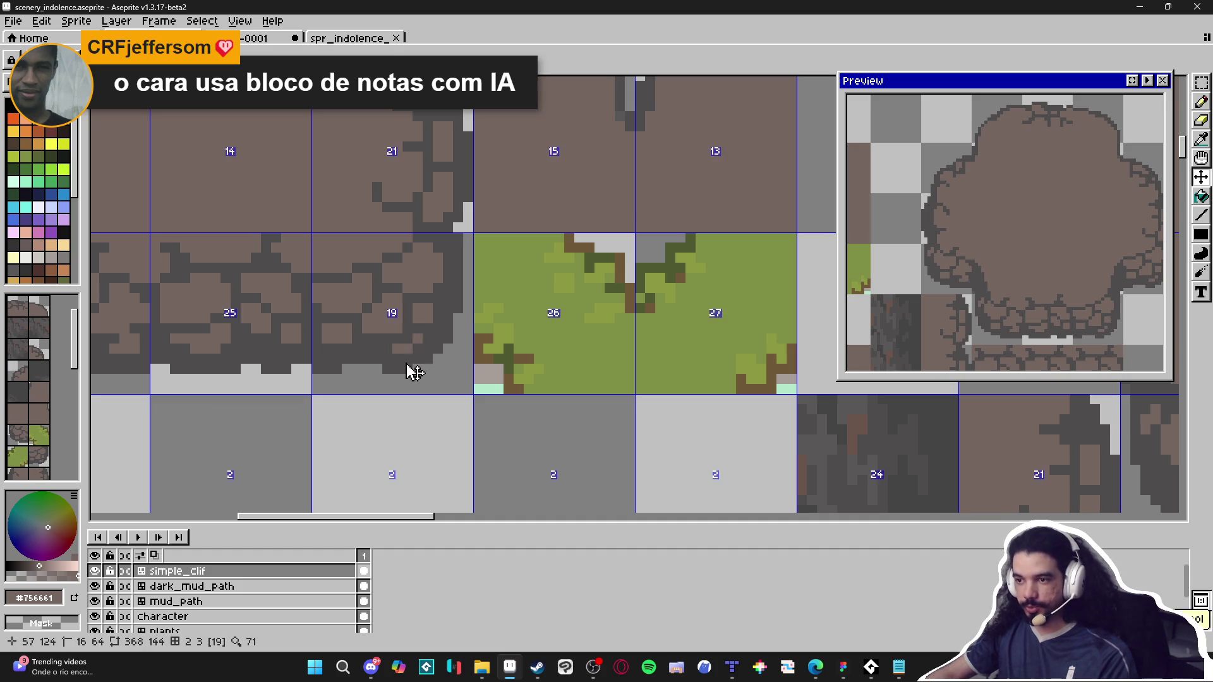
left_click(418, 336, "alt")
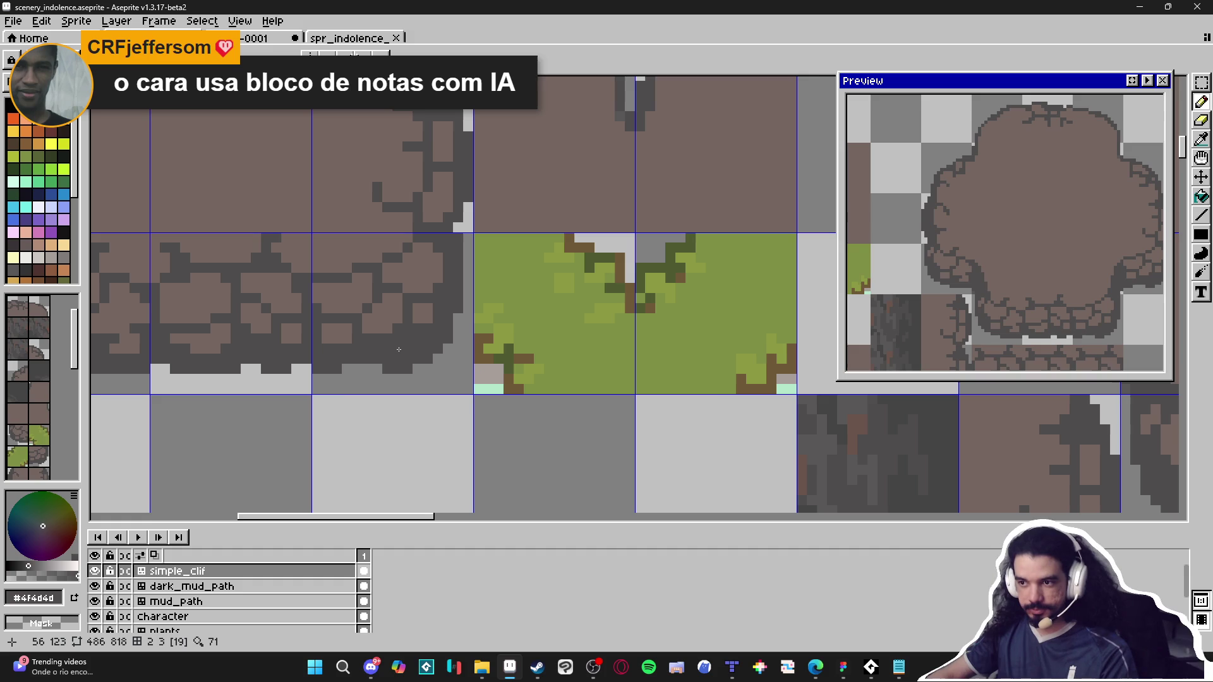
scroll(399, 349, "down", 3)
scroll(420, 336, "up", 3)
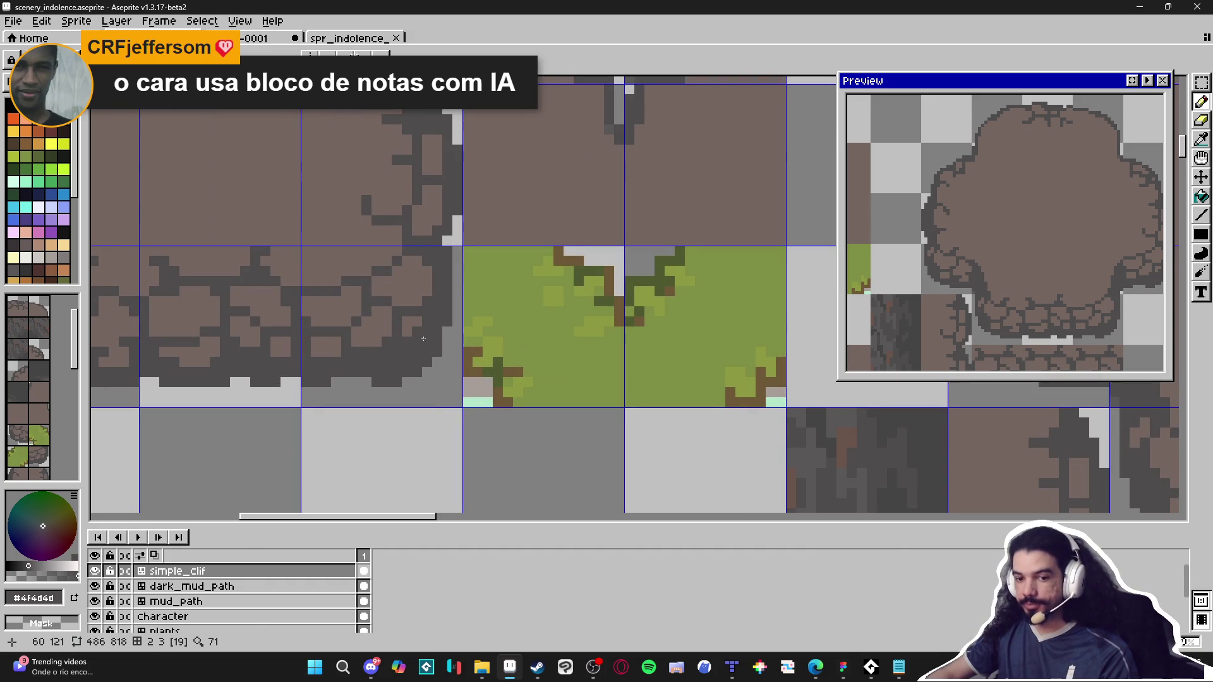
scroll(377, 322, "up", 1)
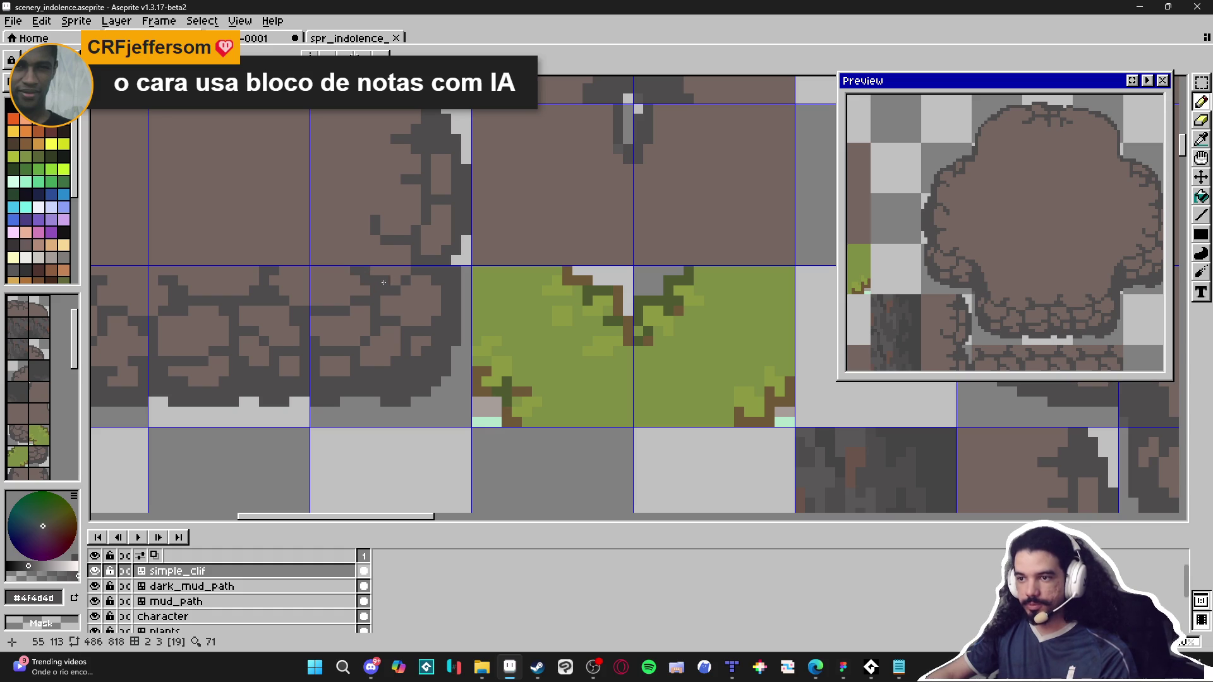
left_click(375, 281, "alt")
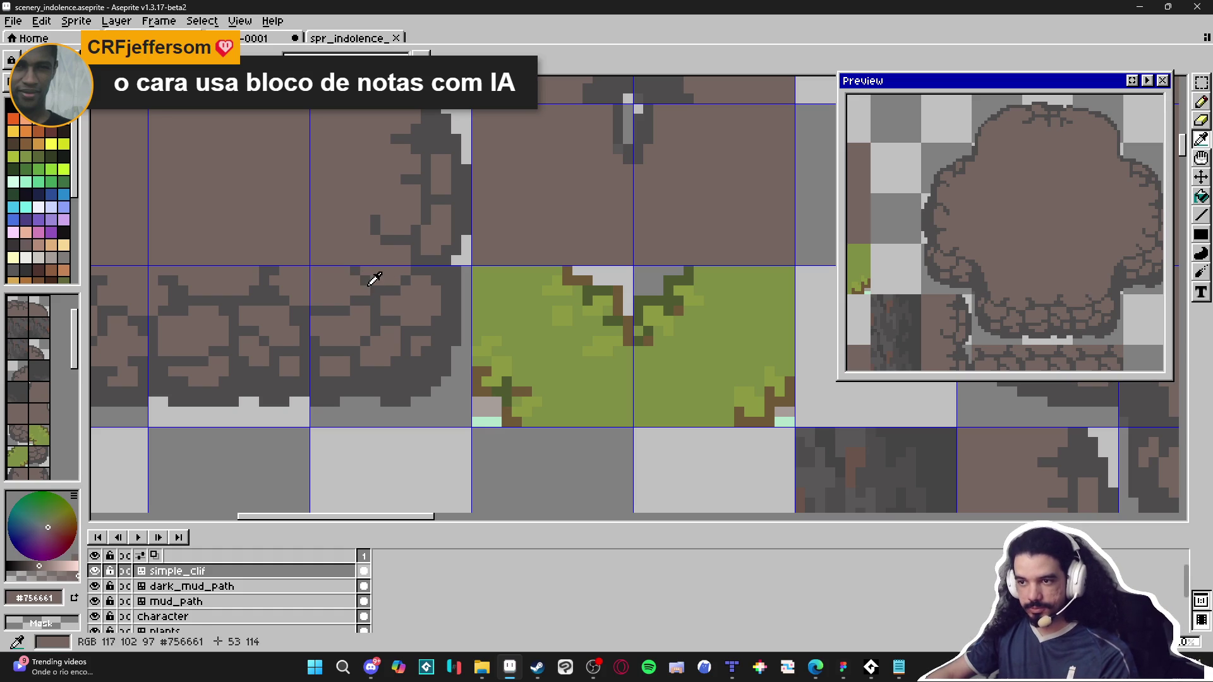
left_click(366, 274, "alt")
scroll(383, 299, "down", 1)
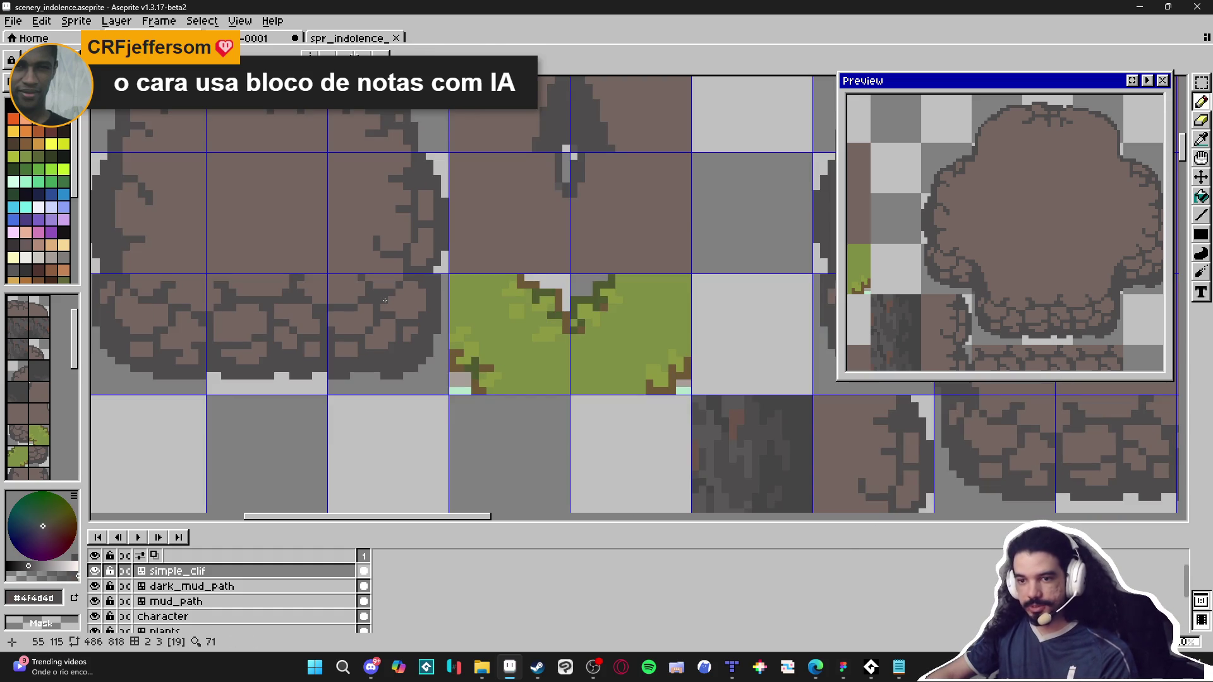
scroll(380, 300, "down", 3)
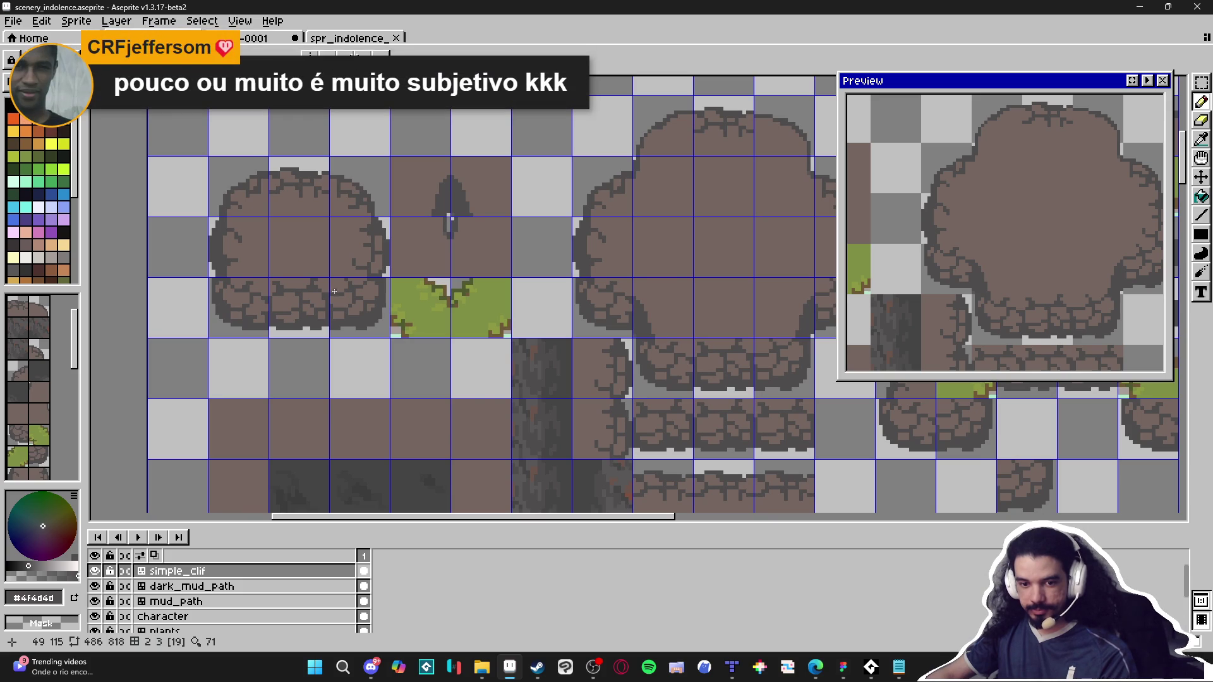
scroll(334, 290, "down", 1)
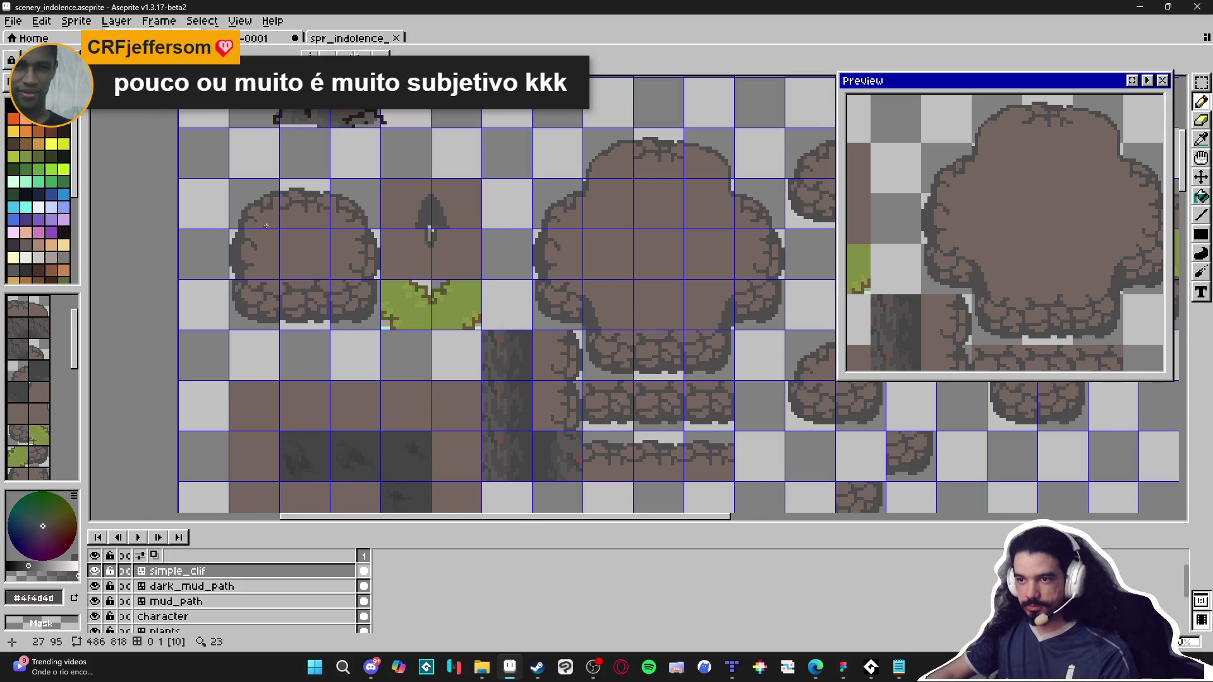
scroll(276, 208, "up", 3)
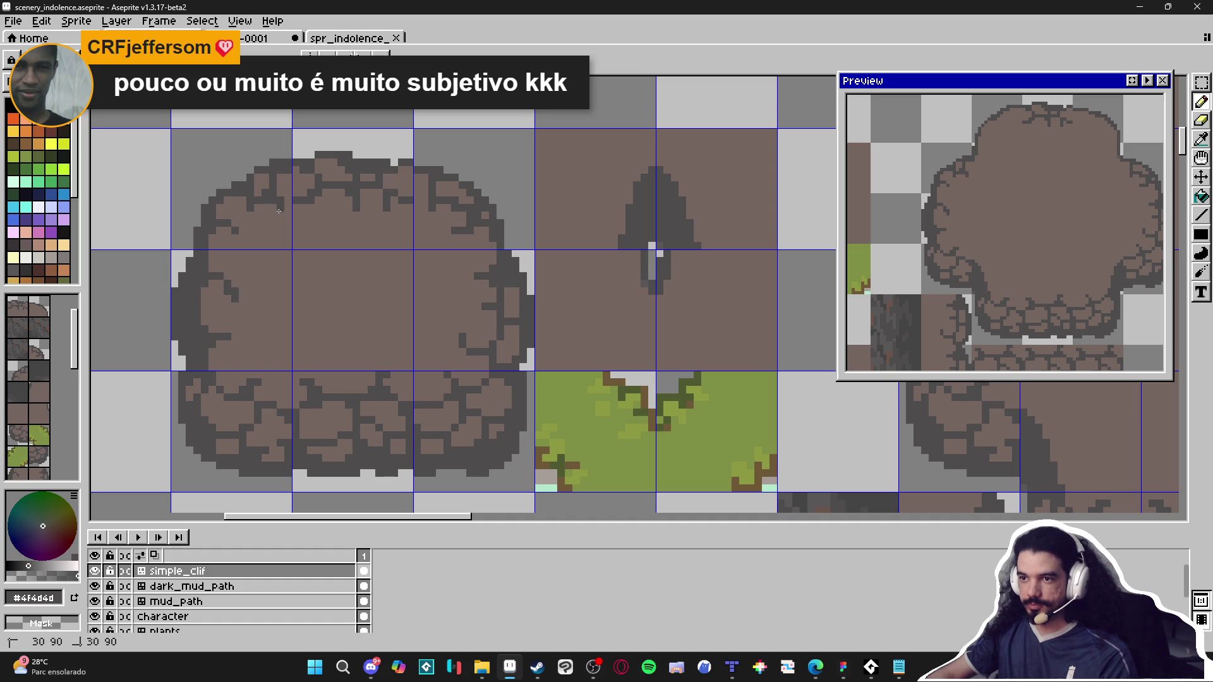
scroll(281, 225, "down", 3)
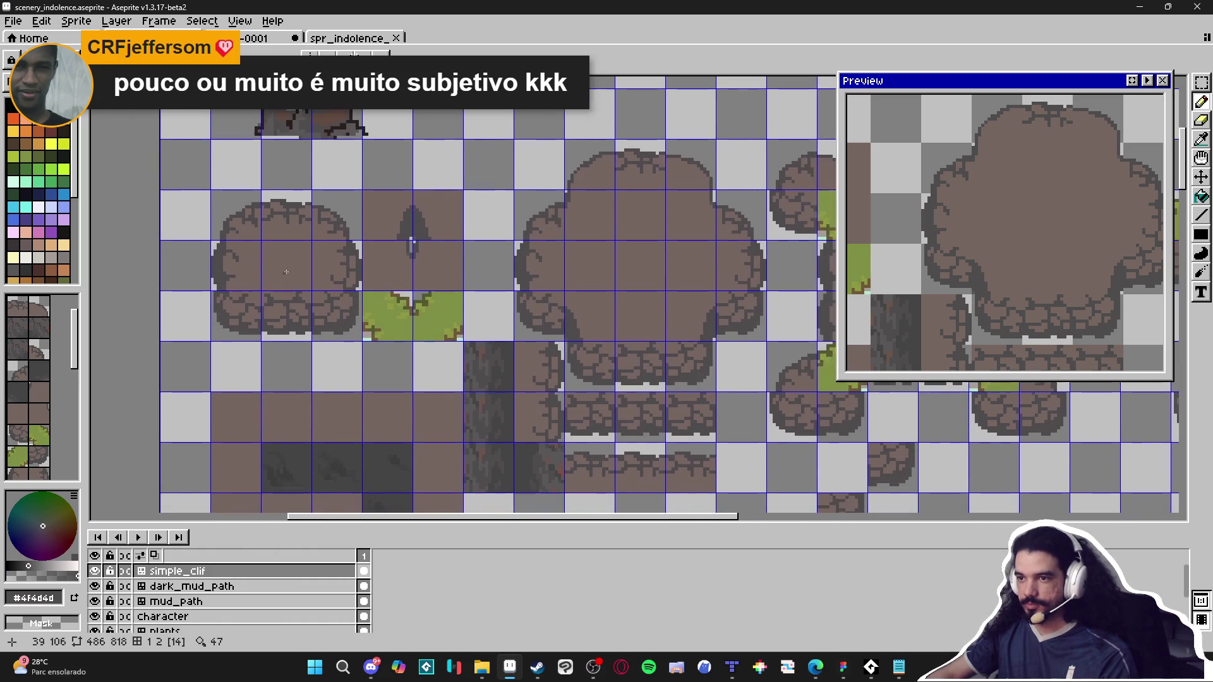
scroll(258, 198, "up", 3)
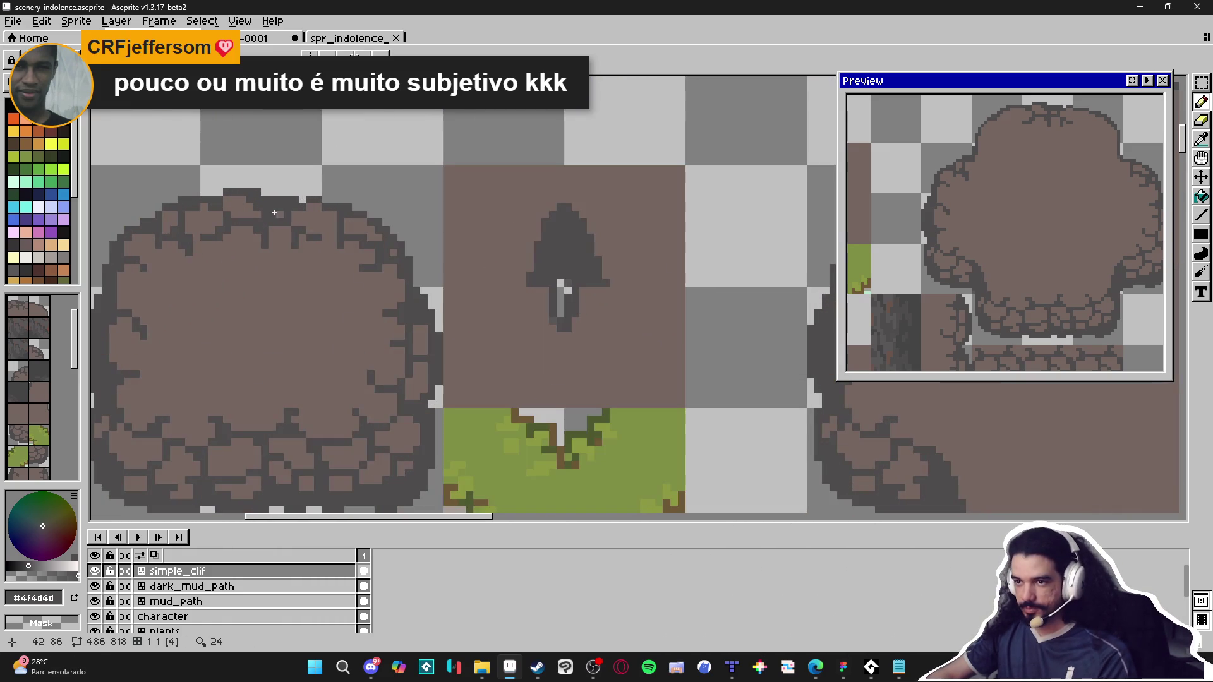
left_click(235, 199)
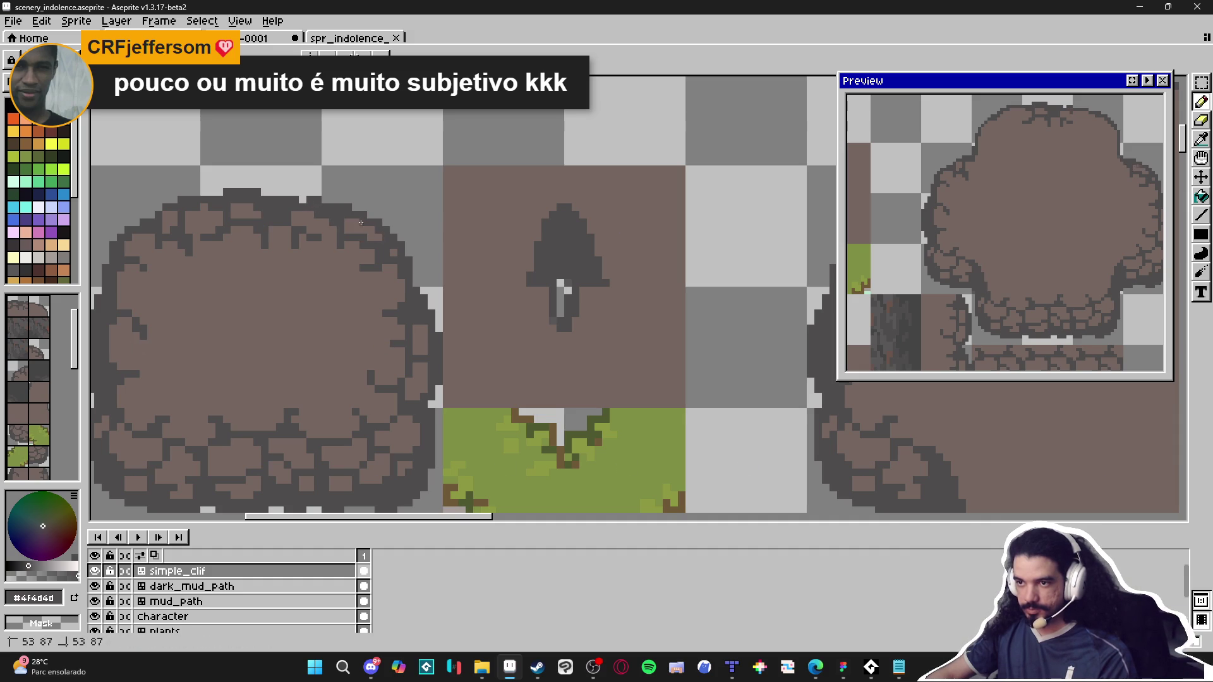
scroll(894, 191, "down", 1)
scroll(895, 191, "down", 1)
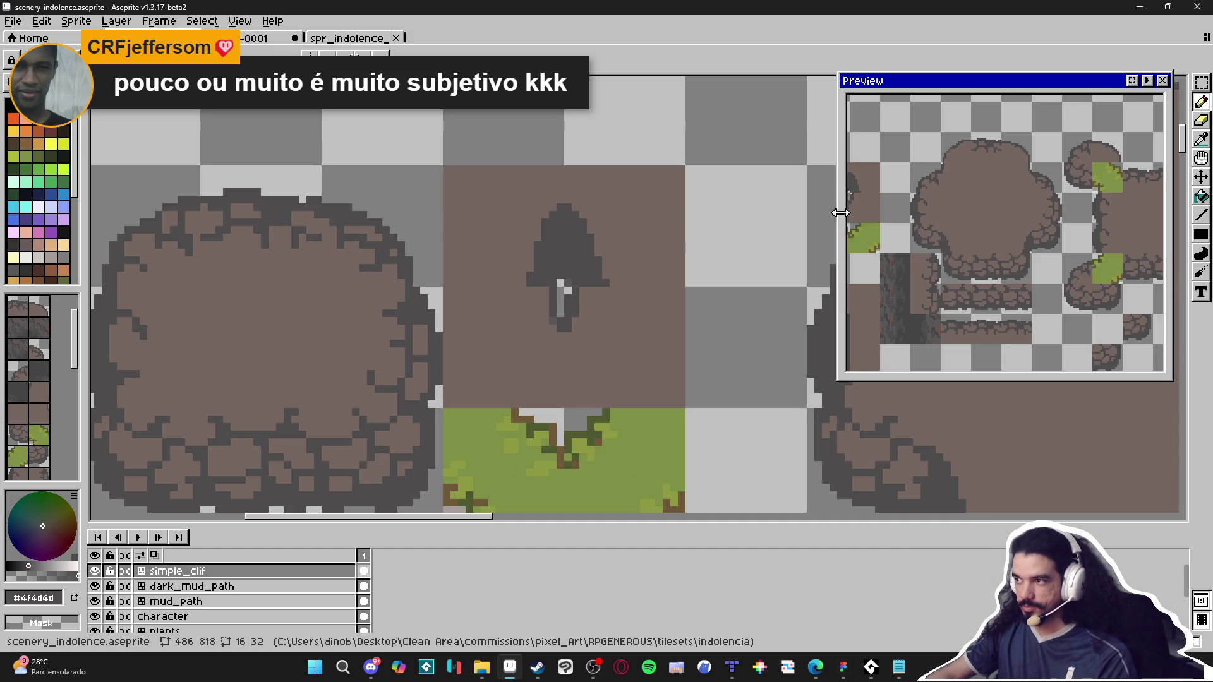
Step: Choose the rock-edge tile from the tileset for placing
scroll(398, 247, "down", 3)
scroll(398, 247, "down", 2)
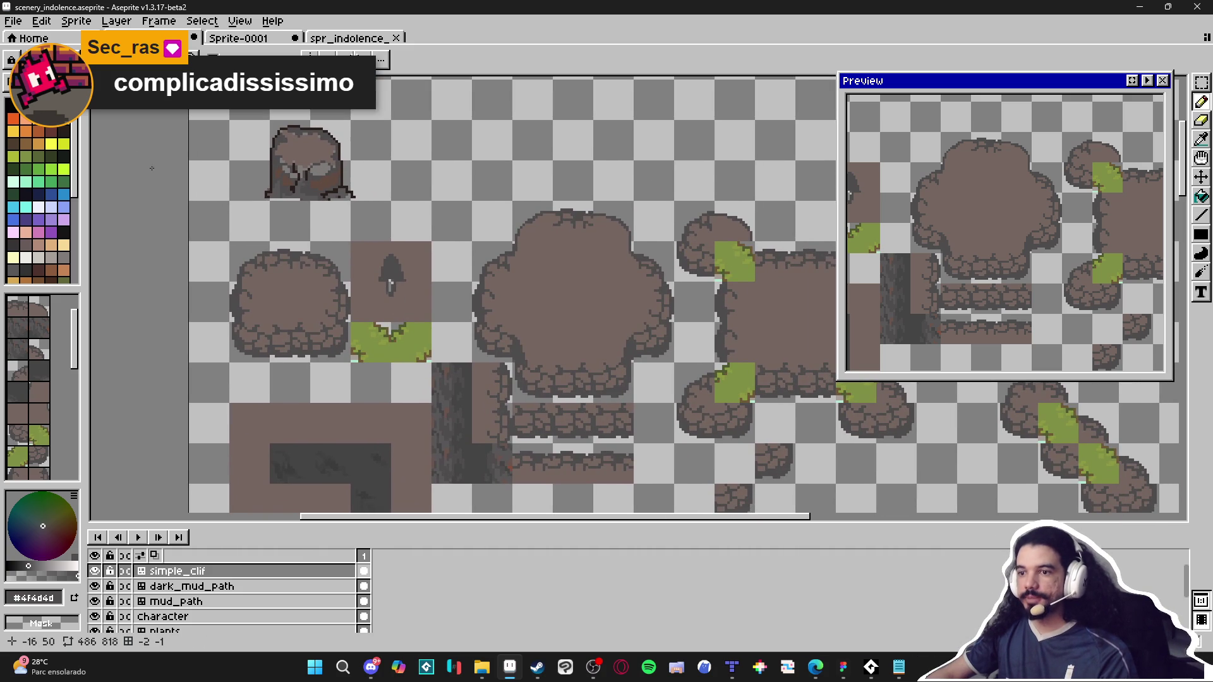
left_click_drag(314, 280, 270, 272)
left_click(39, 306)
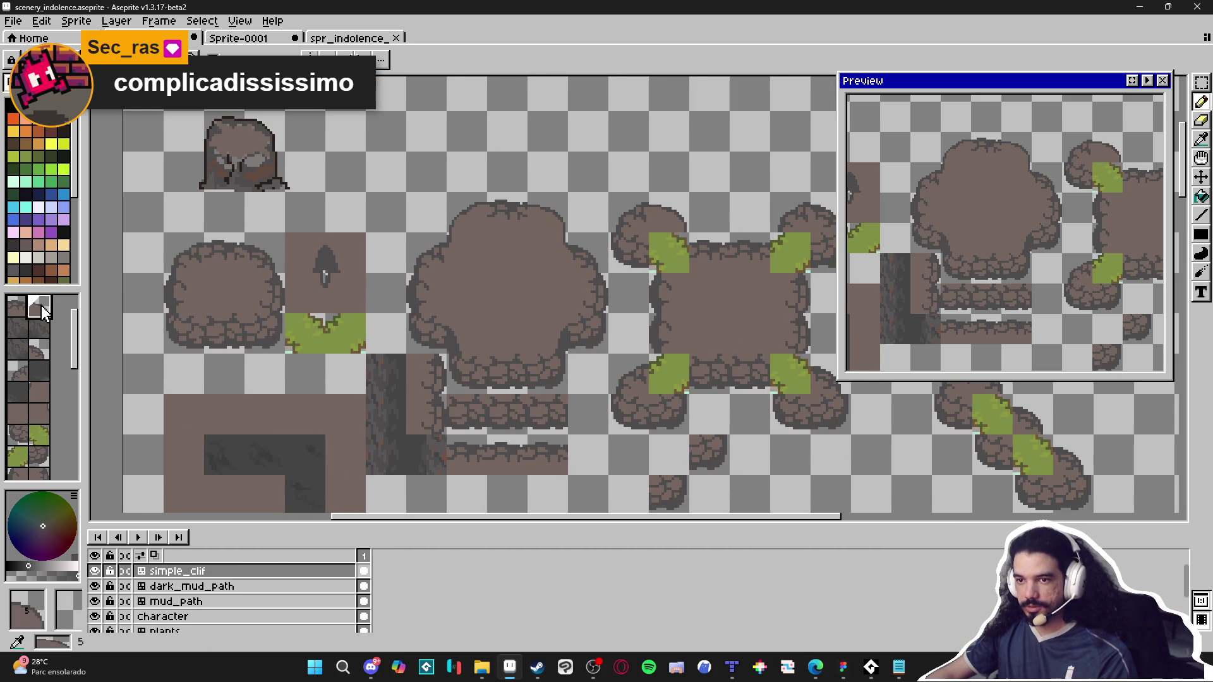
left_click(218, 220, "alt")
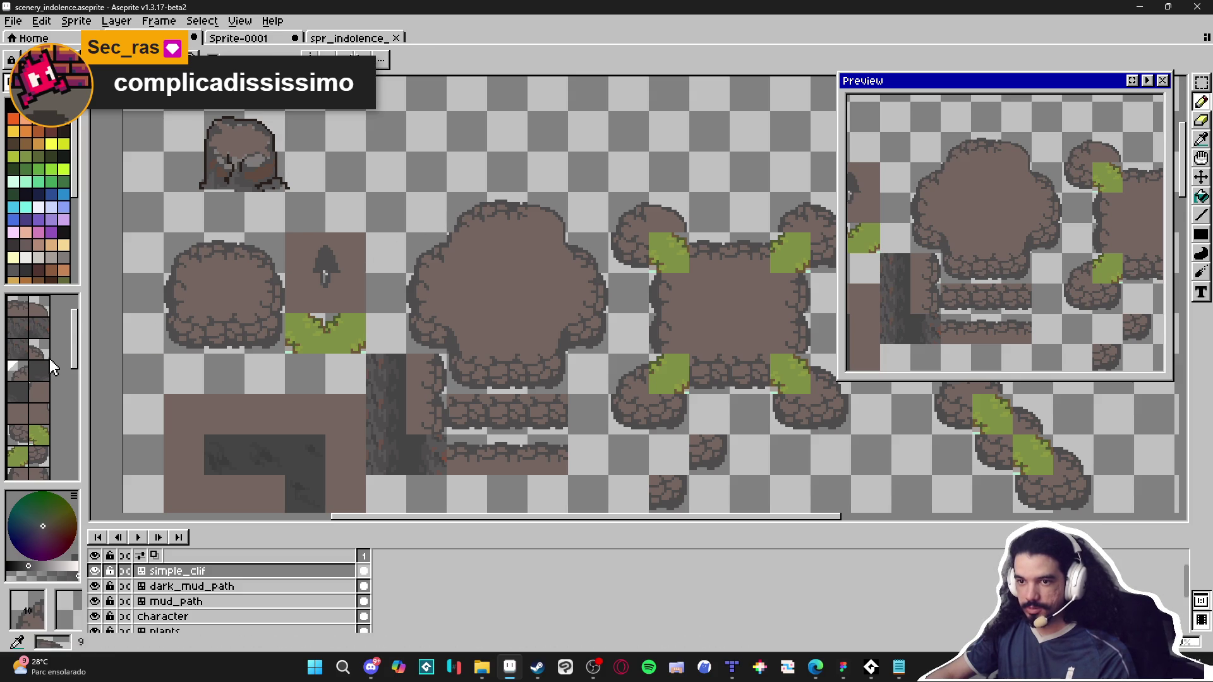
left_click(258, 251, "alt")
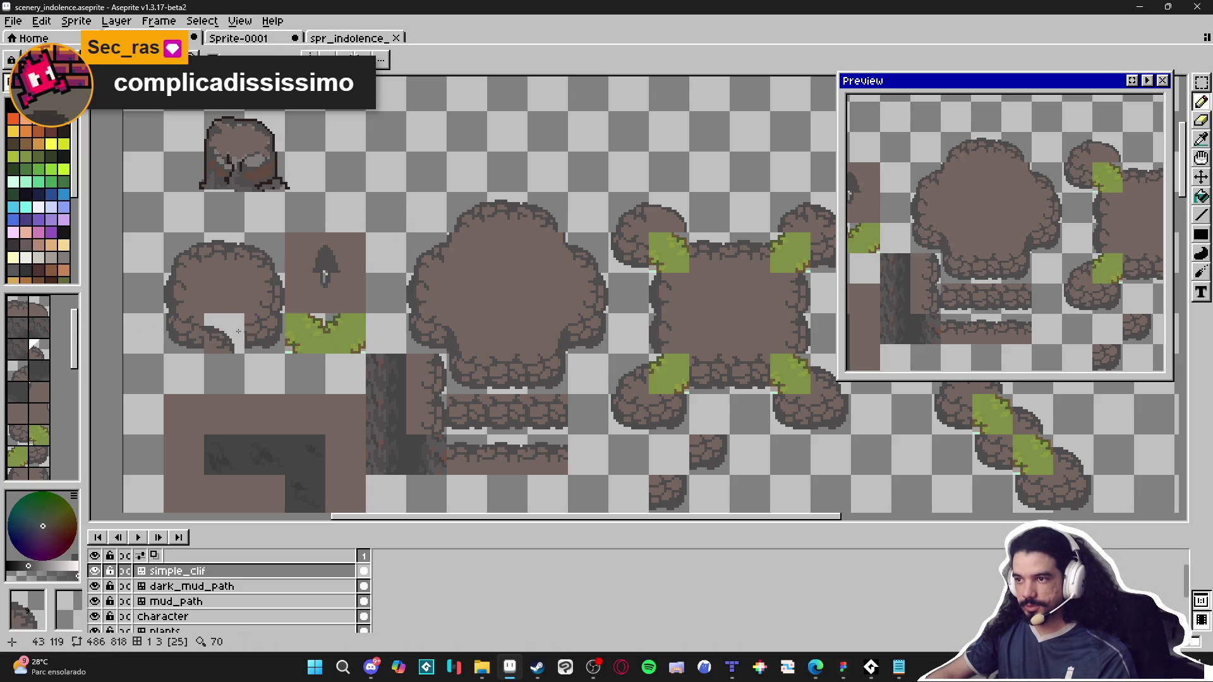
Step: Switch to pixel drawing mode and save scenery_indolence.aseprite
mouse_move(664, 219)
left_mouse_down()
mouse_move(417, 246)
mouse_move(628, 260)
mouse_move(711, 280)
left_mouse_up()
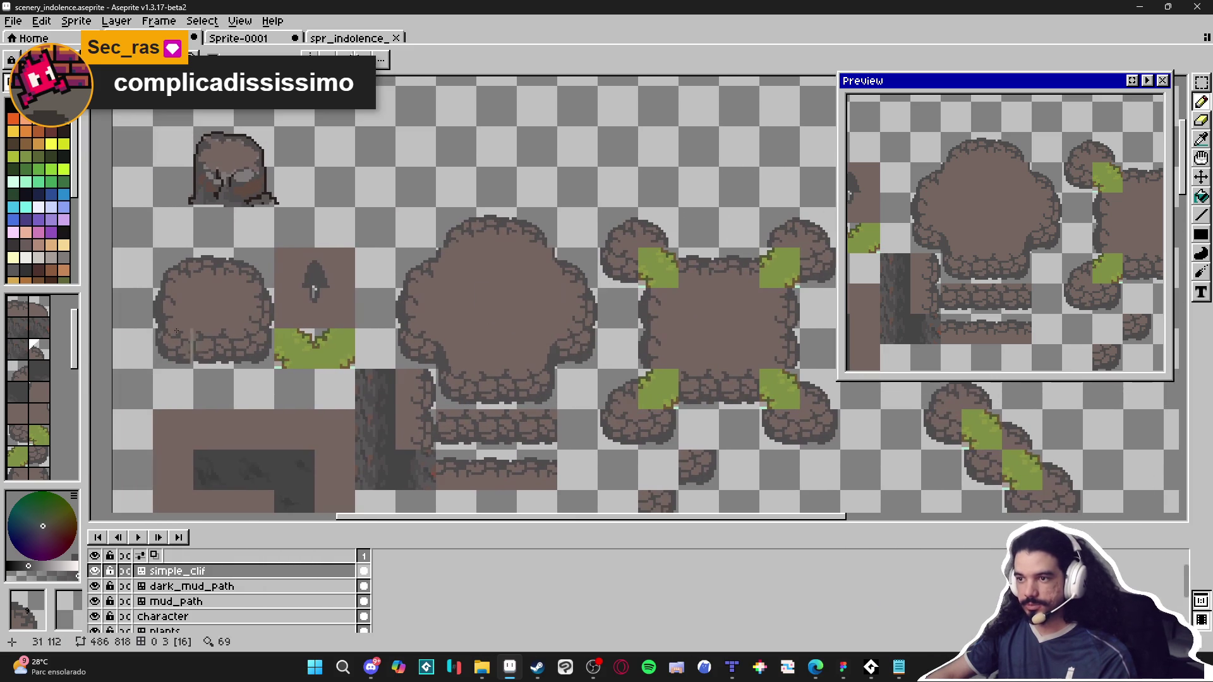
key("space+Tab")
key("ctrl+s")
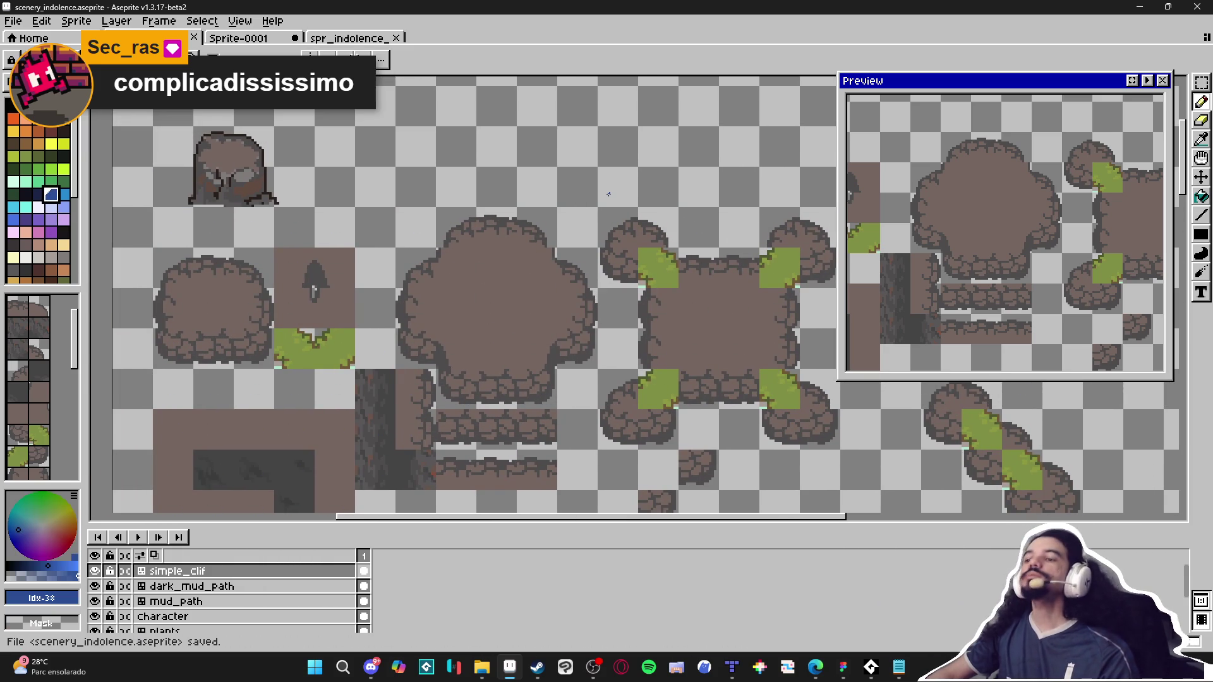
scroll(609, 194, "down", 1)
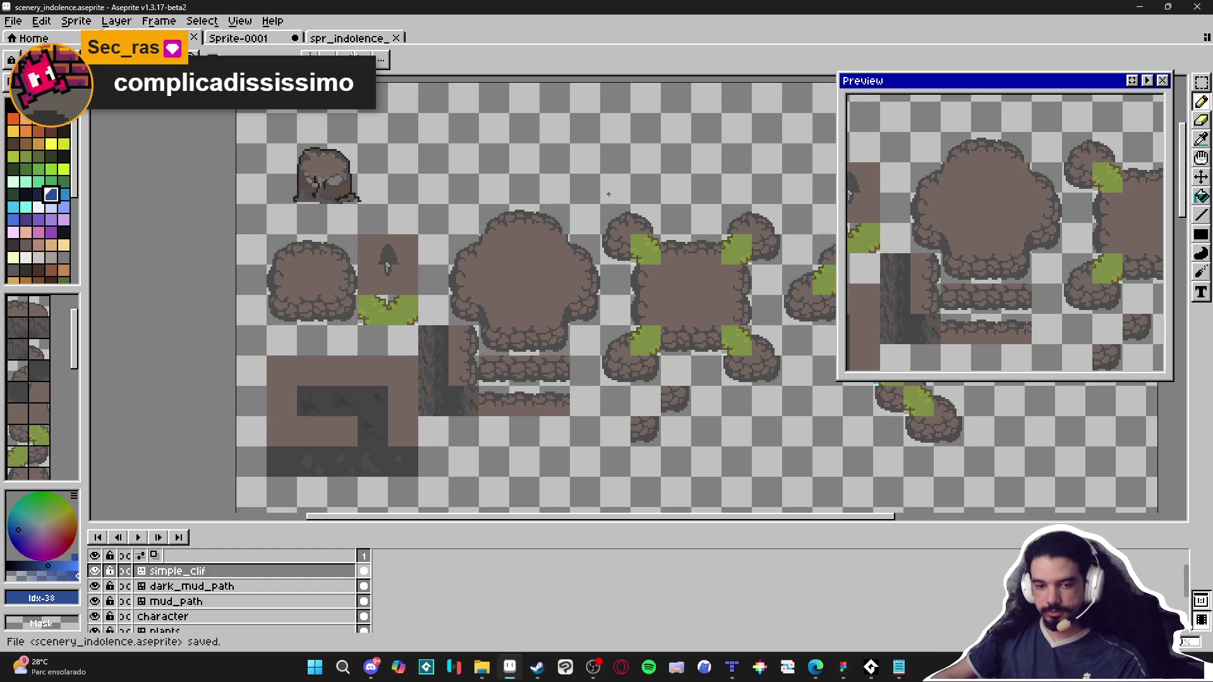
left_click(38, 207)
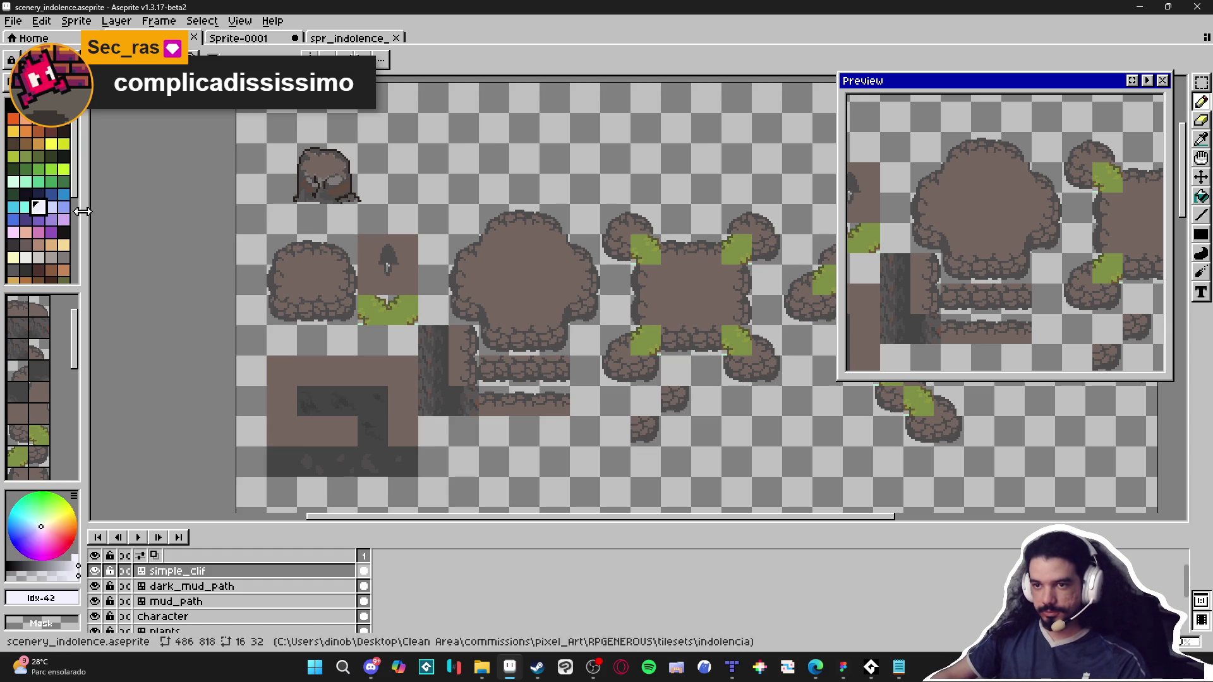
Step: Eyedrop dark grey #4f4d4d, add cliff-edge outline pixels and erase a stray one
scroll(492, 218, "up", 3)
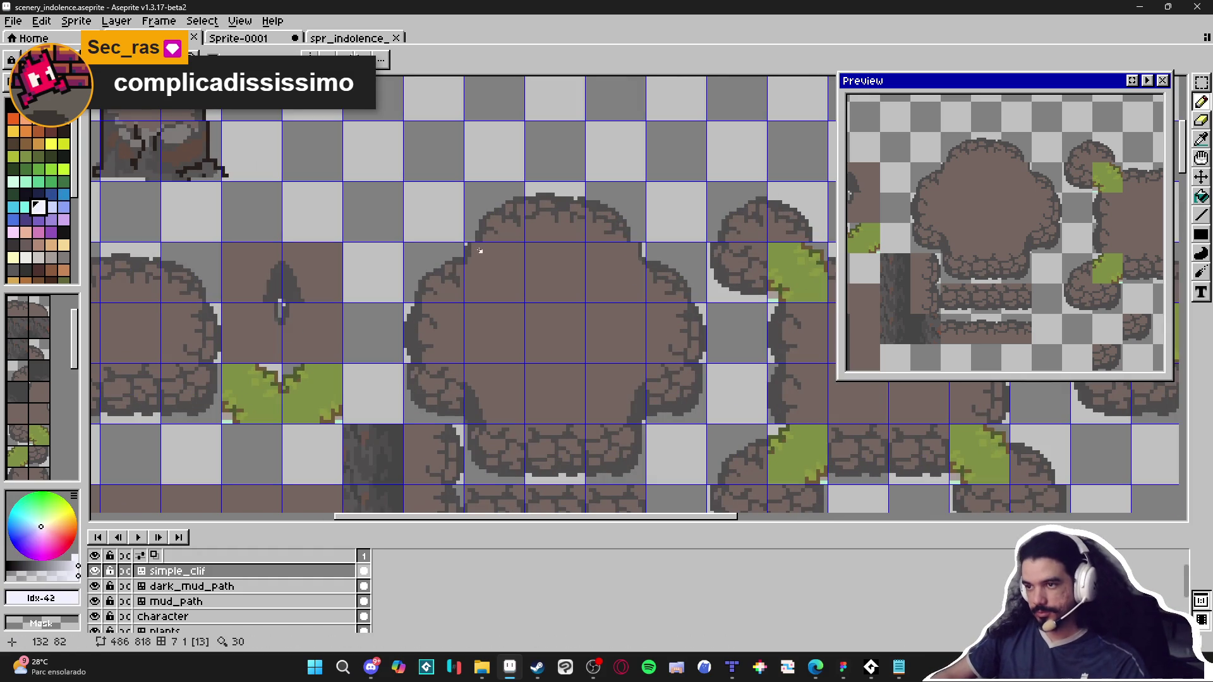
scroll(499, 257, "up", 6)
left_click(460, 243, "alt")
left_click(474, 253)
left_click(474, 269)
key("e")
left_click_drag(474, 238, 459, 240)
key("b")
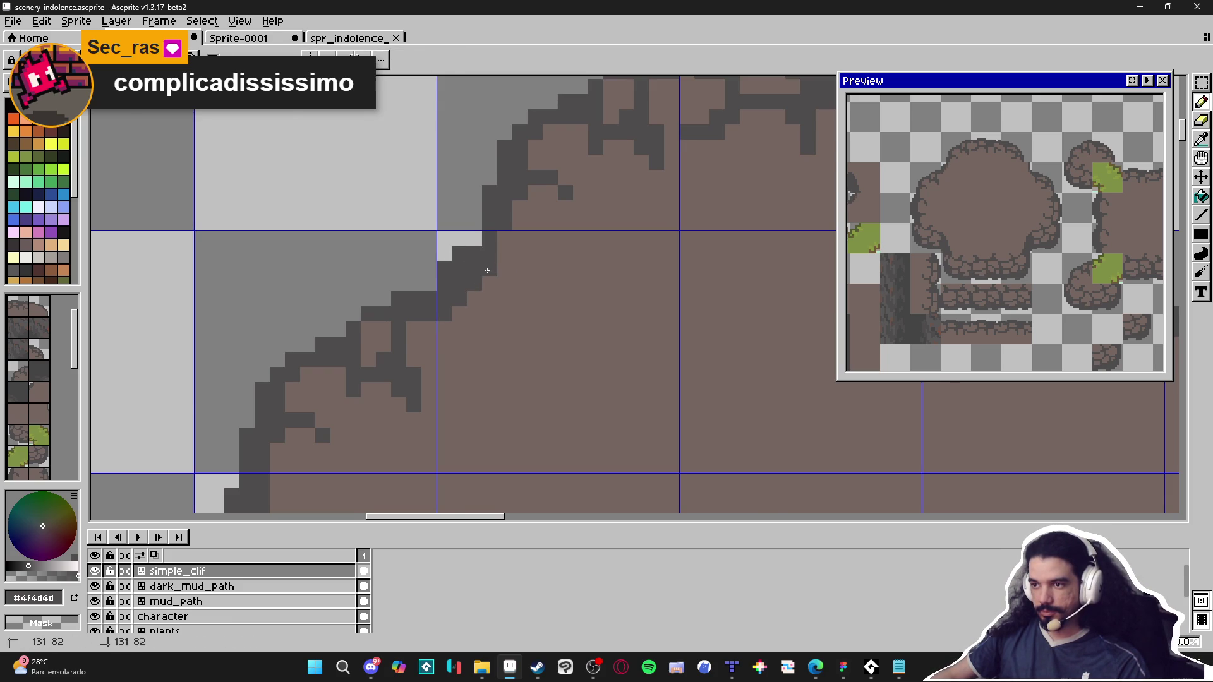
Step: Draw a dark stroke along the plateau's upper-right rim
scroll(498, 271, "down", 5)
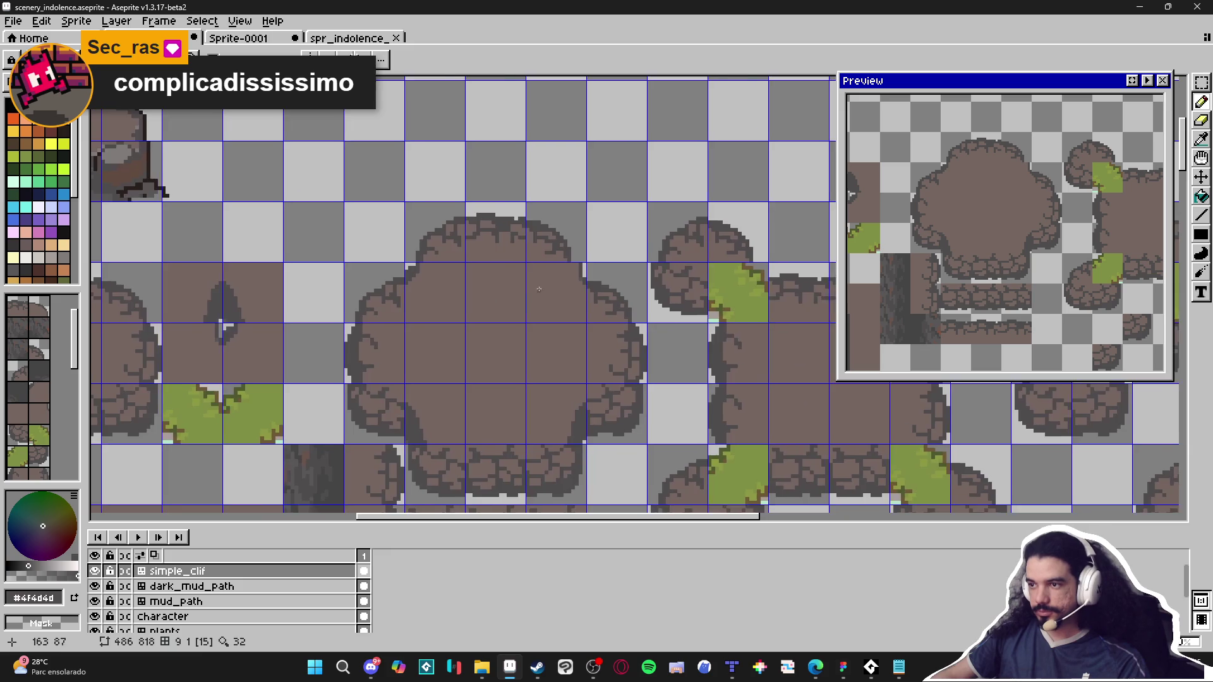
scroll(539, 288, "up", 4)
mouse_move(616, 208)
left_mouse_down()
mouse_move(630, 247)
mouse_move(631, 218)
mouse_move(645, 231)
mouse_move(600, 235)
mouse_move(645, 278)
left_mouse_up()
key("e")
key("b")
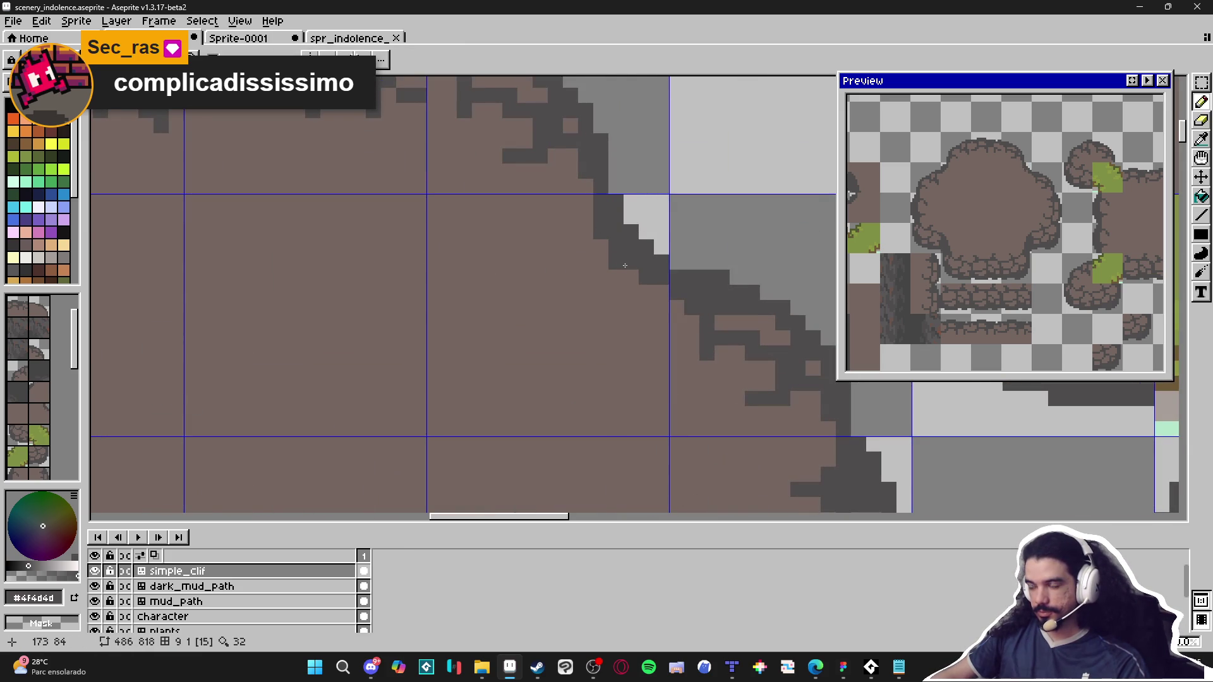
Step: Extend the dark outline along the cliff's top edge
scroll(589, 293, "down", 4)
scroll(589, 293, "down", 1)
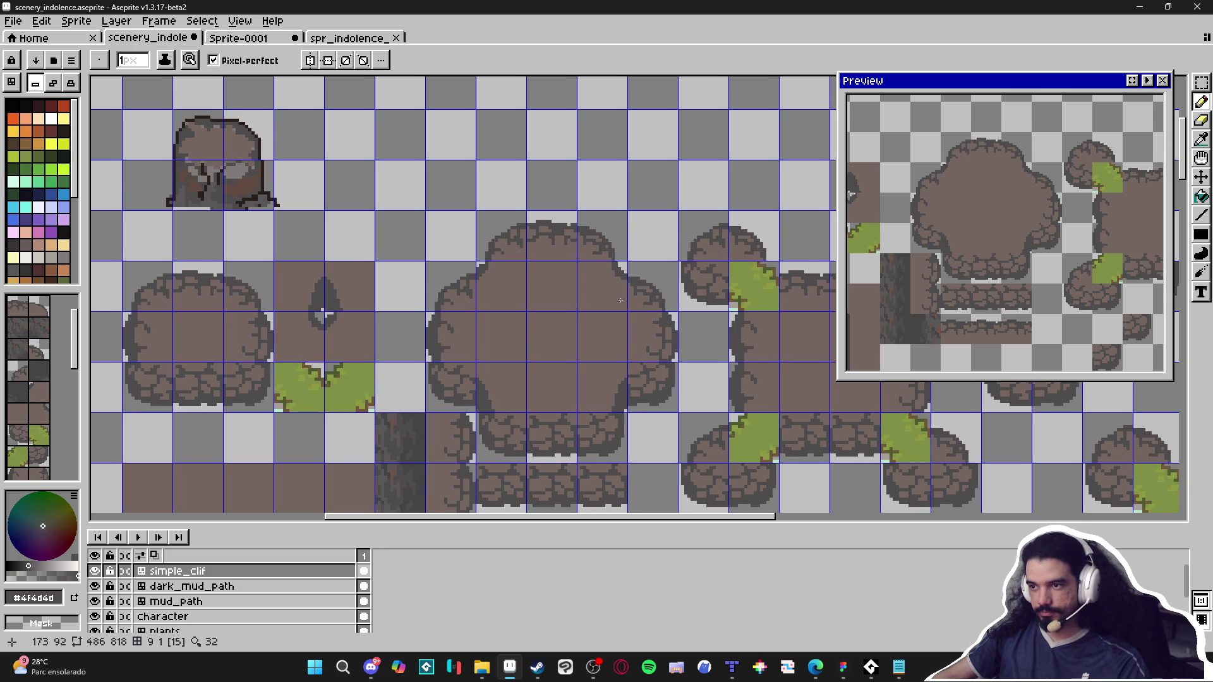
scroll(614, 293, "up", 4)
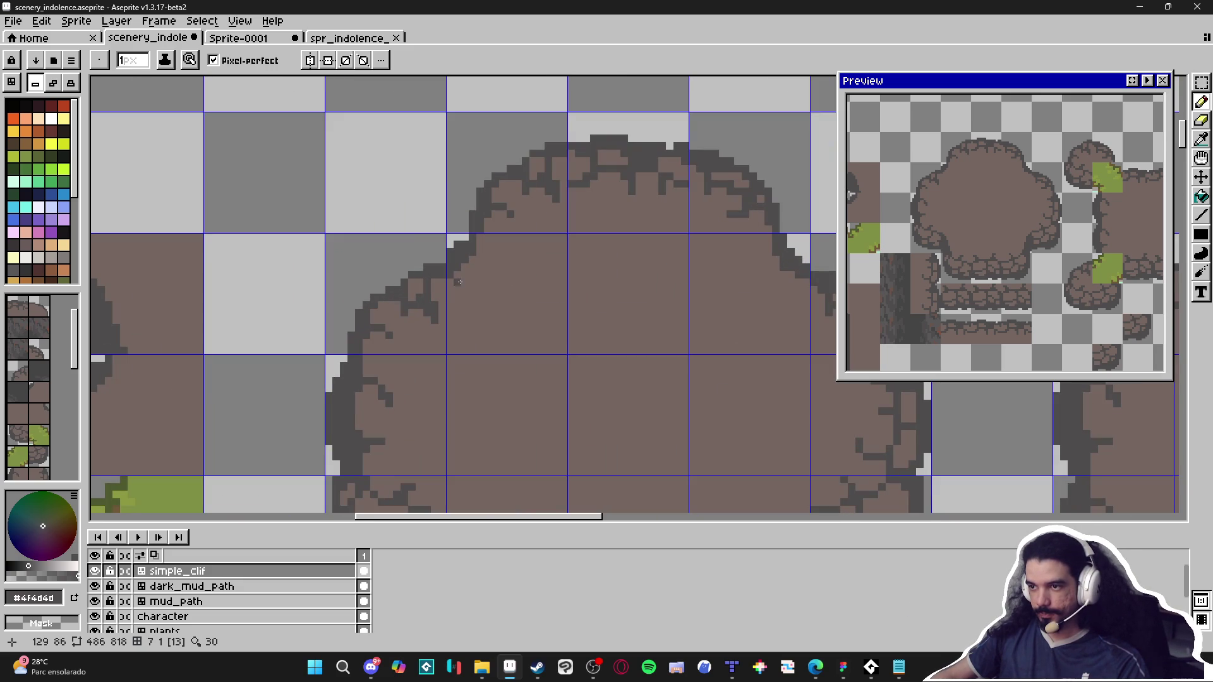
left_click(459, 277)
left_click_drag(466, 281, 473, 281)
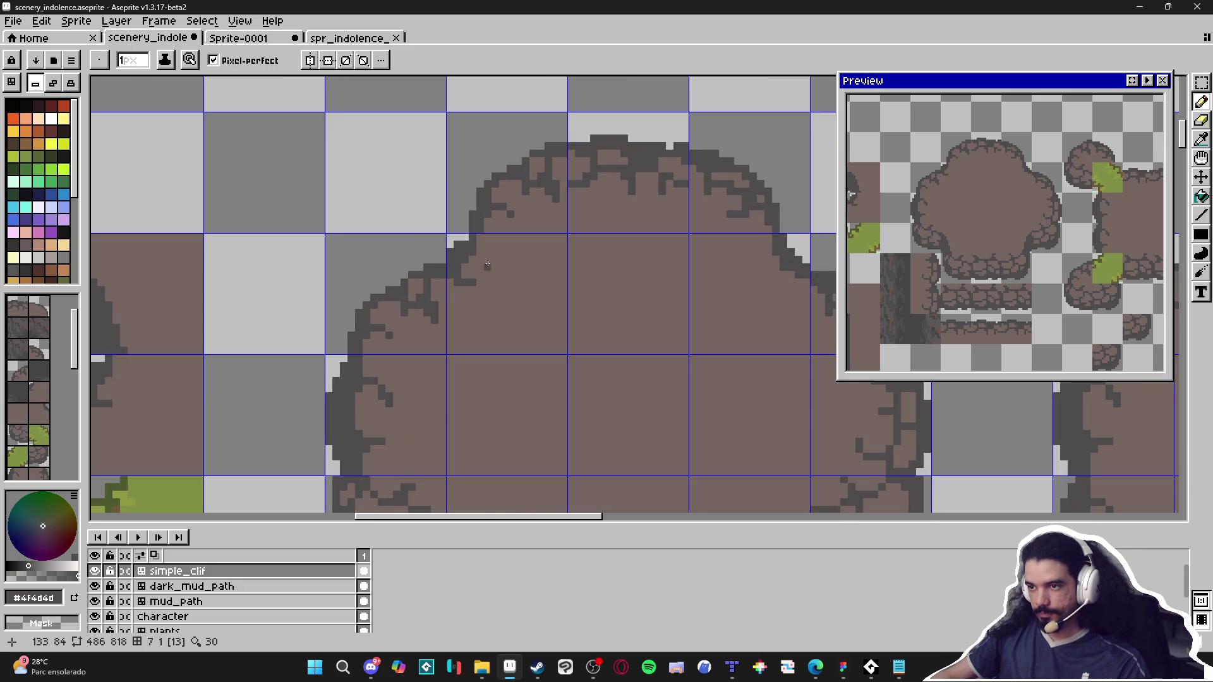
scroll(480, 255, "down", 2)
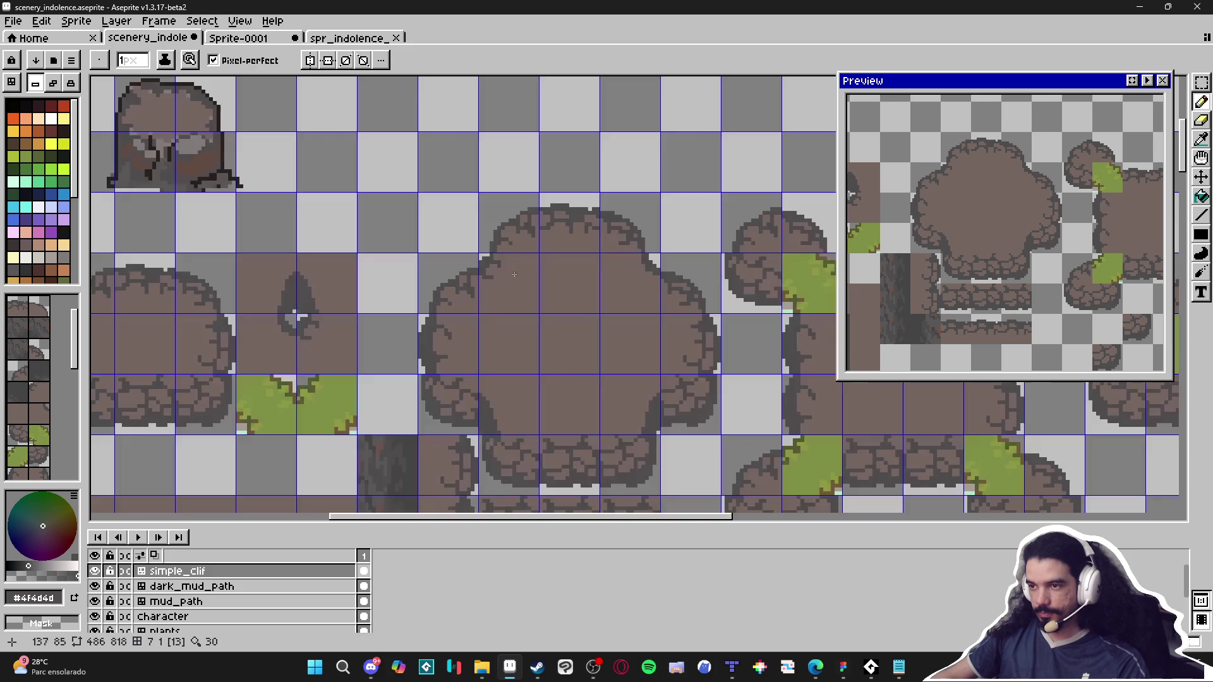
scroll(620, 277, "up", 2)
left_click(652, 278)
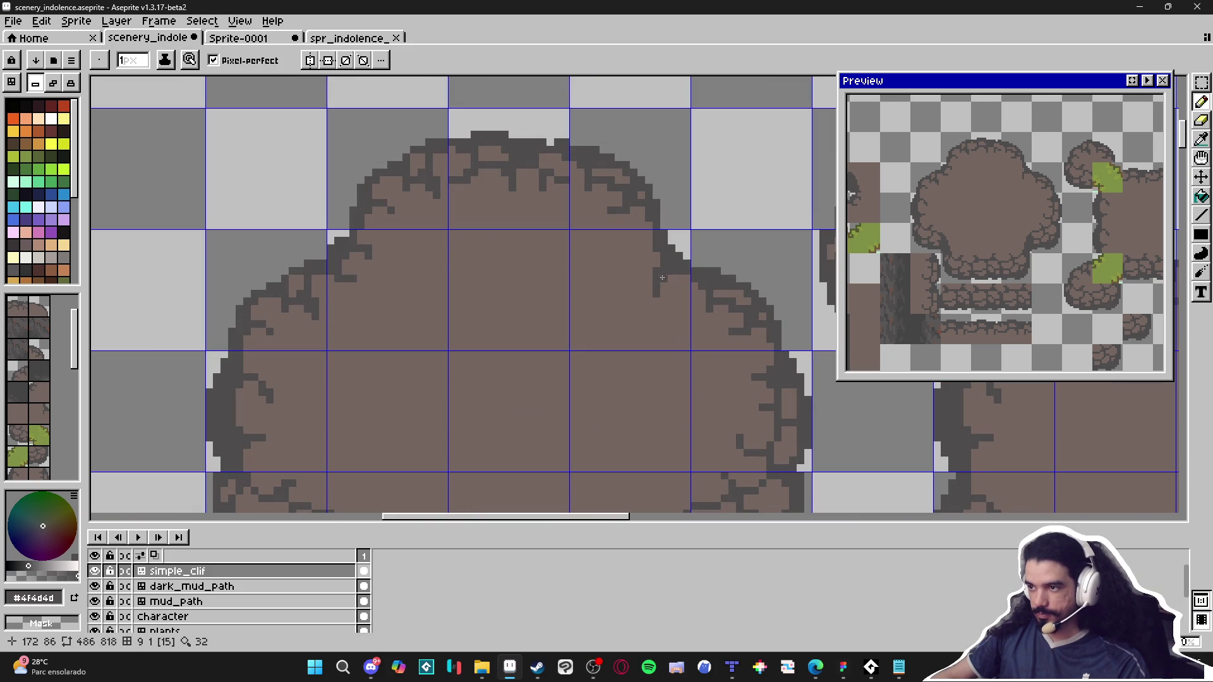
Step: Draw a short dark crack notched into the cliff's upper rim
scroll(666, 280, "down", 1)
scroll(666, 280, "down", 3)
scroll(654, 281, "up", 5)
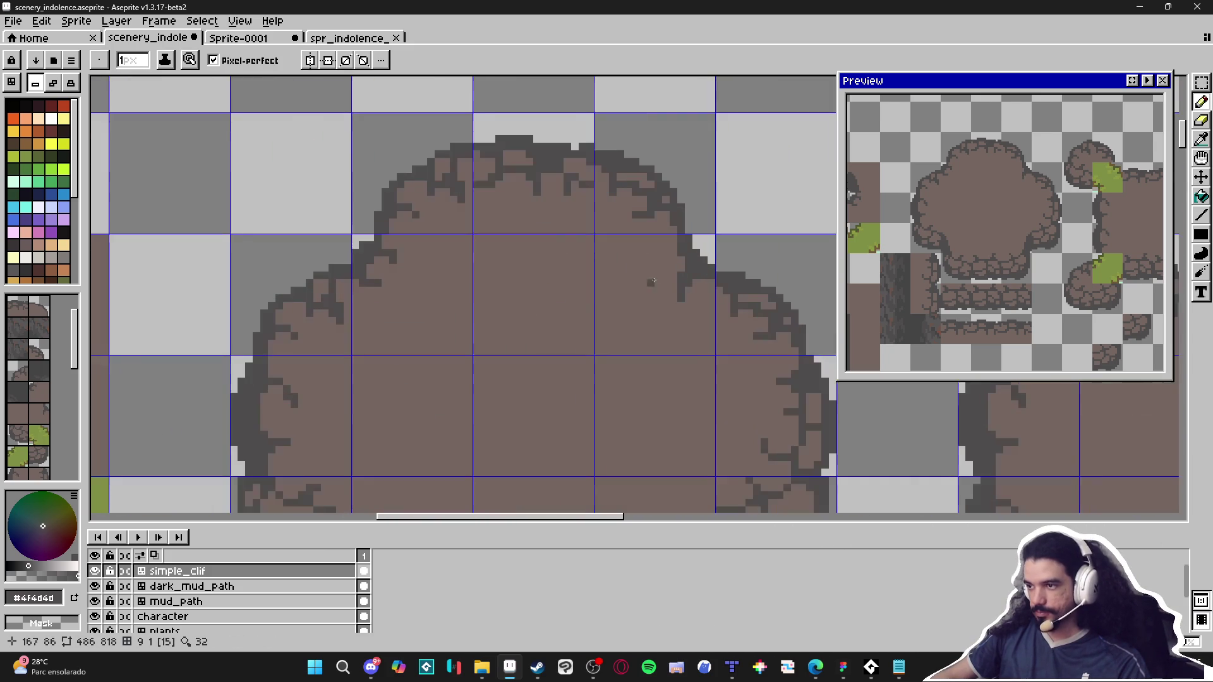
left_click_drag(671, 252, 650, 266)
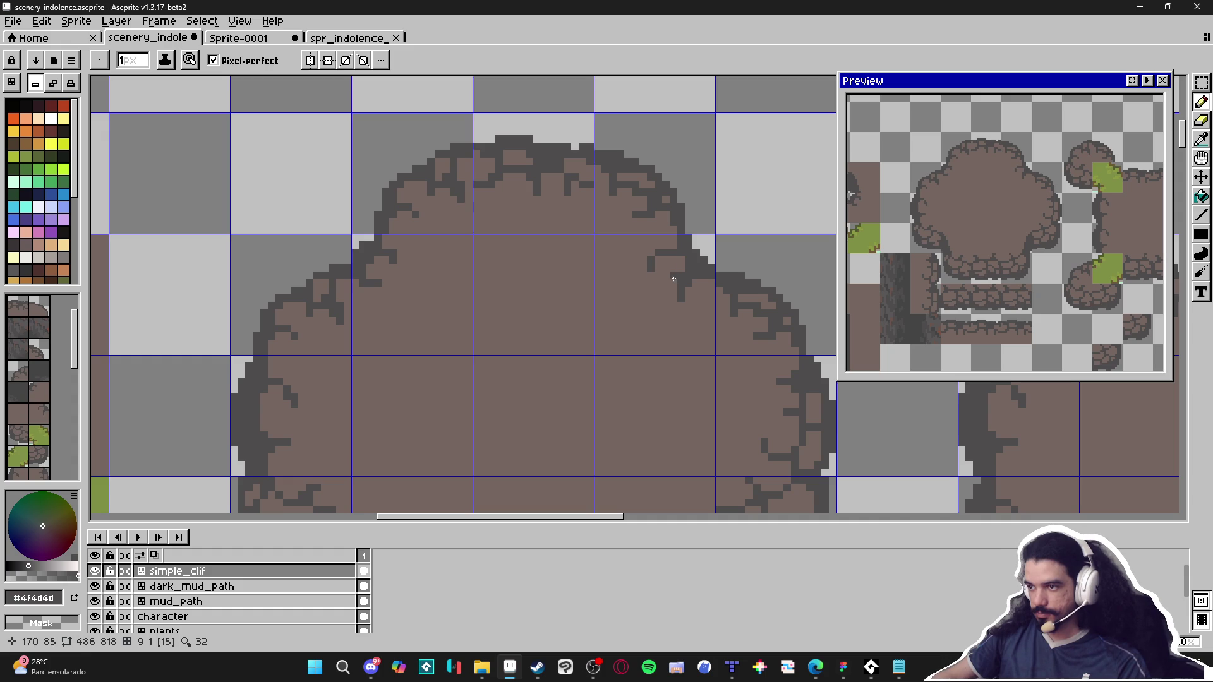
scroll(674, 279, "down", 3)
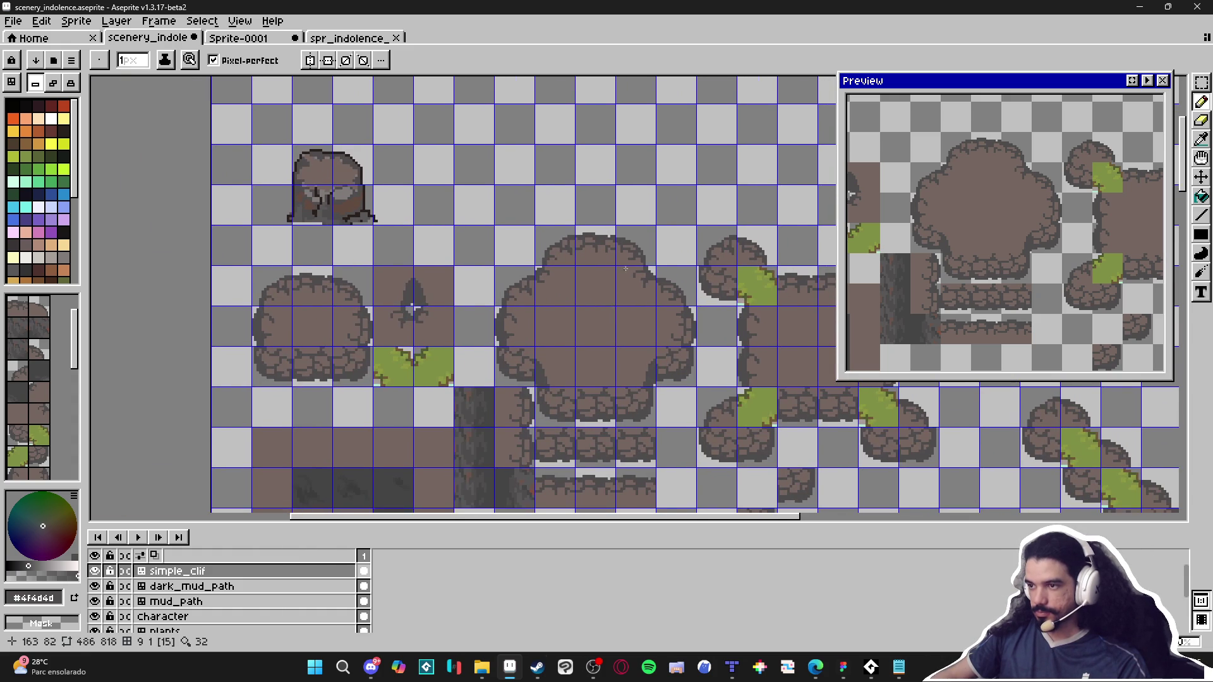
scroll(625, 269, "up", 3)
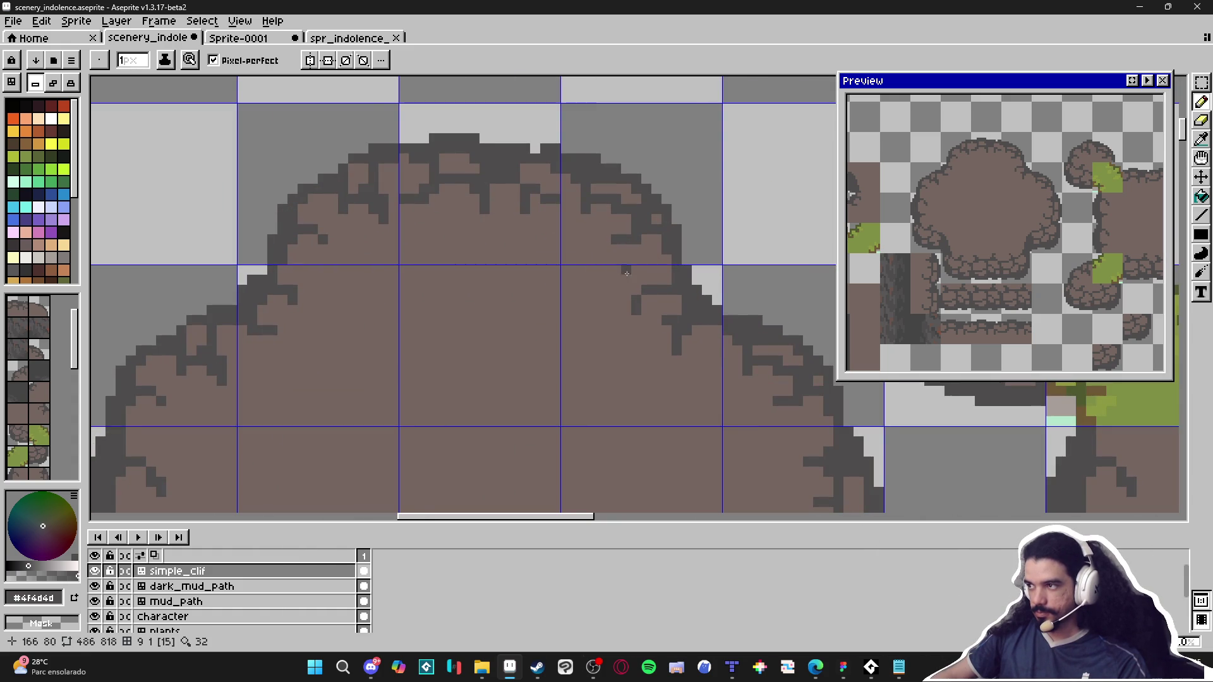
scroll(626, 273, "up", 2)
scroll(638, 312, "down", 3)
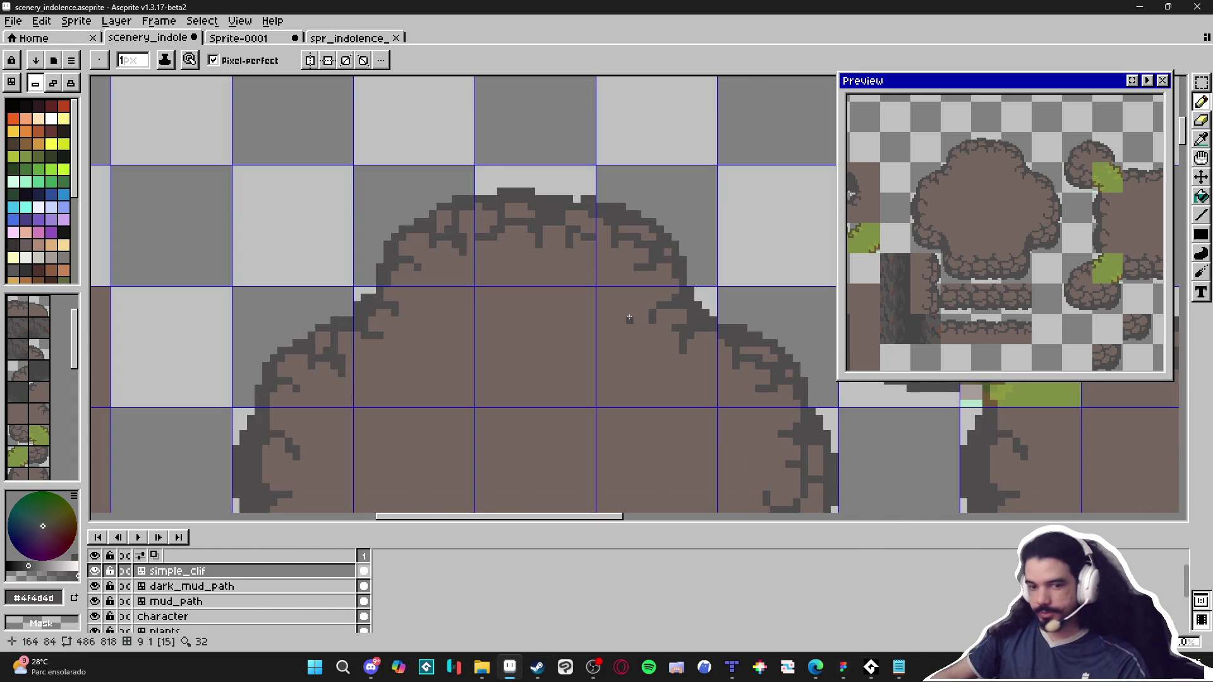
scroll(622, 347, "down", 4)
scroll(599, 374, "up", 1)
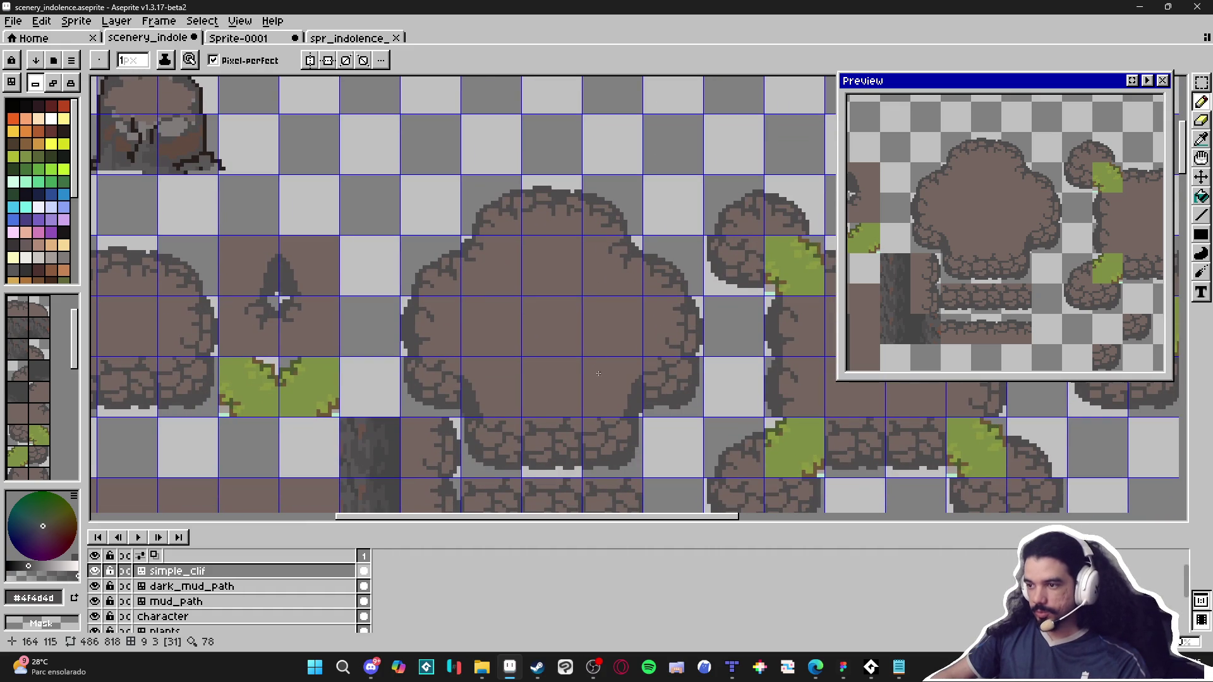
Step: Draw dark grey pixels along the plateau's lower-left outline
scroll(597, 386, "up", 3)
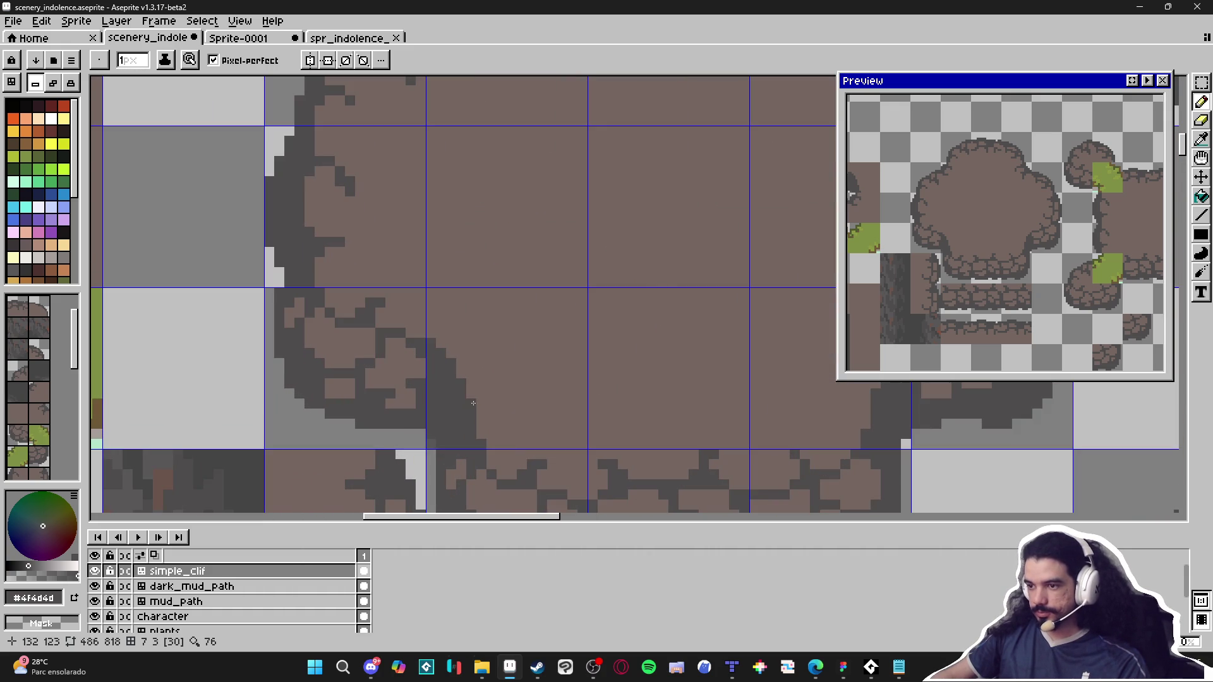
mouse_move(498, 404)
left_mouse_down()
mouse_move(522, 427)
mouse_move(504, 443)
left_mouse_up()
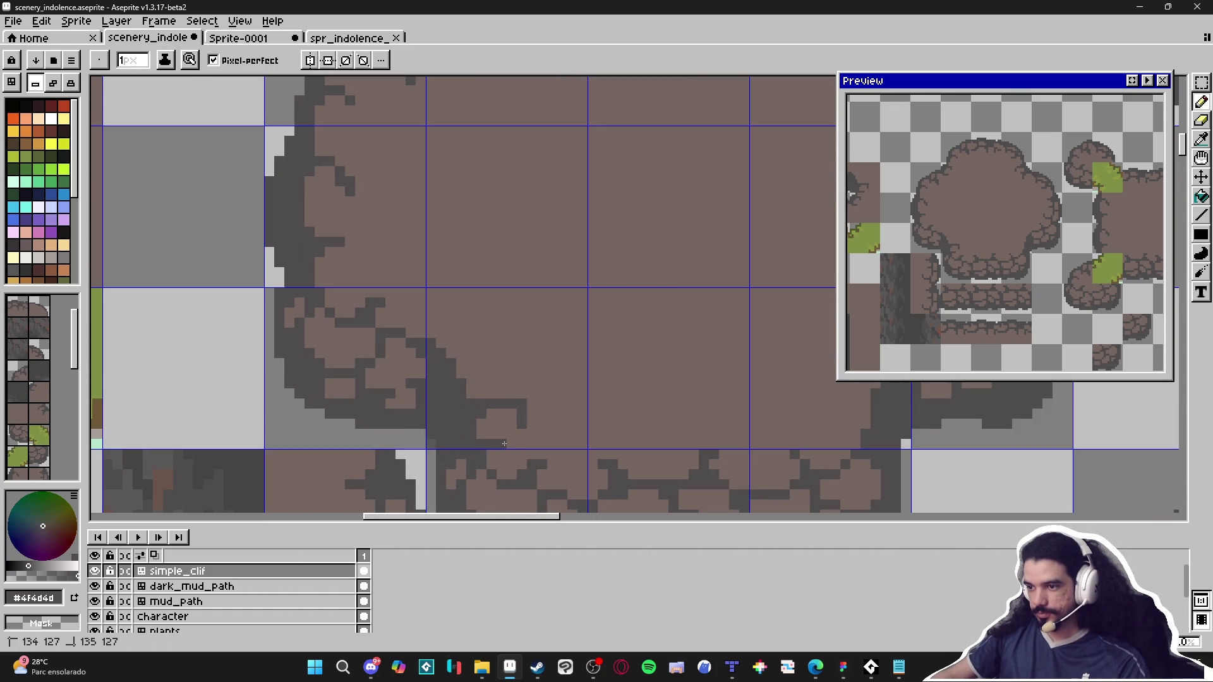
left_click(474, 391)
left_click(471, 374)
left_click_drag(481, 364, 487, 366)
left_click(513, 366)
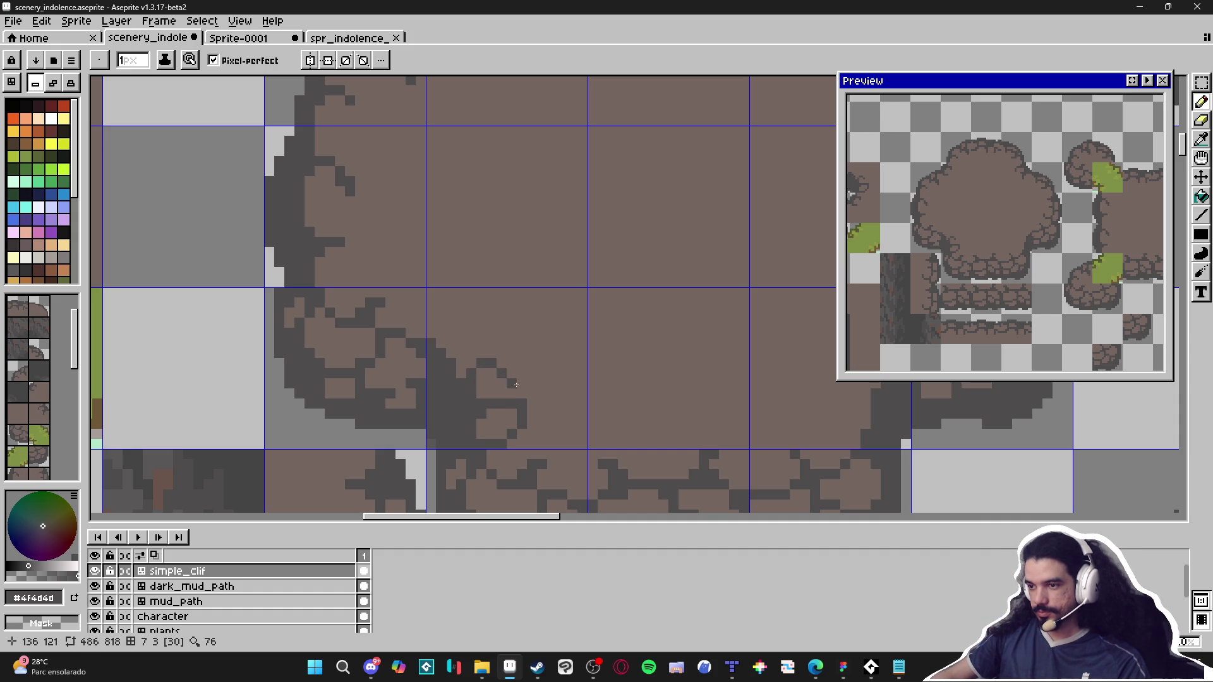
Step: Repaint stray dark pixels with brown #756661, undoing a mistake
scroll(528, 406, "down", 2)
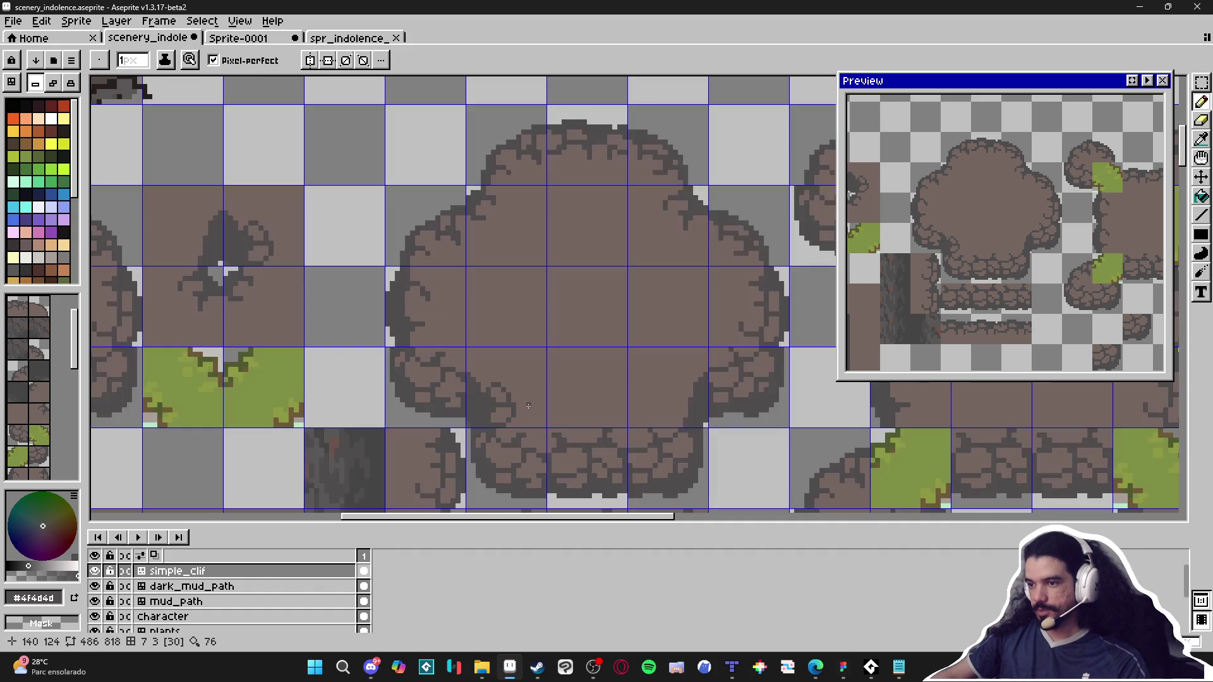
scroll(516, 394, "up", 2)
left_click(508, 389, "alt")
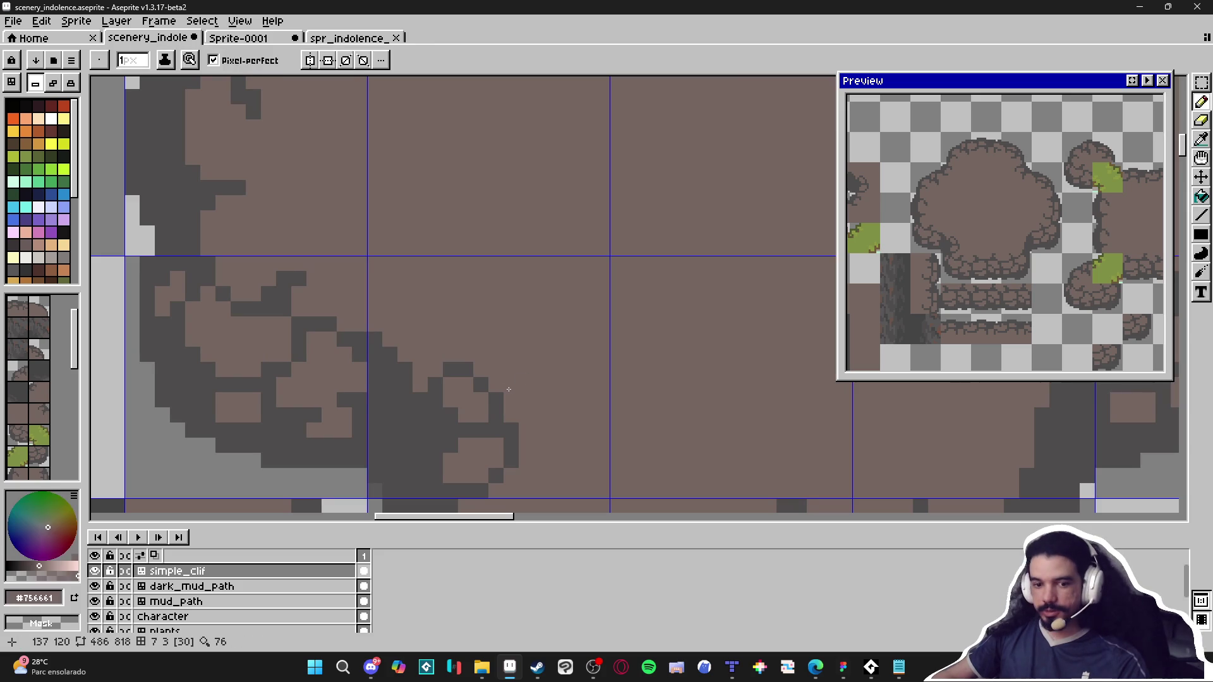
left_click(480, 385)
left_click(510, 445)
key("ctrl+z")
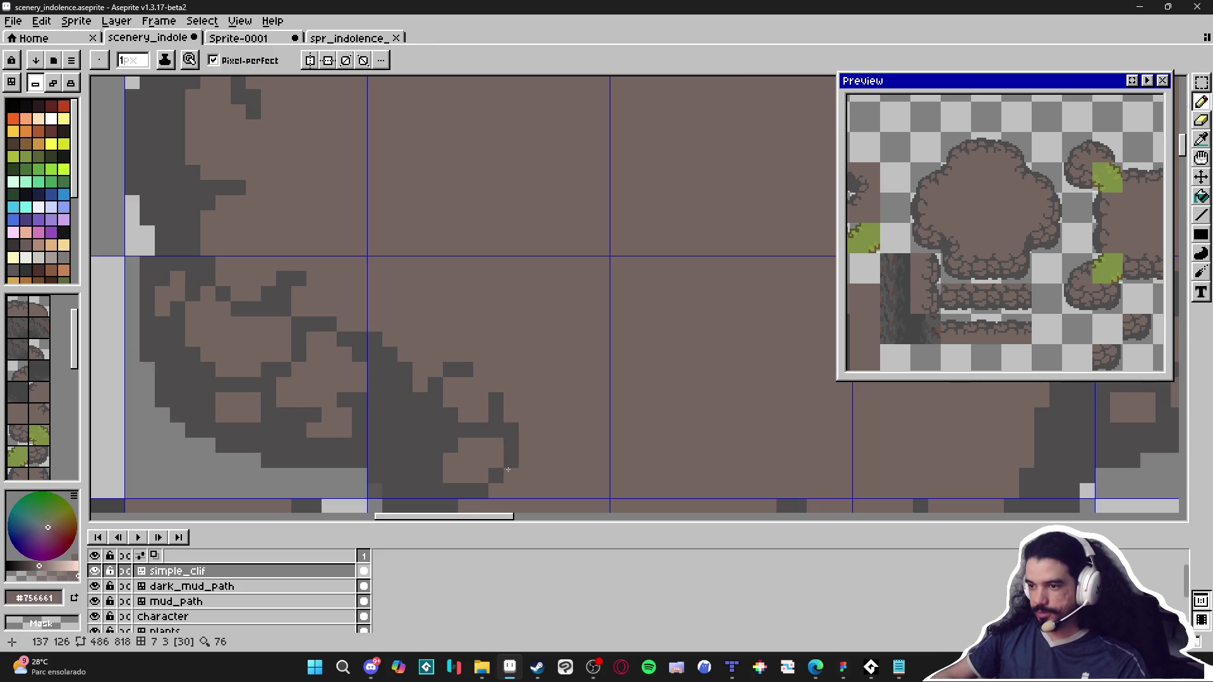
left_click(466, 430)
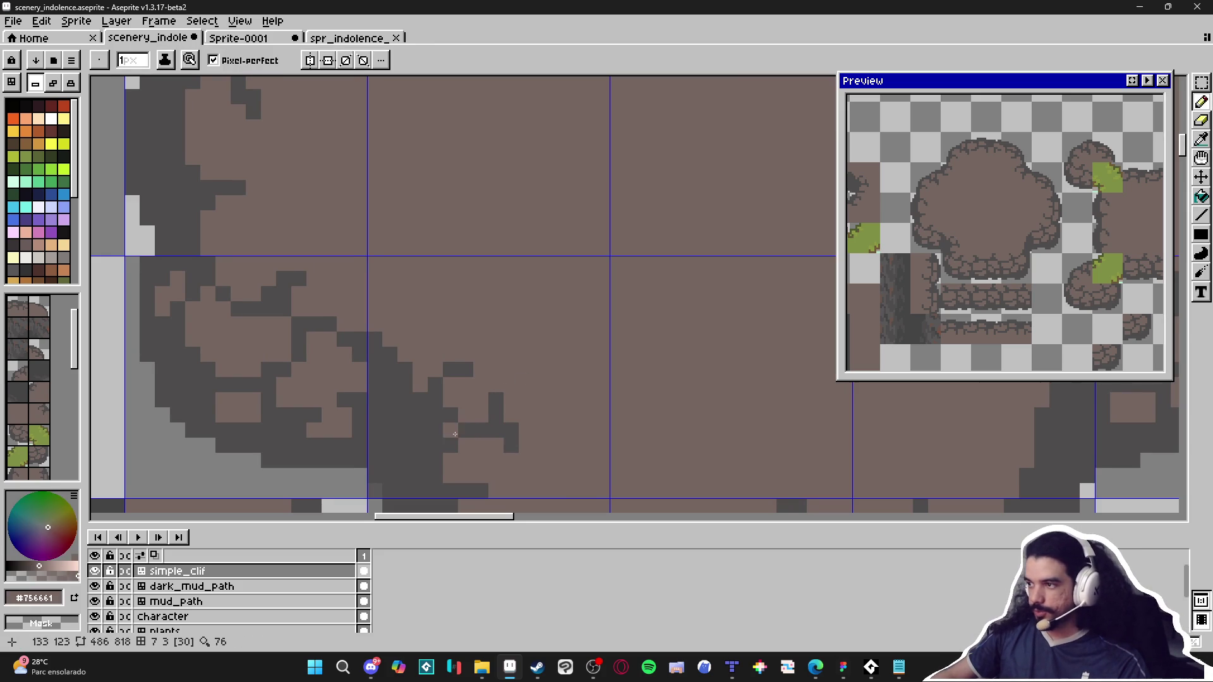
Step: Re-pick the dark grey and draw a jagged crack down the lower-left corner
key("alt")
left_click(426, 386, "alt")
left_click_drag(399, 335, 426, 393)
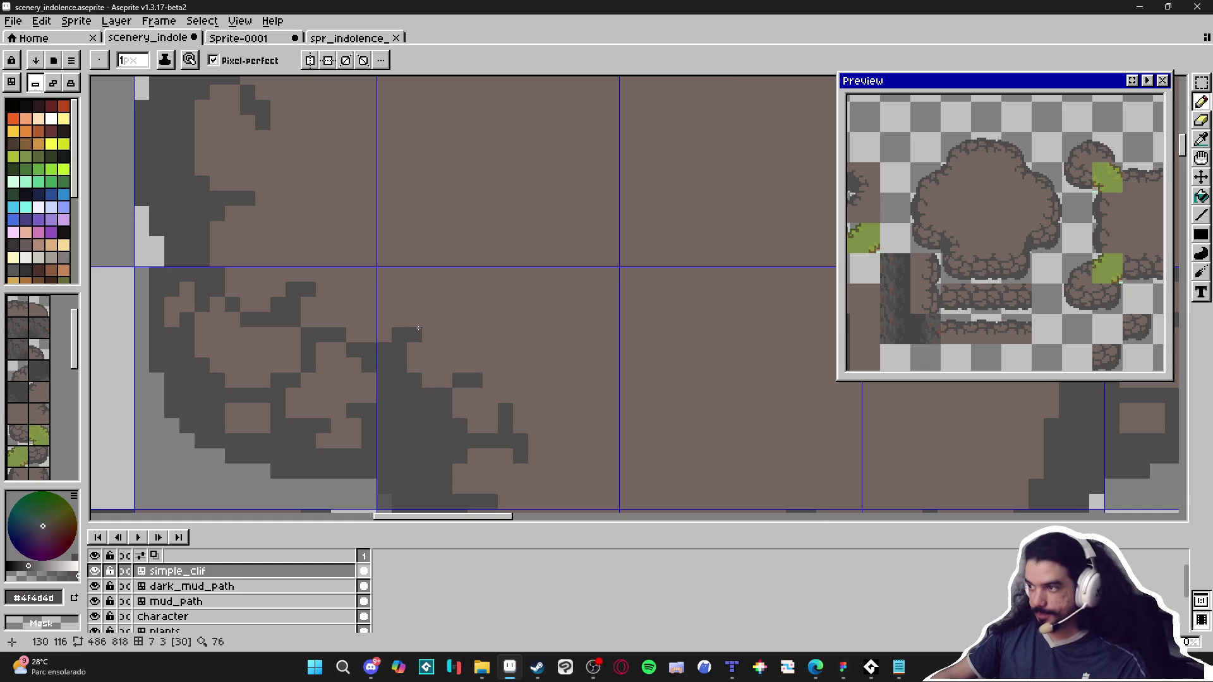
scroll(459, 348, "down", 3)
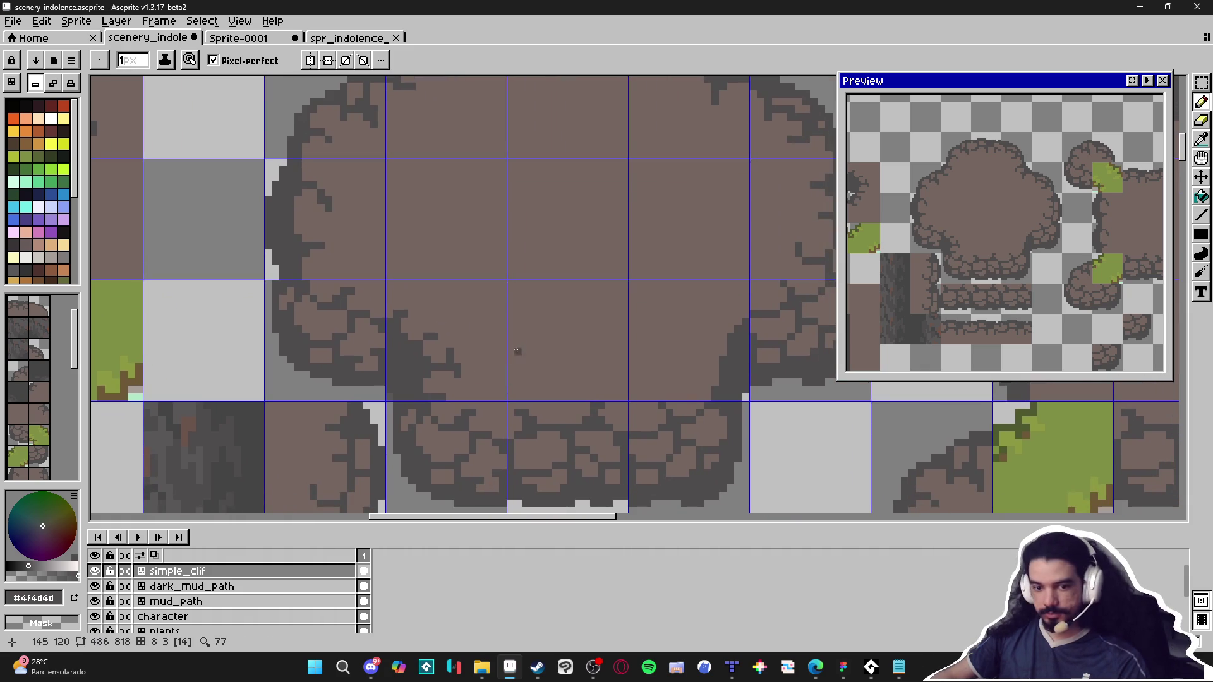
Step: Paint a dark strip and crack pixels branching inward from the plateau's lower-right rim
scroll(573, 381, "down", 1)
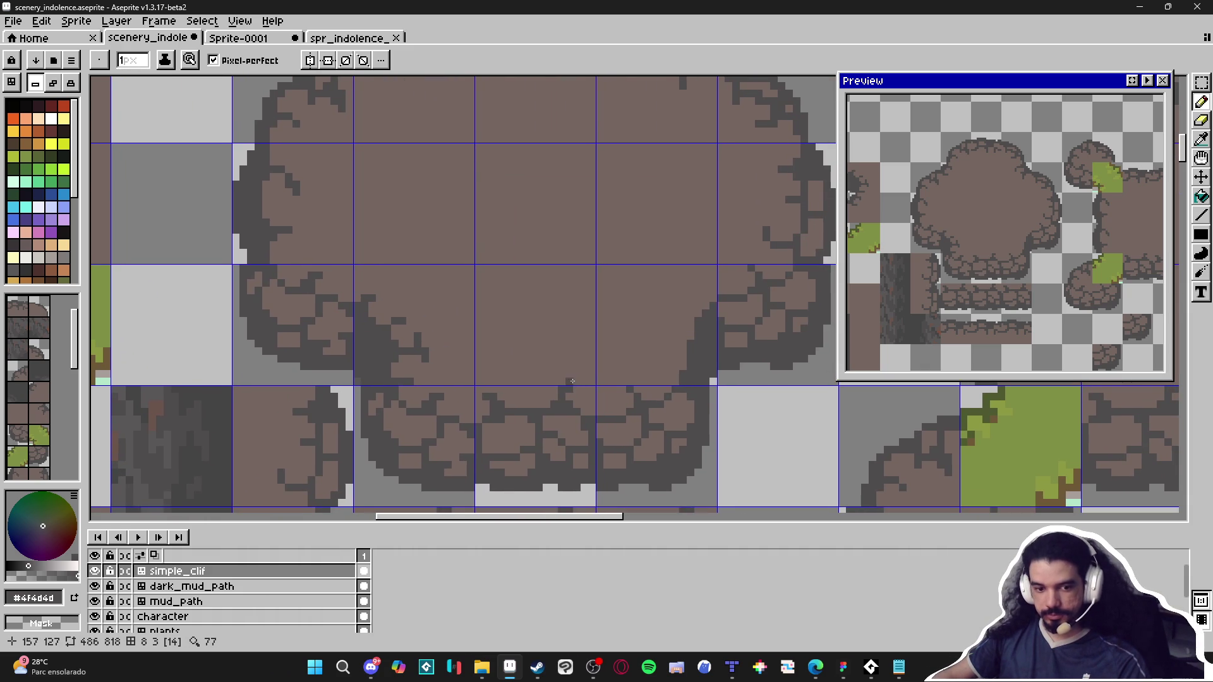
scroll(572, 381, "up", 1)
scroll(689, 377, "up", 1)
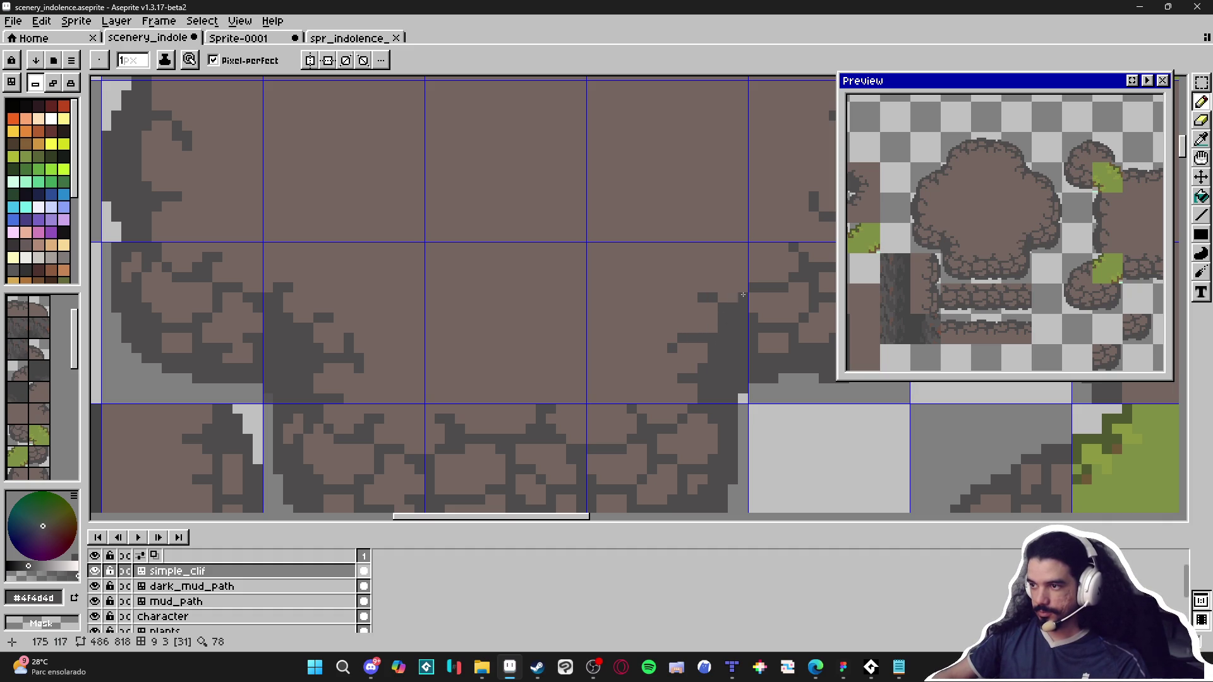
left_click_drag(740, 291, 741, 263)
left_click(722, 257)
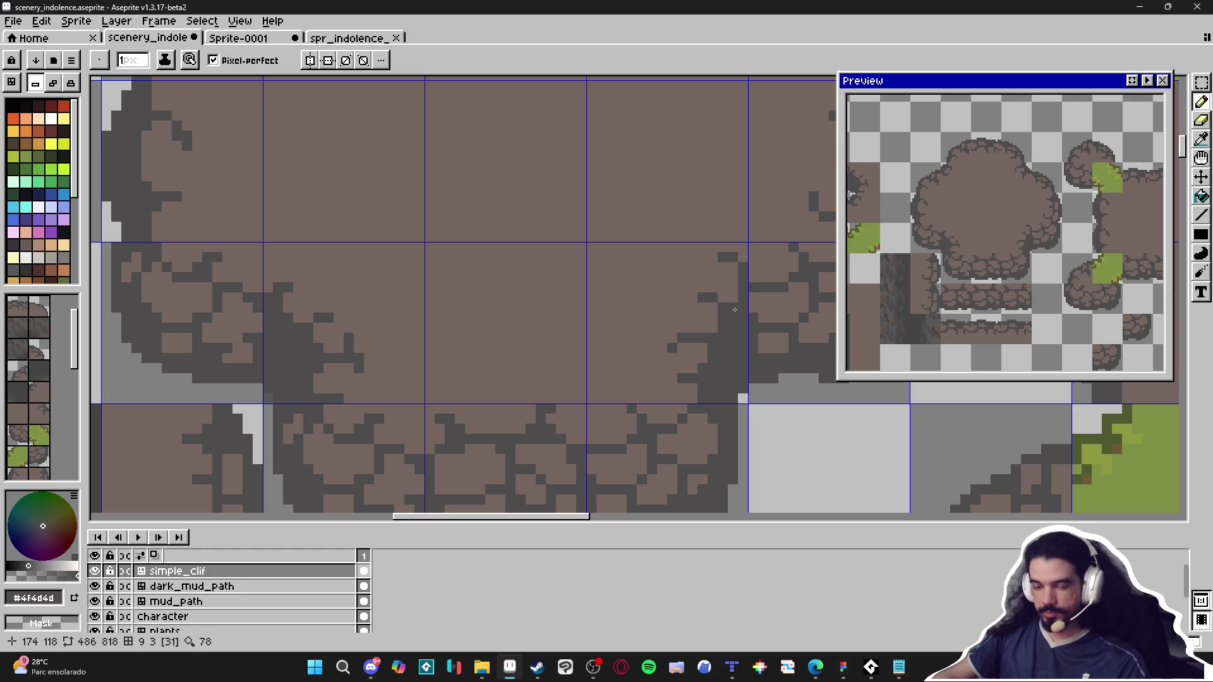
left_click_drag(692, 296, 681, 273)
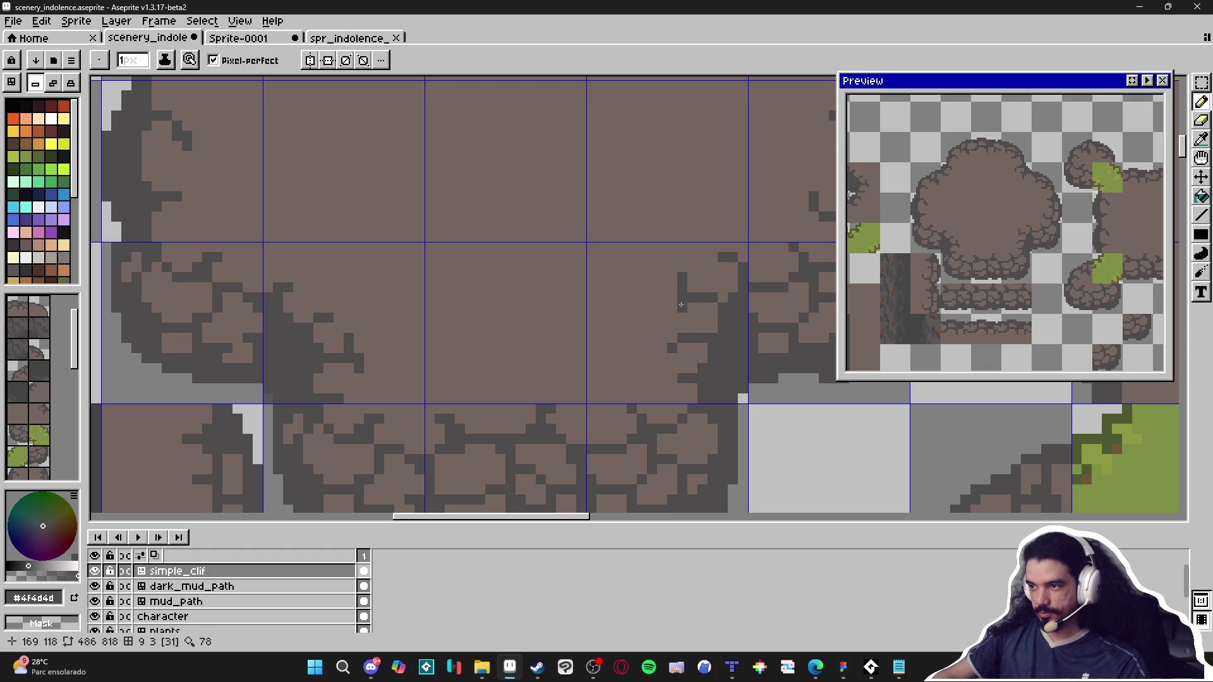
scroll(684, 303, "down", 4)
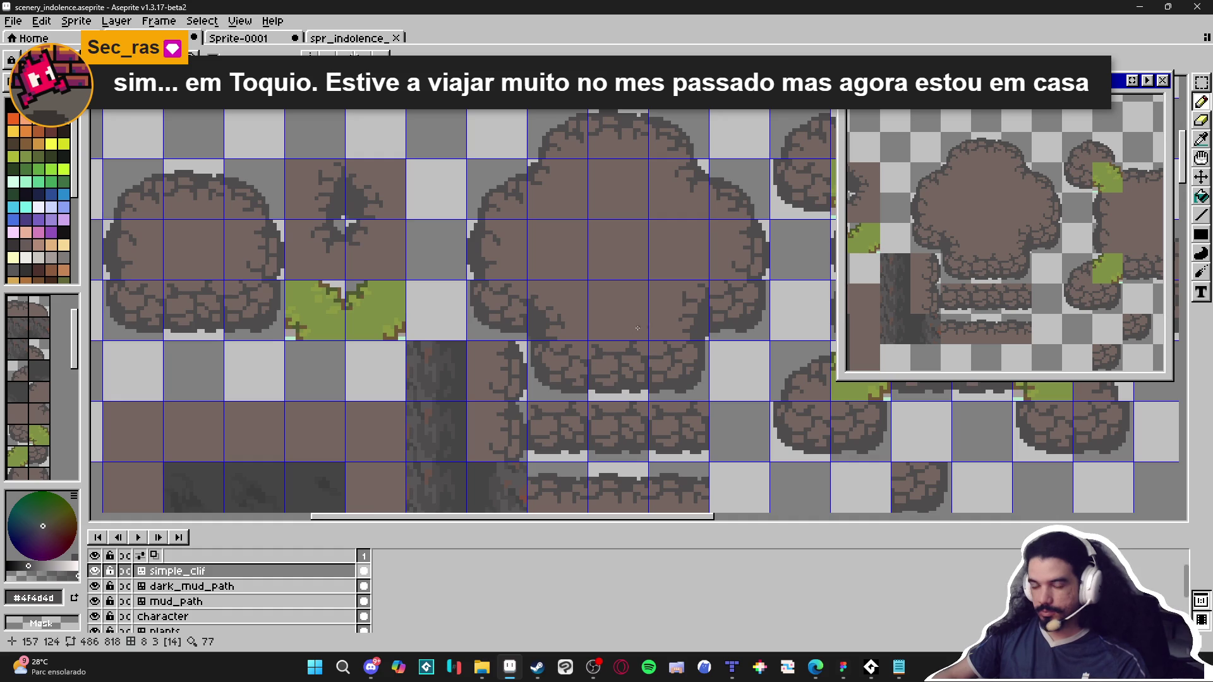
Step: Save scenery_indolence.aseprite with the new crack pixels
scroll(609, 317, "down", 1)
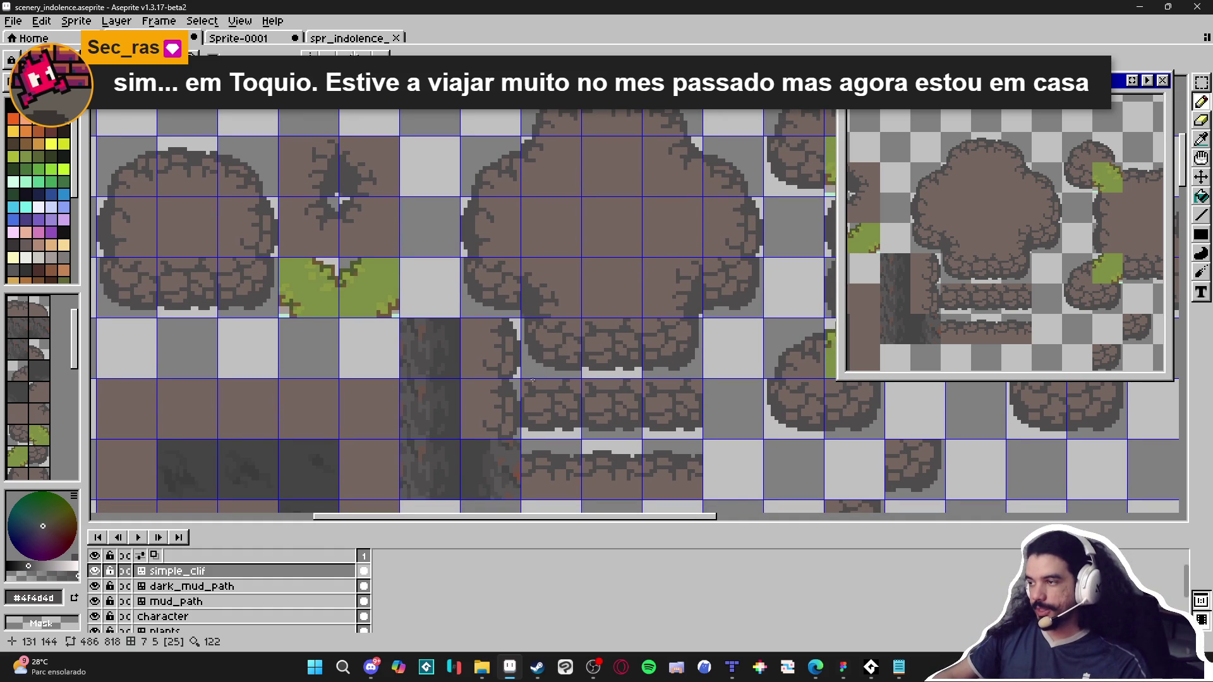
scroll(537, 368, "up", 1)
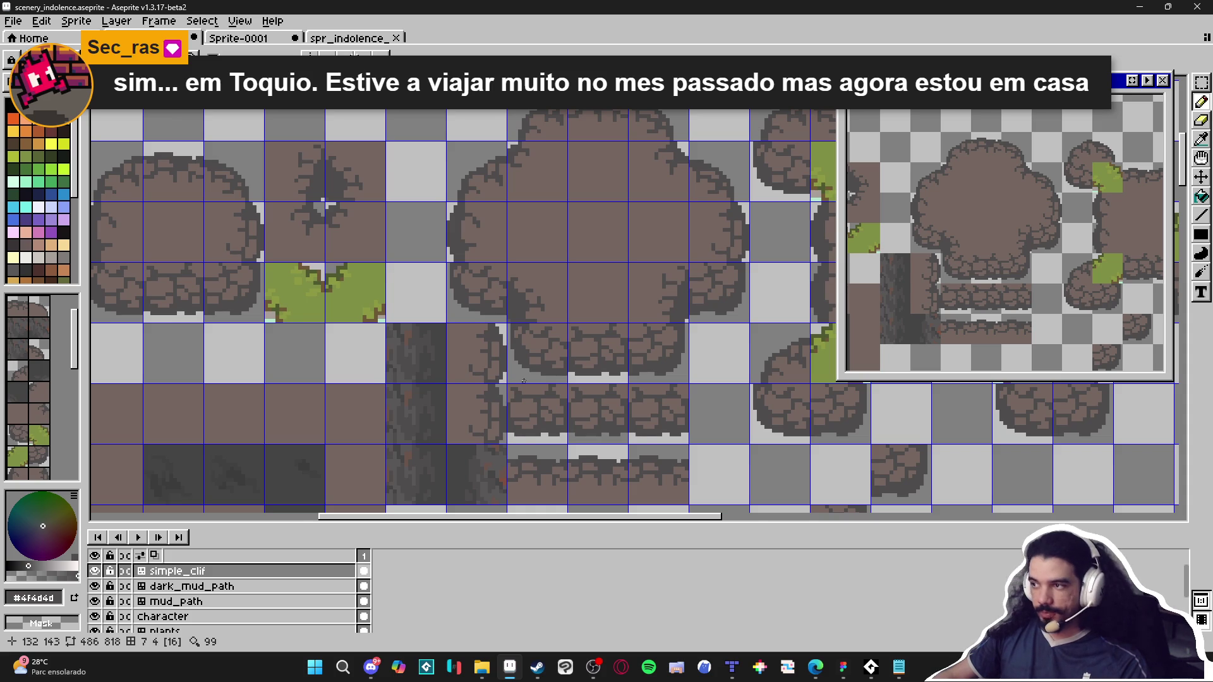
scroll(524, 381, "down", 3)
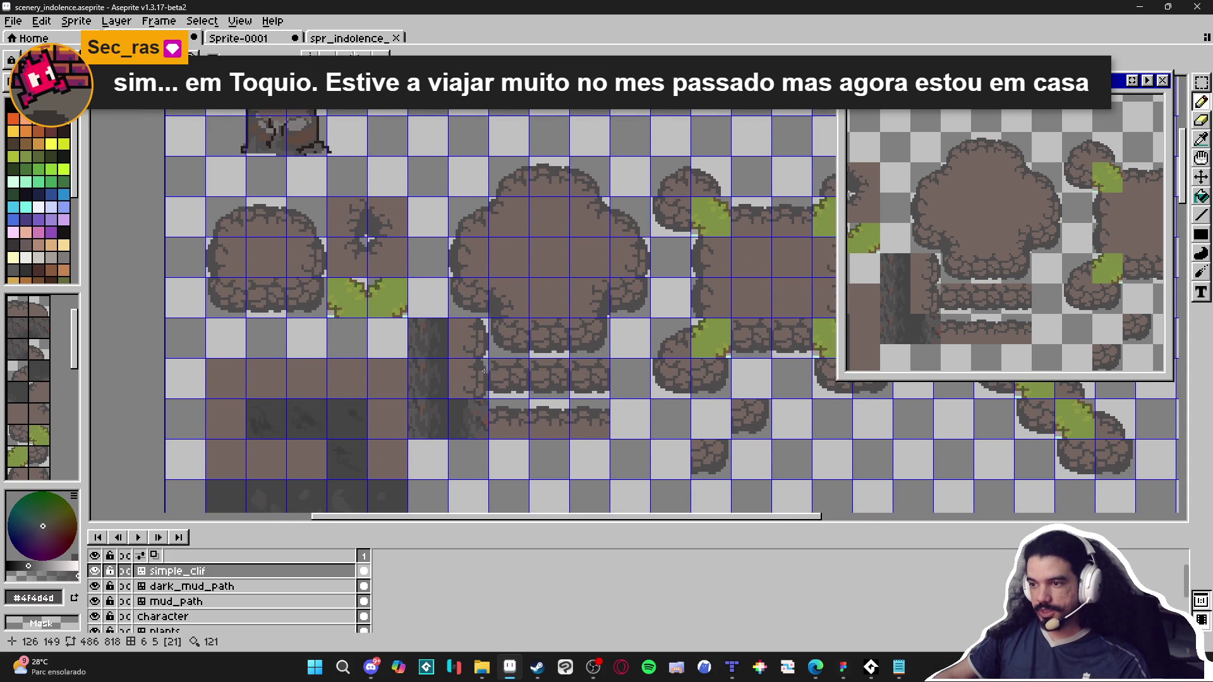
scroll(484, 371, "left", 1)
key("ctrl+s")
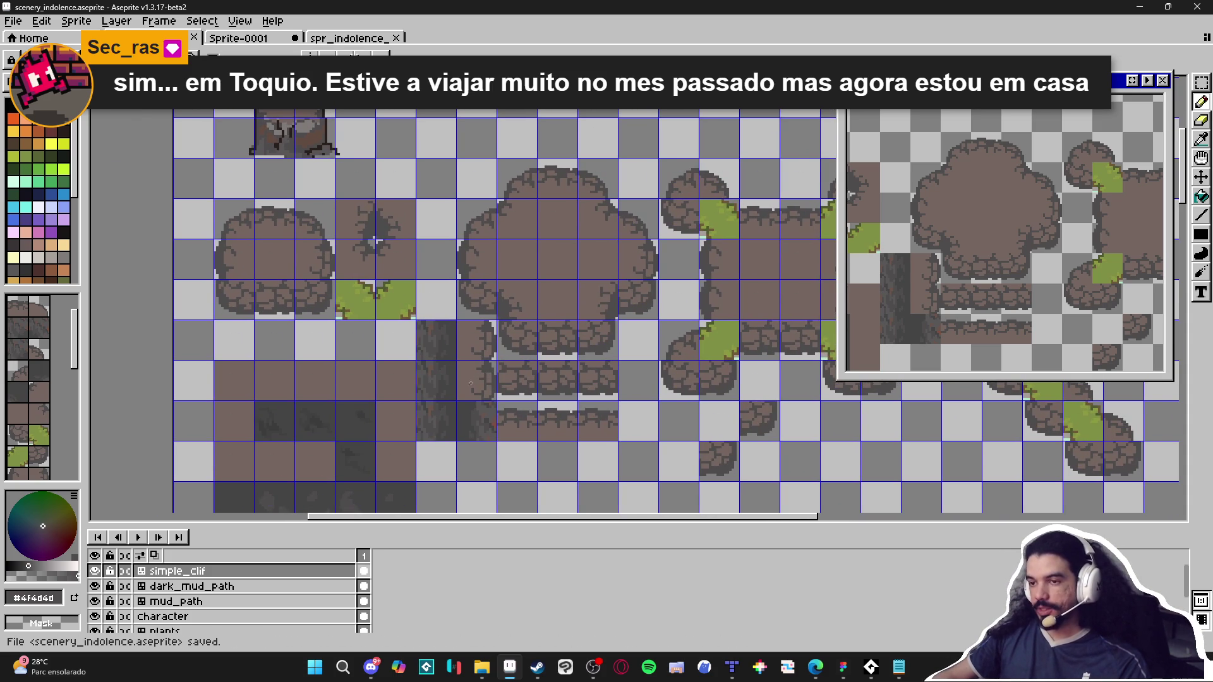
Step: Hide the tile grid to review the tiles, then turn it back on
key("Tab")
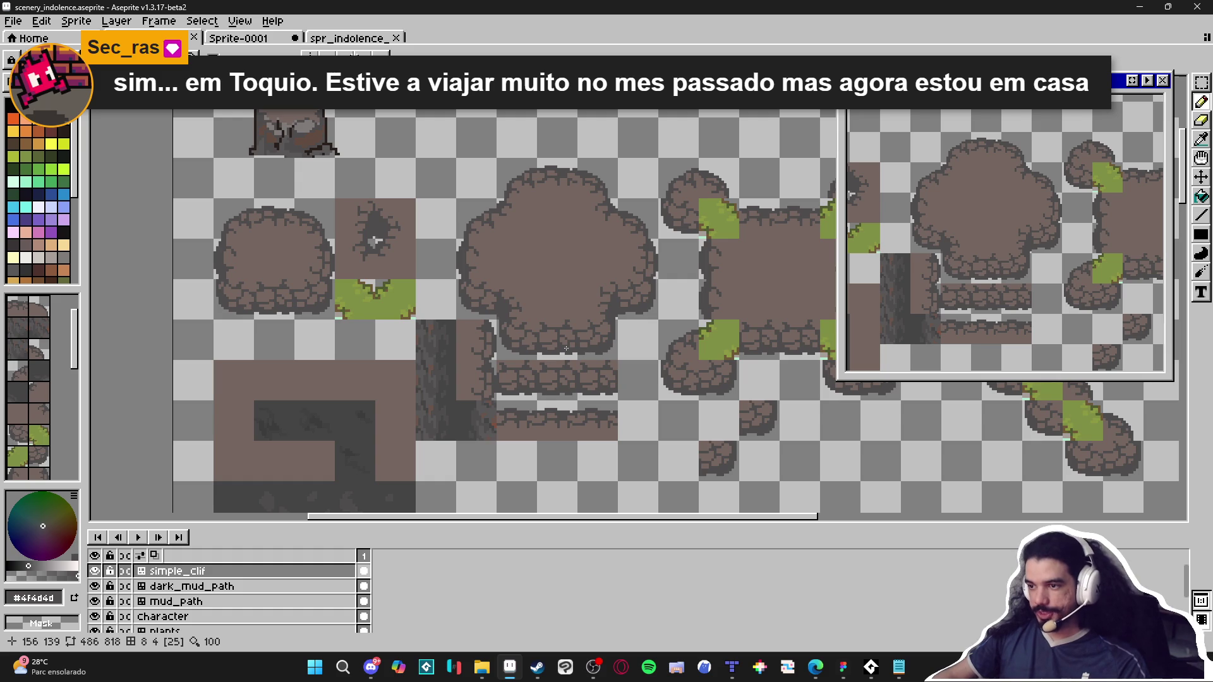
scroll(566, 347, "up", 1)
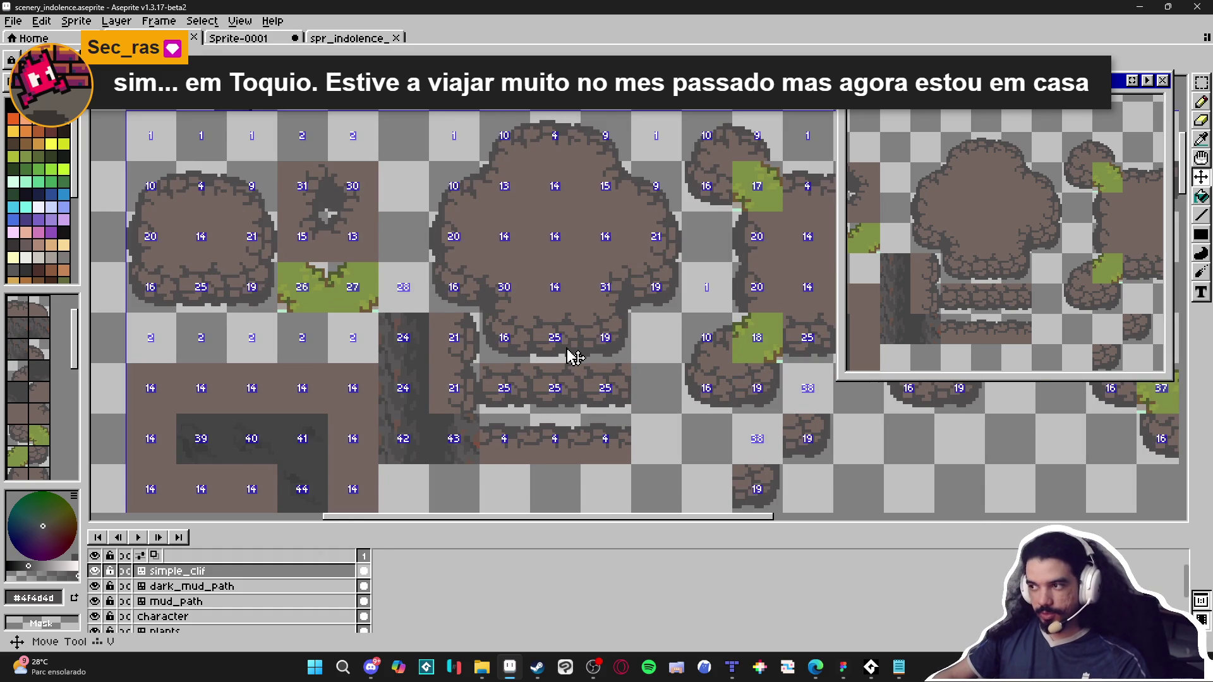
scroll(530, 352, "down", 1)
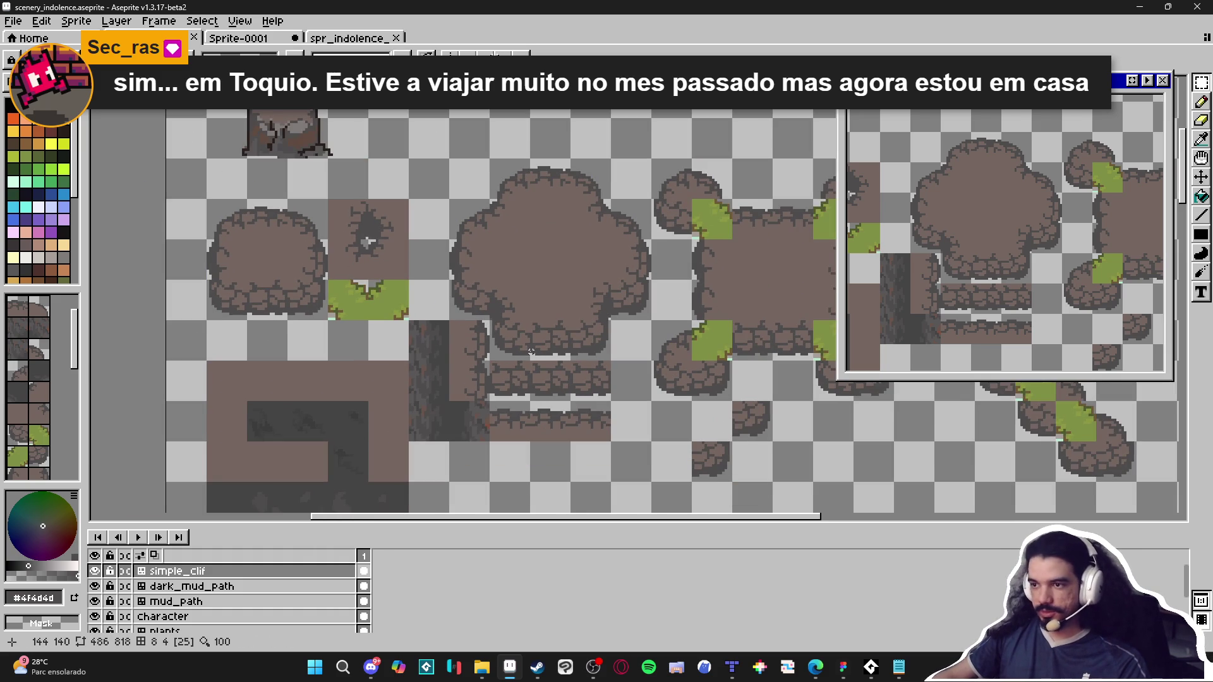
key("ctrl+apostrophe")
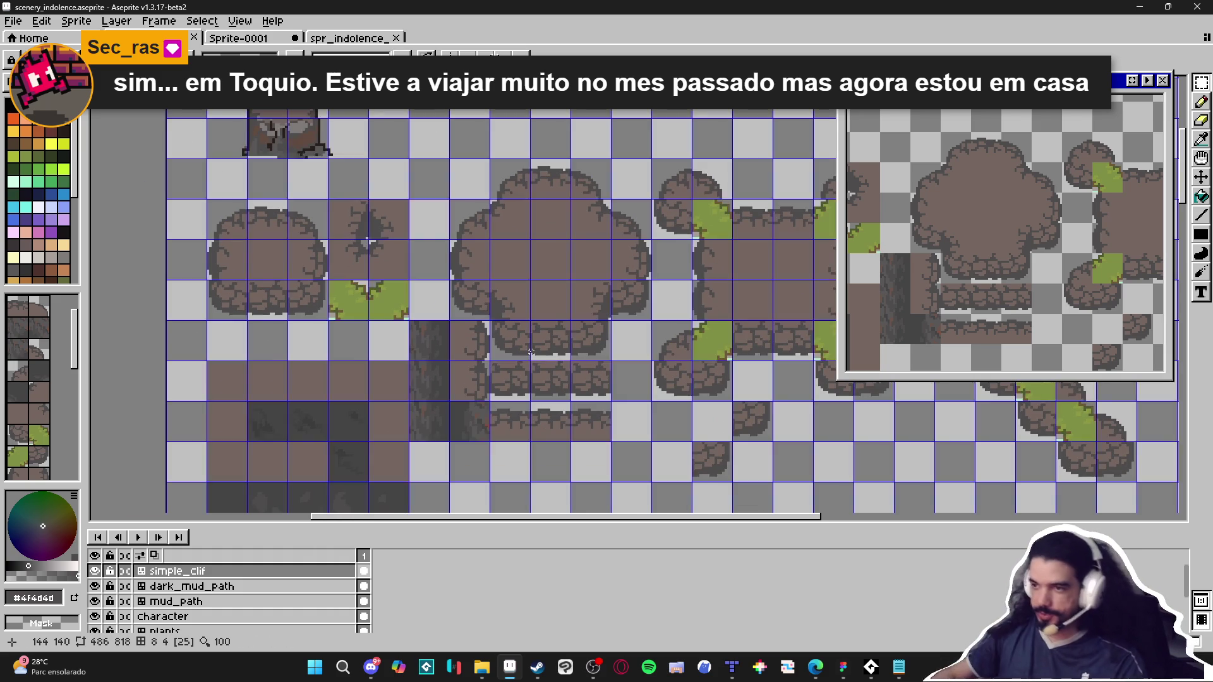
scroll(504, 312, "up", 2)
left_click(544, 268, "alt")
scroll(494, 305, "down", 2)
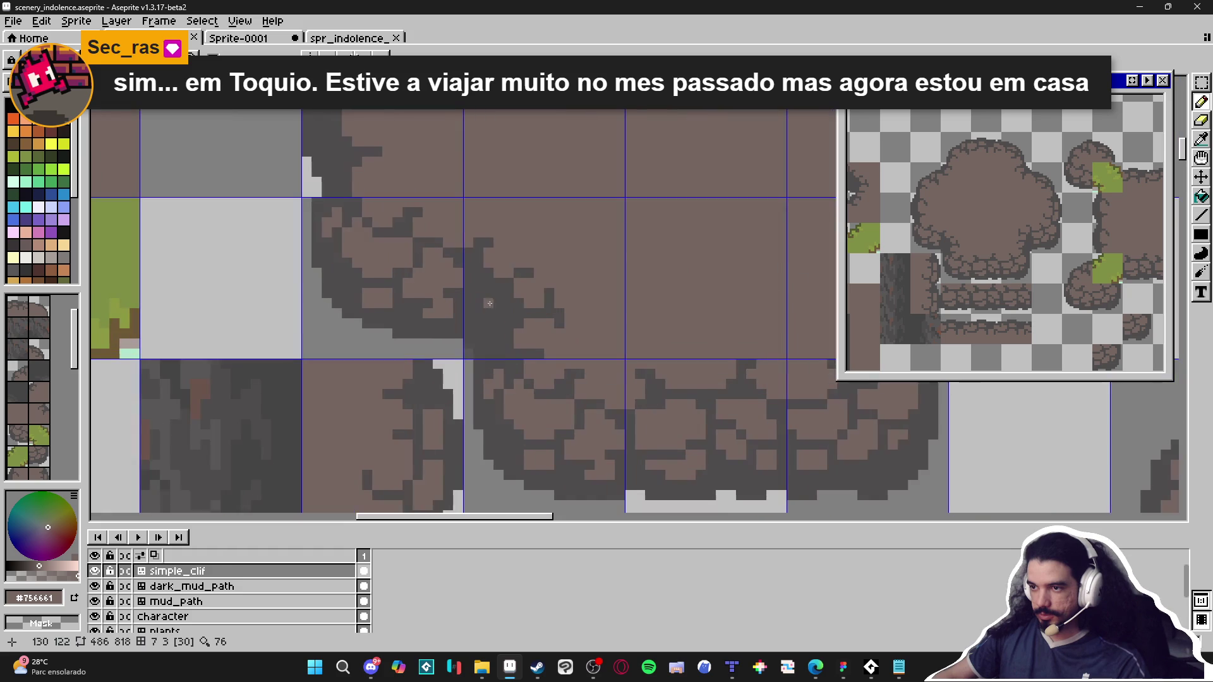
scroll(575, 328, "down", 1)
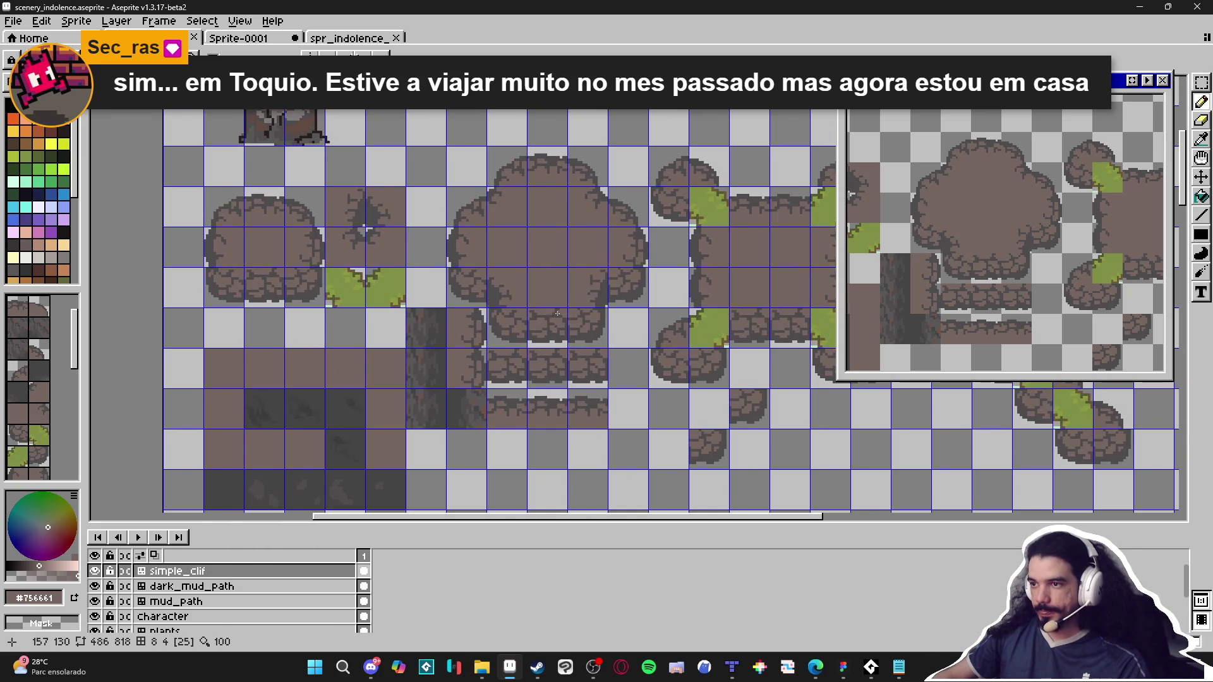
left_click_drag(505, 304, 501, 275)
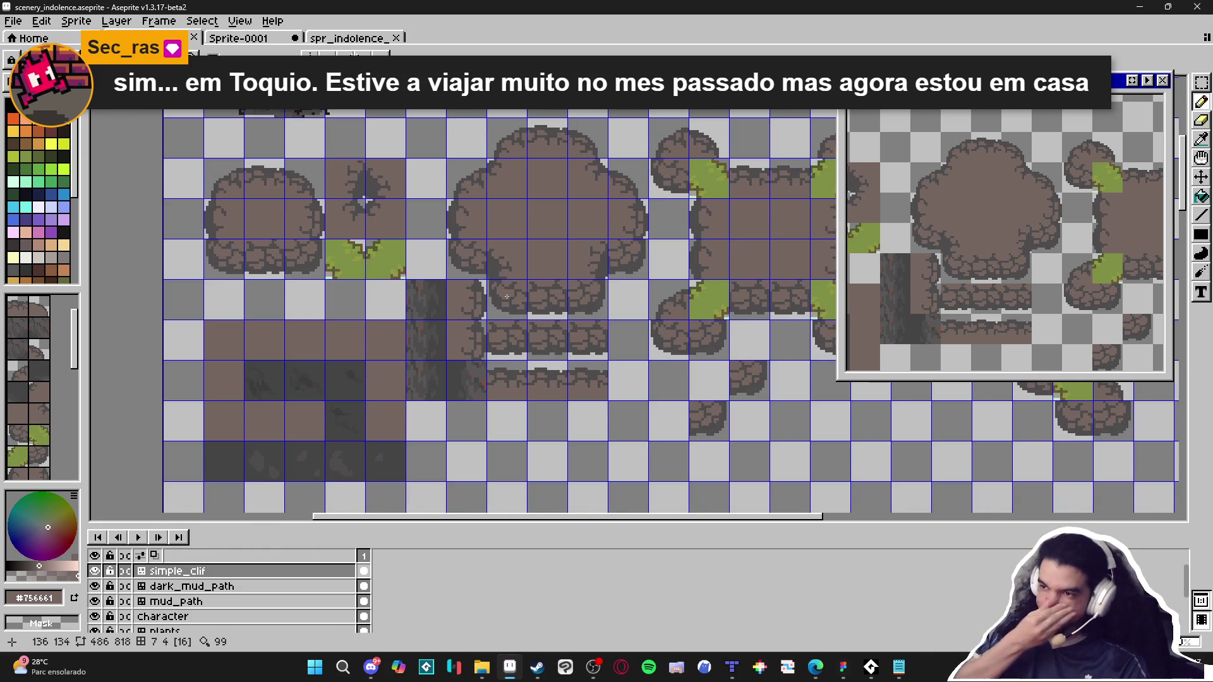
scroll(455, 294, "down", 1)
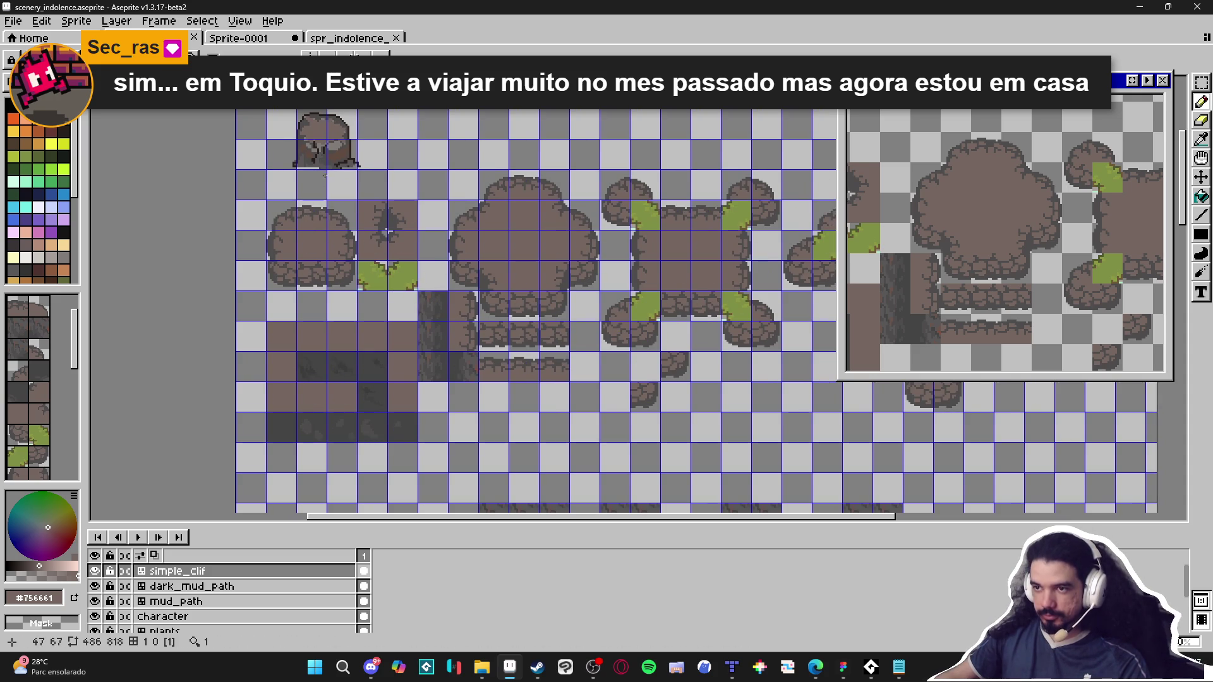
scroll(325, 175, "up", 9)
scroll(328, 307, "down", 6)
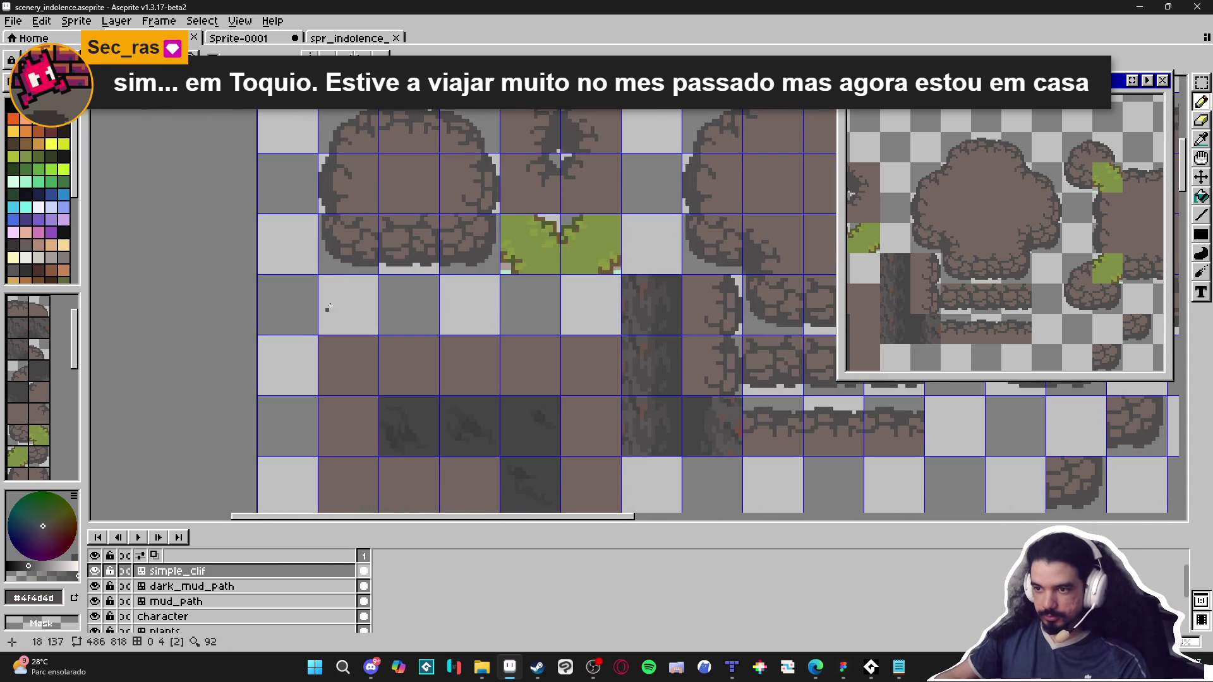
scroll(328, 308, "up", 4)
scroll(406, 257, "down", 4)
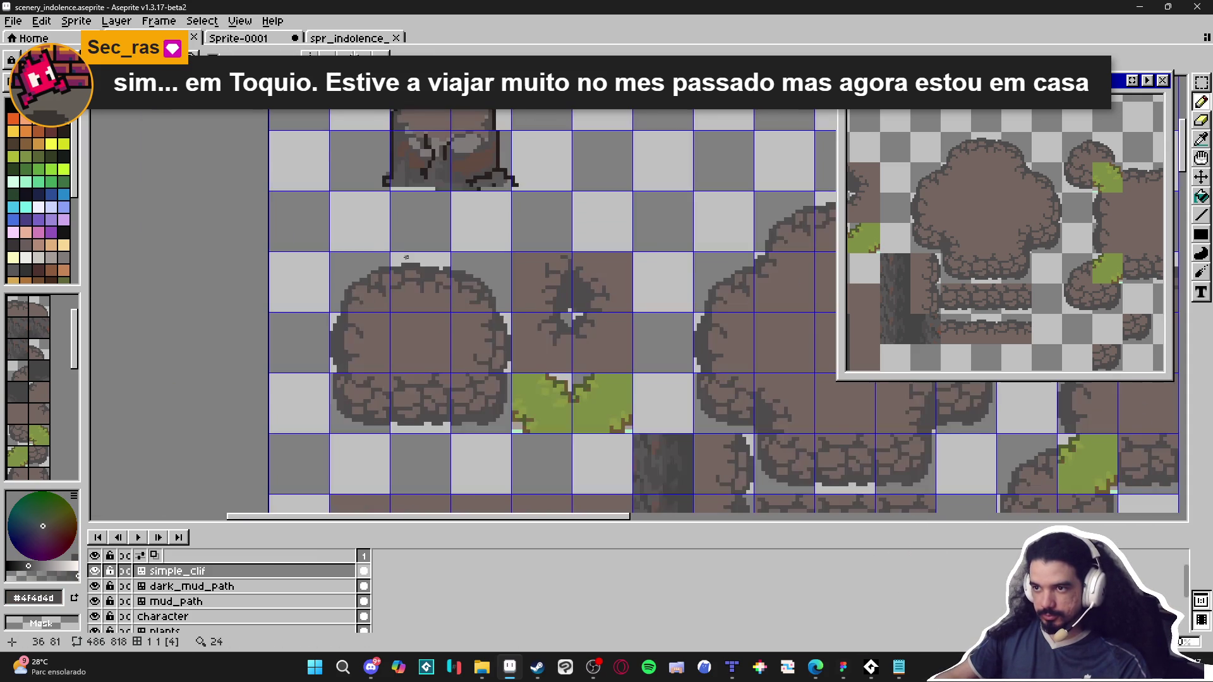
scroll(407, 258, "up", 3)
scroll(433, 120, "down", 2)
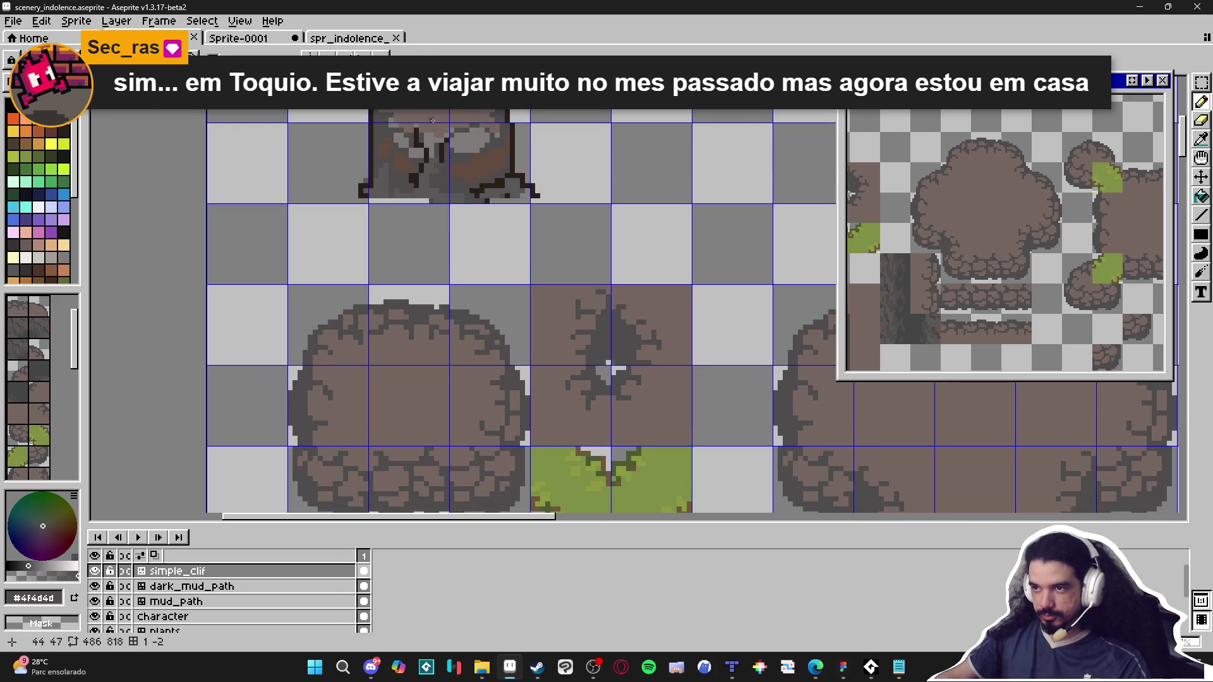
scroll(390, 194, "down", 2)
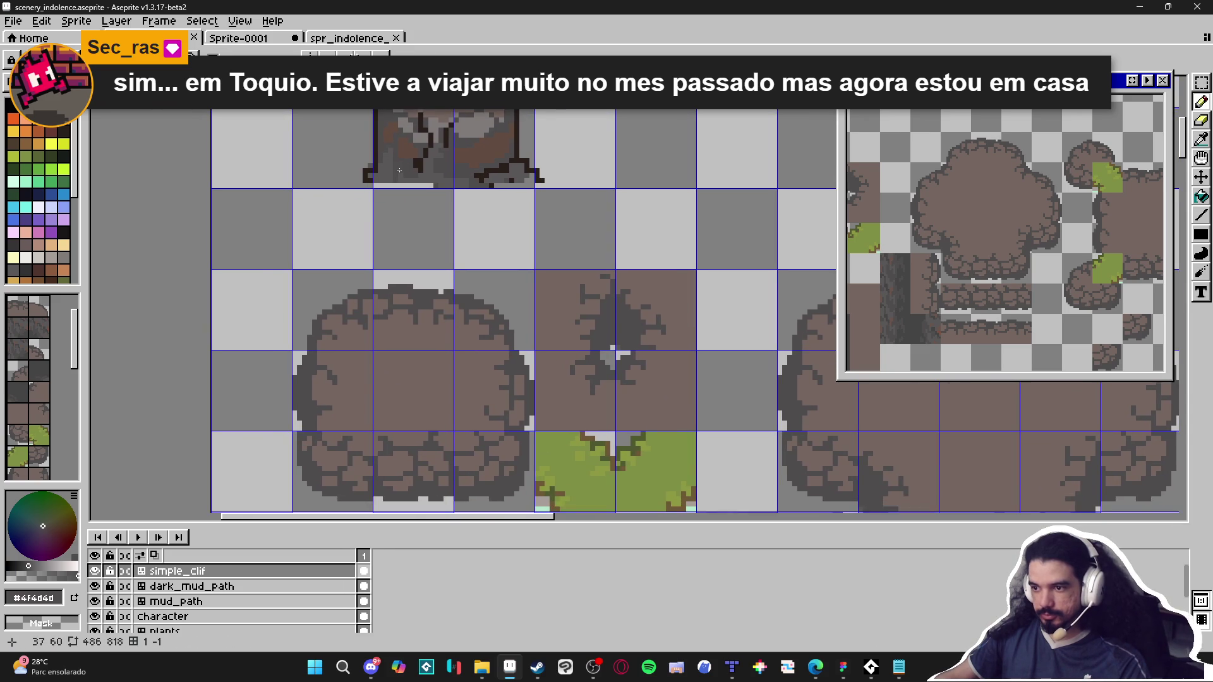
scroll(399, 170, "down", 4)
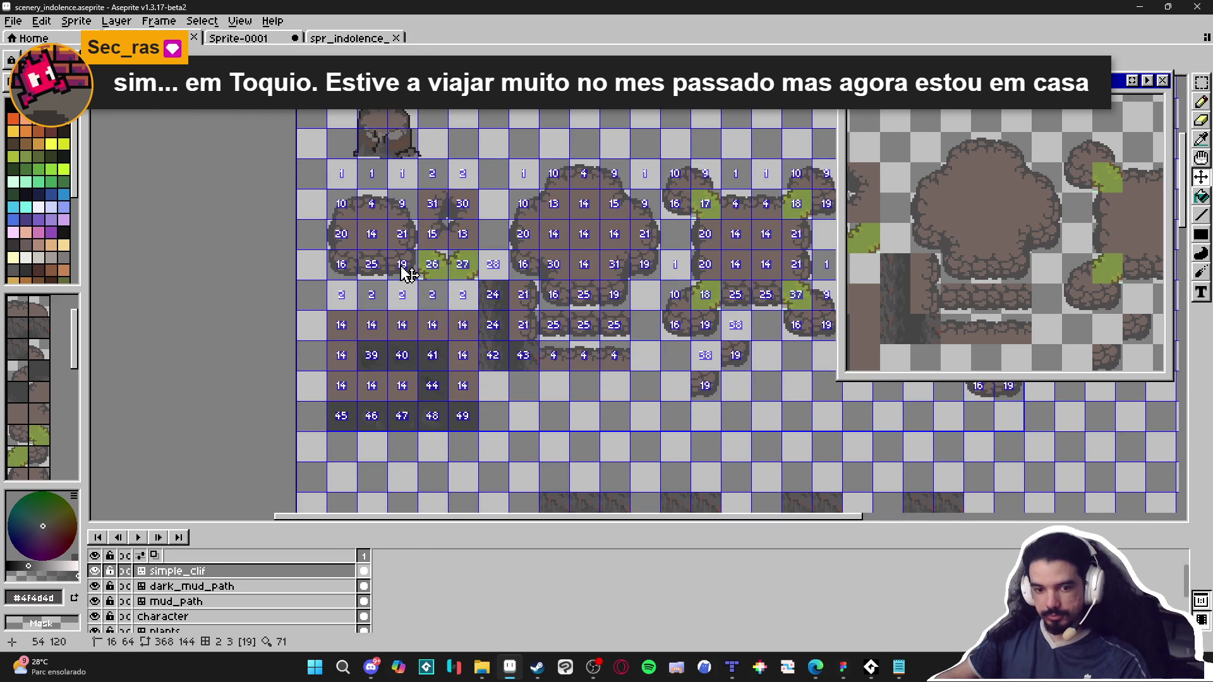
Step: Marquee-select the small plateau's 3x3 tiles and make them a custom brush
key("m")
left_click_drag(347, 200, 399, 263)
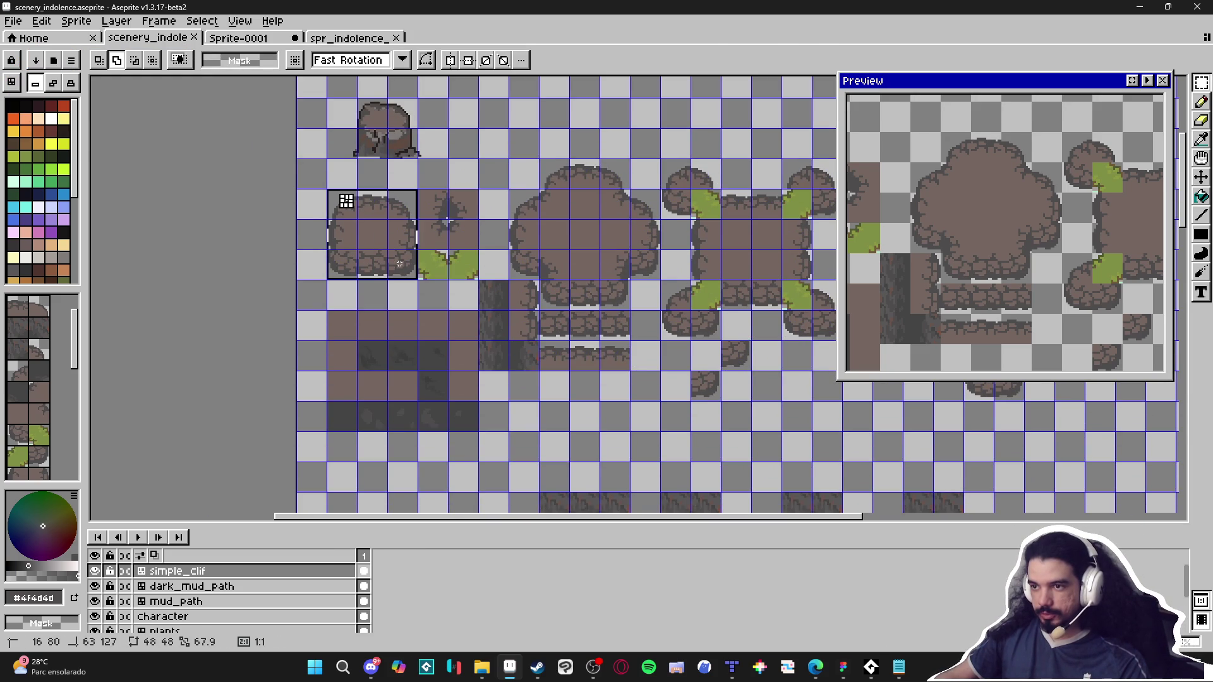
key("ctrl+b")
scroll(534, 333, "down", 4)
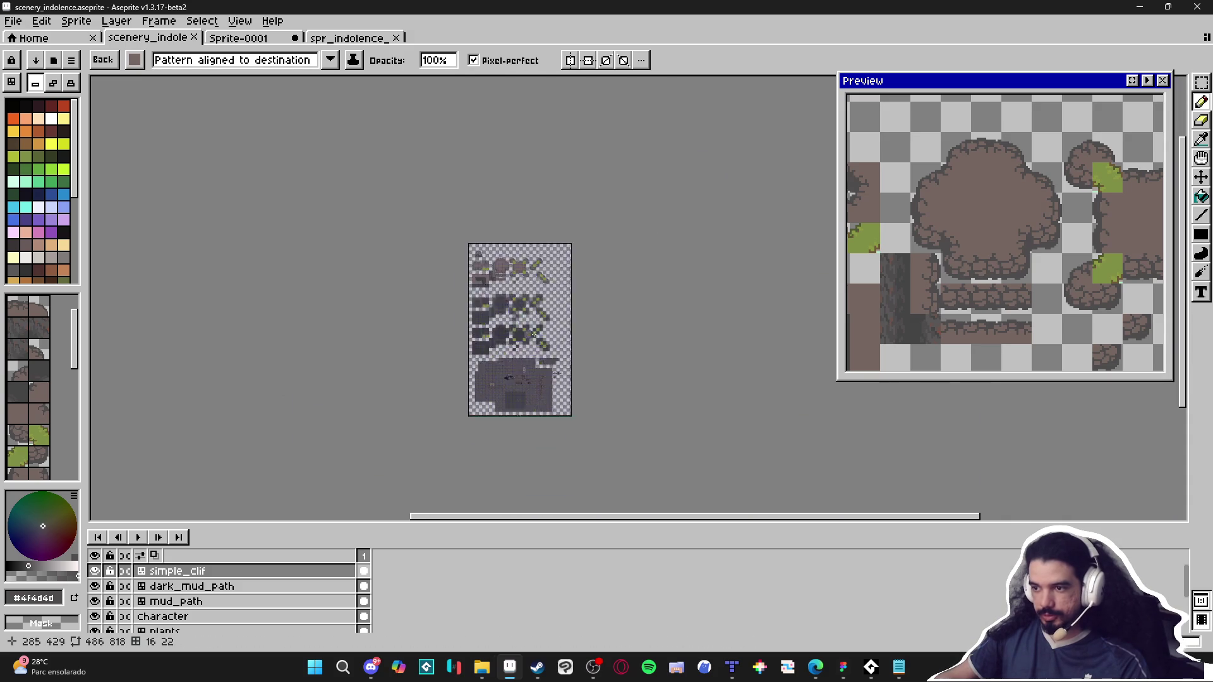
scroll(534, 334, "up", 5)
Step: Make Layer 3 active and zoom out to the cave-floor scene
left_click(333, 271, "ctrl")
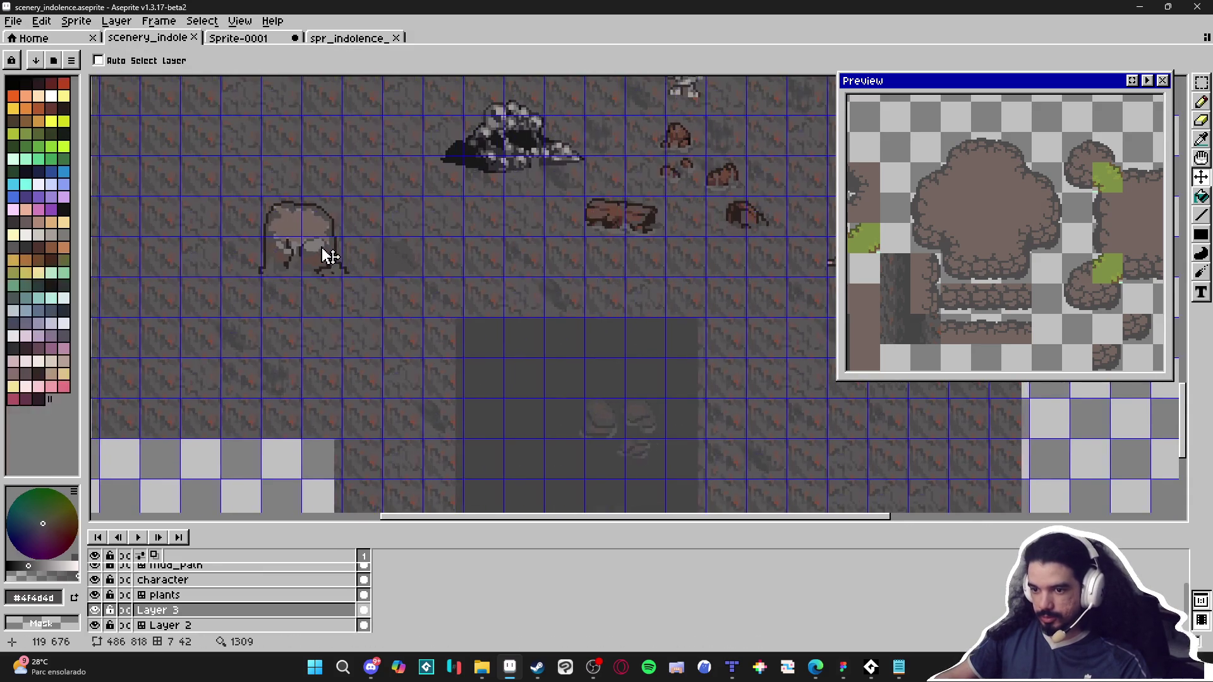
scroll(329, 256, "up", 2)
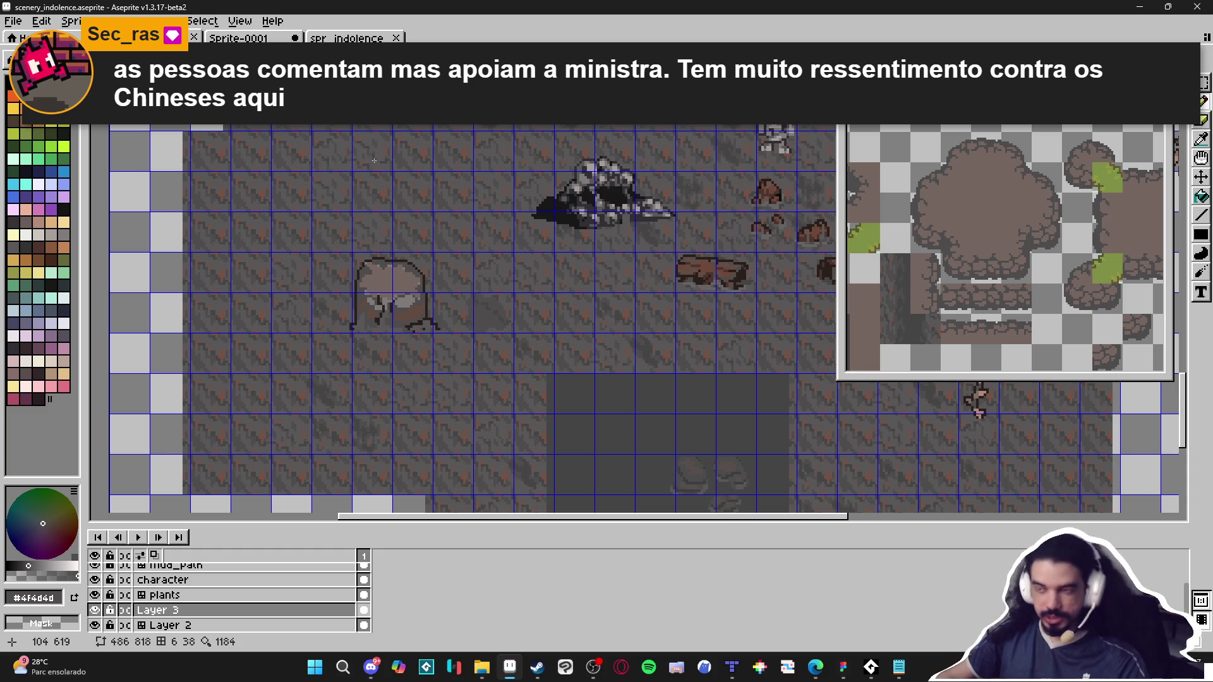
scroll(374, 160, "down", 5)
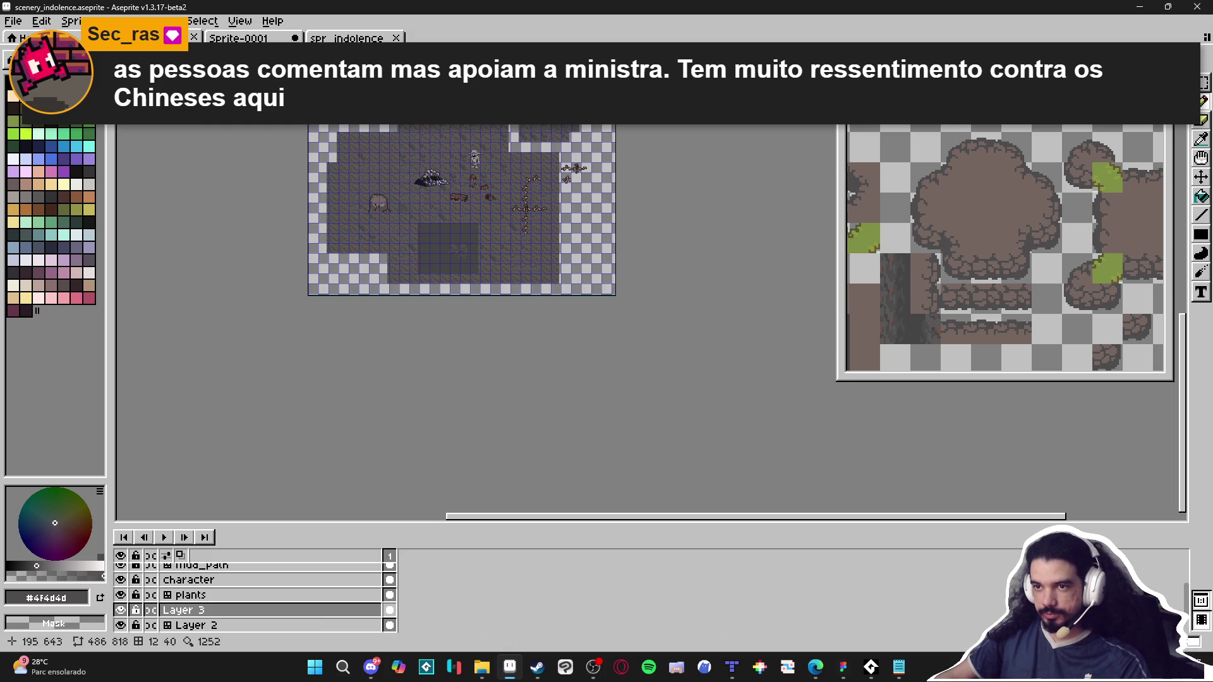
scroll(430, 209, "up", 5)
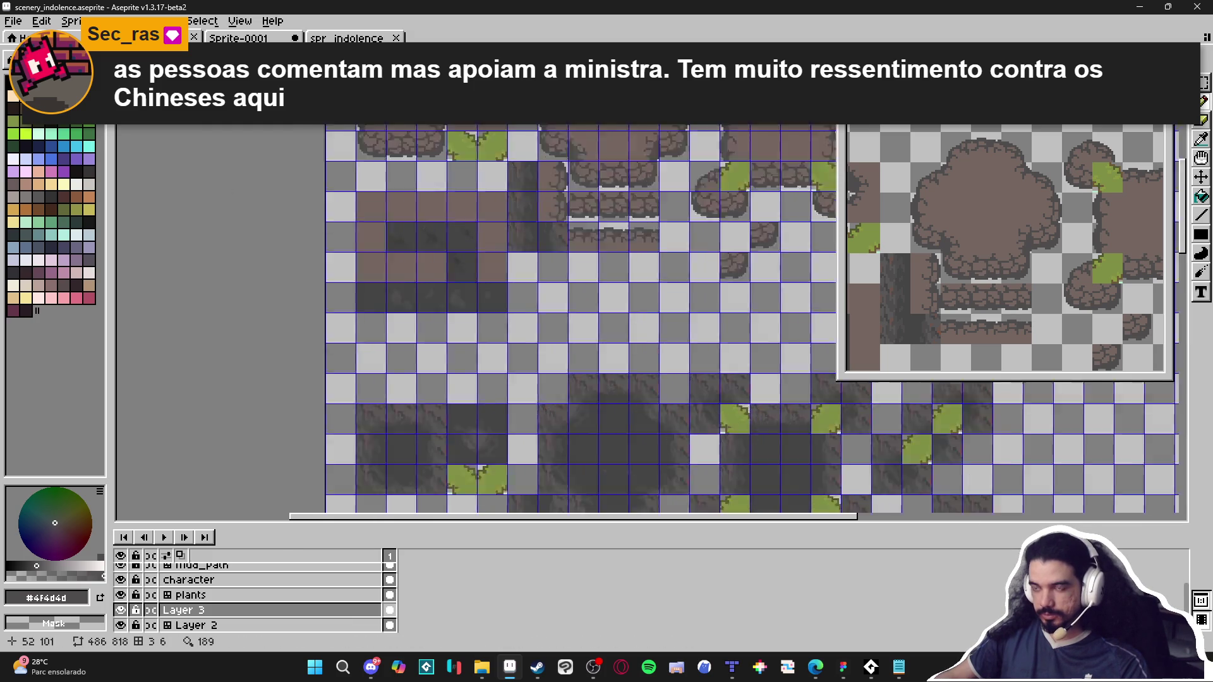
scroll(447, 257, "up", 2)
Step: On the simple_clif layer, draw a dark grey Idx-66 line up the plateau's right edge
left_click(455, 271, "ctrl")
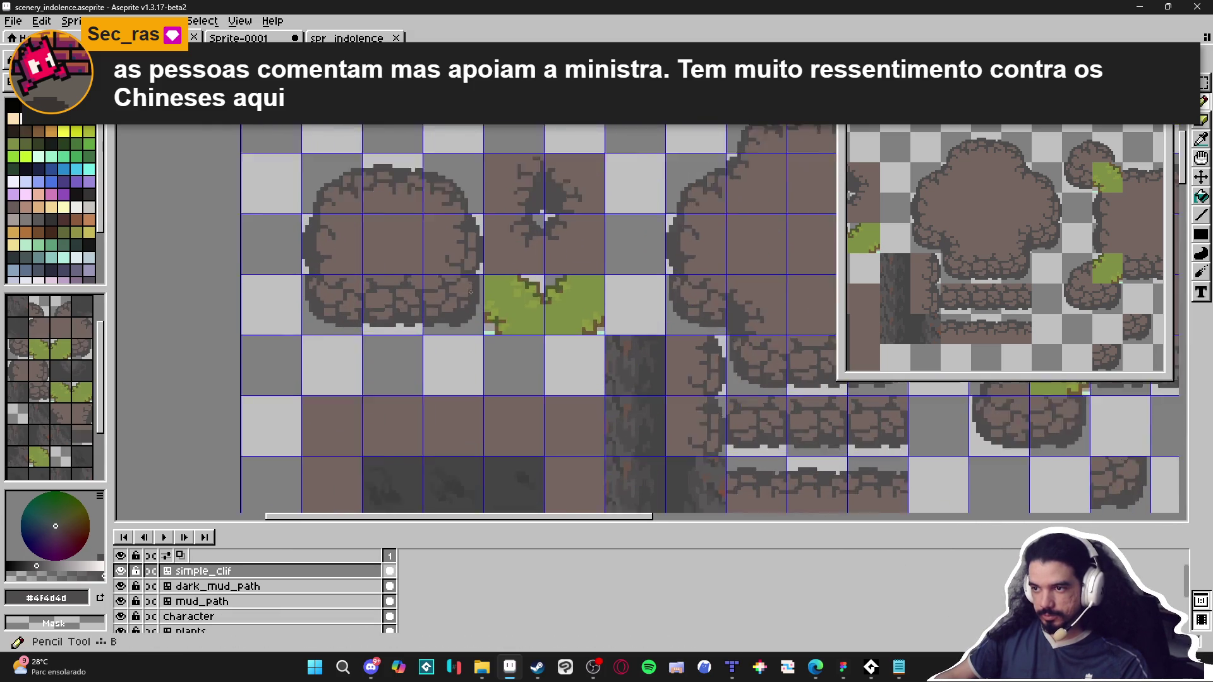
scroll(471, 292, "up", 1)
scroll(479, 308, "up", 1)
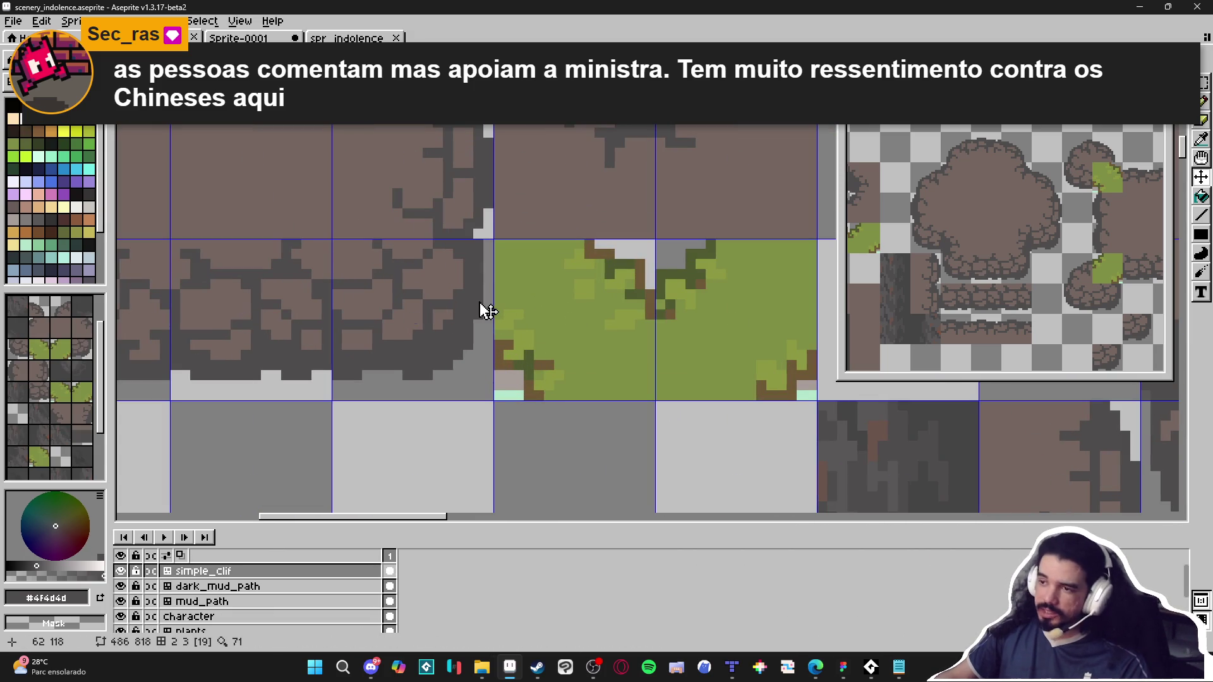
left_click(51, 219)
key("b")
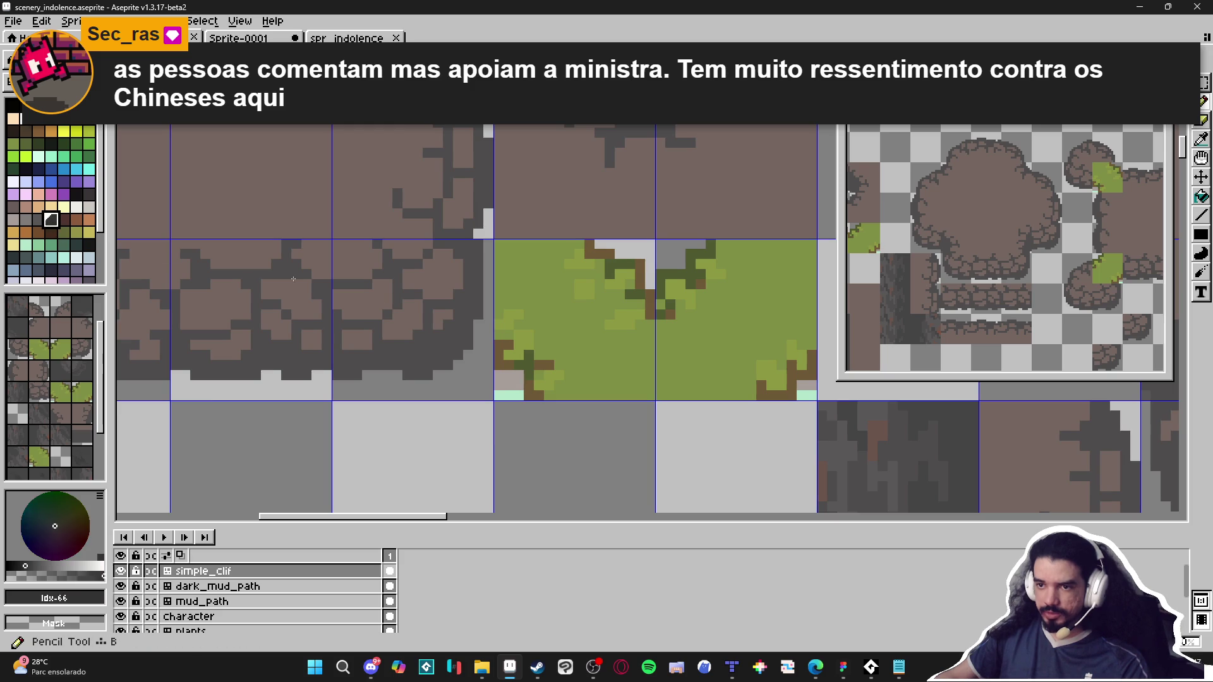
scroll(506, 312, "up", 1)
left_click_drag(464, 314, 464, 205)
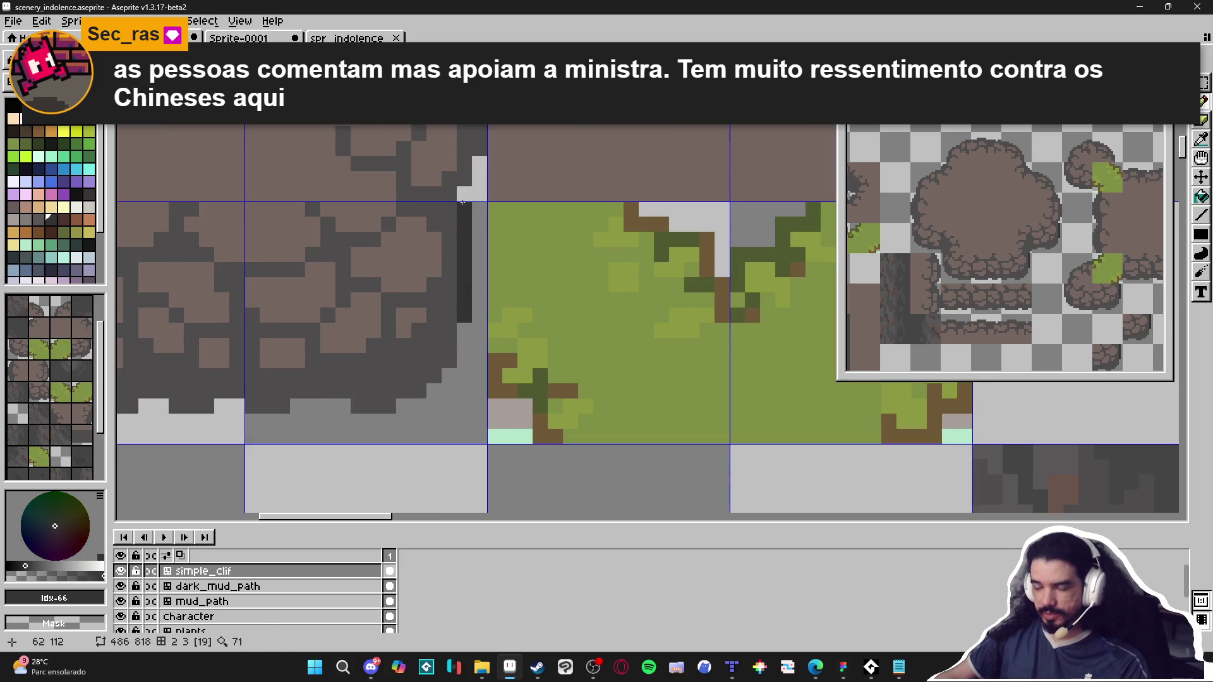
scroll(463, 202, "down", 2)
scroll(467, 237, "up", 1)
left_click_drag(467, 236, 472, 167)
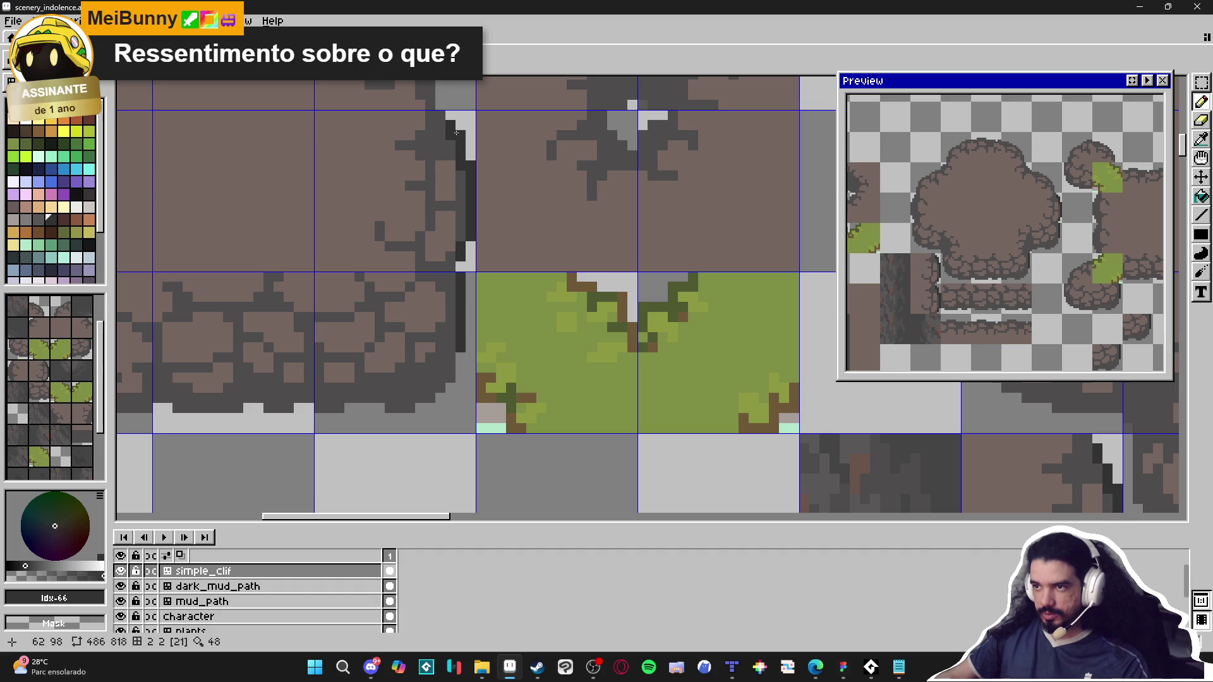
Step: Touch up the plateau's curved top outline and marquee-select its tiles
left_click_drag(453, 132, 445, 217)
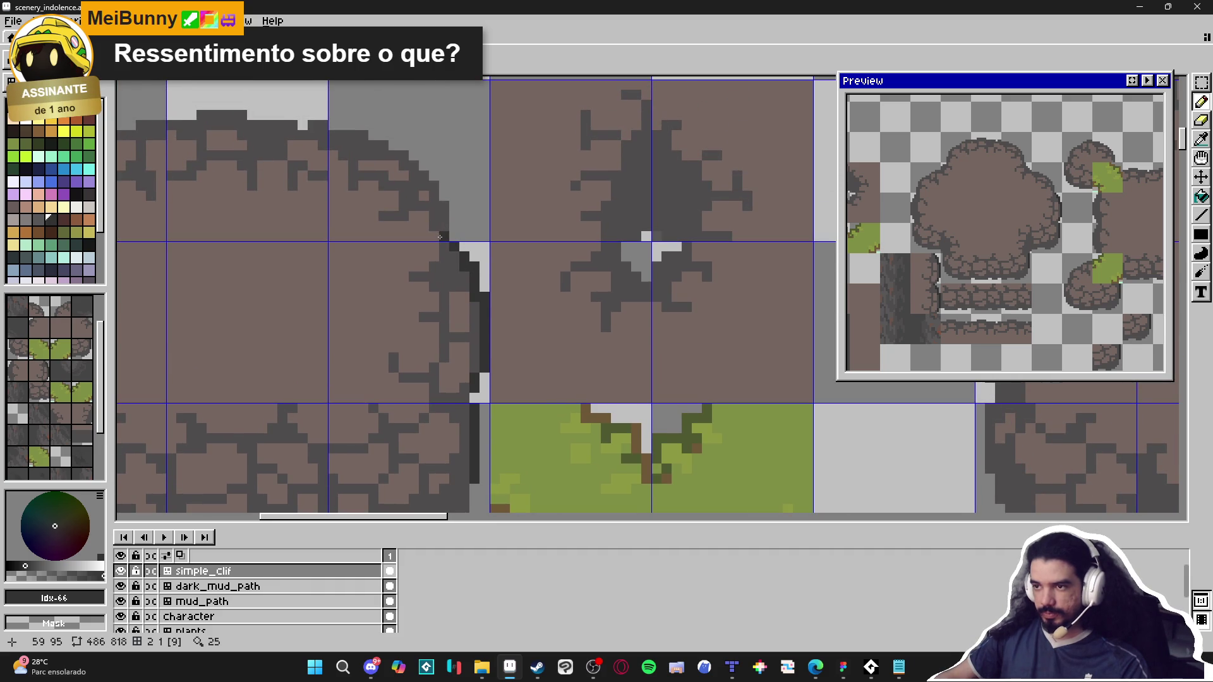
left_click_drag(439, 236, 452, 280)
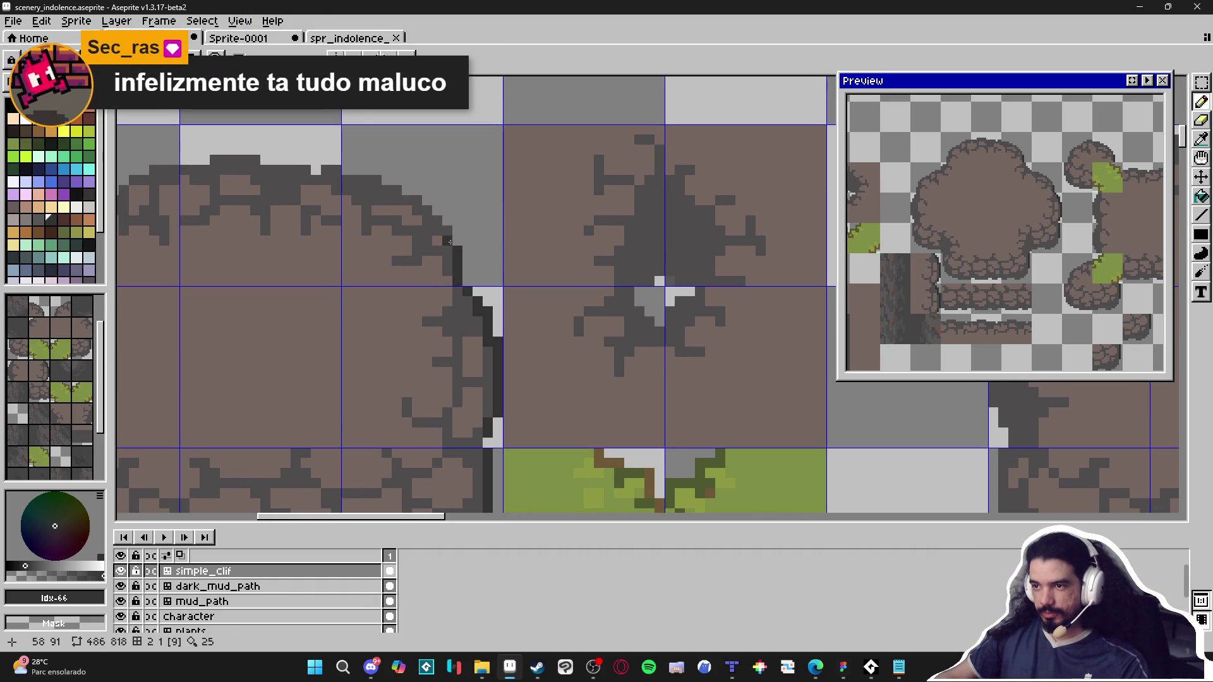
left_click(408, 200)
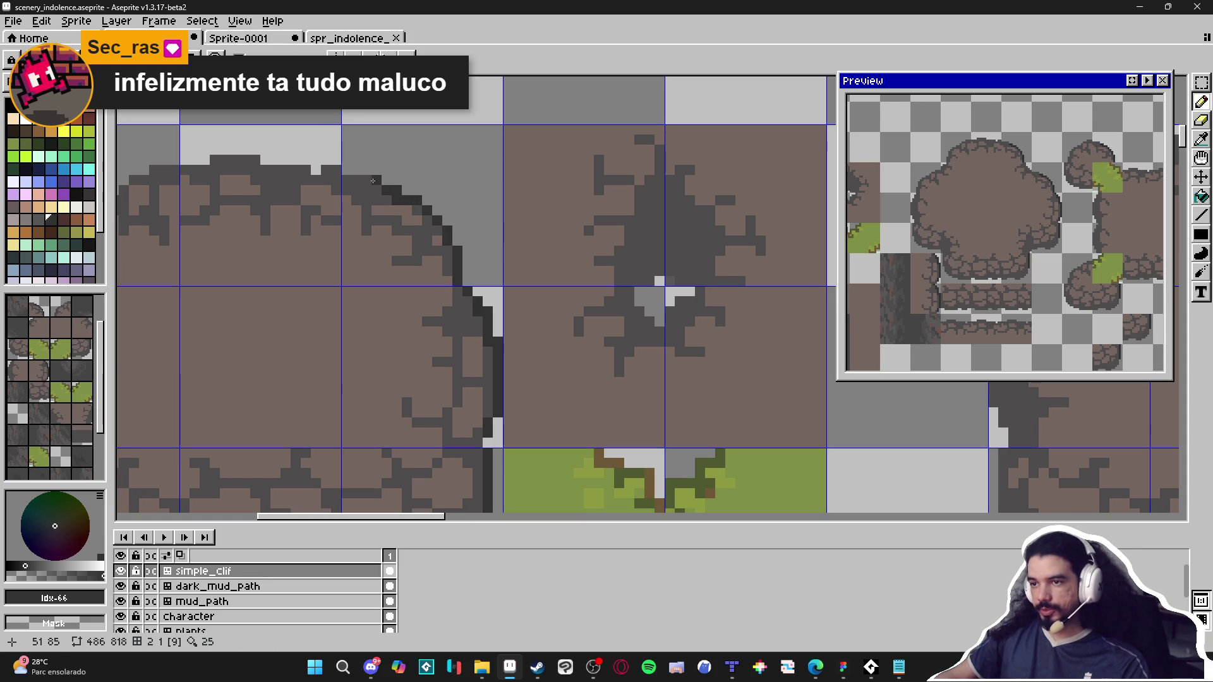
scroll(368, 239, "down", 4)
left_click_drag(368, 239, 390, 239)
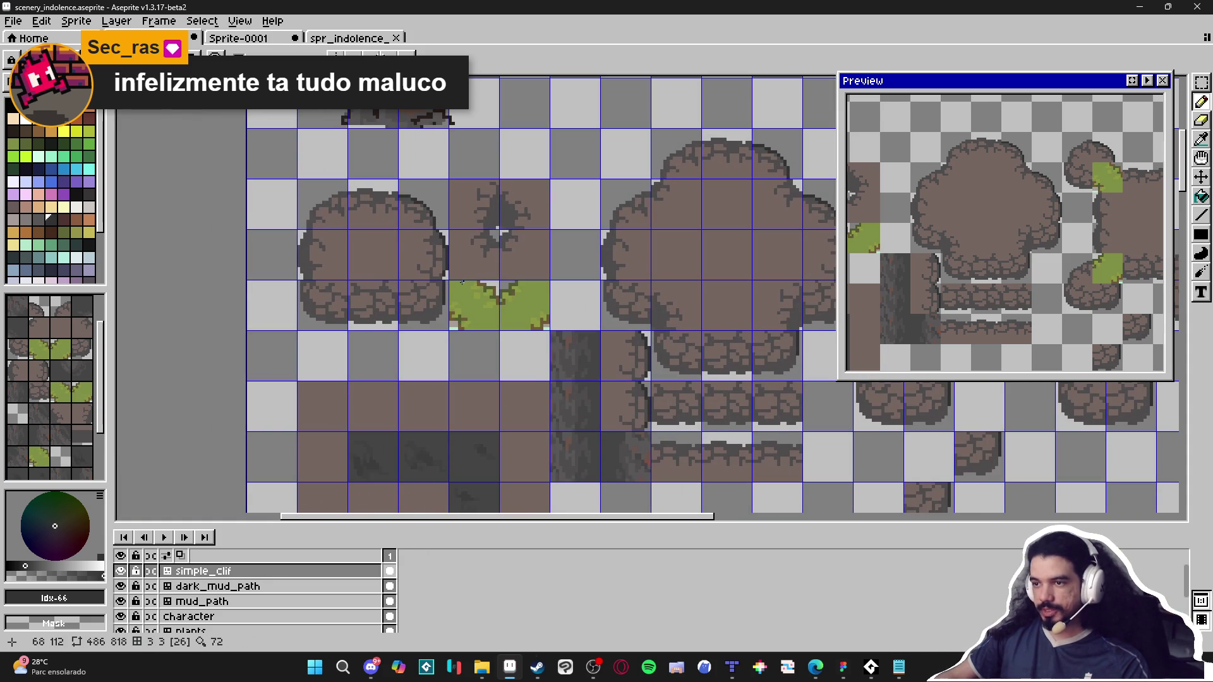
key("ctrl+z")
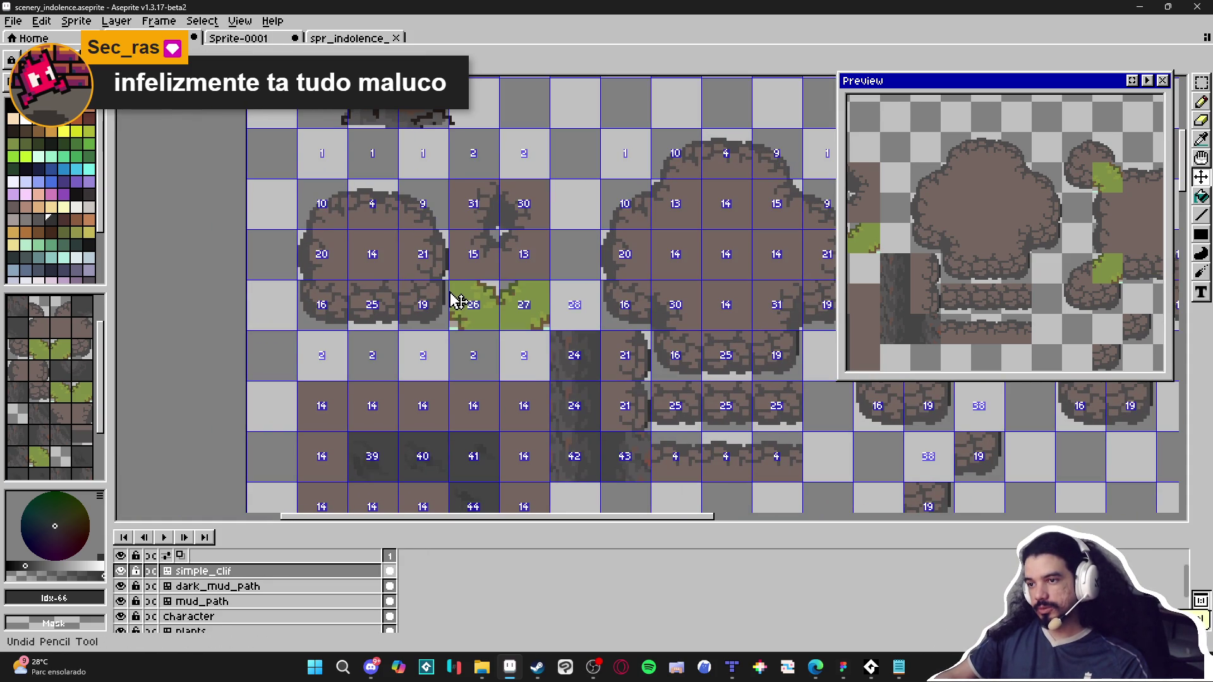
key("ctrl")
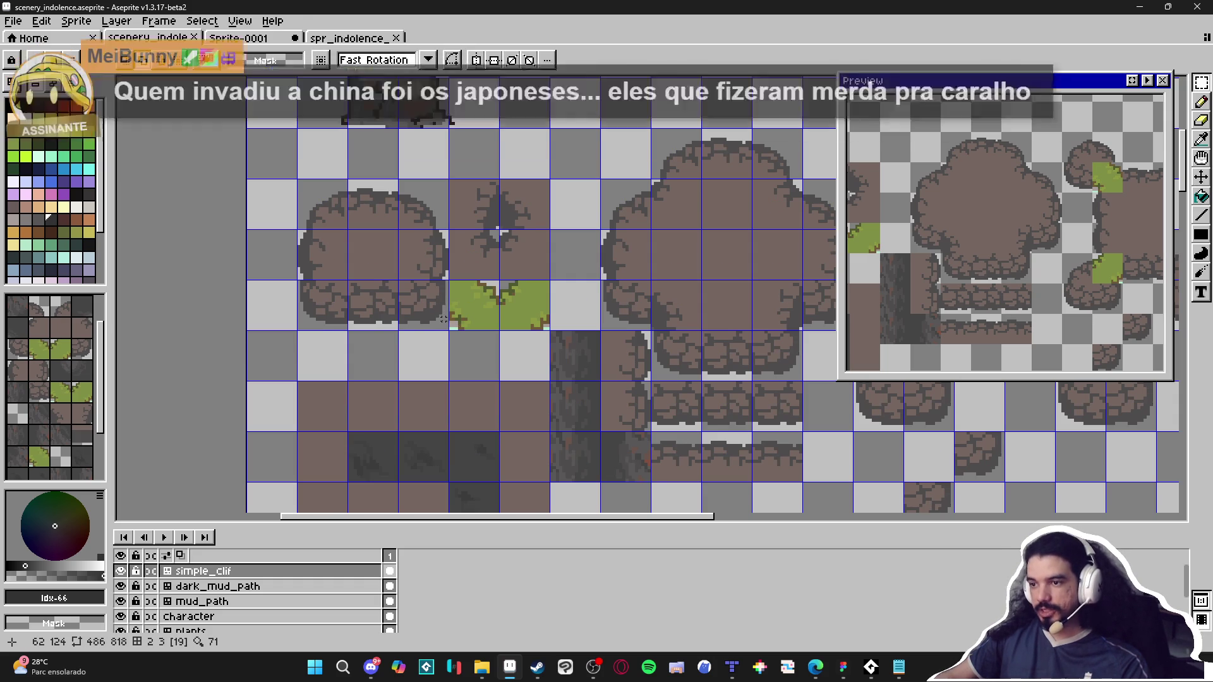
mouse_move(447, 320)
left_mouse_down()
mouse_move(338, 195)
mouse_move(294, 181)
left_mouse_up()
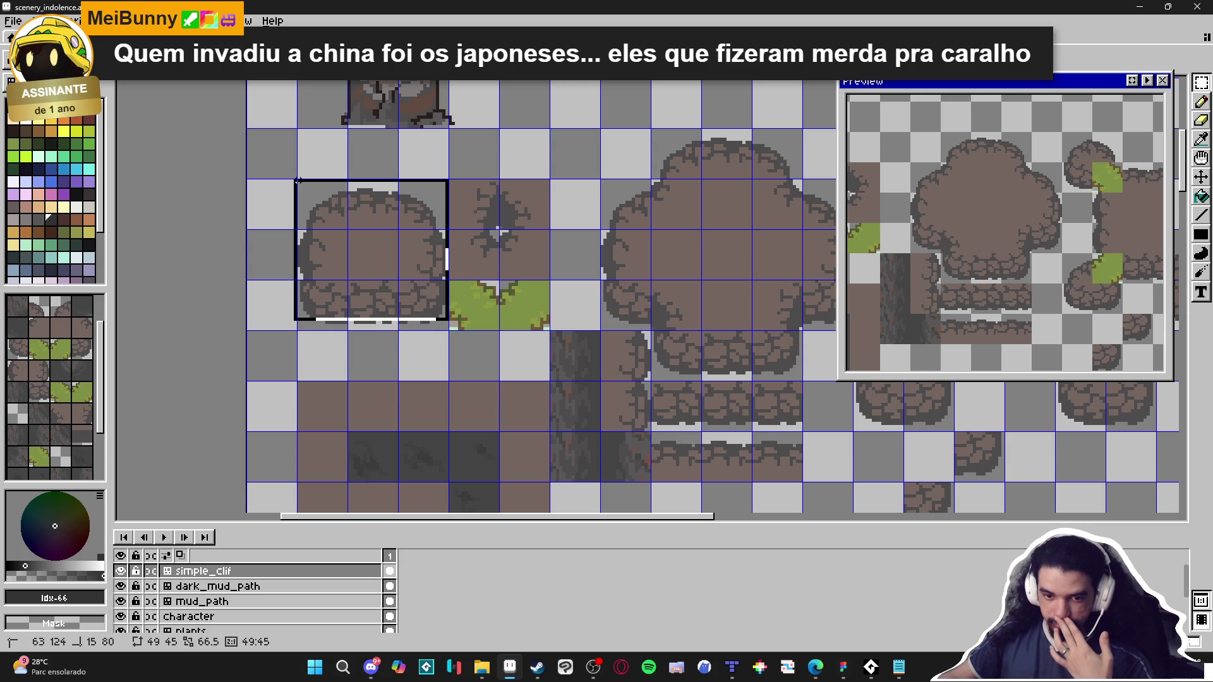
Step: Trim the selection by one pixel and apply an Inside outline to the plateau
left_click_drag(297, 180, 300, 181)
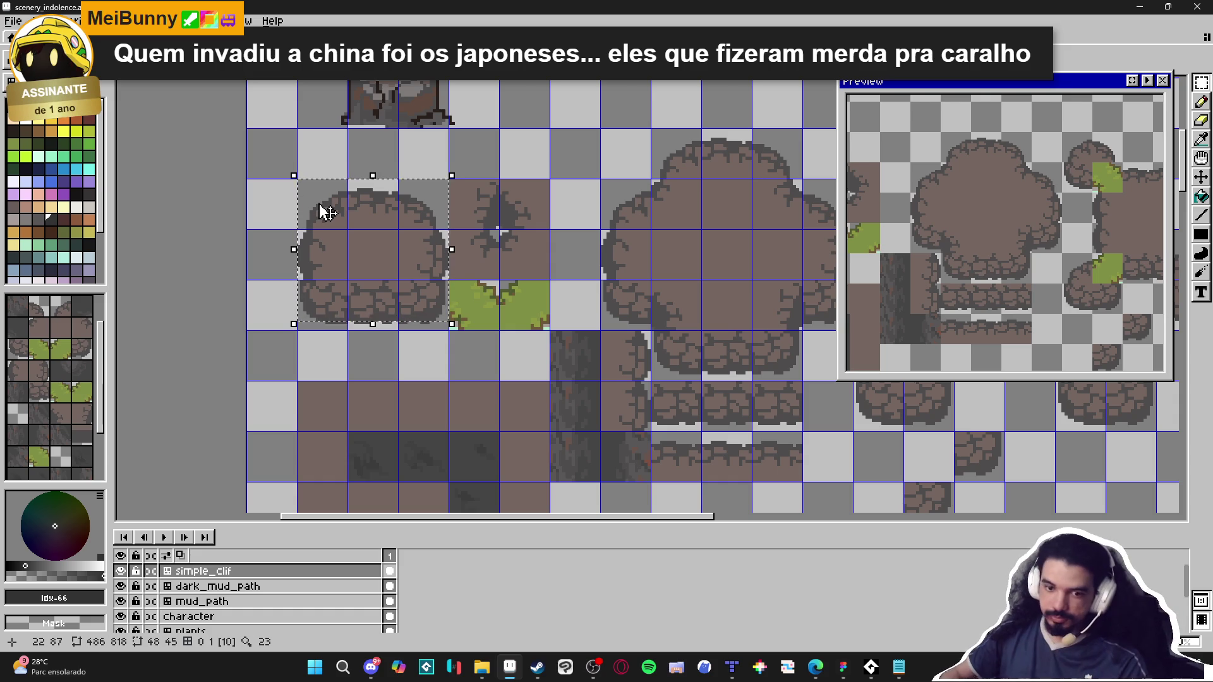
key("shift+o")
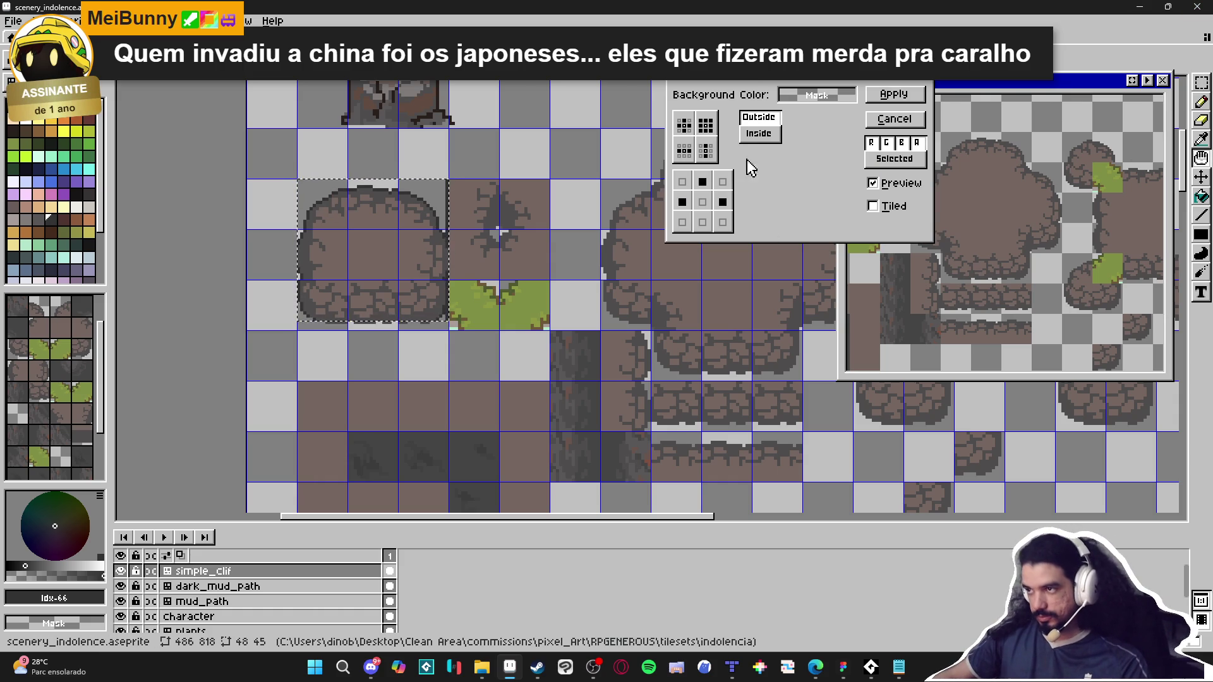
left_click(760, 136)
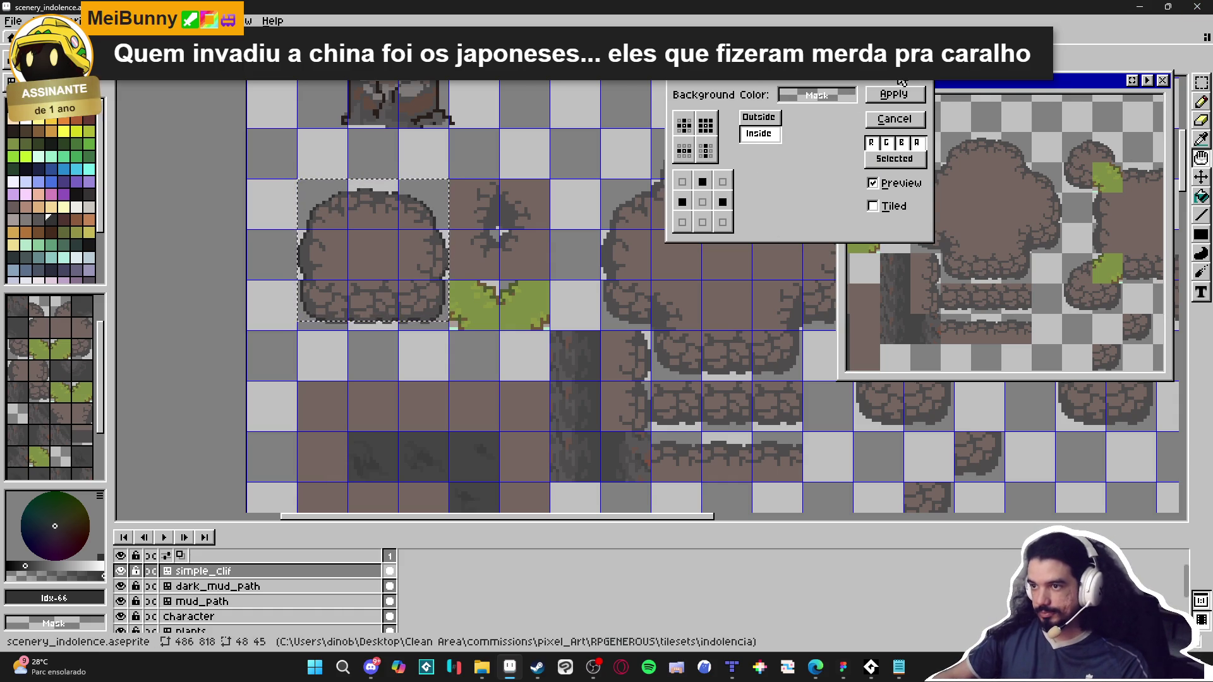
left_click(894, 94)
scroll(443, 264, "up", 2)
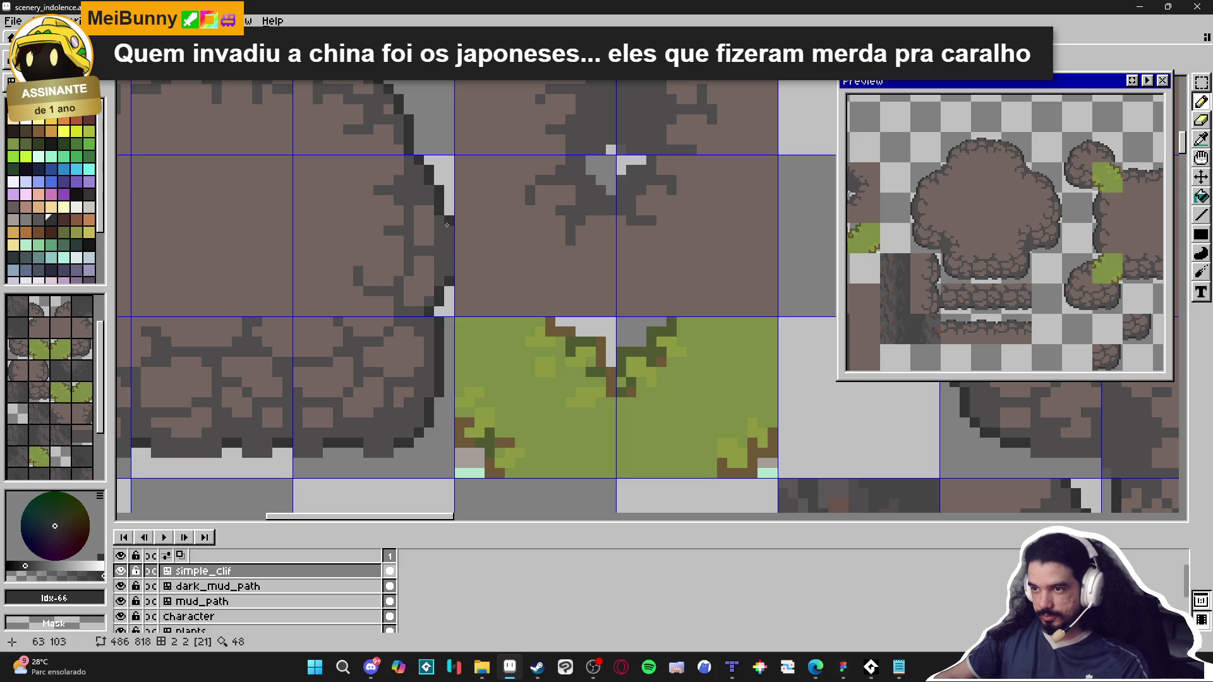
Step: Fill the gaps in the rock plateau's top outline with dark grey pixels
scroll(499, 241, "down", 2)
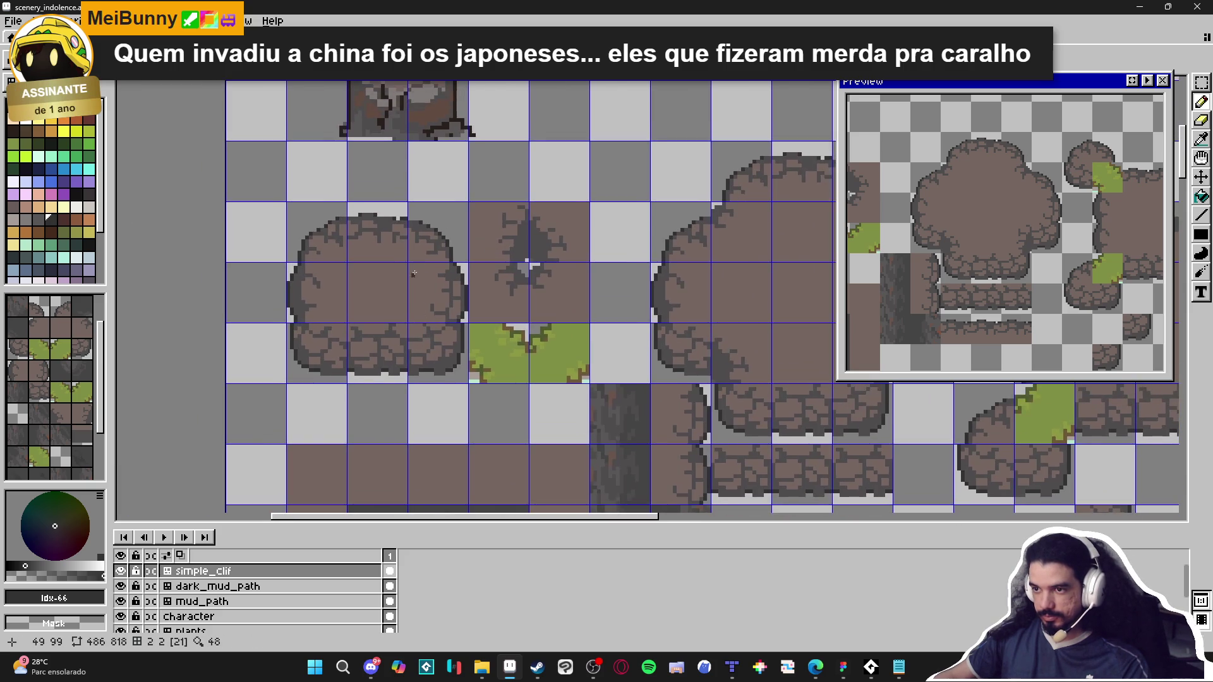
scroll(422, 217, "up", 2)
left_click_drag(414, 199, 441, 206)
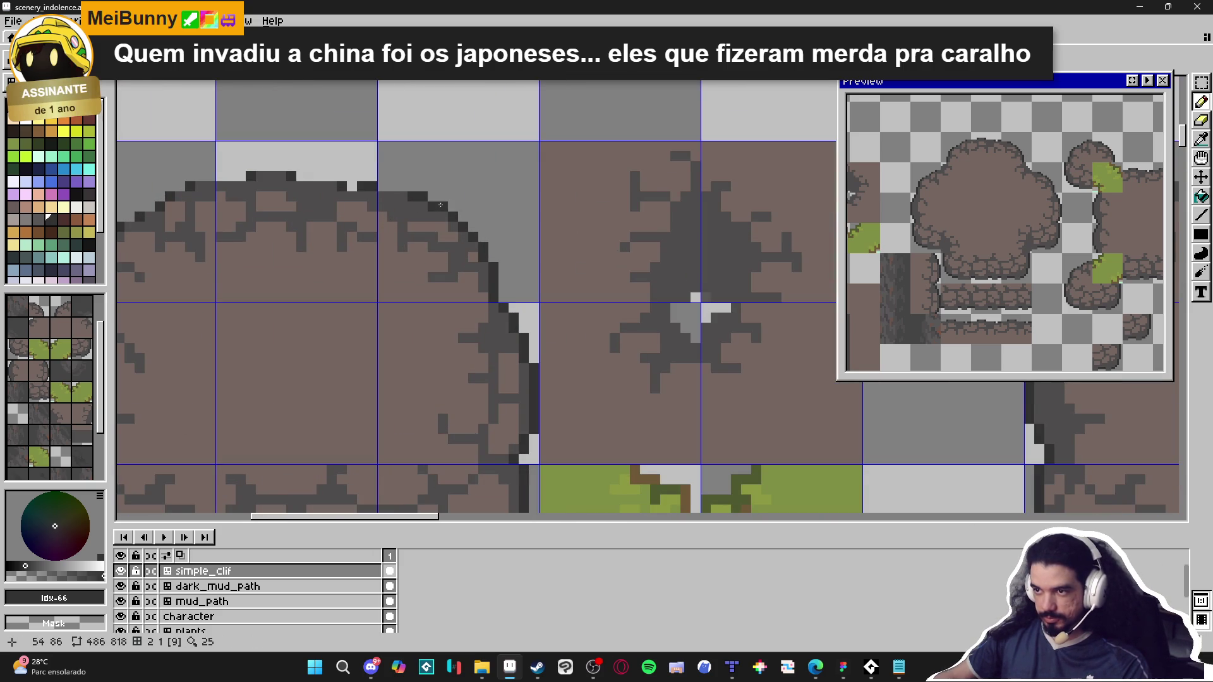
left_click(394, 187)
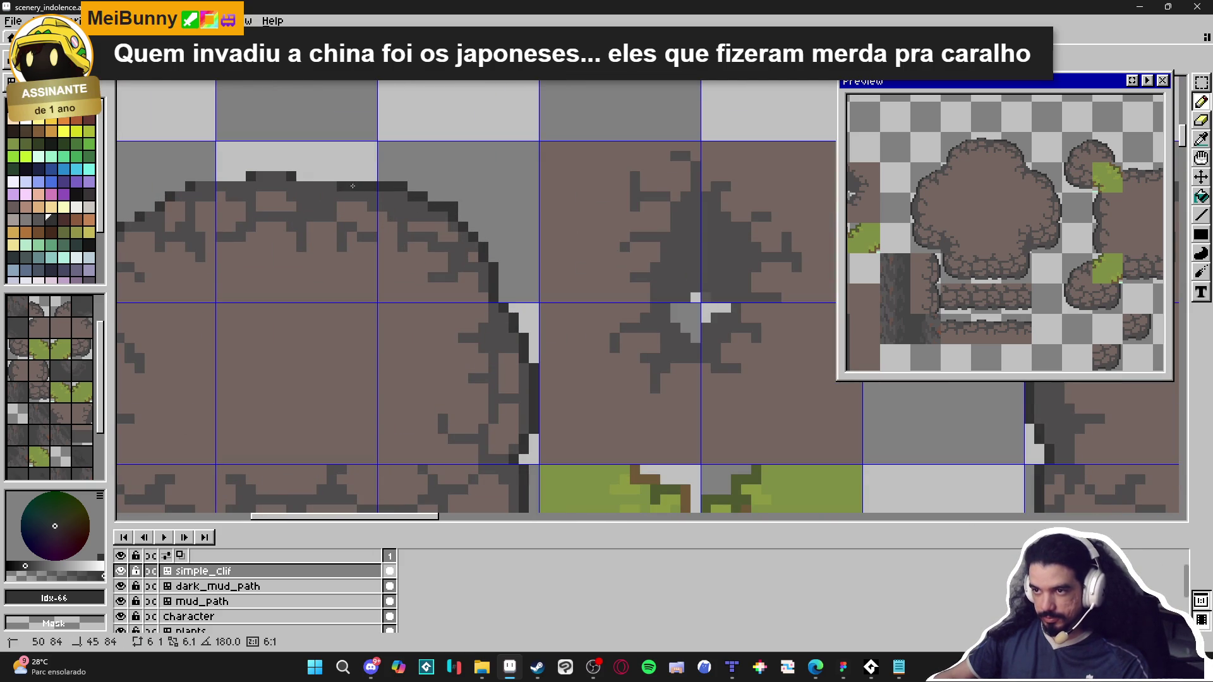
left_click_drag(347, 176, 293, 177)
left_click(282, 166)
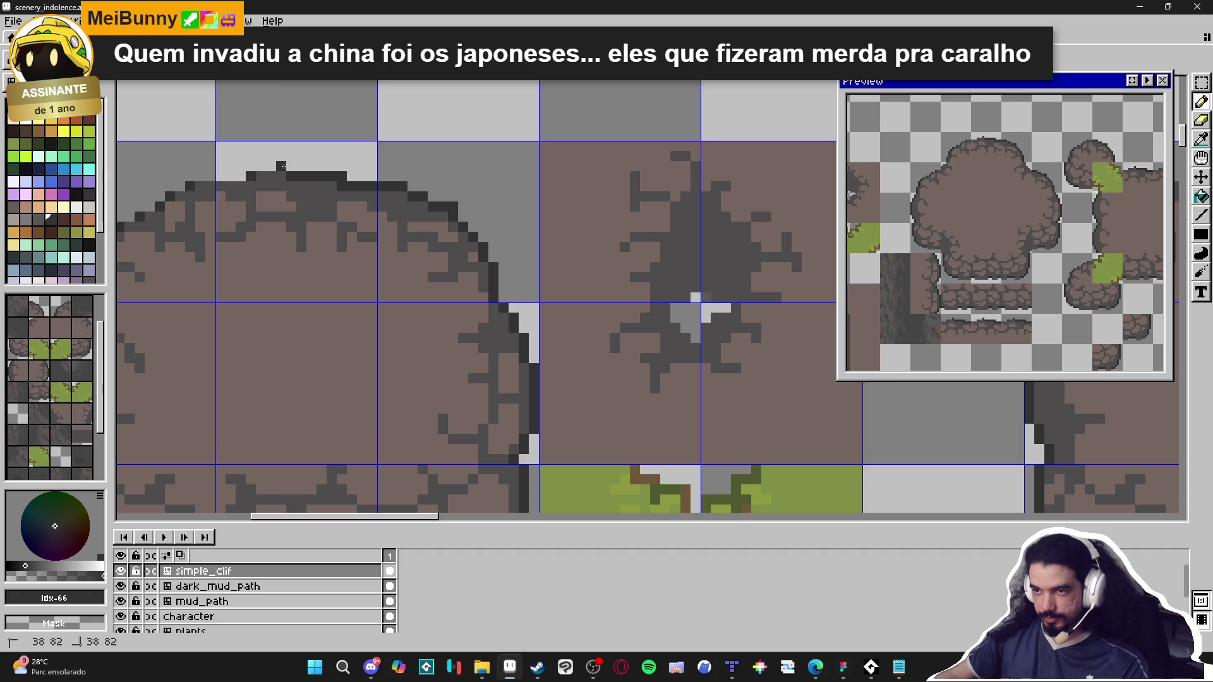
Step: Add dark grey pixels and a short stroke along the plateau's left edge
mouse_move(259, 179)
left_mouse_down()
mouse_move(385, 206)
mouse_move(352, 210)
mouse_move(384, 206)
left_mouse_up()
left_click(382, 210)
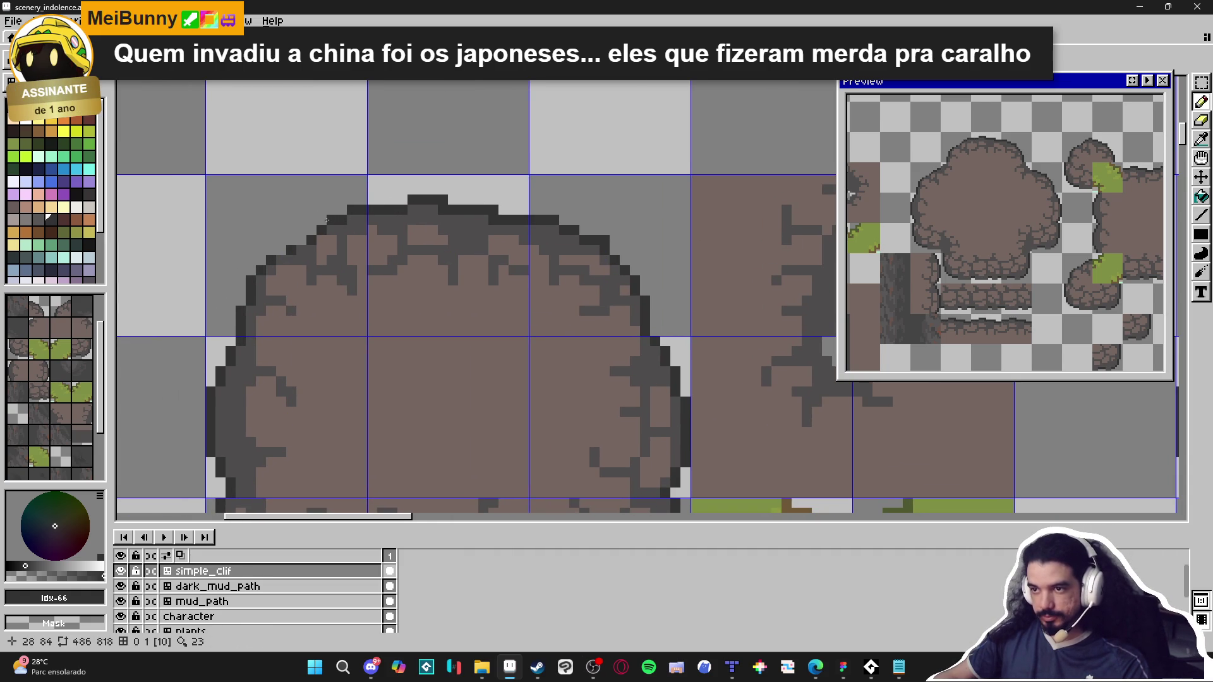
scroll(391, 276, "down", 3)
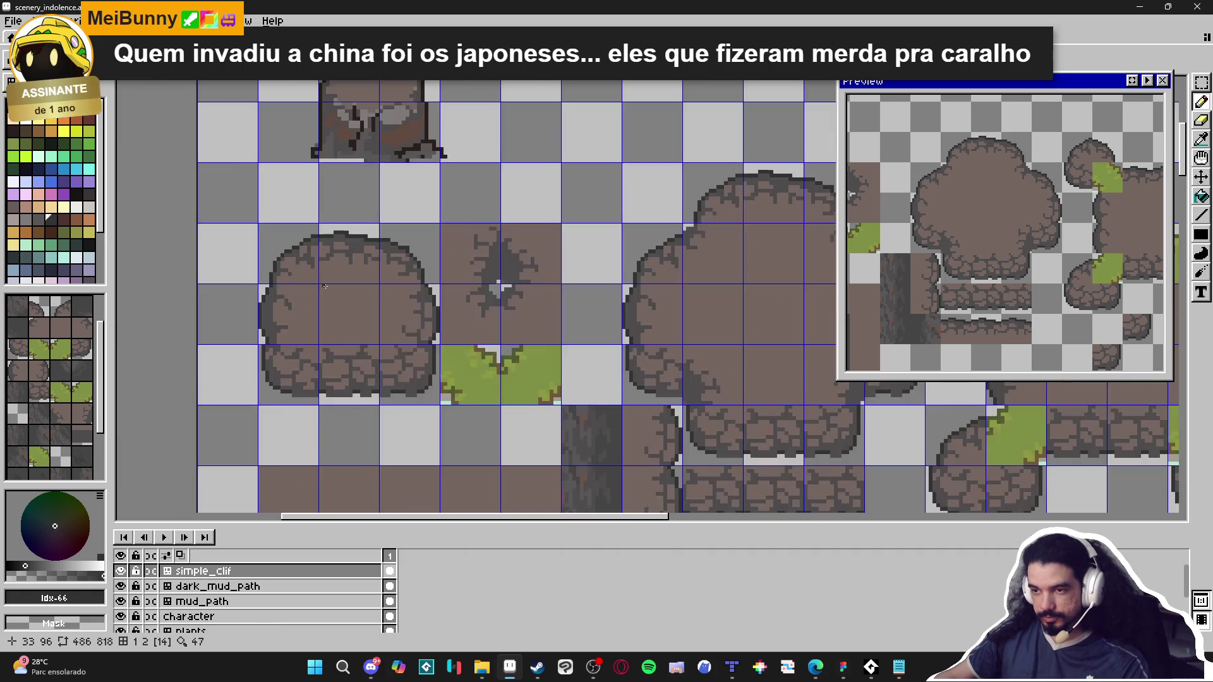
scroll(390, 276, "up", 3)
mouse_move(303, 333)
left_mouse_down()
mouse_move(302, 361)
mouse_move(325, 343)
left_mouse_up()
left_click(305, 315)
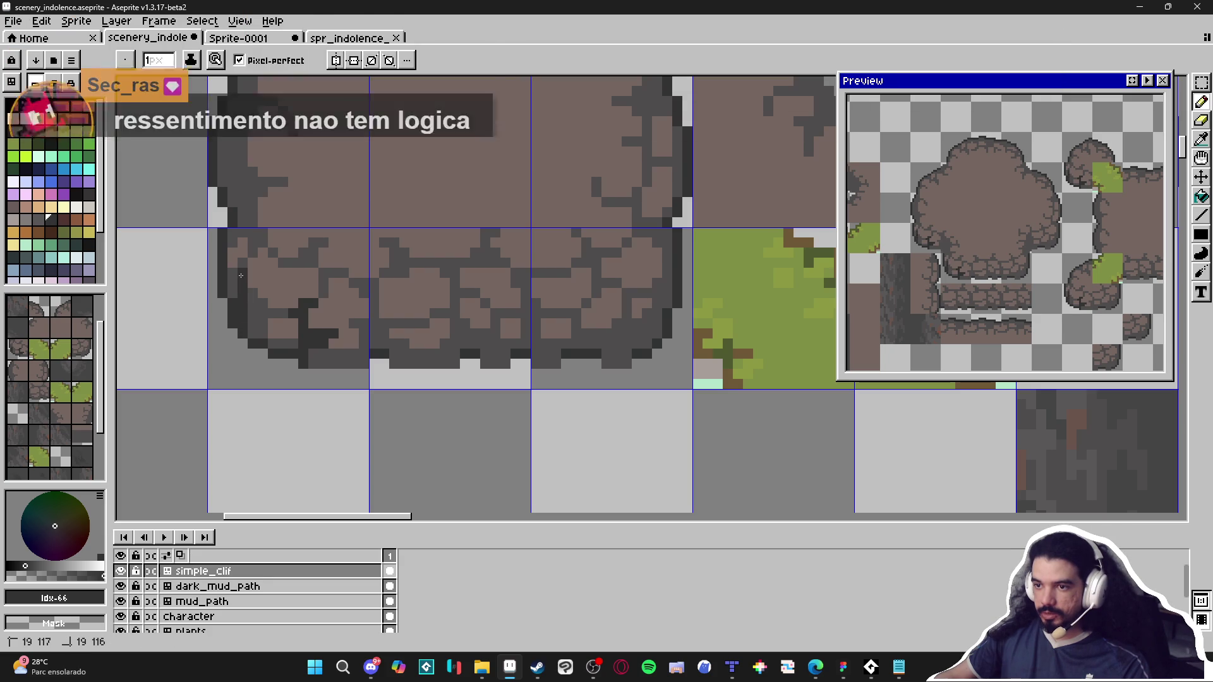
Step: Darken five pixels at the plateau's lower-left corner, then zoom out
scroll(246, 320, "down", 1)
scroll(268, 311, "up", 3)
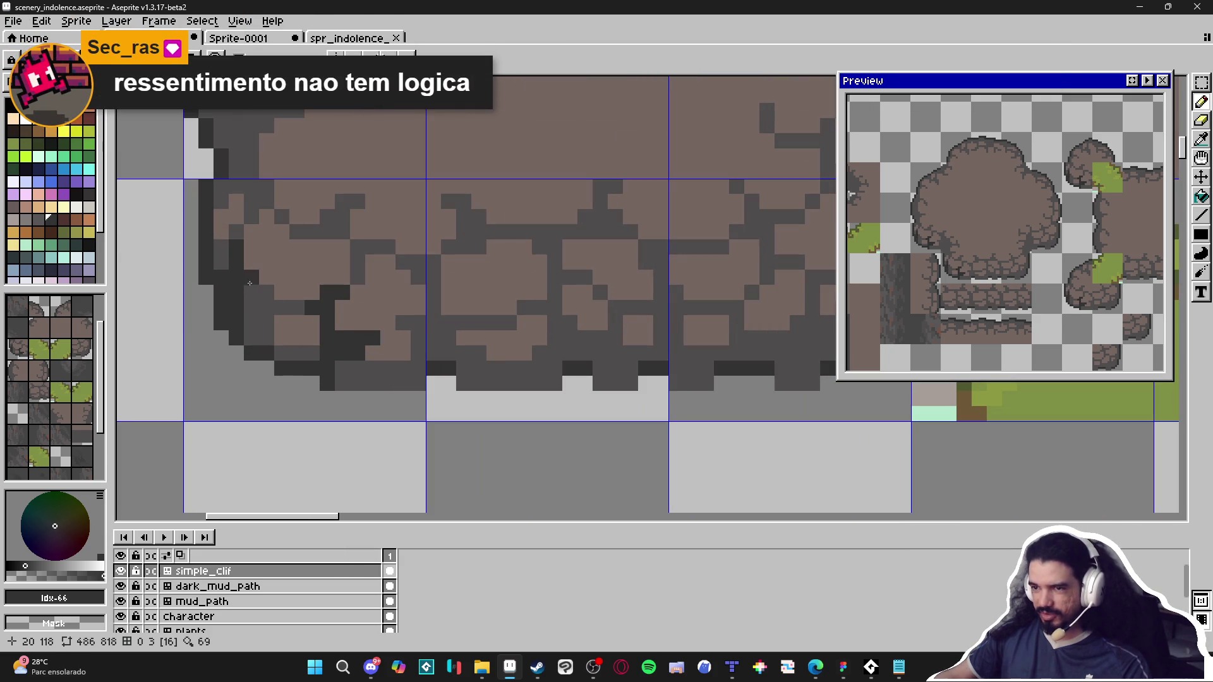
left_click(267, 293)
left_click(281, 308)
left_click(266, 307)
left_click(250, 307)
left_click(251, 293)
scroll(278, 326, "down", 5)
scroll(297, 355, "down", 3)
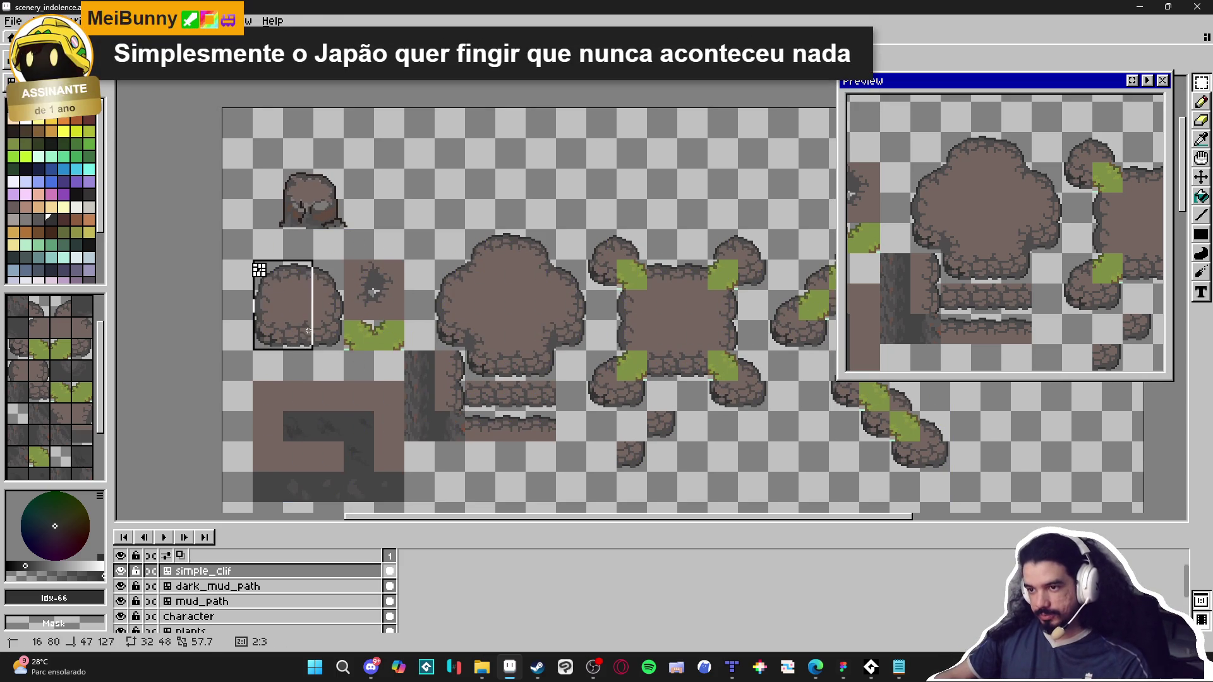
Step: Zoom out of the cave-floor test scene and zoom in on the rock plateau tiles
scroll(335, 329, "down", 2)
scroll(481, 301, "up", 1)
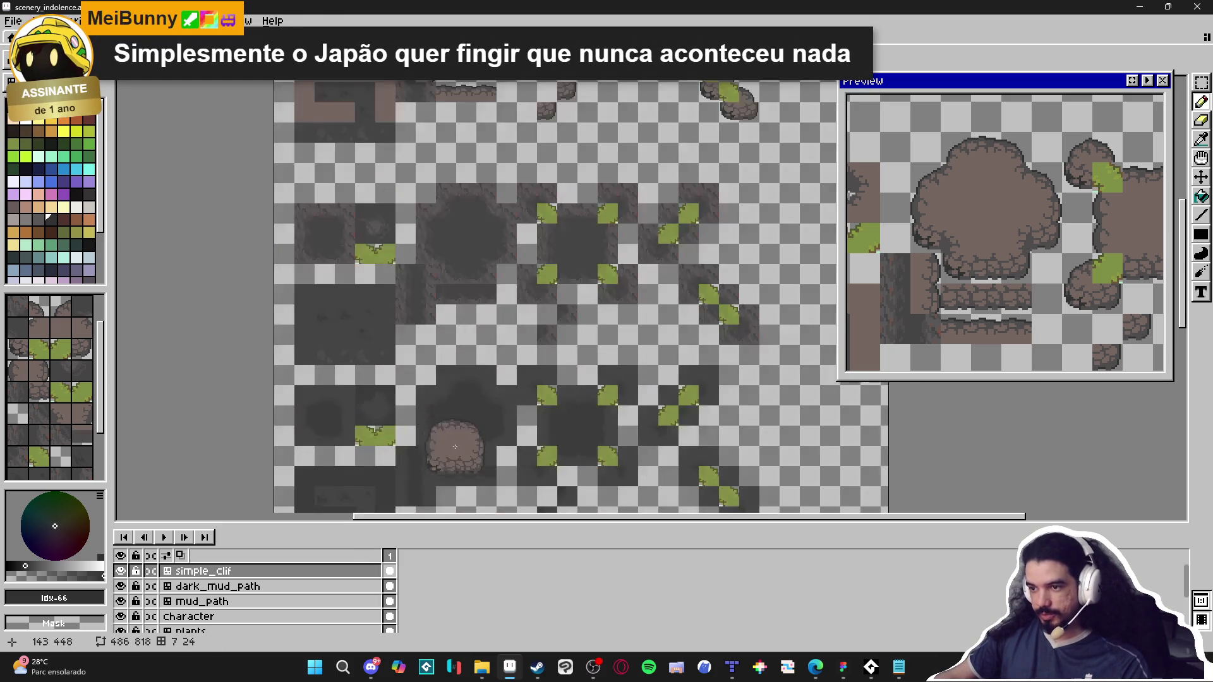
scroll(468, 379, "down", 5)
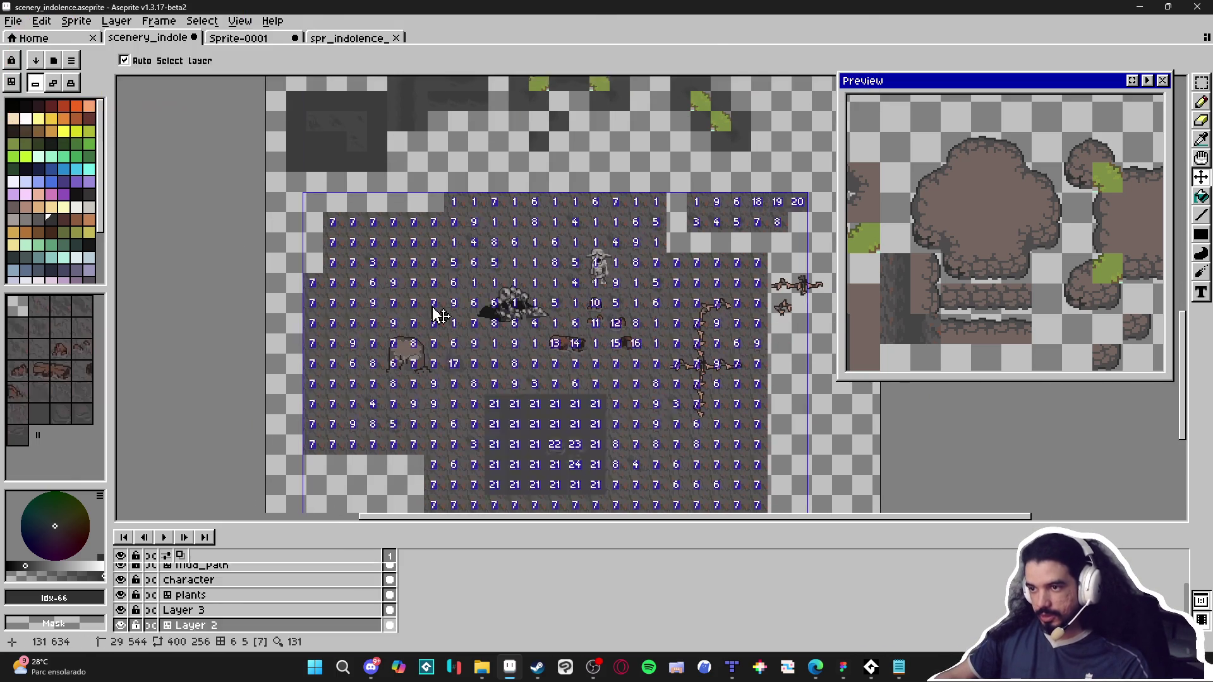
scroll(433, 311, "up", 2)
left_click(392, 288)
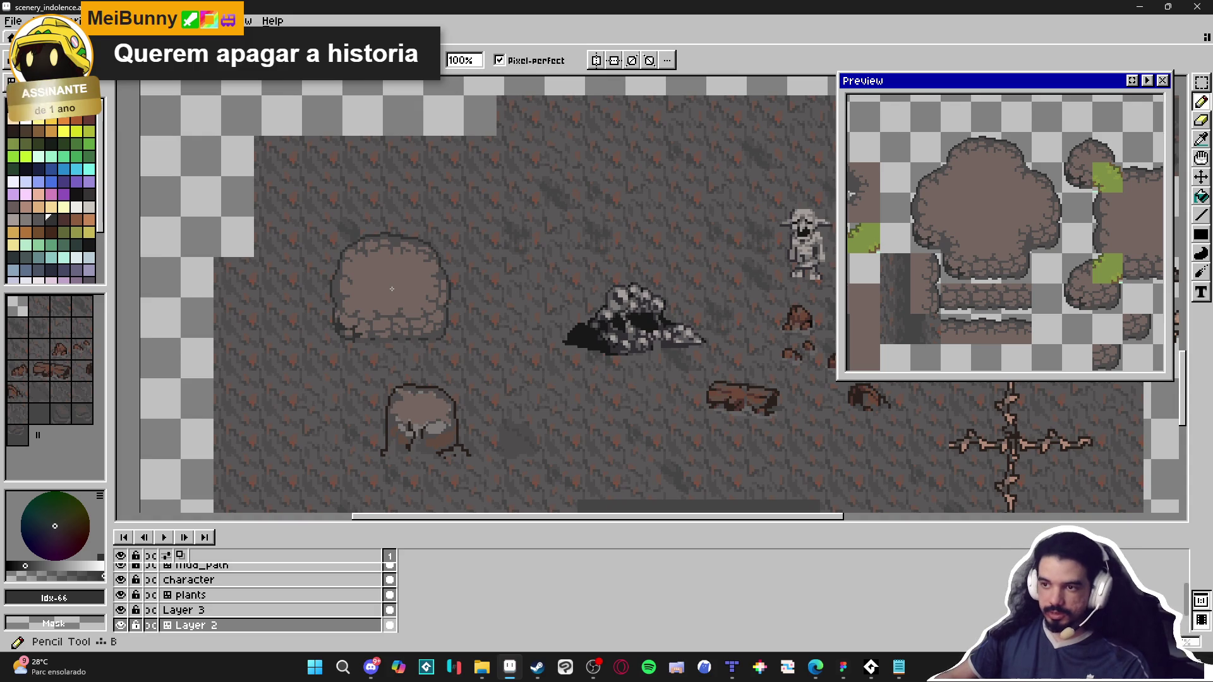
scroll(397, 290, "down", 1)
scroll(397, 290, "down", 1)
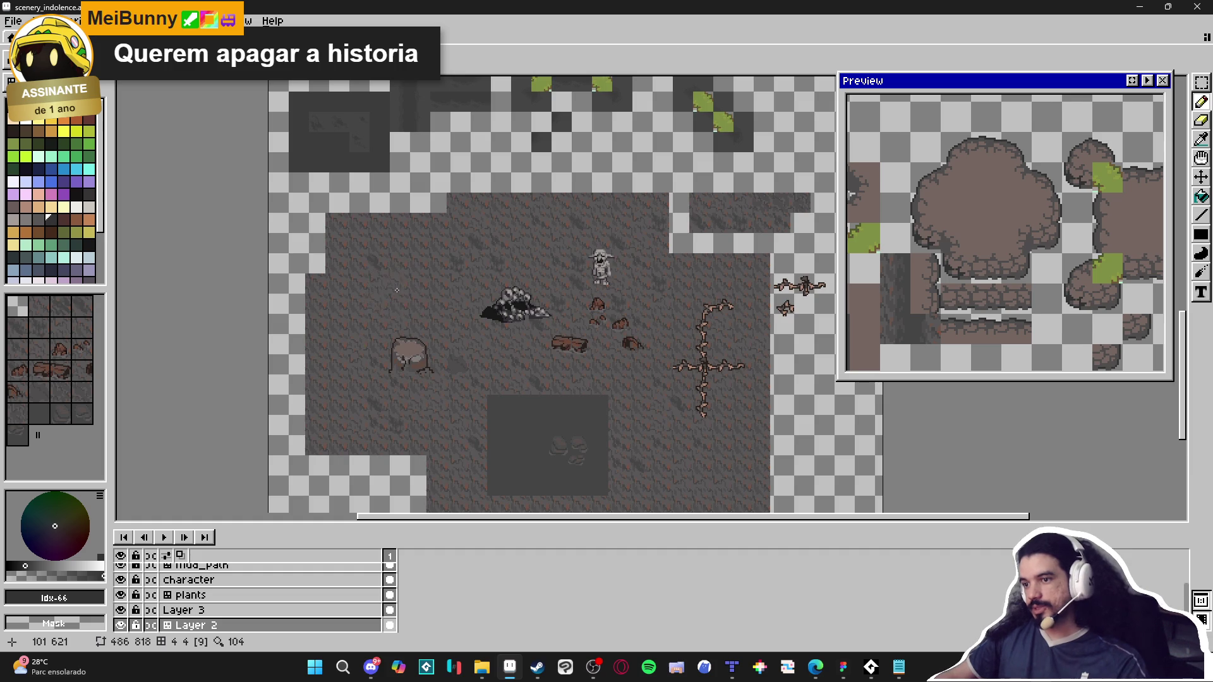
scroll(397, 290, "down", 3)
scroll(353, 229, "up", 4)
scroll(353, 229, "up", 4)
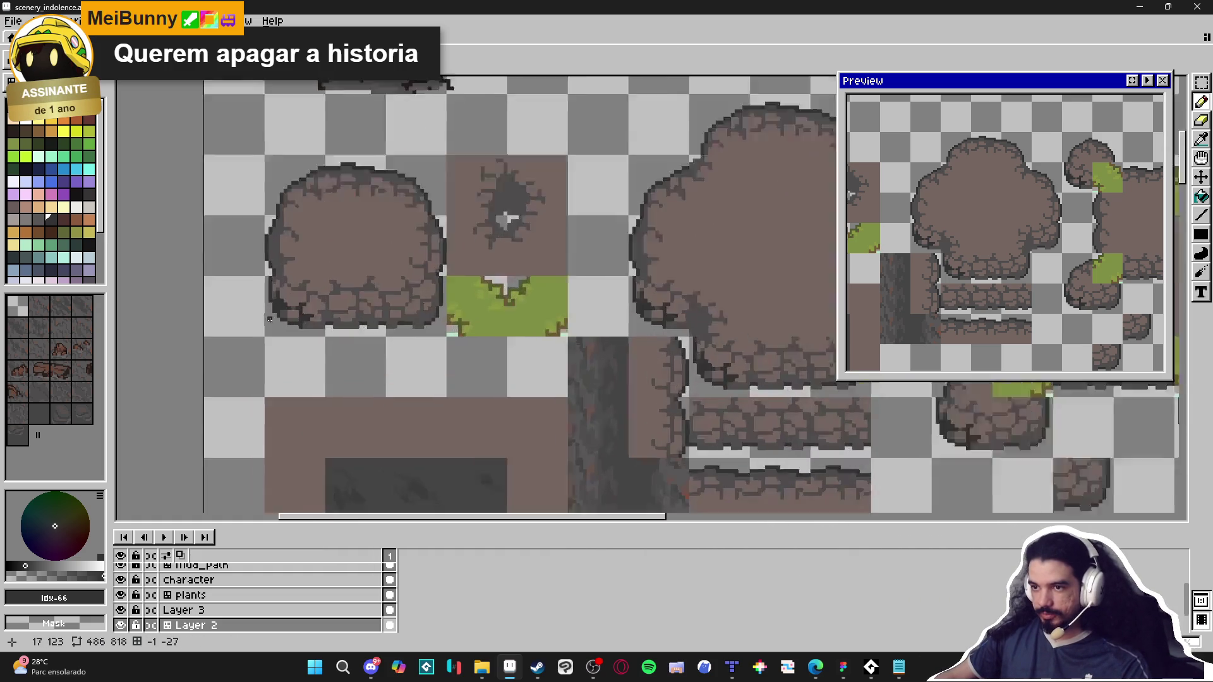
Step: Make simple_clif the active layer and eyedrop the darkest outline grey #323232
left_click(336, 306, "alt")
left_click(307, 318, "ctrl")
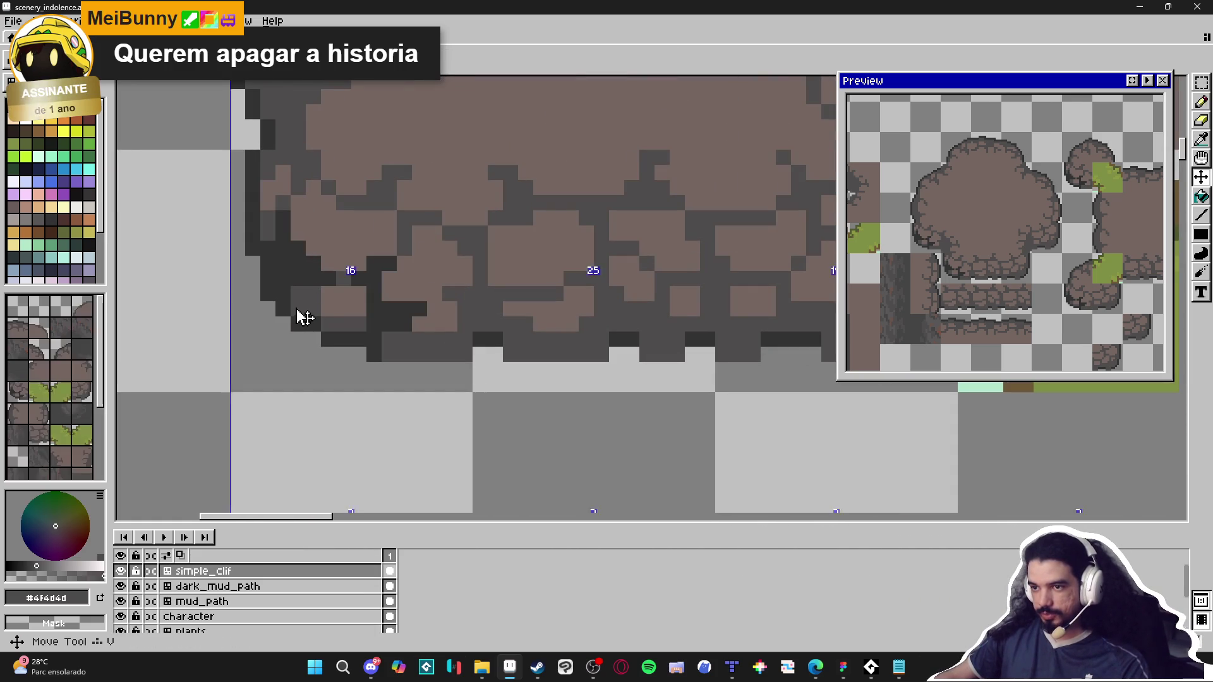
scroll(354, 307, "down", 3)
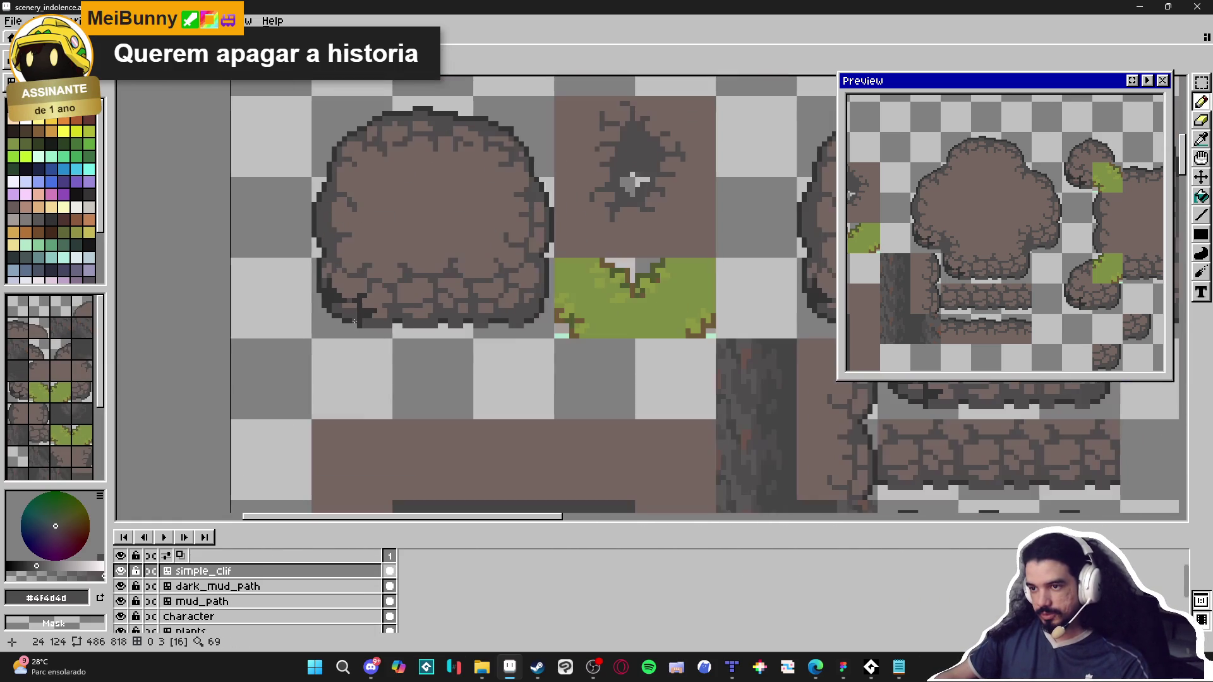
scroll(346, 320, "up", 2)
left_click(354, 296, "alt")
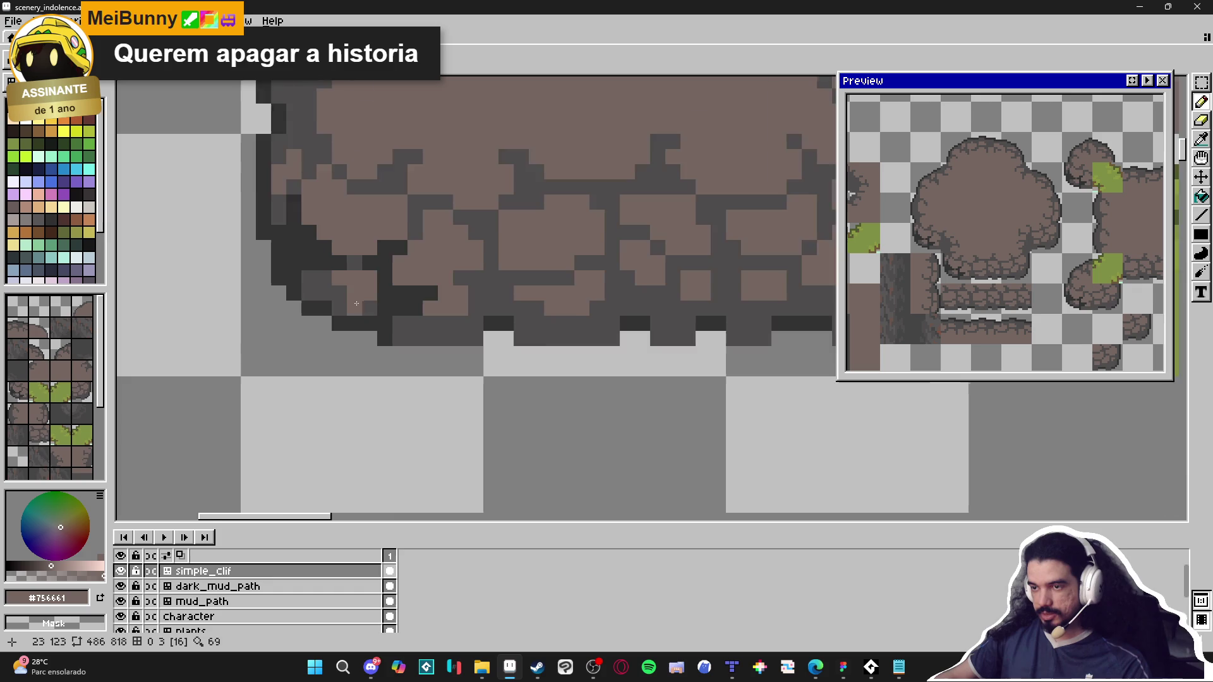
scroll(361, 309, "down", 1)
left_click(352, 306, "alt")
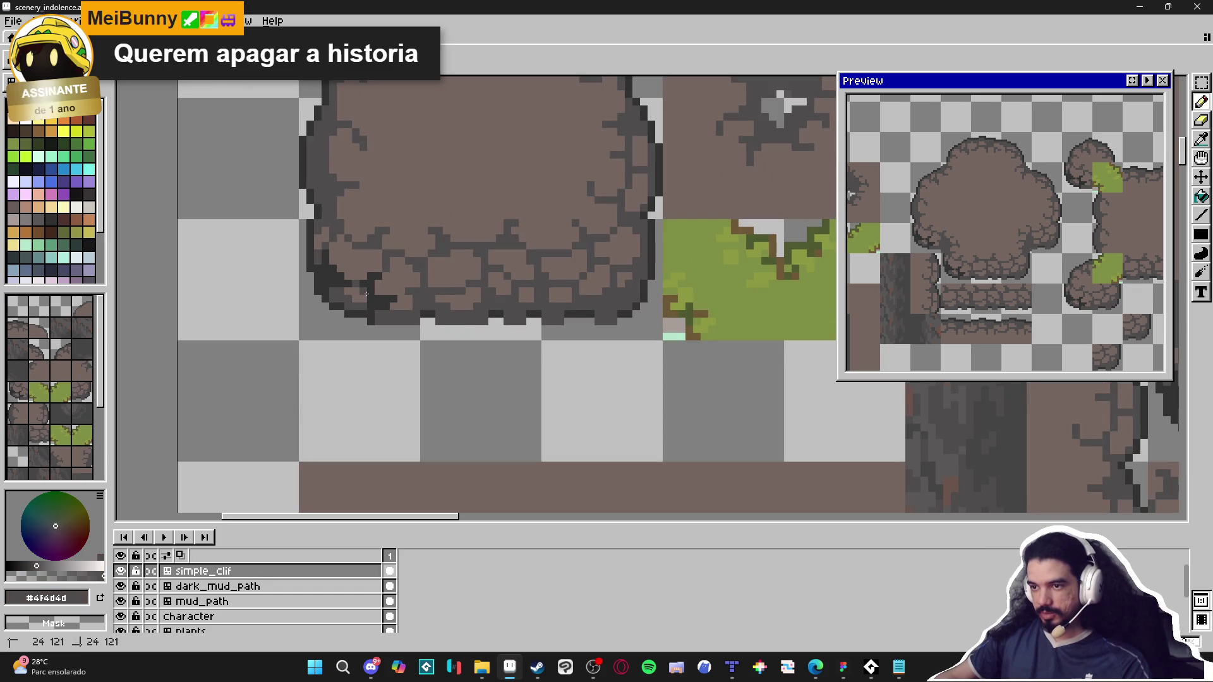
scroll(365, 313, "down", 1)
scroll(364, 314, "up", 2)
left_click(350, 295, "alt")
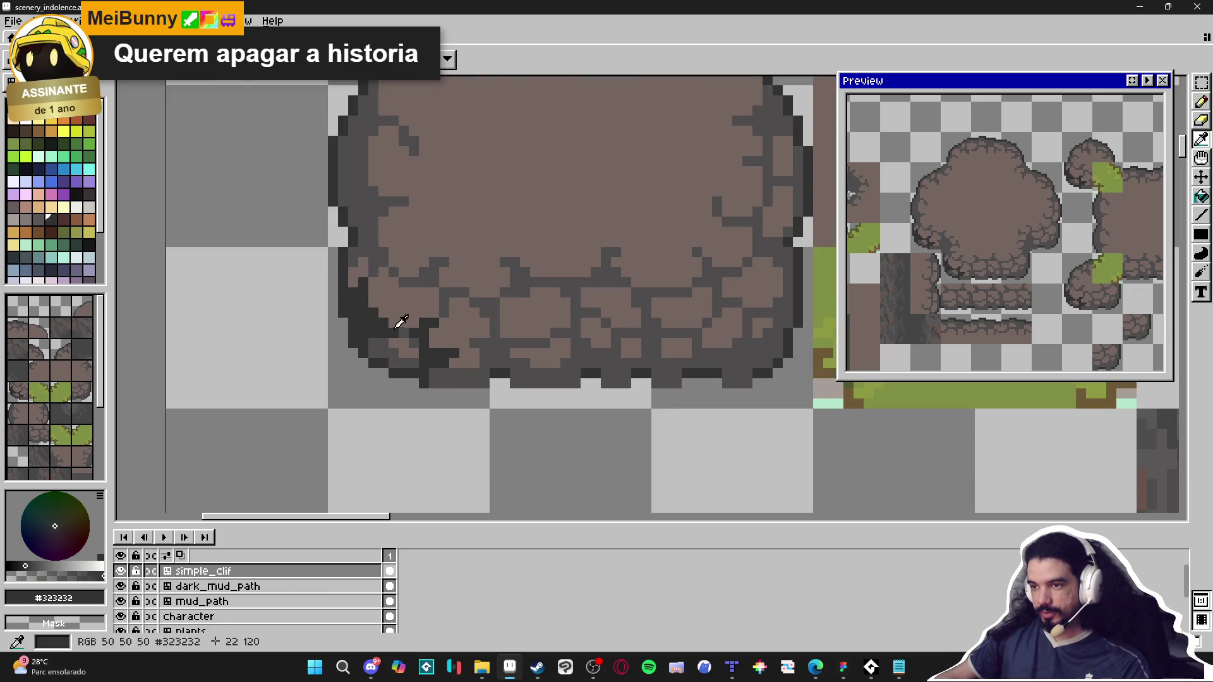
left_click(382, 319, "alt")
scroll(393, 327, "down", 3)
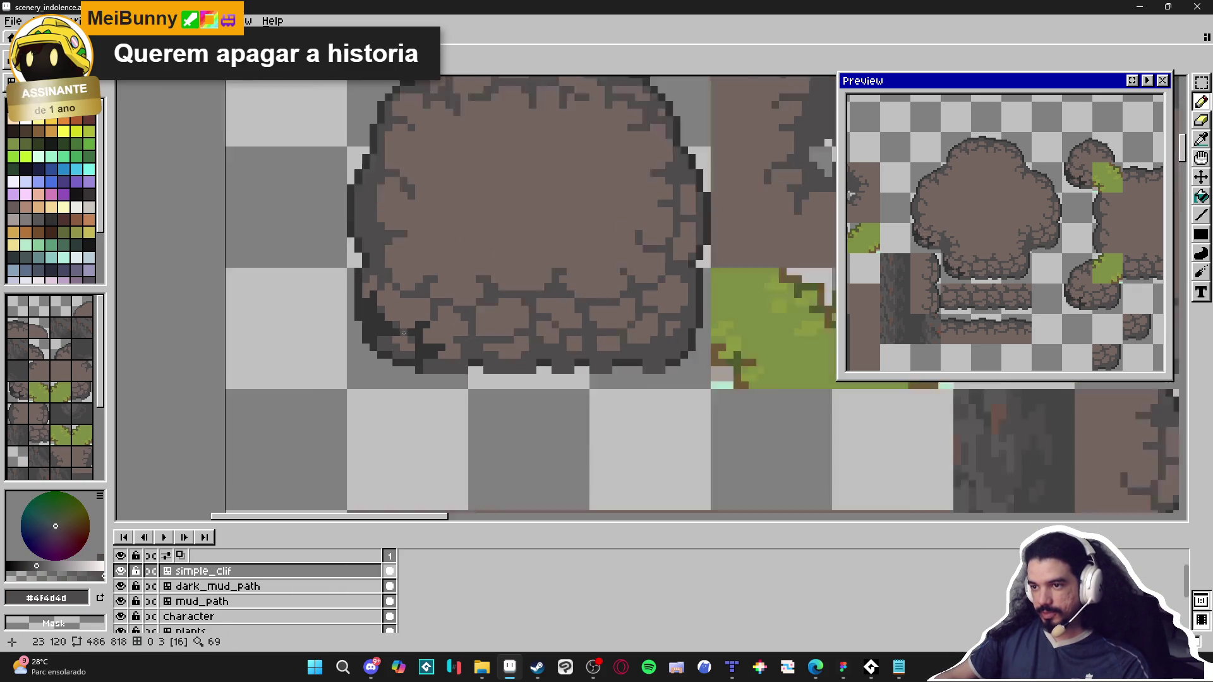
scroll(371, 318, "up", 1)
scroll(371, 318, "up", 1)
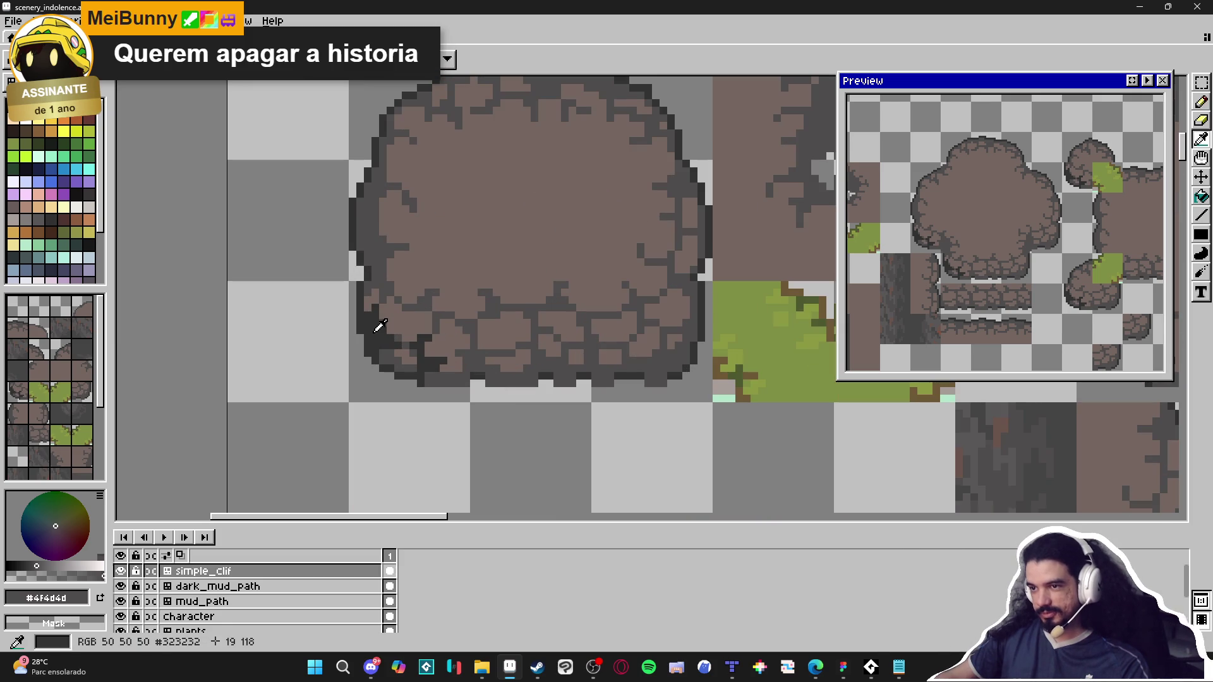
left_click(376, 325, "alt")
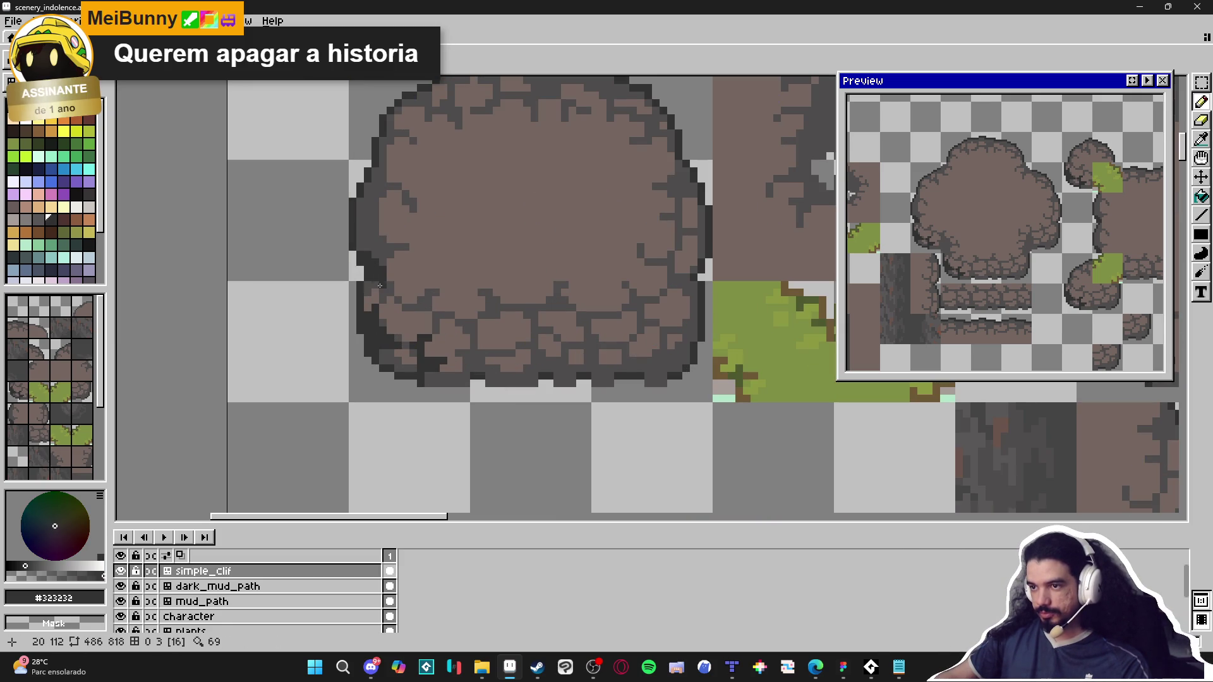
Step: Show the tile grid and paint #323232 pixels along the rock's bottom outline
key("ctrl+apostrophe")
scroll(382, 311, "up", 1)
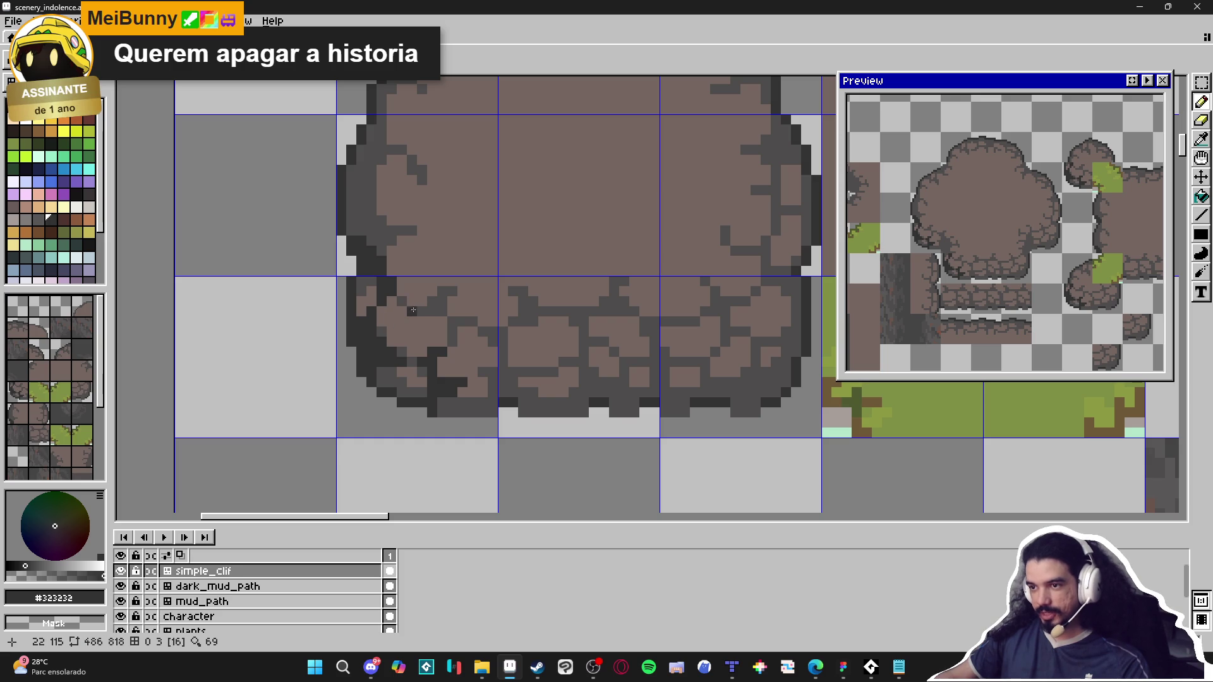
left_click(441, 309)
scroll(442, 325, "down", 2)
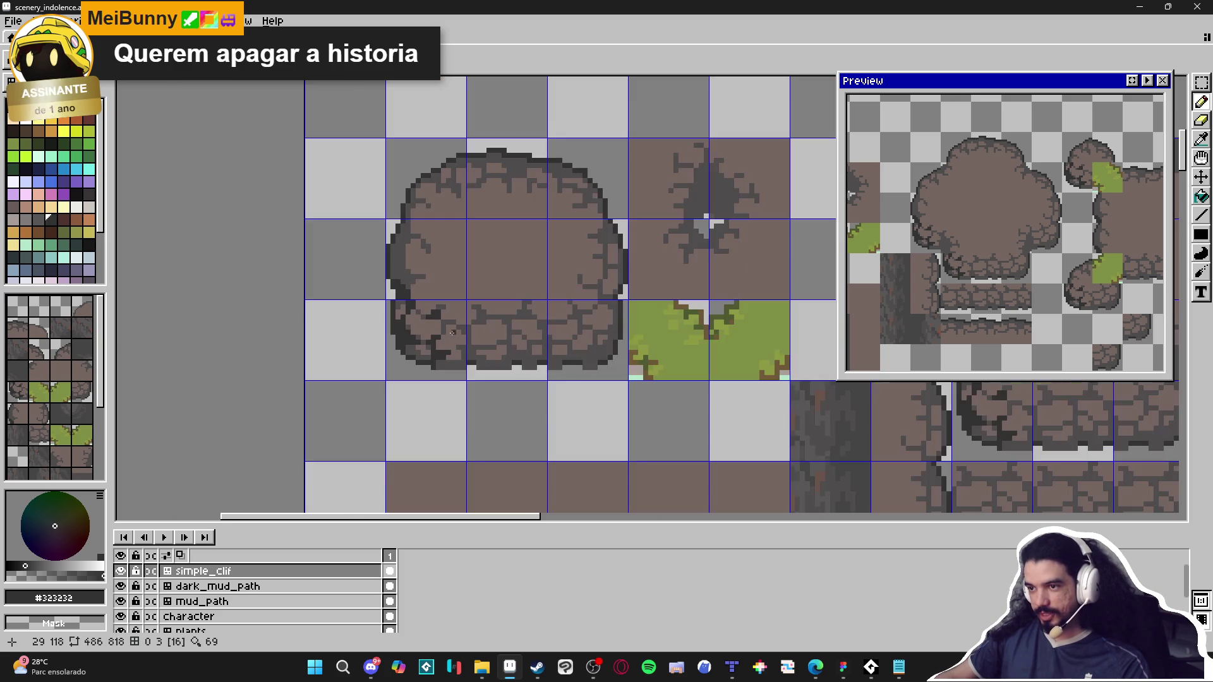
scroll(481, 364, "up", 3)
left_click(483, 360)
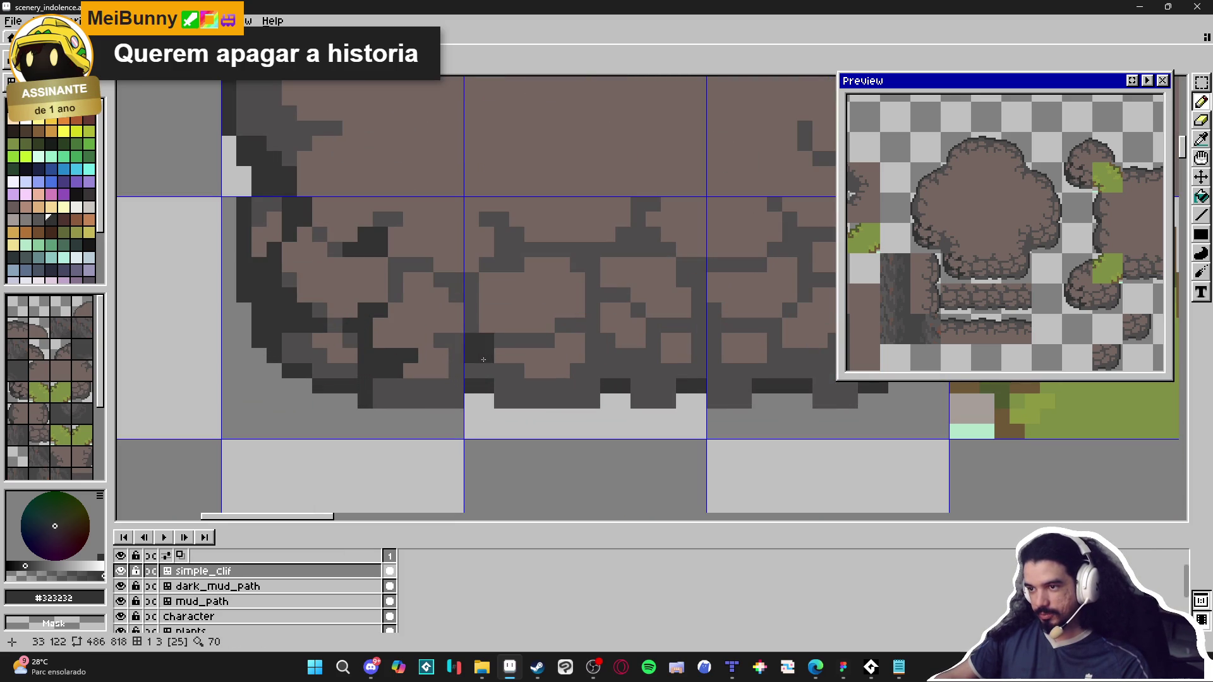
left_click(517, 383)
left_click(486, 372)
left_click(471, 371)
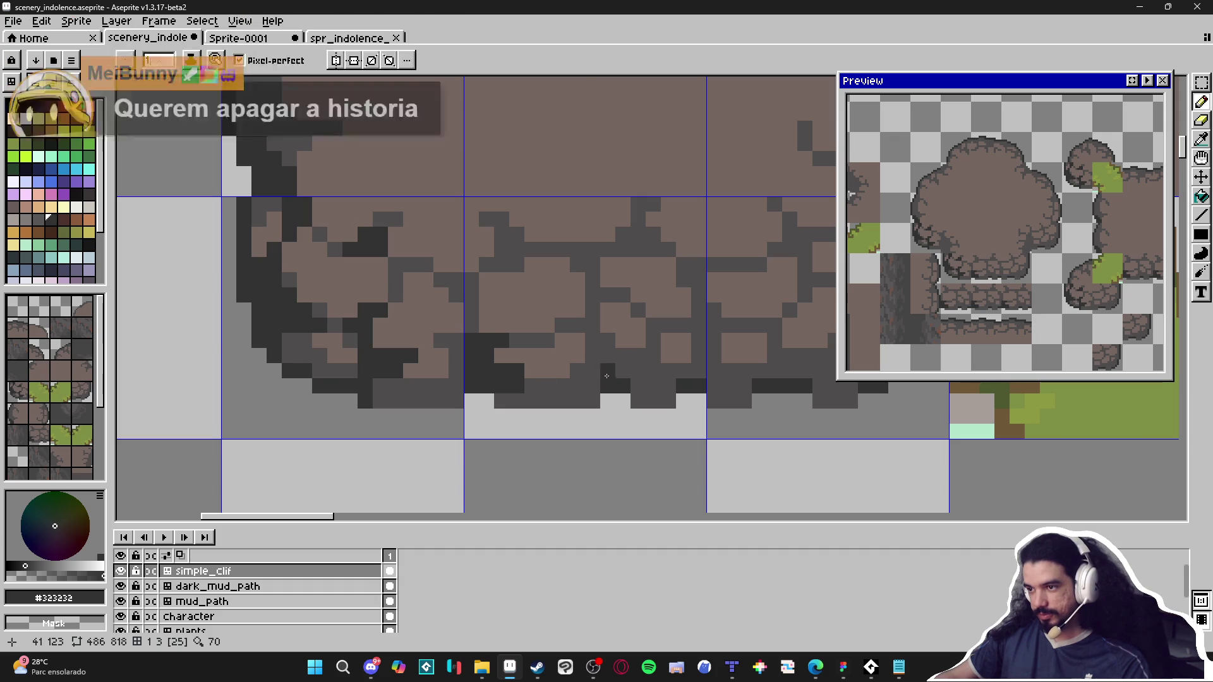
Step: Darken more pixels along the rock's lower edge and save scenery_indolence.aseprite
left_click(608, 371)
left_click(594, 355)
left_click(637, 354)
left_click(622, 370)
left_click_drag(657, 356, 654, 343)
left_click(693, 375)
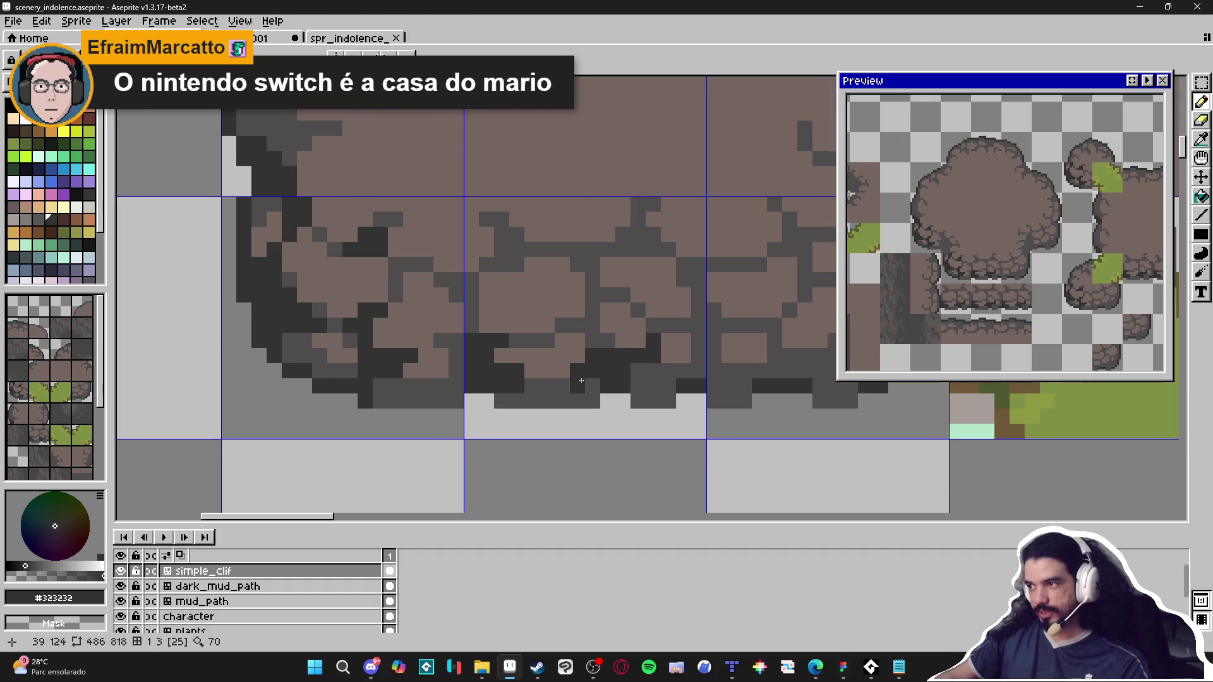
scroll(582, 381, "down", 3)
key("ctrl+s")
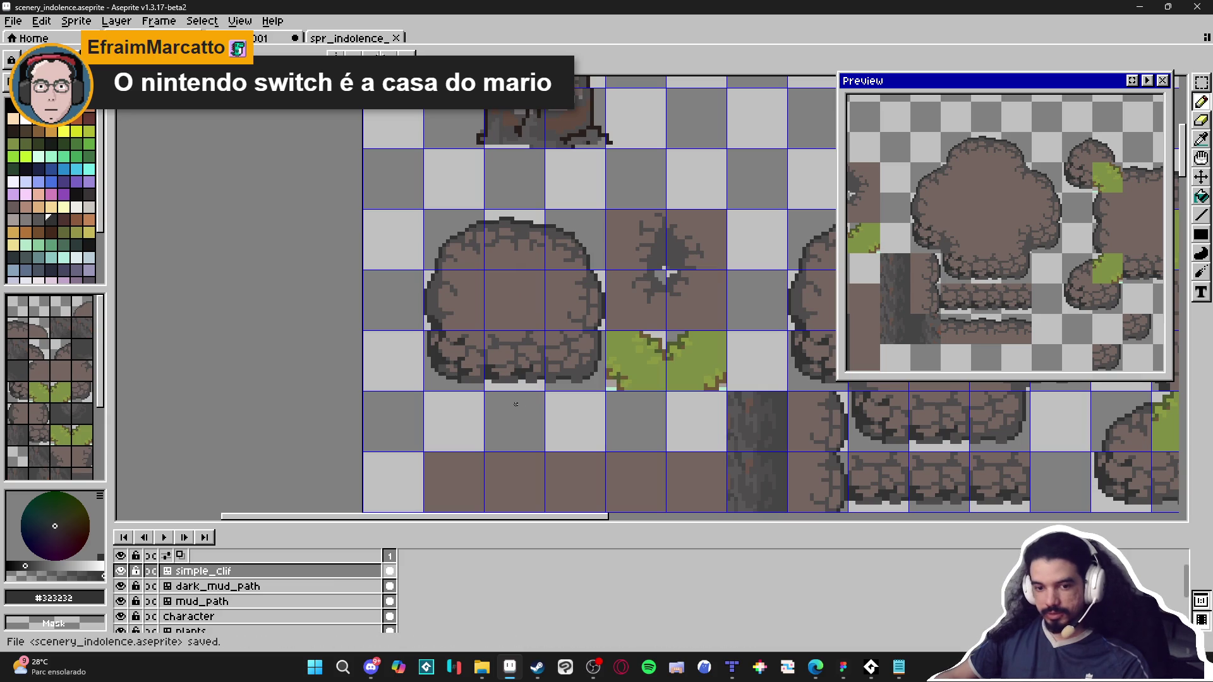
Step: Paint a short dark stroke on the rock's edge and darken four left-edge pixels
scroll(480, 402, "right", 1)
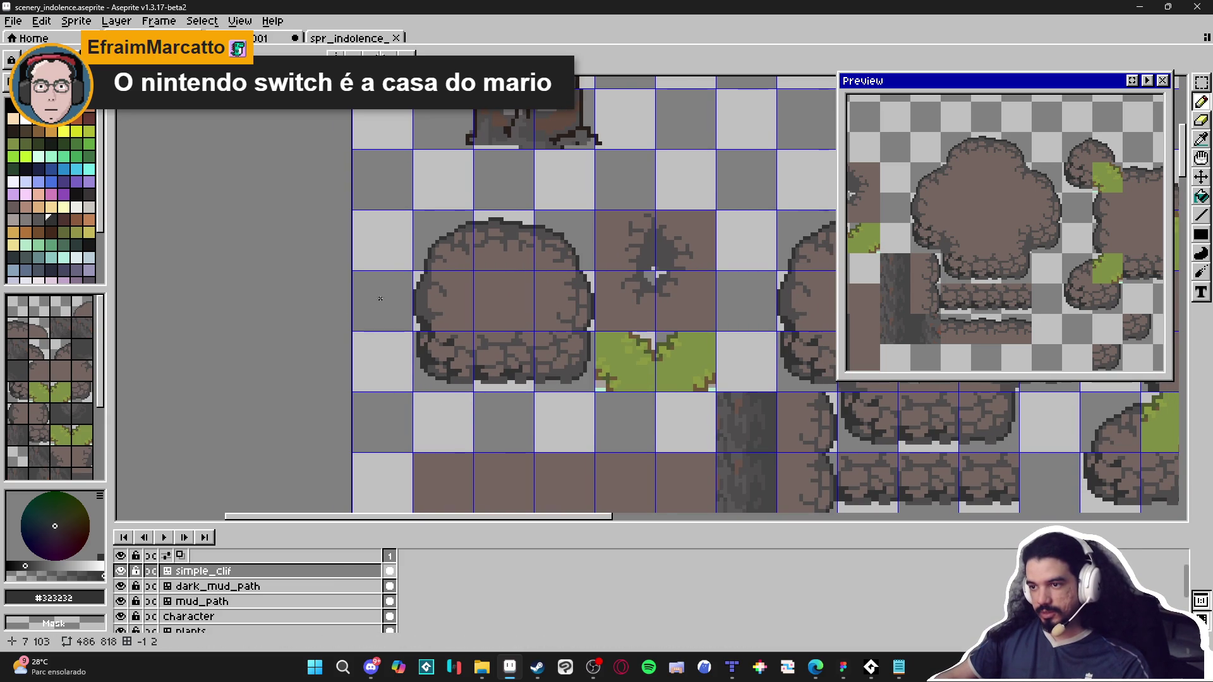
scroll(380, 298, "up", 4)
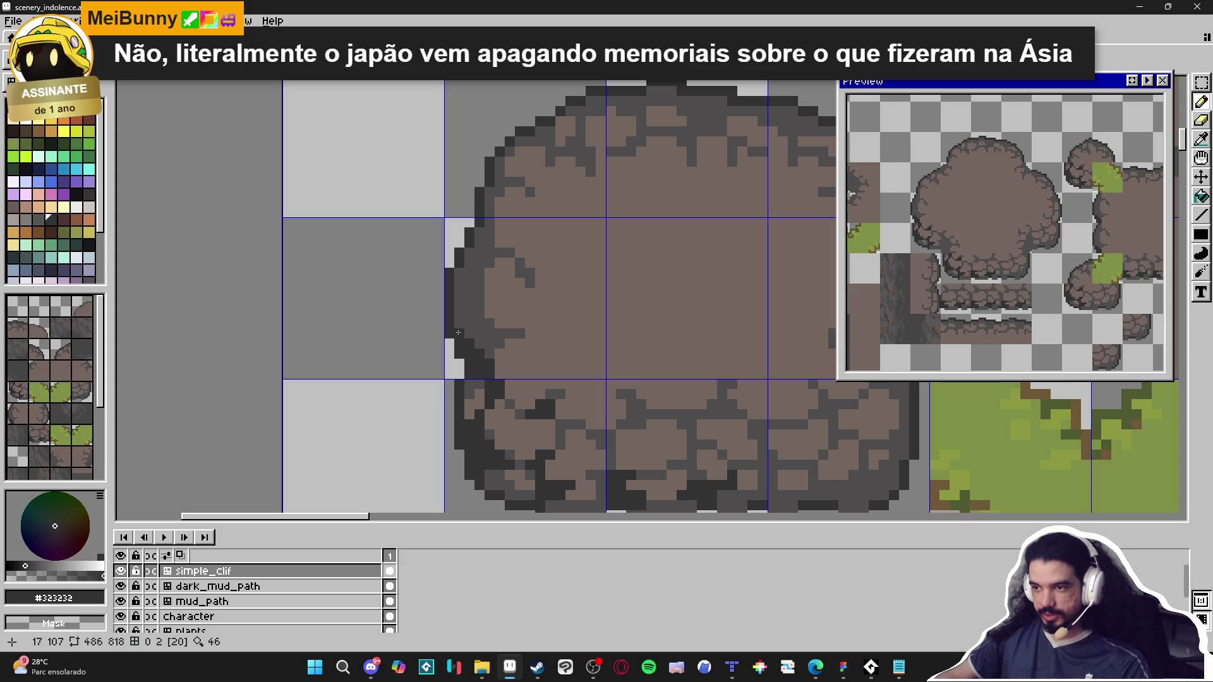
left_click_drag(518, 336, 465, 330)
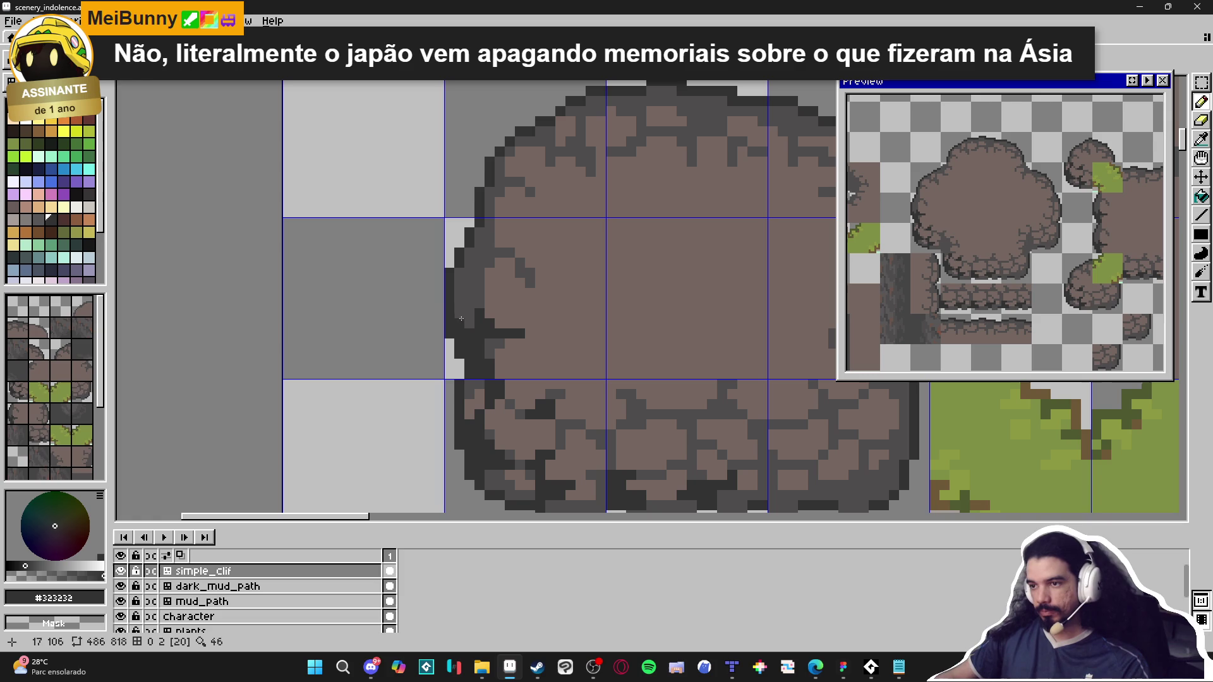
left_click(487, 260)
left_click(479, 265)
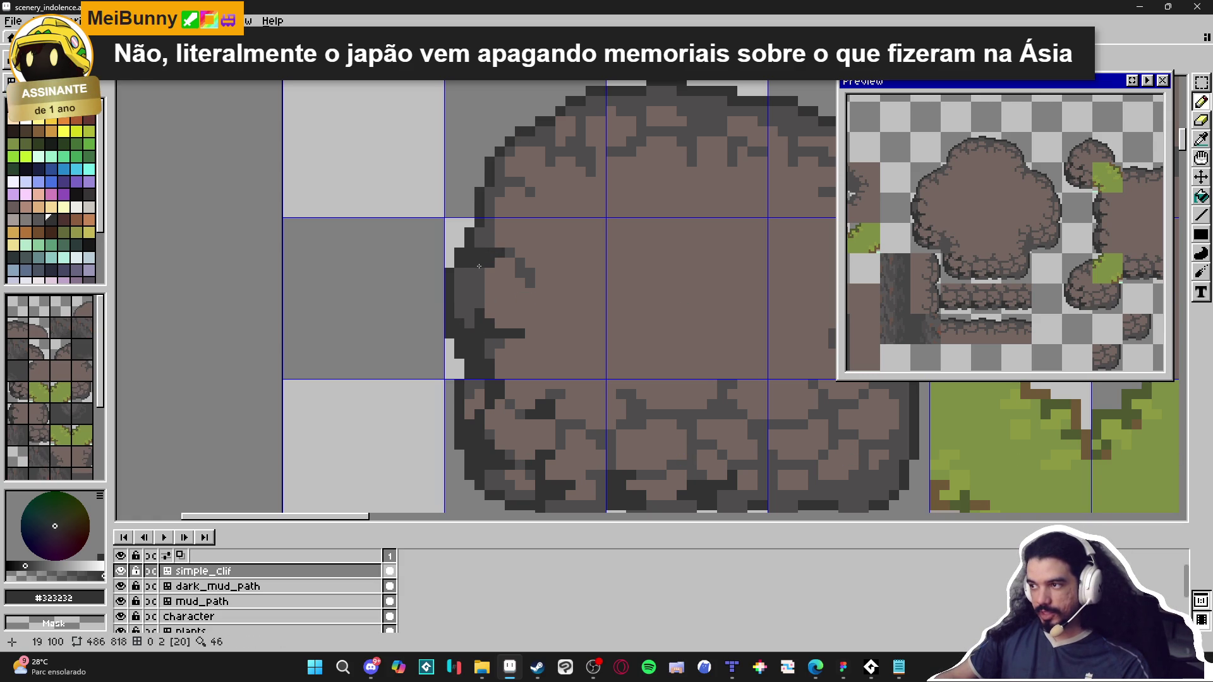
left_click(455, 280)
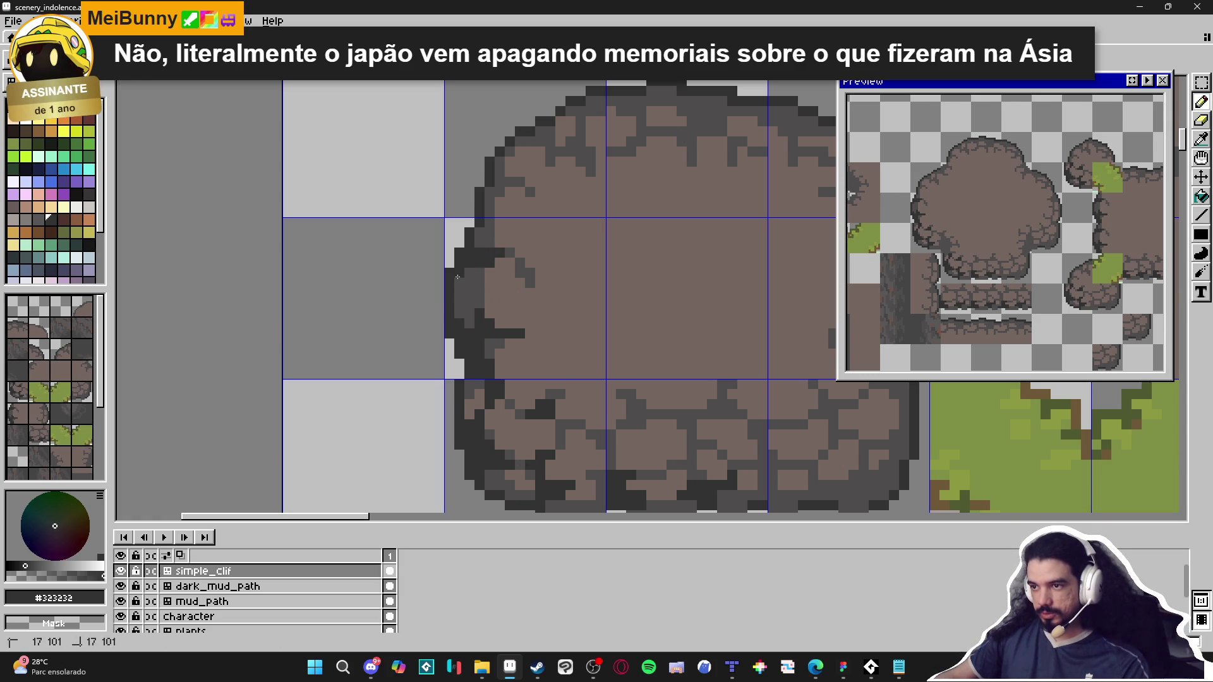
left_click(485, 238)
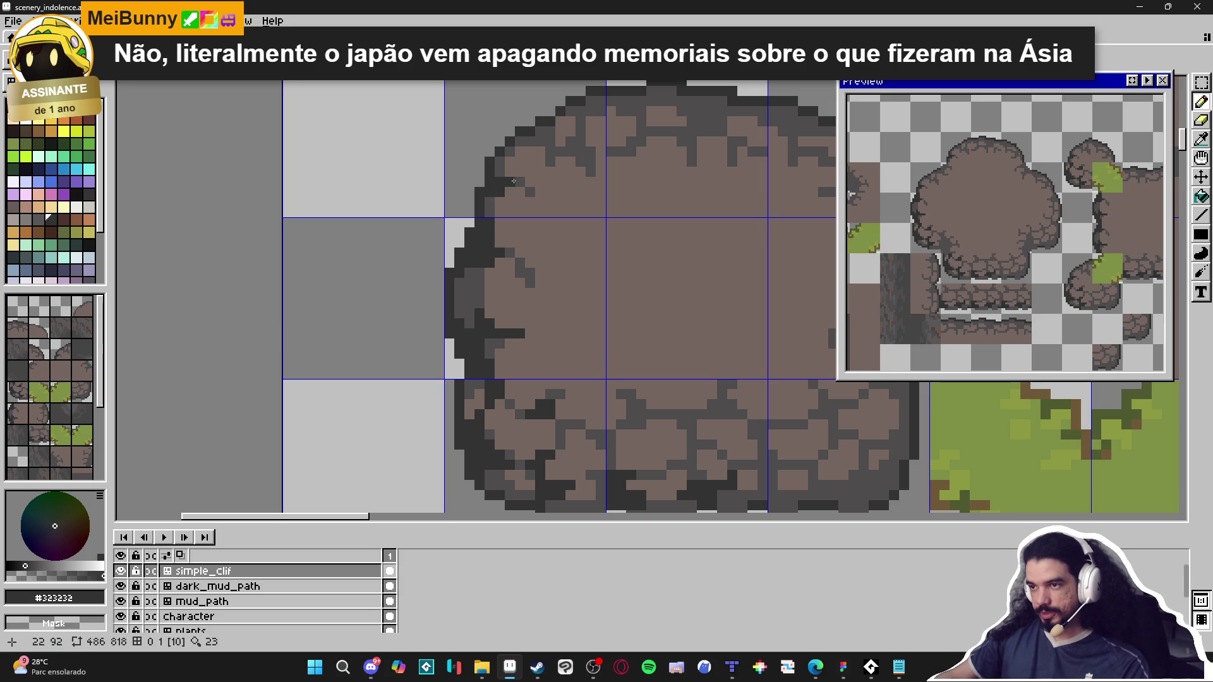
Step: Draw a vertical run of dark outline pixels and two more on the bottom edge
scroll(473, 208, "down", 2)
scroll(484, 214, "down", 2)
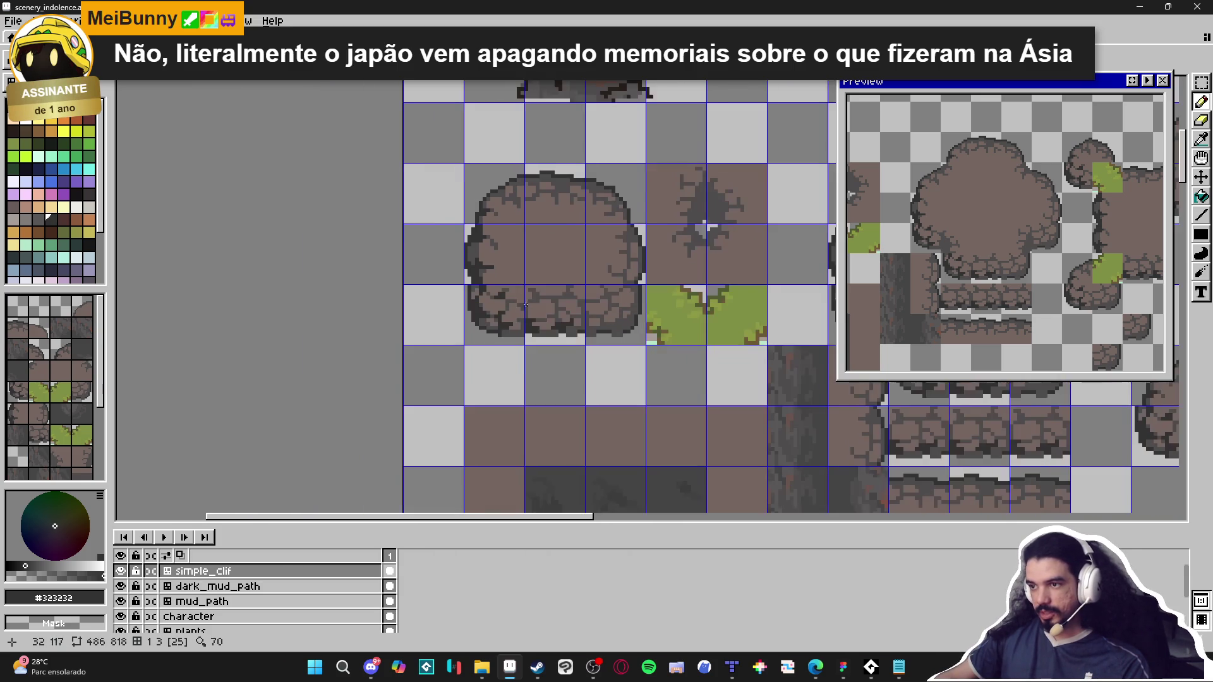
scroll(448, 355, "down", 1)
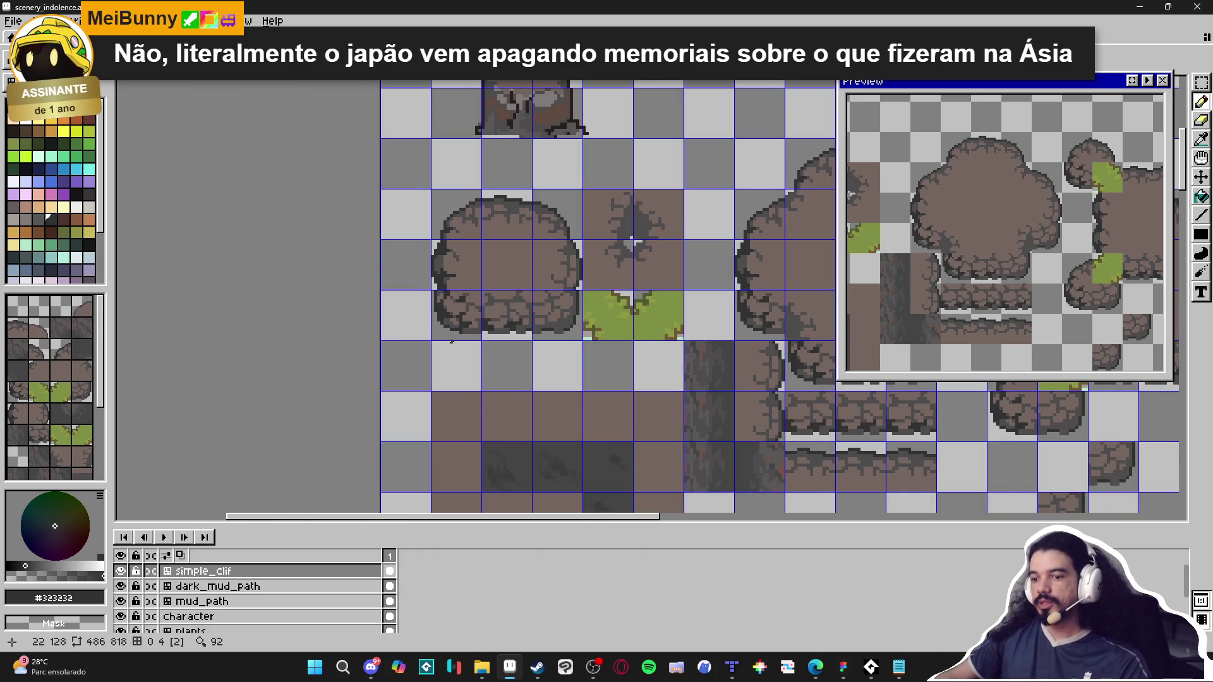
scroll(462, 338, "up", 1)
scroll(493, 342, "down", 1)
scroll(503, 344, "up", 4)
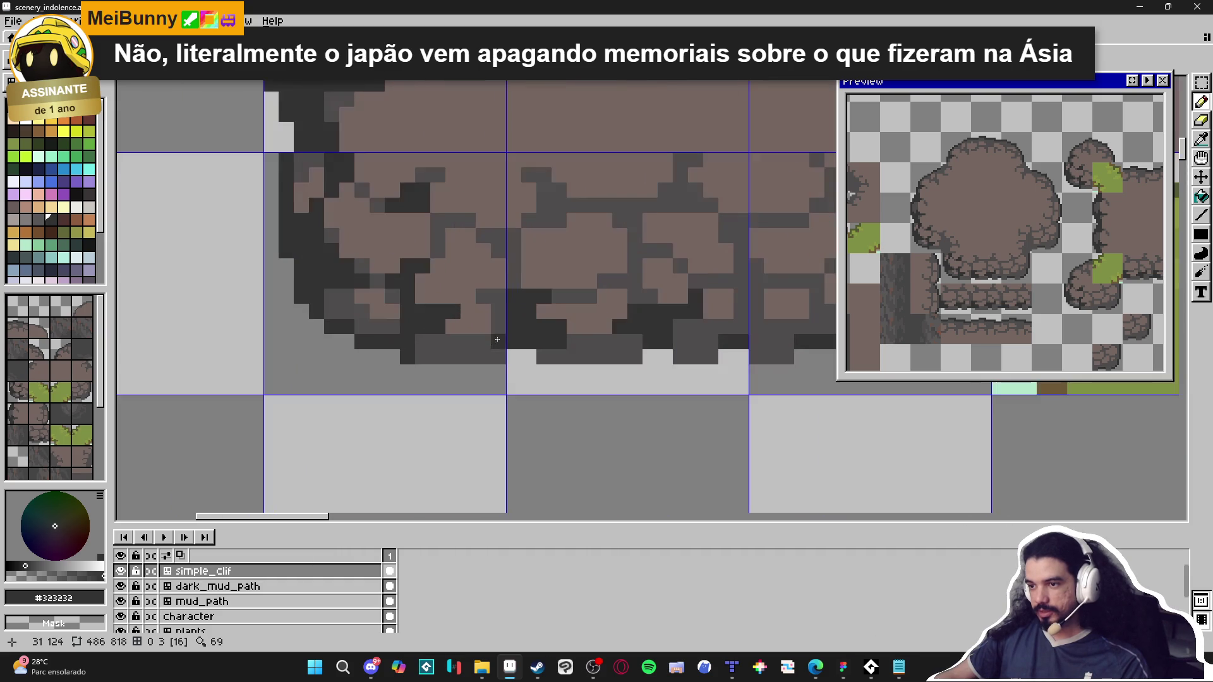
left_click_drag(505, 305, 498, 346)
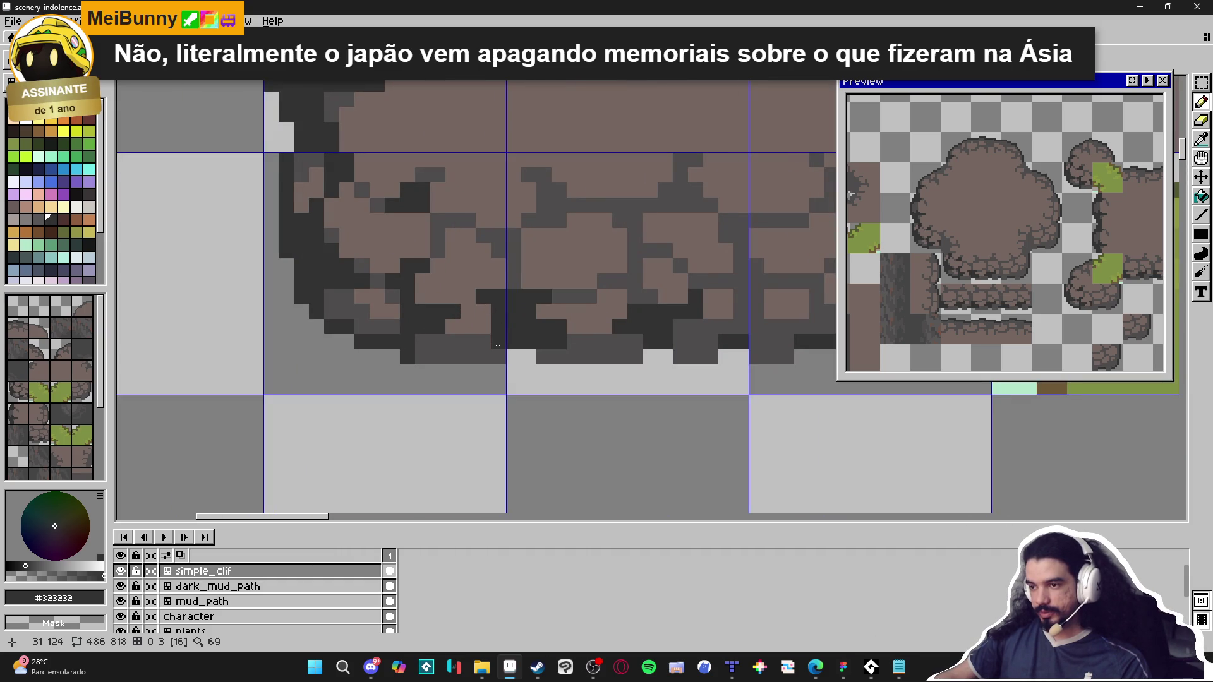
scroll(588, 358, "down", 2)
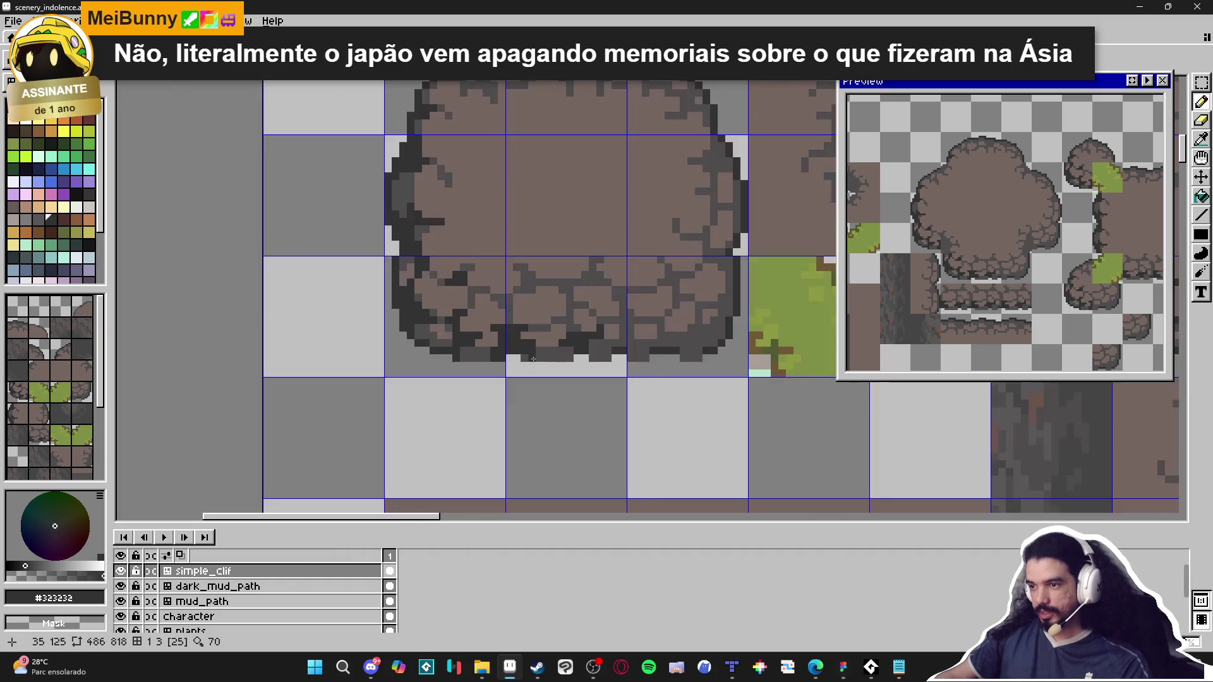
scroll(588, 358, "up", 1)
left_click_drag(573, 312, 573, 312)
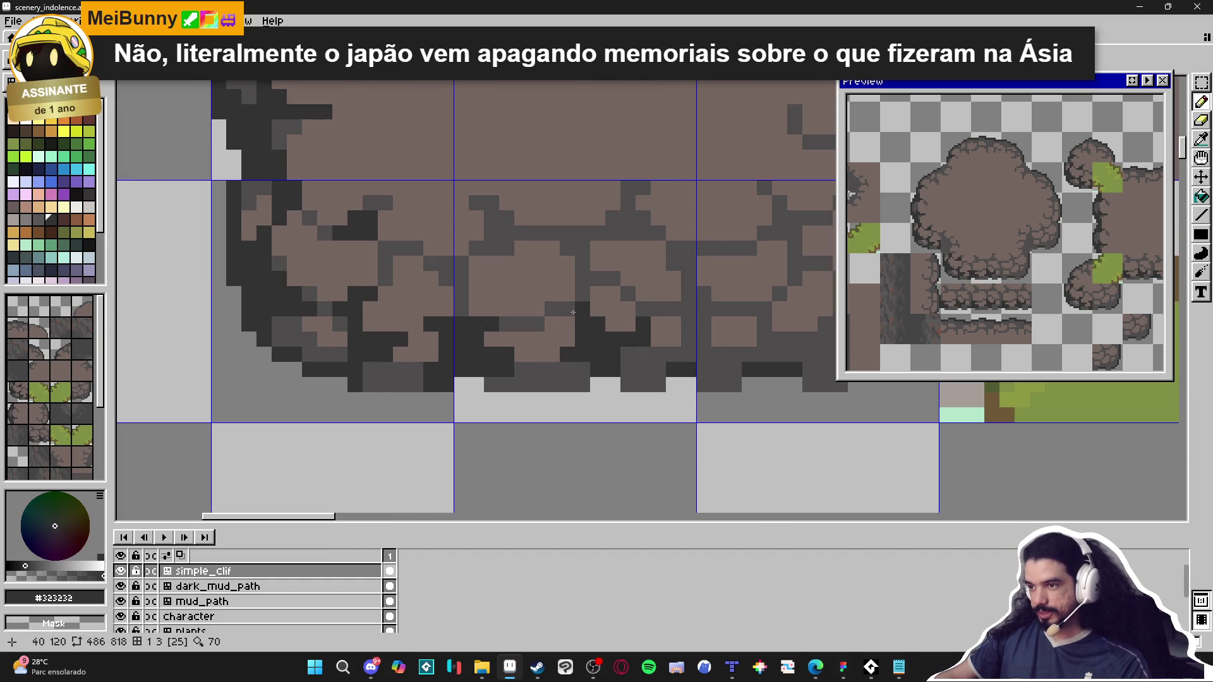
scroll(579, 304, "down", 2)
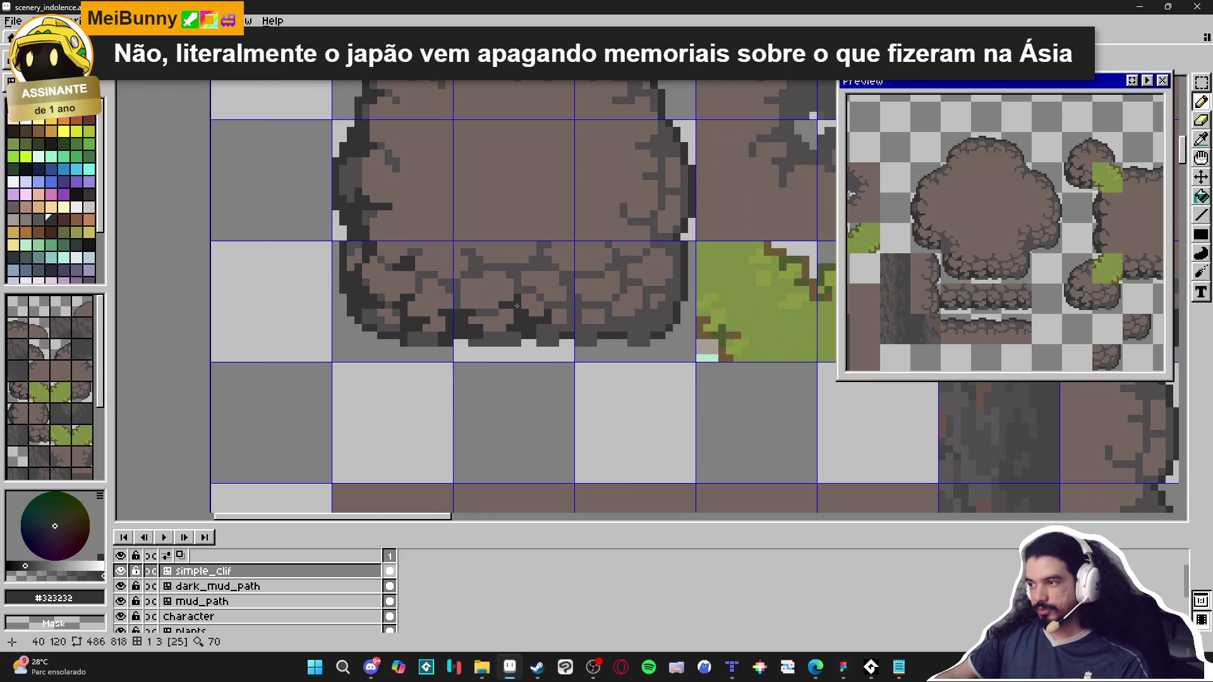
scroll(694, 371, "down", 3)
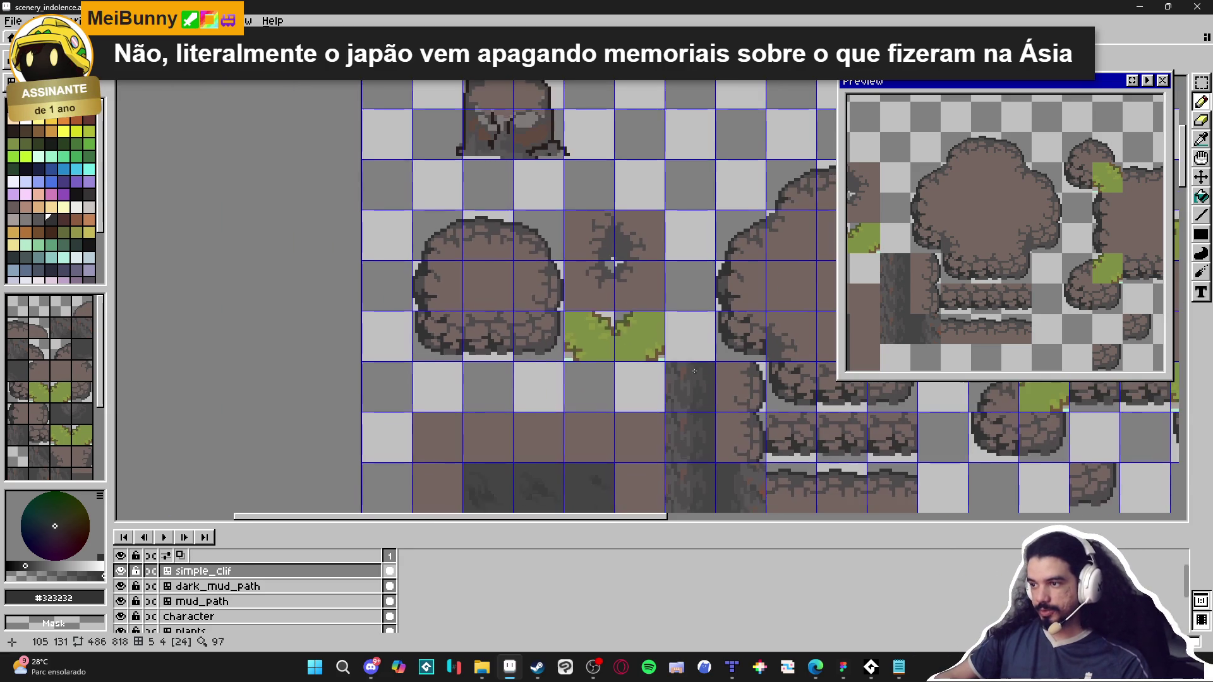
Step: Paint a line of dark #323232 crack pixels into the cliff edge
scroll(694, 370, "up", 4)
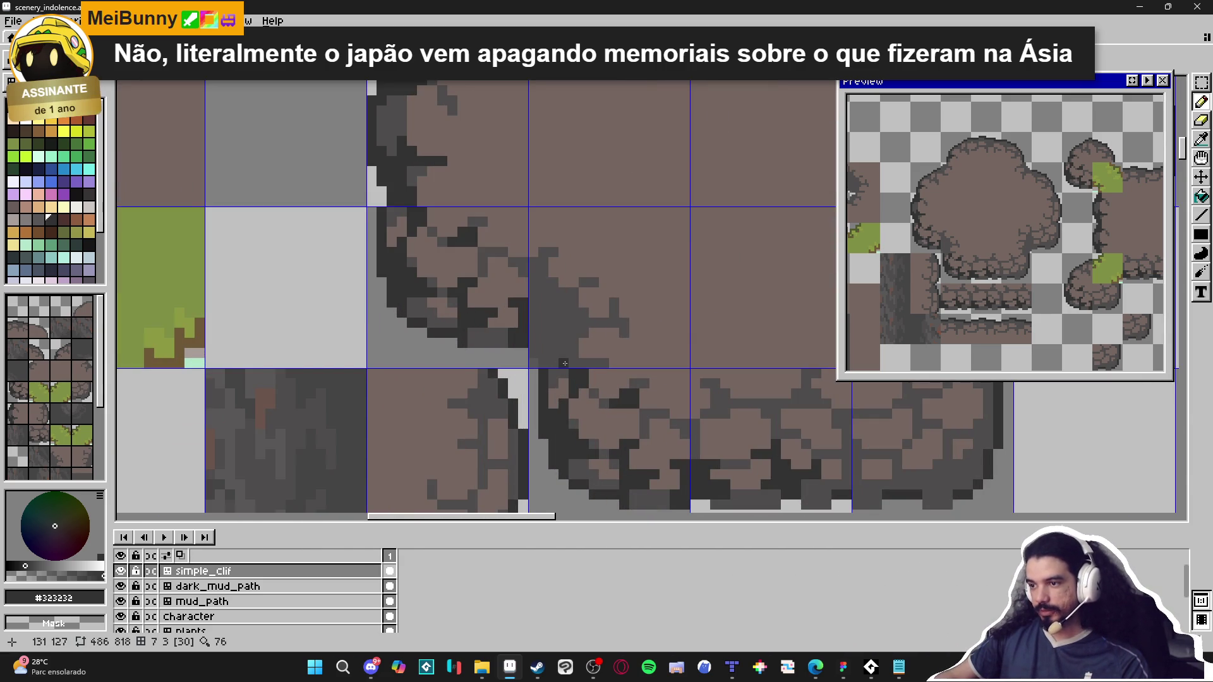
left_click(554, 361)
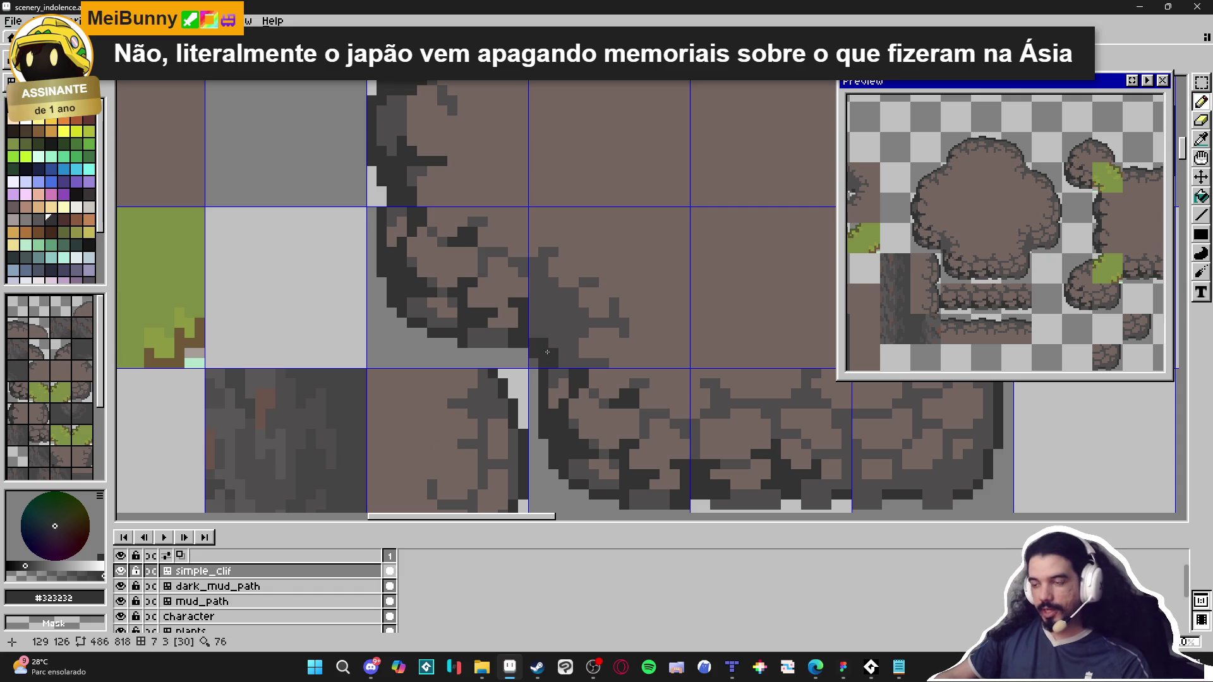
left_click(554, 339)
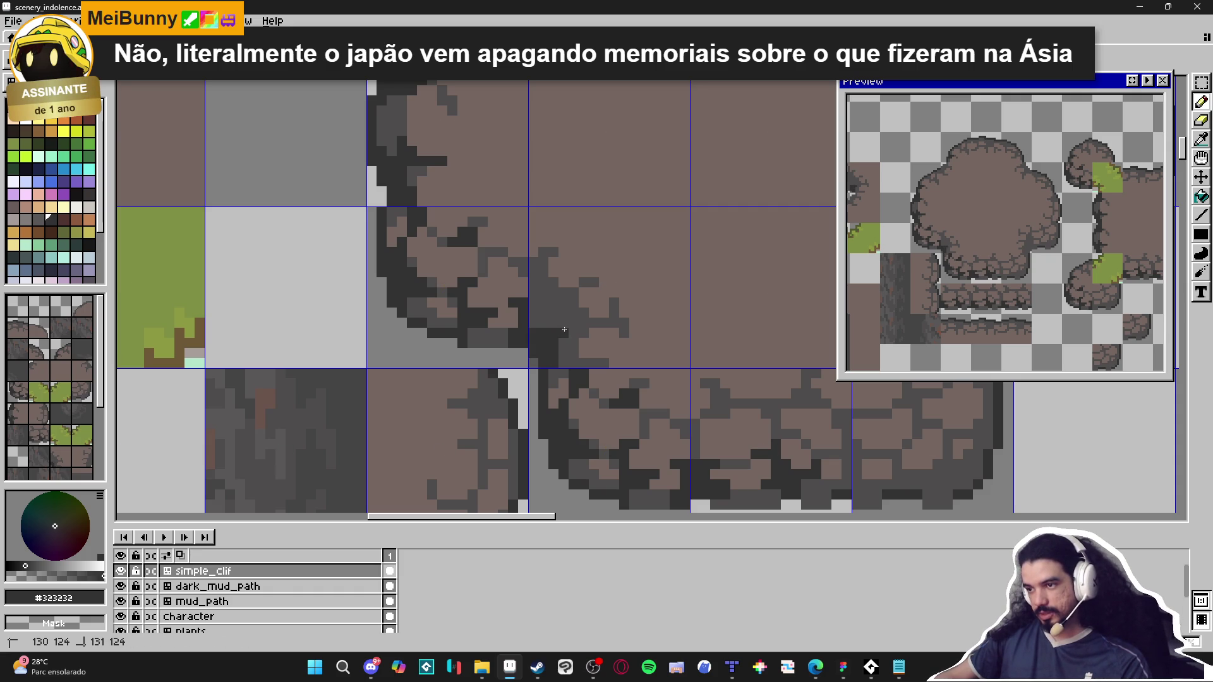
left_click(563, 322)
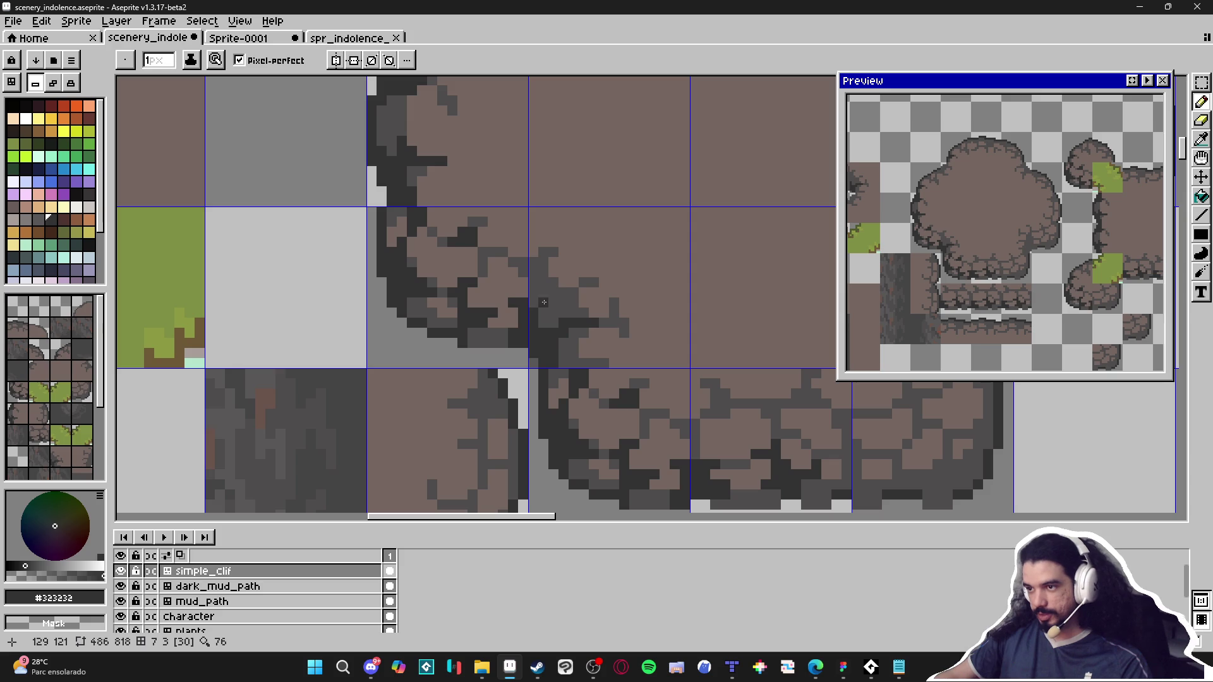
key("ctrl")
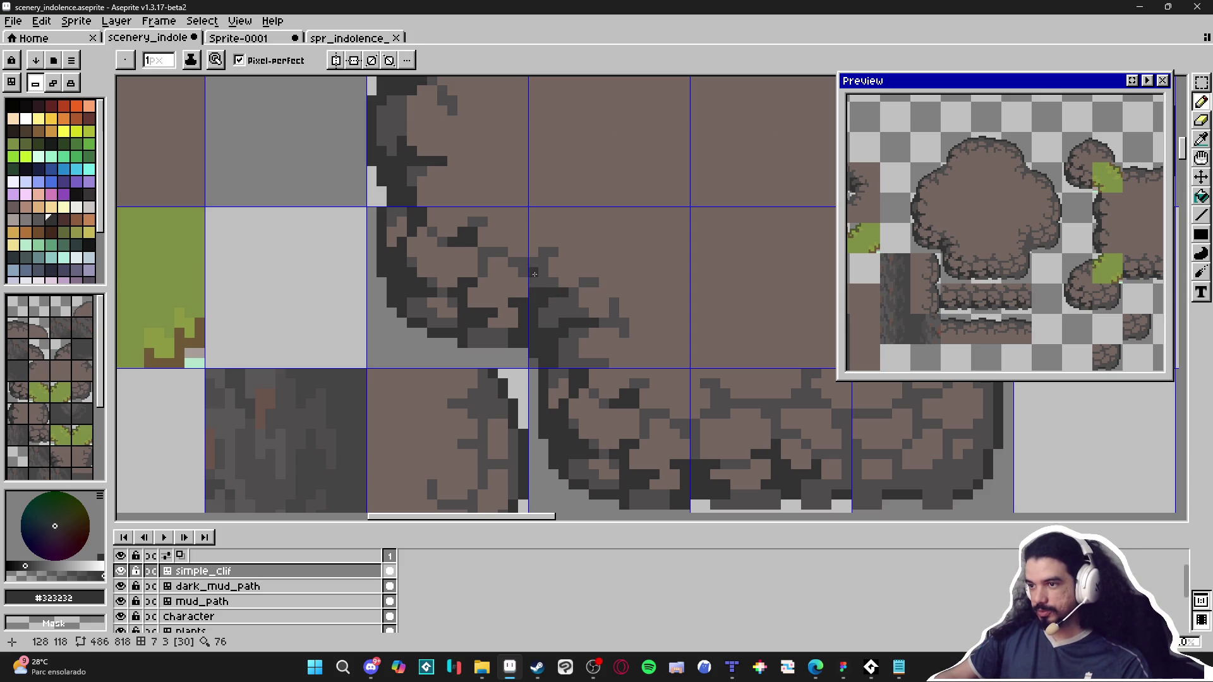
left_click(543, 271)
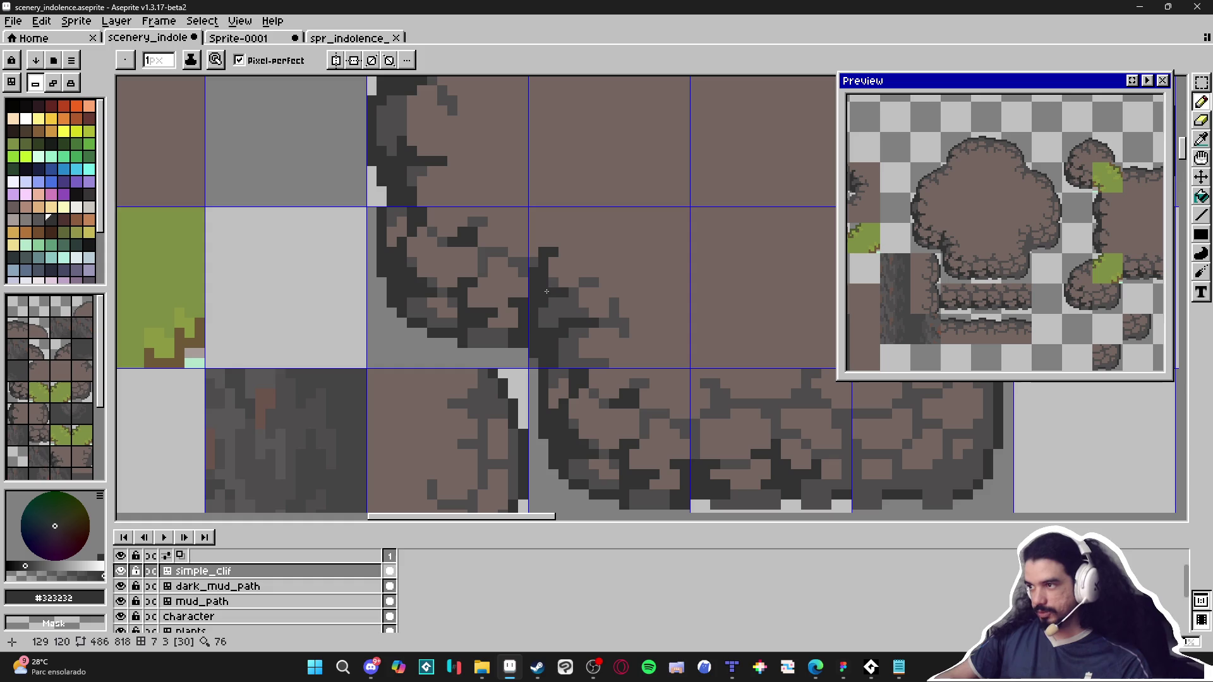
left_click_drag(622, 355, 595, 341)
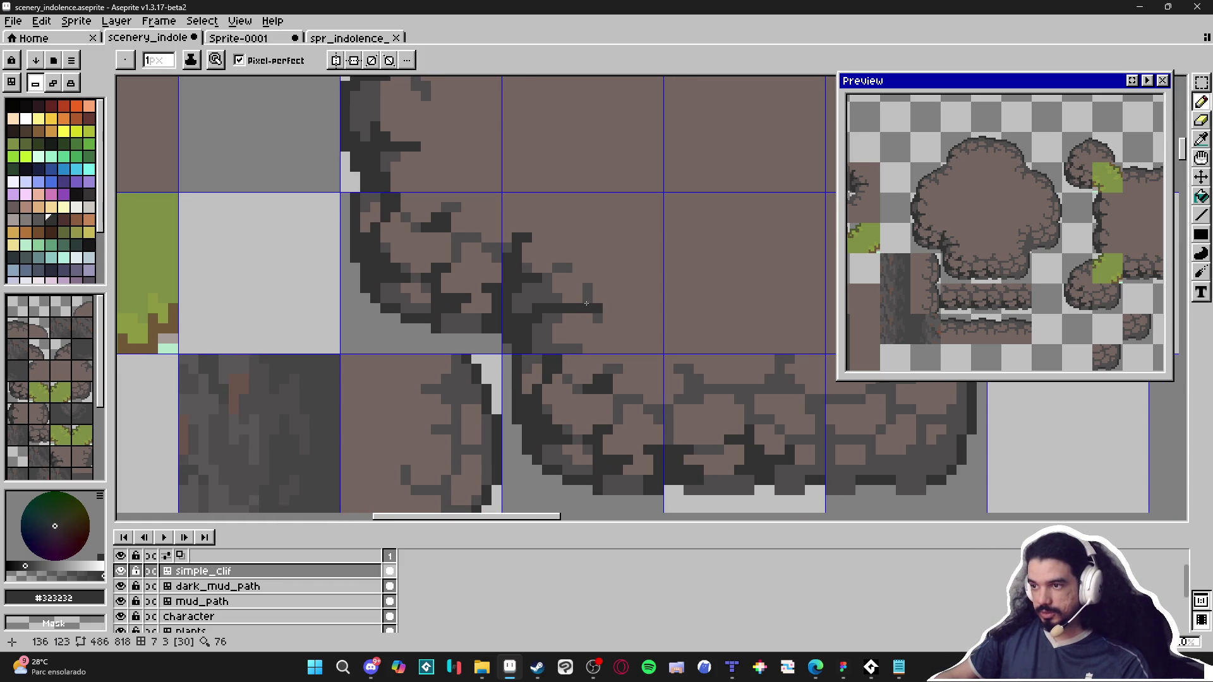
Step: Lighten a few crack pixels with mid grey #4f4d4d, then return to #323232
key("i")
left_click(603, 310, "alt")
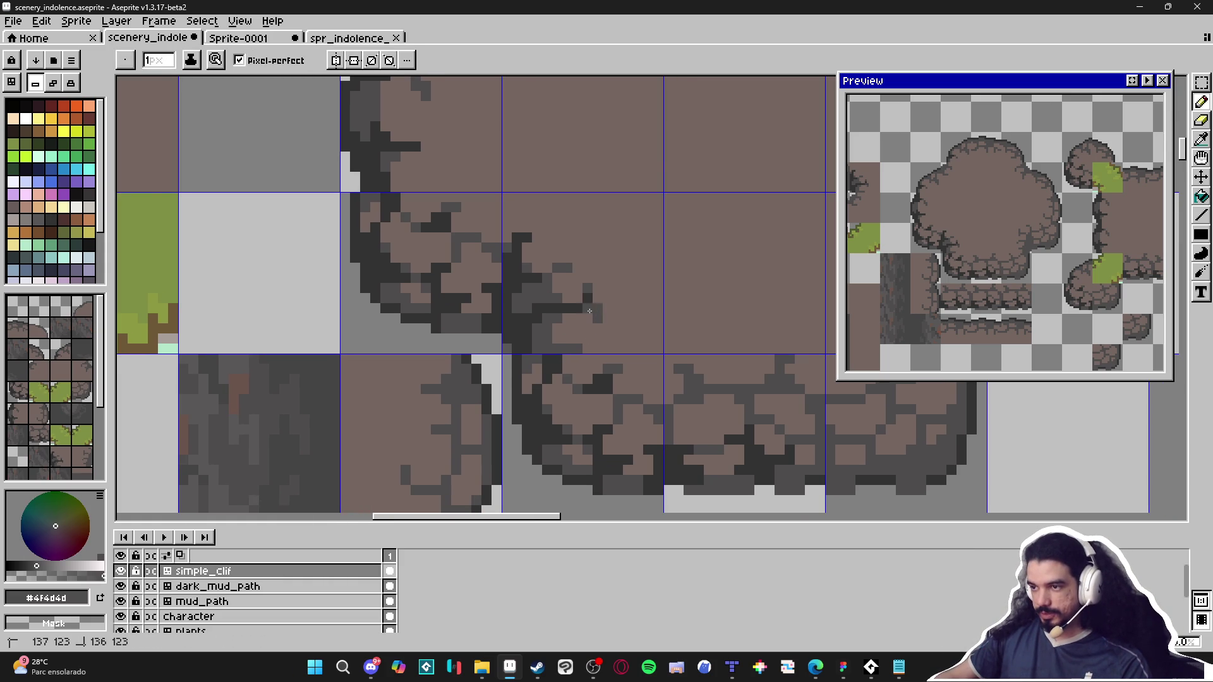
left_click_drag(591, 309, 568, 310)
left_click(535, 311)
key("b")
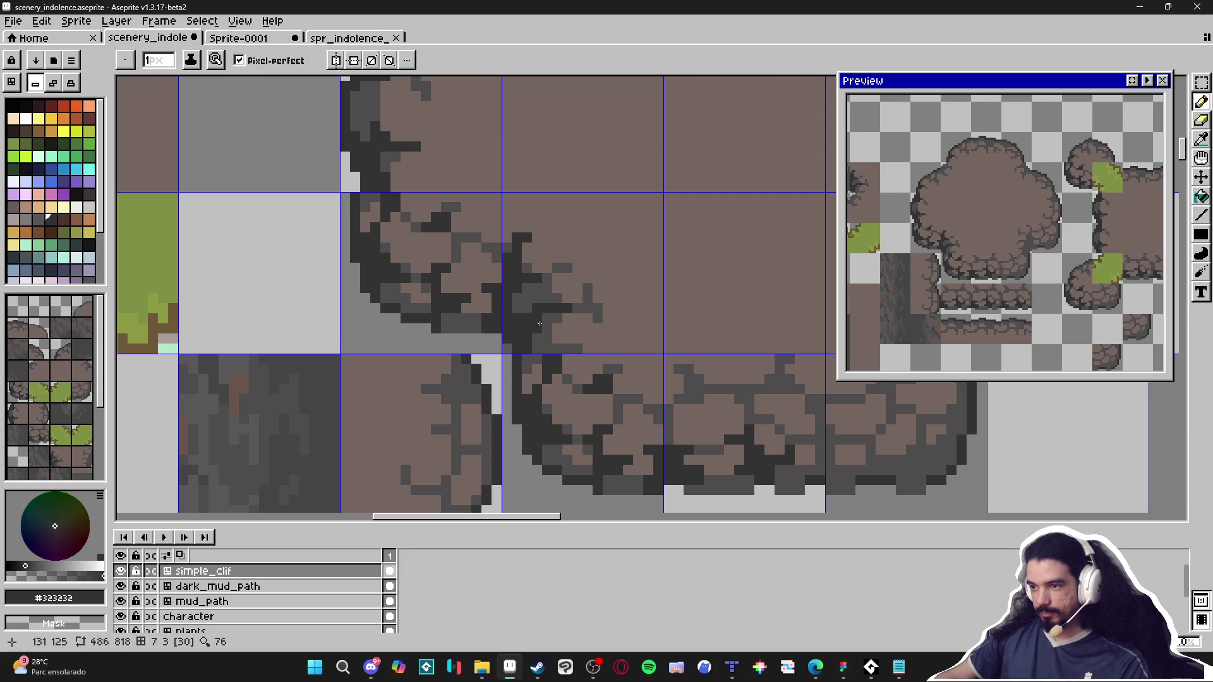
Step: Draw three more dark crack strokes running up toward the cliff edge
scroll(550, 352, "down", 3)
scroll(620, 379, "up", 3)
scroll(620, 379, "up", 1)
left_click_drag(632, 385, 645, 401)
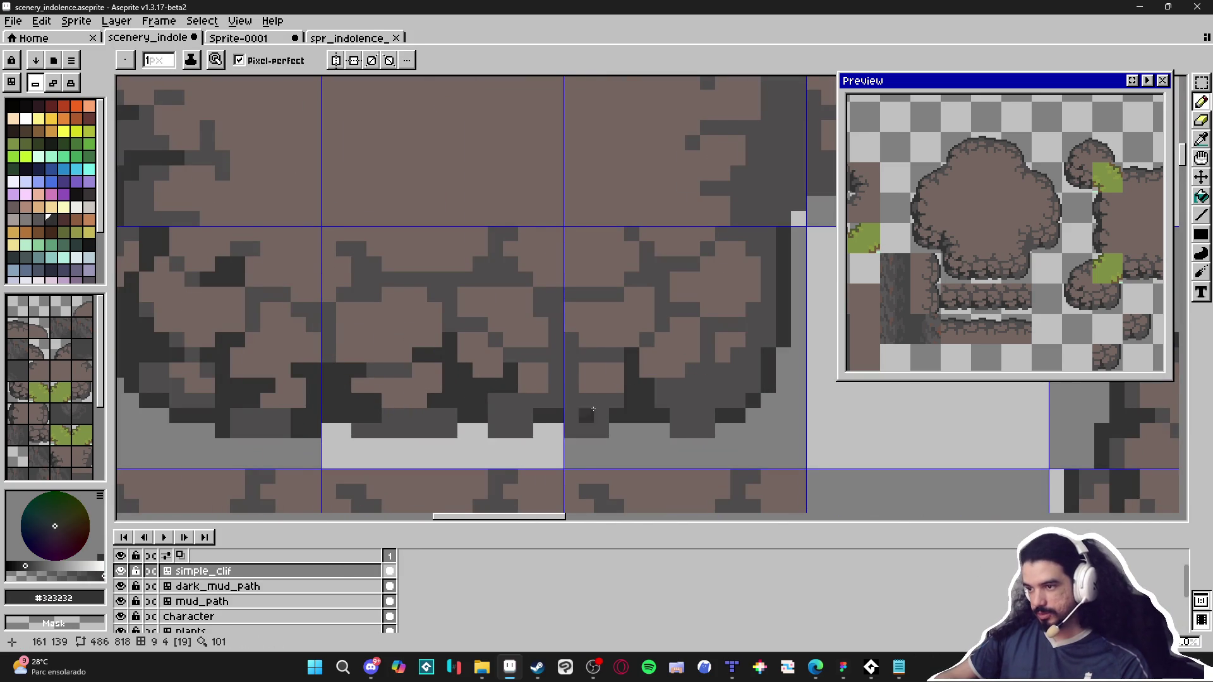
mouse_move(710, 371)
left_mouse_down()
mouse_move(707, 341)
mouse_move(707, 386)
mouse_move(692, 372)
mouse_move(701, 400)
mouse_move(660, 400)
left_mouse_up()
mouse_move(742, 376)
left_mouse_down()
mouse_move(726, 369)
mouse_move(769, 282)
left_mouse_up()
scroll(769, 282, "down", 3)
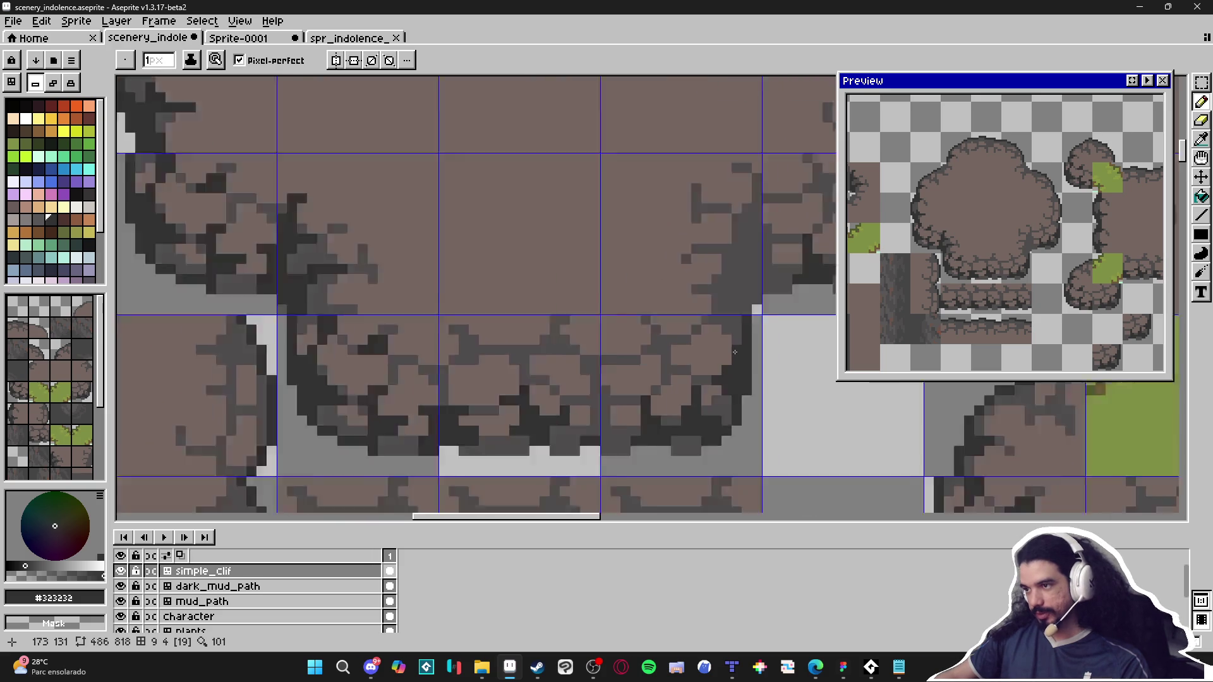
scroll(700, 362, "down", 1)
scroll(705, 354, "up", 1)
scroll(715, 338, "up", 1)
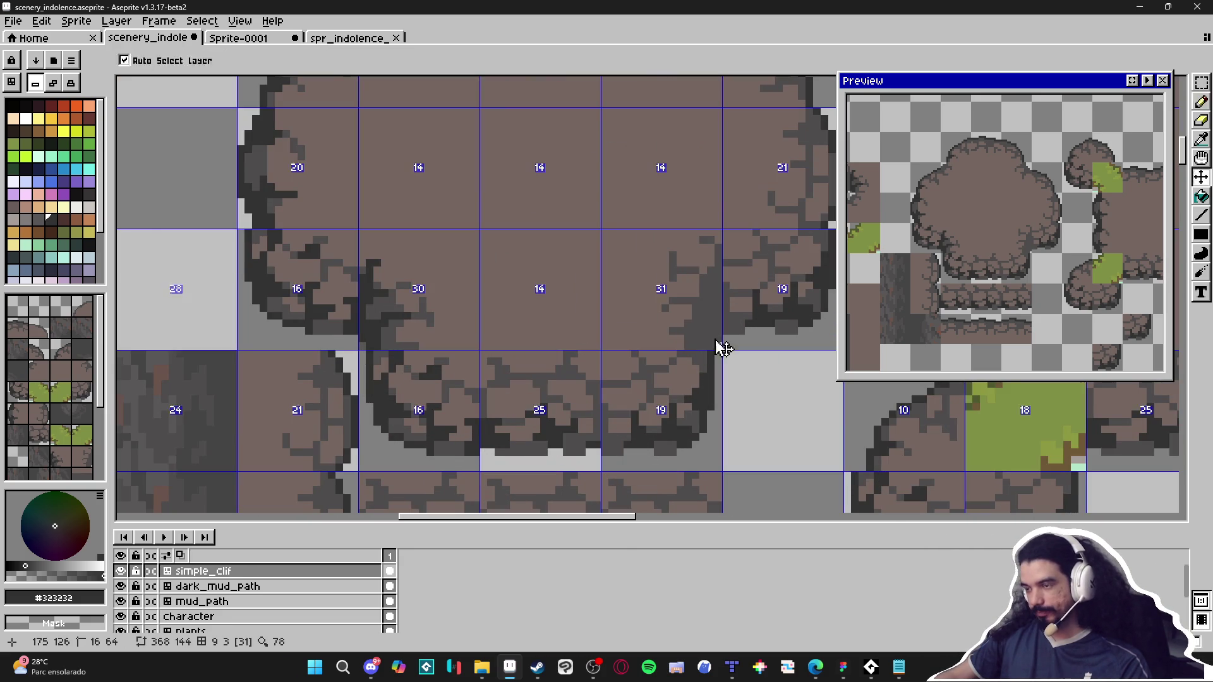
Step: Thicken and extend the dark crack up along the cliff edge with single pixels
left_click(715, 324)
left_click(712, 311)
left_click(705, 327)
left_click(688, 331)
left_click_drag(700, 325, 707, 298)
left_click(695, 307)
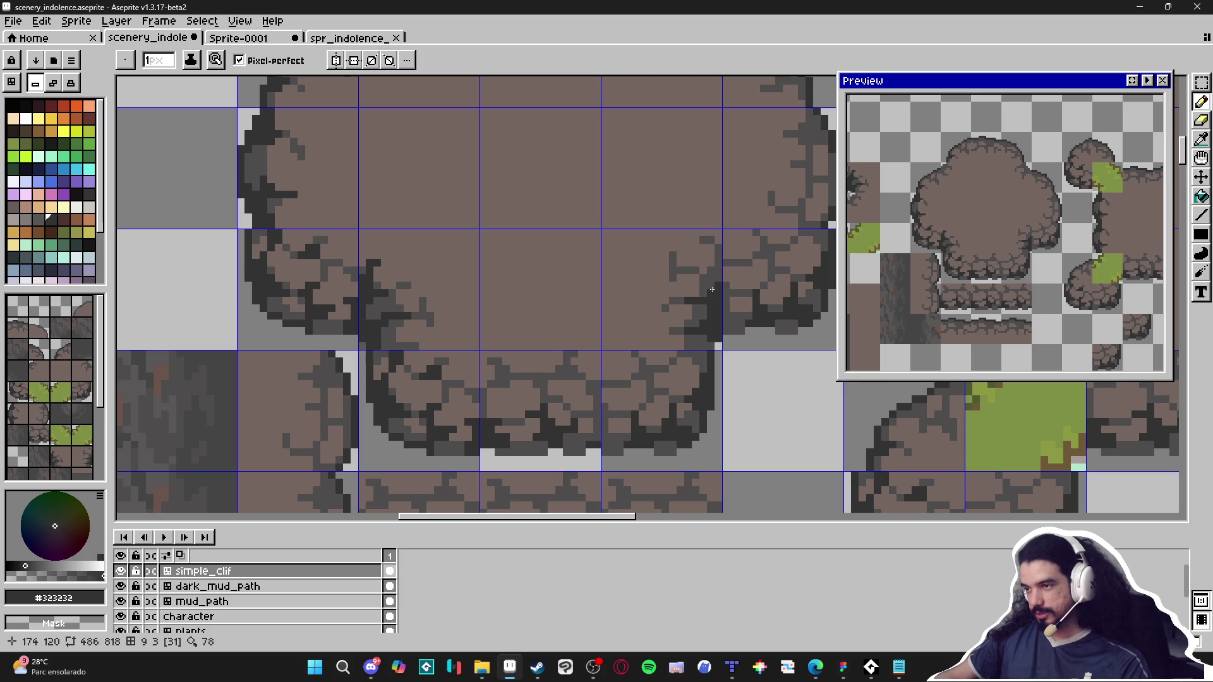
left_click(719, 271)
left_click(711, 272)
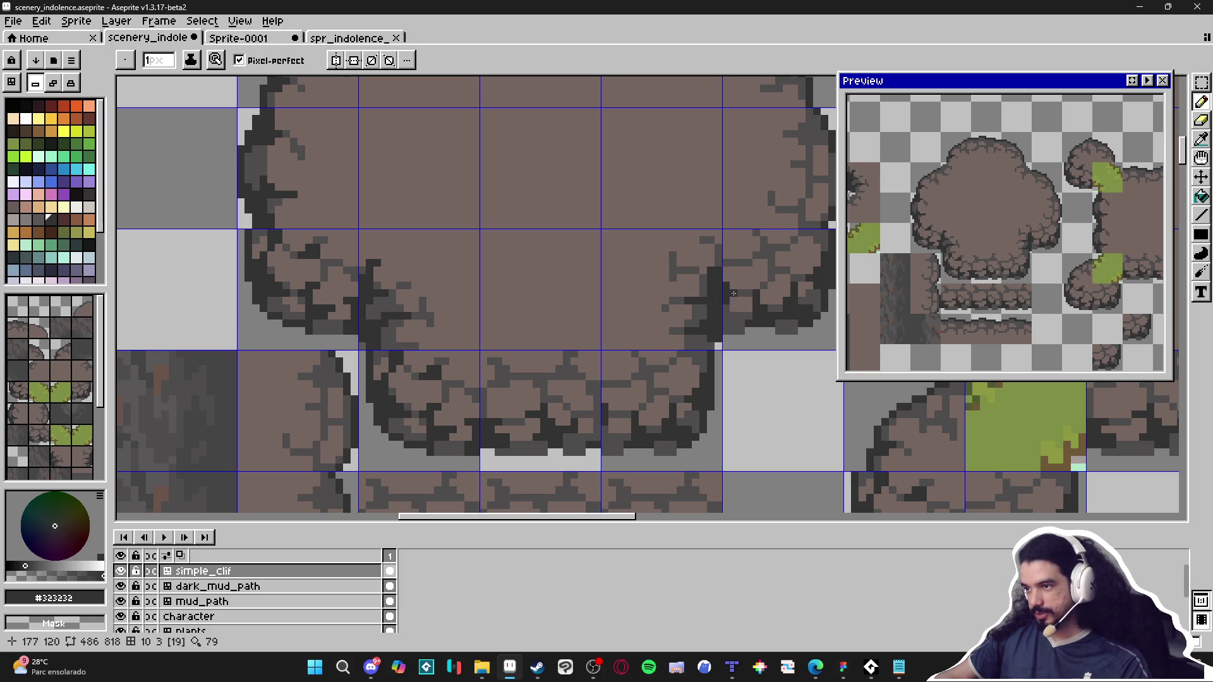
Step: Move to the large plateau's right side and draw a dark #323232 vertical line there
scroll(732, 324, "up", 1, "ctrl")
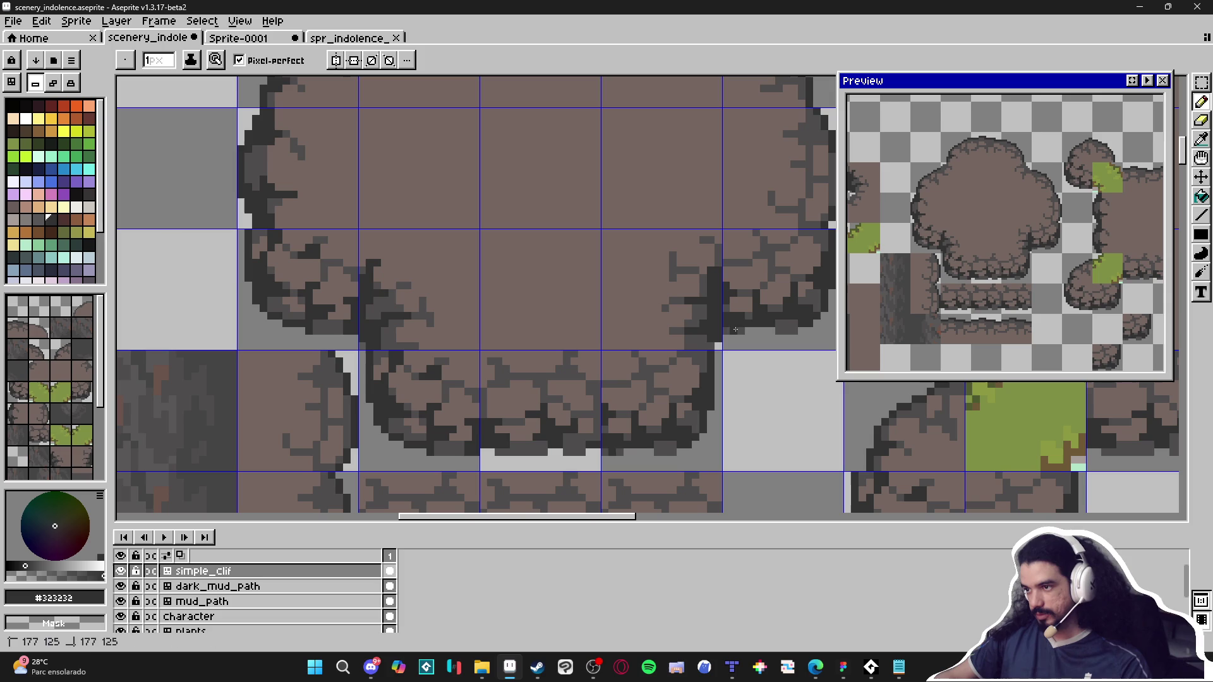
scroll(736, 326, "down", 1)
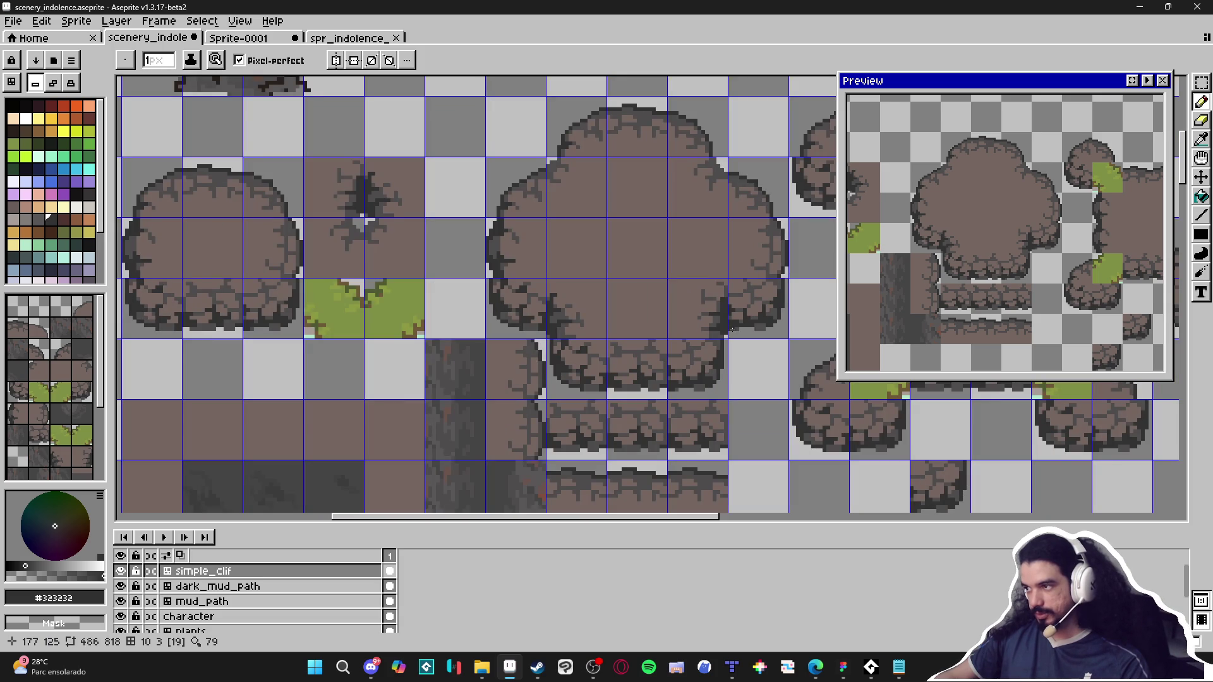
scroll(689, 339, "up", 1)
scroll(680, 343, "down", 1)
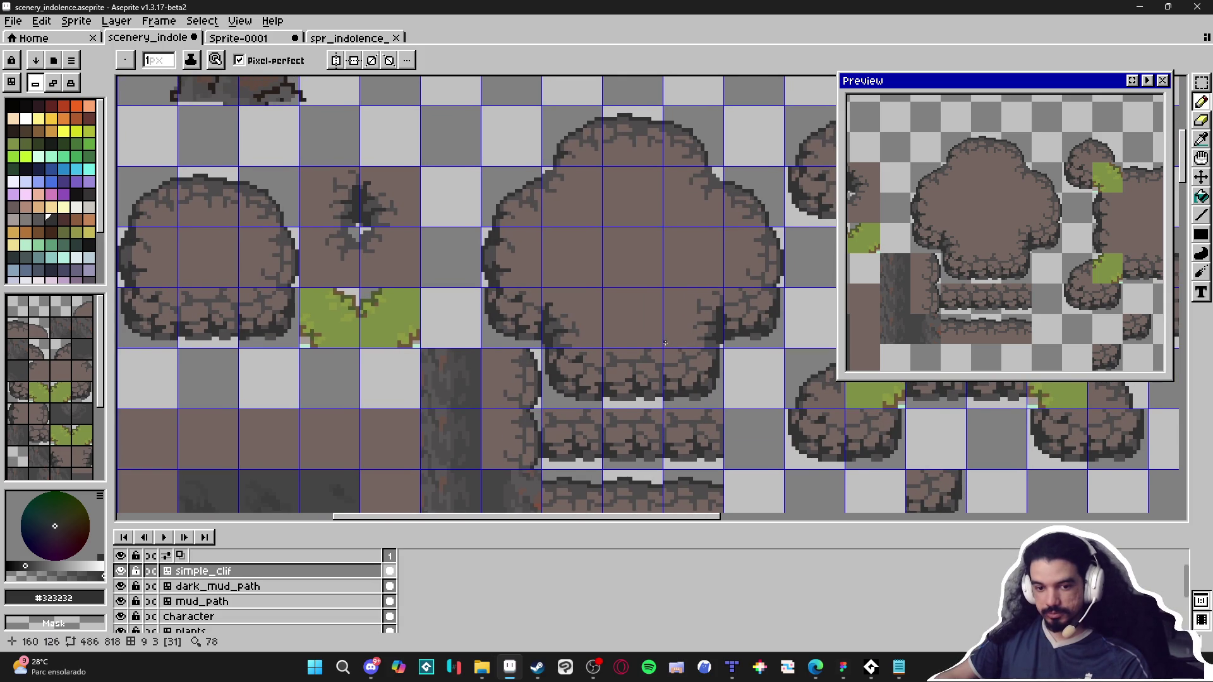
left_click_drag(666, 343, 672, 351)
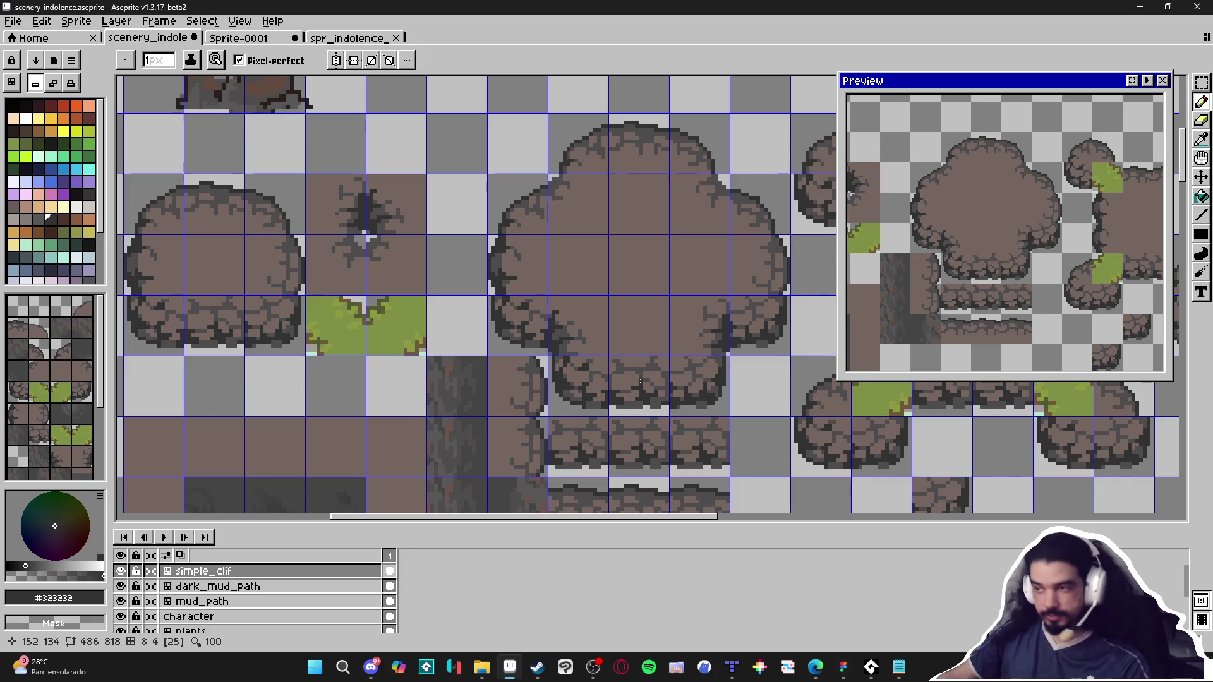
scroll(722, 367, "up", 3)
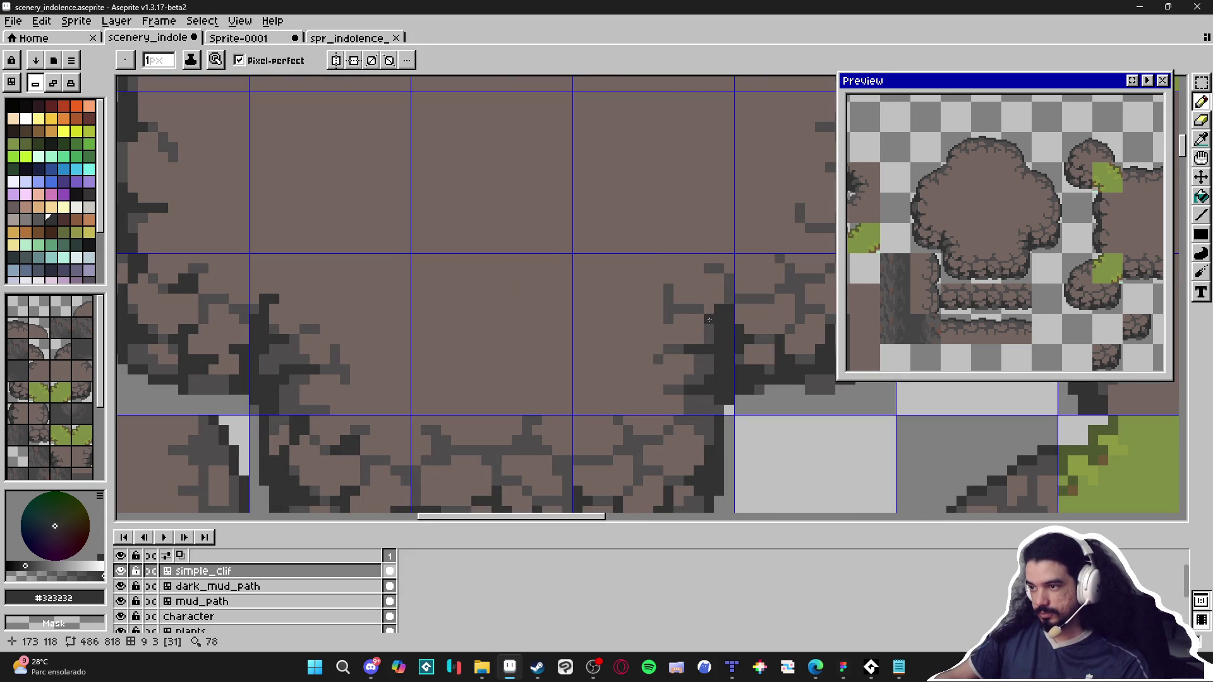
left_click(703, 313, "alt")
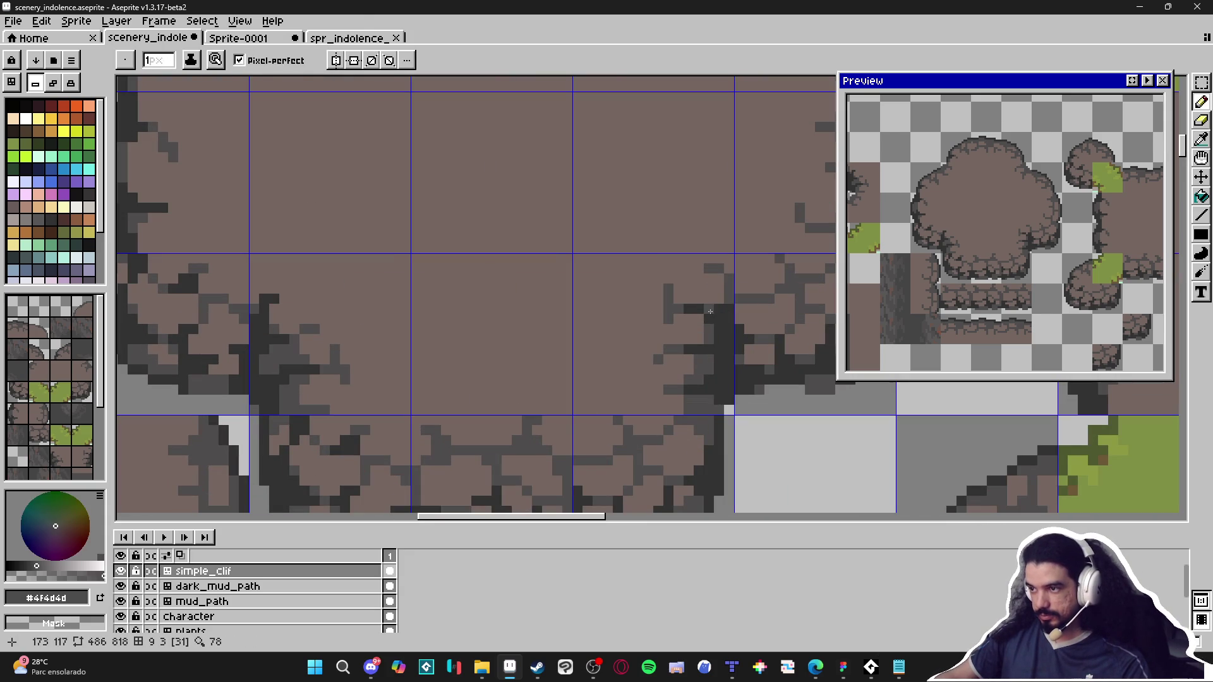
scroll(729, 344, "down", 3)
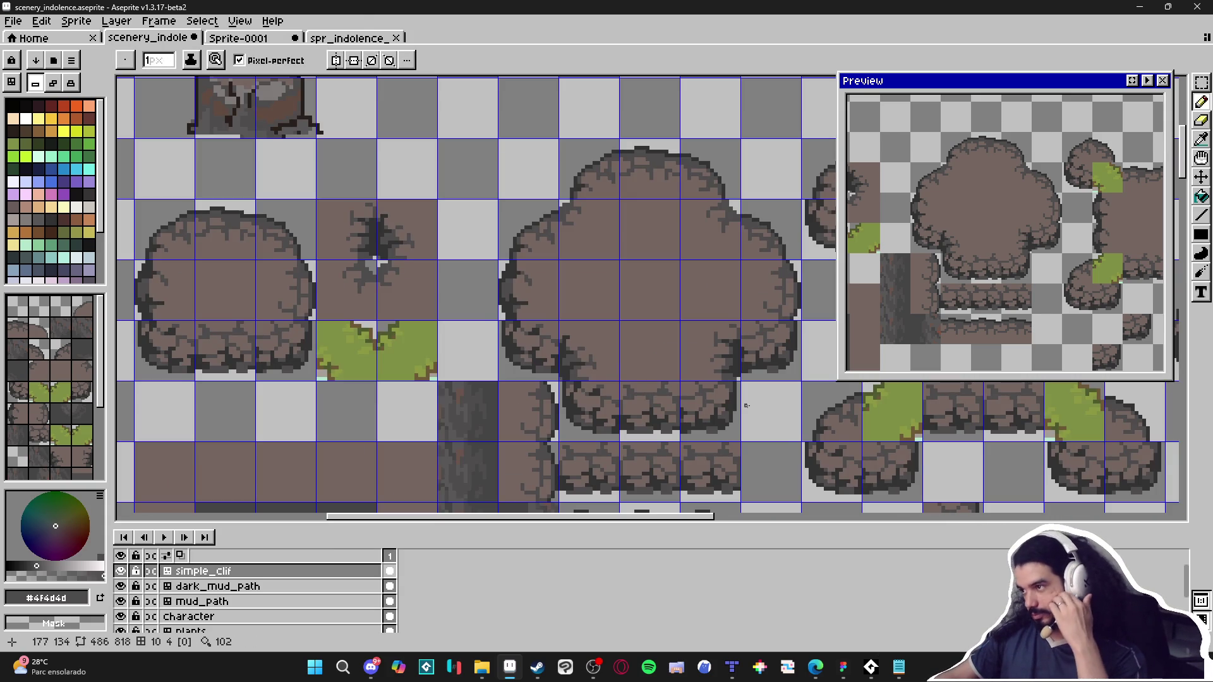
scroll(695, 389, "down", 1)
scroll(642, 373, "down", 1)
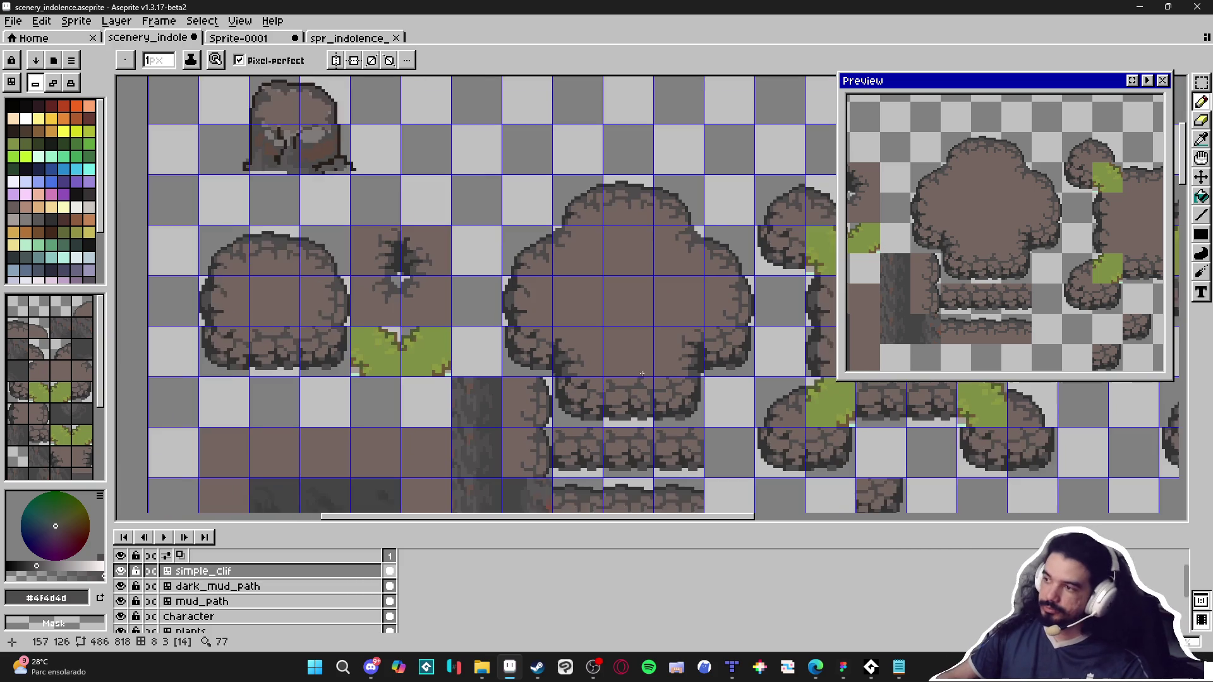
left_click_drag(603, 390, 556, 379)
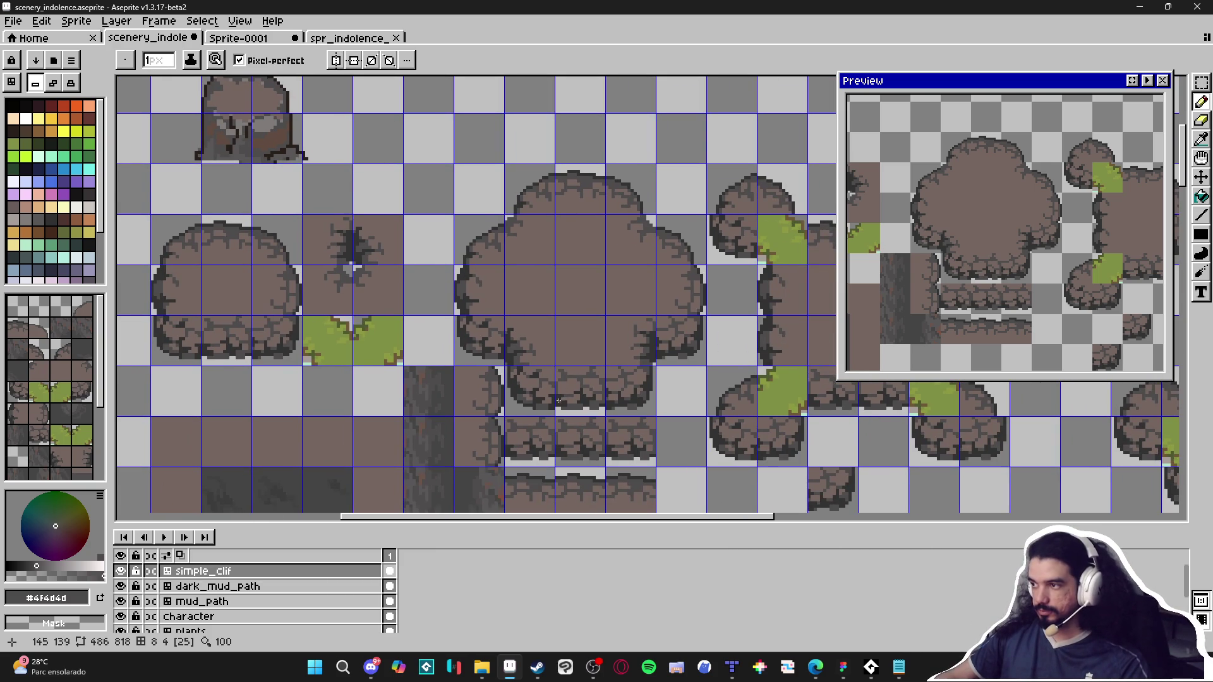
scroll(558, 401, "up", 1)
scroll(666, 359, "up", 2)
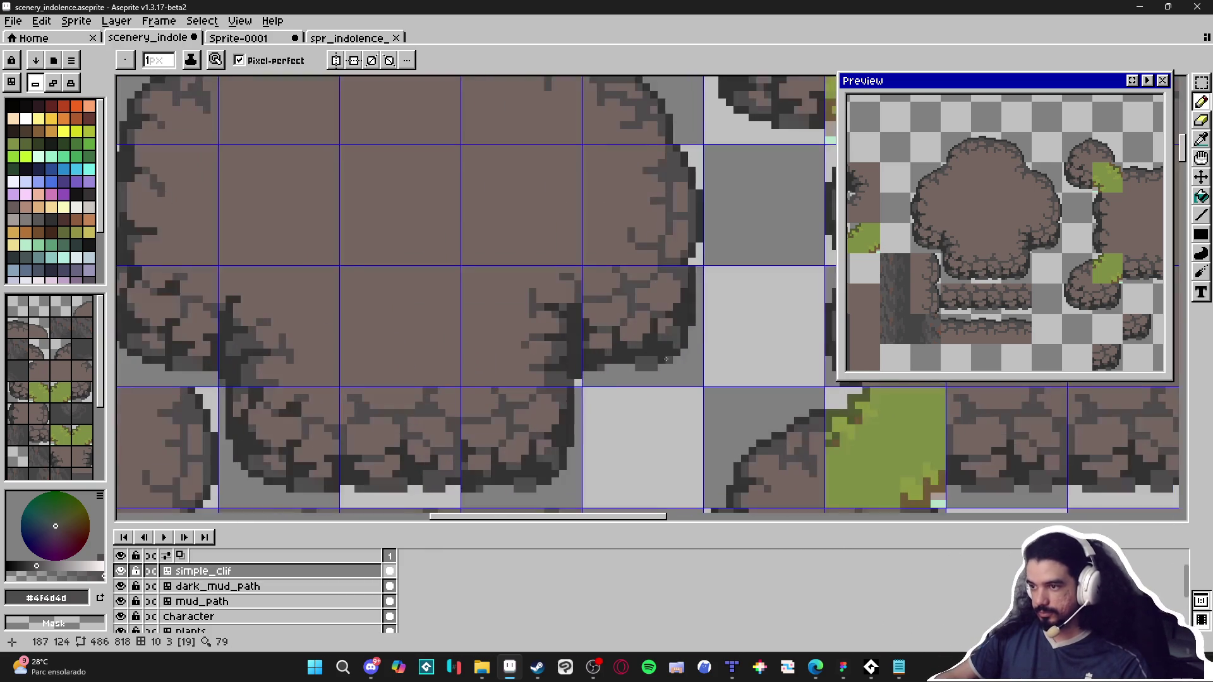
left_click(665, 359, "alt")
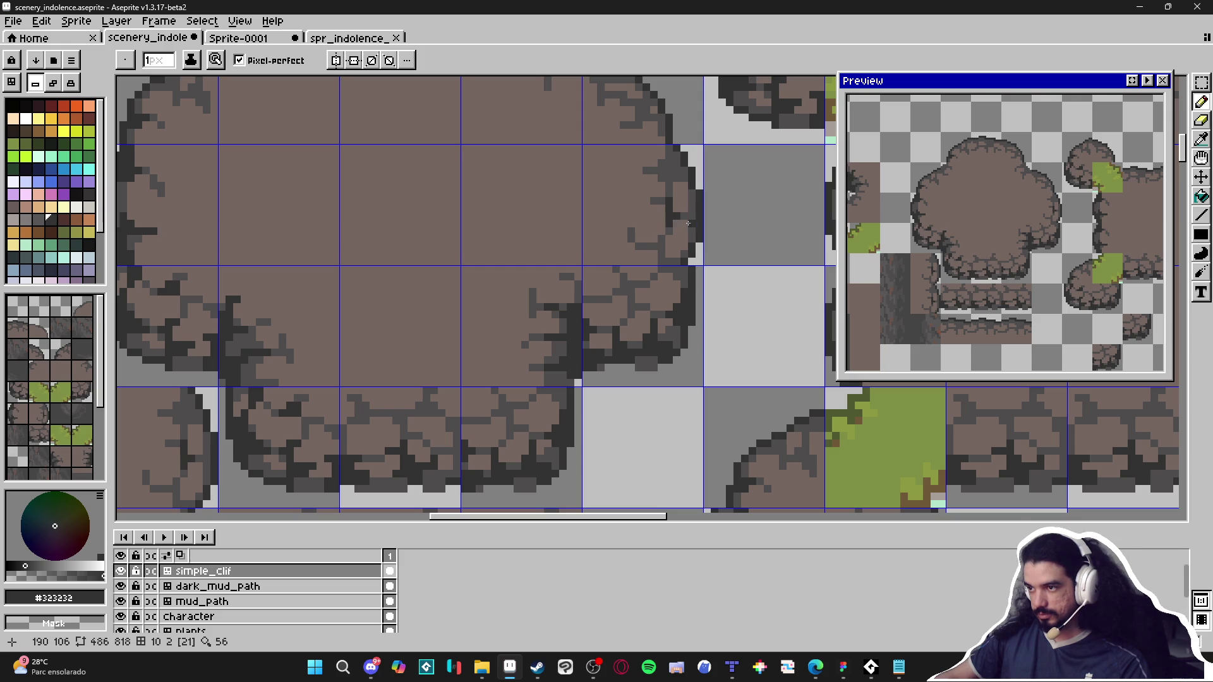
left_click_drag(691, 225, 692, 191)
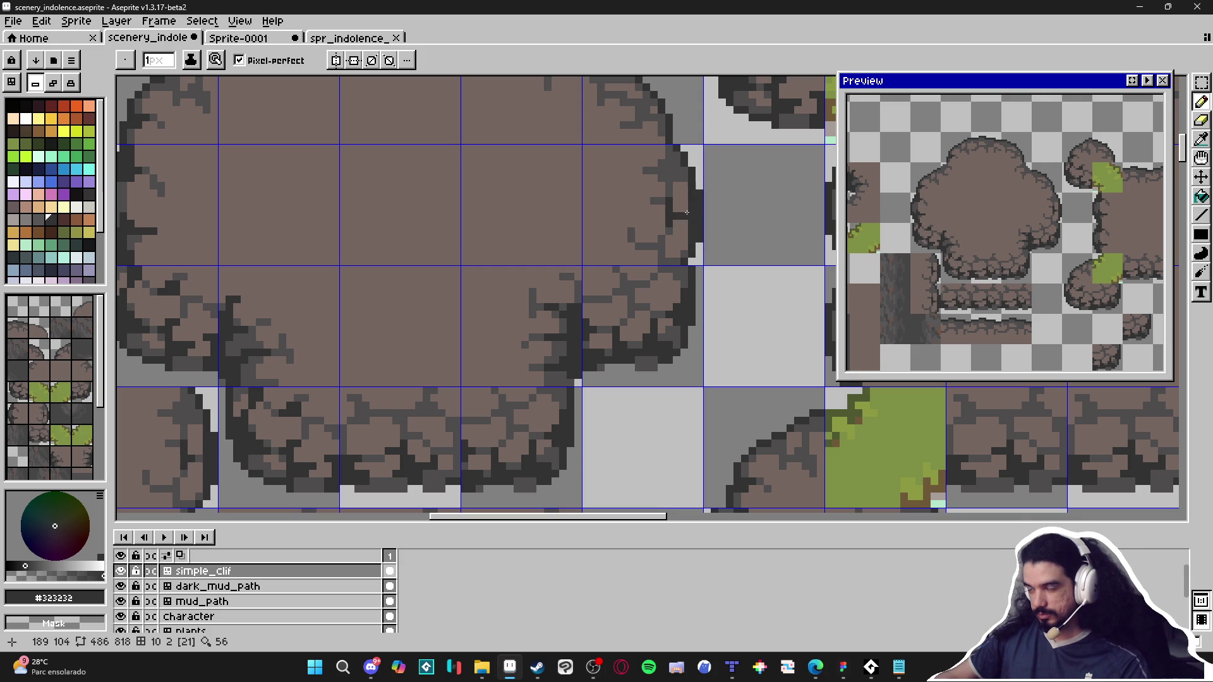
Step: Re-sample the dark outline grey and add a pixel higher on the right edge
left_click(683, 236, "alt")
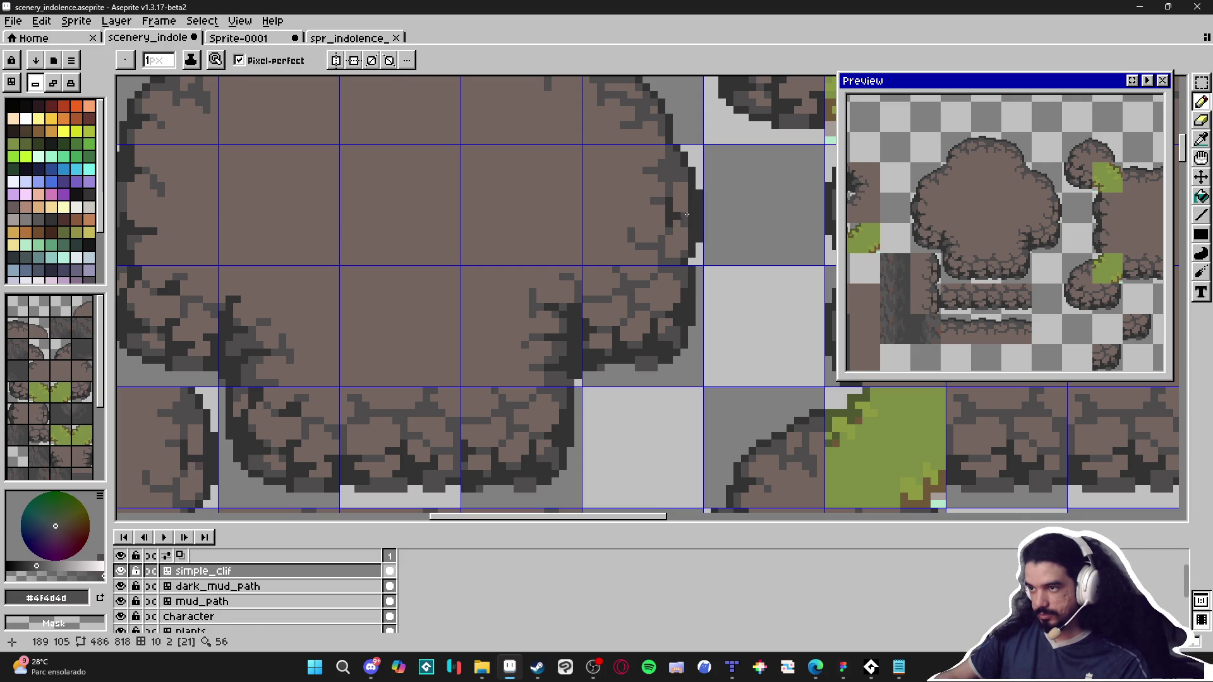
left_click(692, 214, "alt")
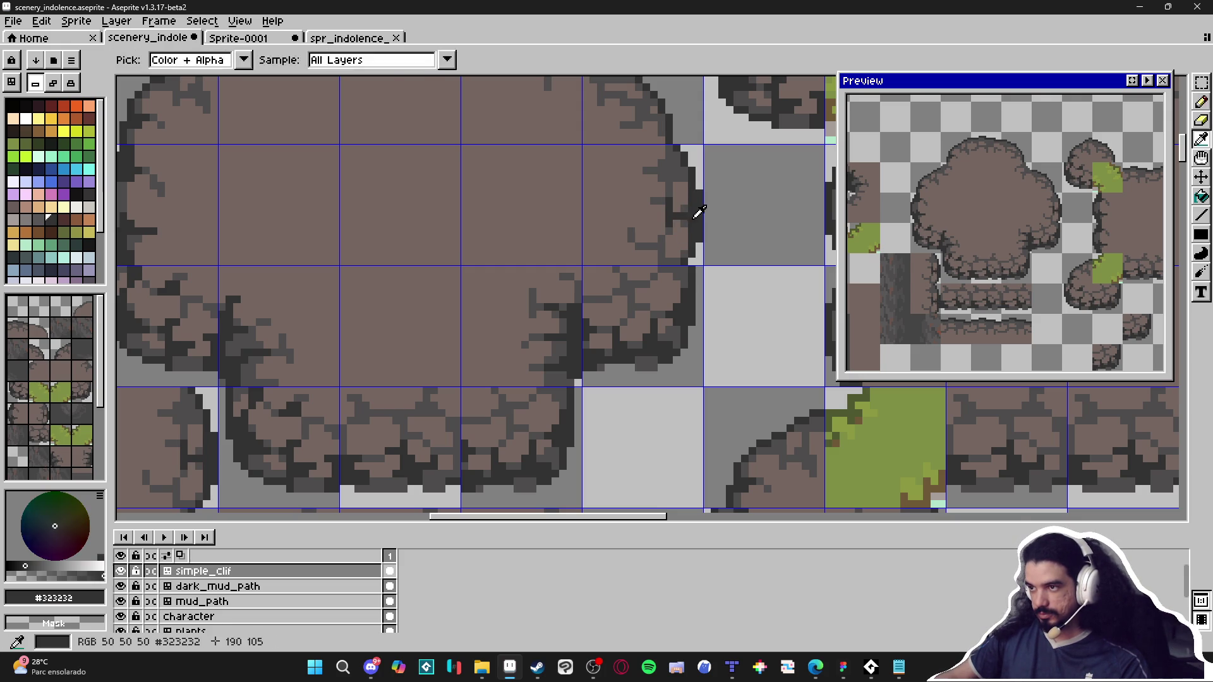
left_click(678, 157)
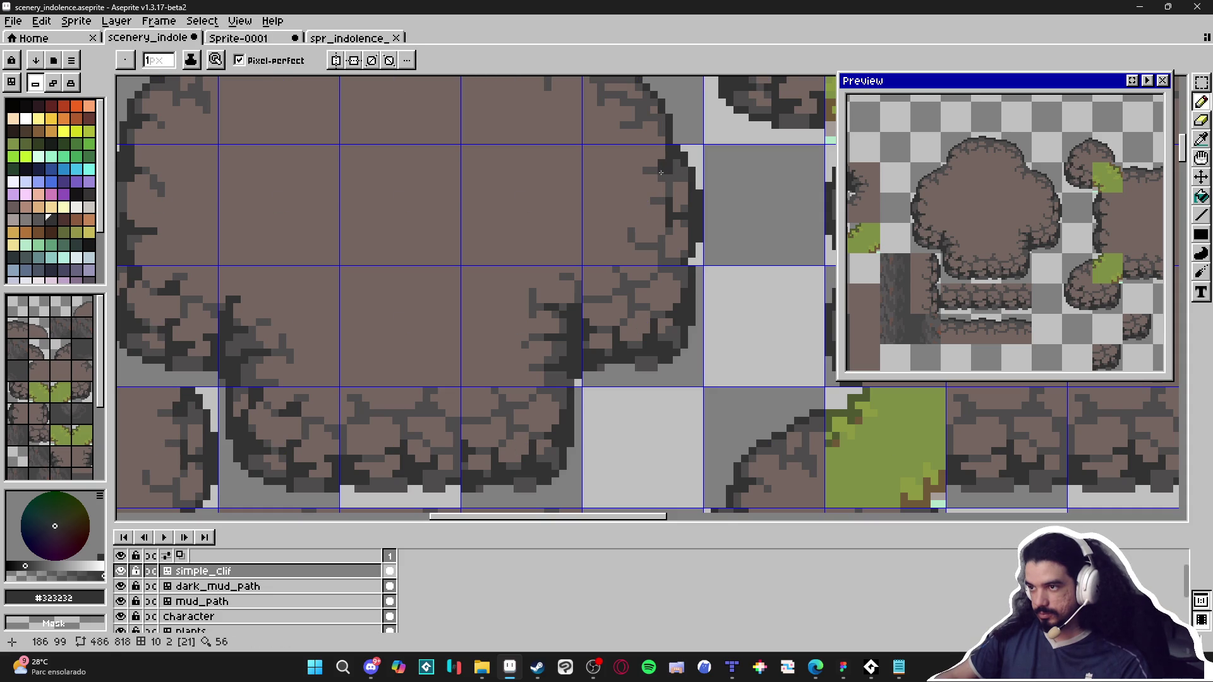
scroll(658, 173, "down", 3)
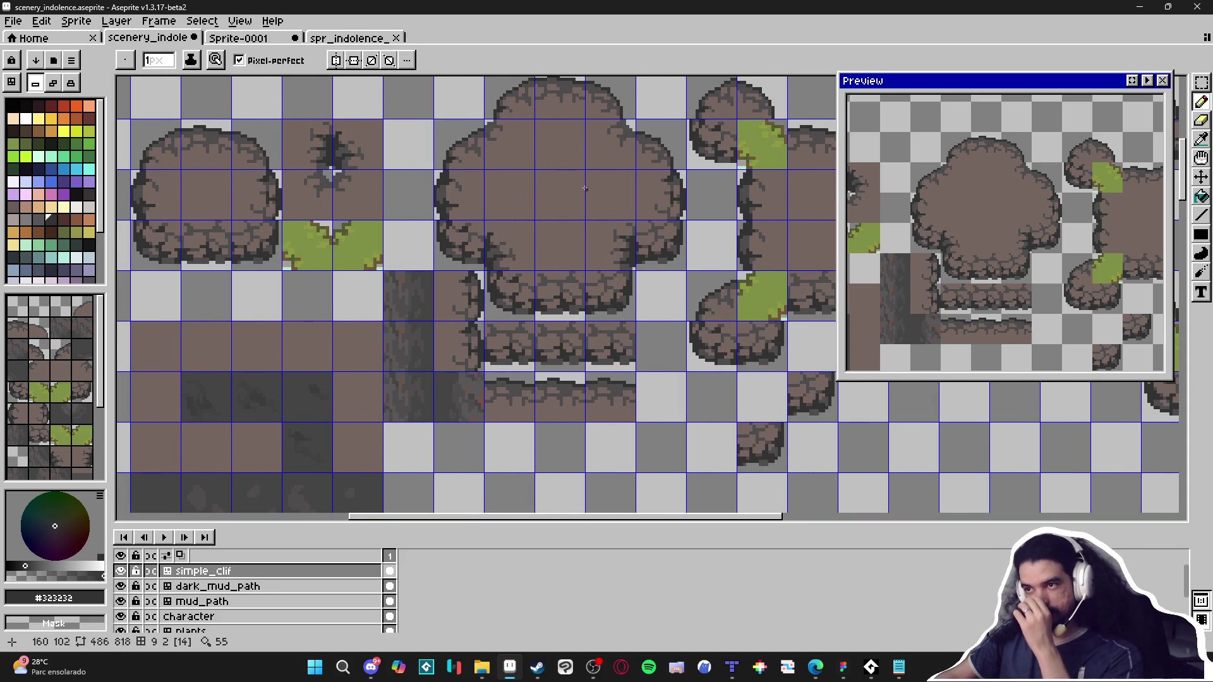
scroll(490, 124, "up", 2)
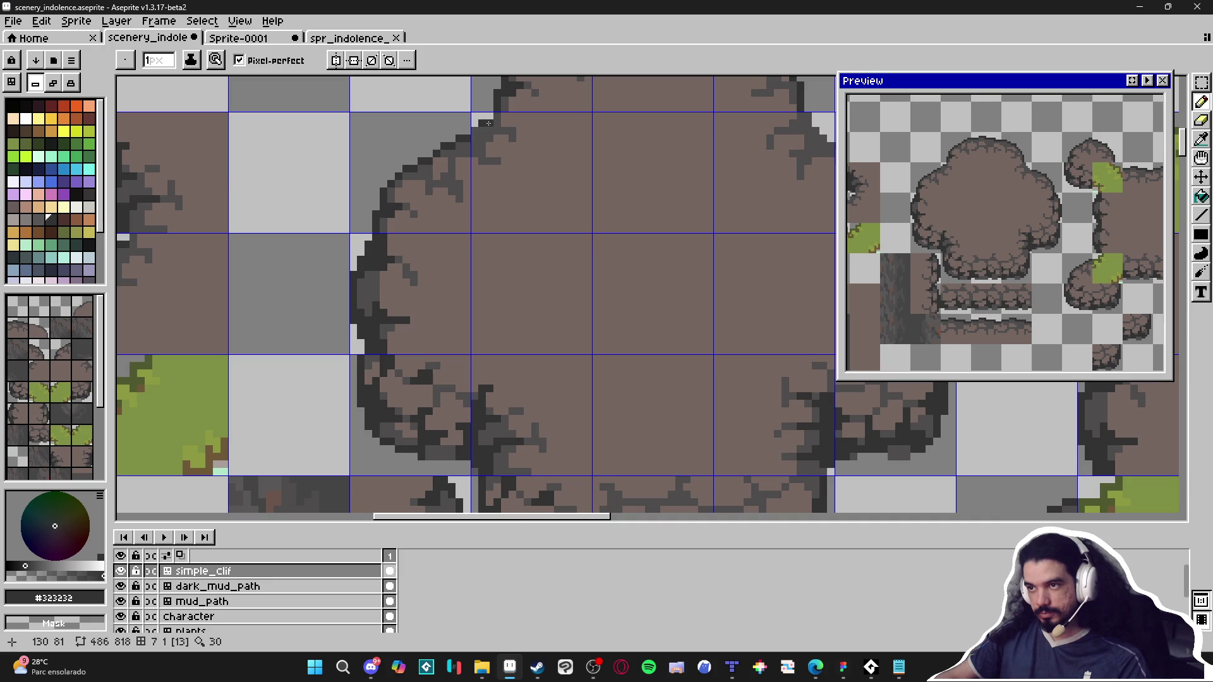
scroll(472, 131, "down", 3)
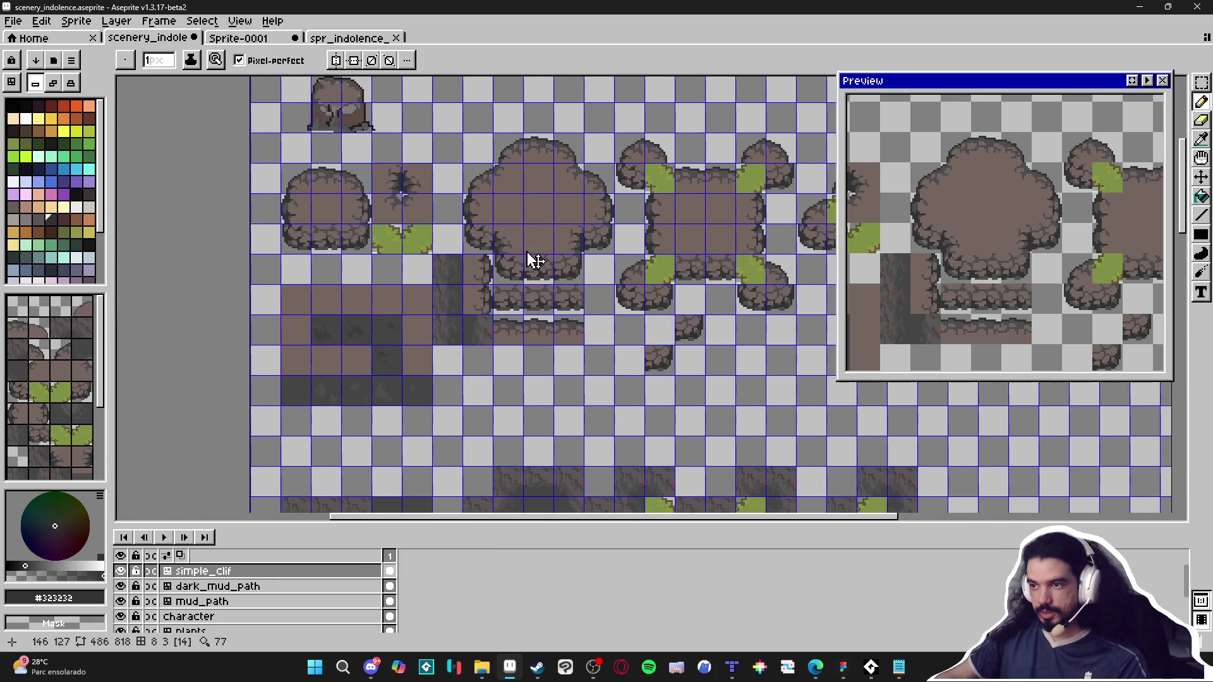
Step: Marquee-select the 32x32 round rock tile and save it as a new brush with Ctrl+B
scroll(480, 347, "down", 1)
scroll(494, 186, "up", 1)
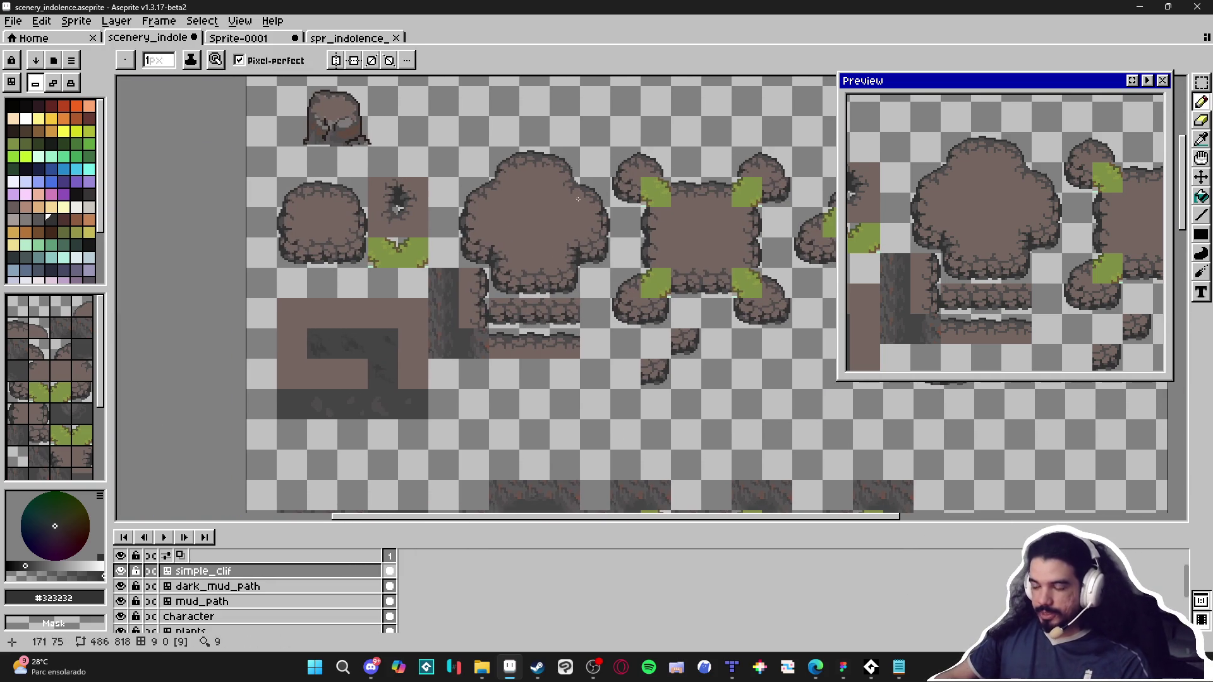
scroll(540, 347, "down", 1)
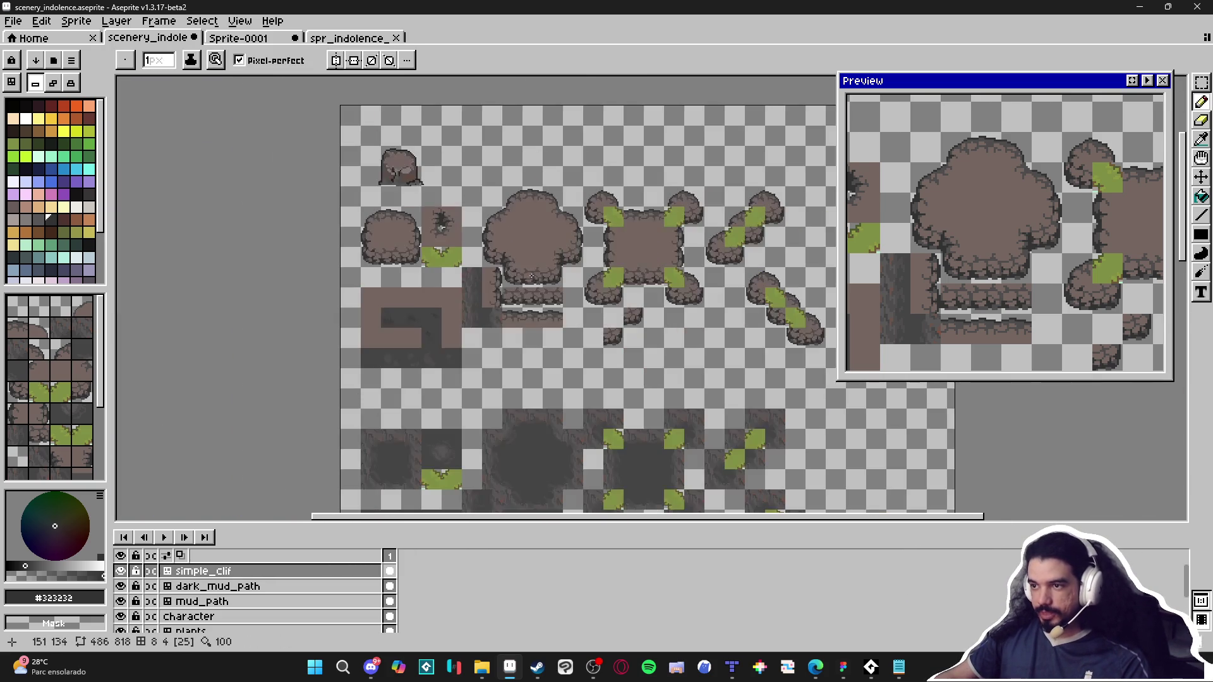
scroll(540, 346, "up", 1)
key("v")
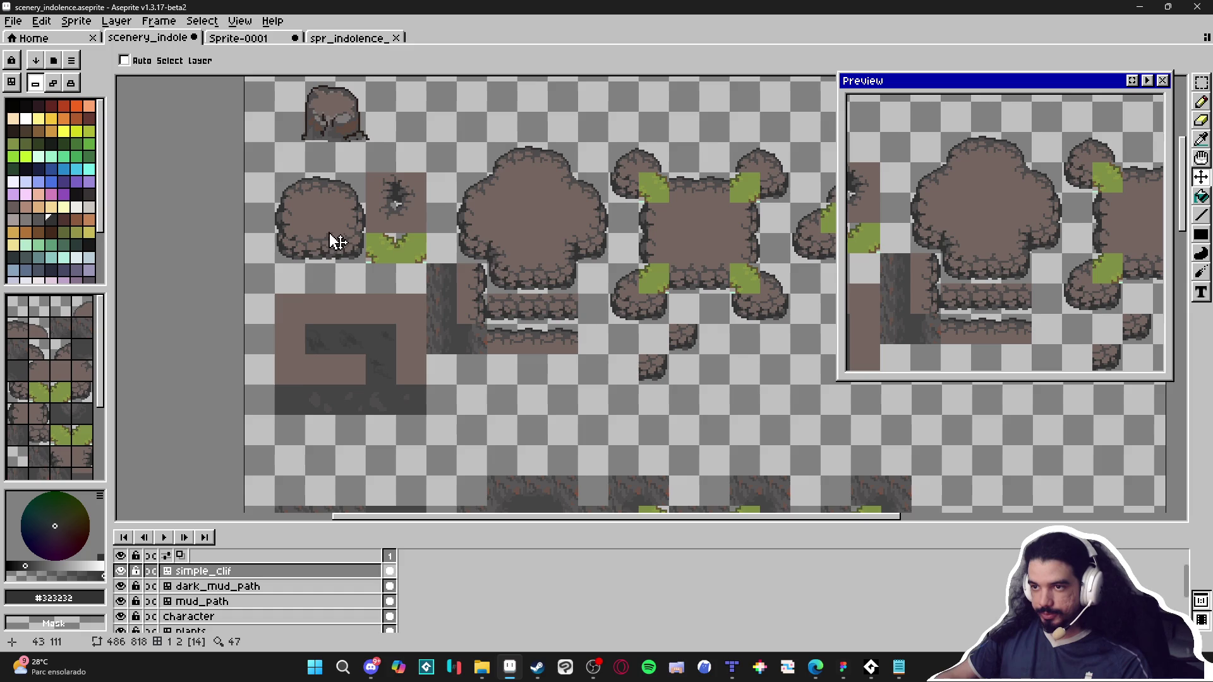
left_click_drag(485, 257, 493, 245)
key("m")
left_click_drag(300, 177, 338, 209)
key("ctrl+b")
scroll(427, 149, "down", 2)
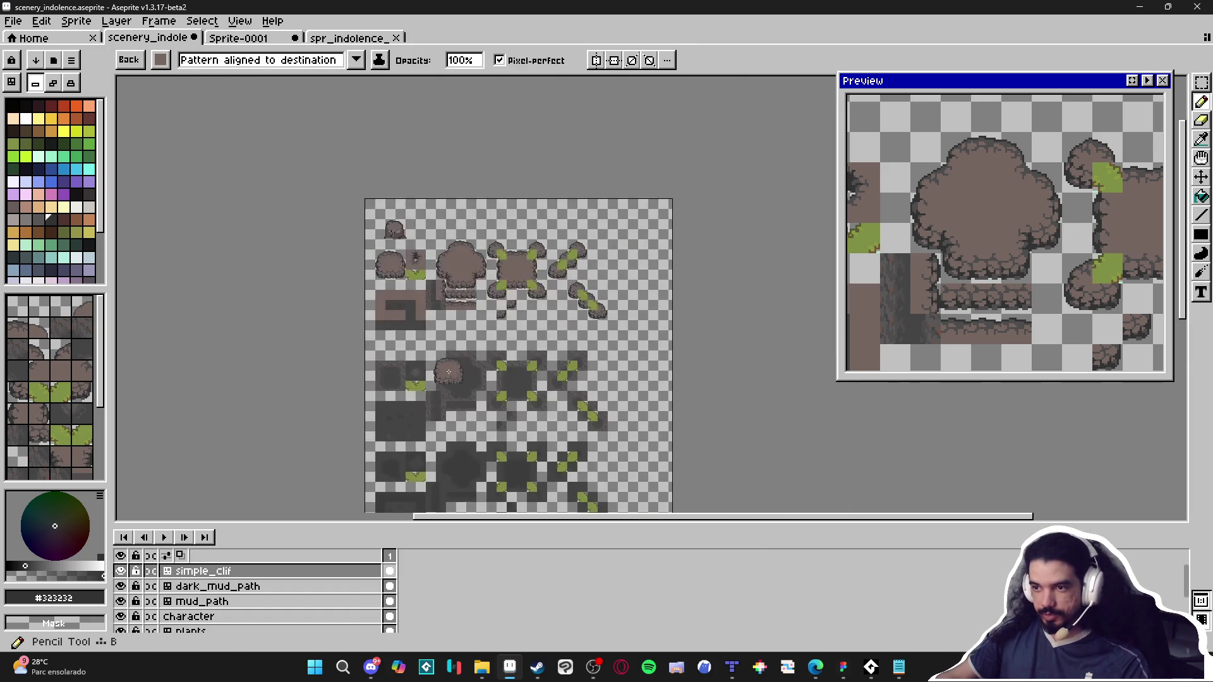
scroll(435, 419, "down", 5)
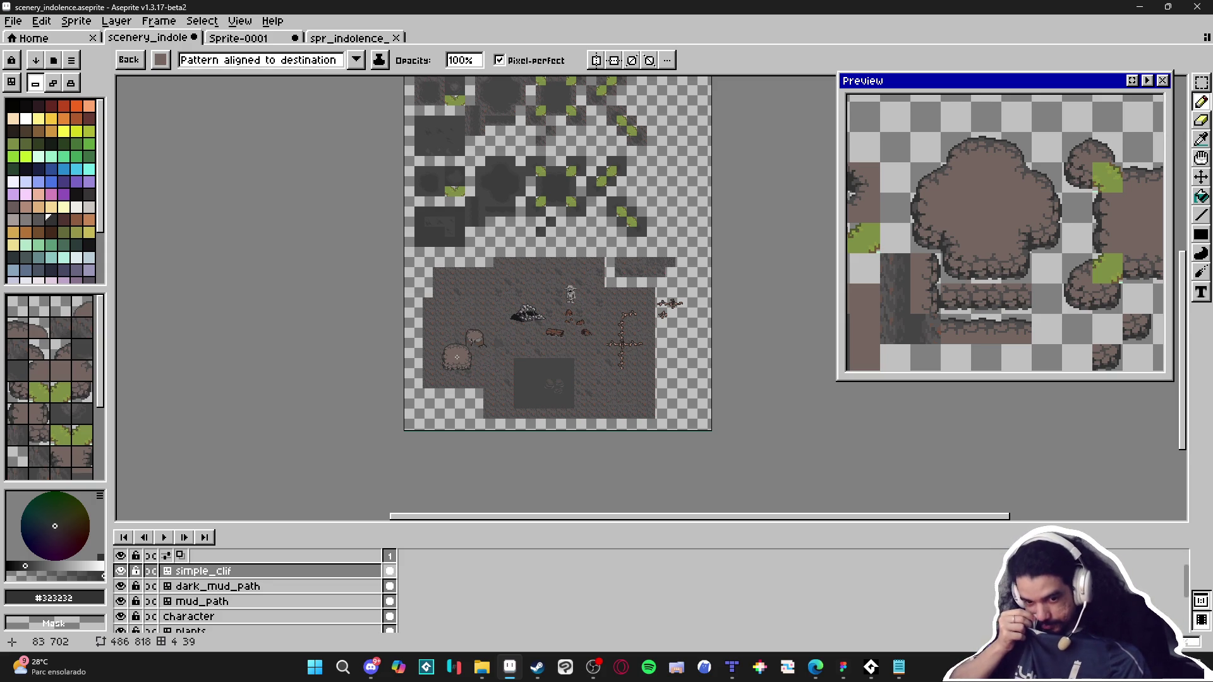
scroll(457, 357, "up", 3)
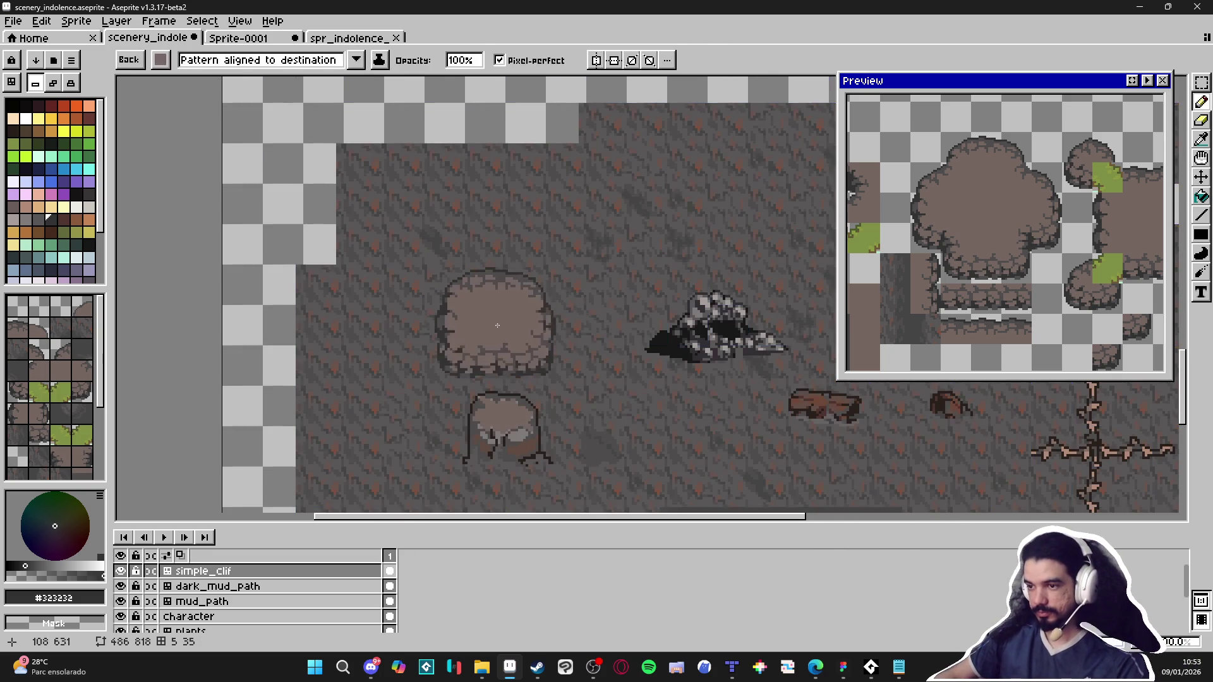
Step: Stamp the round rock brush onto Layer 3 of the cave-floor scene
key("ctrl+apostrophe")
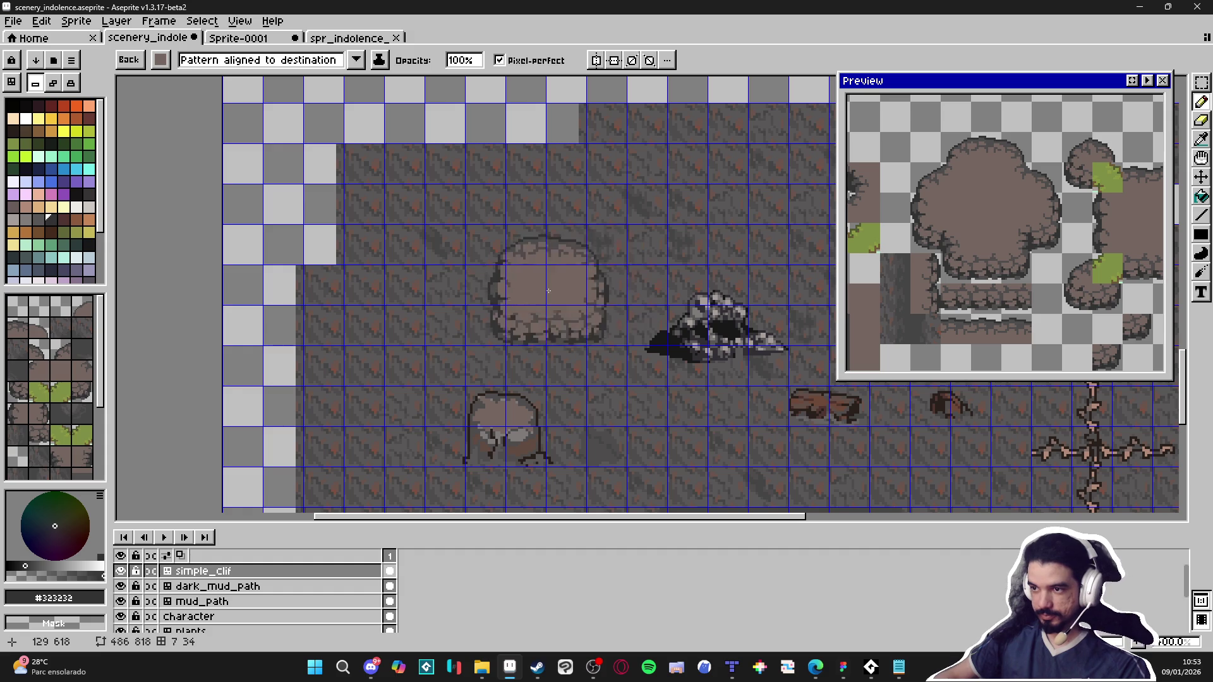
key("Down")
key("Down")
key("Down")
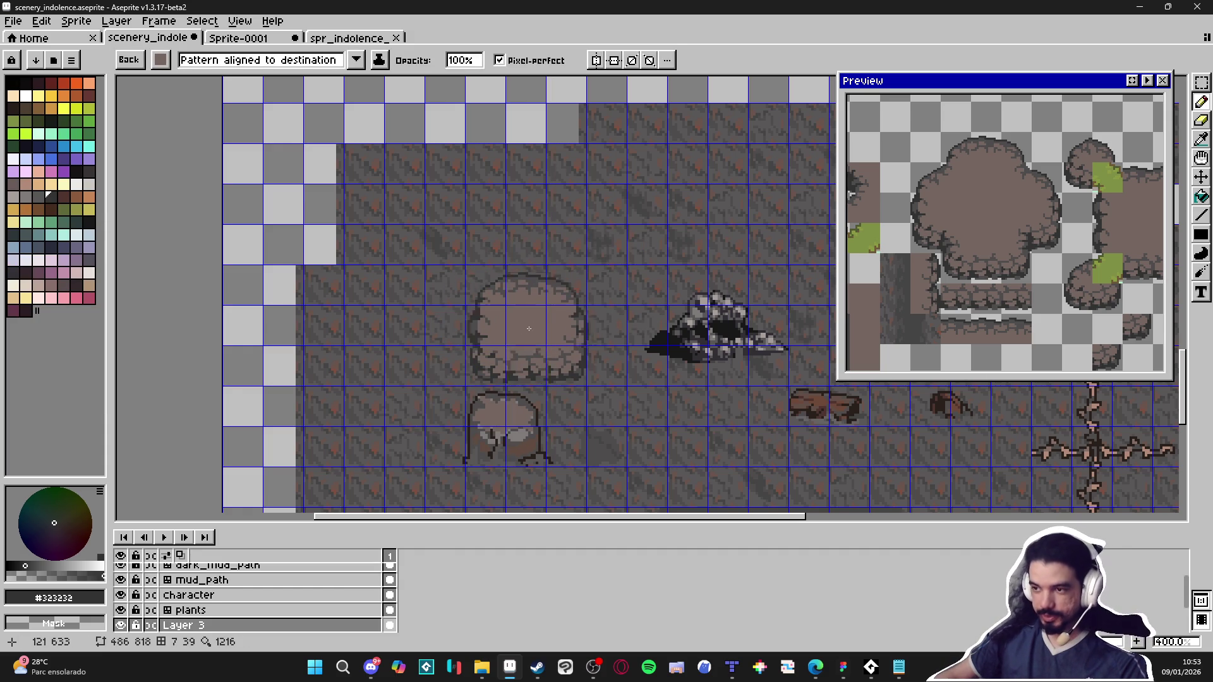
left_click(527, 328)
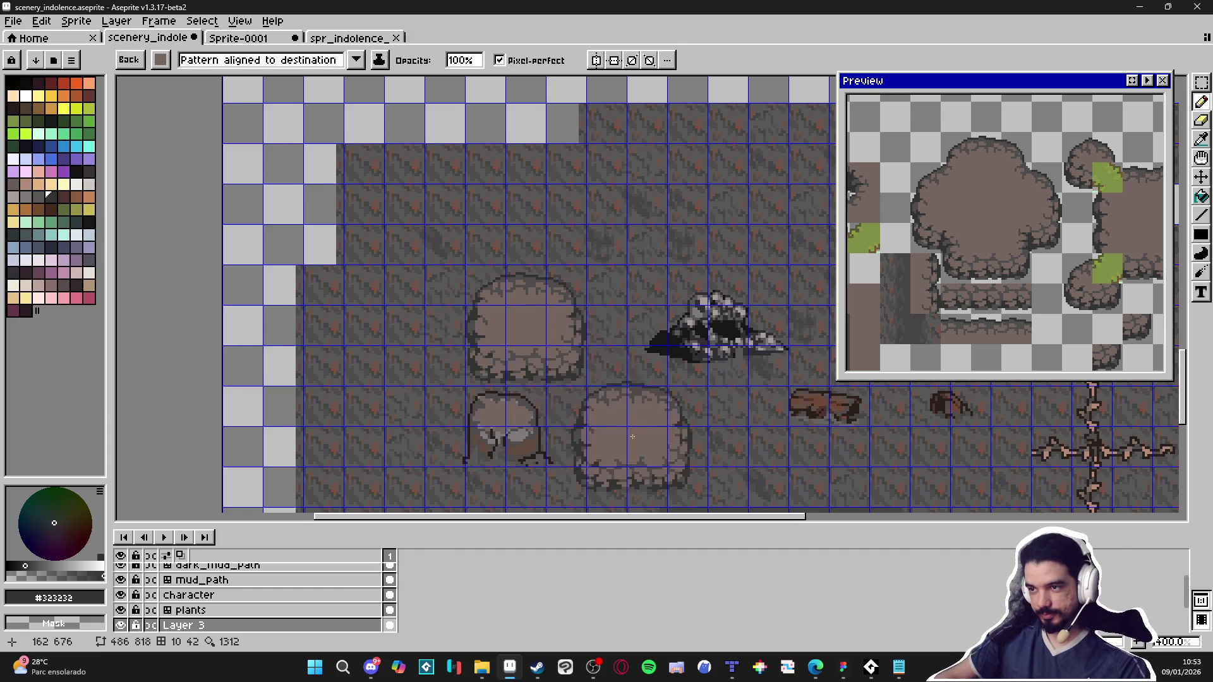
scroll(695, 436, "down", 1)
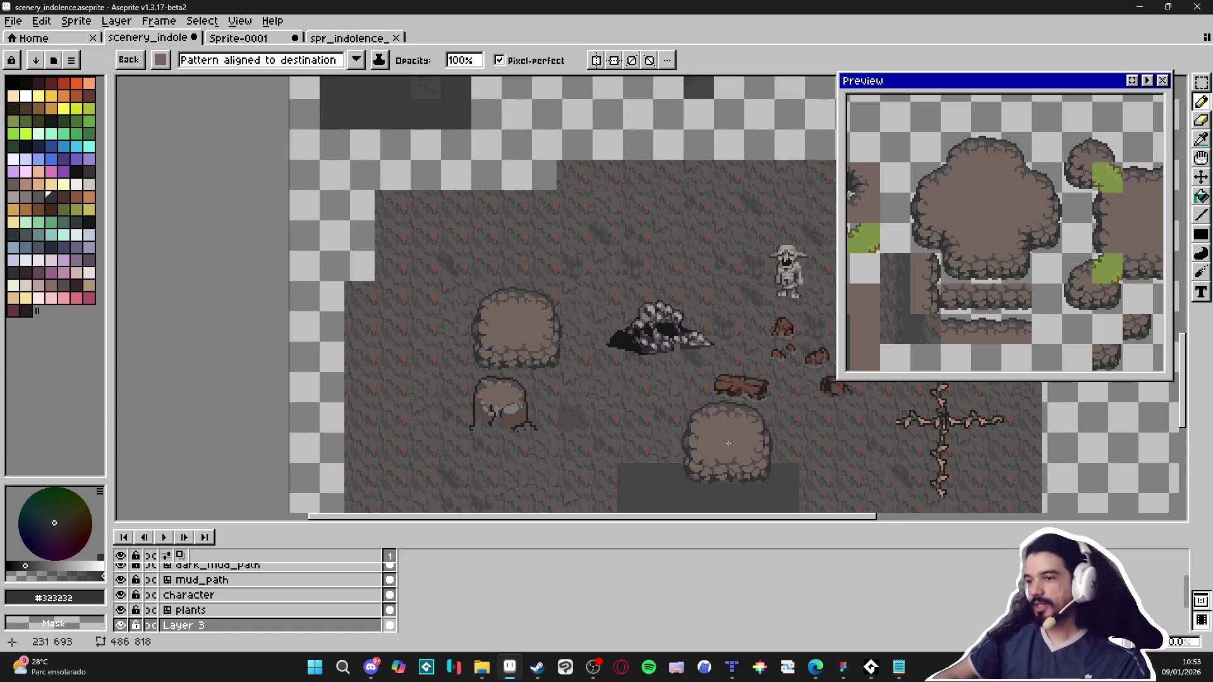
scroll(663, 405, "down", 1)
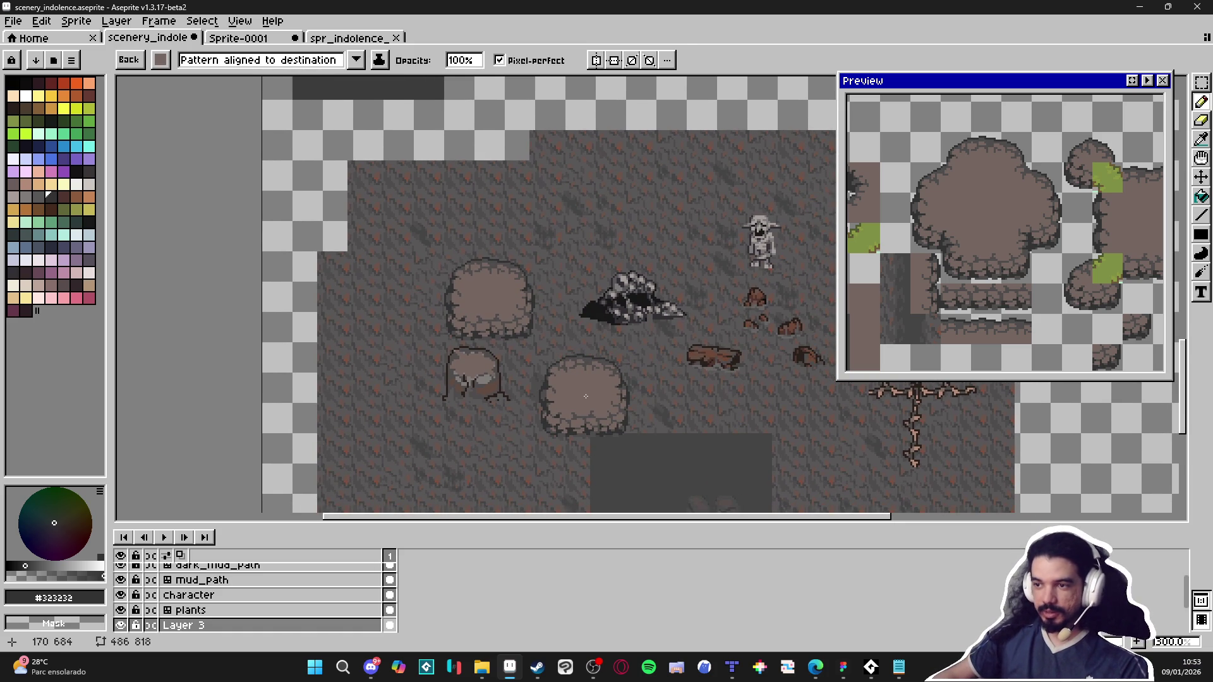
Step: Move the stamped rock onto the upper-left boulder's position
key("ctrl+apostrophe")
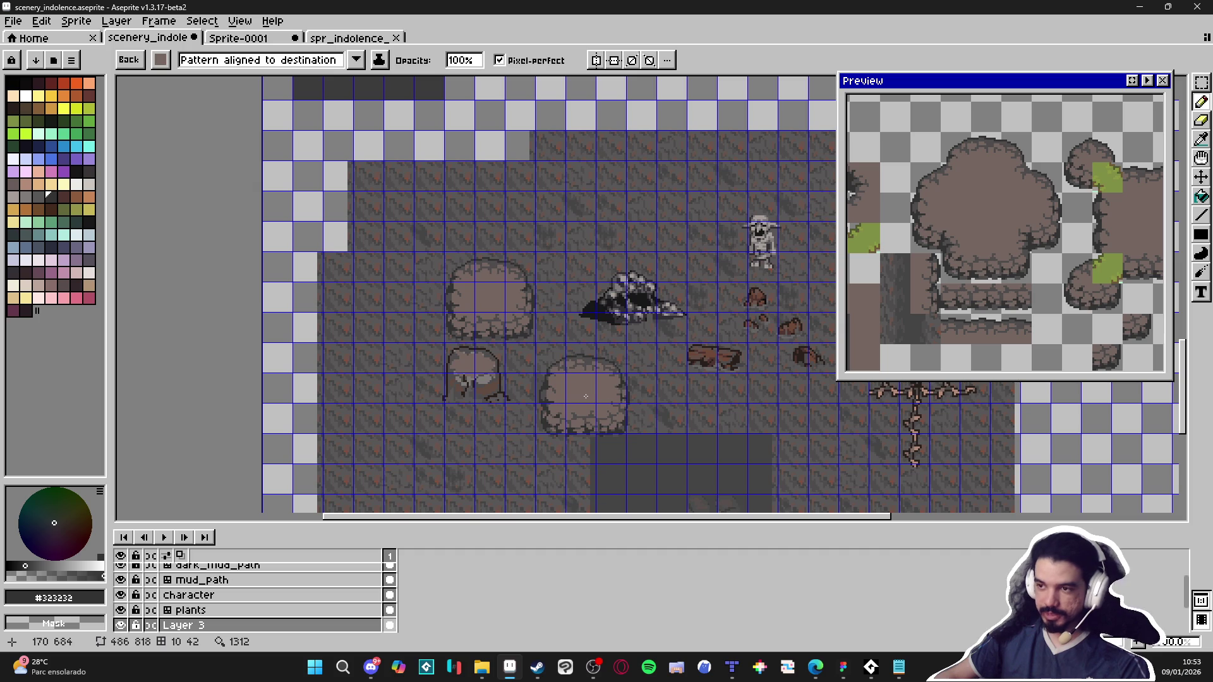
key("ctrl+apostrophe")
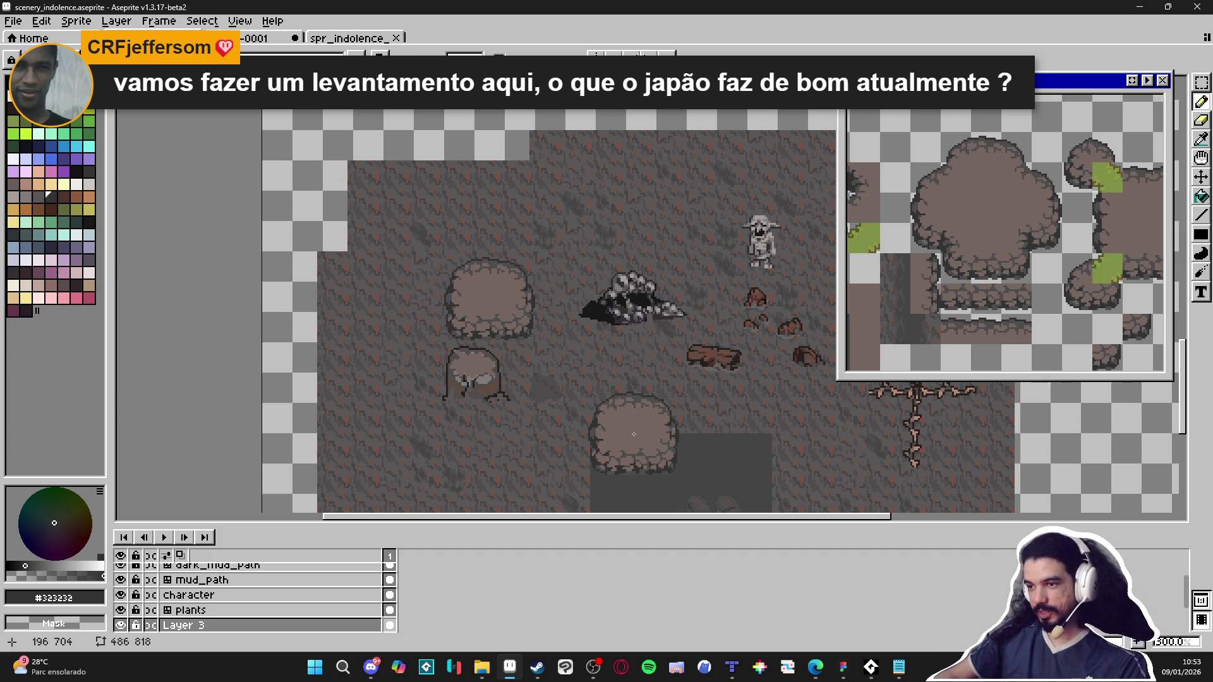
mouse_move(633, 434)
left_mouse_down()
mouse_move(503, 309)
mouse_move(510, 318)
left_mouse_up()
key("m")
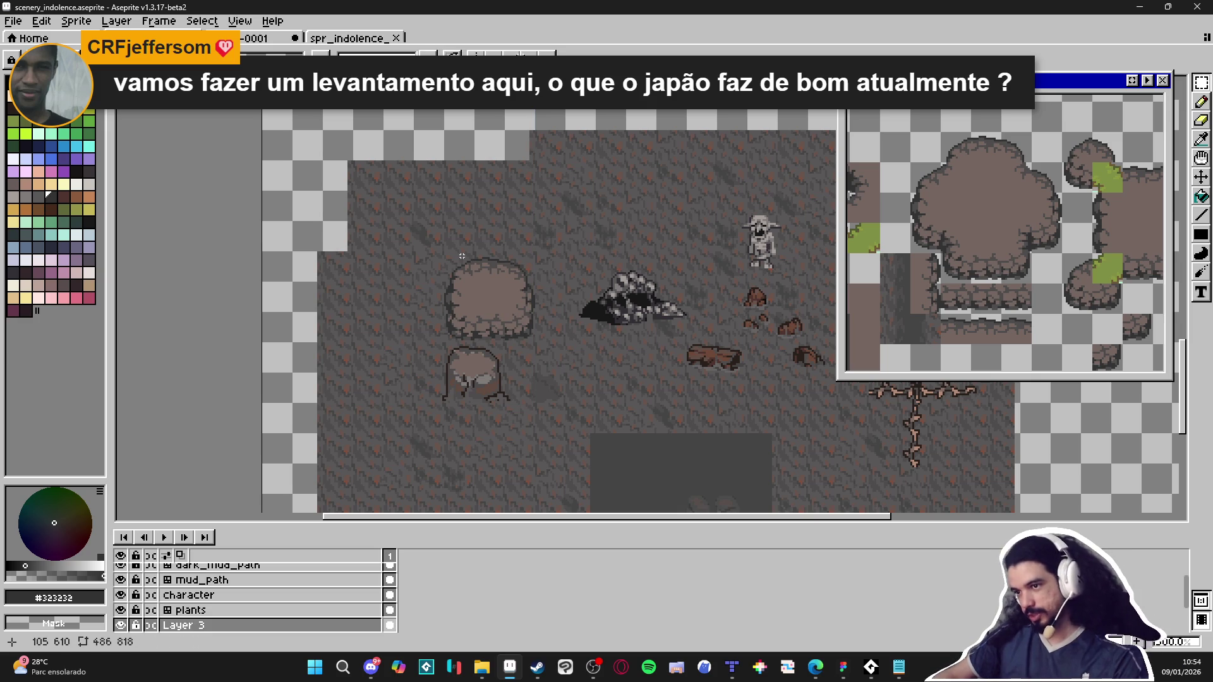
Step: Pencil #323232 pixels along the upper boulder's lower edge at 2400% zoom, then zoom back out
scroll(482, 302, "up", 6)
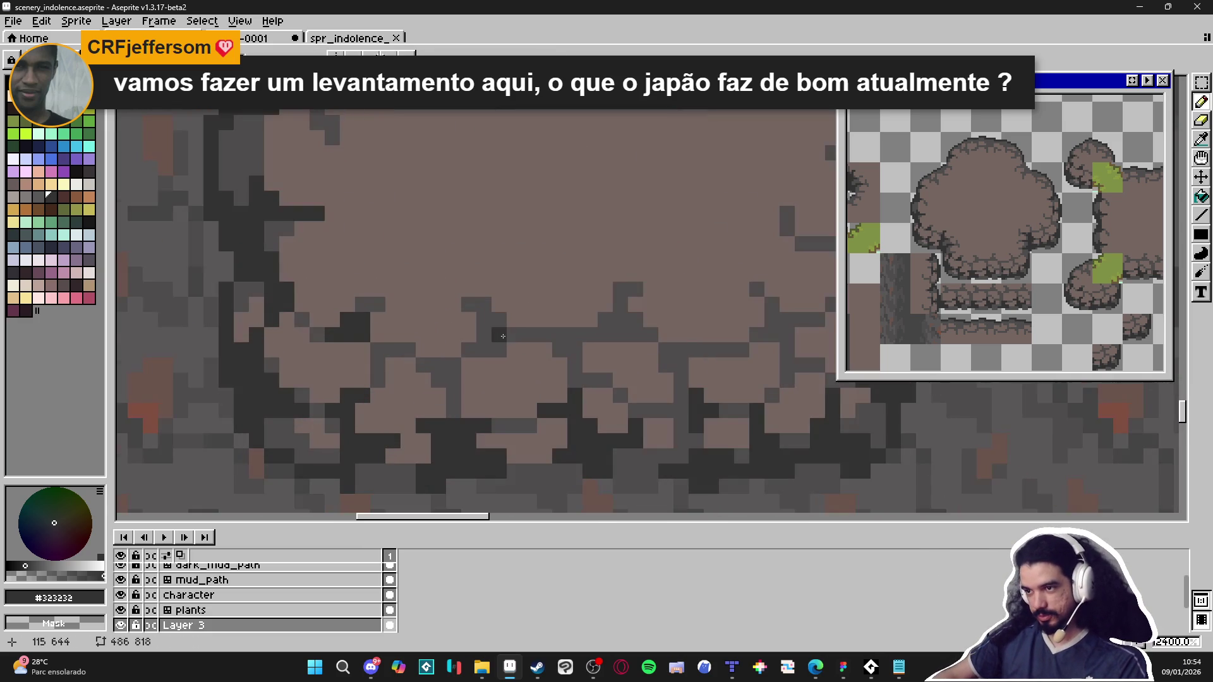
left_click_drag(502, 336, 483, 319)
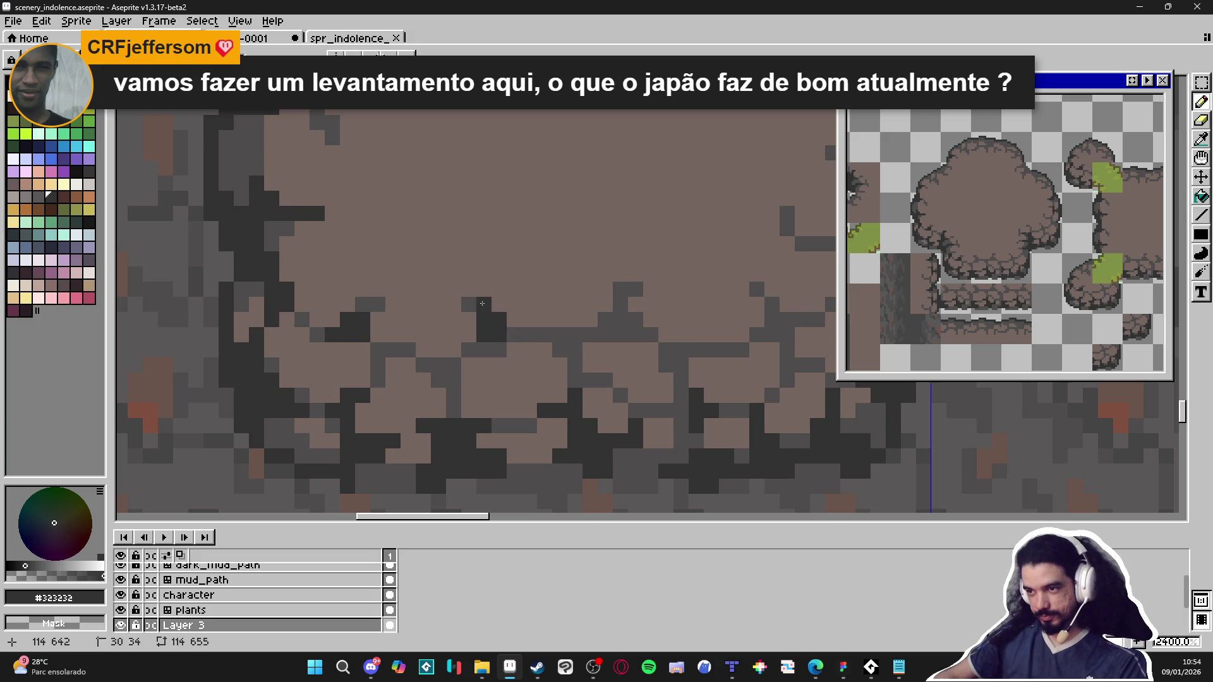
left_click(514, 335)
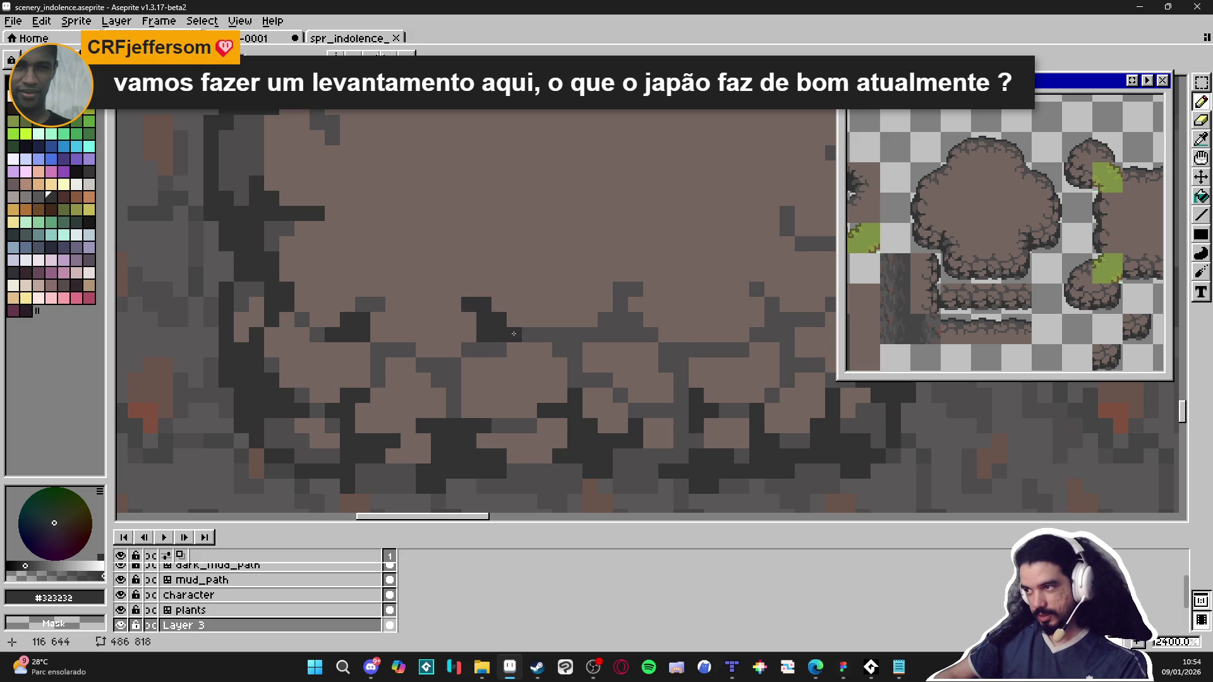
scroll(514, 333, "down", 4)
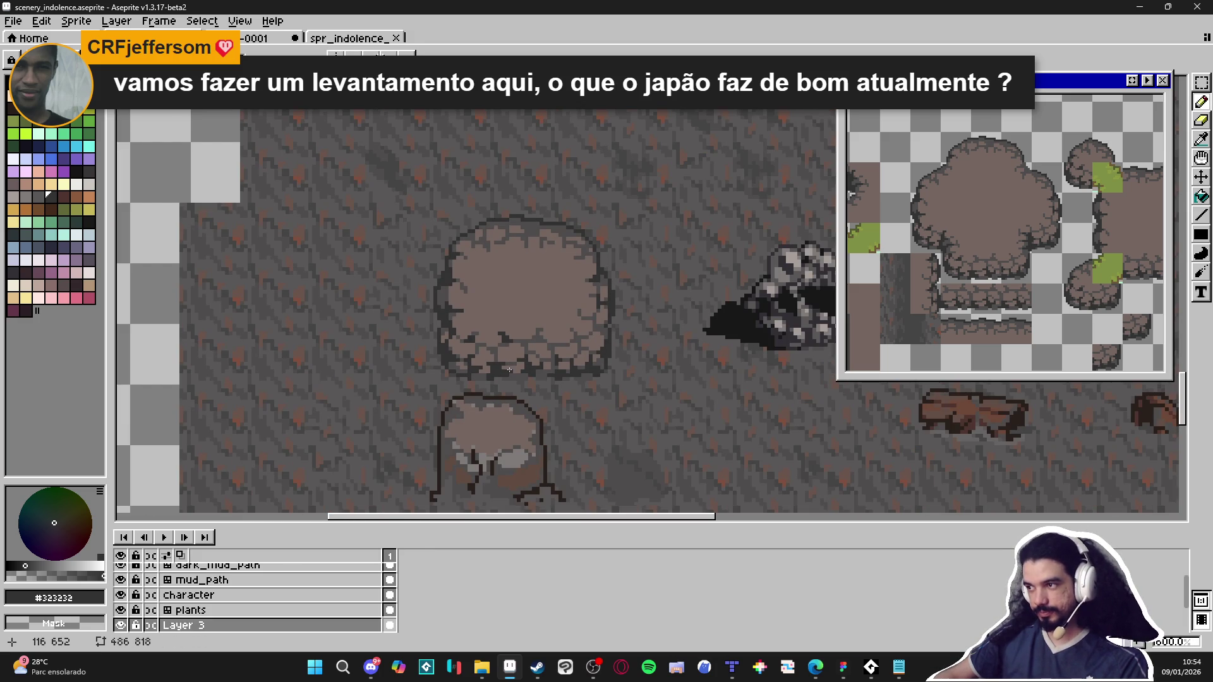
scroll(509, 370, "down", 2)
scroll(509, 369, "down", 2)
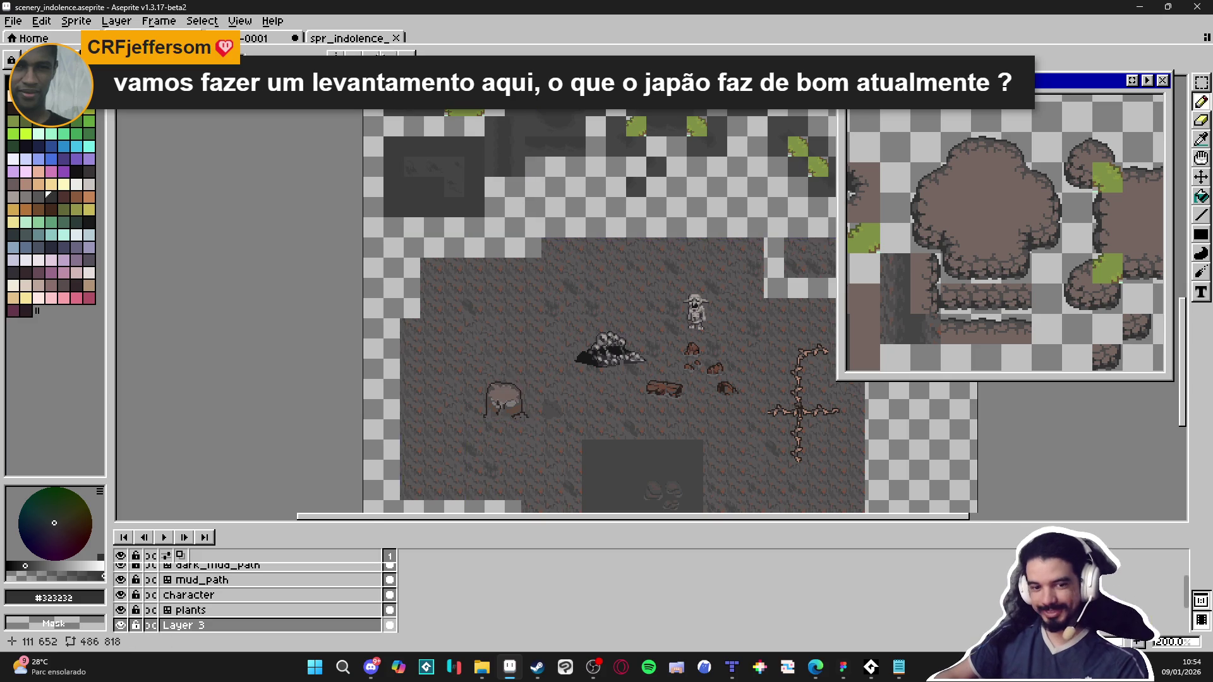
scroll(496, 396, "down", 1)
left_click_drag(538, 297, 533, 310)
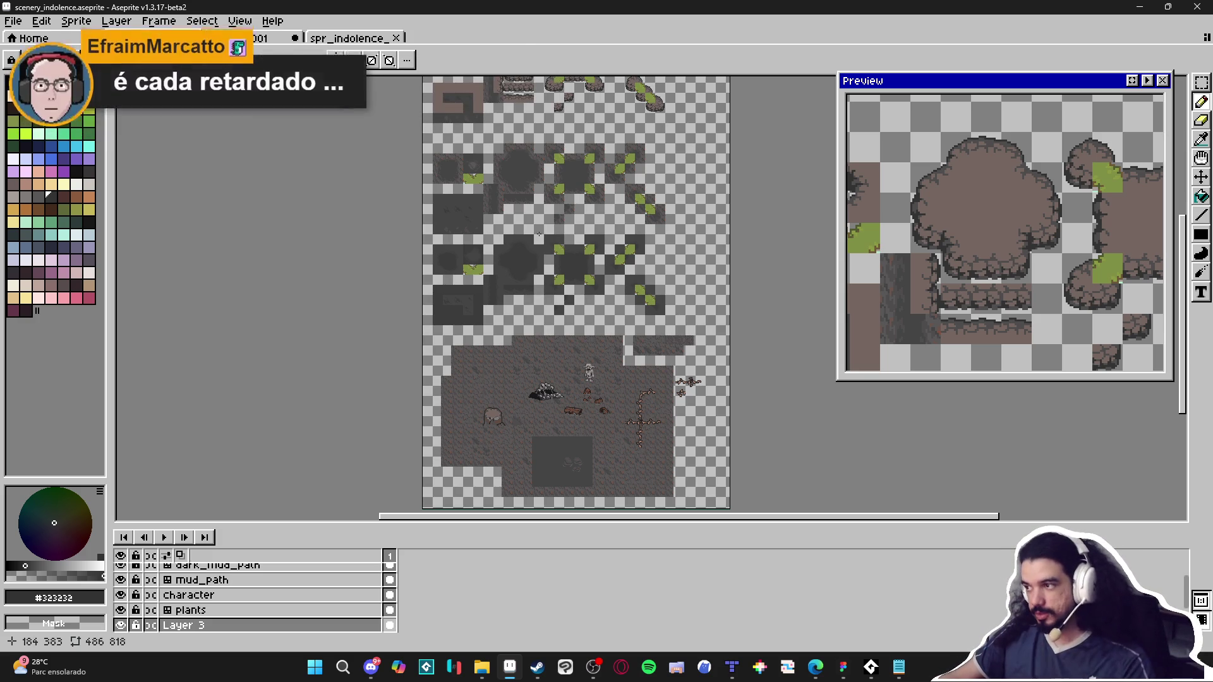
scroll(503, 303, "up", 2)
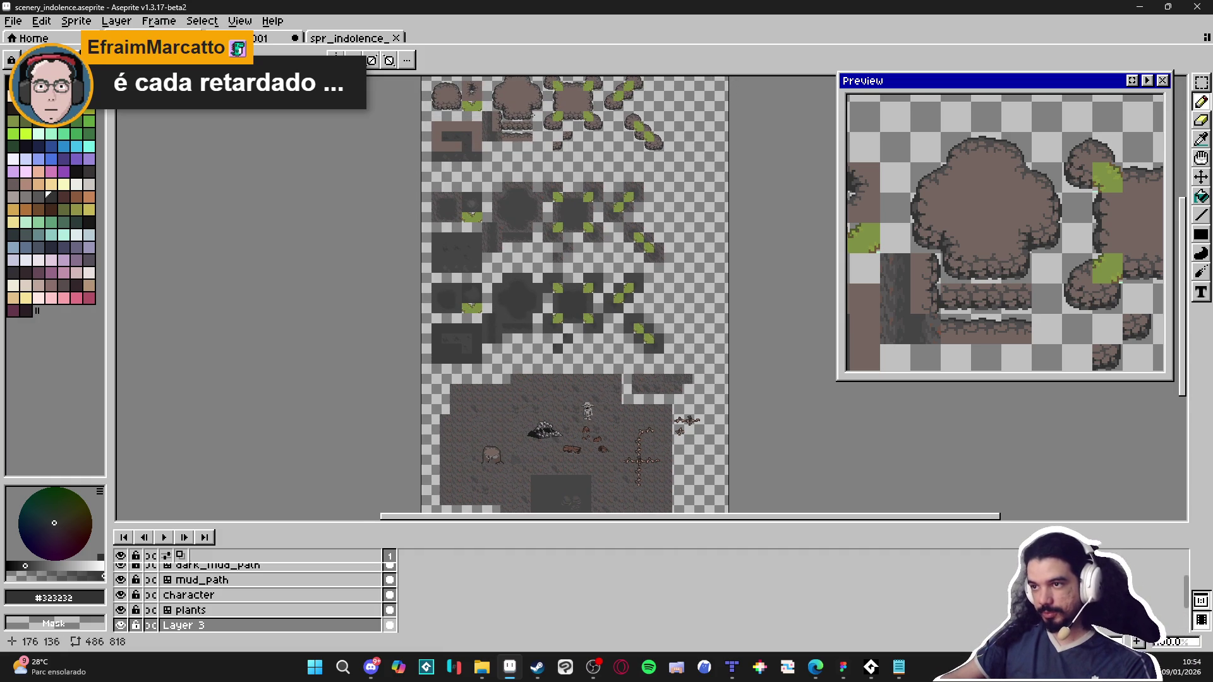
scroll(514, 114, "up", 1)
scroll(555, 319, "up", 1)
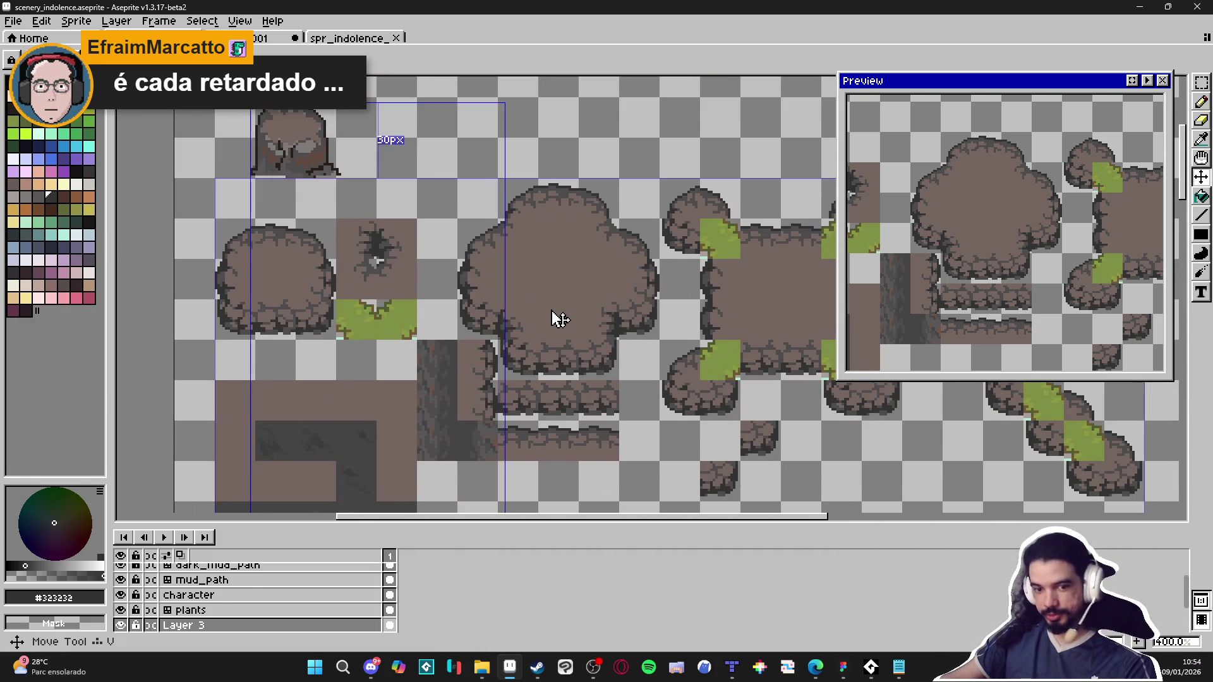